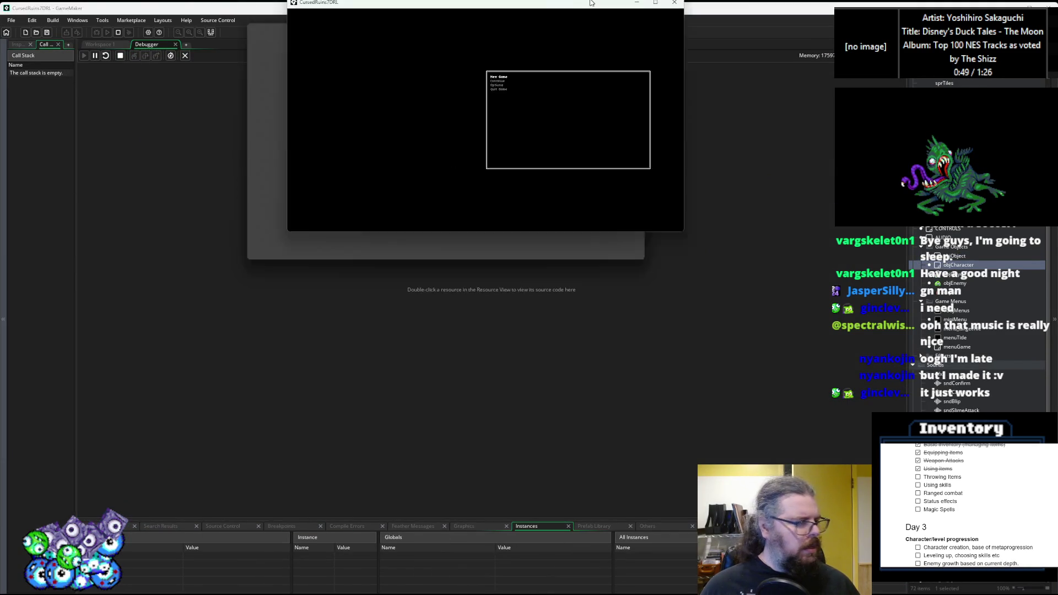
- Walk the character up and around, then throw an item from the inventory
{"action": "key", "text": "Left"}
{"action": "key", "text": "Up"}
{"action": "key", "text": "Up"}
{"action": "key", "text": "Up"}
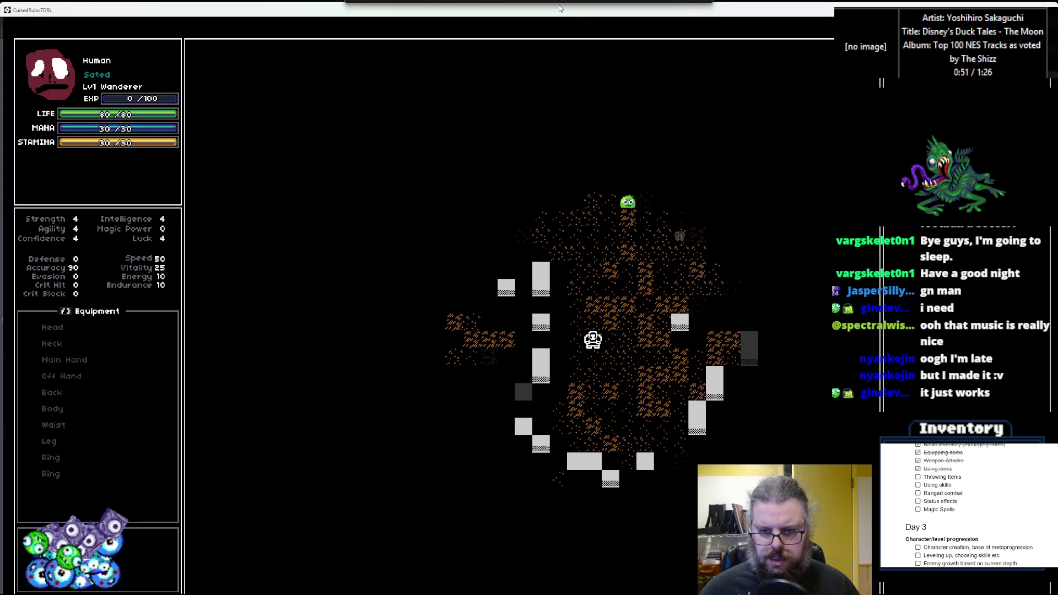
{"action": "key", "text": "Right"}
{"action": "key", "text": "Right"}
{"action": "key", "text": "Right"}
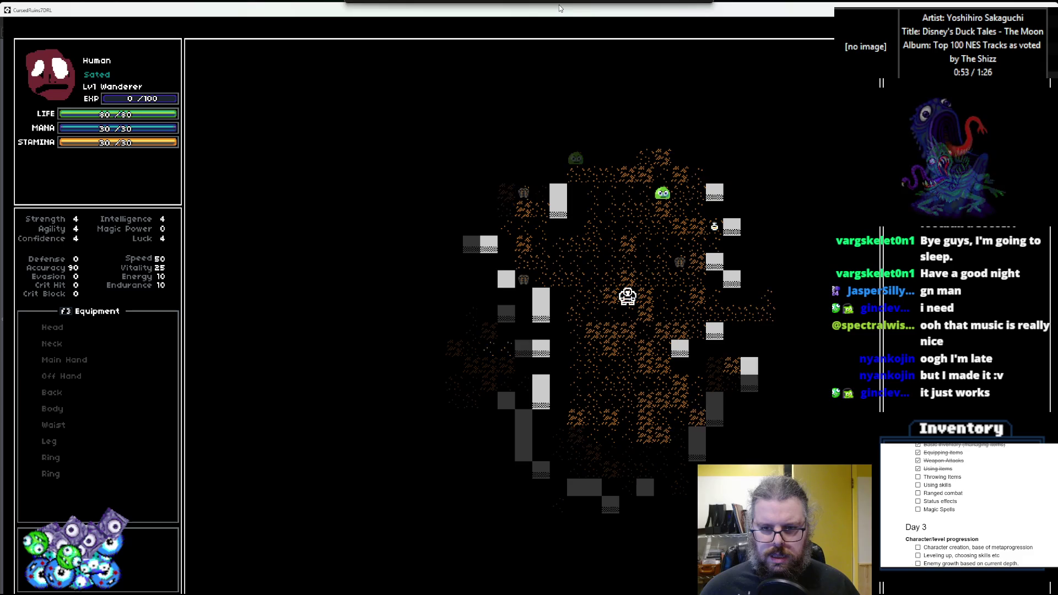
{"action": "key", "text": "Up"}
{"action": "key", "text": "Up"}
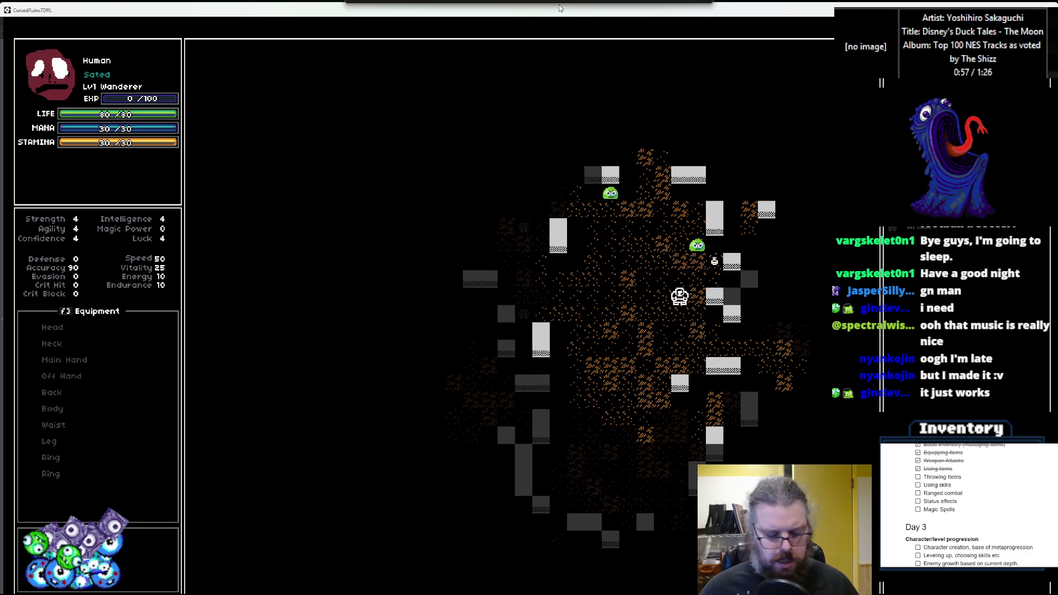
{"action": "key", "text": "i"}
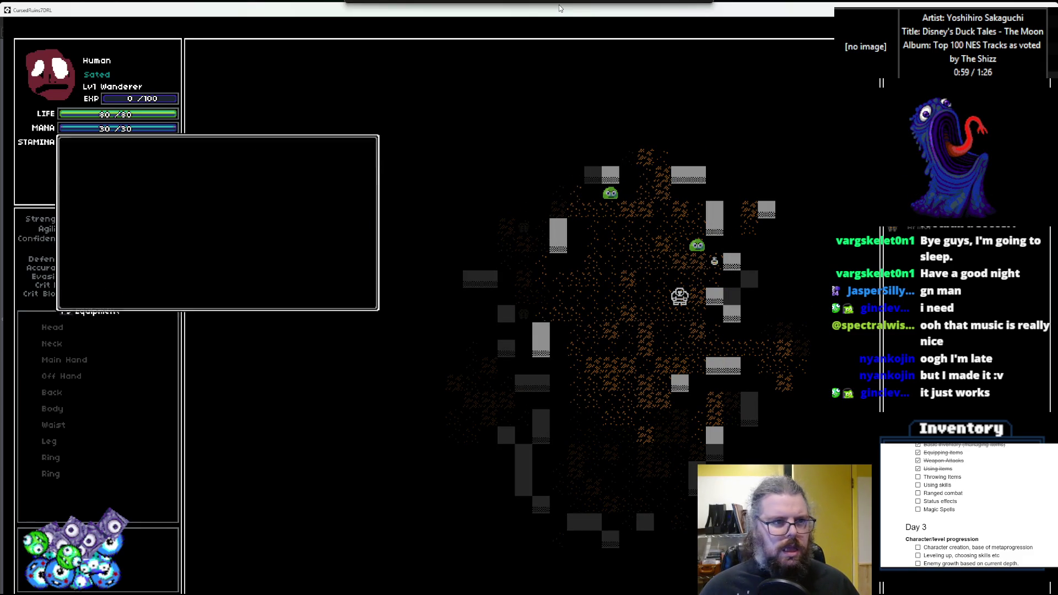
{"action": "key", "text": "Return"}
{"action": "key", "text": "Down"}
{"action": "key", "text": "Down"}
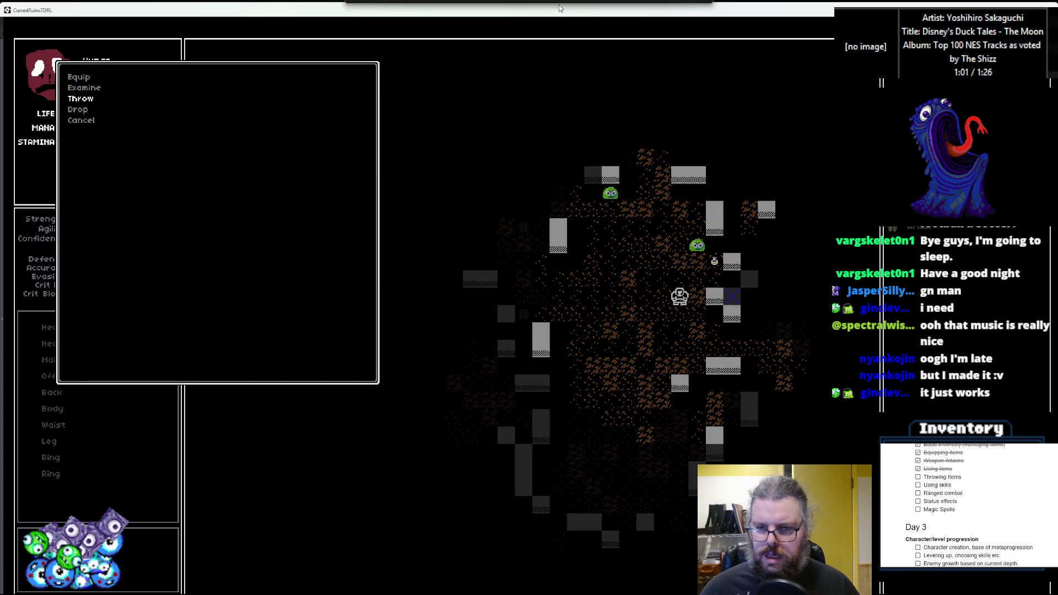
{"action": "key", "text": "Return"}
- Move around the map and attack the slime next to the character
{"action": "key", "text": "Left"}
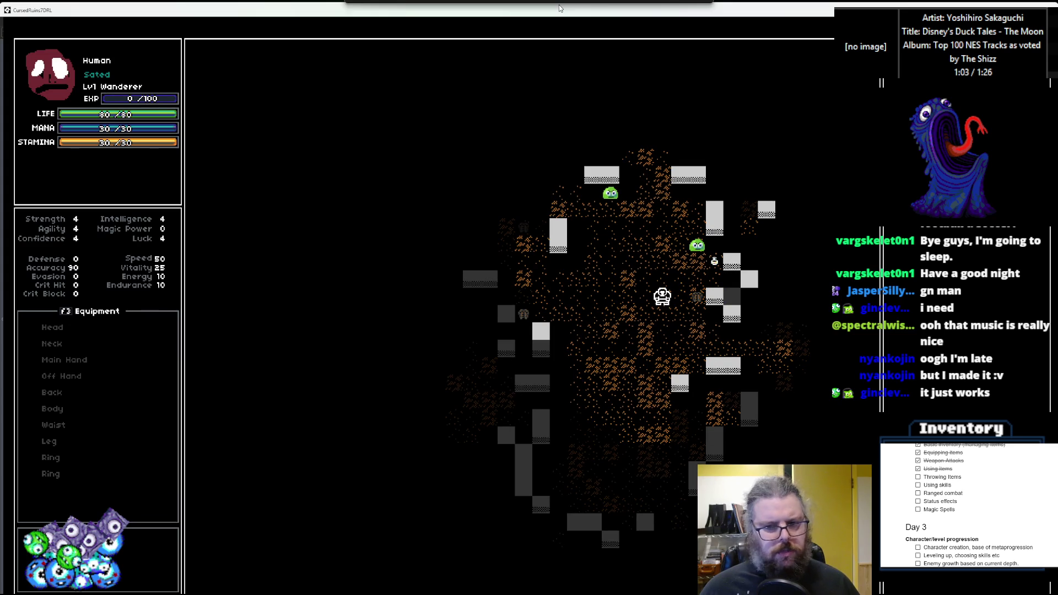
{"action": "key", "text": "Up"}
{"action": "key", "text": "Up"}
{"action": "key", "text": "Right"}
{"action": "key", "text": "Right"}
{"action": "key", "text": "Right"}
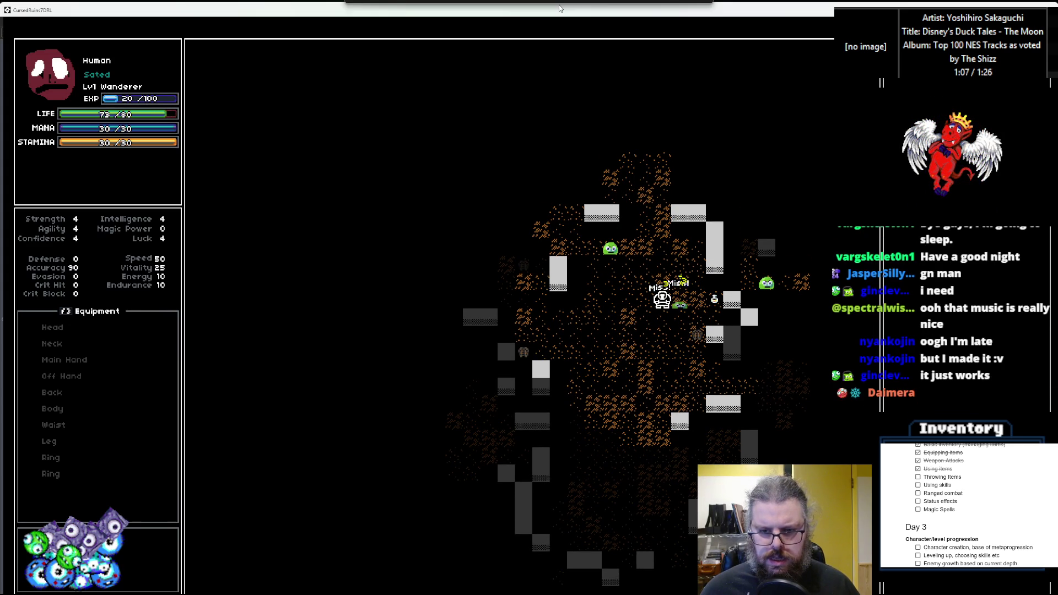
{"action": "key", "text": "Right"}
{"action": "key", "text": "Right"}
{"action": "key", "text": "Right"}
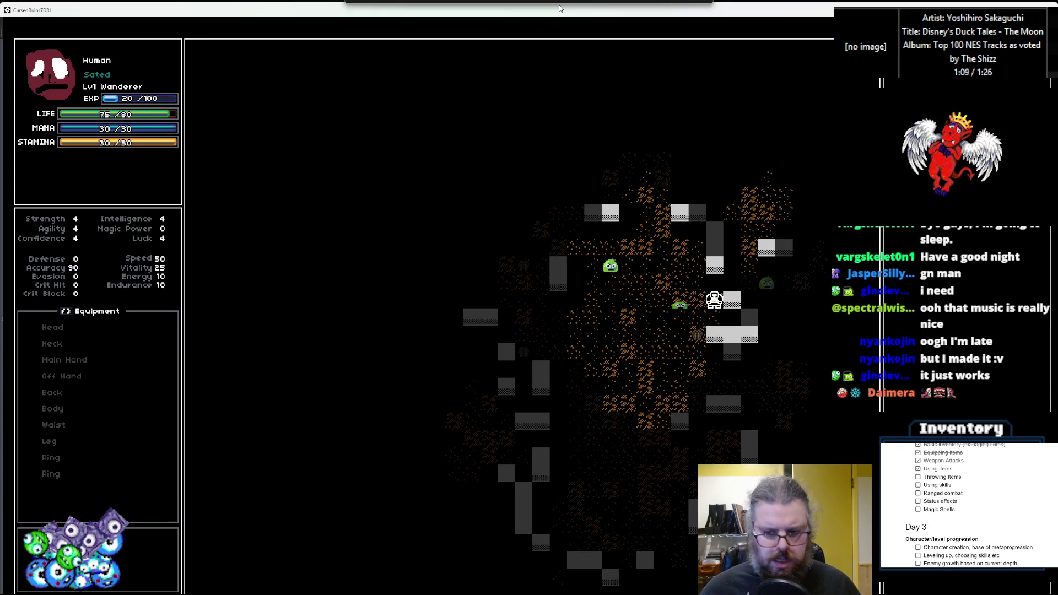
{"action": "key", "text": "Left"}
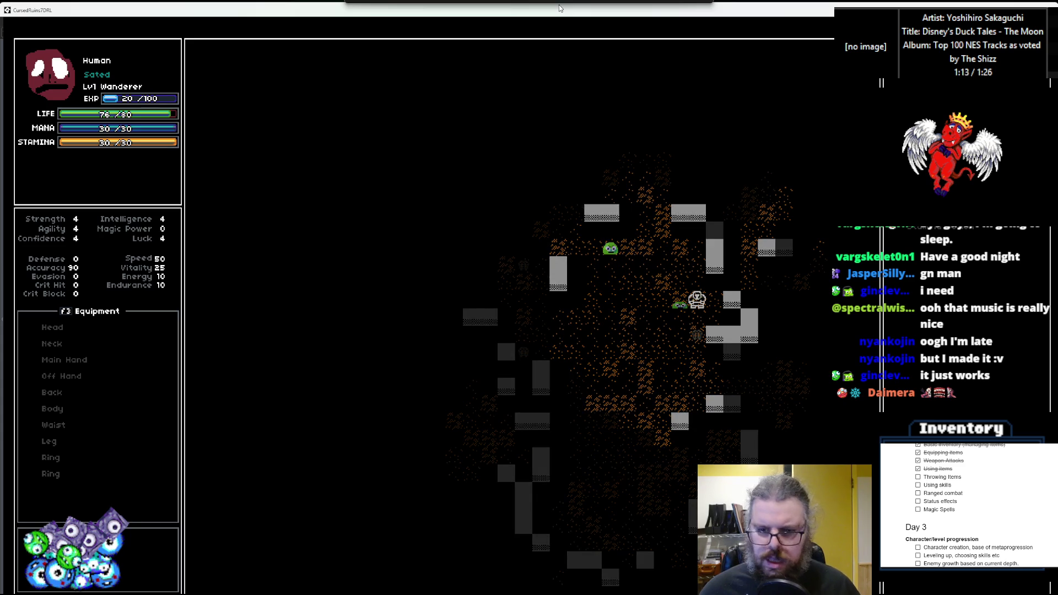
- Throw a second item at a tile across the map, then close the game and return to Workspace 1
{"action": "key", "text": "i"}
{"action": "key", "text": "Return"}
{"action": "key", "text": "Down"}
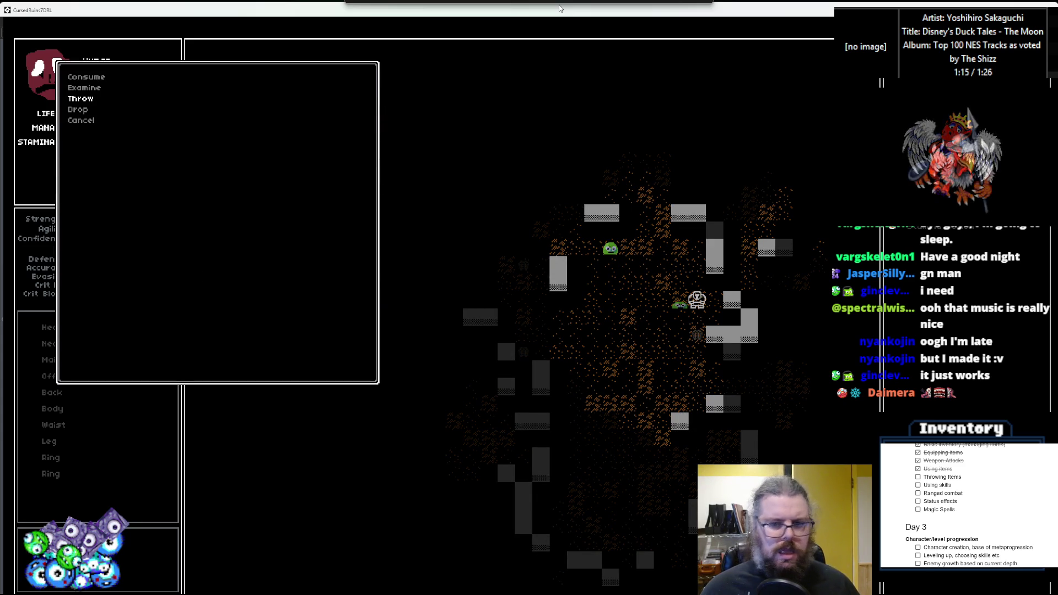
{"action": "key", "text": "Up"}
{"action": "key", "text": "Right"}
{"action": "key", "text": "Right"}
{"action": "key", "text": "Up"}
{"action": "key", "text": "Return"}
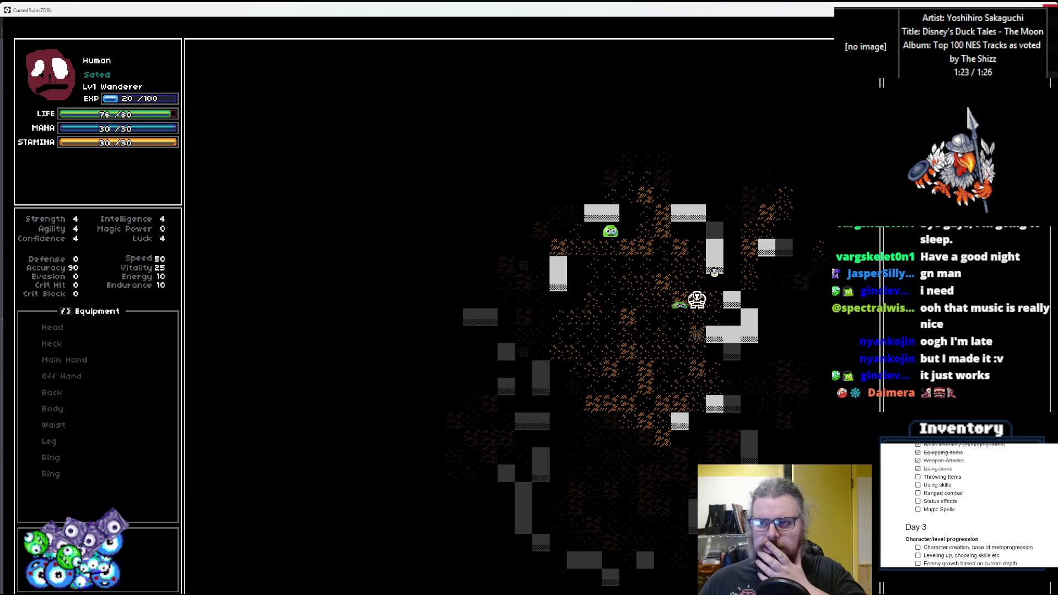
{"action": "key", "text": "Escape"}
{"action": "left_click", "coordinate": [184, 57]}
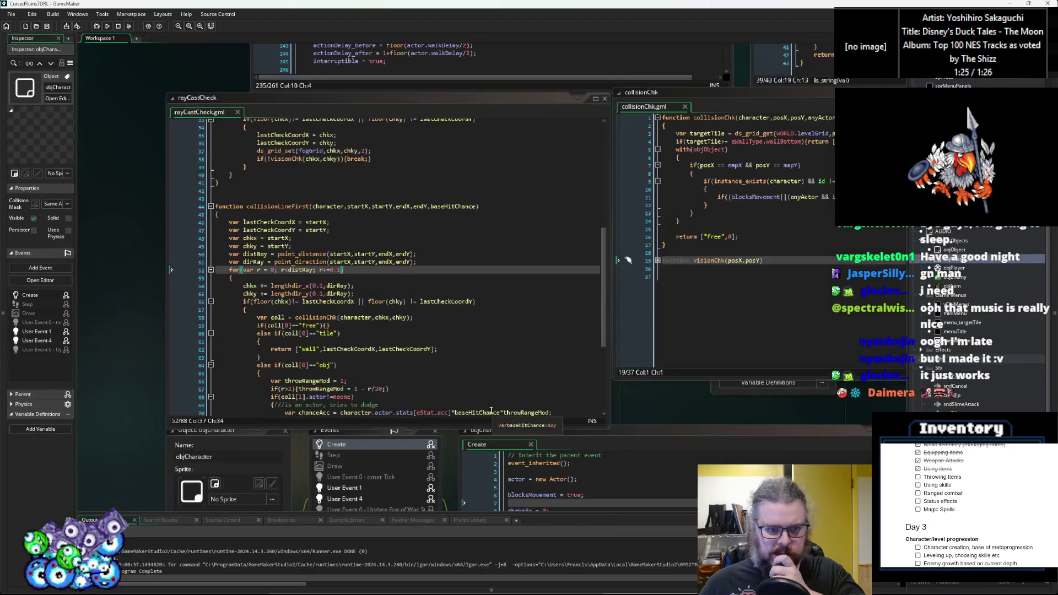
{"action": "scroll", "coordinate": [502, 309], "scroll_direction": "down", "scroll_amount": 4}
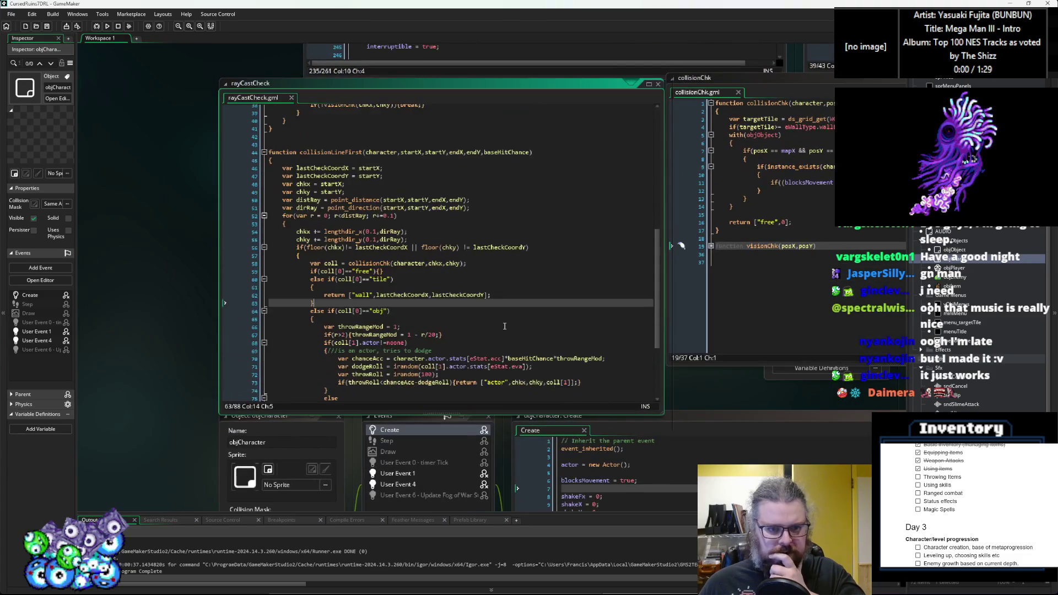
{"action": "scroll", "coordinate": [521, 319], "scroll_direction": "down", "scroll_amount": 5}
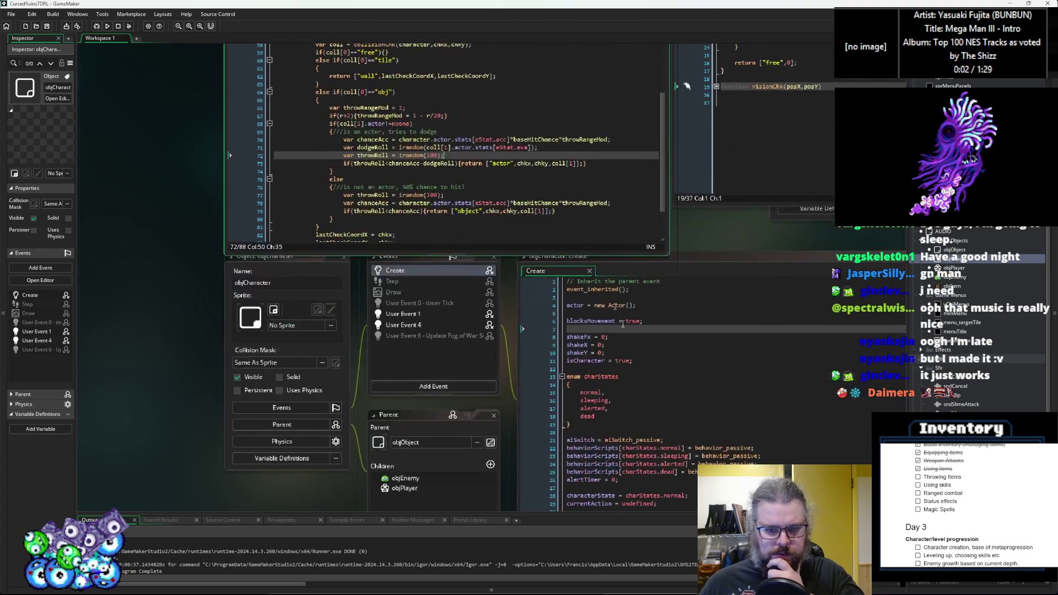
{"action": "scroll", "coordinate": [496, 275], "scroll_direction": "up", "scroll_amount": 8}
{"action": "left_click", "coordinate": [442, 190]}
{"action": "scroll", "coordinate": [442, 190], "scroll_direction": "up", "scroll_amount": 5}
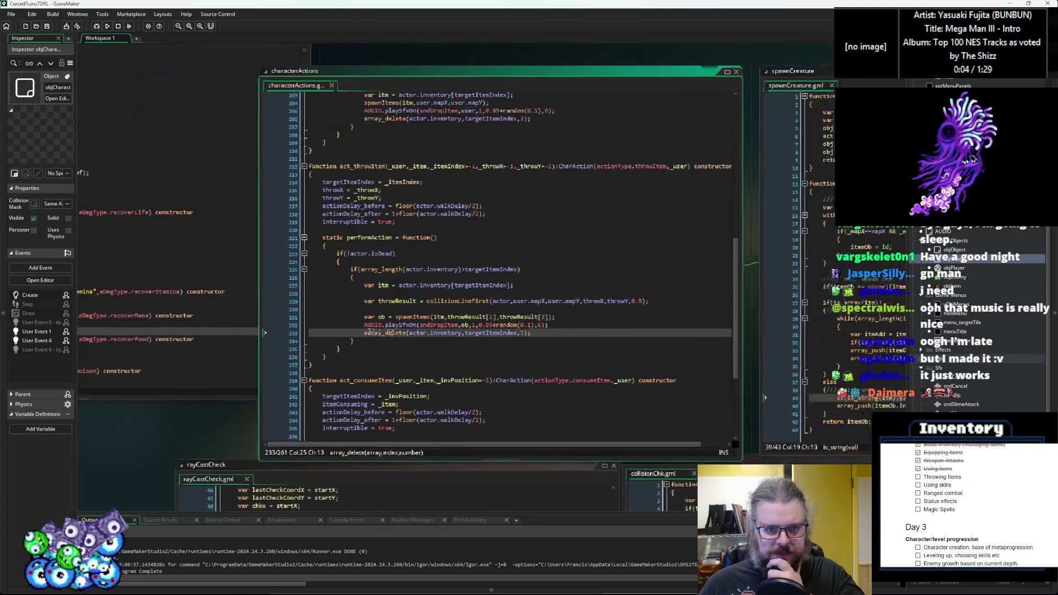
{"action": "left_click", "coordinate": [238, 288]}
{"action": "left_click", "coordinate": [401, 353]}
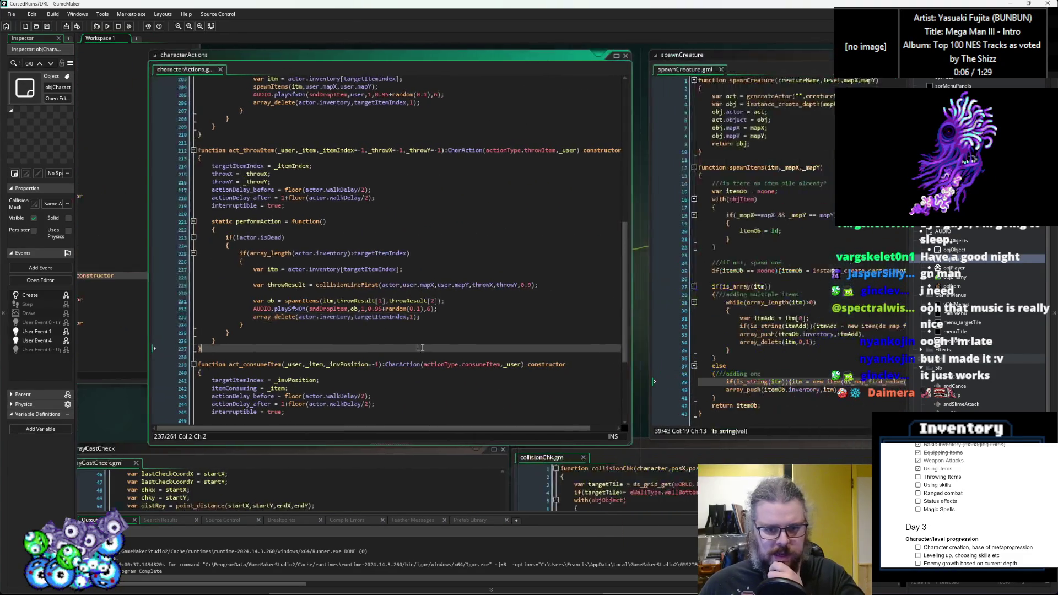
{"action": "left_click", "coordinate": [401, 339]}
{"action": "scroll", "coordinate": [496, 331], "scroll_direction": "down", "scroll_amount": 10}
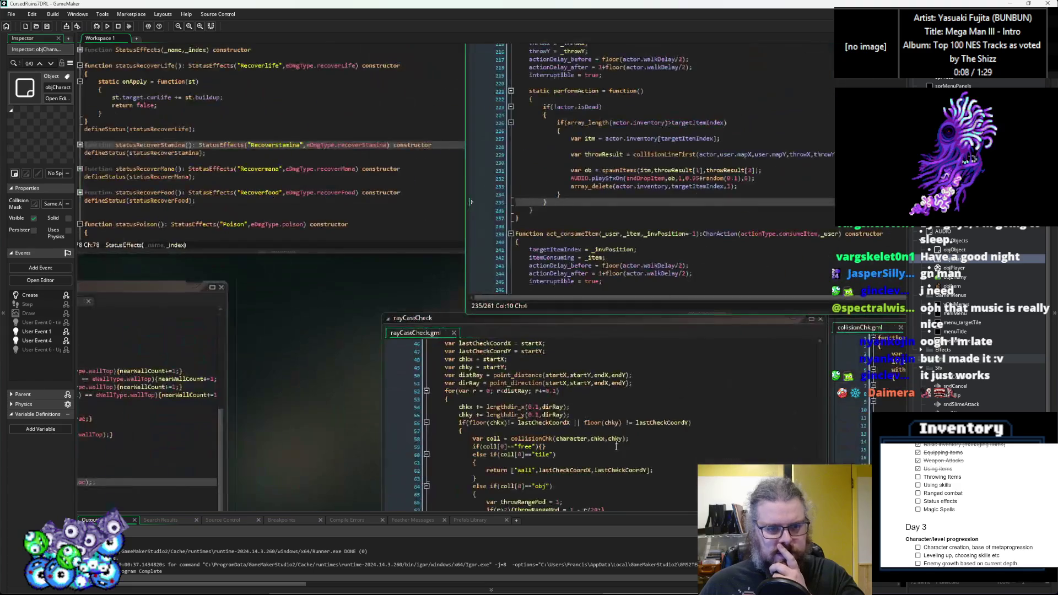
{"action": "scroll", "coordinate": [386, 330], "scroll_direction": "right", "scroll_amount": 10}
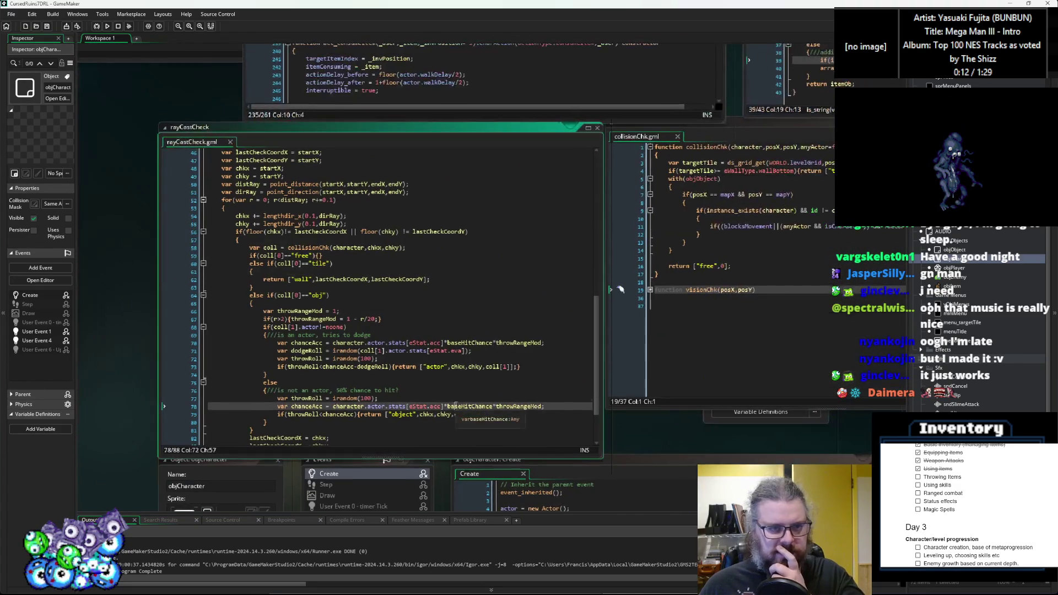
{"action": "left_click", "coordinate": [450, 346]}
{"action": "scroll", "coordinate": [463, 382], "scroll_direction": "up", "scroll_amount": 6}
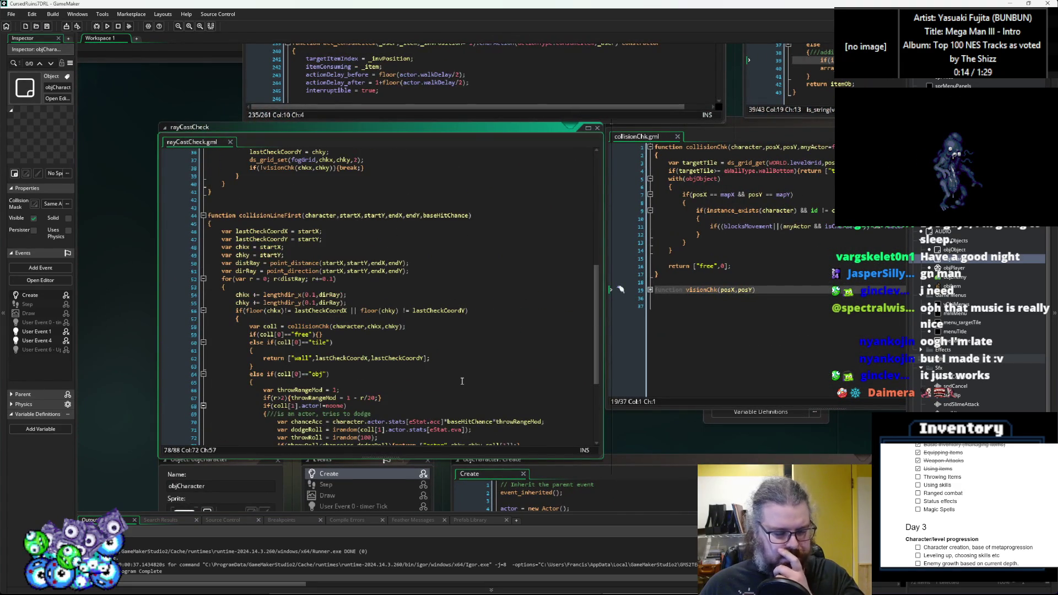
{"action": "scroll", "coordinate": [462, 381], "scroll_direction": "down", "scroll_amount": 6}
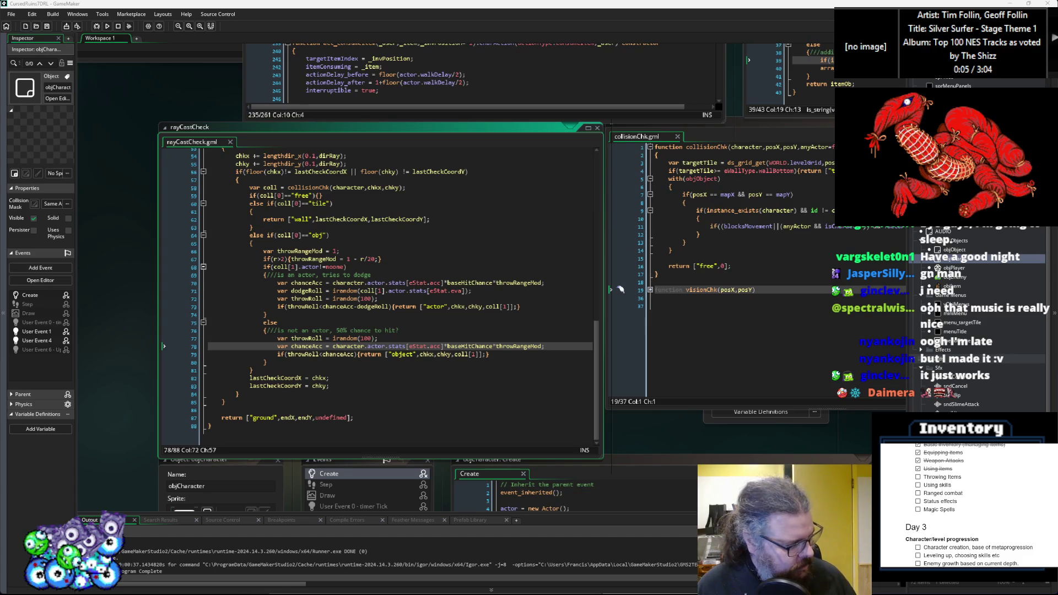
{"action": "left_click", "coordinate": [453, 371]}
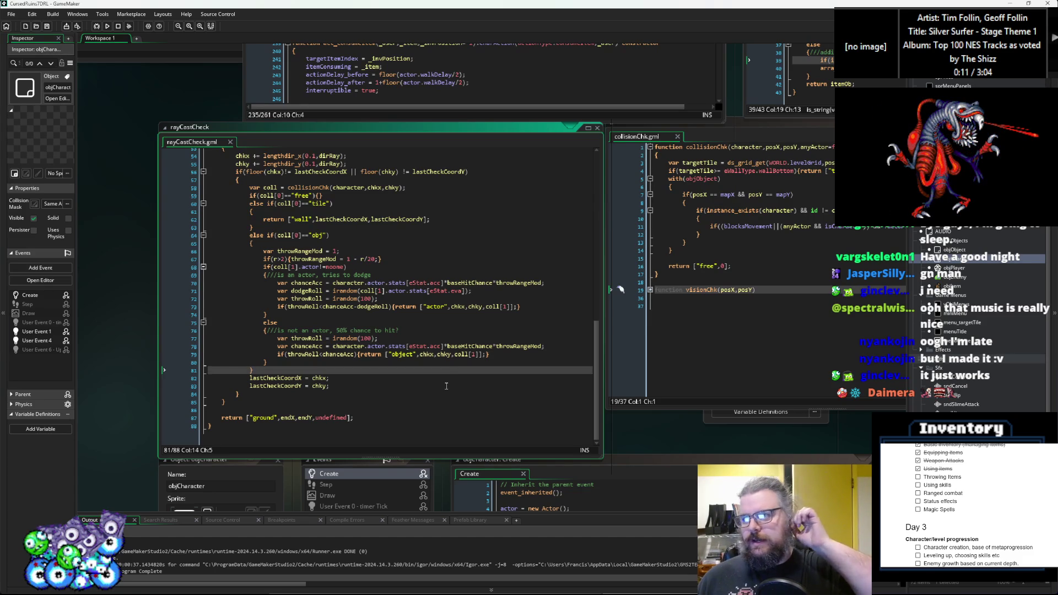
{"action": "left_click", "coordinate": [456, 362]}
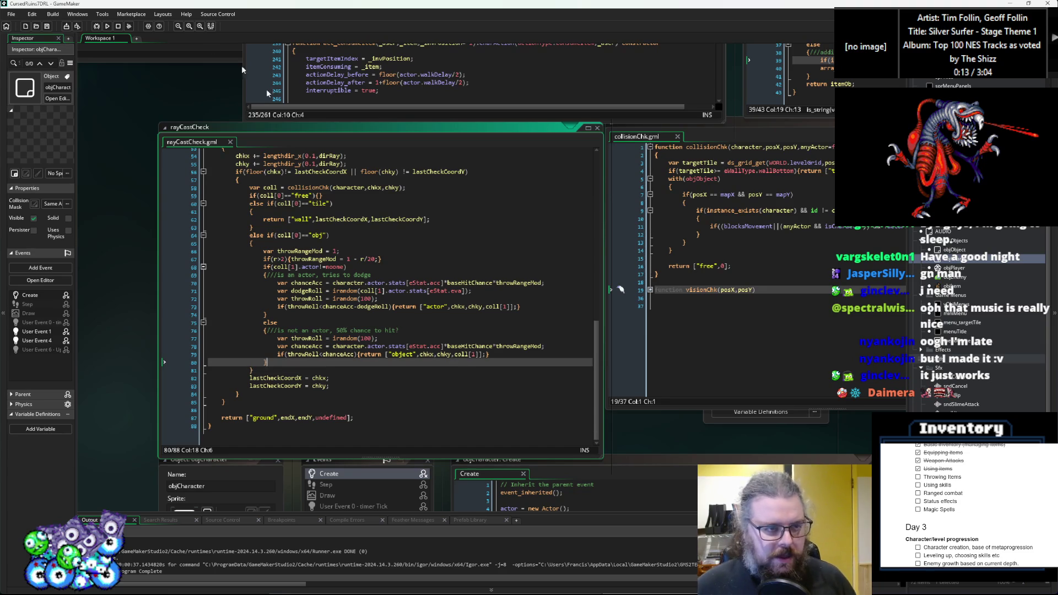
{"action": "left_click", "coordinate": [47, 27]}
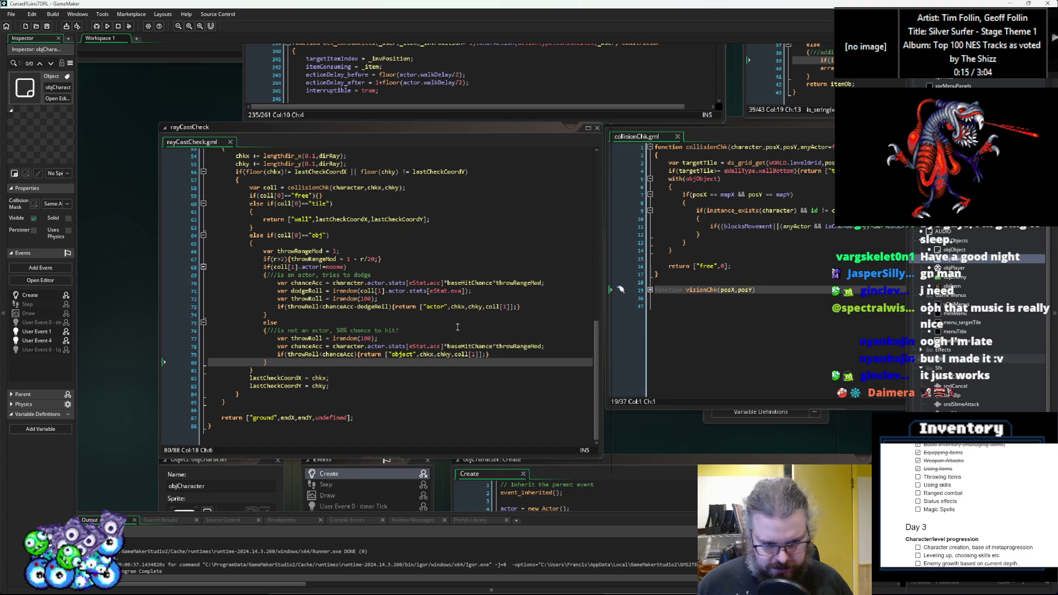
{"action": "left_click", "coordinate": [278, 322]}
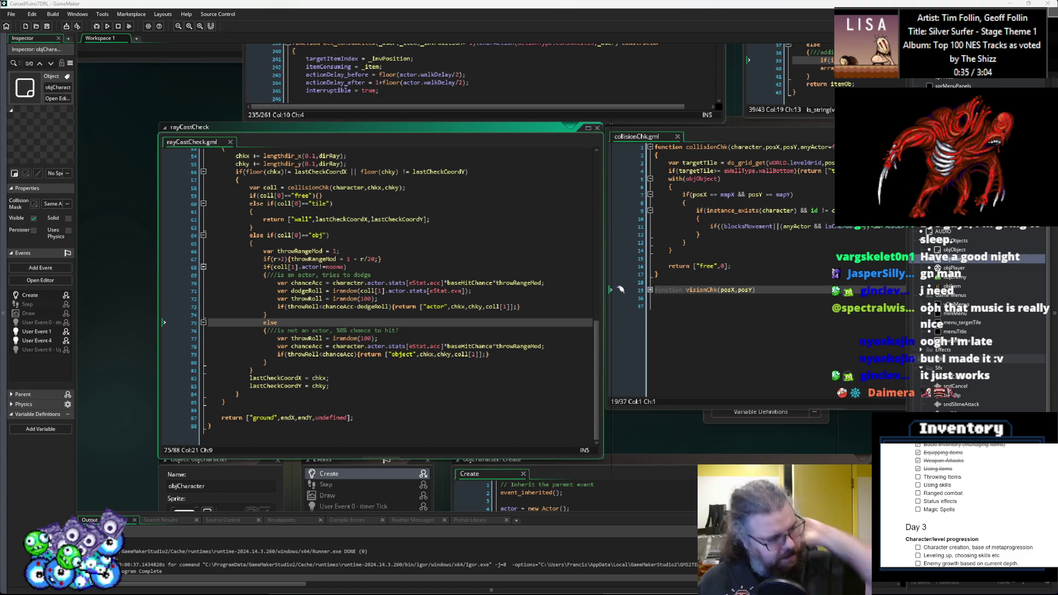
- Review the throw range modifier, the 50% hit chance comment and the throwRoll code
{"action": "left_click", "coordinate": [326, 354]}
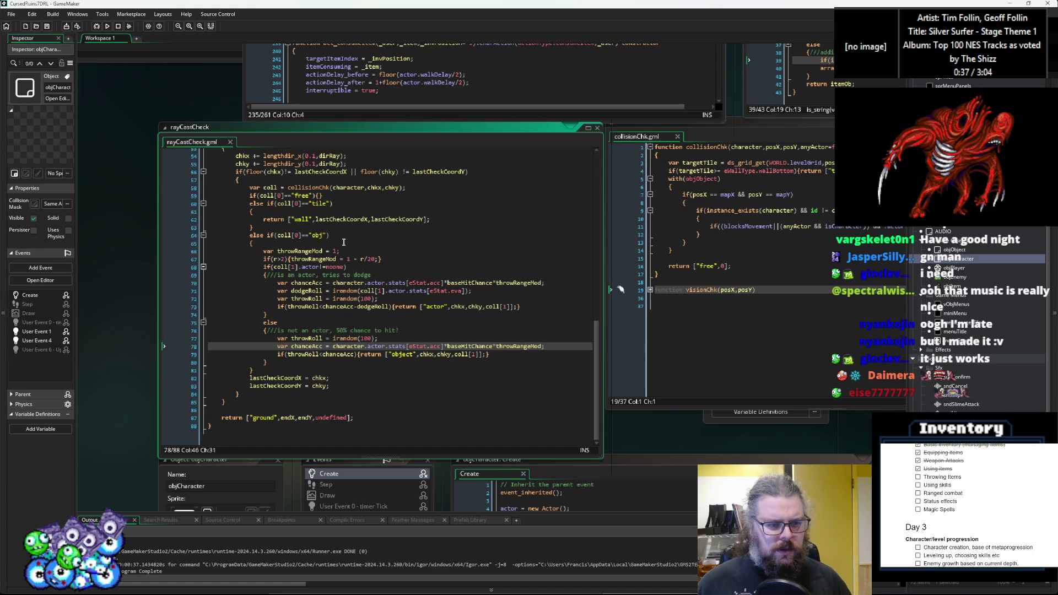
{"action": "left_click", "coordinate": [354, 258]}
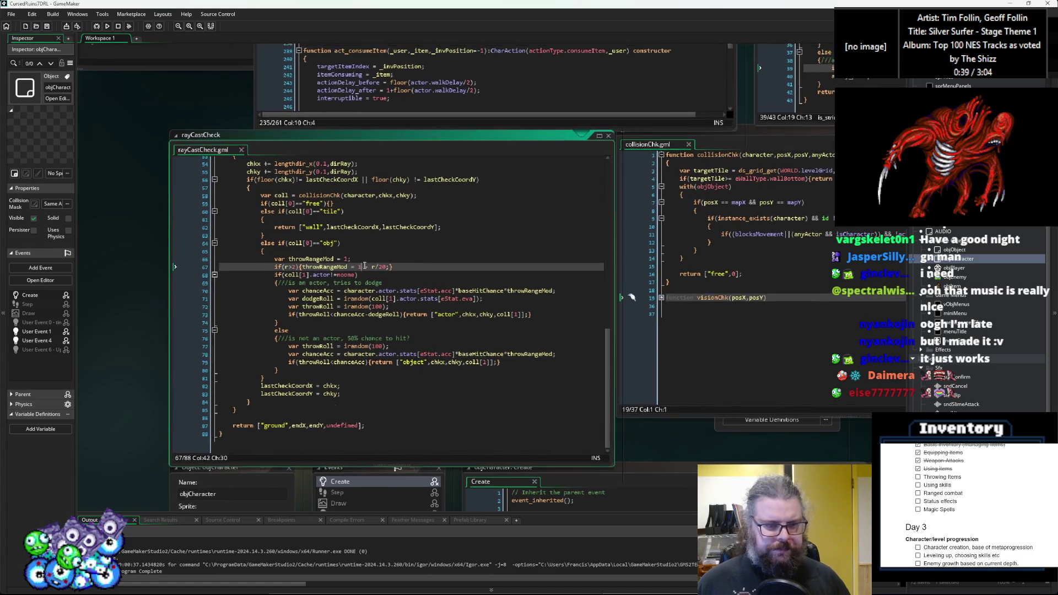
{"action": "scroll", "coordinate": [377, 264], "scroll_direction": "up", "scroll_amount": 2}
{"action": "left_click", "coordinate": [403, 238]}
{"action": "scroll", "coordinate": [405, 198], "scroll_direction": "down", "scroll_amount": 2}
{"action": "scroll", "coordinate": [405, 199], "scroll_direction": "up", "scroll_amount": 3}
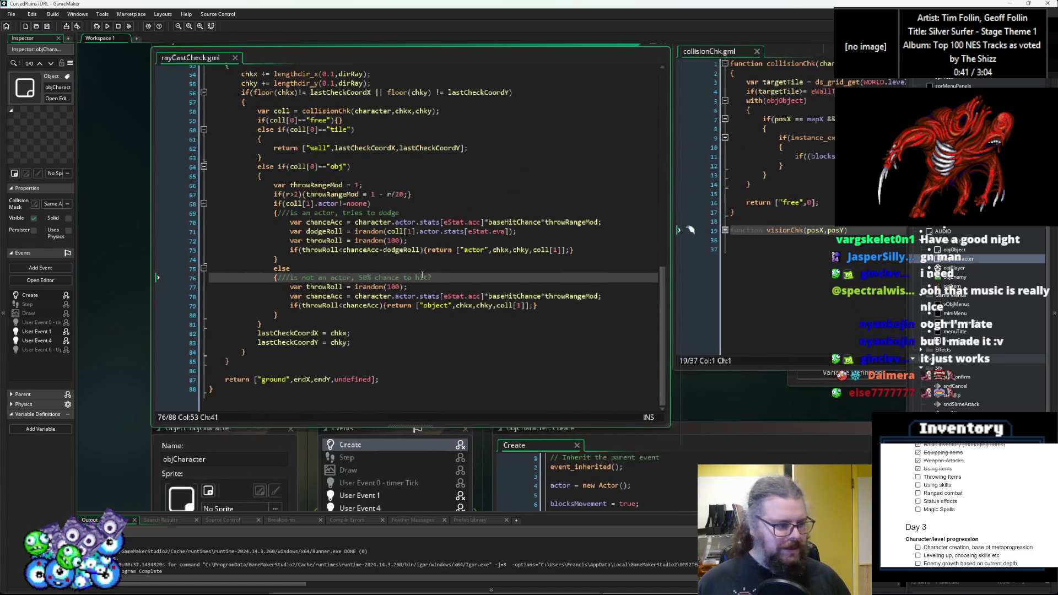
{"action": "scroll", "coordinate": [424, 316], "scroll_direction": "up", "scroll_amount": 1}
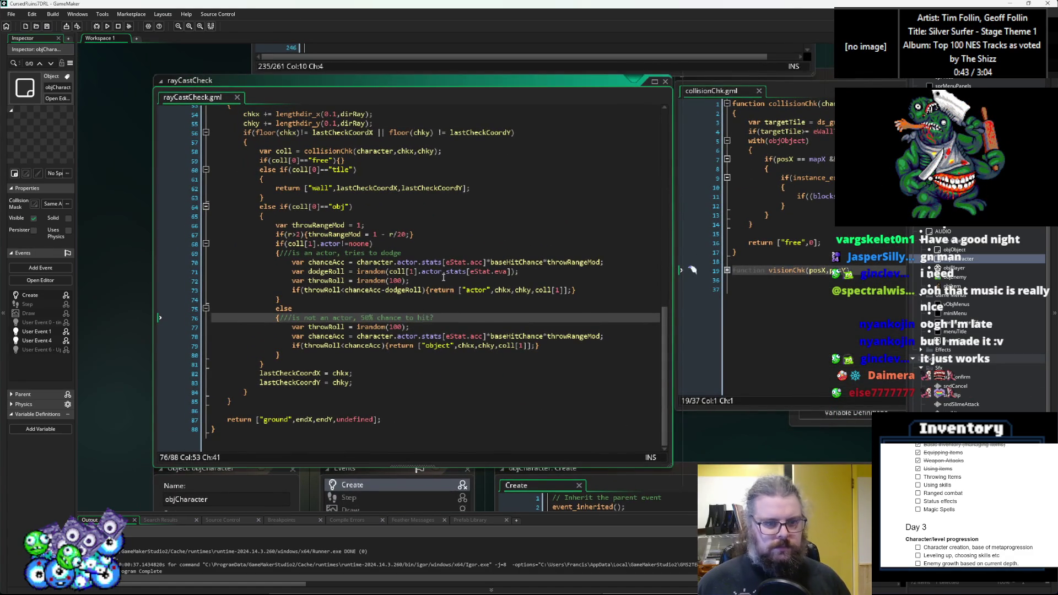
{"action": "left_click", "coordinate": [443, 278]}
{"action": "scroll", "coordinate": [444, 279], "scroll_direction": "up", "scroll_amount": 1}
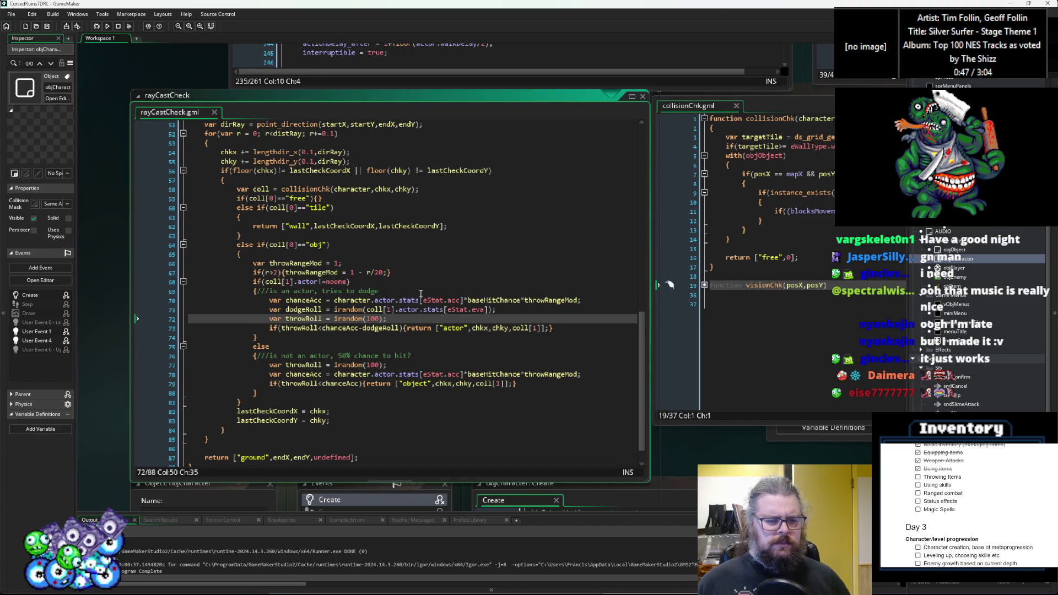
{"action": "scroll", "coordinate": [420, 293], "scroll_direction": "down", "scroll_amount": 1}
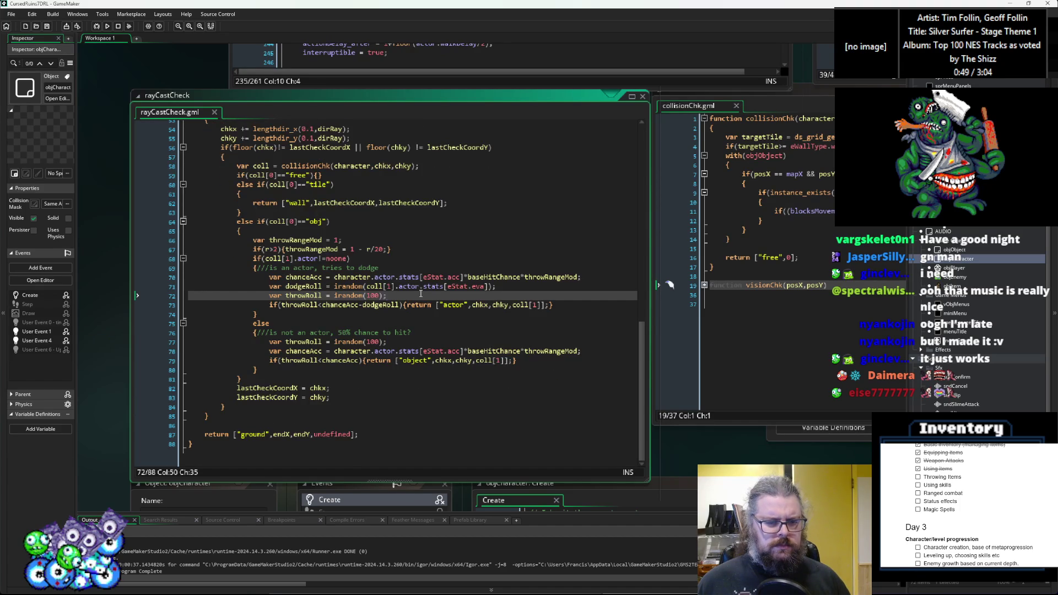
{"action": "scroll", "coordinate": [421, 293], "scroll_direction": "up", "scroll_amount": 10}
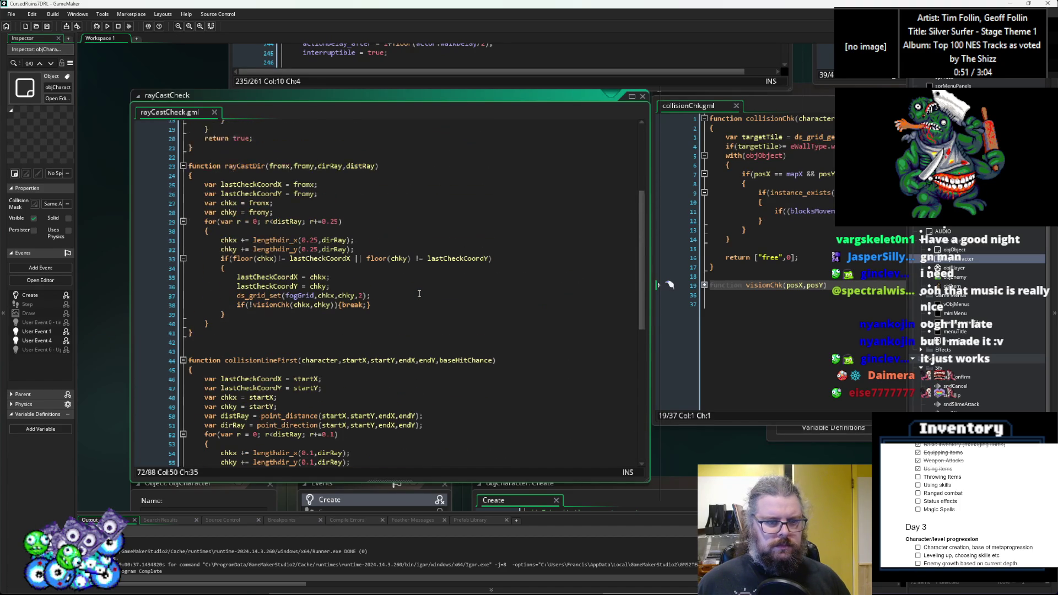
{"action": "scroll", "coordinate": [419, 294], "scroll_direction": "up", "scroll_amount": 2}
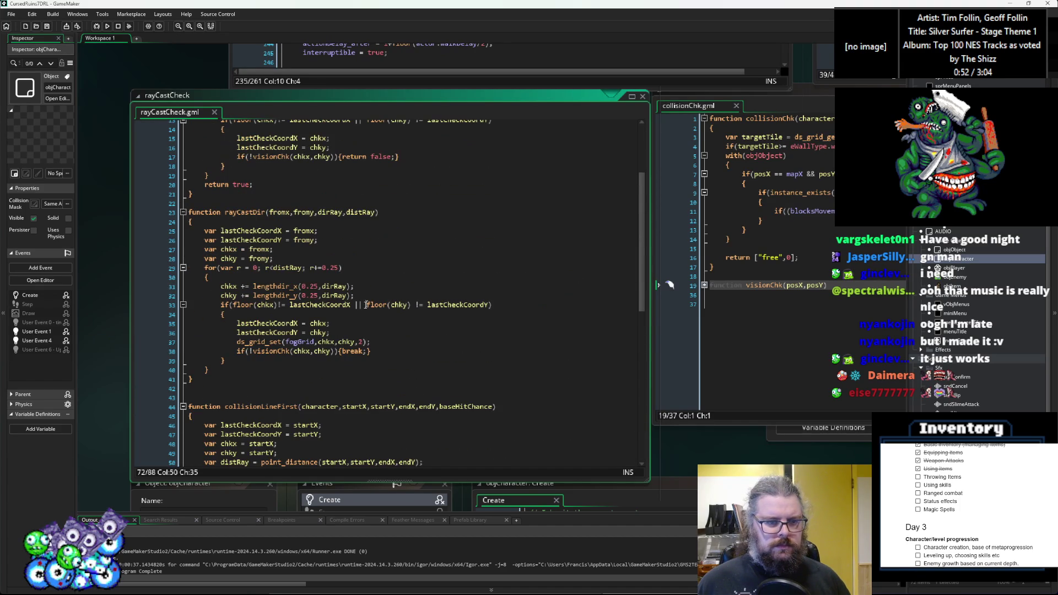
- Wrap chkx and chky in floor() in rayCastDir's visionChk call on line 38
{"action": "left_click", "coordinate": [330, 352]}
{"action": "left_click", "coordinate": [293, 351]}
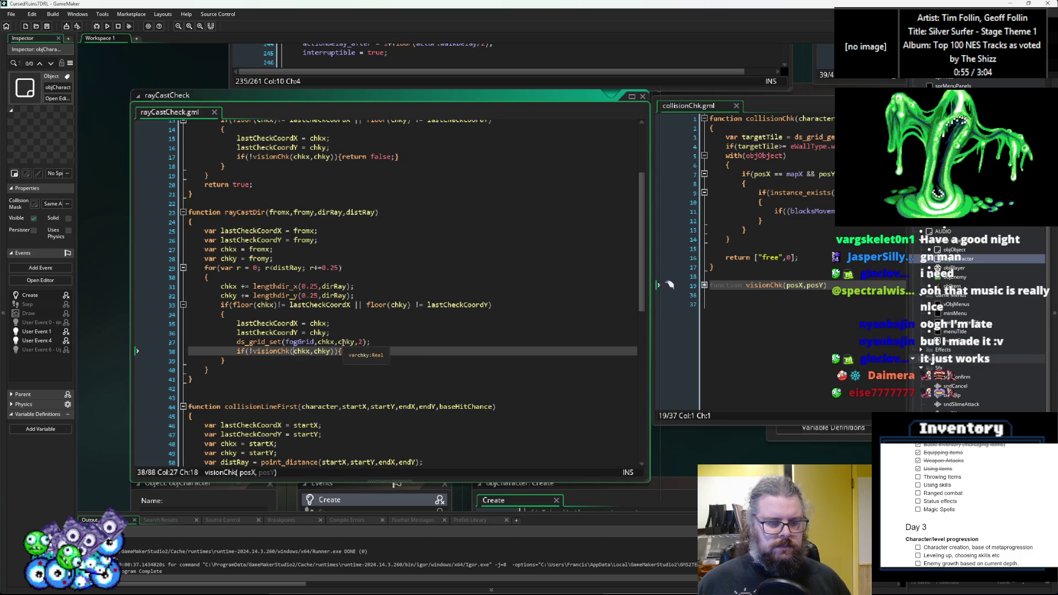
{"action": "type", "text": "floor("}
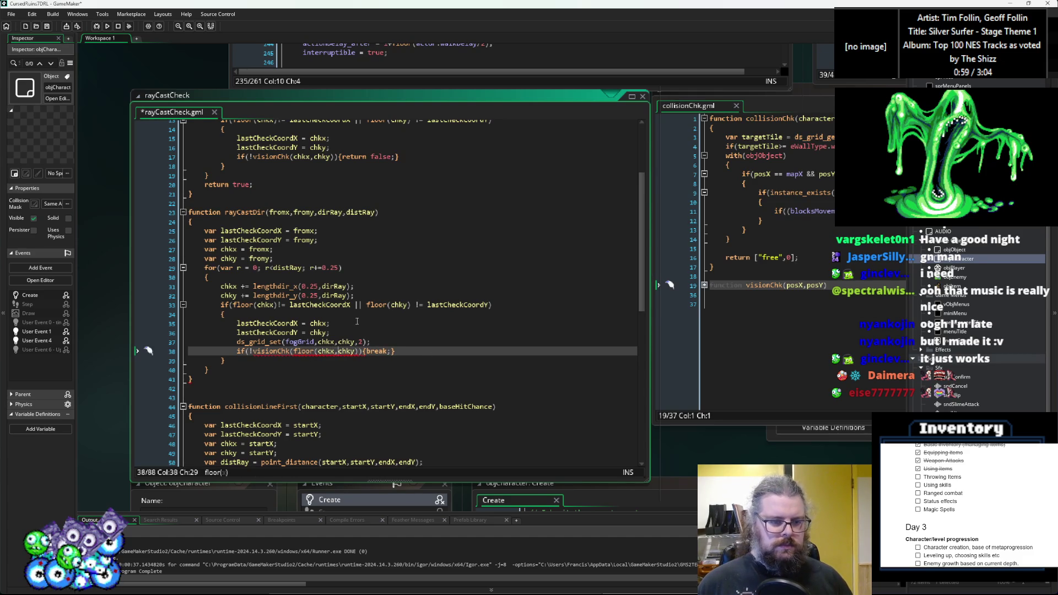
{"action": "key", "text": "Left"}
{"action": "type", "text": ")"}
{"action": "key", "text": "Right"}
{"action": "type", "text": "floor(chky)"}
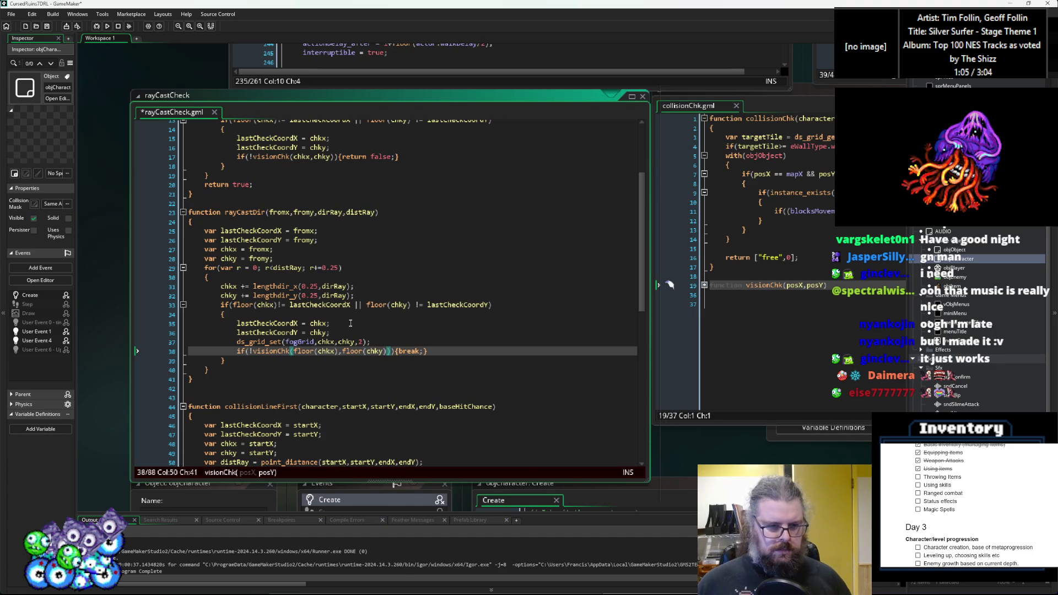
{"action": "type", "text": ")"}
{"action": "left_click", "coordinate": [298, 353]}
{"action": "left_click", "coordinate": [297, 353]}
- Wrap chkx and chky in floor() in the ds_grid_set call on line 37
{"action": "left_click", "coordinate": [318, 342]}
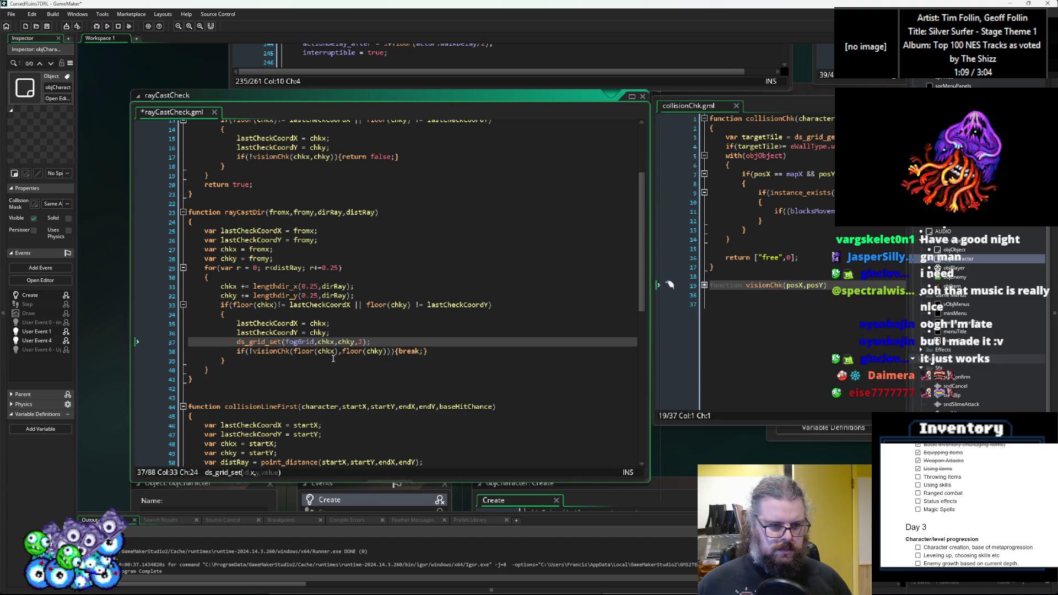
{"action": "type", "text": "floor("}
{"action": "left_click", "coordinate": [360, 342]}
{"action": "type", "text": ")"}
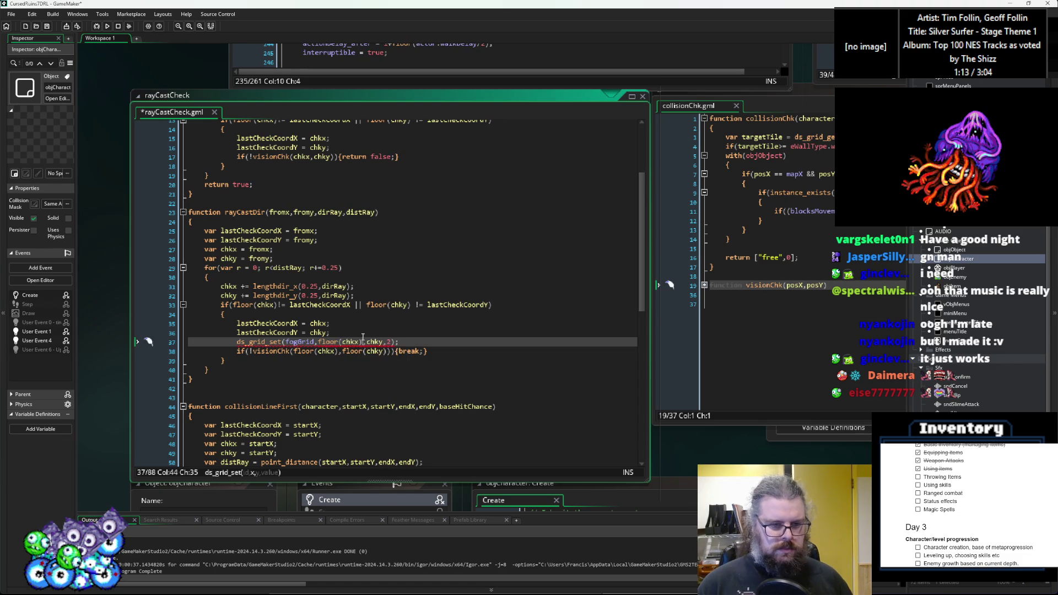
{"action": "key", "text": "Right"}
{"action": "type", "text": "floor("}
{"action": "key", "text": "Right"}
{"action": "key", "text": "Right"}
{"action": "key", "text": "Right"}
{"action": "type", "text": ")"}
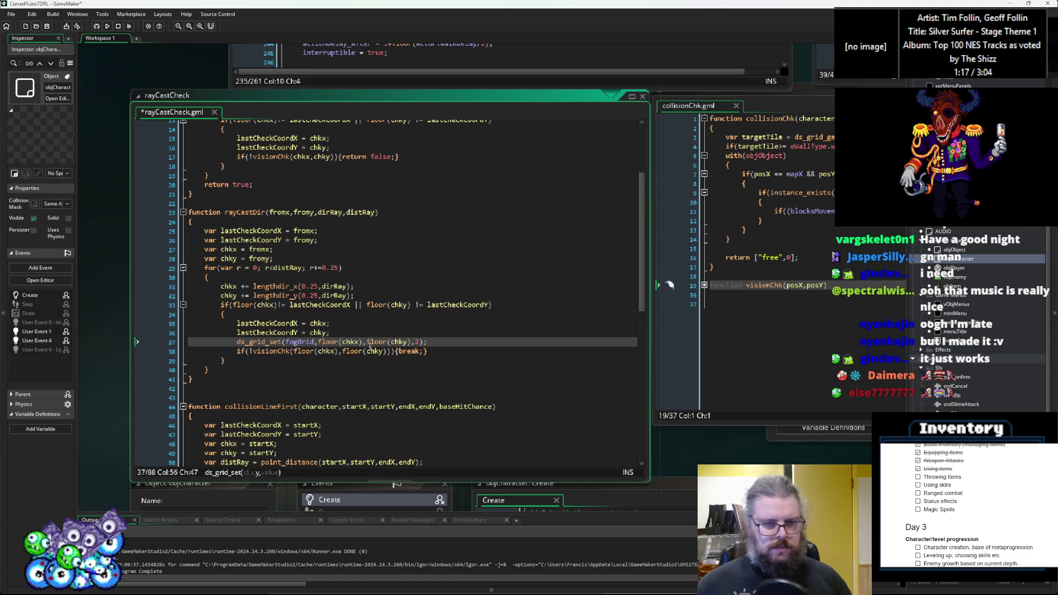
- Pass floor(chkx) and floor(chky) to the visionChk call on line 17 in rayCastCheck
{"action": "left_click", "coordinate": [362, 353]}
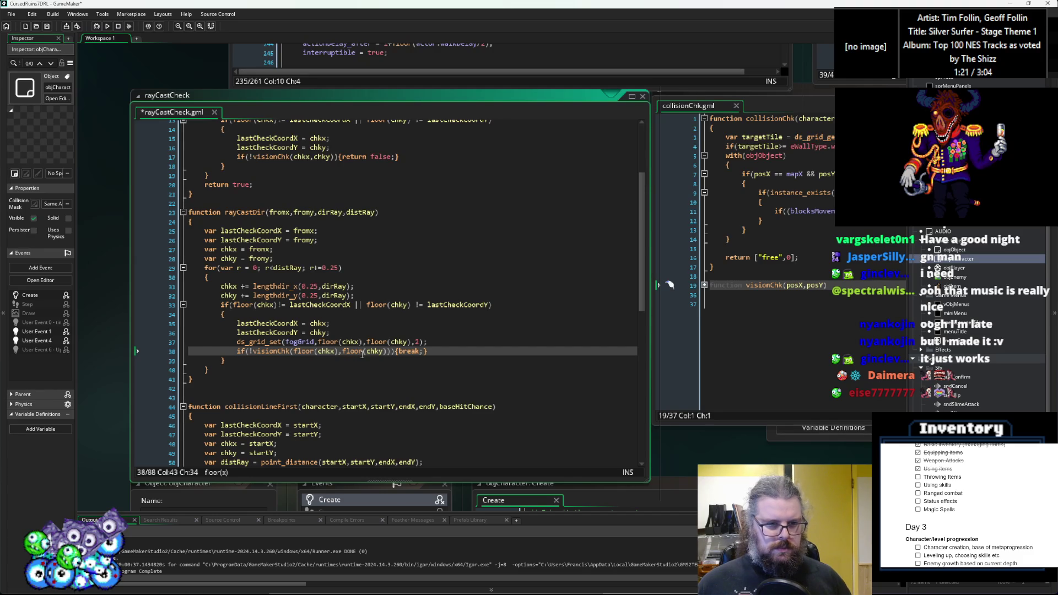
{"action": "scroll", "coordinate": [362, 354], "scroll_direction": "up", "scroll_amount": 4}
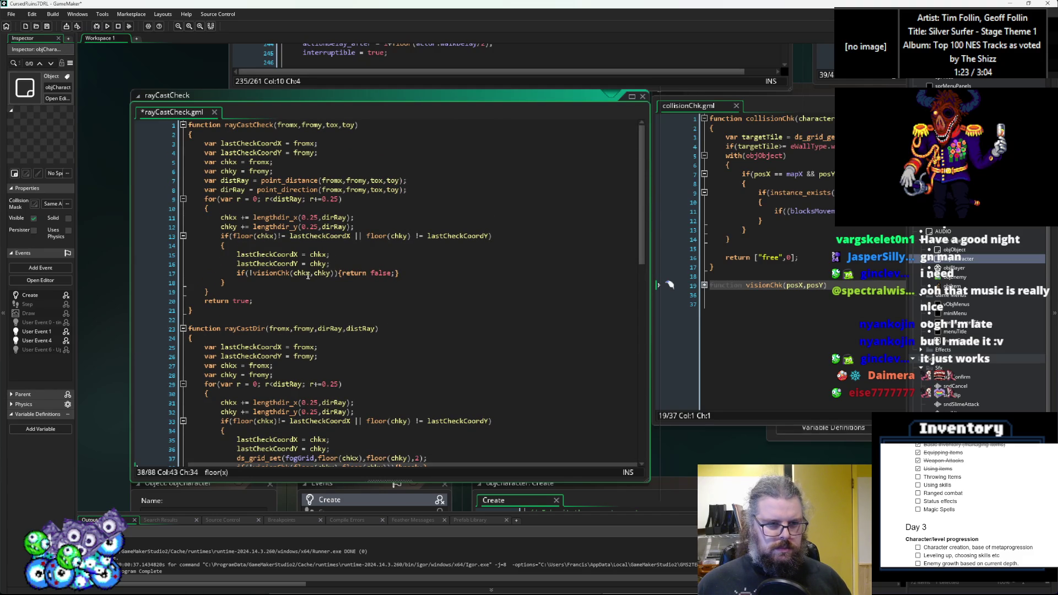
{"action": "left_click", "coordinate": [297, 273]}
{"action": "type", "text": "floor(chkx"}
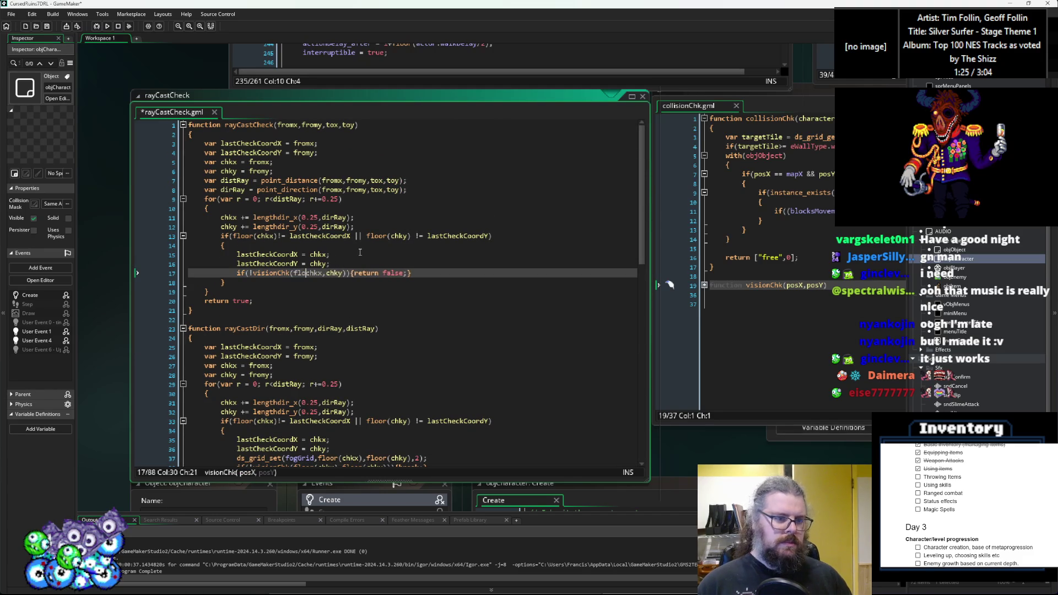
{"action": "type", "text": ")"}
{"action": "key", "text": "Right"}
{"action": "type", "text": "floor("}
{"action": "key", "text": "Right"}
{"action": "key", "text": "Right"}
{"action": "key", "text": "Right"}
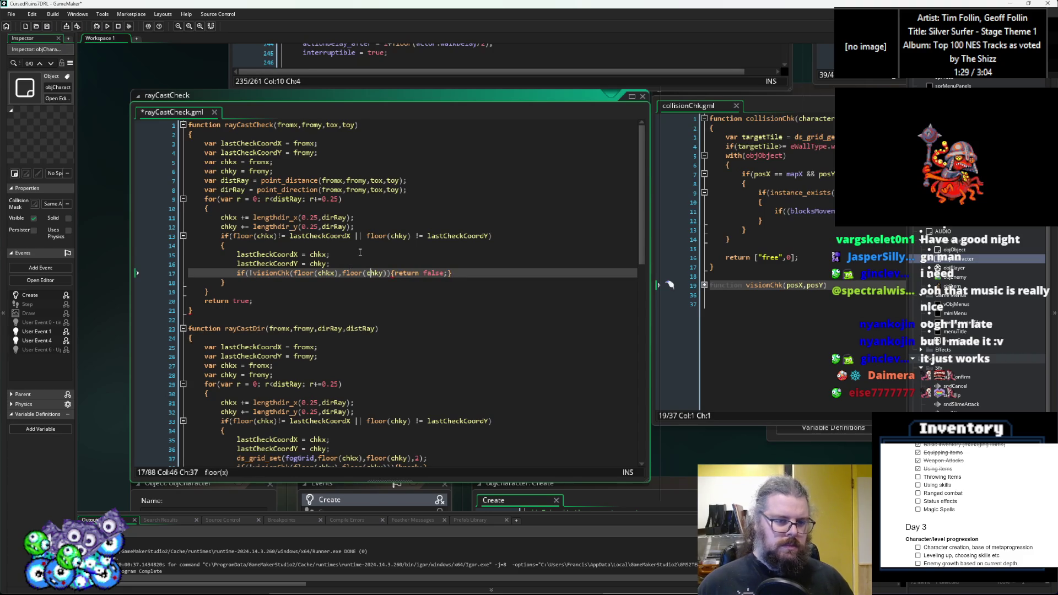
{"action": "type", "text": ")"}
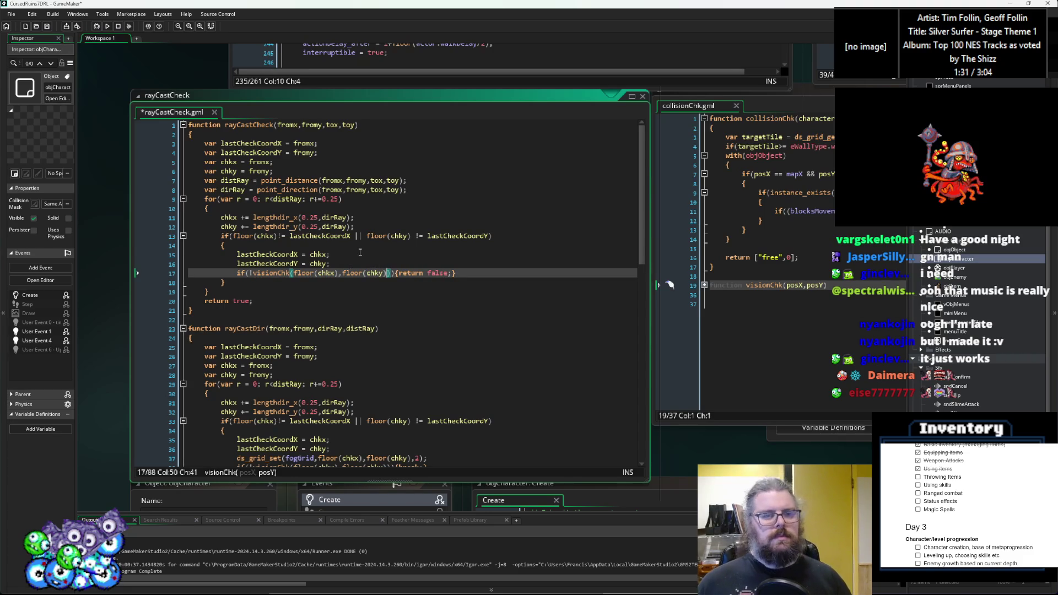
{"action": "scroll", "coordinate": [360, 252], "scroll_direction": "down", "scroll_amount": 10}
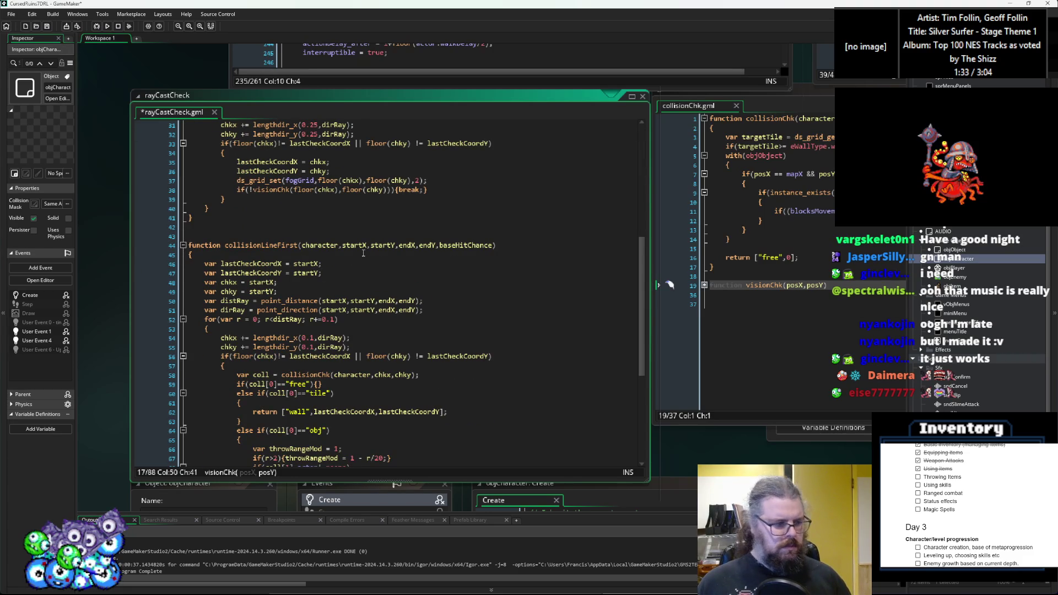
- Return floor(chkx) and floor(chky) in the actor hit array on line 73
{"action": "scroll", "coordinate": [383, 302], "scroll_direction": "down", "scroll_amount": 6}
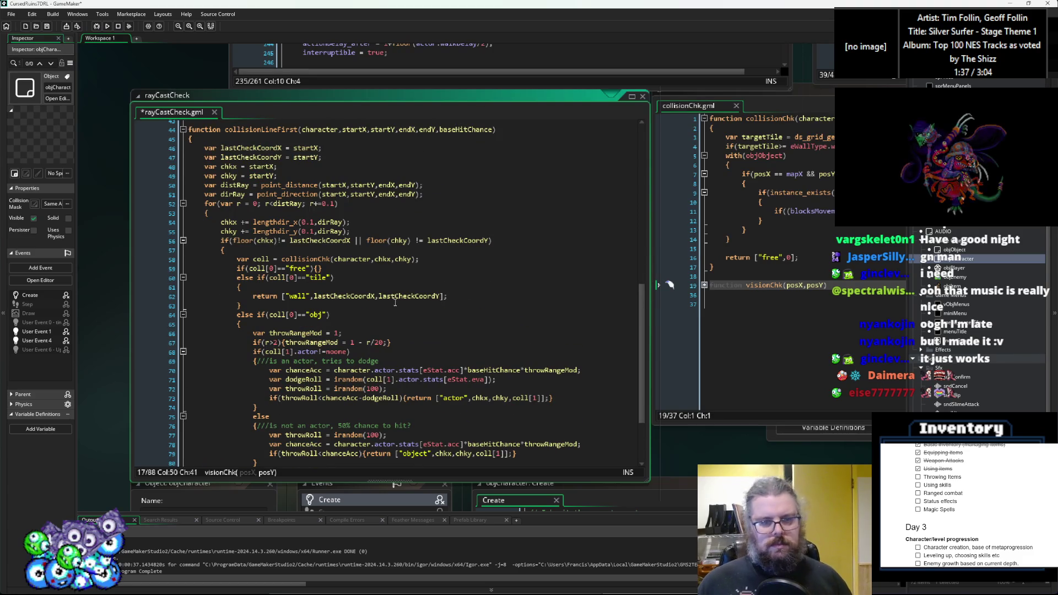
{"action": "scroll", "coordinate": [390, 292], "scroll_direction": "down", "scroll_amount": 2}
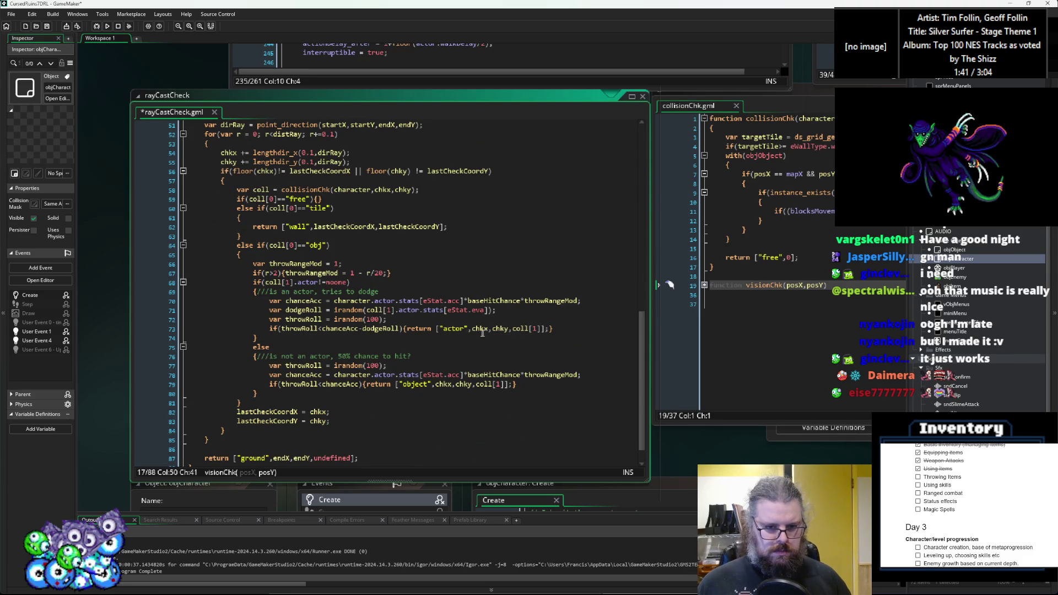
{"action": "left_click", "coordinate": [473, 329]}
{"action": "type", "text": "floor("}
{"action": "key", "text": "Right"}
{"action": "key", "text": "Right"}
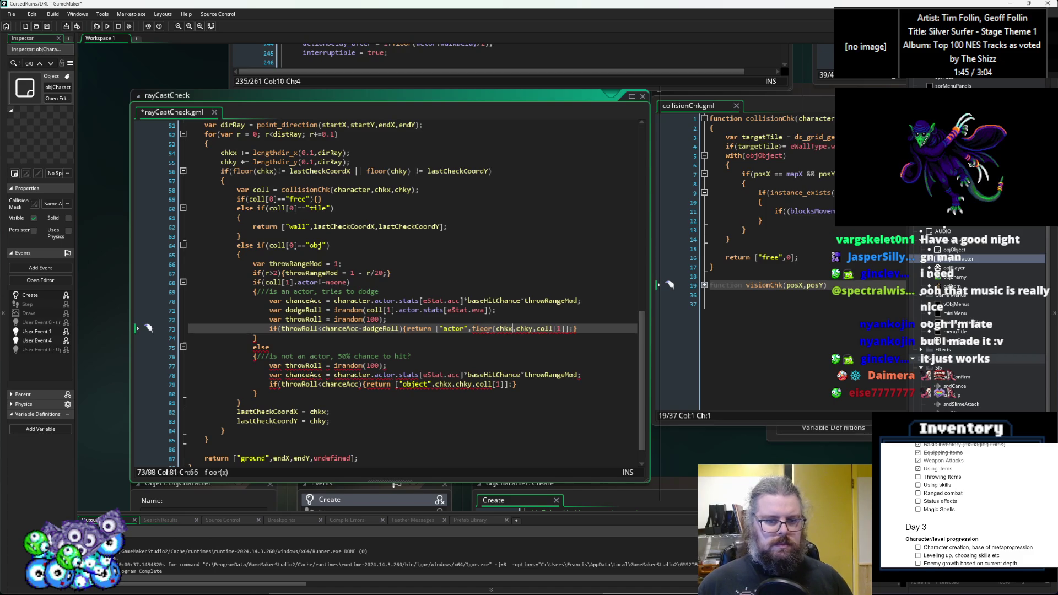
{"action": "type", "text": ")"}
{"action": "key", "text": "Right"}
{"action": "type", "text": "floor("}
{"action": "key", "text": "Right"}
{"action": "key", "text": "Right"}
{"action": "key", "text": "Right"}
{"action": "key", "text": "Right"}
{"action": "type", "text": ")"}
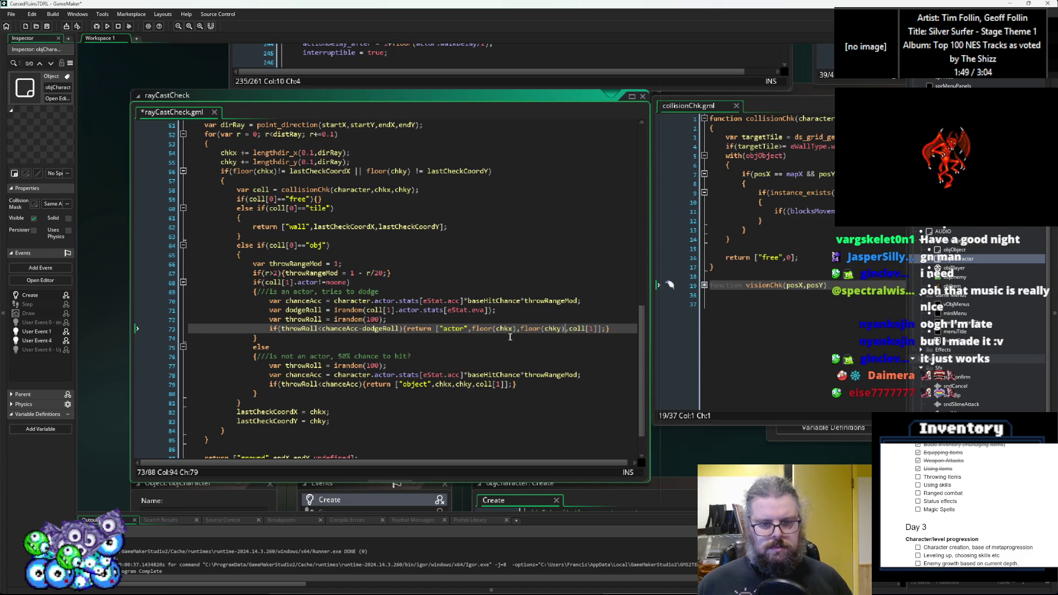
{"action": "left_click_drag", "start_coordinate": [495, 329], "coordinate": [472, 331]}
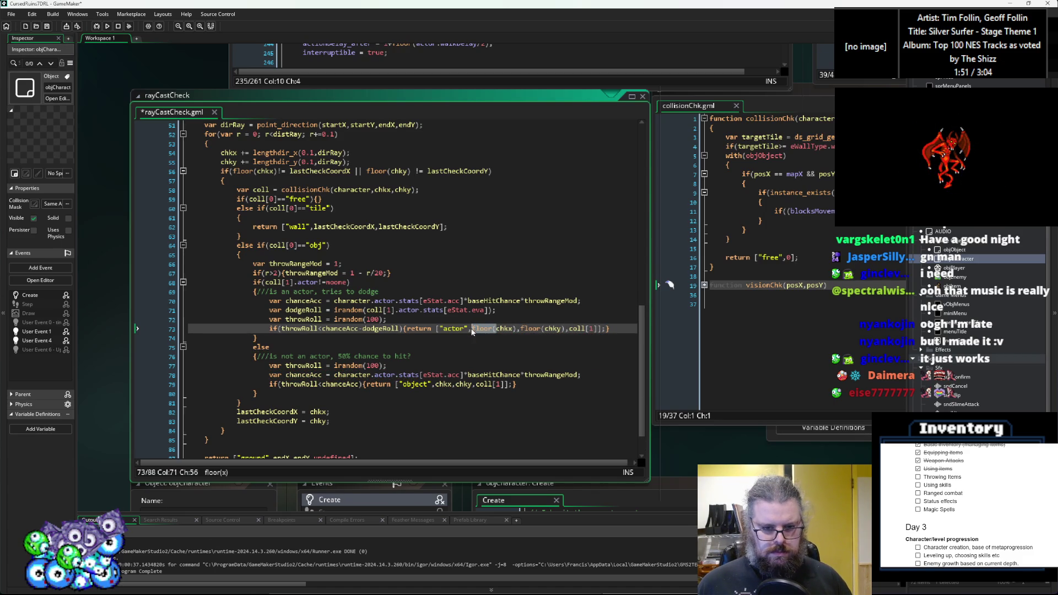
- Wrap chkx and chky in floor() in the object hit array on line 79
{"action": "left_click", "coordinate": [456, 384]}
{"action": "type", "text": "floor("}
{"action": "key", "text": "ctrl+Left"}
{"action": "key", "text": "ctrl+Left"}
{"action": "type", "text": "floor("}
{"action": "key", "text": "ctrl+Right"}
{"action": "type", "text": ")"}
{"action": "key", "text": "Right"}
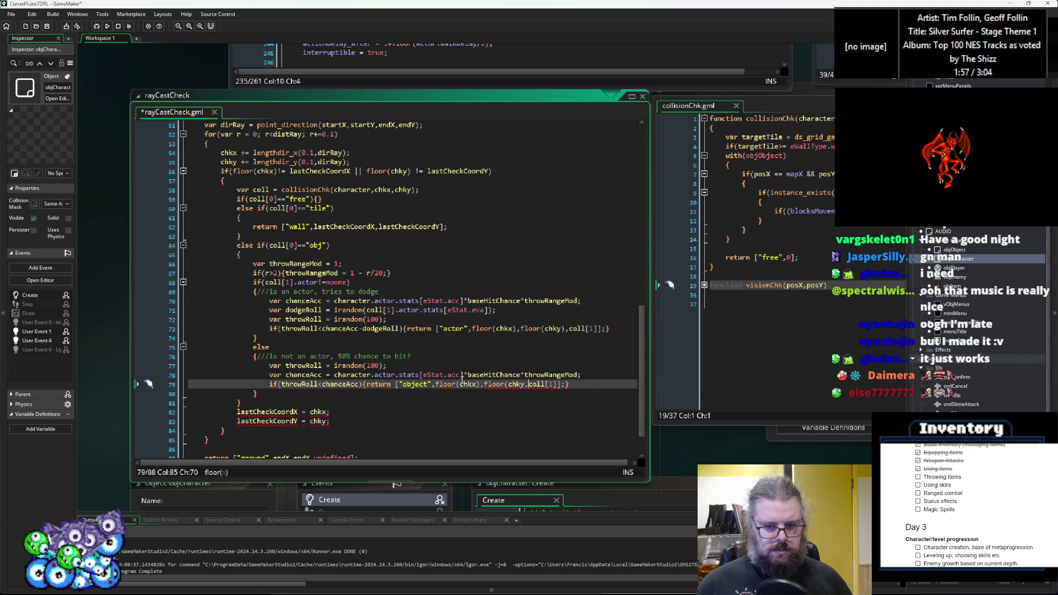
{"action": "type", "text": ")"}
- Recheck the line 79 edits and save the rayCastCheck script
{"action": "left_click", "coordinate": [404, 249]}
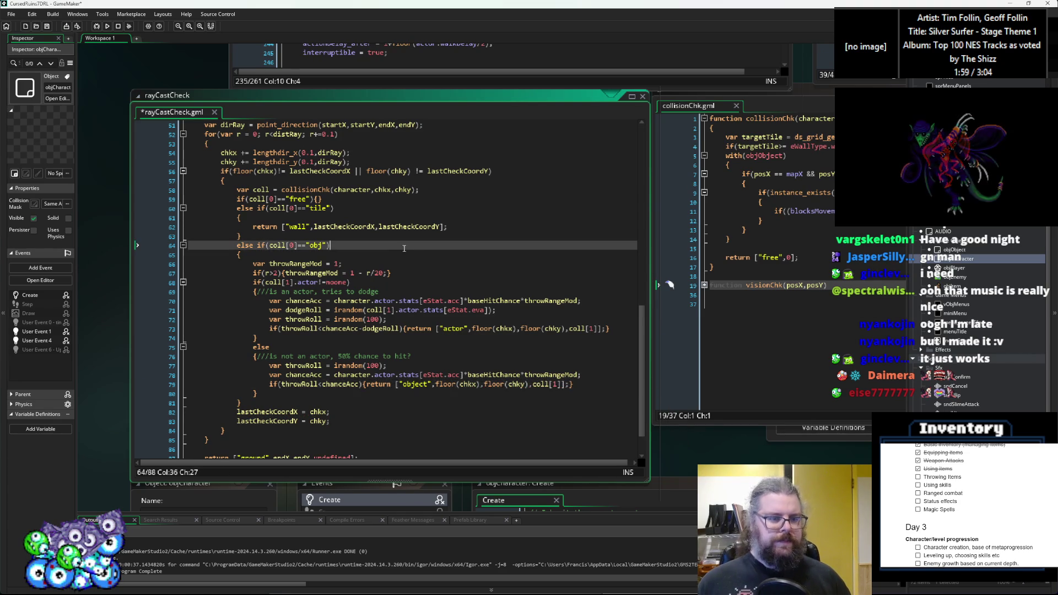
{"action": "scroll", "coordinate": [404, 249], "scroll_direction": "down", "scroll_amount": 2}
{"action": "scroll", "coordinate": [330, 429], "scroll_direction": "up", "scroll_amount": 1}
{"action": "left_click", "coordinate": [329, 427]}
{"action": "left_click", "coordinate": [379, 352]}
{"action": "scroll", "coordinate": [379, 351], "scroll_direction": "up", "scroll_amount": 2}
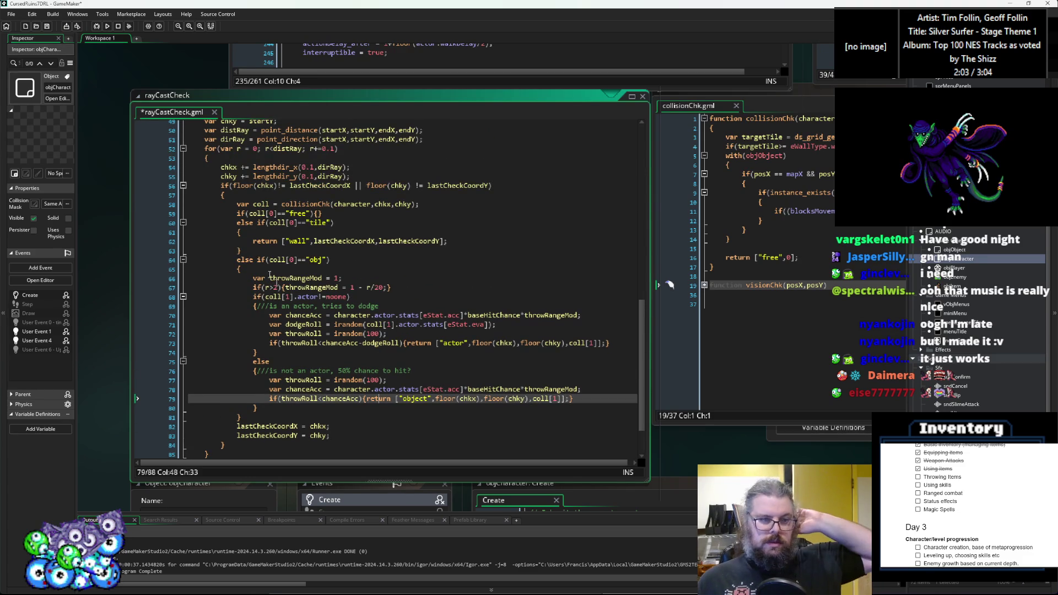
{"action": "left_click", "coordinate": [47, 28]}
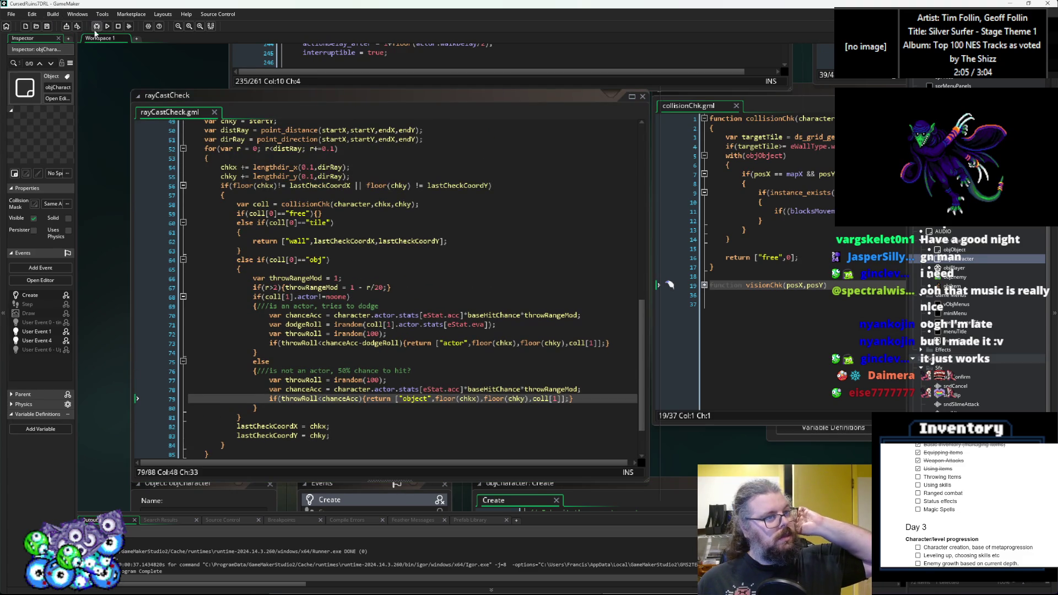
- Debug-run the game, start a New Game, walk three tiles, then exit fullscreen and close it
{"action": "left_click", "coordinate": [96, 27]}
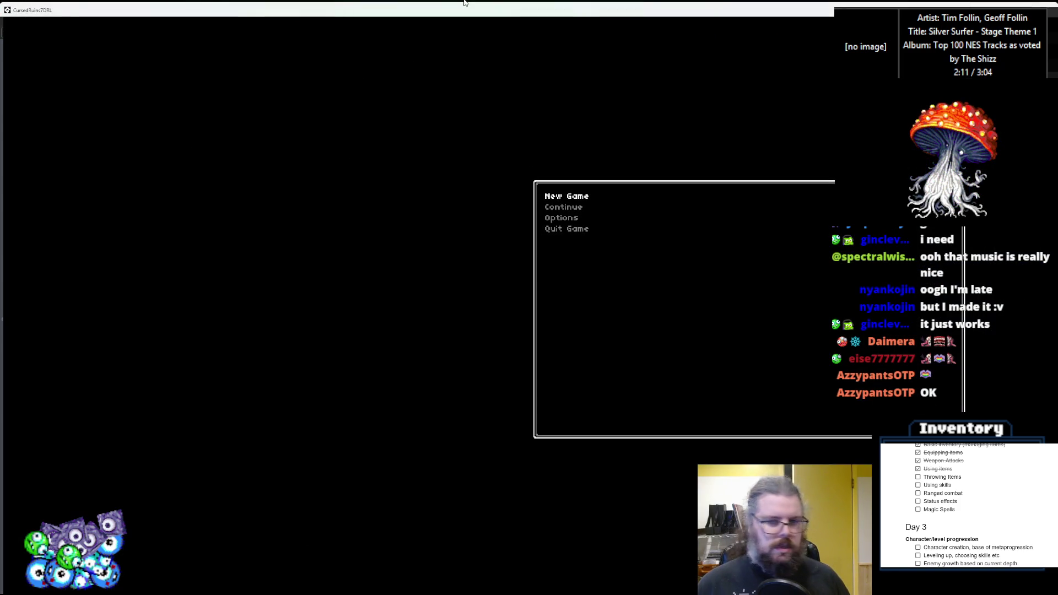
{"action": "key", "text": "Return"}
{"action": "key", "text": "Left"}
{"action": "key", "text": "Up"}
{"action": "key", "text": "Up"}
{"action": "key", "text": "Left"}
{"action": "key", "text": "F11"}
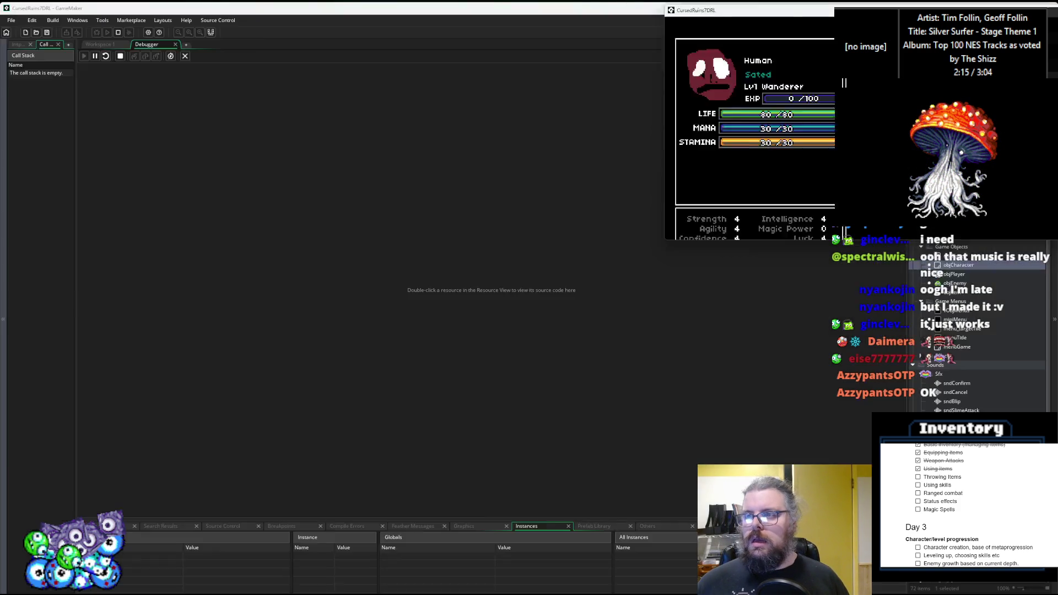
{"action": "key", "text": "Escape"}
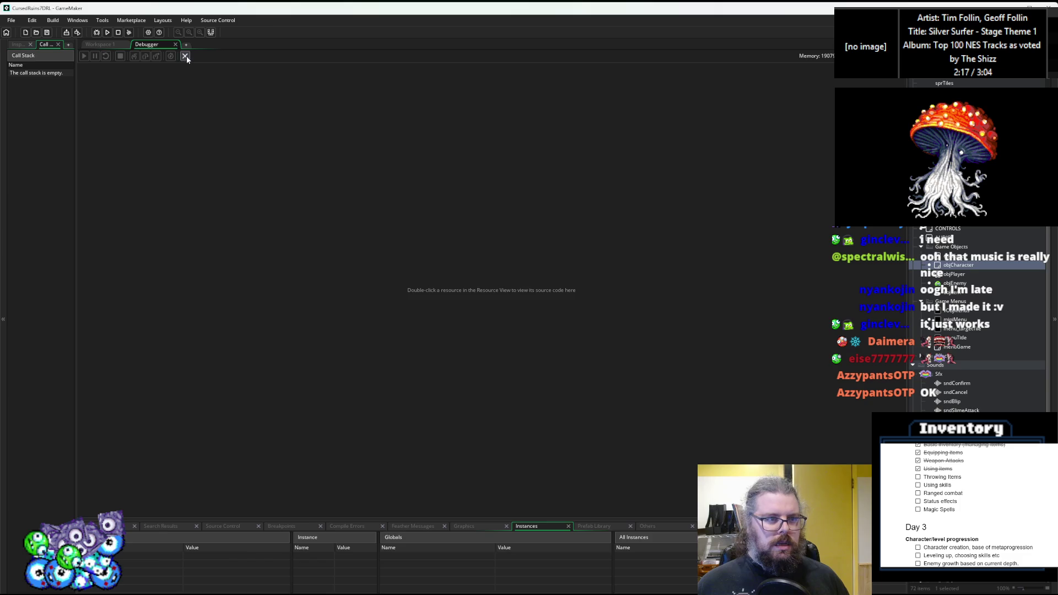
{"action": "left_click", "coordinate": [186, 55]}
{"action": "scroll", "coordinate": [399, 266], "scroll_direction": "up", "scroll_amount": 5}
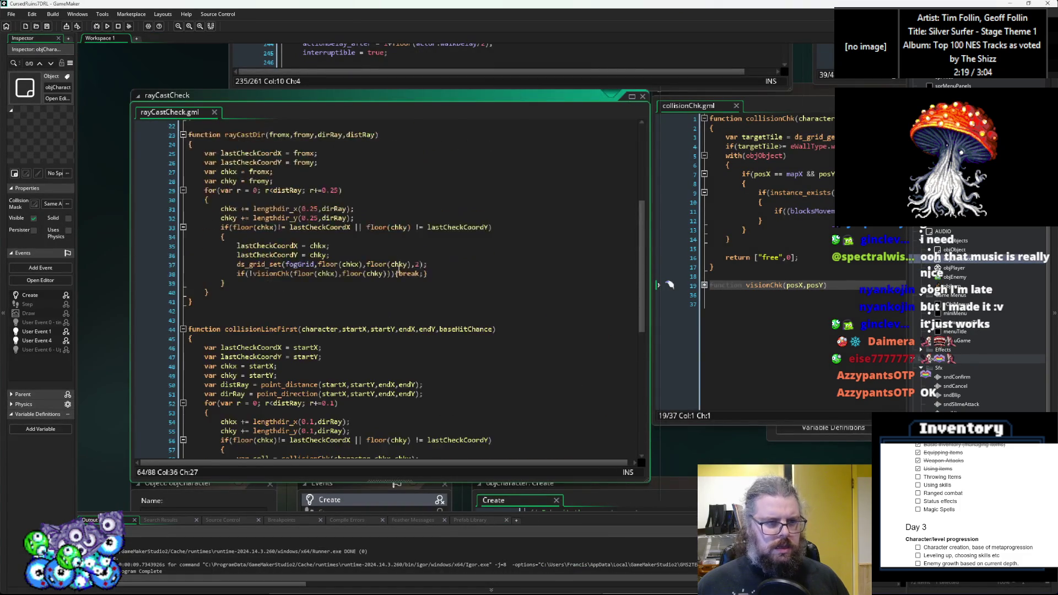
{"action": "scroll", "coordinate": [399, 267], "scroll_direction": "up", "scroll_amount": 3}
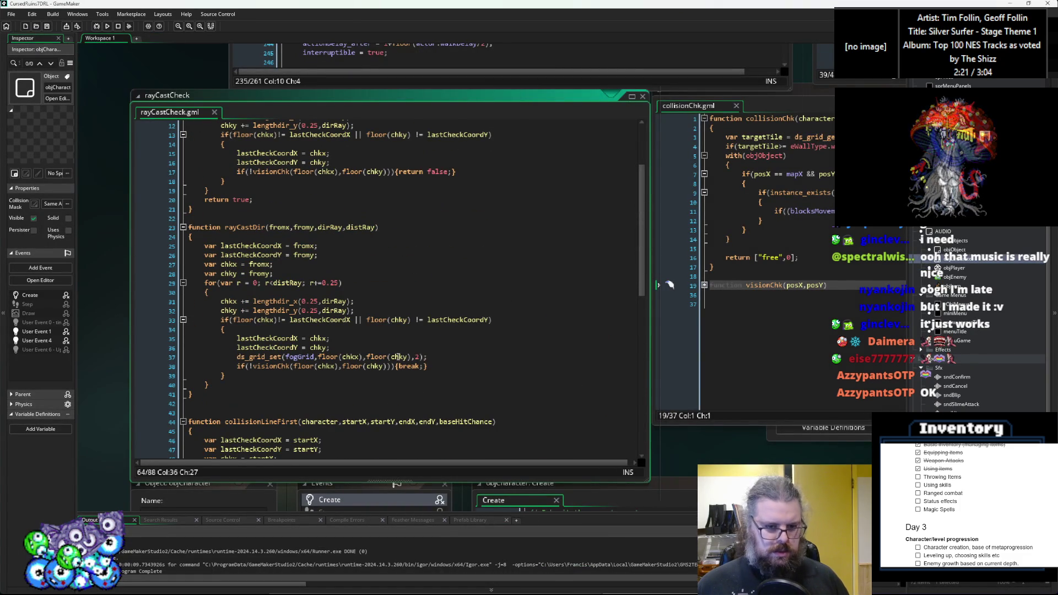
{"action": "left_click", "coordinate": [408, 357]}
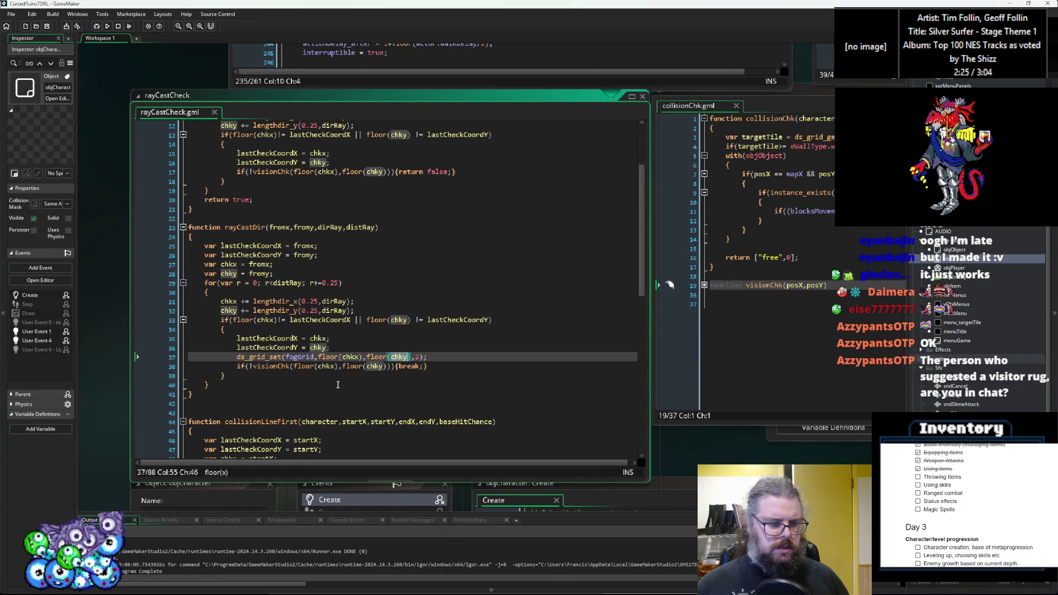
{"action": "left_click", "coordinate": [334, 385]}
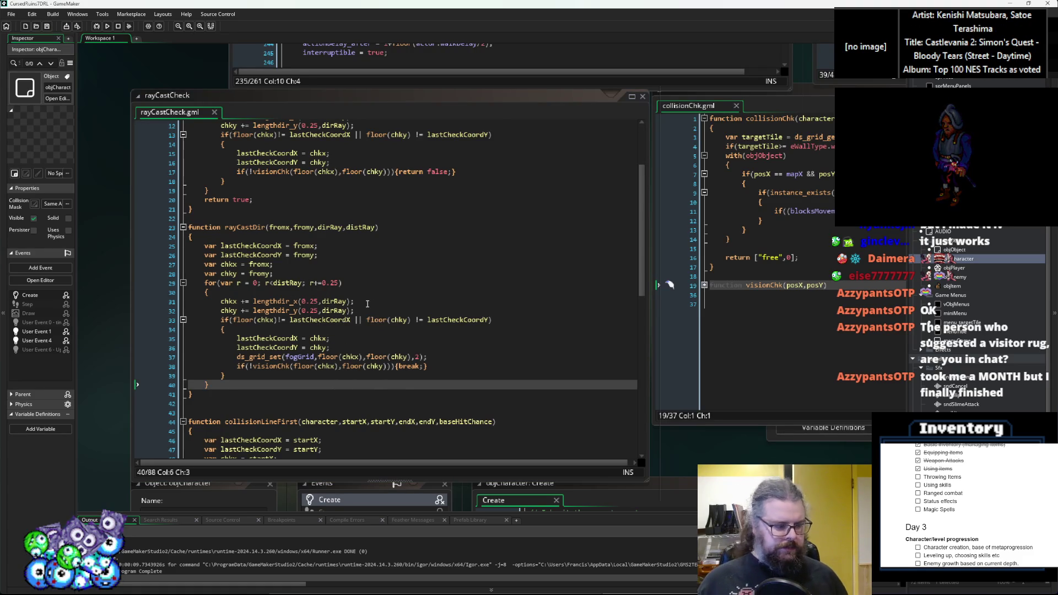
{"action": "left_click", "coordinate": [381, 366]}
- Locate the floored chkx argument in the ds_grid_set call on line 37
{"action": "left_click", "coordinate": [382, 366]}
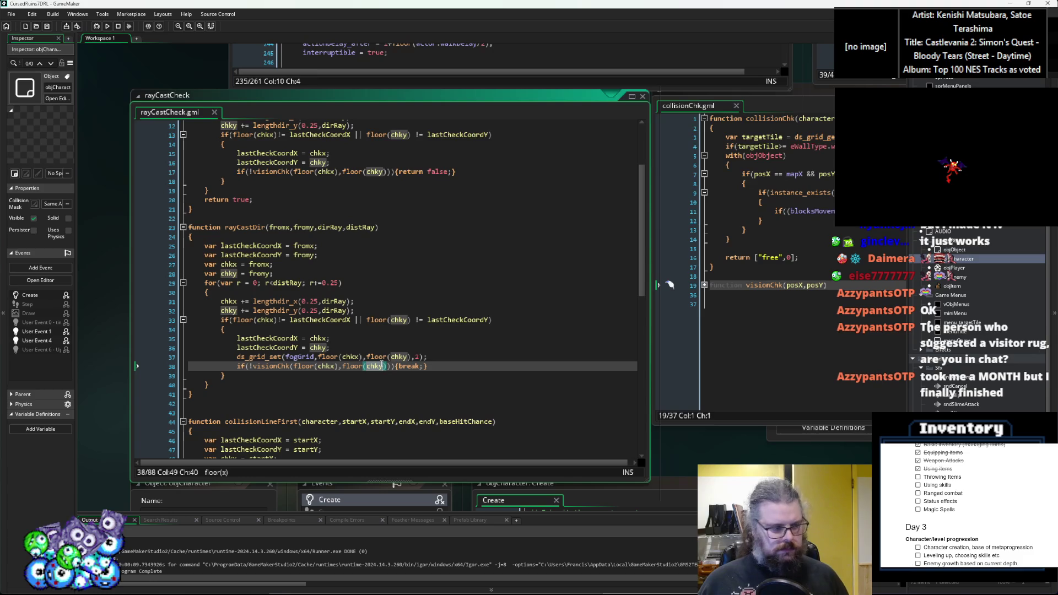
{"action": "left_click", "coordinate": [464, 357]}
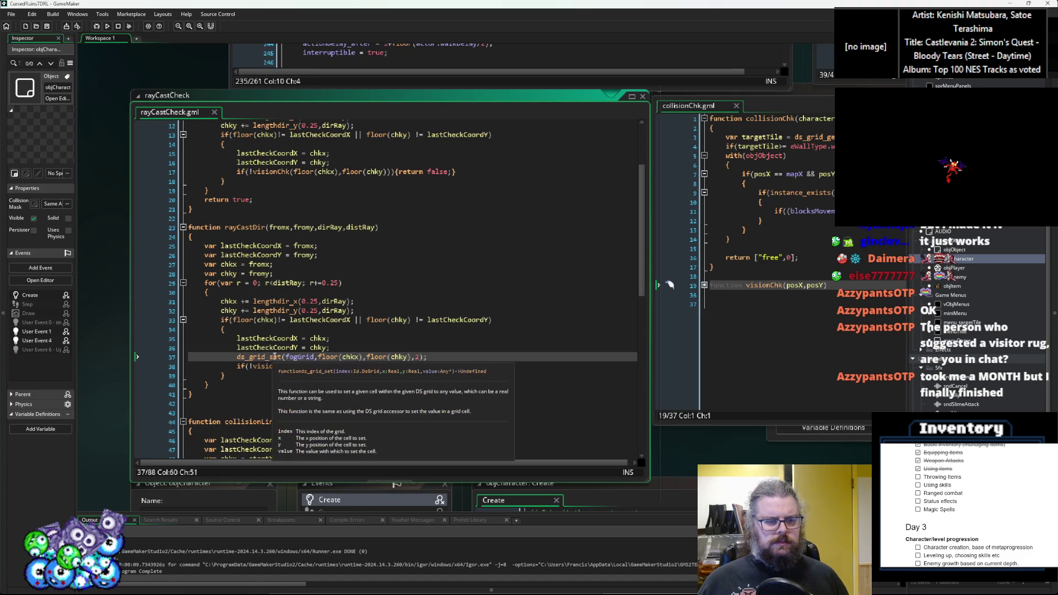
{"action": "left_click", "coordinate": [359, 358]}
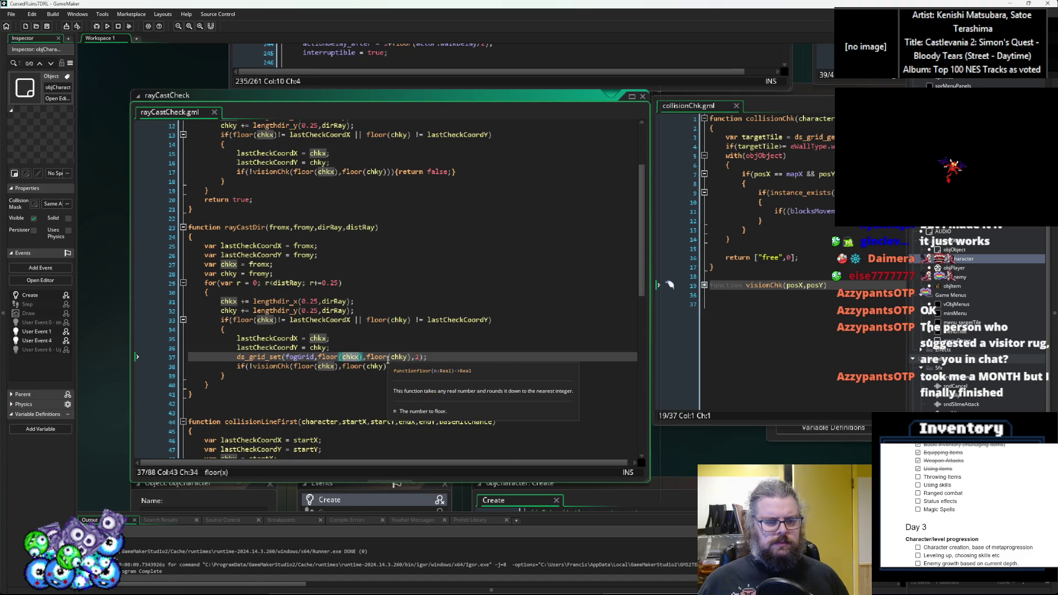
{"action": "key", "text": "Down"}
{"action": "key", "text": "Down"}
{"action": "left_click", "coordinate": [363, 357]}
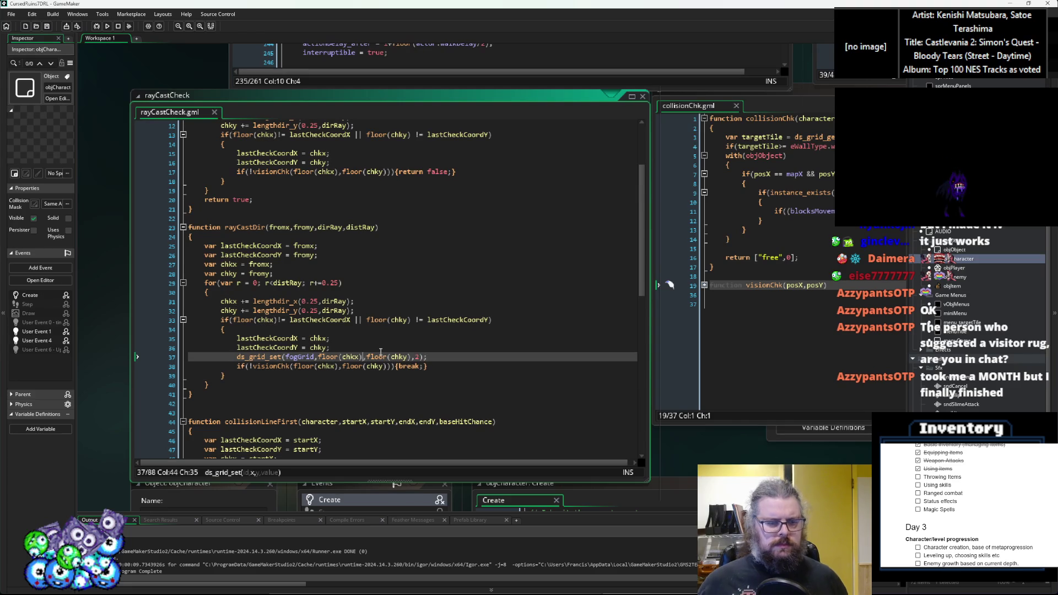
- Strip both floor( ) wrappers so line 37 reads ds_grid_set(fogGrid,chkx,chky,2);
{"action": "key", "text": "BackSpace"}
{"action": "key", "text": "Left"}
{"action": "key", "text": "Left"}
{"action": "key", "text": "BackSpace"}
{"action": "key", "text": "BackSpace"}
{"action": "key", "text": "BackSpace"}
{"action": "key", "text": "Right"}
{"action": "key", "text": "Right"}
{"action": "key", "text": "Right"}
{"action": "key", "text": "Right"}
{"action": "key", "text": "Right"}
{"action": "key", "text": "Right"}
{"action": "key", "text": "BackSpace"}
{"action": "key", "text": "BackSpace"}
{"action": "key", "text": "BackSpace"}
{"action": "key", "text": "BackSpace"}
{"action": "key", "text": "Right"}
{"action": "key", "text": "Delete"}
{"action": "key", "text": "Down"}
{"action": "key", "text": "Left"}
{"action": "key", "text": "Left"}
{"action": "key", "text": "Left"}
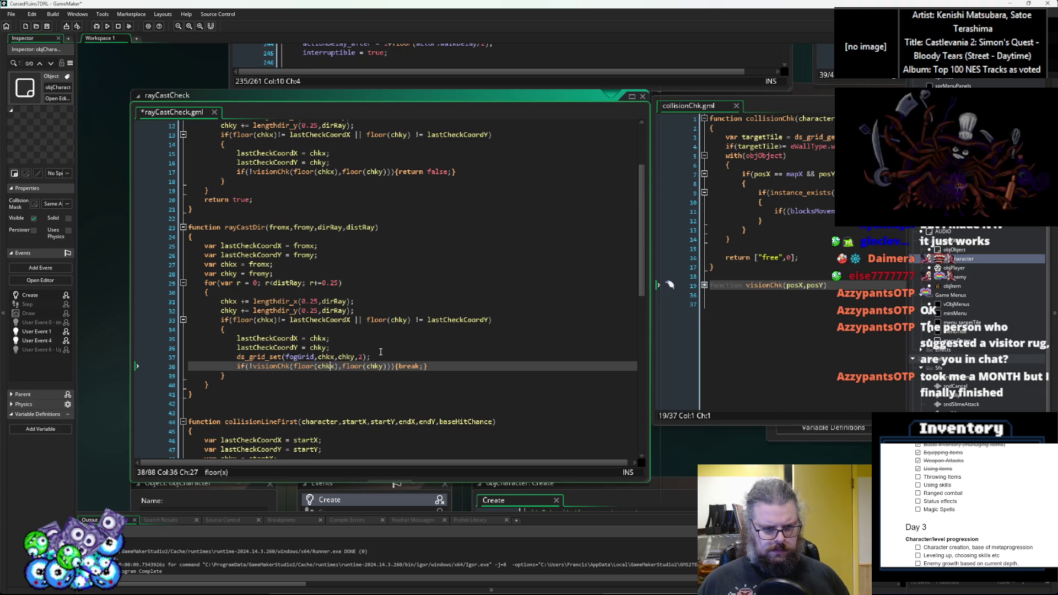
{"action": "key", "text": "Left"}
{"action": "key", "text": "Left"}
{"action": "key", "text": "Left"}
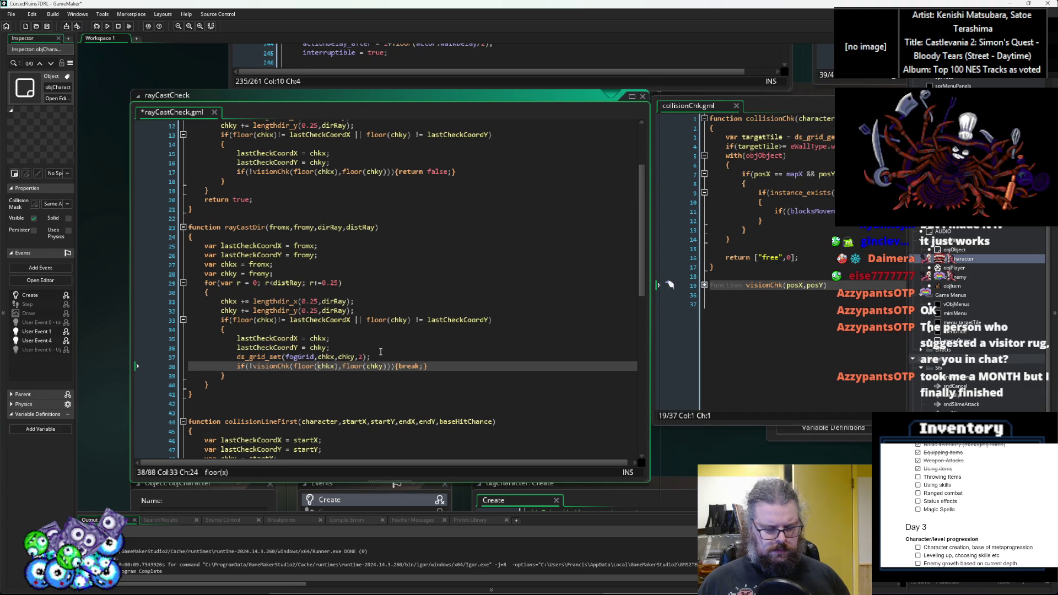
- Expand the folded visionChk function in collisionChk to review it
{"action": "left_click", "coordinate": [705, 286]}
{"action": "left_click", "coordinate": [816, 340]}
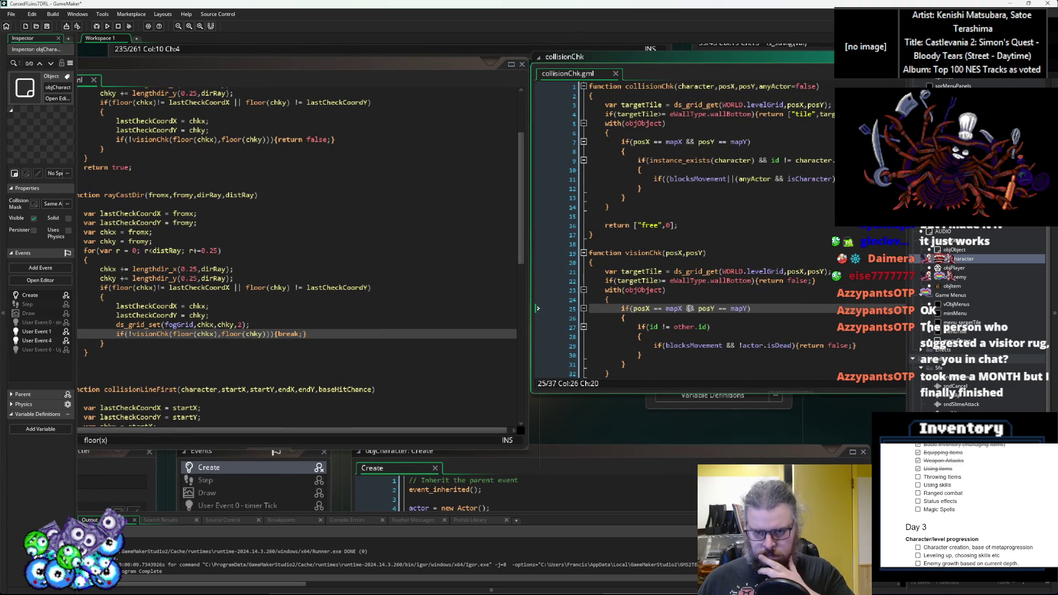
{"action": "scroll", "coordinate": [727, 317], "scroll_direction": "down", "scroll_amount": 2}
{"action": "scroll", "coordinate": [727, 317], "scroll_direction": "up", "scroll_amount": 1}
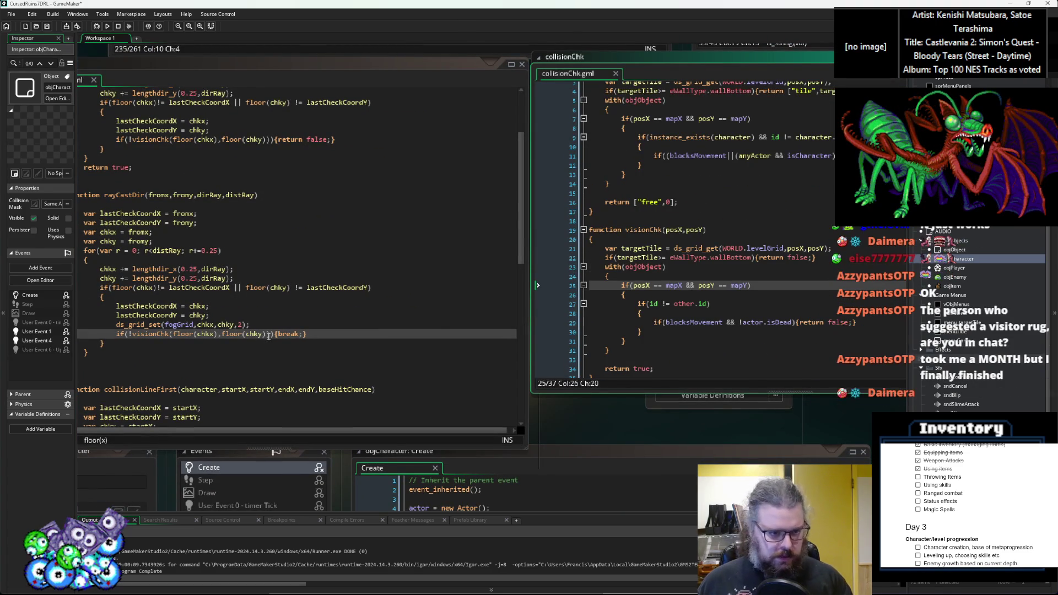
- Remove the floor( ) calls so line 38 reads visionChk(chkx,chky), then start a debug run
{"action": "left_click", "coordinate": [250, 335]}
{"action": "left_click_drag", "start_coordinate": [247, 334], "coordinate": [221, 334]}
{"action": "key", "text": "BackSpace"}
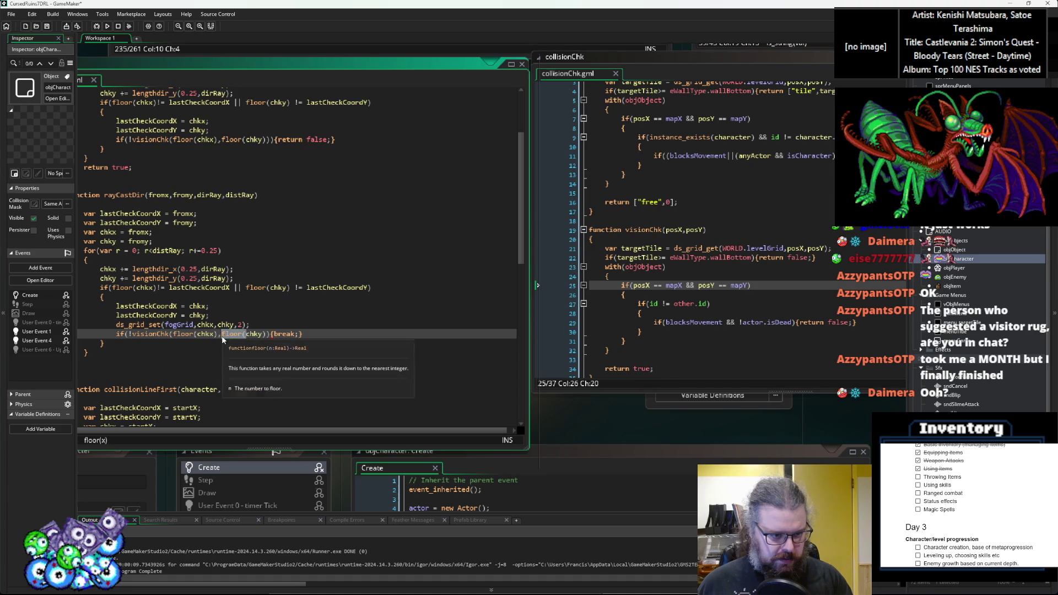
{"action": "key", "text": "BackSpace"}
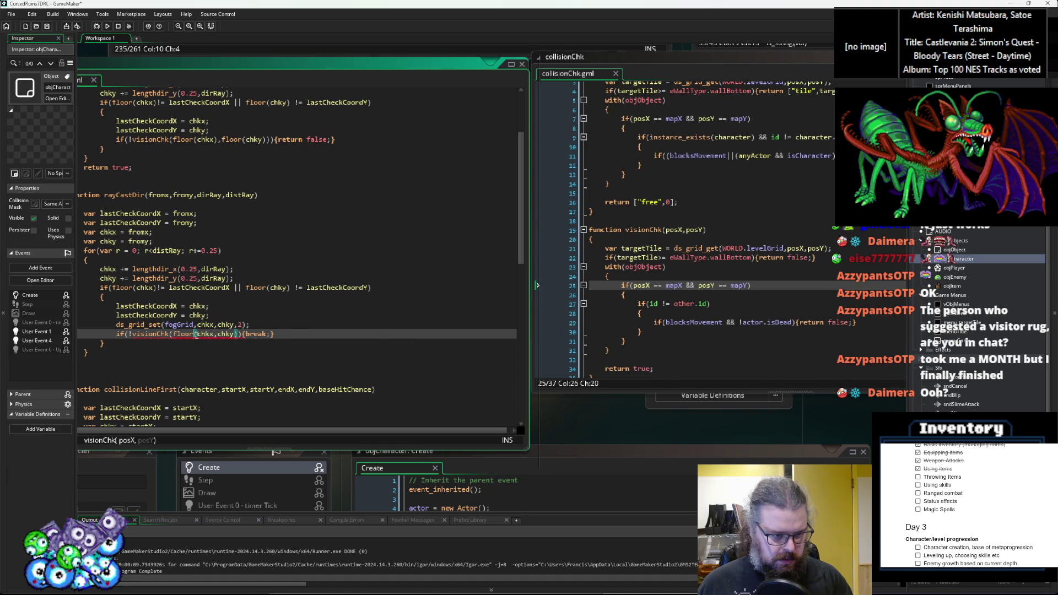
{"action": "left_click", "coordinate": [191, 335]}
{"action": "key", "text": "BackSpace"}
{"action": "key", "text": "BackSpace"}
{"action": "key", "text": "BackSpace"}
{"action": "left_click", "coordinate": [211, 307]}
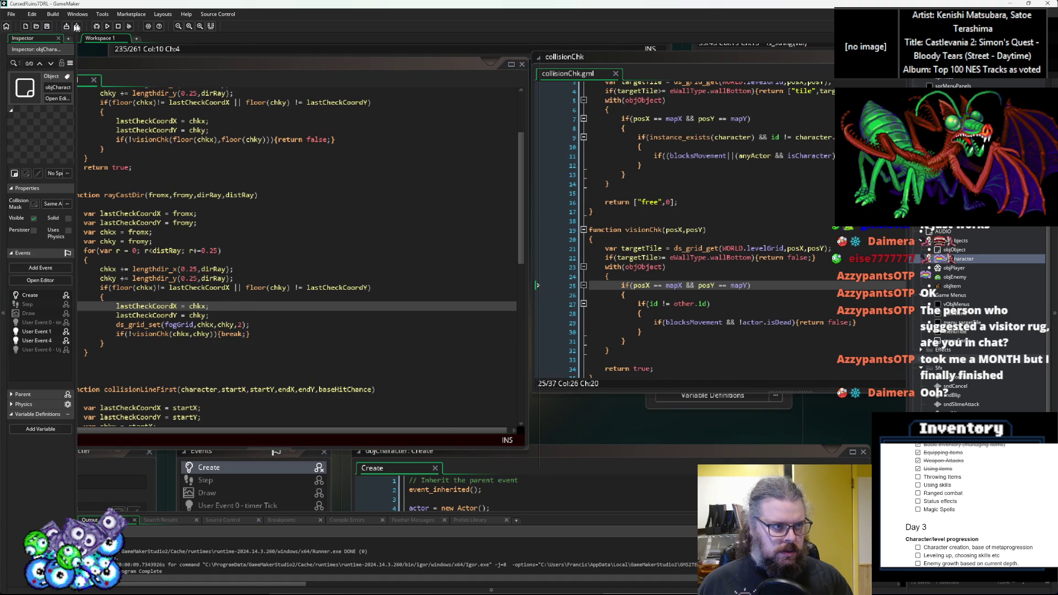
{"action": "left_click", "coordinate": [97, 26]}
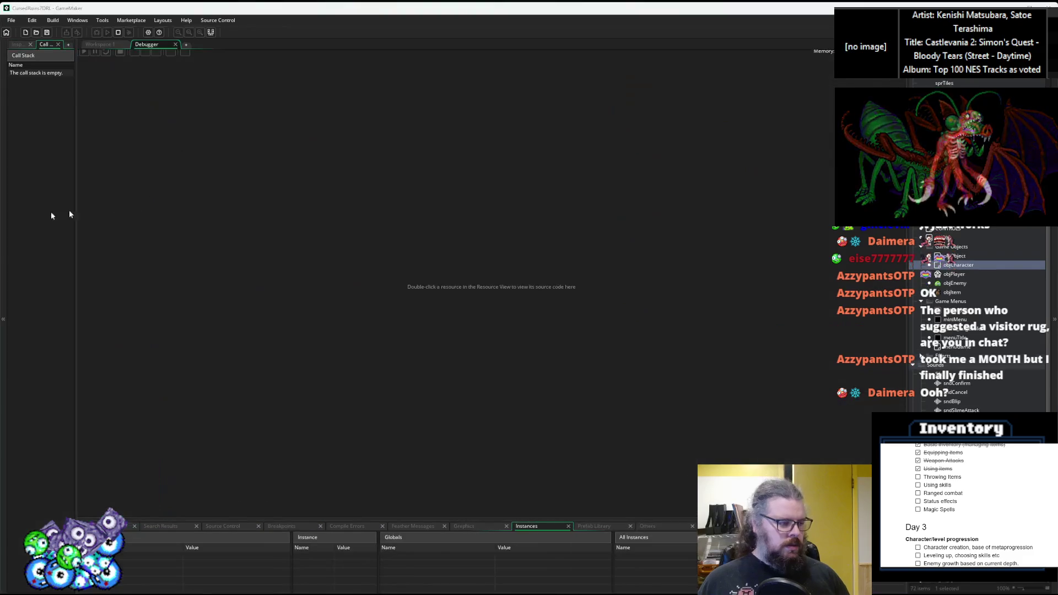
- Maximise the game window, start a New Game and walk the player up the dungeon
{"action": "left_click_drag", "start_coordinate": [513, 79], "coordinate": [452, 3]}
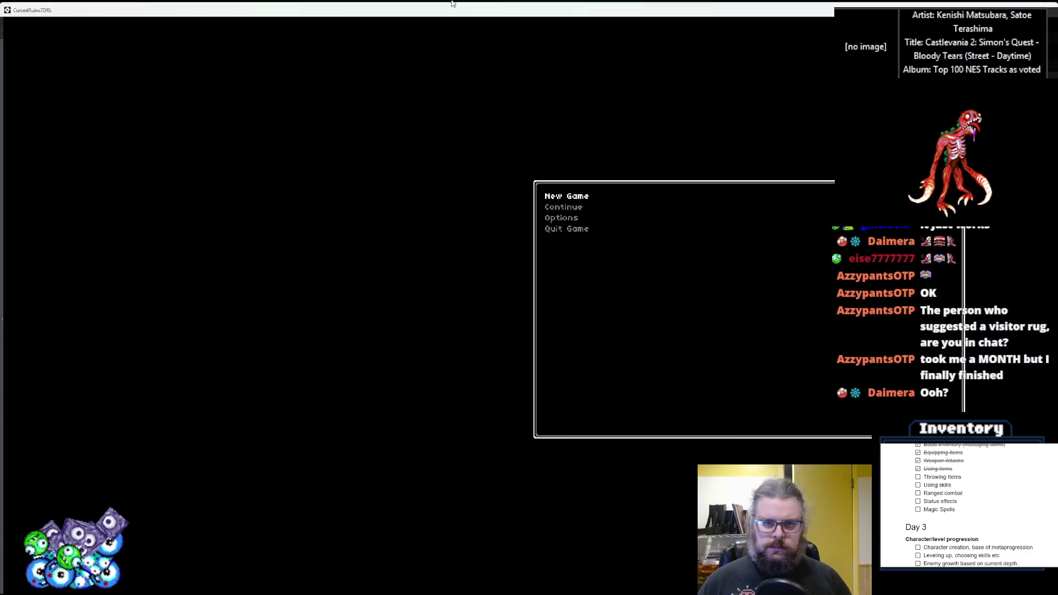
{"action": "key", "text": "Return"}
{"action": "key", "text": "Up"}
{"action": "key", "text": "Up"}
{"action": "key", "text": "Up"}
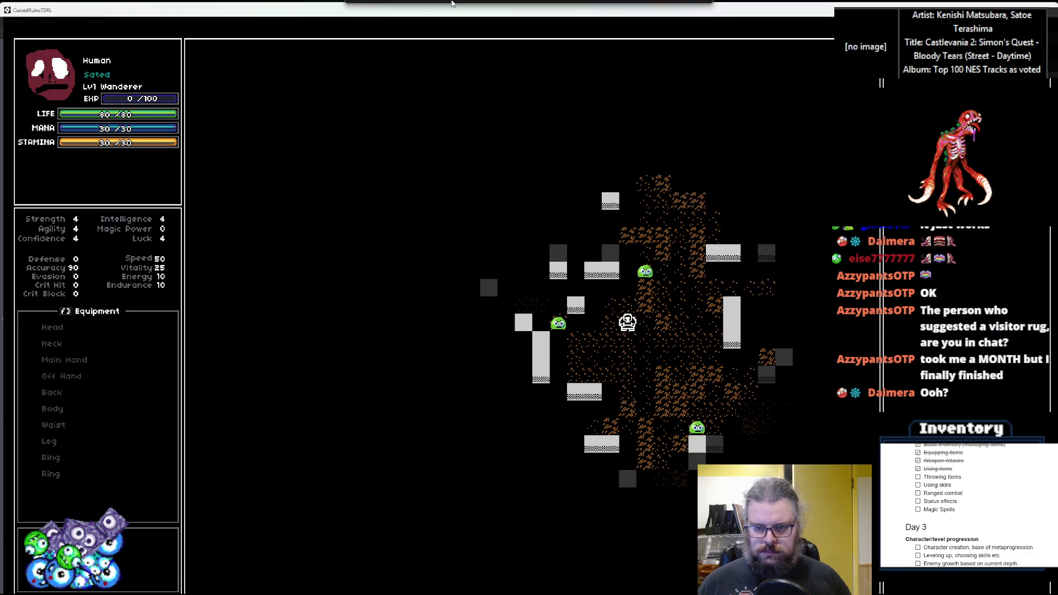
{"action": "key", "text": "Up"}
{"action": "key", "text": "Up"}
{"action": "key", "text": "Up"}
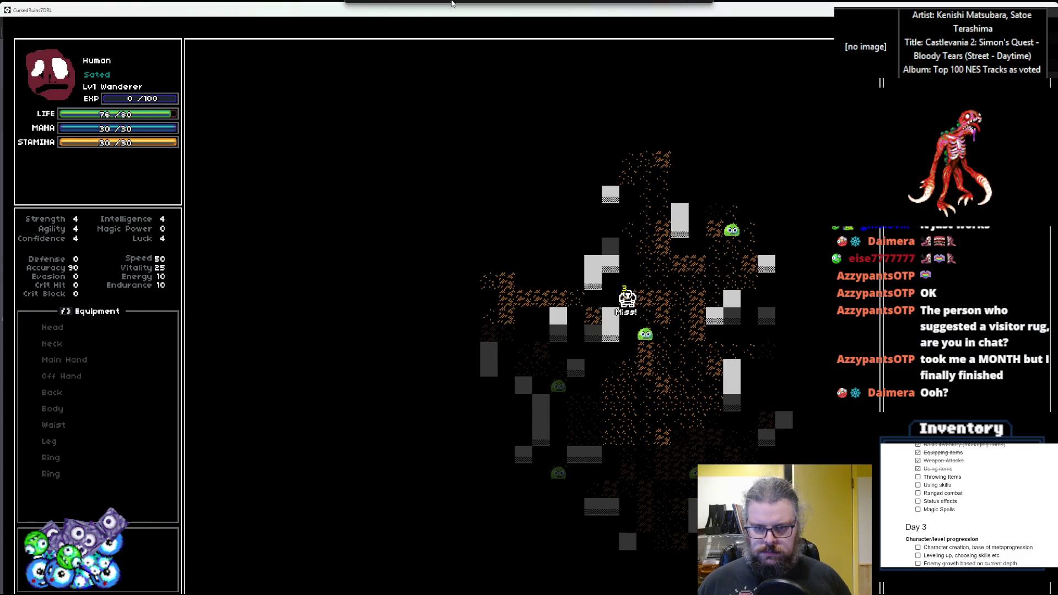
{"action": "key", "text": "Up"}
{"action": "key", "text": "Up"}
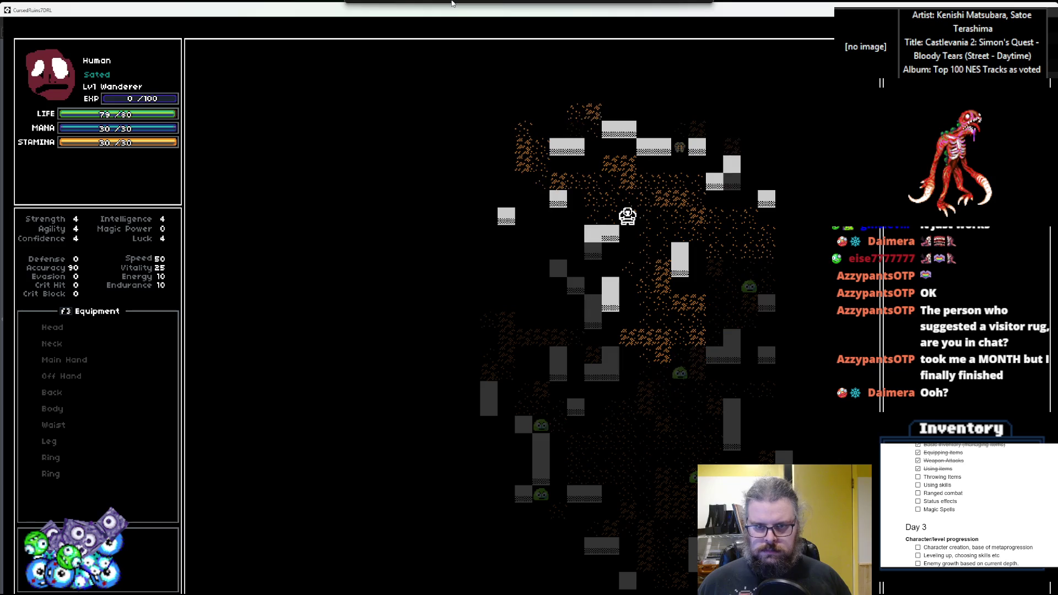
- Walk over to the brown item and step onto it to pick it up
{"action": "key", "text": "Up"}
{"action": "key", "text": "Left"}
{"action": "key", "text": "Left"}
{"action": "key", "text": "Right"}
{"action": "key", "text": "Right"}
{"action": "key", "text": "Right"}
{"action": "key", "text": "Right"}
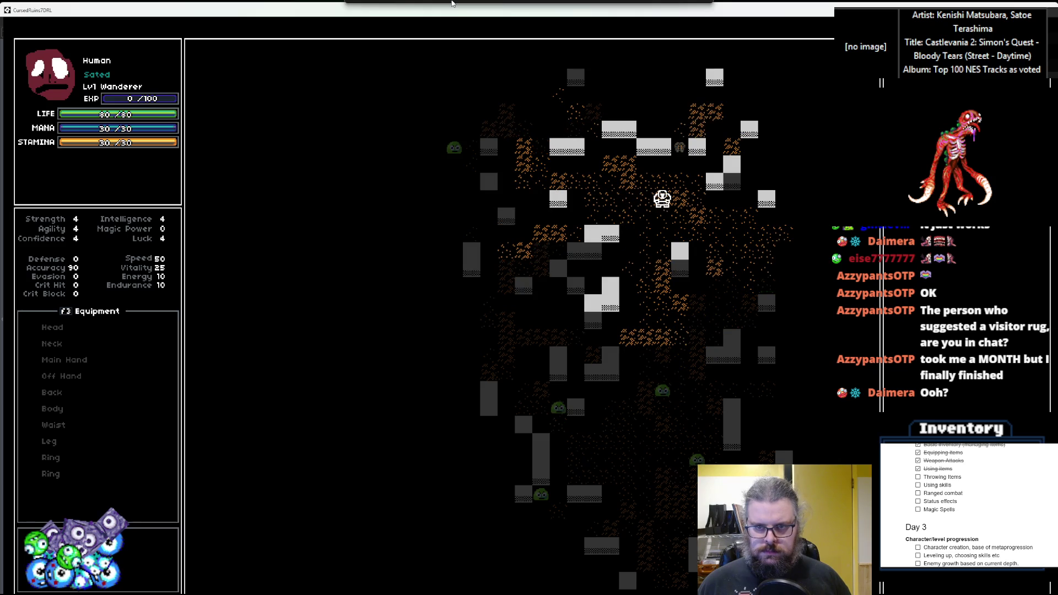
{"action": "key", "text": "Up"}
{"action": "key", "text": "Right"}
{"action": "key", "text": "Up"}
{"action": "key", "text": "Up"}
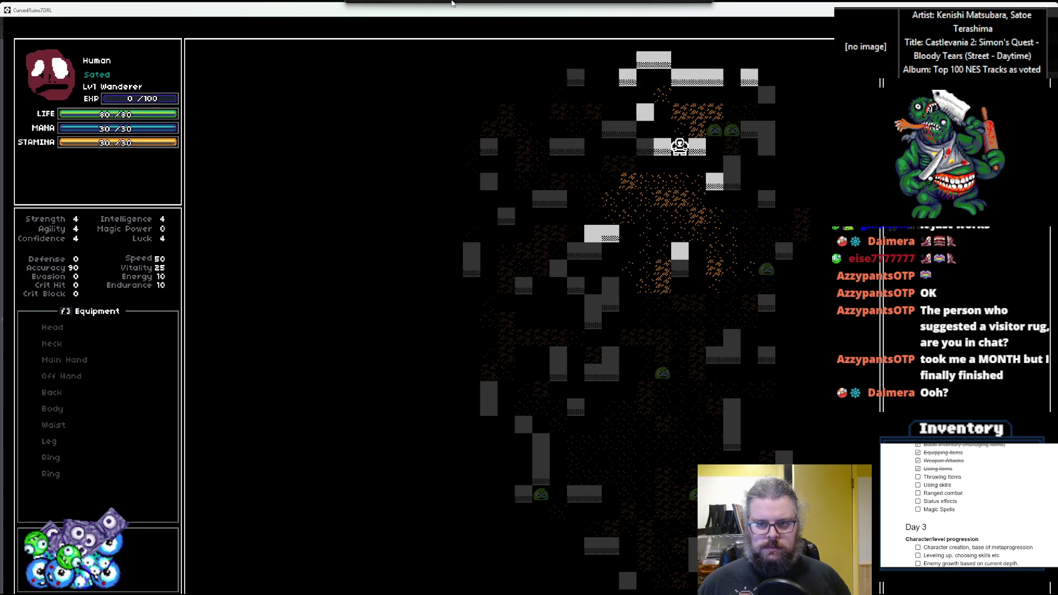
{"action": "key", "text": "Down"}
{"action": "key", "text": "Down"}
{"action": "key", "text": "Left"}
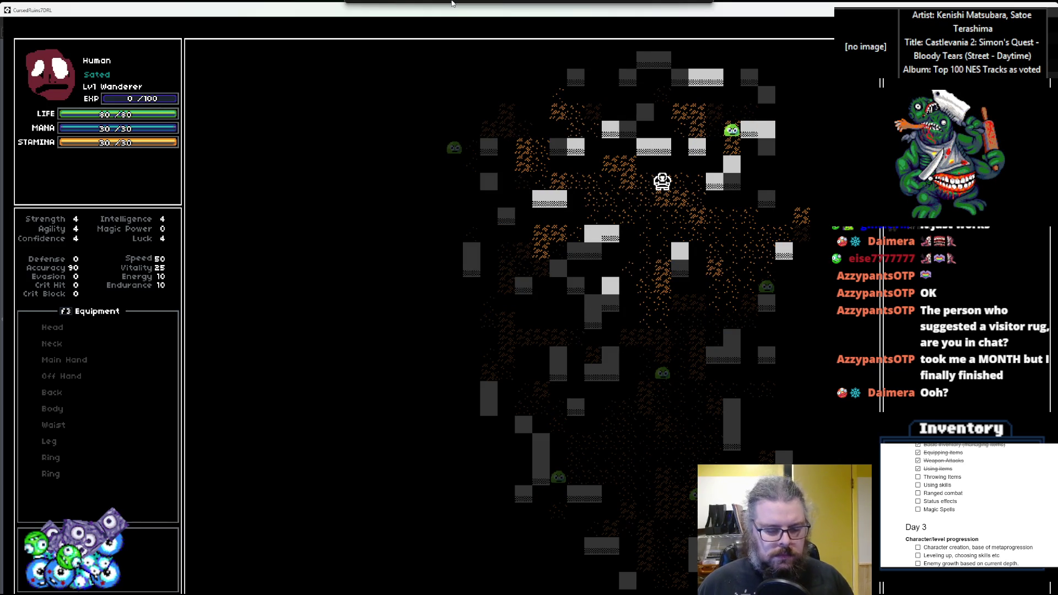
- Throw the carried item from the inventory at a chosen target tile
{"action": "key", "text": "i"}
{"action": "key", "text": "Return"}
{"action": "key", "text": "Down"}
{"action": "key", "text": "Down"}
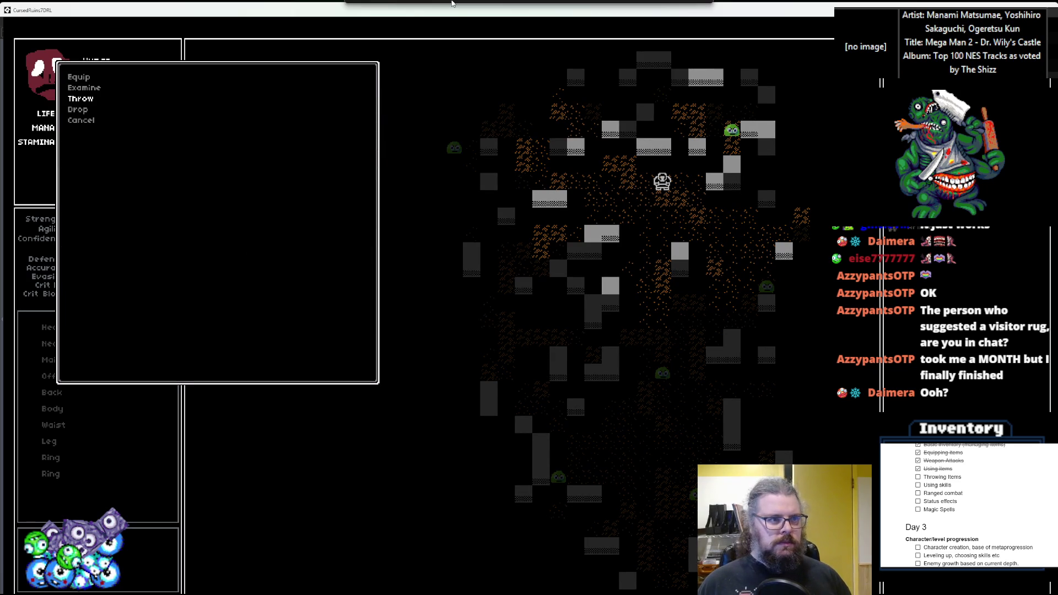
{"action": "key", "text": "Return"}
{"action": "key", "text": "Up"}
{"action": "key", "text": "Up"}
{"action": "key", "text": "Up"}
{"action": "key", "text": "Right"}
{"action": "key", "text": "Down"}
{"action": "key", "text": "Return"}
- Step the player down and up, restore the game window and close the running game
{"action": "key", "text": "Down"}
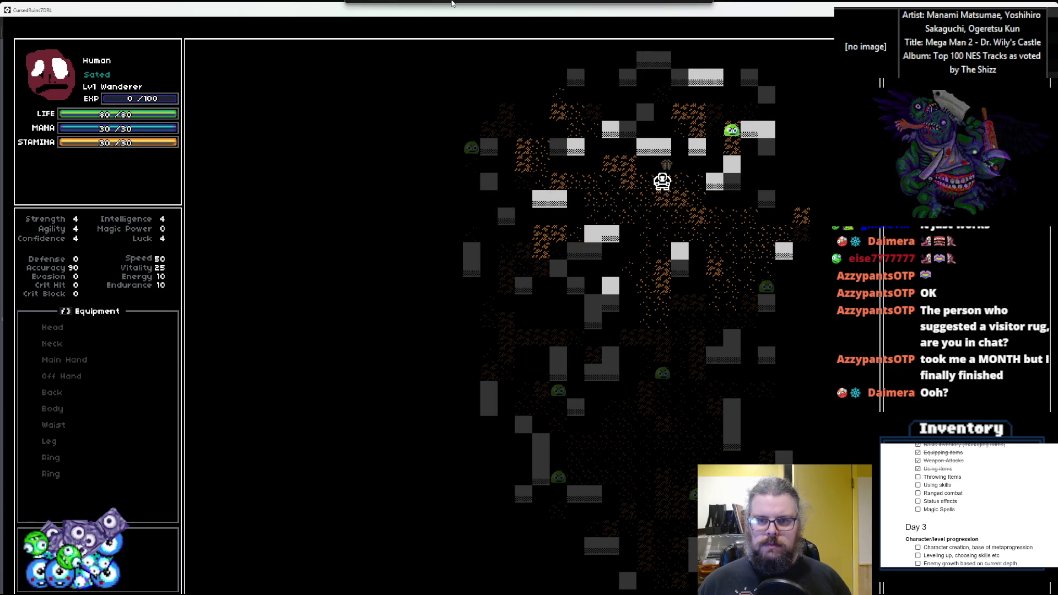
{"action": "key", "text": "Up"}
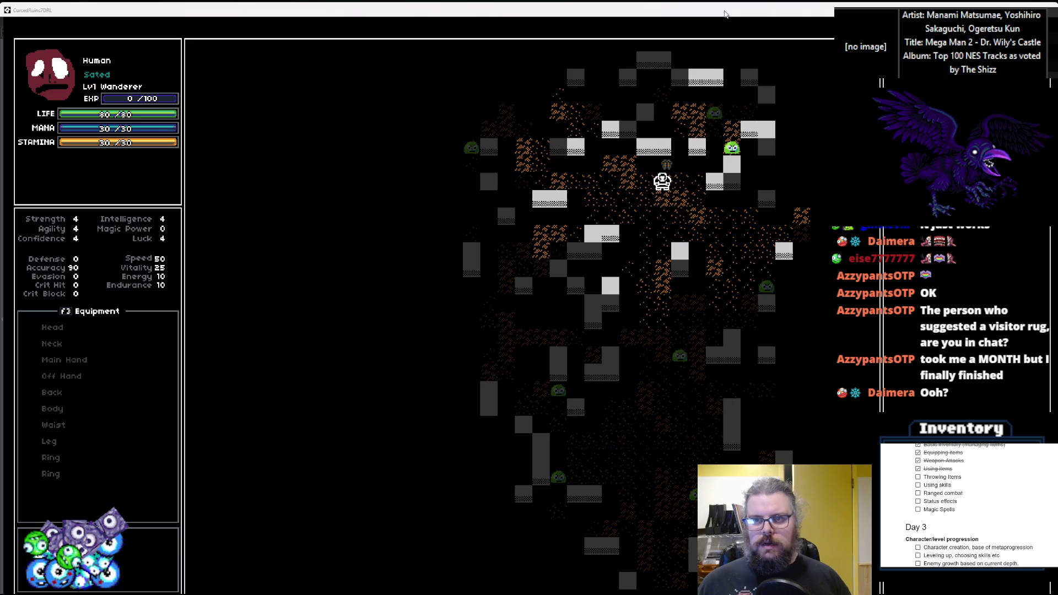
{"action": "double_click", "coordinate": [726, 15]}
{"action": "left_click", "coordinate": [185, 57]}
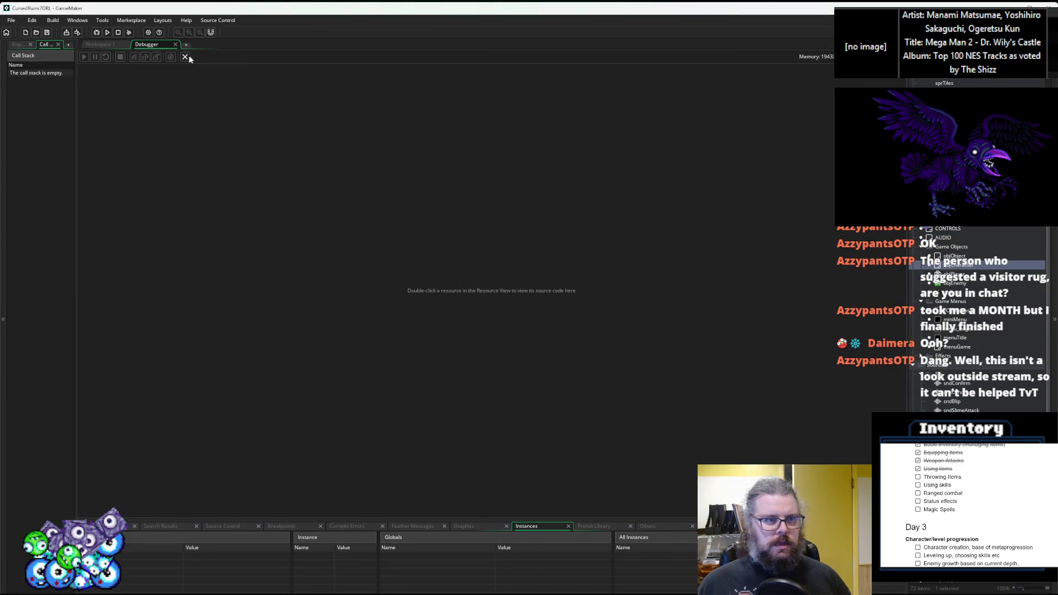
- Change line 62 to return ["wall",floor(lastCheckCoordX),floor(lastCheckCoordY)] in rayCastCheck
{"action": "left_click", "coordinate": [342, 328]}
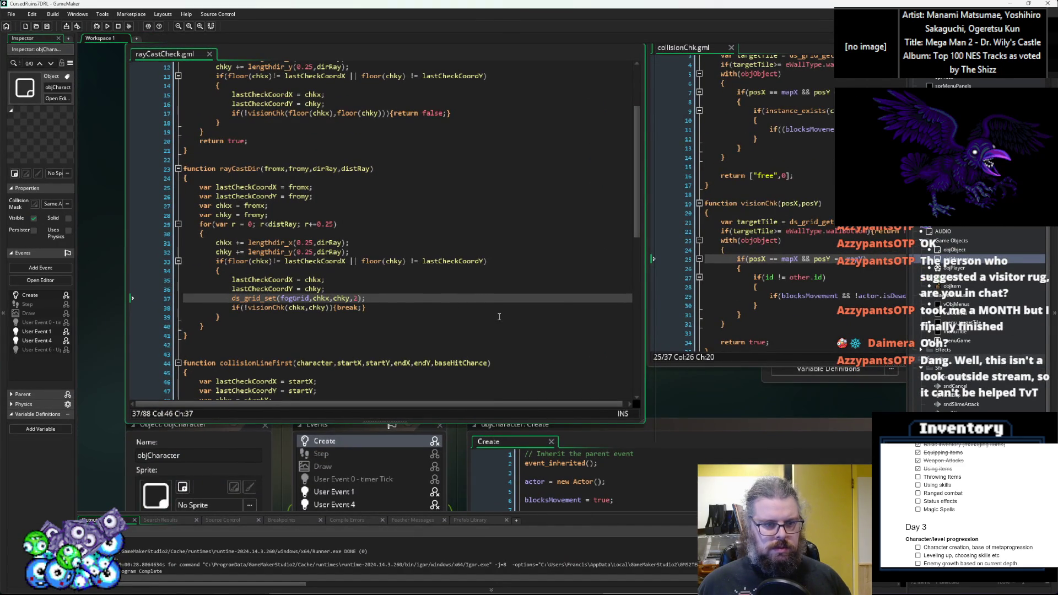
{"action": "left_click", "coordinate": [440, 320]}
{"action": "scroll", "coordinate": [504, 337], "scroll_direction": "down", "scroll_amount": 10}
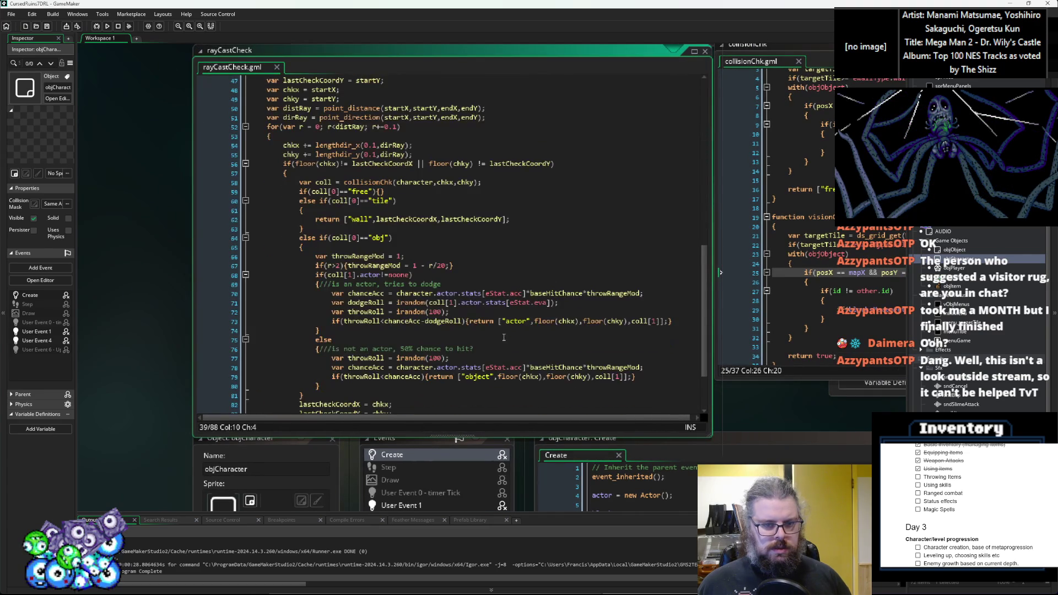
{"action": "scroll", "coordinate": [504, 338], "scroll_direction": "down", "scroll_amount": 3}
{"action": "scroll", "coordinate": [496, 311], "scroll_direction": "up", "scroll_amount": 1}
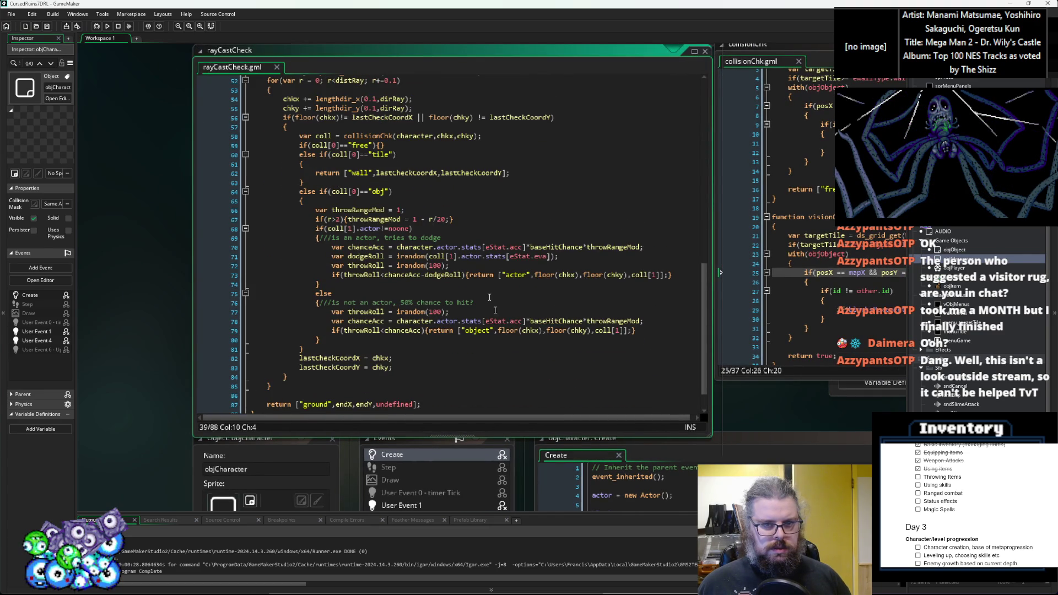
{"action": "left_click", "coordinate": [376, 172]}
{"action": "type", "text": "floor"}
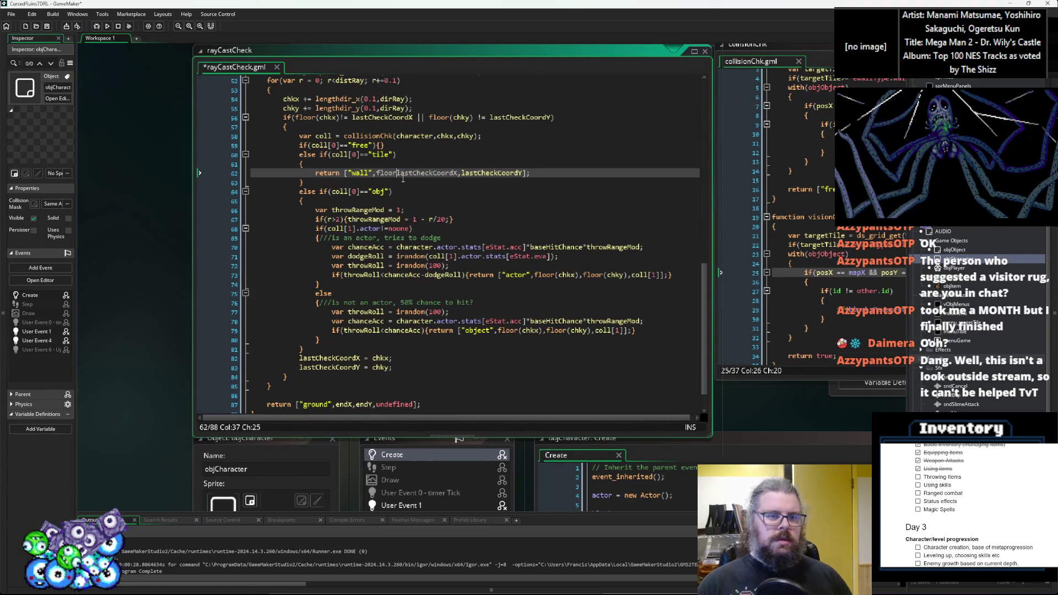
{"action": "type", "text": "("}
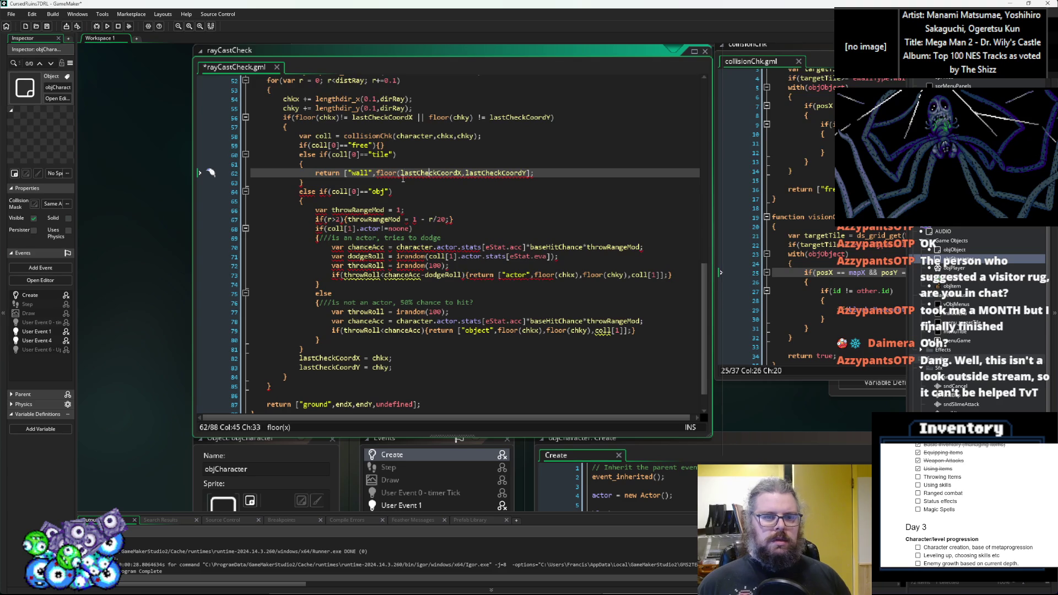
{"action": "key", "text": "BackSpace"}
{"action": "type", "text": "),f"}
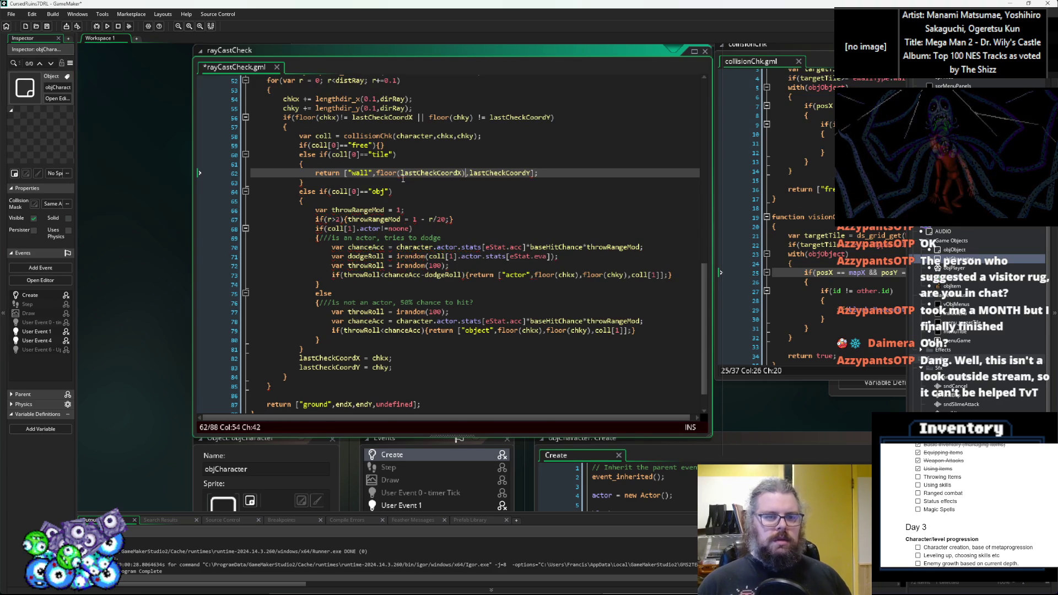
{"action": "type", "text": "loor("}
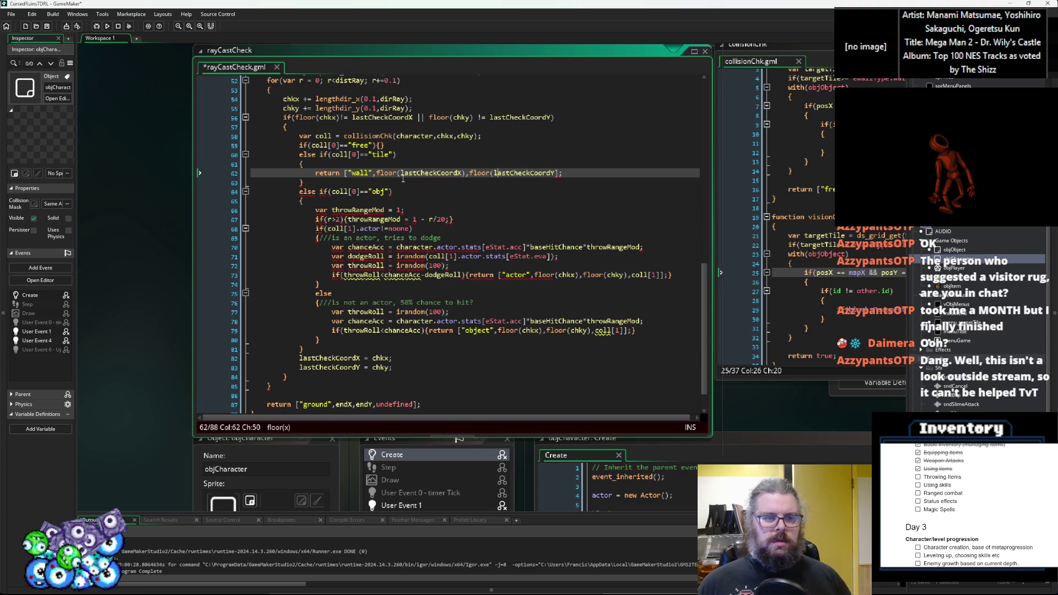
{"action": "type", "text": ")"}
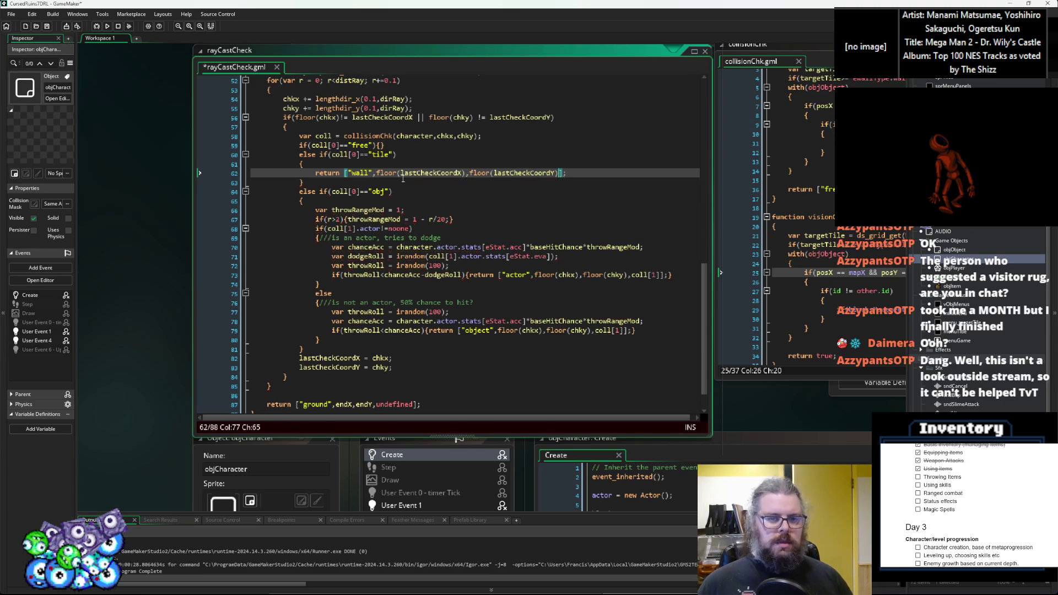
- Save the rayCastCheck script and run the game again
{"action": "left_click", "coordinate": [411, 193]}
{"action": "left_click", "coordinate": [48, 28]}
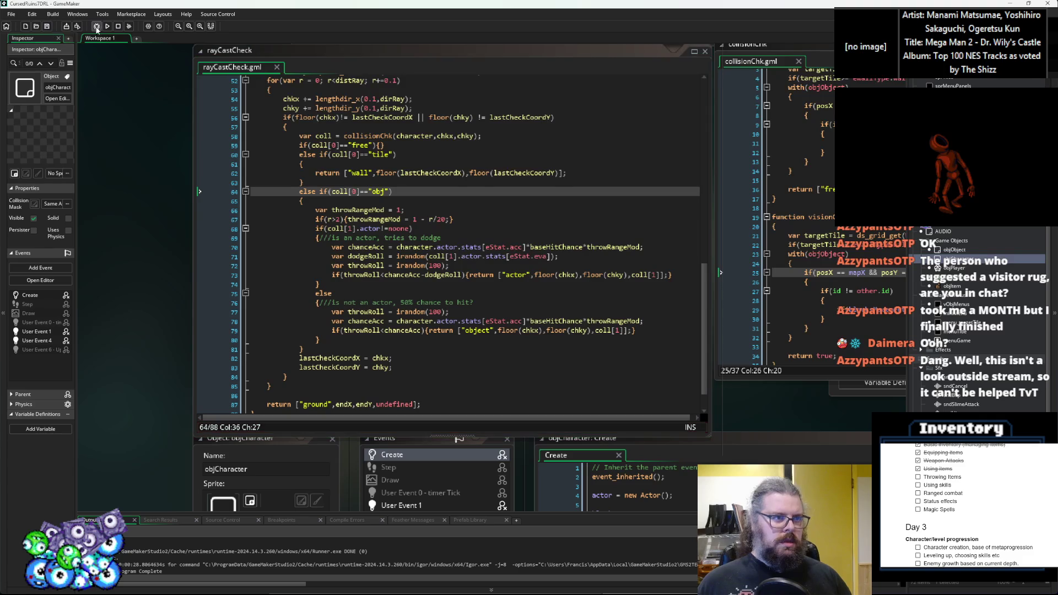
{"action": "left_click", "coordinate": [97, 28]}
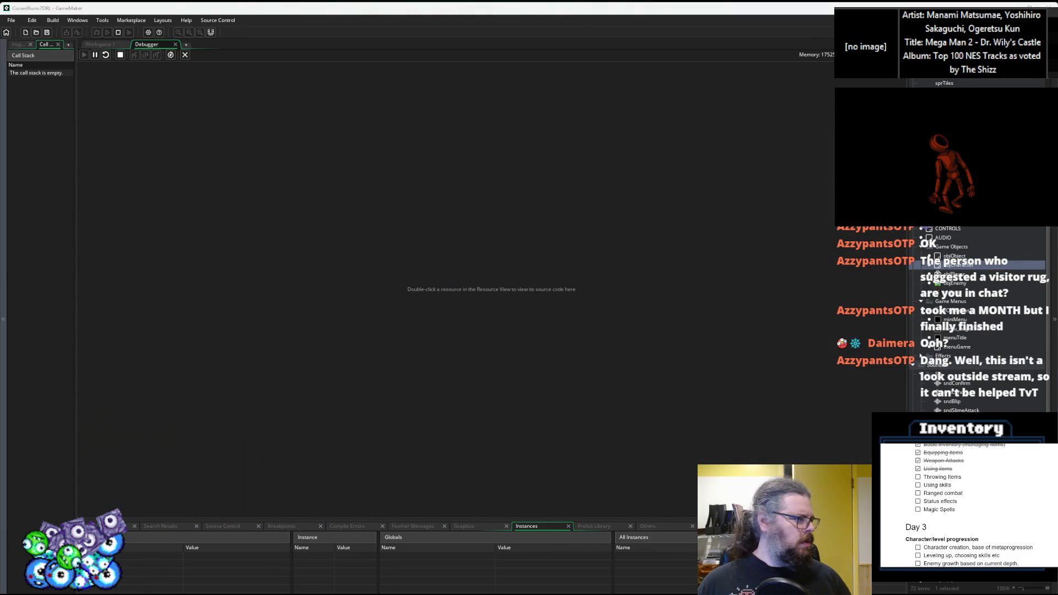
- Maximise the game window, start a New Game, and walk the character left and two tiles down
{"action": "left_click_drag", "start_coordinate": [528, 2], "coordinate": [449, 5]}
{"action": "key", "text": "Return"}
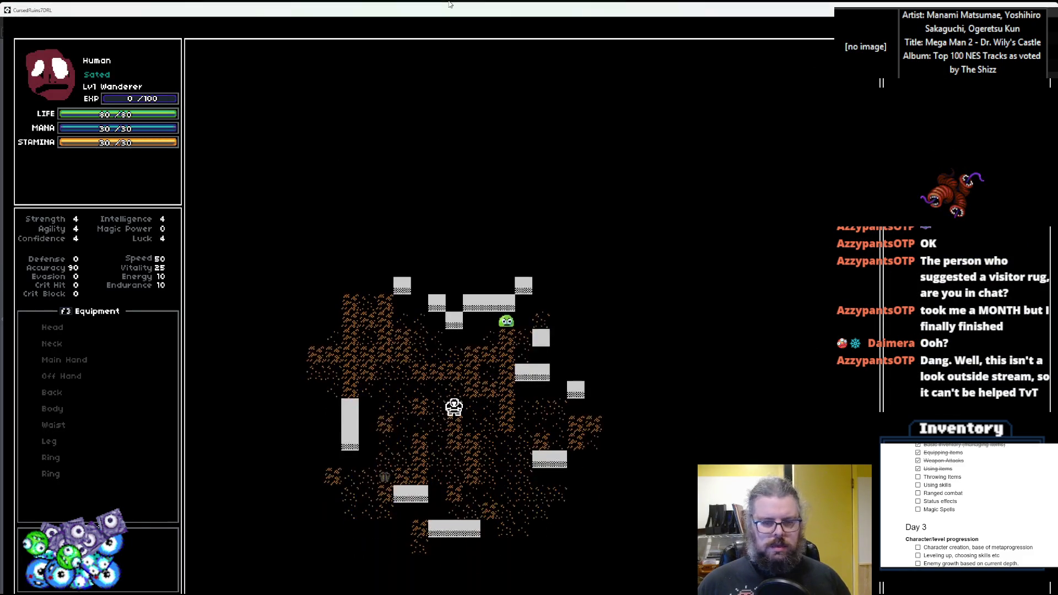
{"action": "key", "text": "Left"}
{"action": "key", "text": "Left"}
{"action": "key", "text": "Left"}
{"action": "key", "text": "Down"}
{"action": "key", "text": "Down"}
{"action": "key", "text": "Down"}
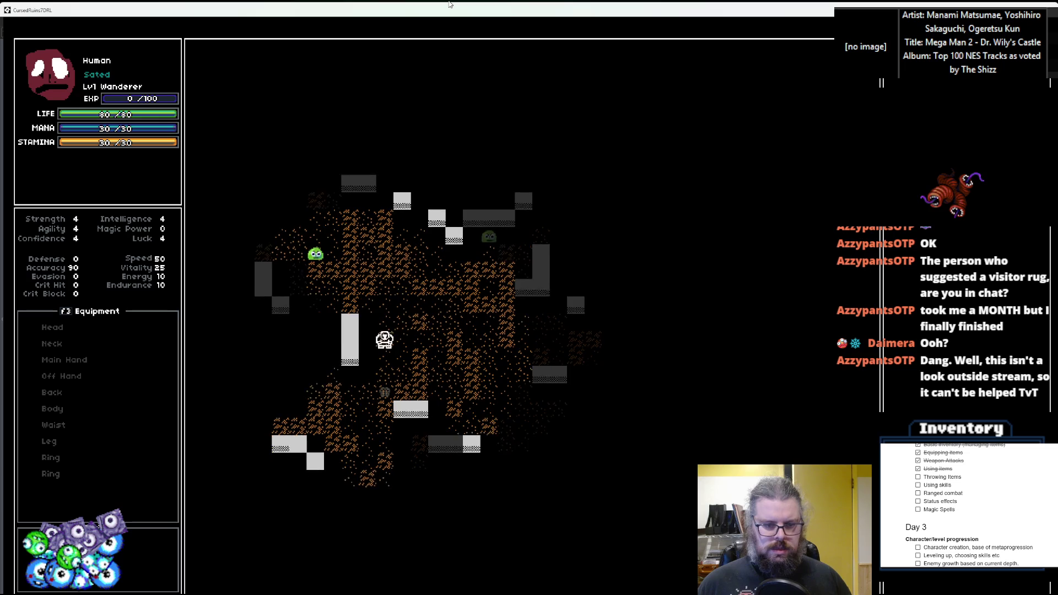
{"action": "key", "text": "Down"}
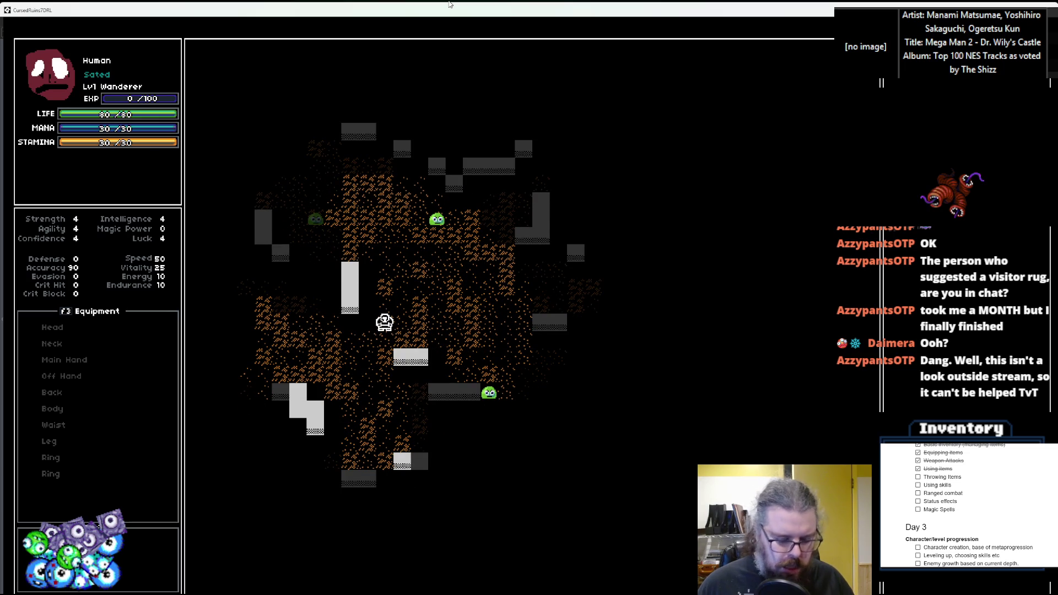
- Throw the item onto the tile below the player, then walk over onto it
{"action": "key", "text": "i"}
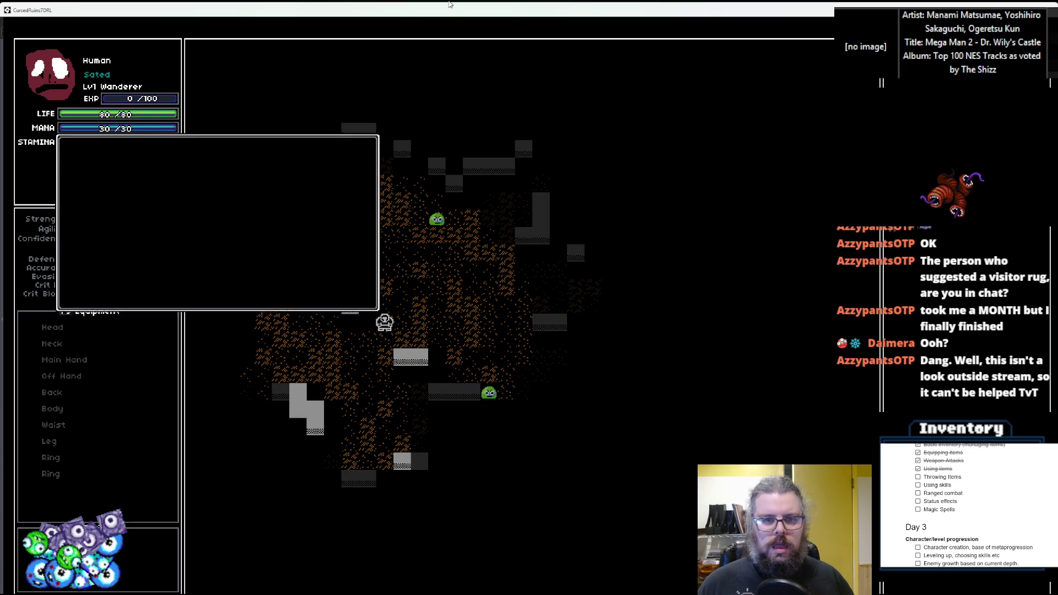
{"action": "key", "text": "Return"}
{"action": "key", "text": "Down"}
{"action": "key", "text": "Down"}
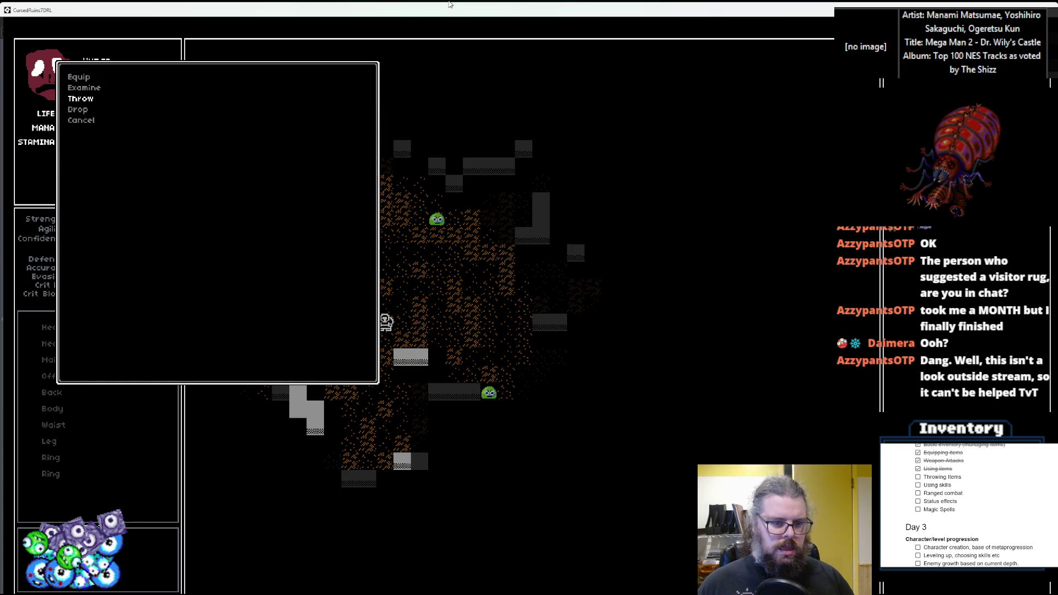
{"action": "key", "text": "Return"}
{"action": "key", "text": "Return"}
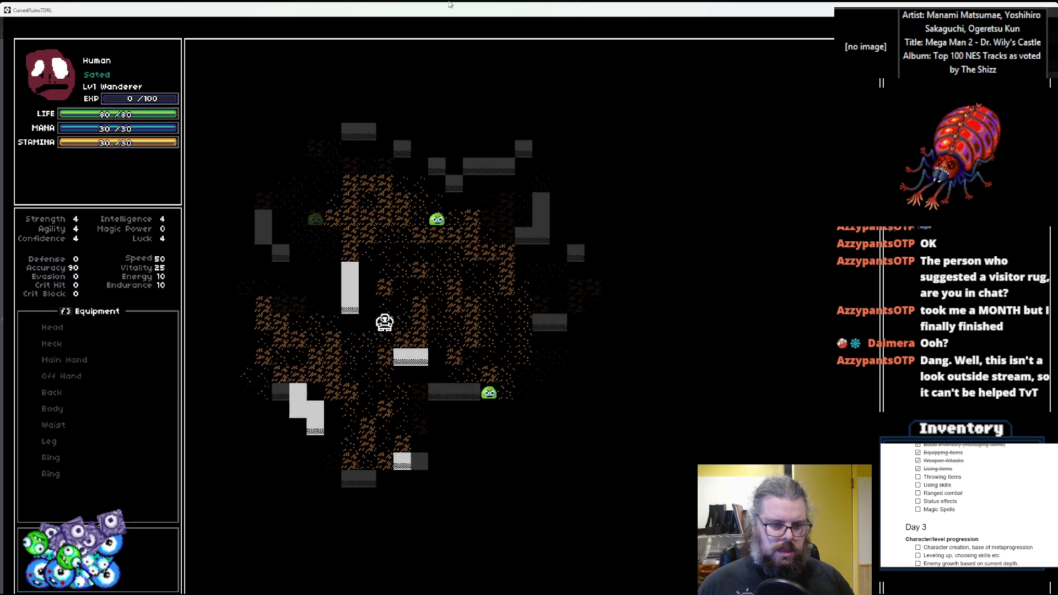
{"action": "key", "text": "Down"}
{"action": "key", "text": "Down"}
{"action": "key", "text": "Down"}
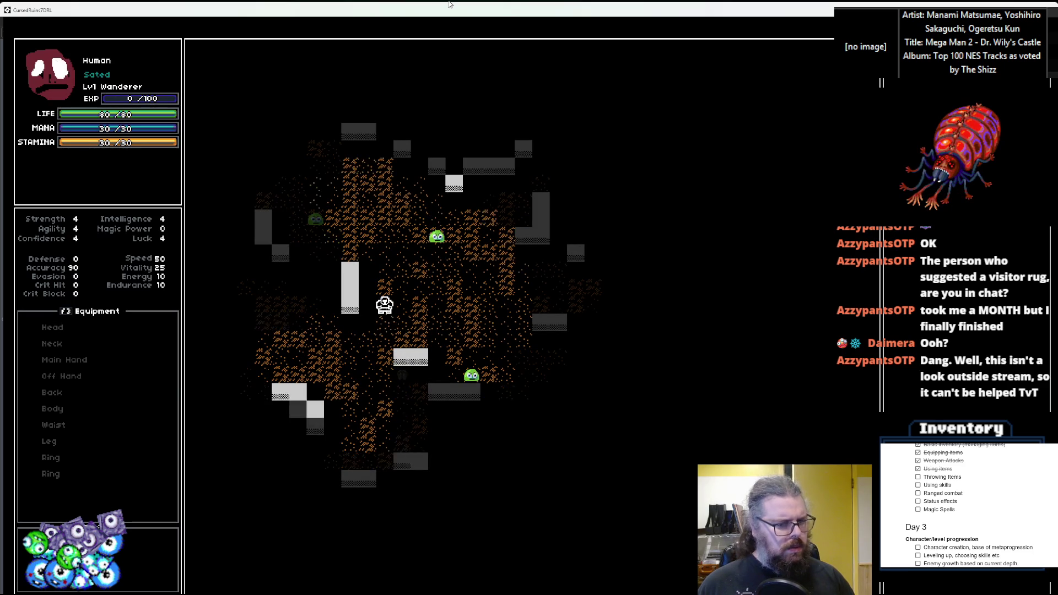
{"action": "key", "text": "Right"}
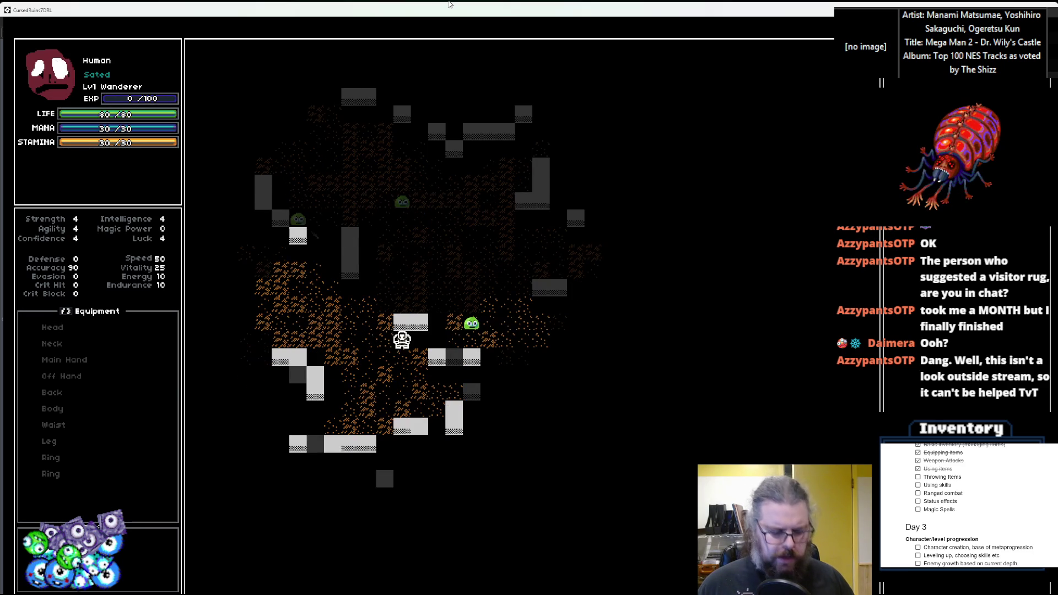
{"action": "key", "text": "KP_1"}
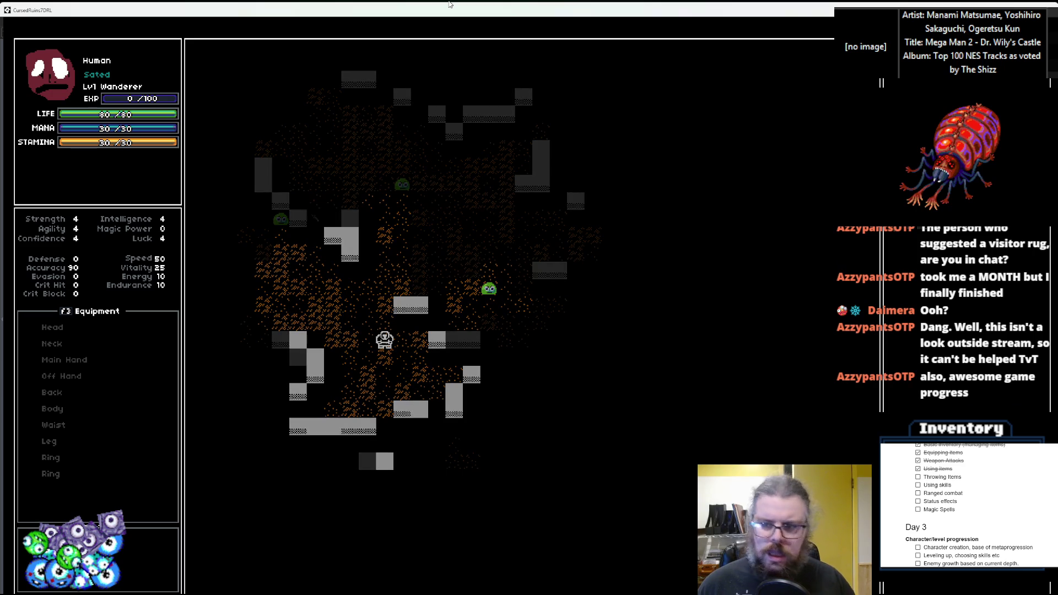
- Throw the item to the up-right tile and step diagonally onto it
{"action": "key", "text": "i"}
{"action": "key", "text": "Up"}
{"action": "key", "text": "Right"}
{"action": "key", "text": "Return"}
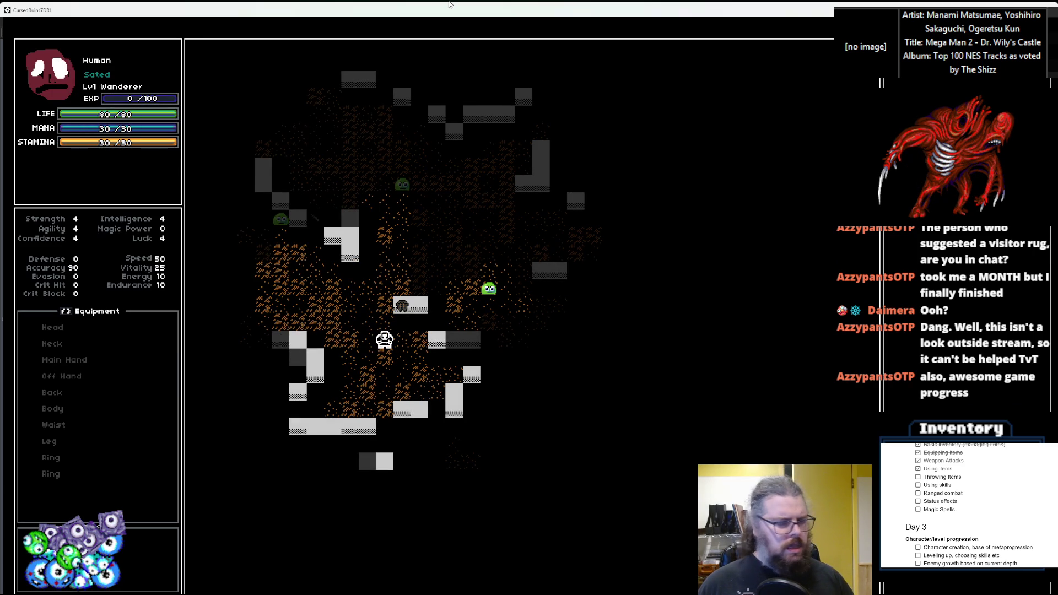
{"action": "key", "text": "KP_9"}
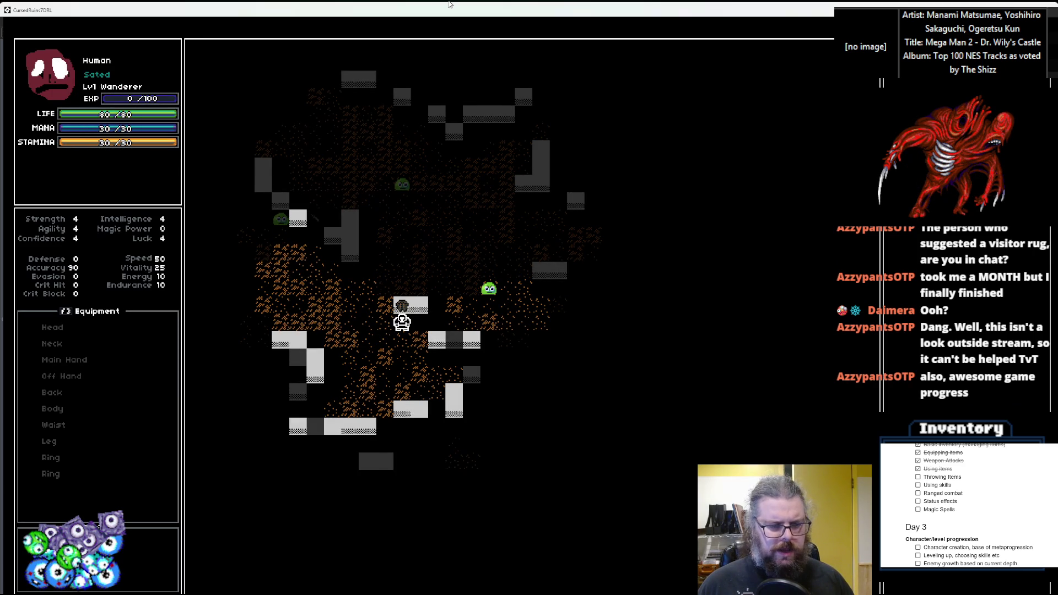
{"action": "key", "text": "Down"}
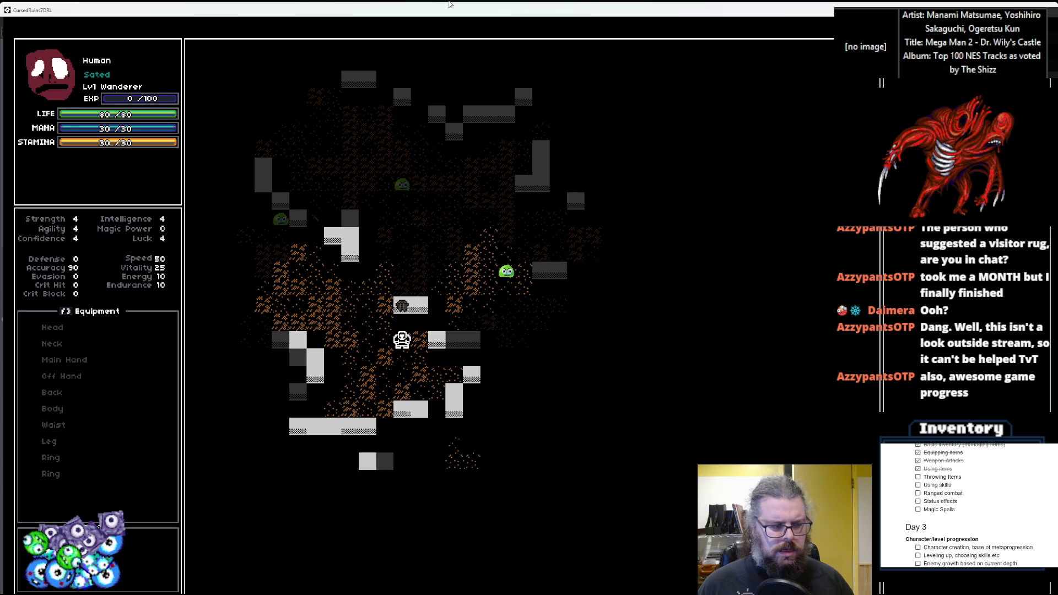
{"action": "key", "text": "Left"}
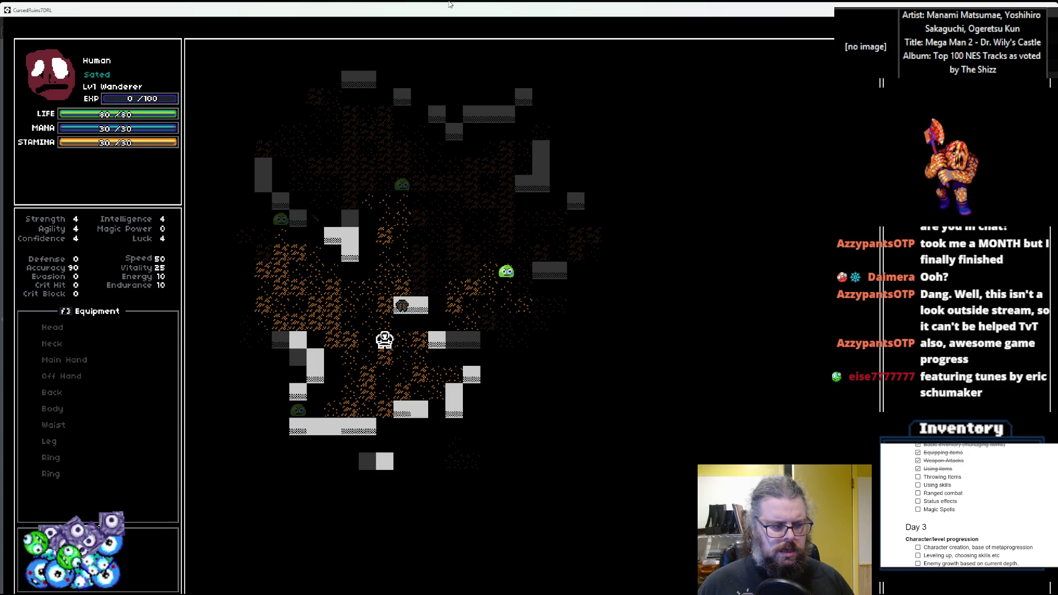
- Walk the player up and left across the map to a new spot
{"action": "key", "text": "Up"}
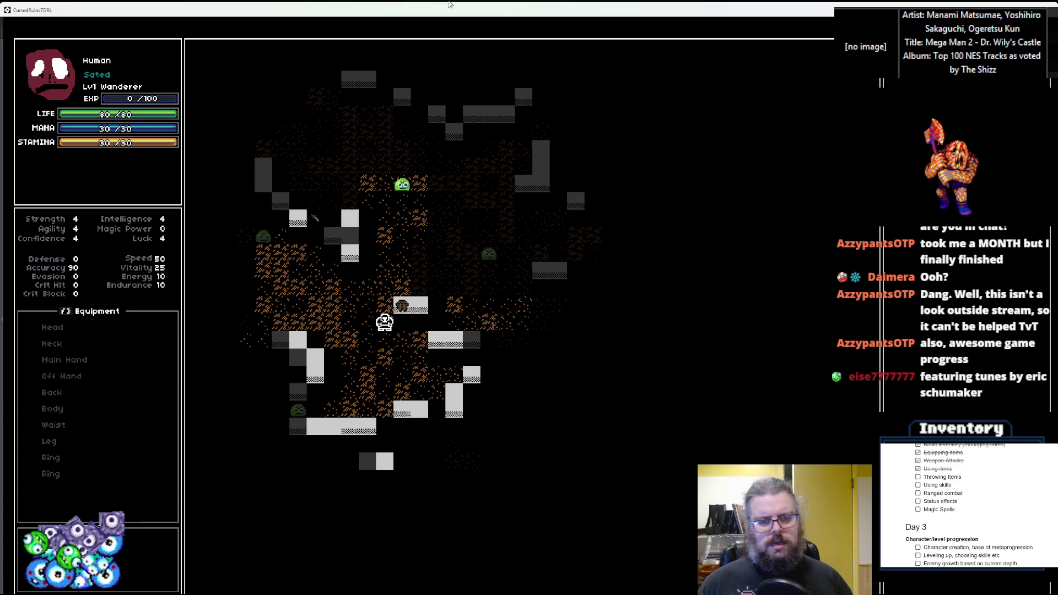
{"action": "key", "text": "Up"}
{"action": "key", "text": "Left"}
{"action": "key", "text": "Left"}
{"action": "key", "text": "Left"}
{"action": "key", "text": "Left"}
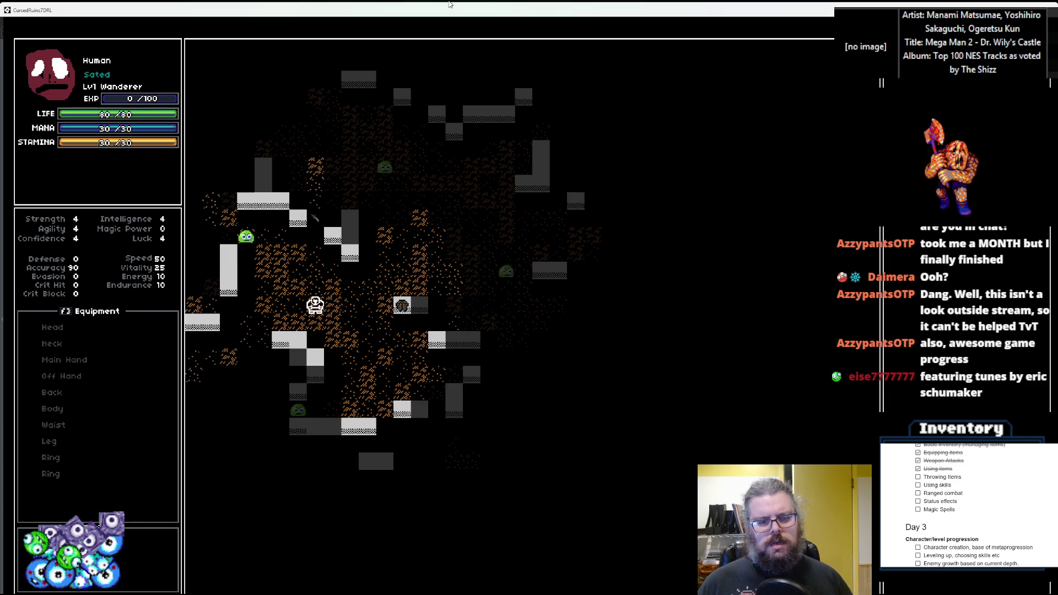
{"action": "key", "text": "Left"}
{"action": "key", "text": "Left"}
{"action": "key", "text": "Right"}
{"action": "key", "text": "Right"}
{"action": "key", "text": "Up"}
{"action": "key", "text": "Up"}
{"action": "key", "text": "Up"}
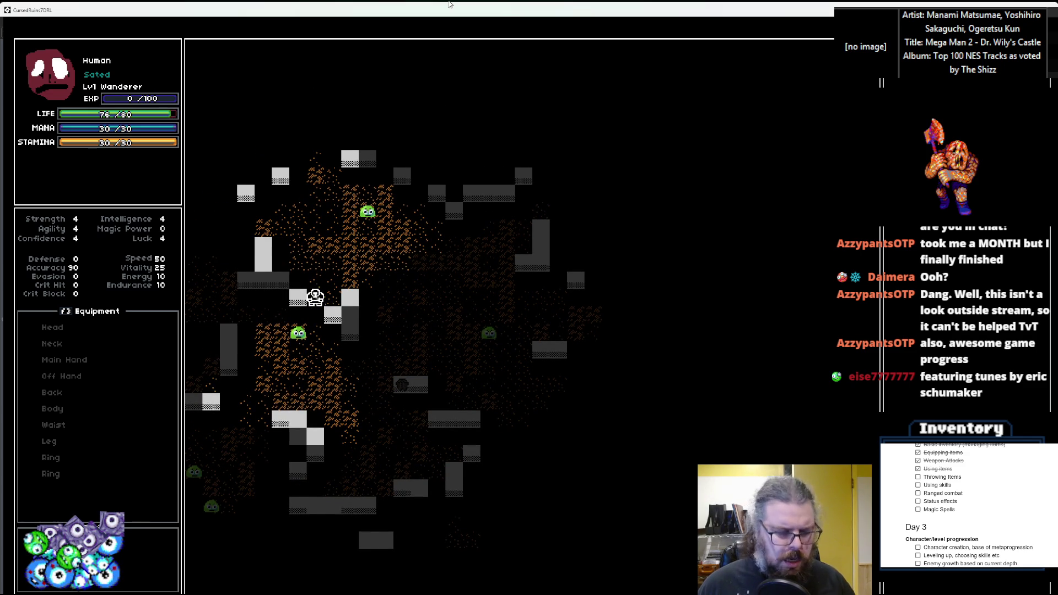
{"action": "key", "text": "Right"}
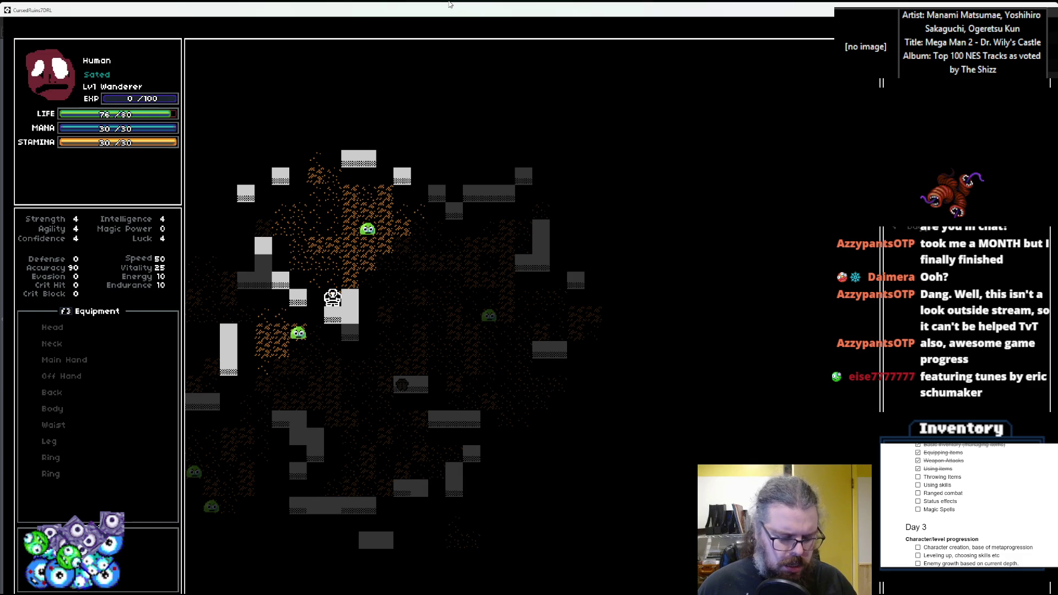
- Bring up the item's action menu on Throw, then close the game
{"action": "key", "text": "i"}
{"action": "key", "text": "Down"}
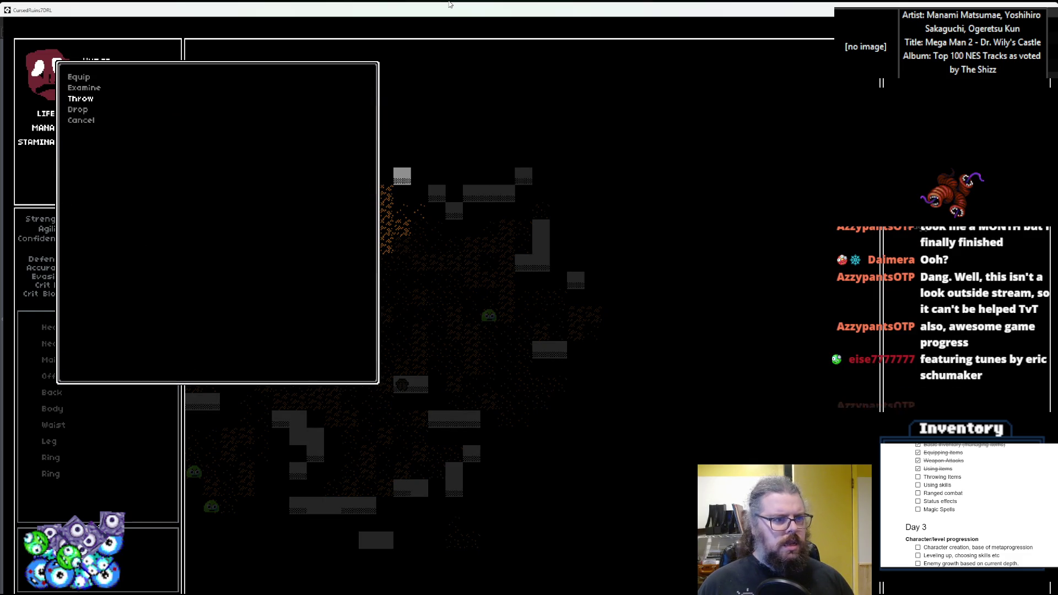
{"action": "key", "text": "Down"}
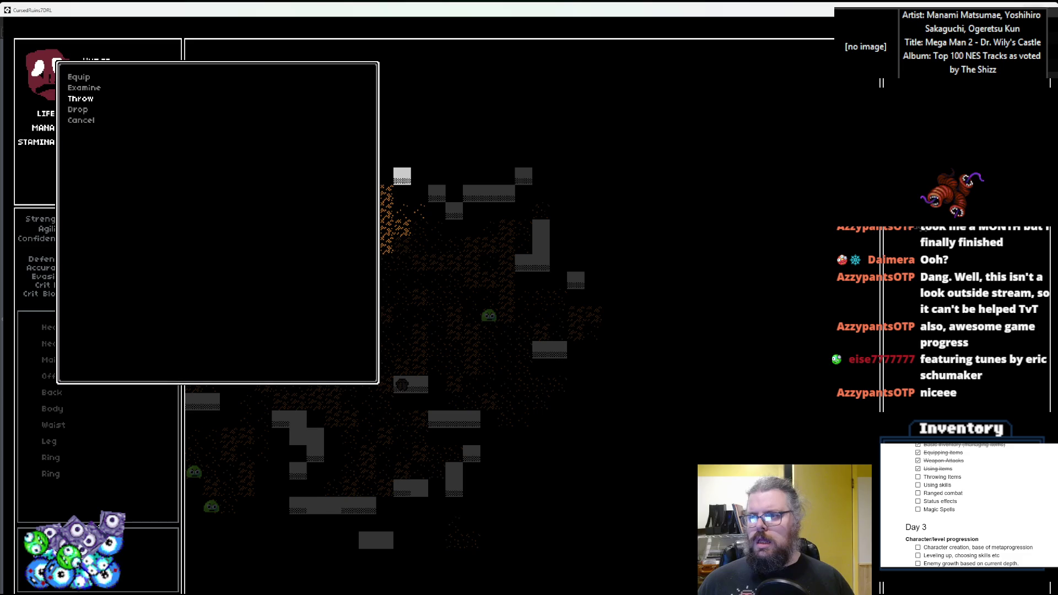
{"action": "left_click", "coordinate": [1047, 9]}
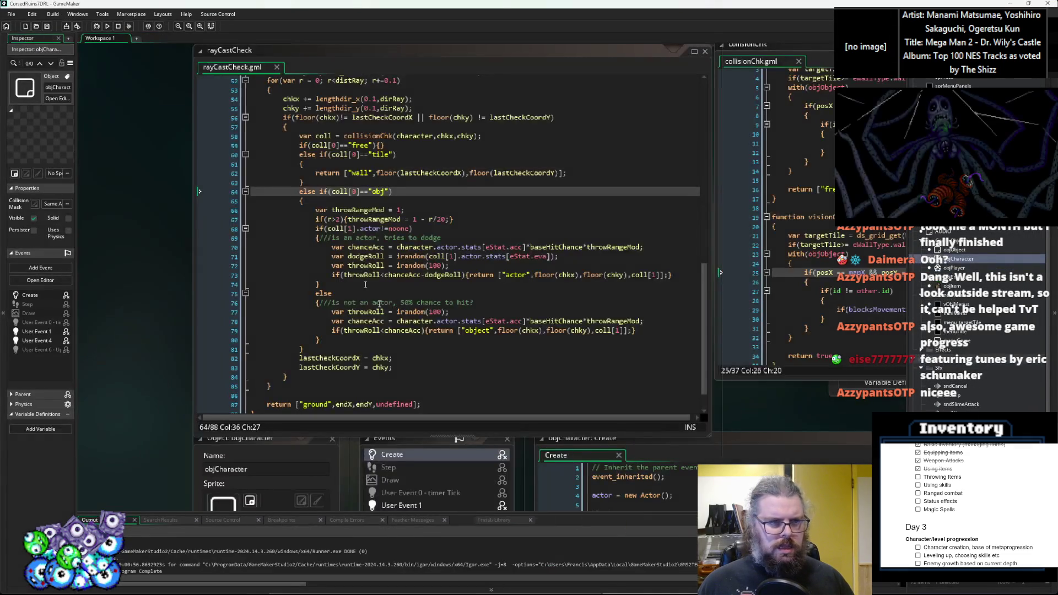
- In the miniMenu Create event, change width = 300 to width = 120
{"action": "left_click", "coordinate": [518, 330]}
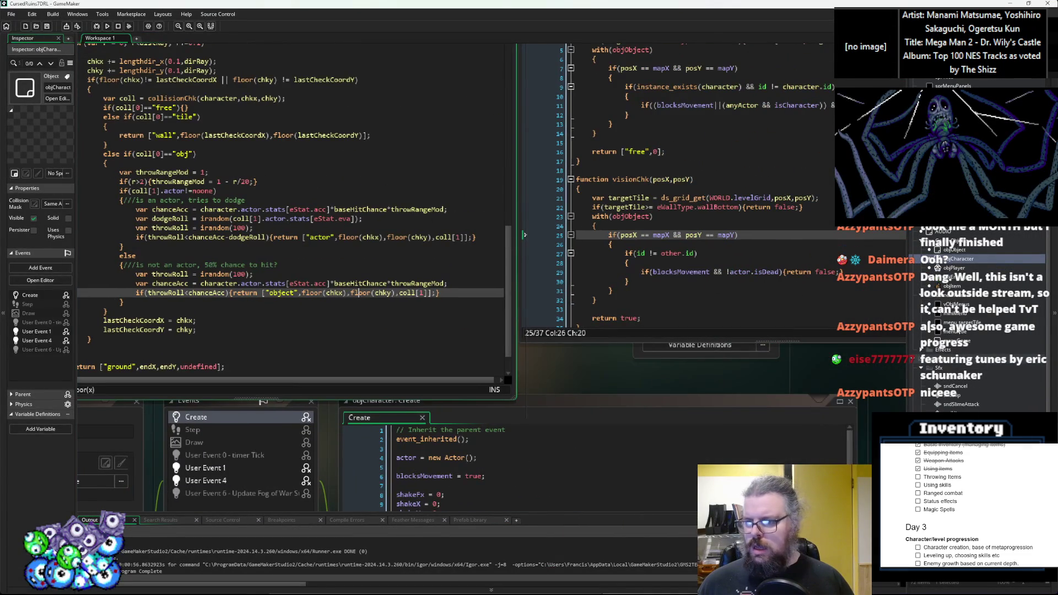
{"action": "double_click", "coordinate": [956, 313]}
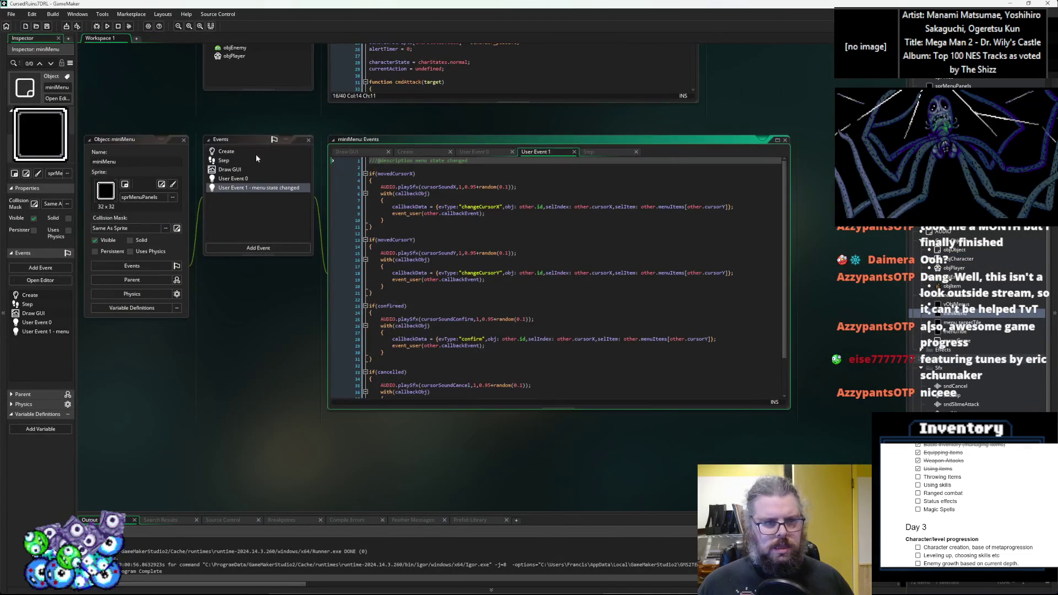
{"action": "left_click", "coordinate": [256, 154]}
{"action": "left_click", "coordinate": [397, 181]}
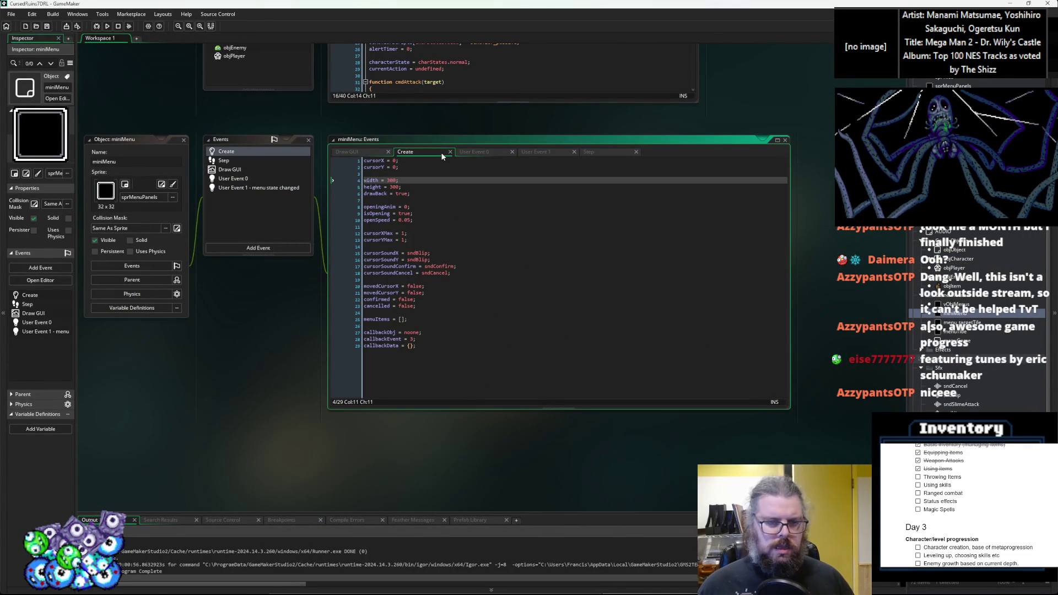
{"action": "key", "text": "BackSpace"}
{"action": "key", "text": "BackSpace"}
{"action": "key", "text": "Down"}
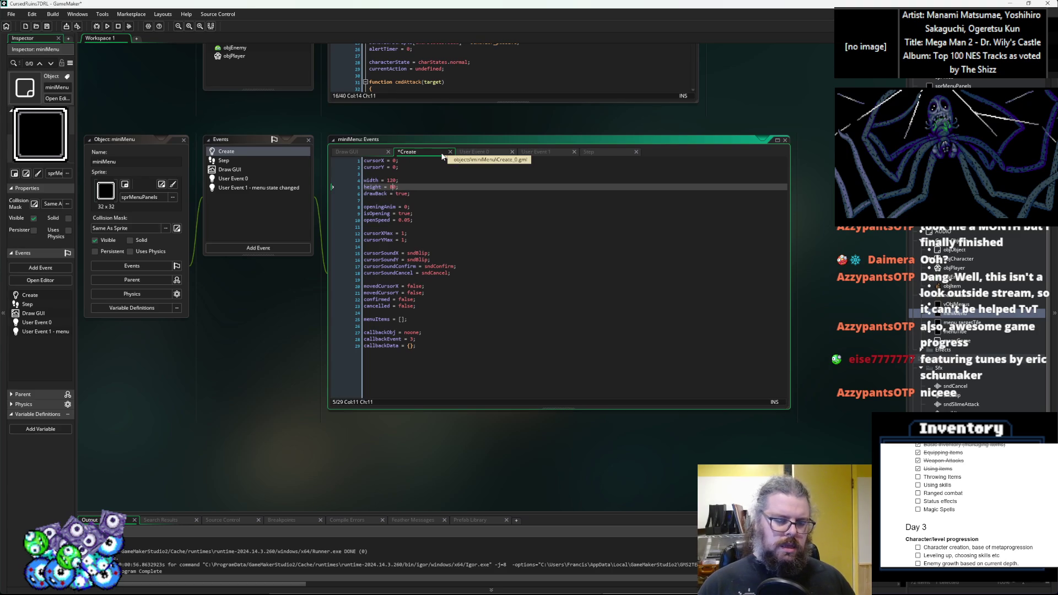
{"action": "left_click", "coordinate": [441, 293]}
- Save the project and launch a new debug run
{"action": "left_click", "coordinate": [236, 171]}
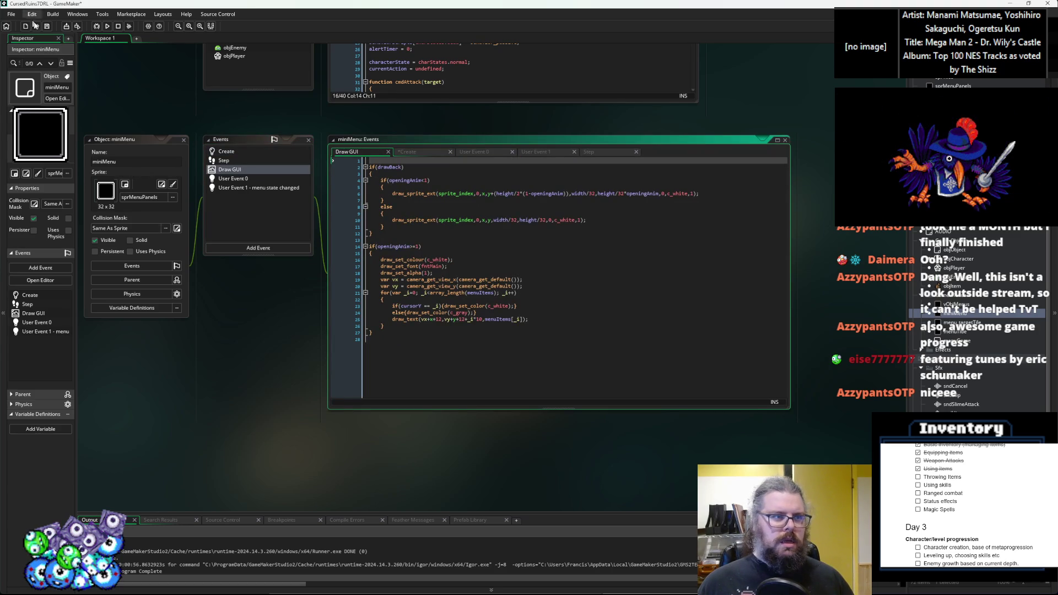
{"action": "left_click", "coordinate": [50, 27]}
{"action": "left_click", "coordinate": [98, 27]}
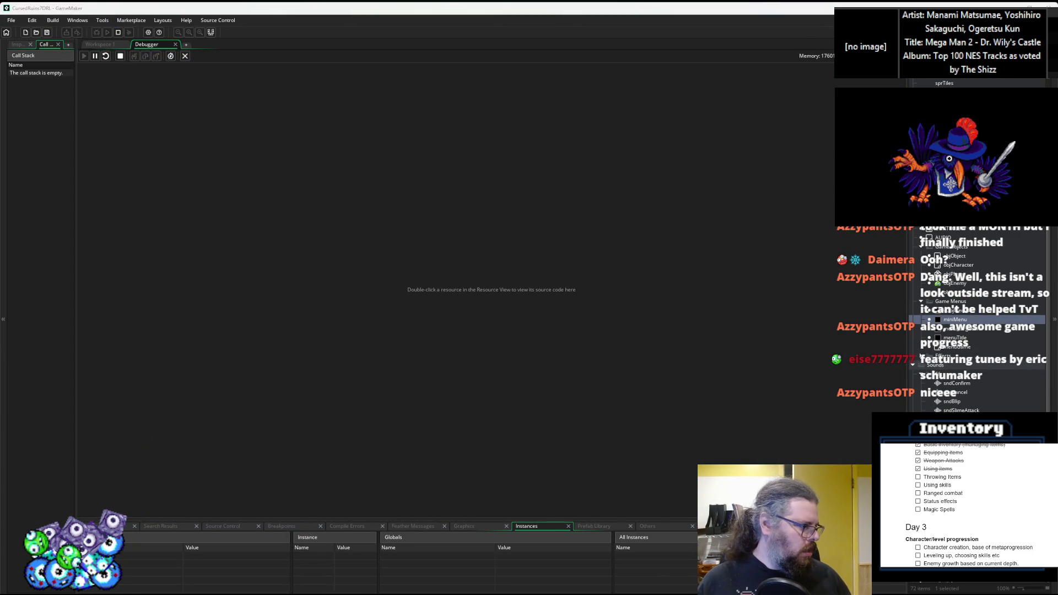
- Start a New Game and walk the character onto the item tile and up
{"action": "key", "text": "Return"}
{"action": "key", "text": "Down"}
{"action": "key", "text": "Down"}
{"action": "key", "text": "Down"}
{"action": "key", "text": "Down"}
{"action": "key", "text": "Down"}
{"action": "key", "text": "Right"}
{"action": "key", "text": "Right"}
{"action": "key", "text": "Right"}
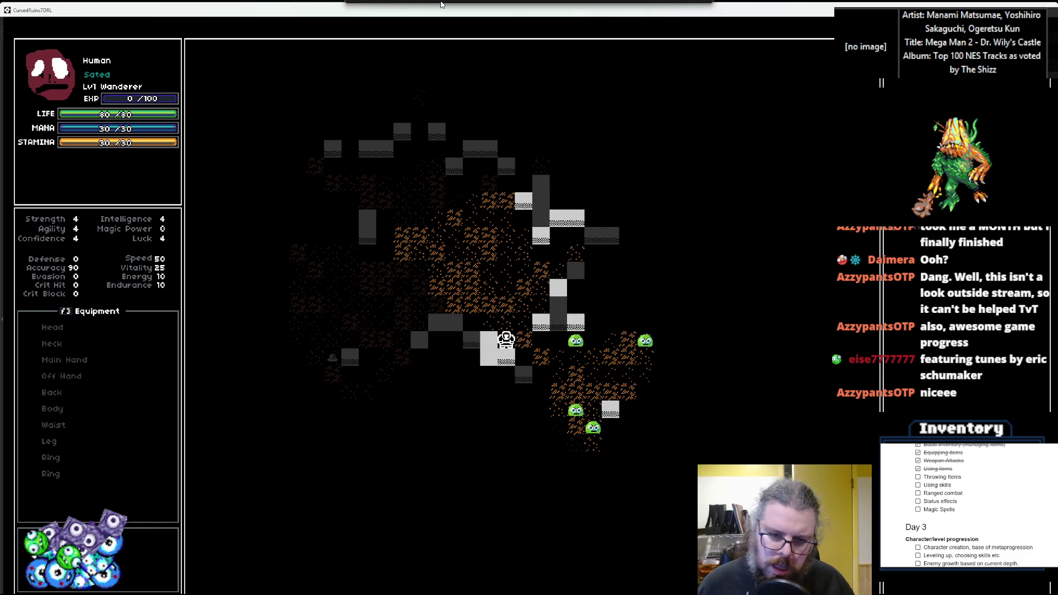
{"action": "key", "text": "Up"}
{"action": "key", "text": "Up"}
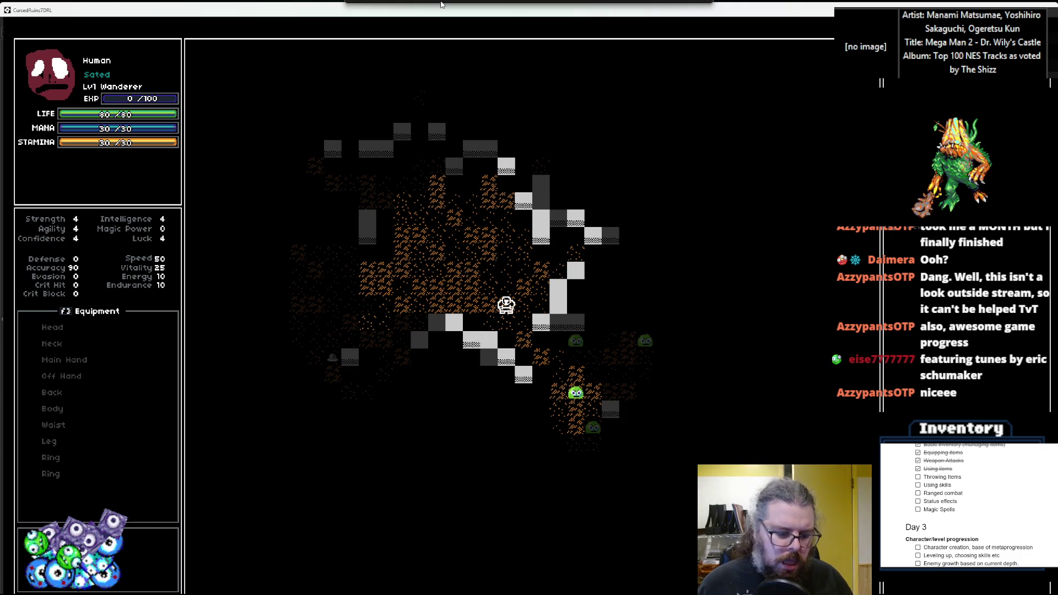
- Throw the item two tiles down, then walk back toward it
{"action": "key", "text": "i"}
{"action": "key", "text": "Down"}
{"action": "key", "text": "Down"}
{"action": "key", "text": "Return"}
{"action": "key", "text": "Down"}
{"action": "key", "text": "Down"}
{"action": "key", "text": "Return"}
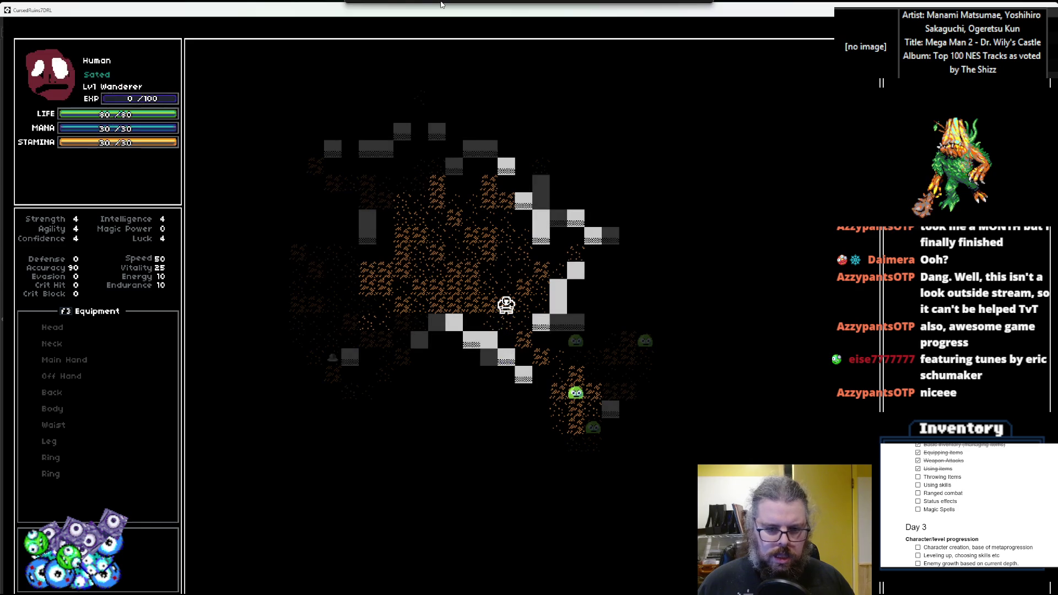
{"action": "key", "text": "Down"}
{"action": "key", "text": "Down"}
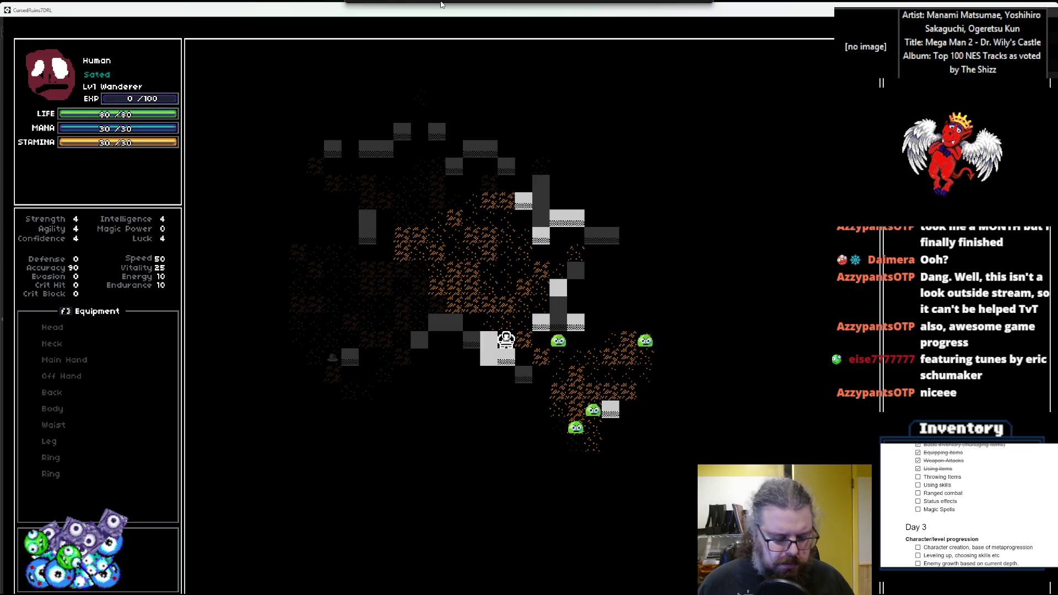
{"action": "key", "text": "Up"}
{"action": "key", "text": "Up"}
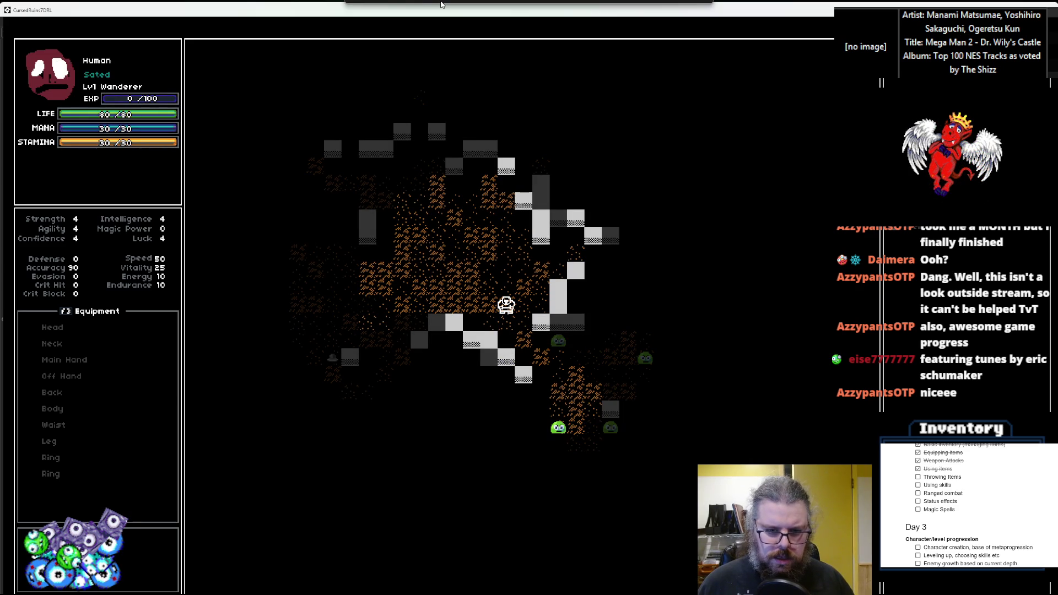
{"action": "key", "text": "Down"}
{"action": "key", "text": "Left"}
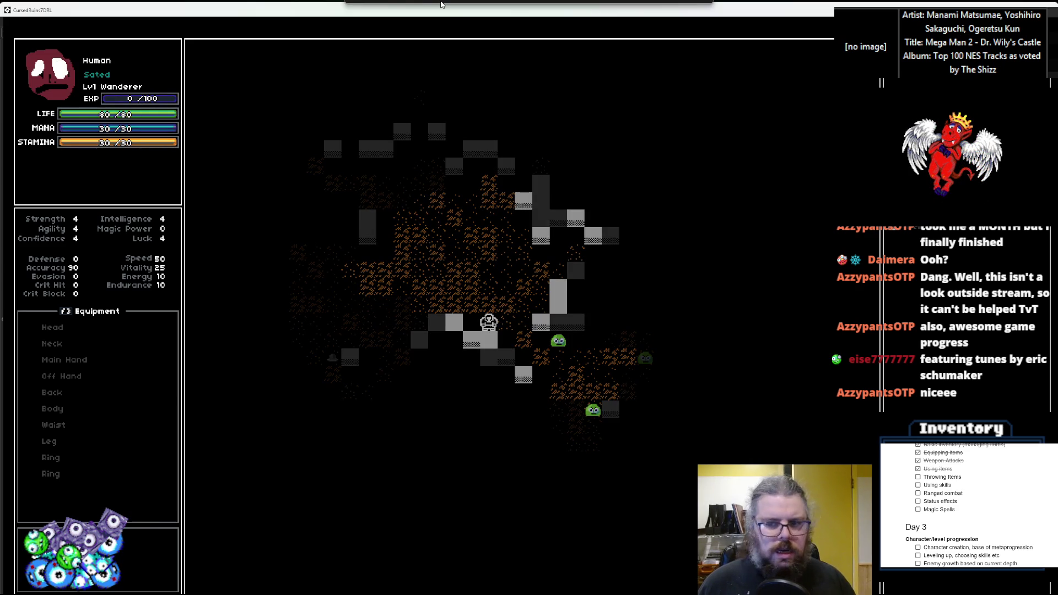
- Throw the item one tile left, step onto it, then move two tiles right
{"action": "key", "text": "i"}
{"action": "key", "text": "Return"}
{"action": "key", "text": "Down"}
{"action": "key", "text": "Down"}
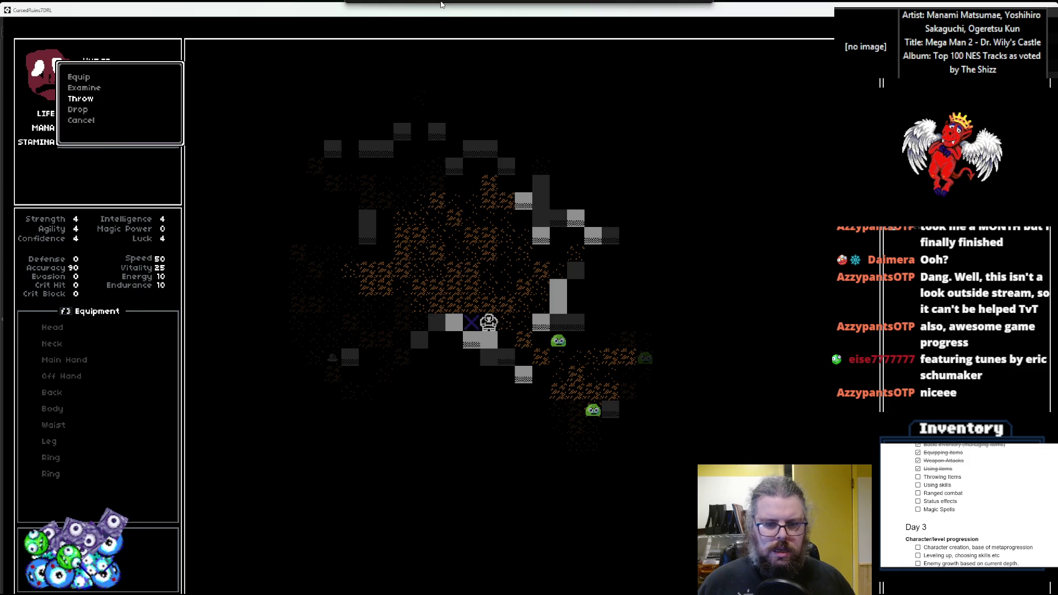
{"action": "key", "text": "Return"}
{"action": "key", "text": "Left"}
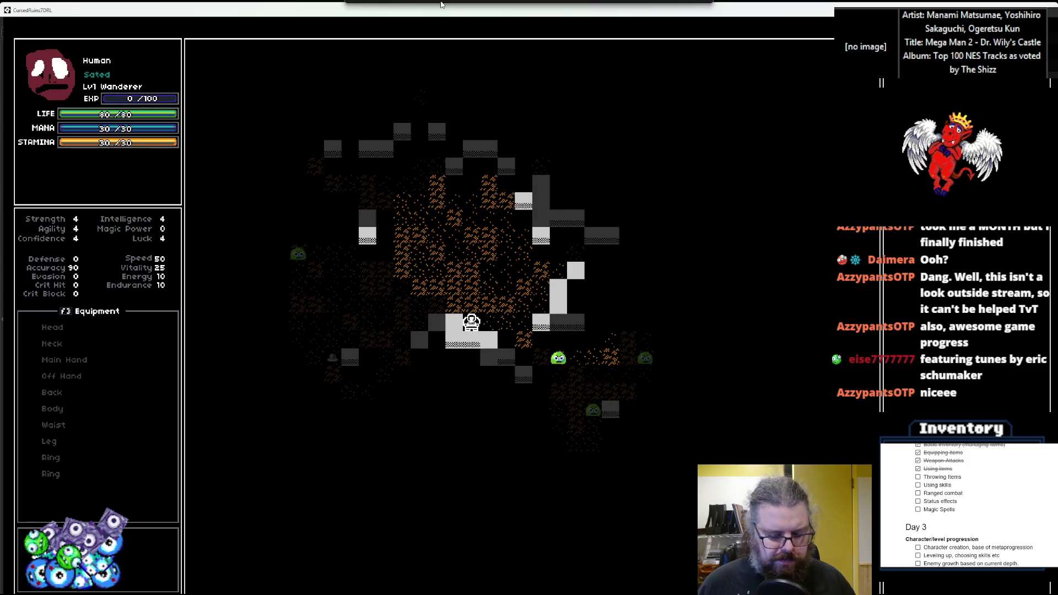
{"action": "key", "text": "Right"}
{"action": "key", "text": "Right"}
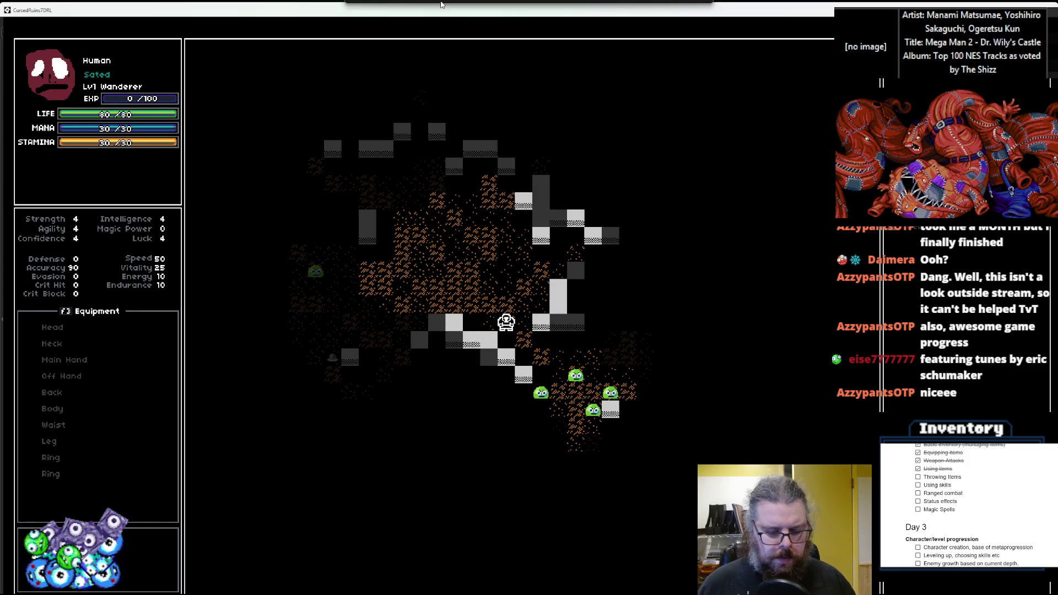
- Throw the item beside the player, step right onto it, and move up-right
{"action": "key", "text": "i"}
{"action": "key", "text": "Return"}
{"action": "key", "text": "Down"}
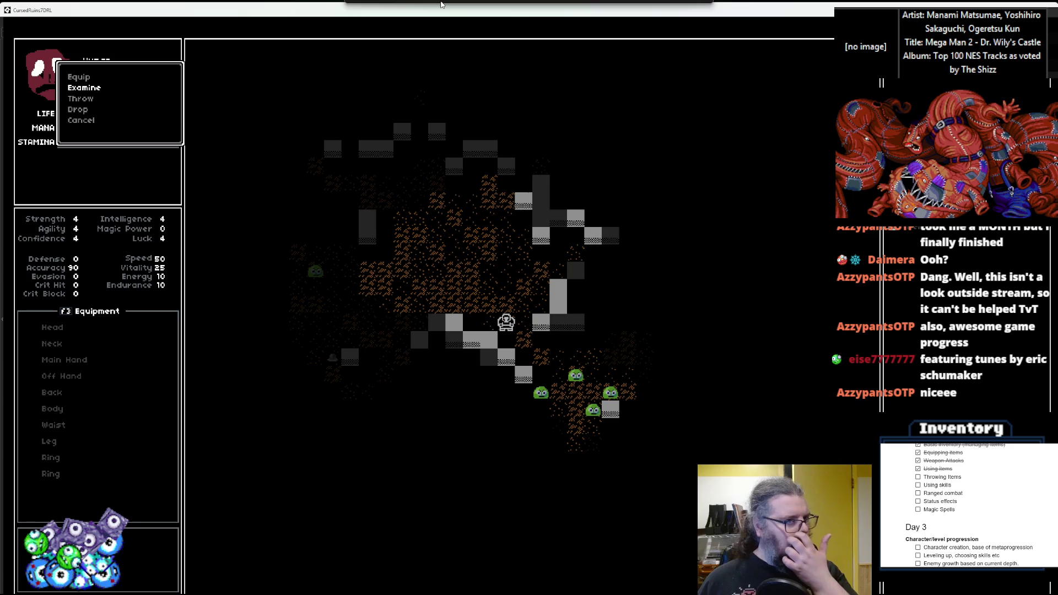
{"action": "key", "text": "Down"}
{"action": "key", "text": "Return"}
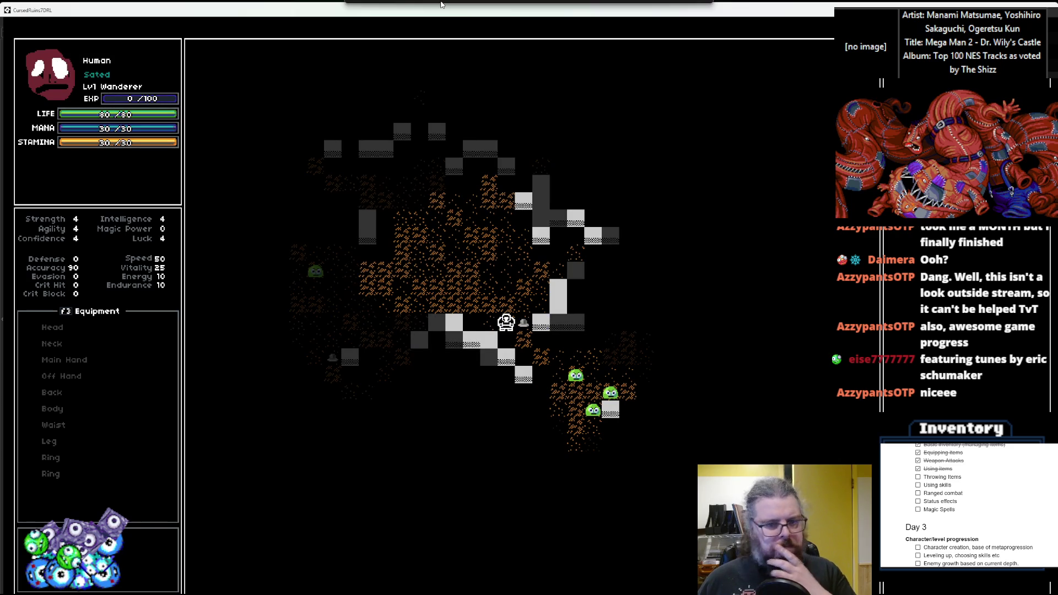
{"action": "key", "text": "Right"}
{"action": "key", "text": "Up"}
{"action": "key", "text": "Up"}
{"action": "key", "text": "Up"}
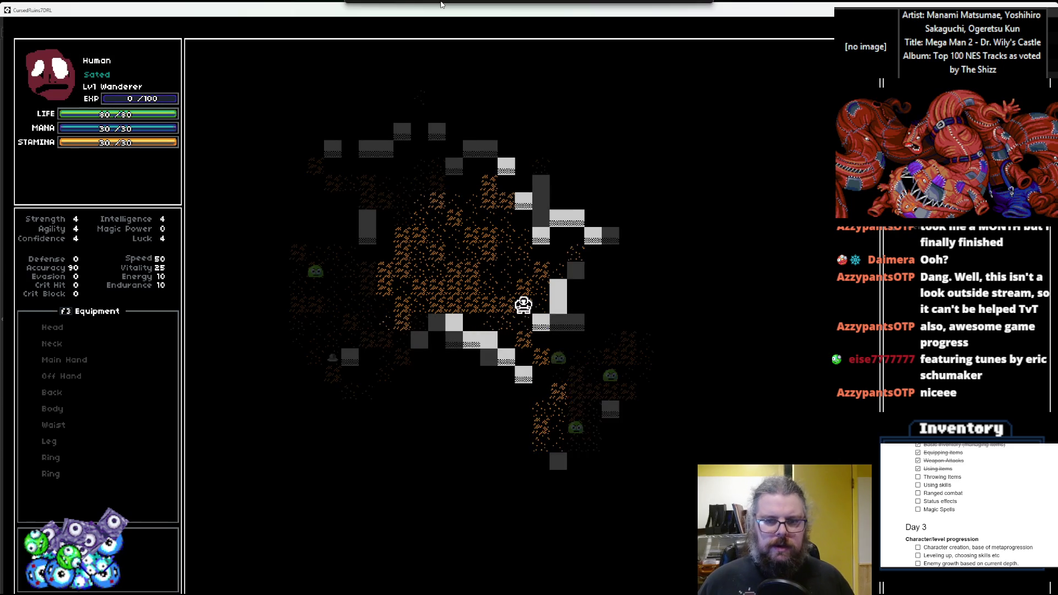
{"action": "key", "text": "Right"}
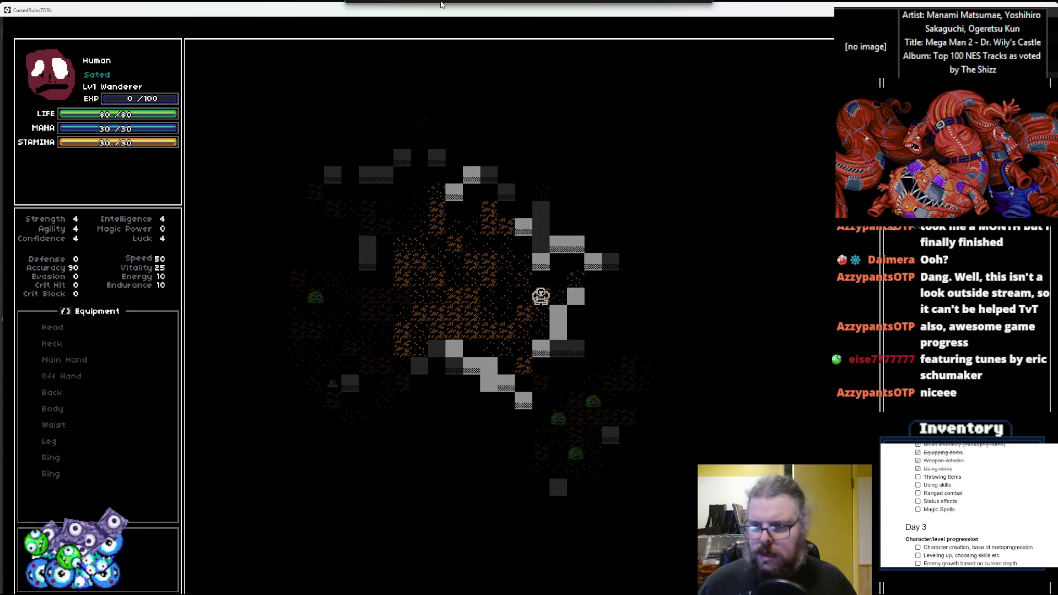
- Throw the item four tiles right, then move the player up and left
{"action": "key", "text": "i"}
{"action": "key", "text": "Return"}
{"action": "key", "text": "Down"}
{"action": "key", "text": "Down"}
{"action": "key", "text": "Return"}
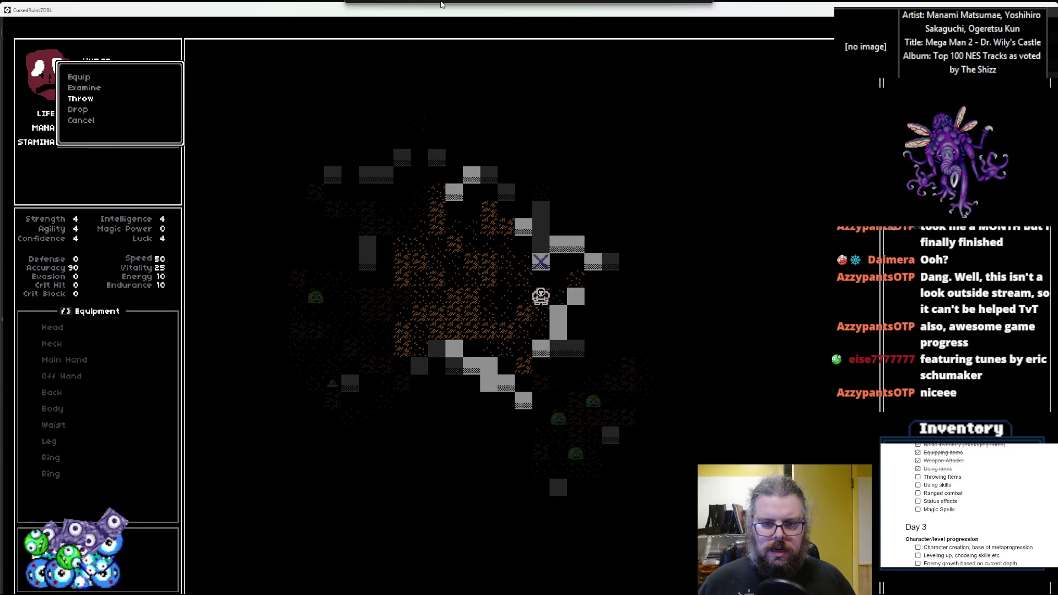
{"action": "key", "text": "Right"}
{"action": "key", "text": "Up"}
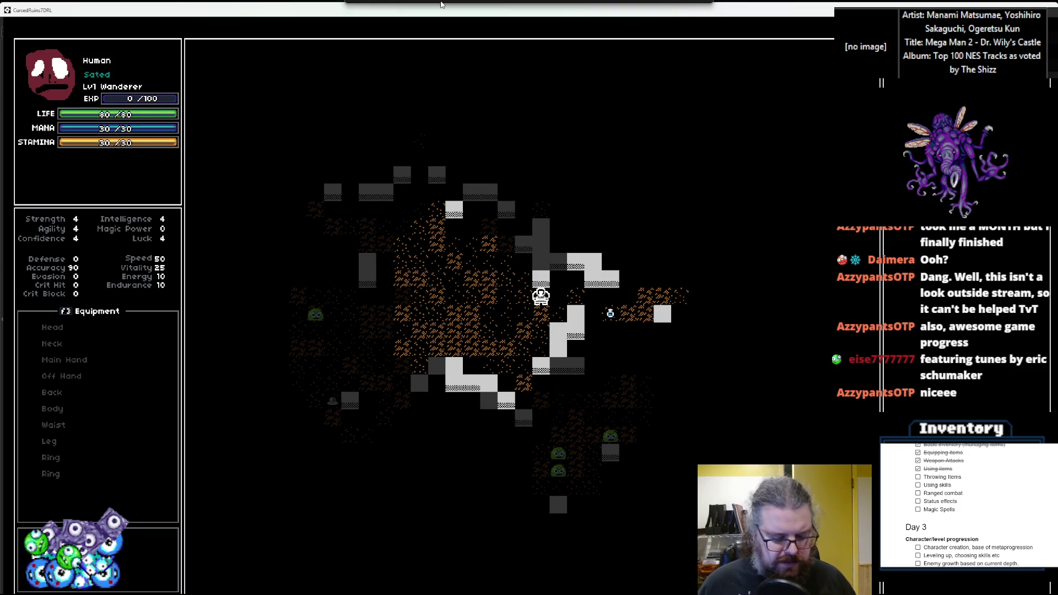
{"action": "key", "text": "Left"}
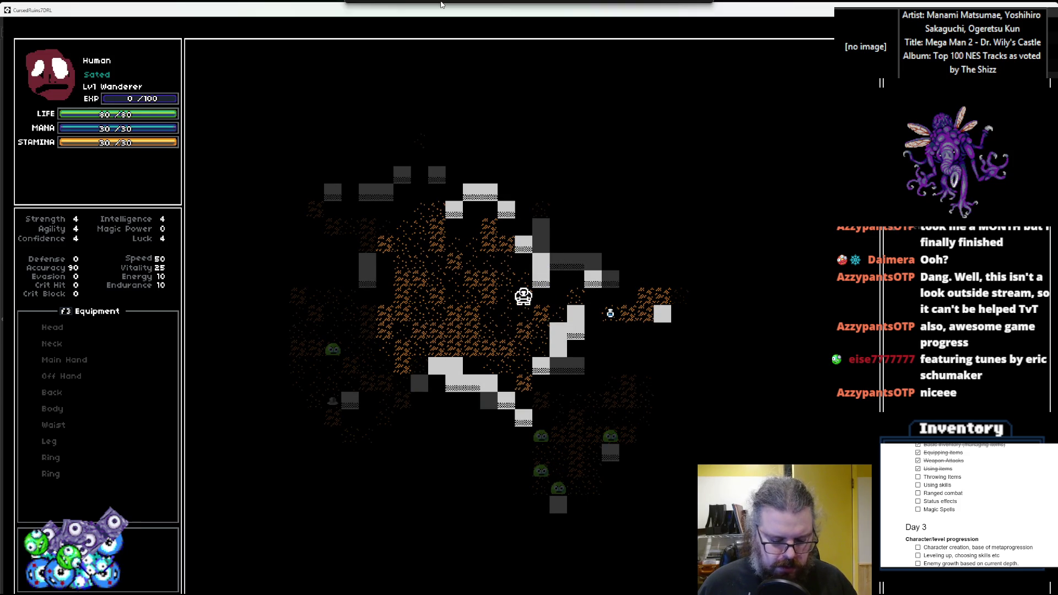
- Throw the item down-right, step diagonally onto it, then move two tiles left
{"action": "key", "text": "i"}
{"action": "key", "text": "Return"}
{"action": "key", "text": "Down"}
{"action": "key", "text": "Down"}
{"action": "key", "text": "Return"}
{"action": "key", "text": "Down"}
{"action": "key", "text": "Return"}
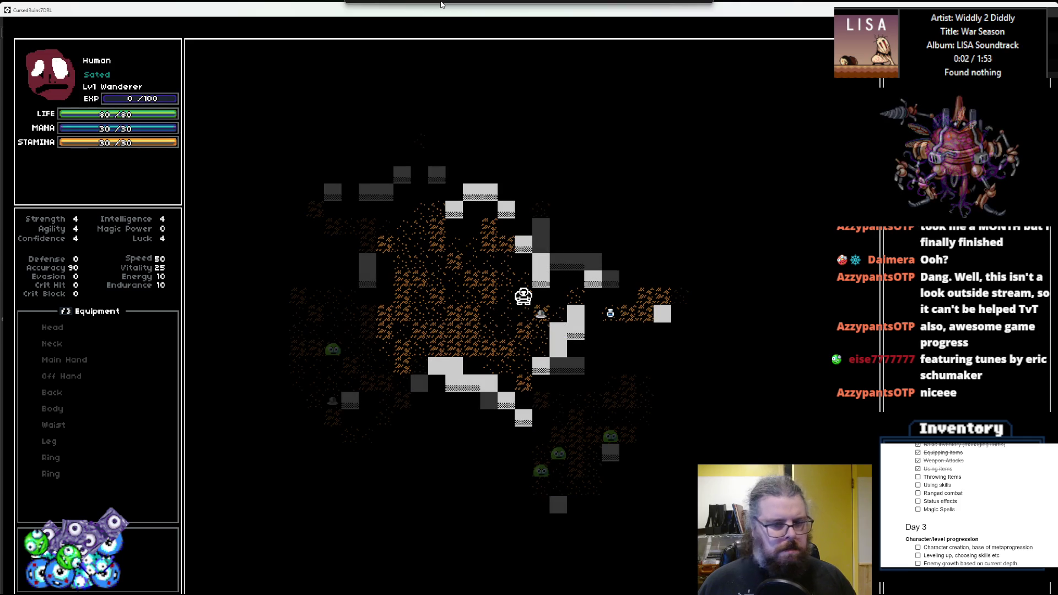
{"action": "key", "text": "KP_3"}
{"action": "key", "text": "KP_4"}
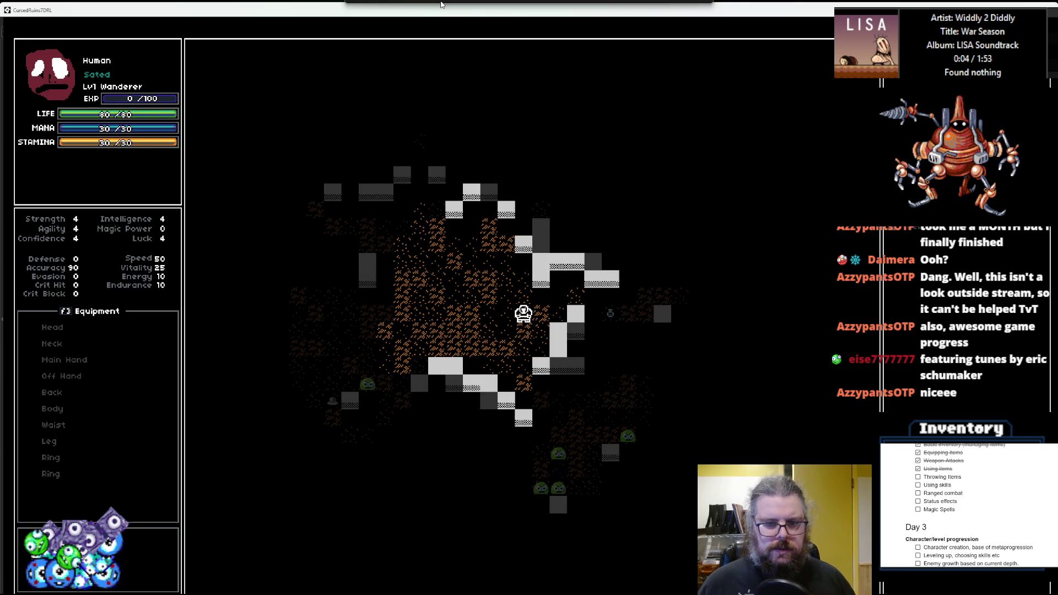
{"action": "key", "text": "KP_4"}
- Throw the item up and right, then walk onto where it landed
{"action": "key", "text": "i"}
{"action": "key", "text": "Return"}
{"action": "key", "text": "Down"}
{"action": "key", "text": "Down"}
{"action": "key", "text": "Return"}
{"action": "key", "text": "Up"}
{"action": "key", "text": "Right"}
{"action": "key", "text": "Right"}
{"action": "key", "text": "Up"}
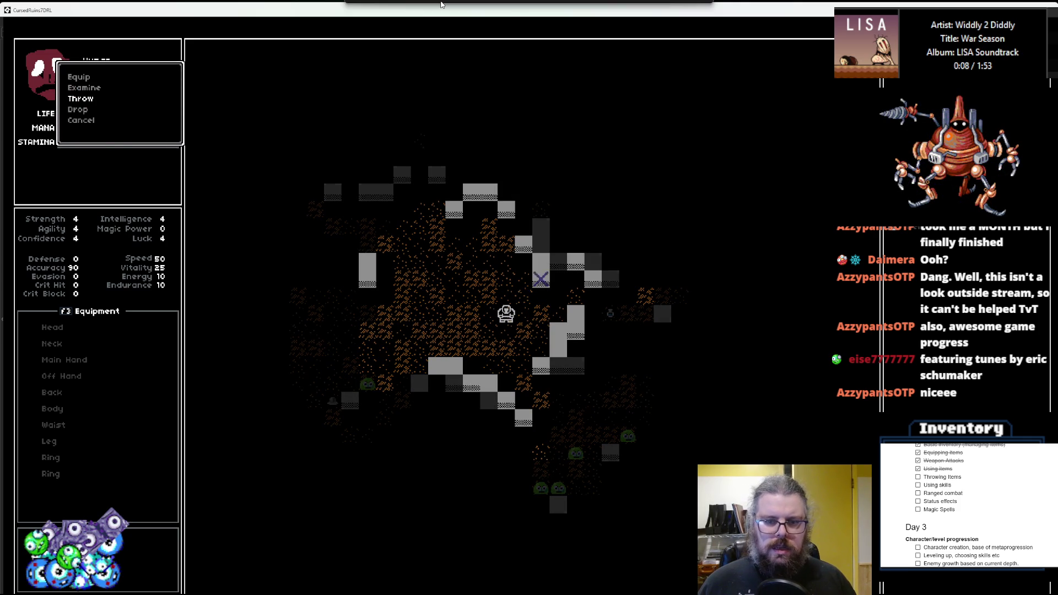
{"action": "key", "text": "Return"}
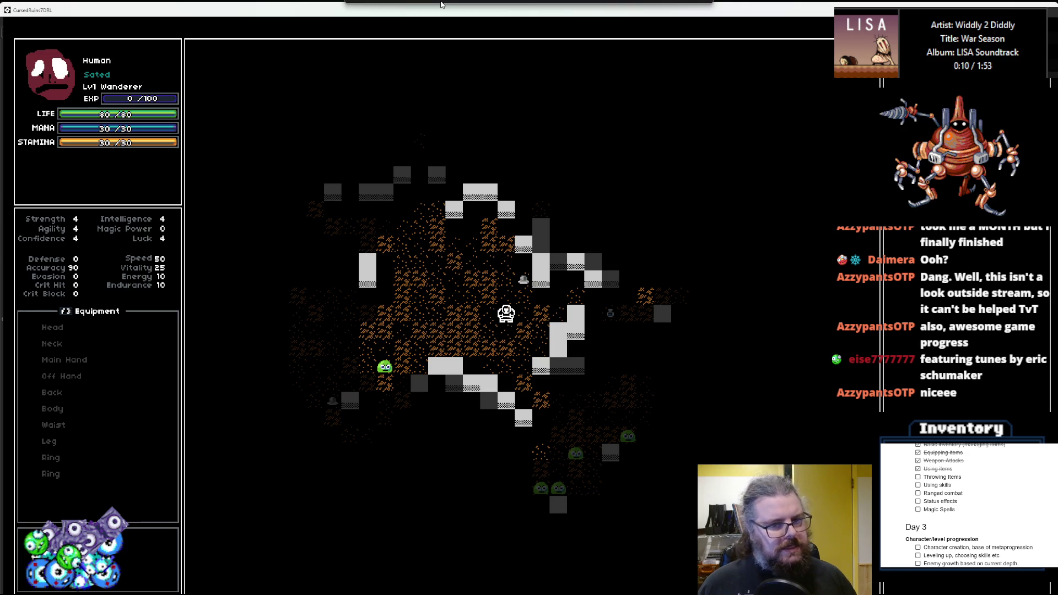
{"action": "key", "text": "KP_6"}
{"action": "key", "text": "KP_8"}
{"action": "key", "text": "KP_8"}
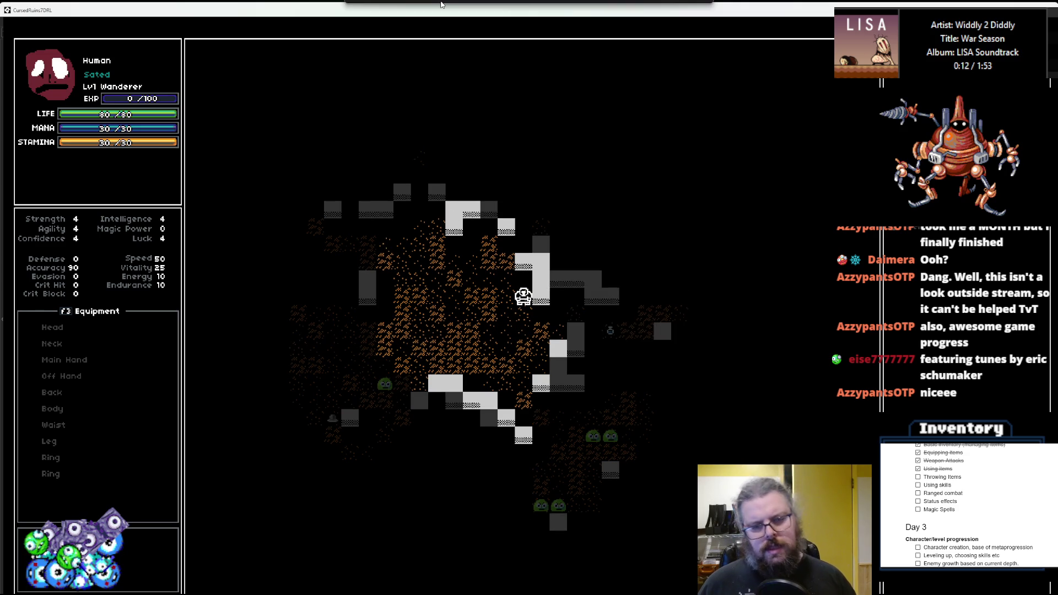
- Walk the player down, left and back up through the ruins corridor
{"action": "key", "text": "KP_2"}
{"action": "key", "text": "KP_1"}
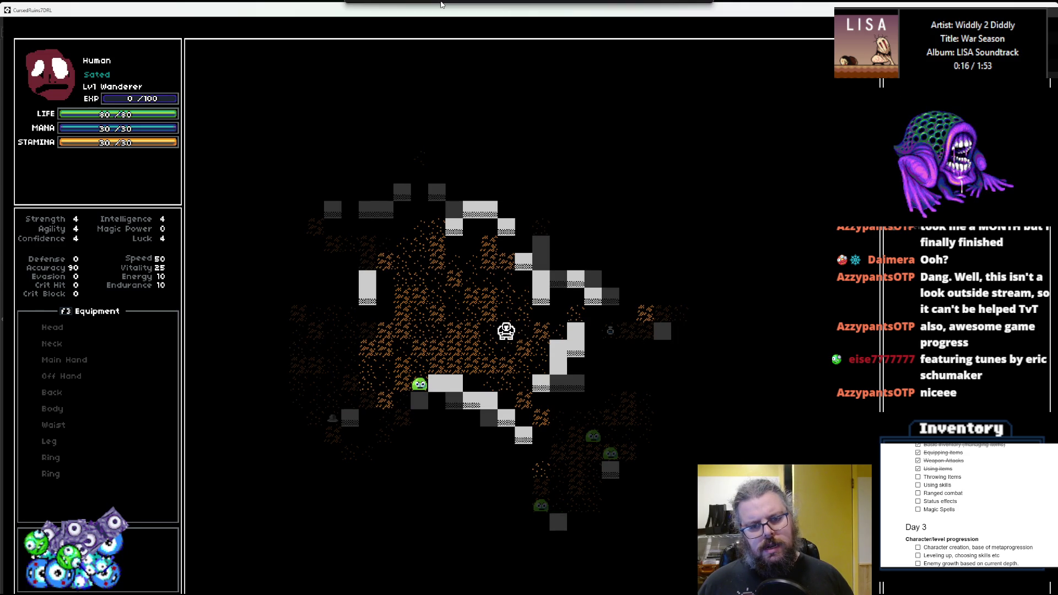
{"action": "key", "text": "KP_6"}
{"action": "key", "text": "KP_4"}
{"action": "key", "text": "KP_4"}
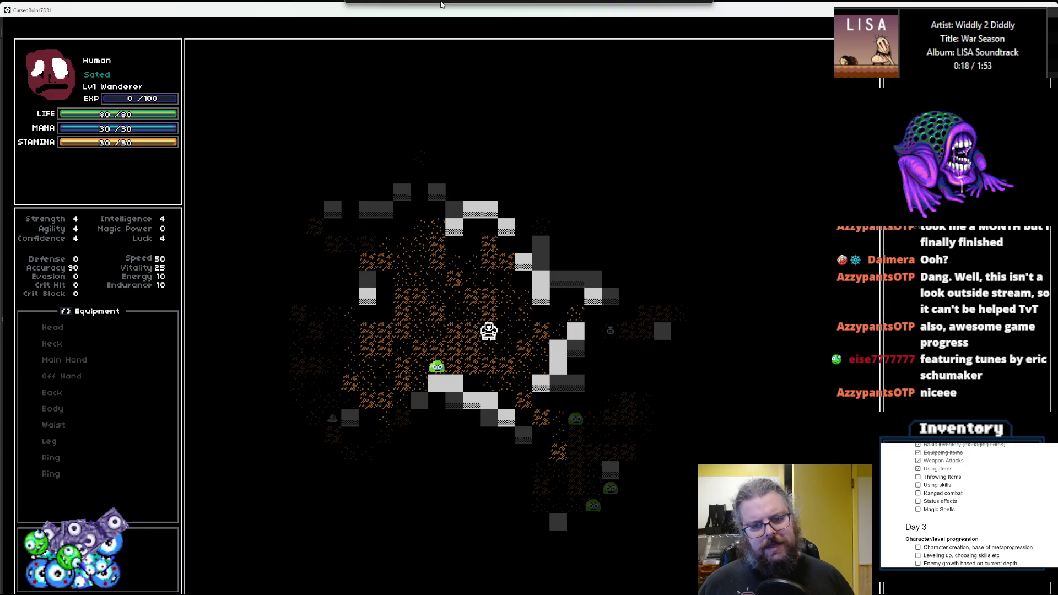
{"action": "key", "text": "KP_4"}
{"action": "key", "text": "KP_8"}
{"action": "key", "text": "KP_8"}
- Throw the item up-left of the player, then step diagonally onto it to retrieve it
{"action": "key", "text": "KP_8"}
{"action": "key", "text": "KP_8"}
{"action": "key", "text": "KP_6"}
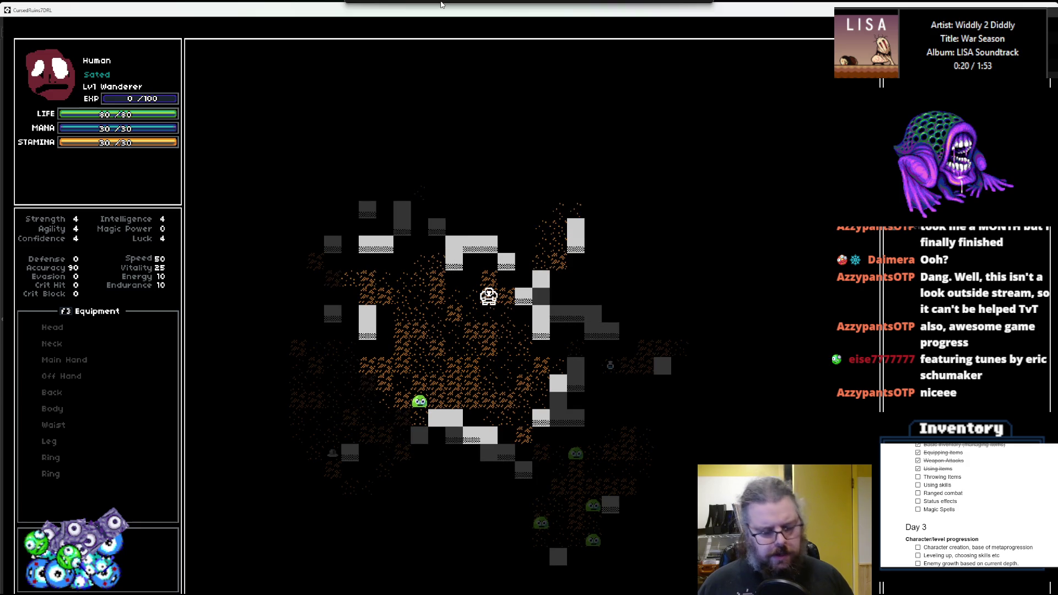
{"action": "key", "text": "i"}
{"action": "key", "text": "Down"}
{"action": "key", "text": "Return"}
{"action": "key", "text": "KP_4"}
{"action": "key", "text": "KP_8"}
{"action": "key", "text": "KP_6"}
{"action": "key", "text": "Return"}
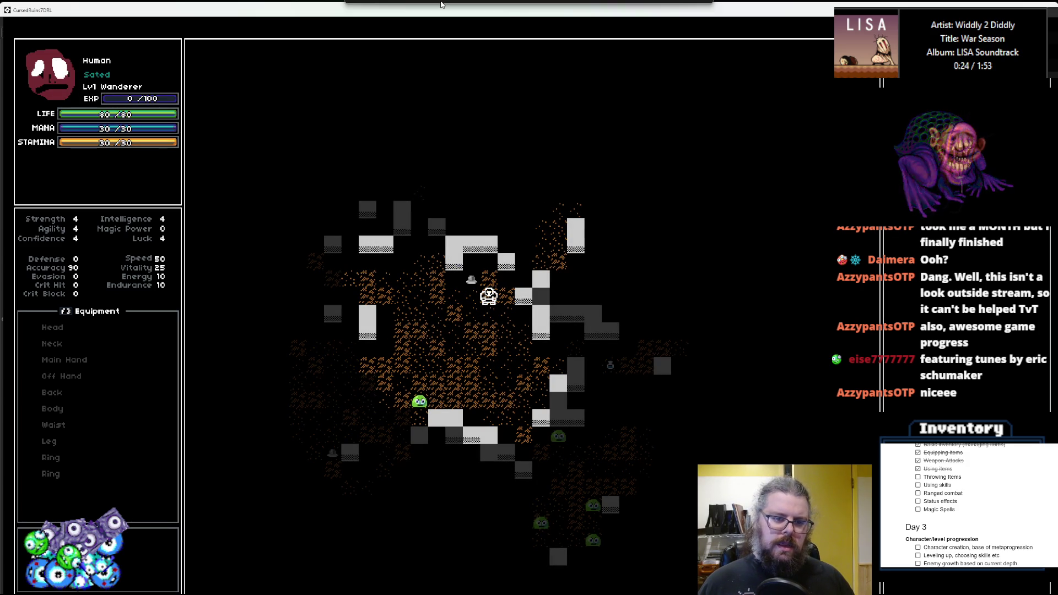
{"action": "key", "text": "KP_7"}
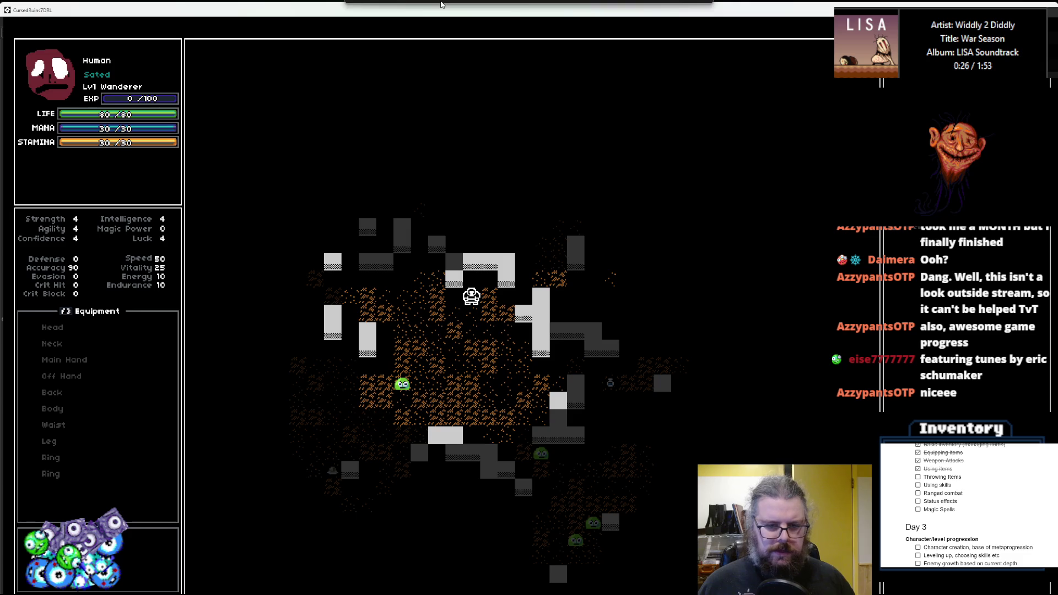
{"action": "key", "text": "KP_1"}
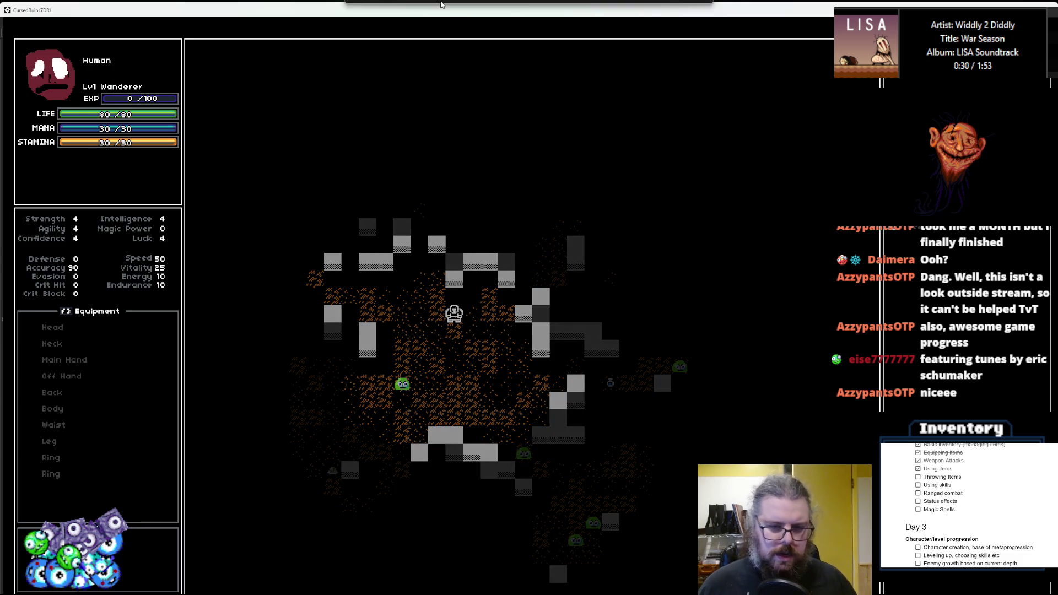
- Throw the item one tile upward and walk up onto it to pick it back up
{"action": "key", "text": "i"}
{"action": "key", "text": "Down"}
{"action": "key", "text": "Down"}
{"action": "key", "text": "Return"}
{"action": "key", "text": "Up"}
{"action": "key", "text": "Return"}
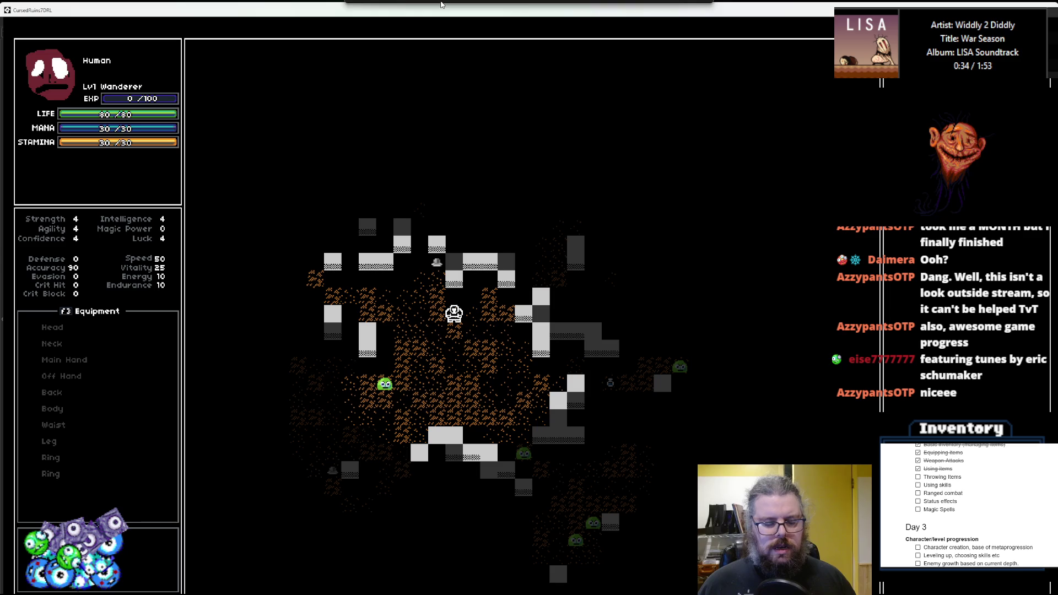
{"action": "key", "text": "Up"}
{"action": "key", "text": "Left"}
{"action": "key", "text": "Up"}
{"action": "key", "text": "Up"}
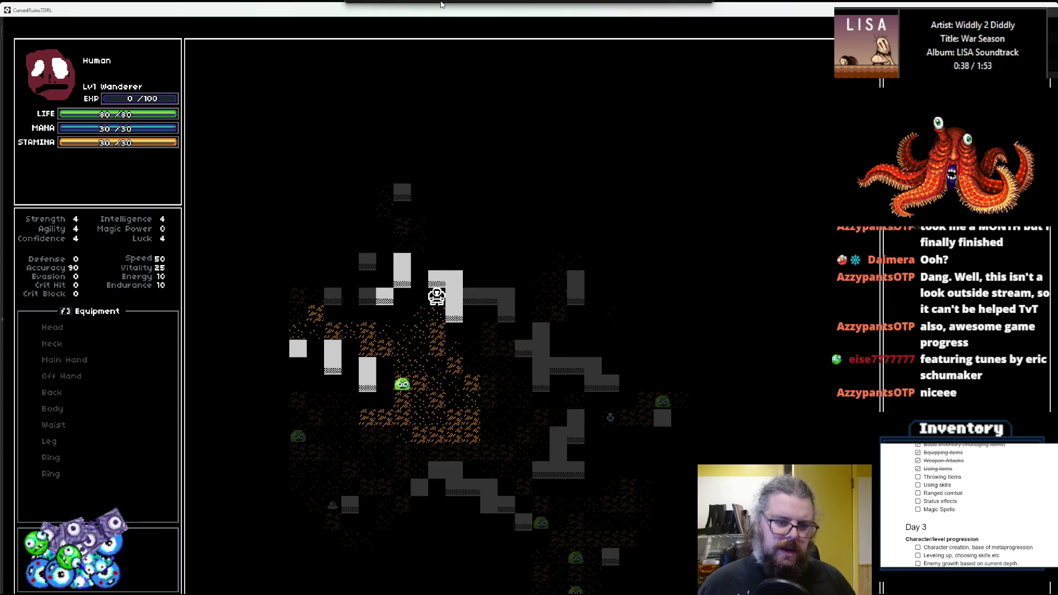
- Walk the player further west, uncovering more of the dungeon map
{"action": "key", "text": "Down"}
{"action": "key", "text": "Left"}
{"action": "key", "text": "Left"}
{"action": "key", "text": "Left"}
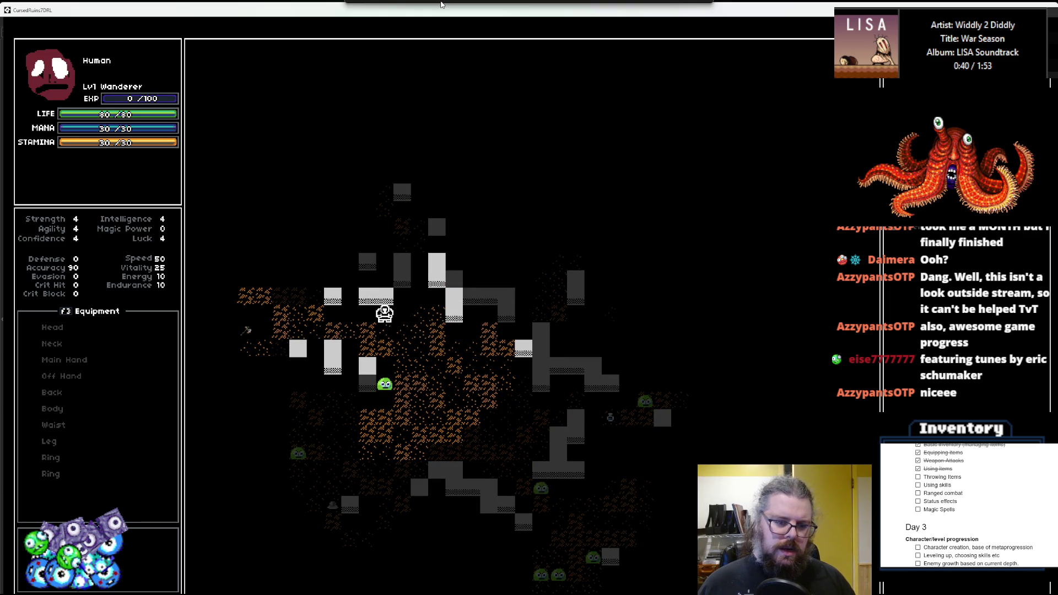
{"action": "key", "text": "Left"}
{"action": "key", "text": "Down"}
{"action": "key", "text": "Down"}
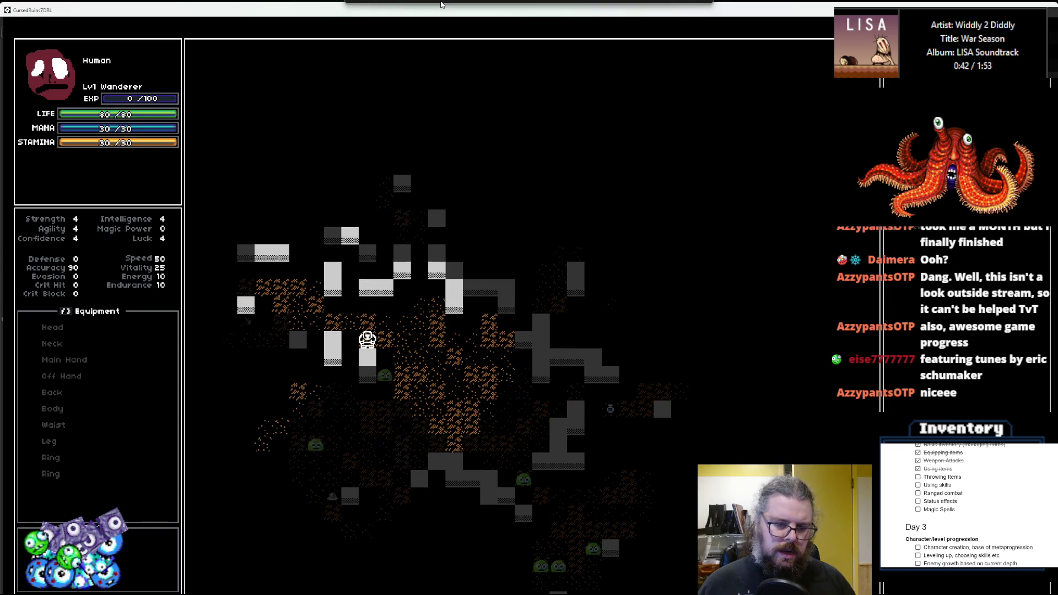
{"action": "key", "text": "Up"}
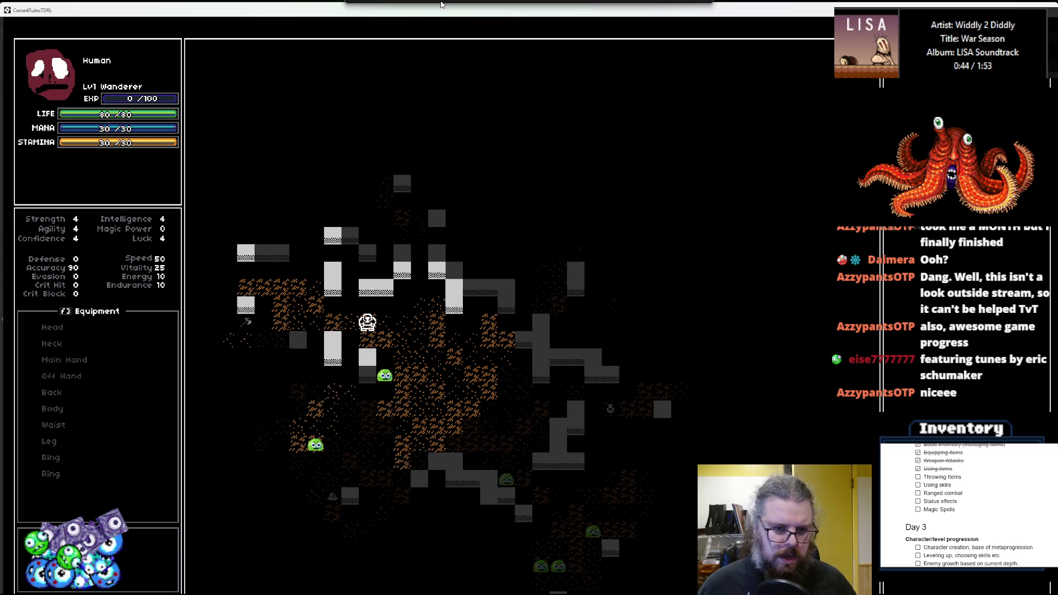
{"action": "key", "text": "Left"}
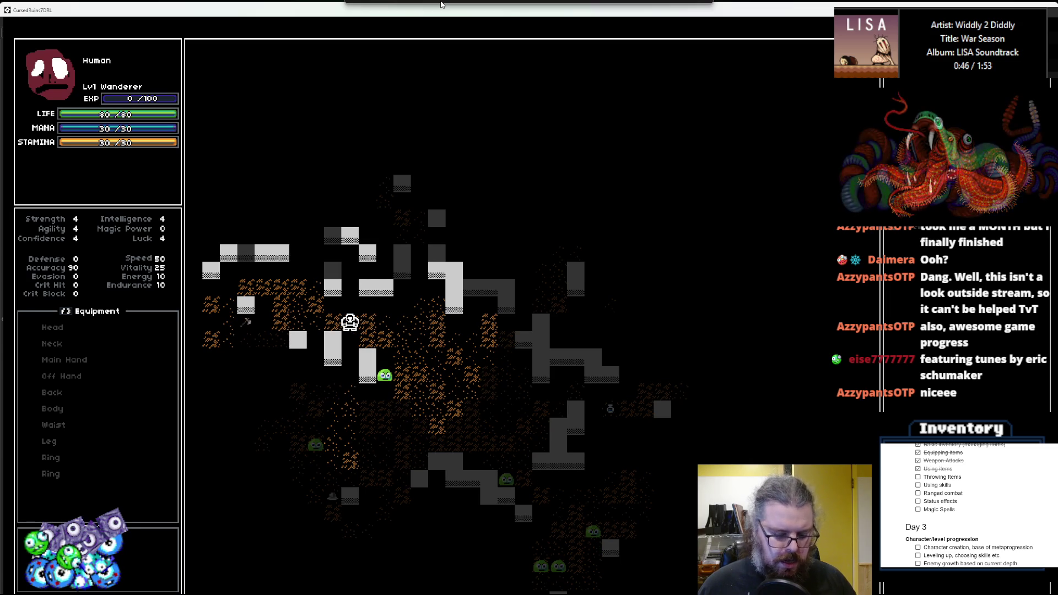
- Throw the item at a tile below the player, adjusting the X target left and right
{"action": "key", "text": "i"}
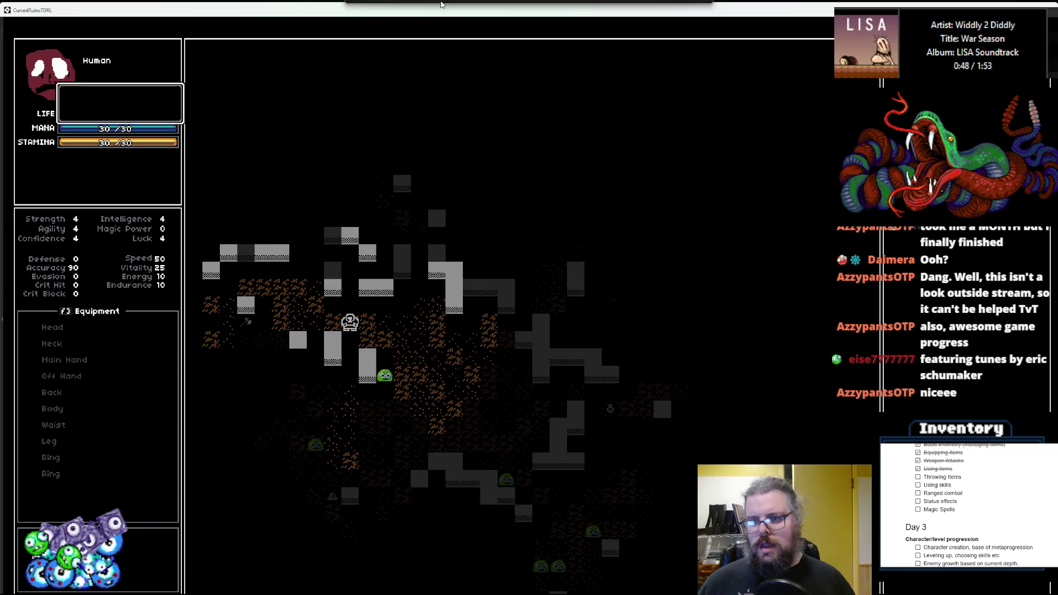
{"action": "key", "text": "Return"}
{"action": "key", "text": "Down"}
{"action": "key", "text": "Down"}
{"action": "key", "text": "Return"}
{"action": "key", "text": "Down"}
{"action": "key", "text": "Down"}
{"action": "key", "text": "Down"}
{"action": "key", "text": "Right"}
{"action": "key", "text": "Right"}
{"action": "key", "text": "Left"}
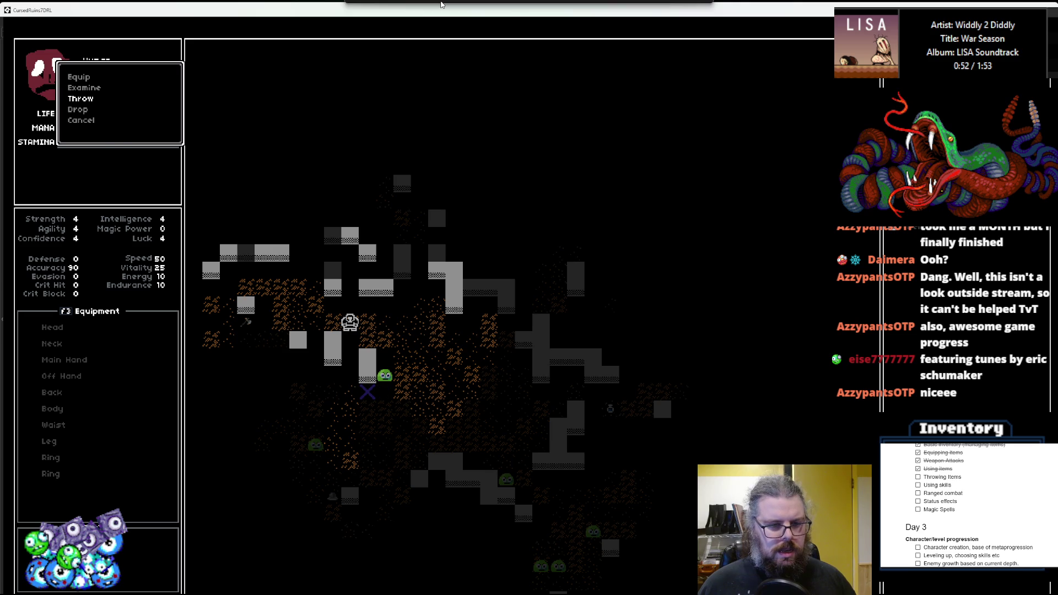
{"action": "key", "text": "Return"}
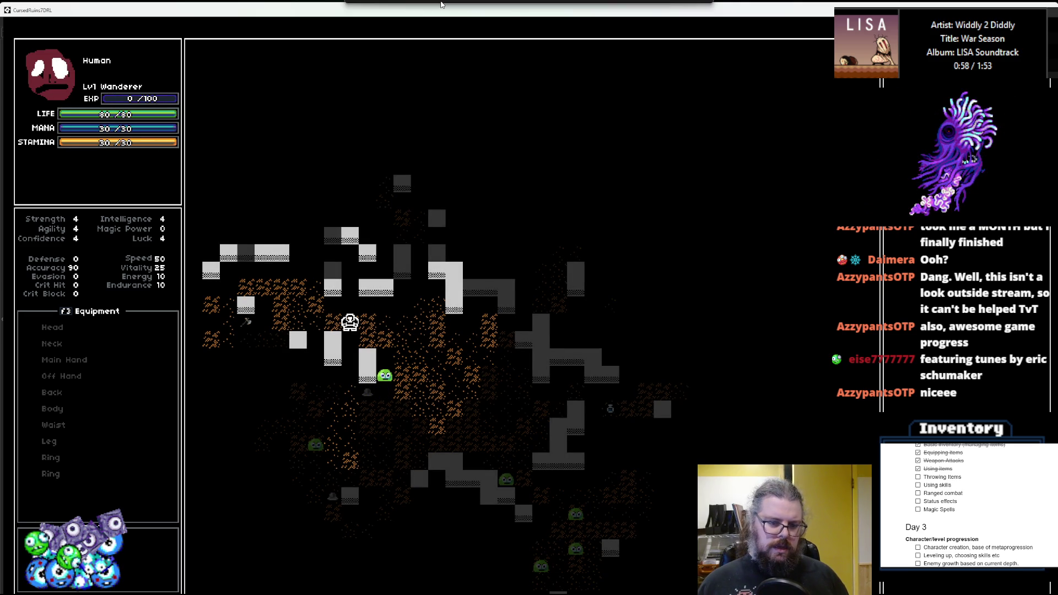
- Walk the hero down toward the slimes, attacking the one alongside
{"action": "key", "text": "Down"}
{"action": "key", "text": "Down"}
{"action": "key", "text": "Down"}
{"action": "key", "text": "Right"}
{"action": "key", "text": "Right"}
{"action": "key", "text": "Right"}
{"action": "key", "text": "Right"}
{"action": "key", "text": "Right"}
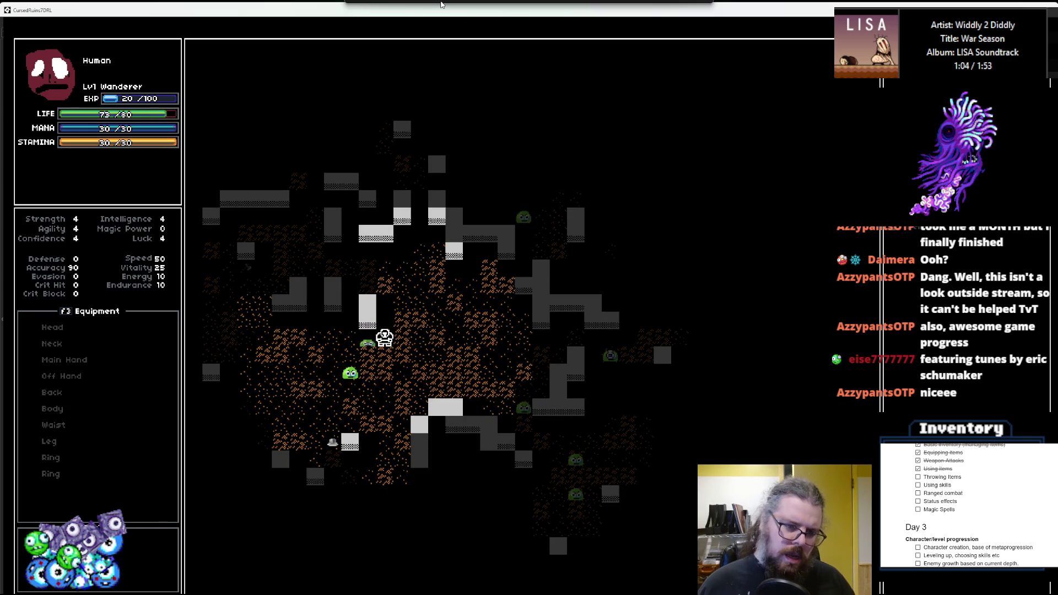
{"action": "key", "text": "Down"}
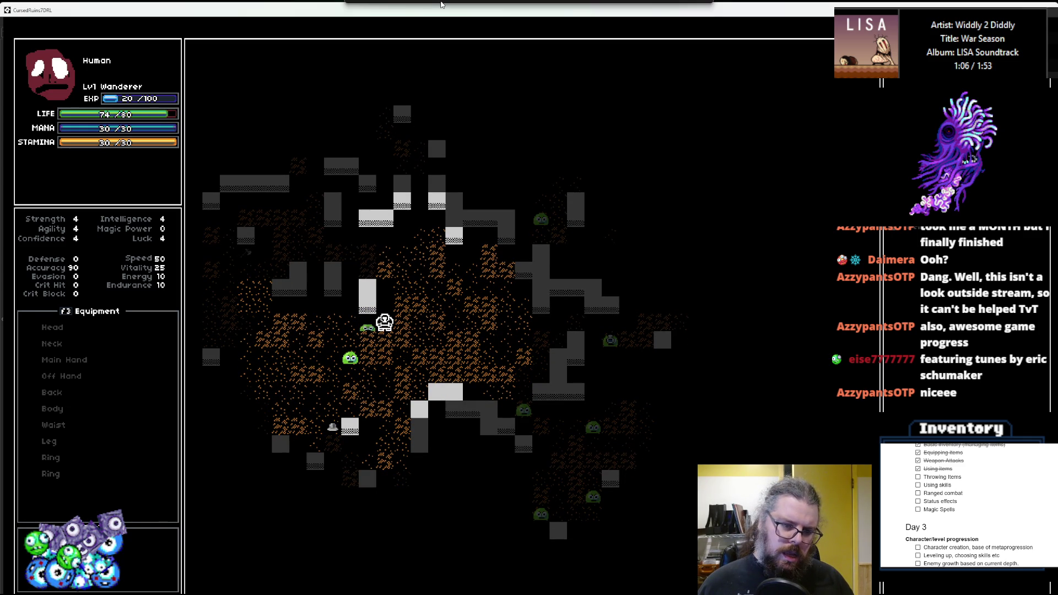
{"action": "key", "text": "Down"}
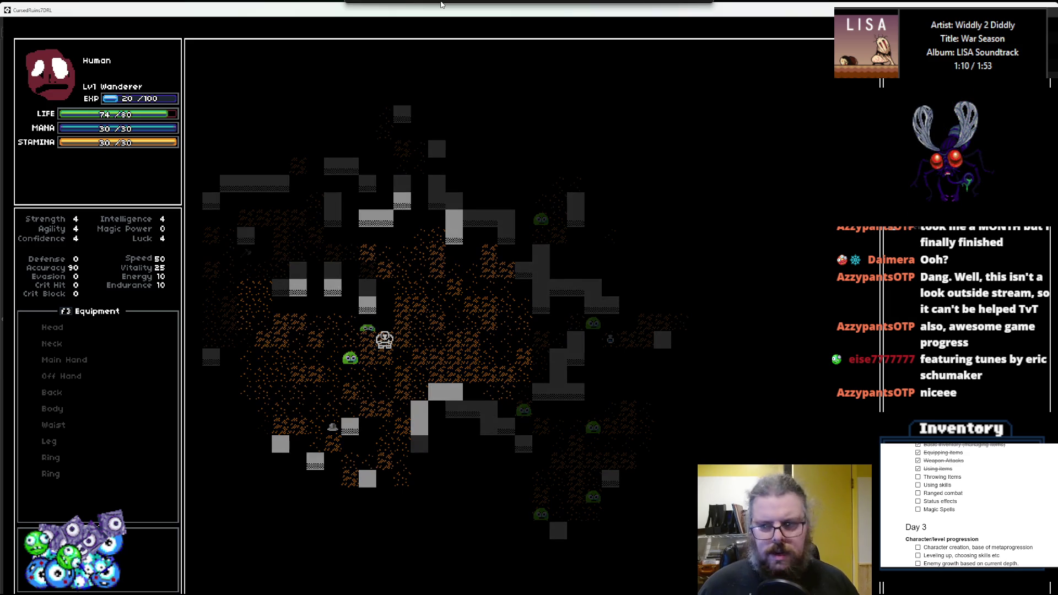
- Throw the item one tile left and two up, then step onto it
{"action": "key", "text": "i"}
{"action": "key", "text": "Down"}
{"action": "key", "text": "Down"}
{"action": "key", "text": "Return"}
{"action": "key", "text": "Left"}
{"action": "key", "text": "Up"}
{"action": "key", "text": "Up"}
{"action": "key", "text": "Return"}
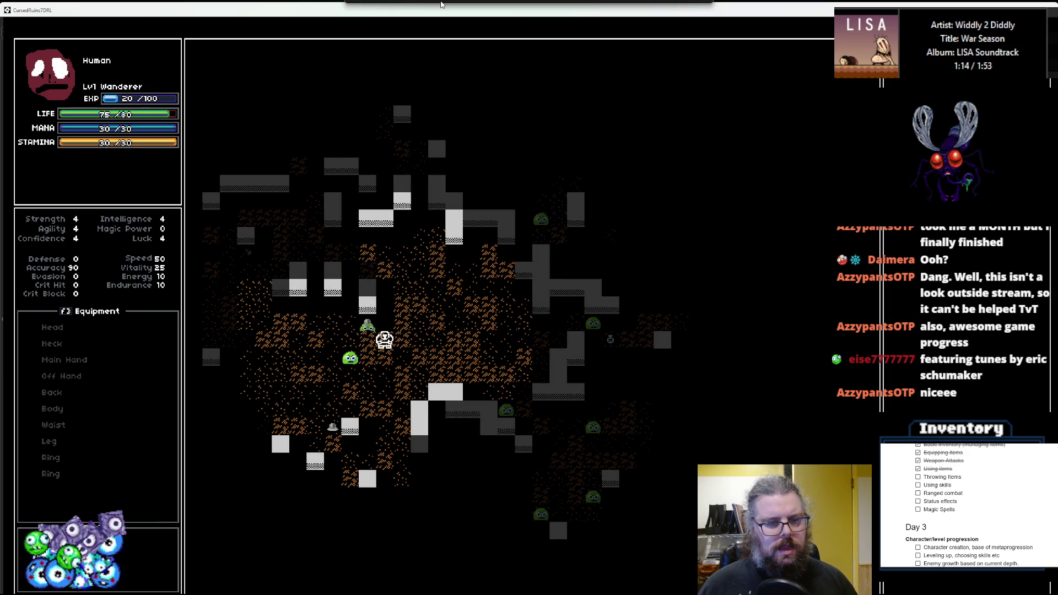
{"action": "key", "text": "Up"}
{"action": "key", "text": "Left"}
- Move the hero up and right through the room
{"action": "key", "text": "Up"}
{"action": "key", "text": "Right"}
{"action": "key", "text": "Up"}
{"action": "key", "text": "Up"}
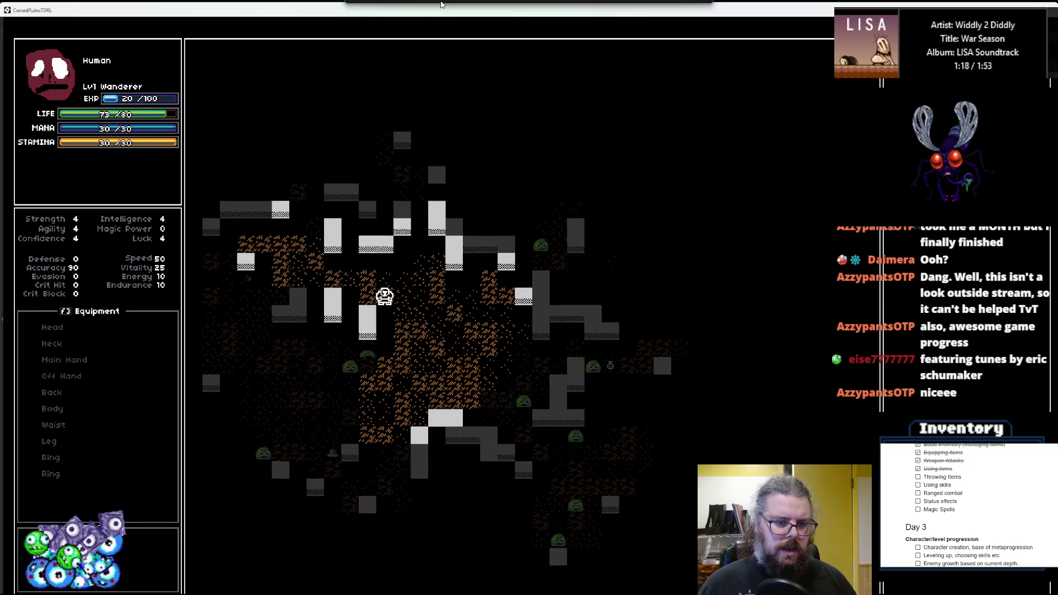
{"action": "key", "text": "Up"}
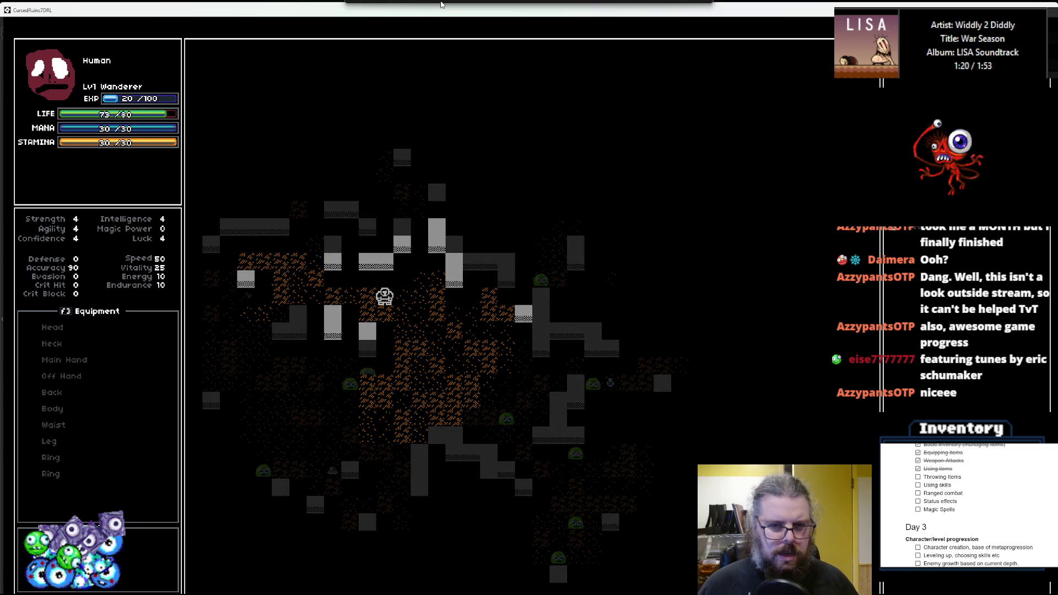
- Throw the item at a tile down and to the side near the slimes
{"action": "key", "text": "i"}
{"action": "key", "text": "Return"}
{"action": "key", "text": "Down"}
{"action": "key", "text": "Down"}
{"action": "key", "text": "Return"}
{"action": "key", "text": "Left"}
{"action": "key", "text": "Left"}
{"action": "key", "text": "Down"}
{"action": "key", "text": "Down"}
{"action": "key", "text": "Down"}
{"action": "key", "text": "Right"}
{"action": "key", "text": "Return"}
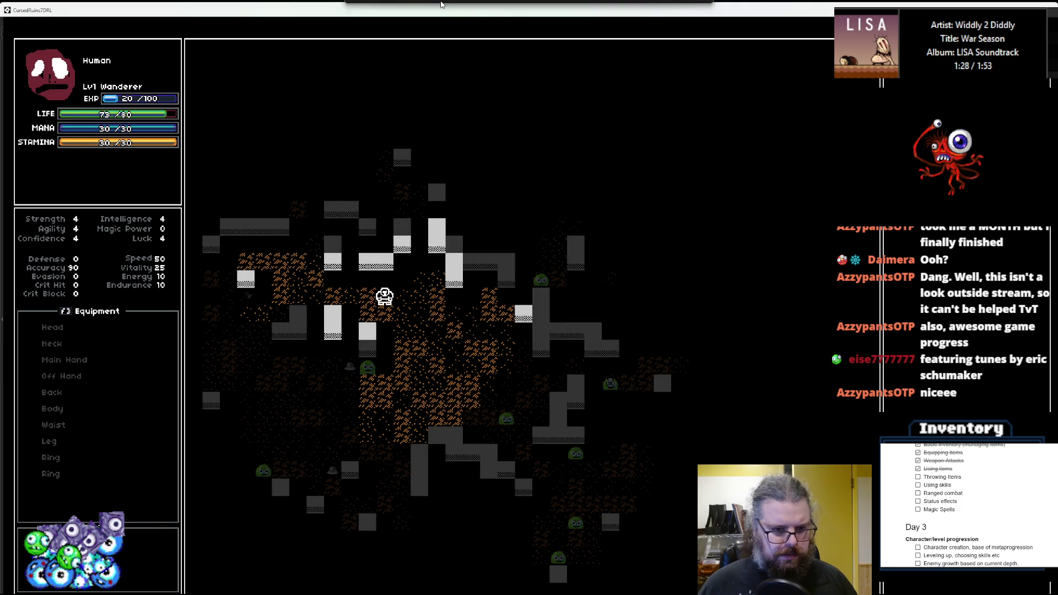
- Reposition the hero left, down, then up and right
{"action": "key", "text": "Left"}
{"action": "key", "text": "Left"}
{"action": "key", "text": "Down"}
{"action": "key", "text": "Down"}
{"action": "key", "text": "Down"}
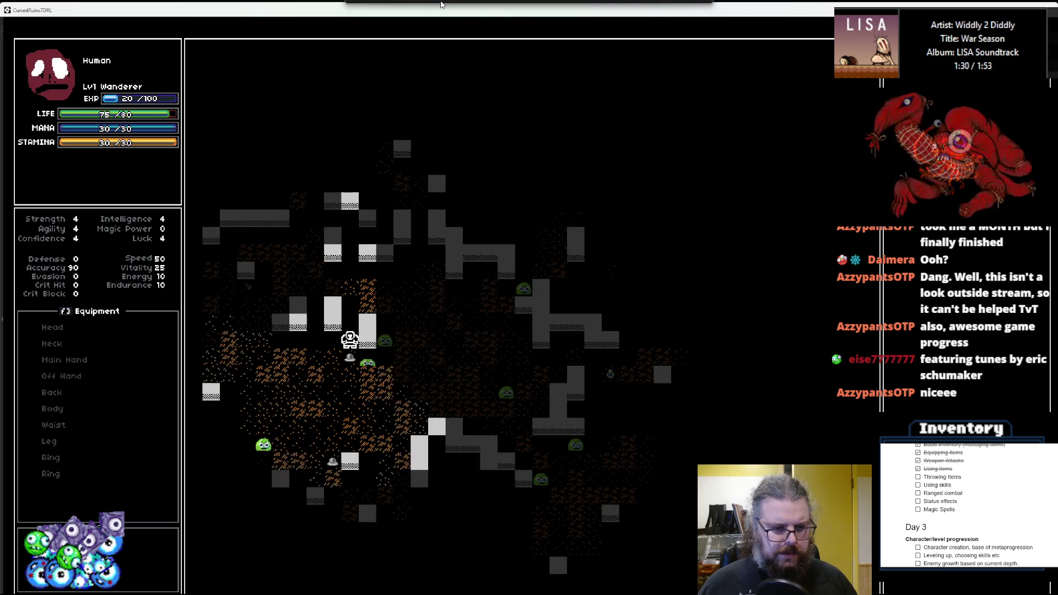
{"action": "key", "text": "Up"}
{"action": "key", "text": "Up"}
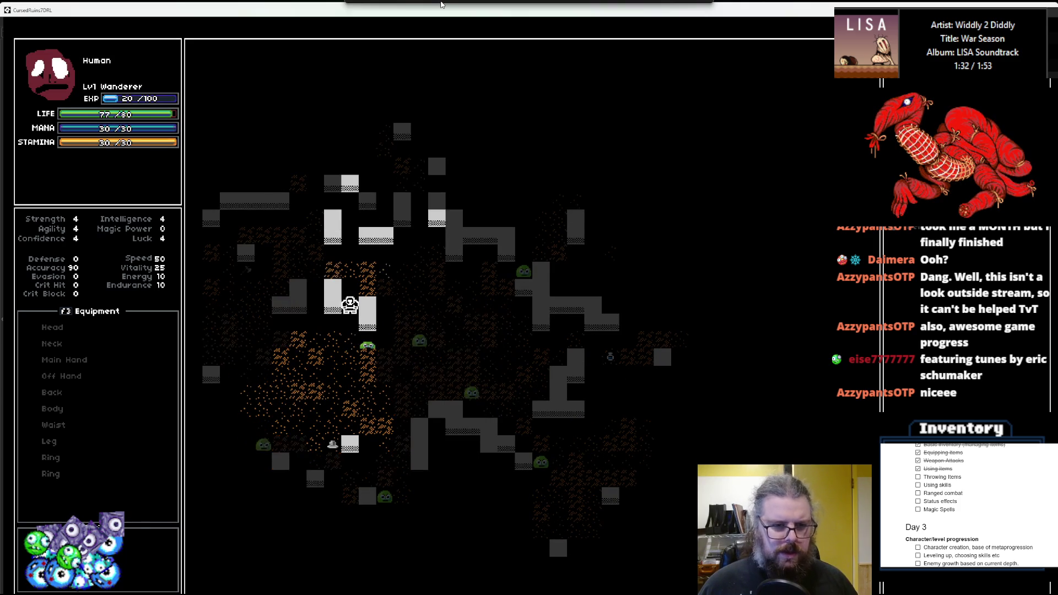
{"action": "key", "text": "Up"}
{"action": "key", "text": "Right"}
{"action": "key", "text": "Right"}
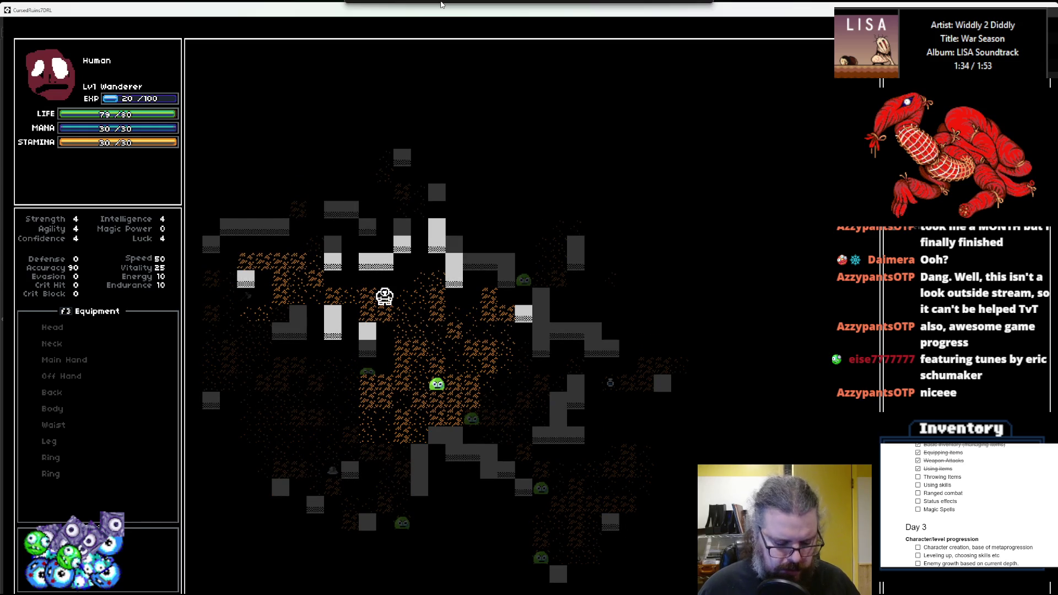
- Aim a throw down-left beside the slime, then drag the game window aside to reveal the debugger
{"action": "key", "text": "i"}
{"action": "key", "text": "Return"}
{"action": "key", "text": "Down"}
{"action": "key", "text": "Down"}
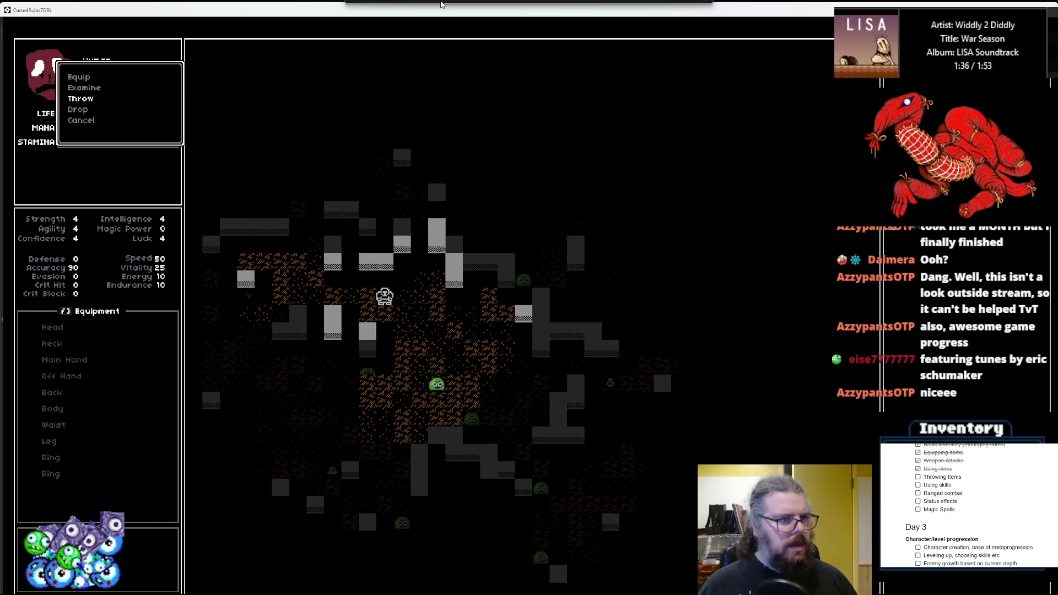
{"action": "key", "text": "Return"}
{"action": "key", "text": "Down"}
{"action": "key", "text": "Left"}
{"action": "key", "text": "Down"}
{"action": "key", "text": "Left"}
{"action": "key", "text": "Down"}
{"action": "key", "text": "Down"}
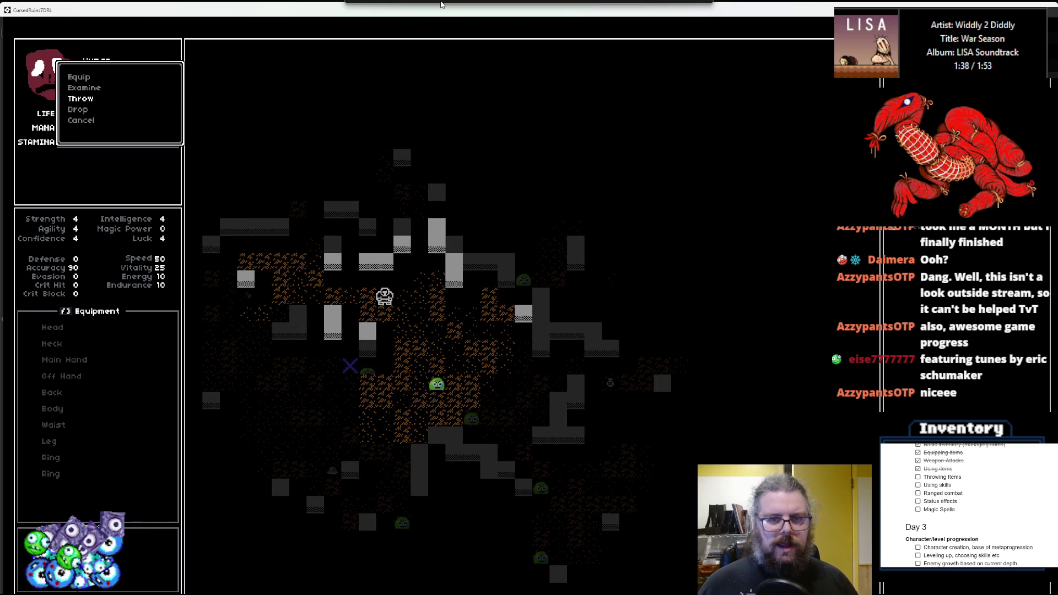
{"action": "mouse_move", "coordinate": [375, 17]}
{"action": "left_mouse_down"}
{"action": "mouse_move", "coordinate": [456, 149]}
{"action": "mouse_move", "coordinate": [0, 386]}
{"action": "left_mouse_up"}
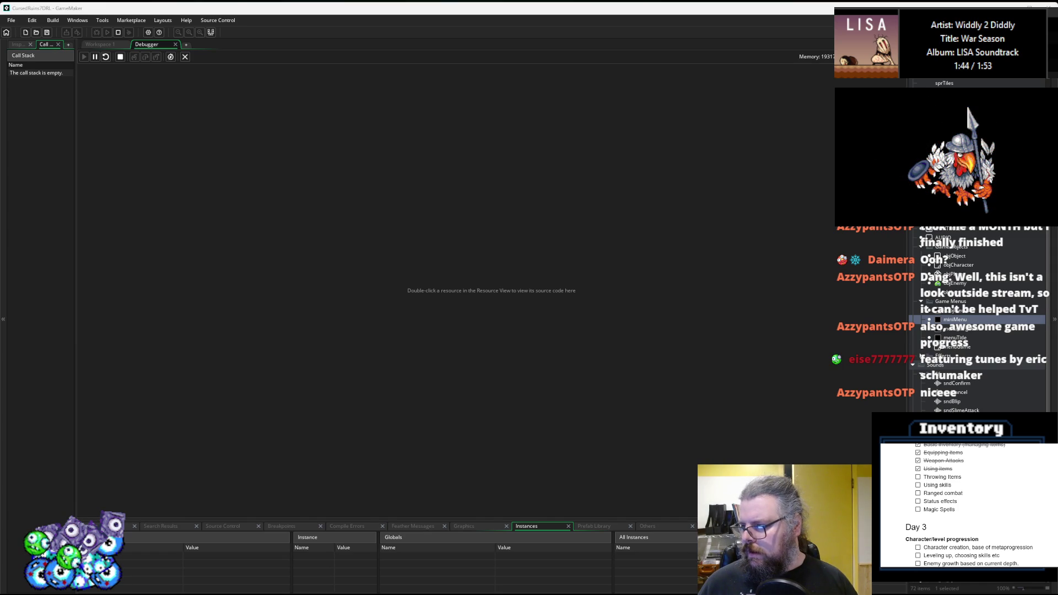
- In Workspace 1's rayCastCheck code, set an F9 breakpoint on line 58's collisionChk call
{"action": "left_click", "coordinate": [110, 47]}
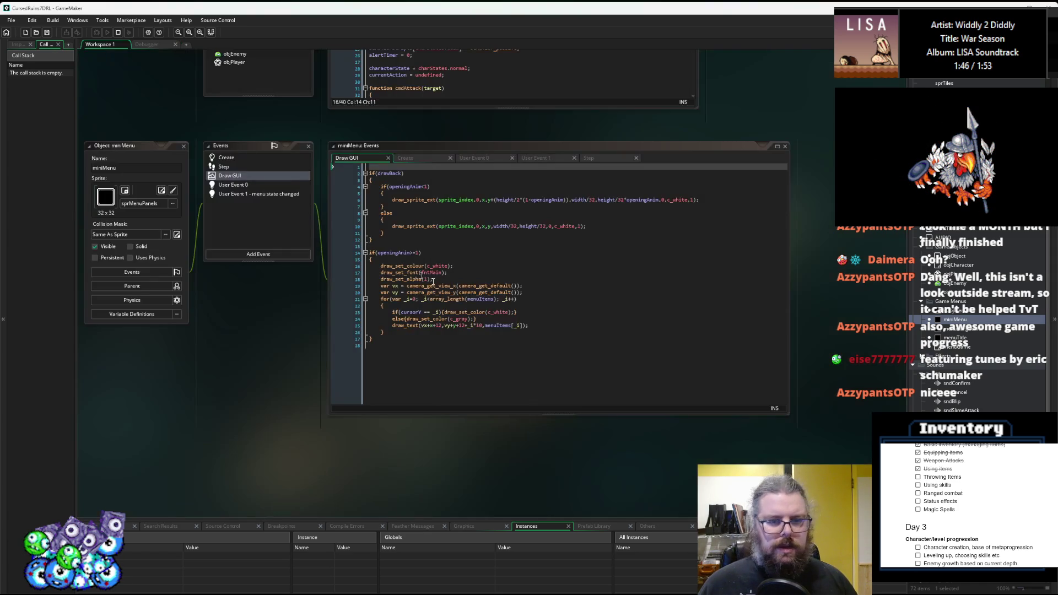
{"action": "scroll", "coordinate": [474, 459], "scroll_direction": "up", "scroll_amount": 3}
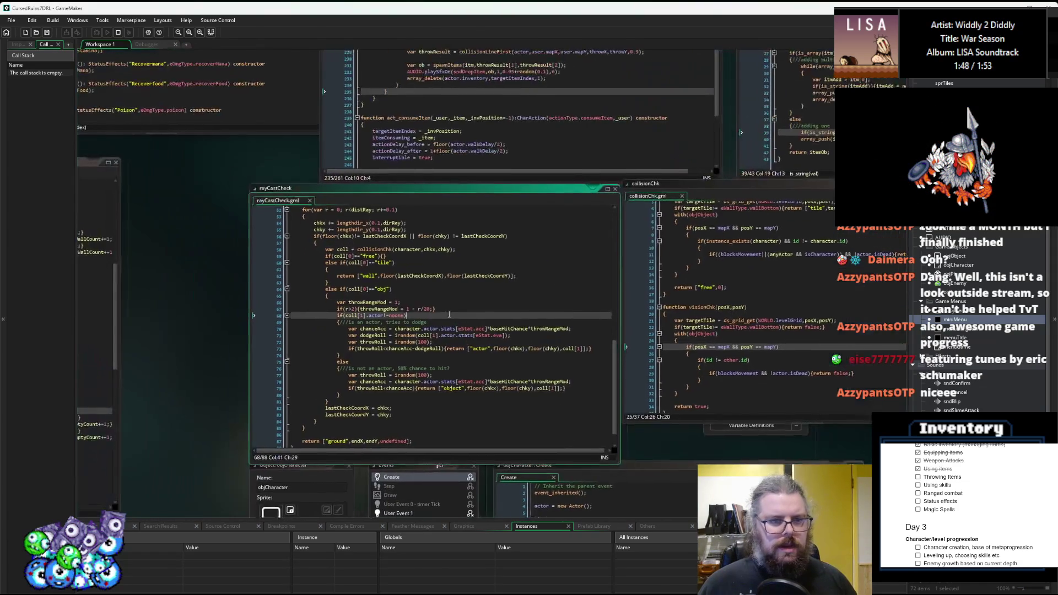
{"action": "left_click", "coordinate": [406, 278]}
{"action": "scroll", "coordinate": [406, 278], "scroll_direction": "down", "scroll_amount": 1}
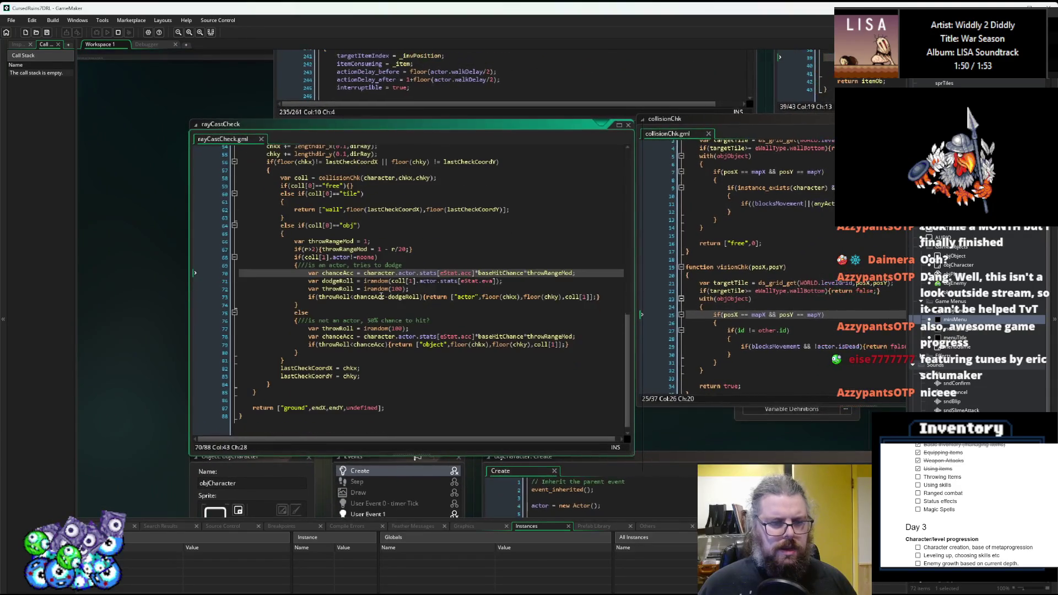
{"action": "scroll", "coordinate": [380, 297], "scroll_direction": "up", "scroll_amount": 1}
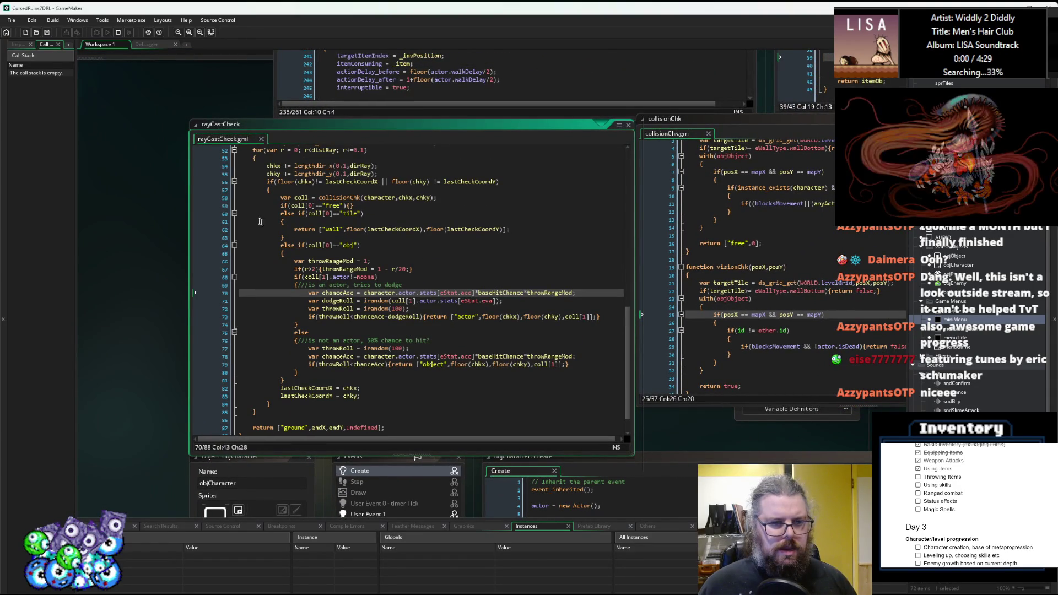
{"action": "left_click", "coordinate": [226, 232]}
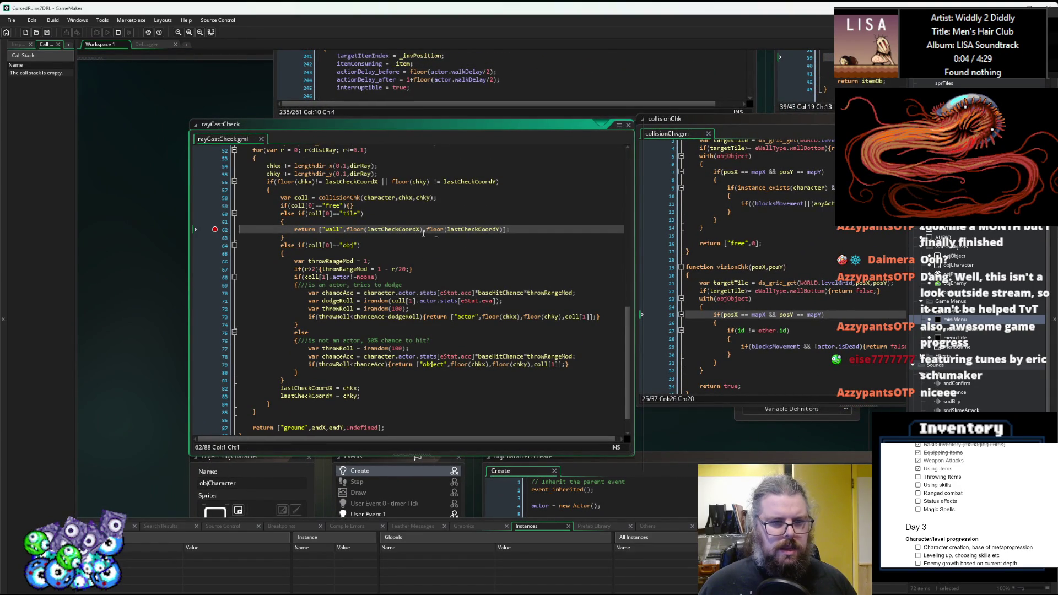
{"action": "left_click", "coordinate": [217, 215]}
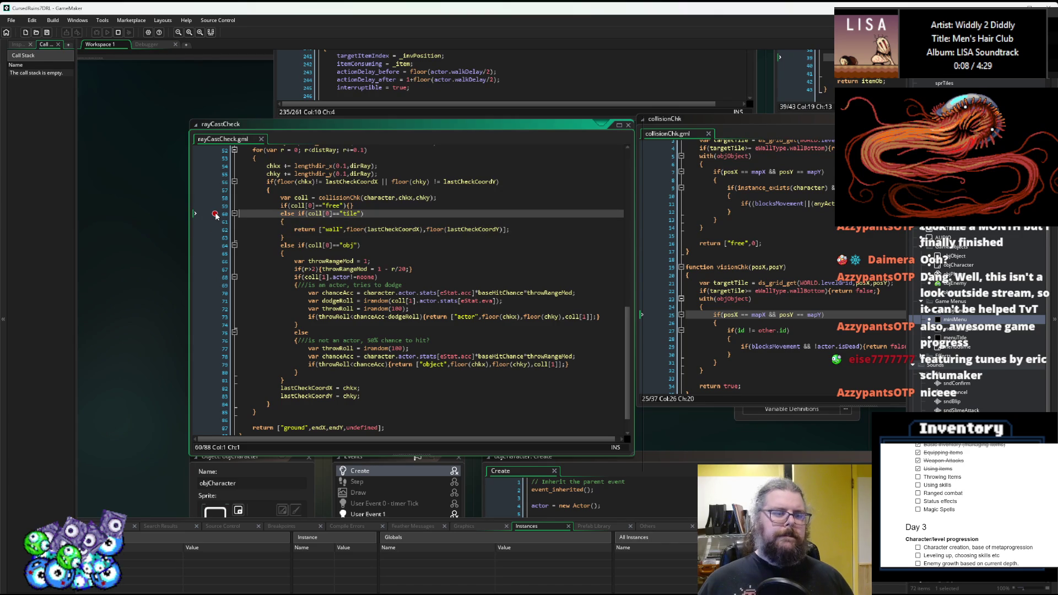
{"action": "left_click", "coordinate": [215, 197]}
{"action": "key", "text": "F9"}
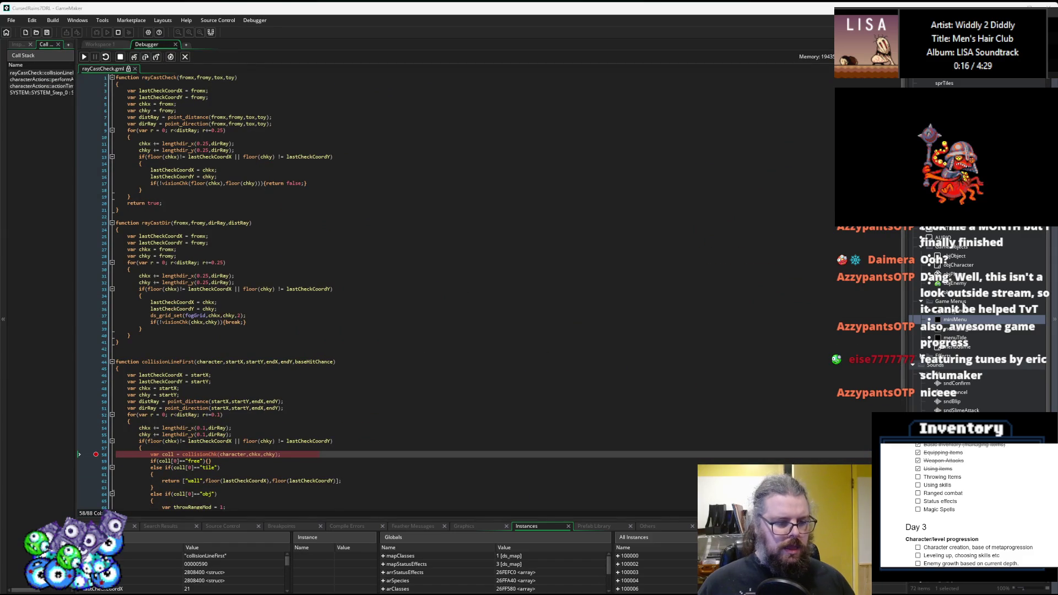
- Inspect the paused ray's chkx, chky and startX values at the breakpoint
{"action": "left_click", "coordinate": [165, 348]}
{"action": "scroll", "coordinate": [256, 385], "scroll_direction": "down", "scroll_amount": 2}
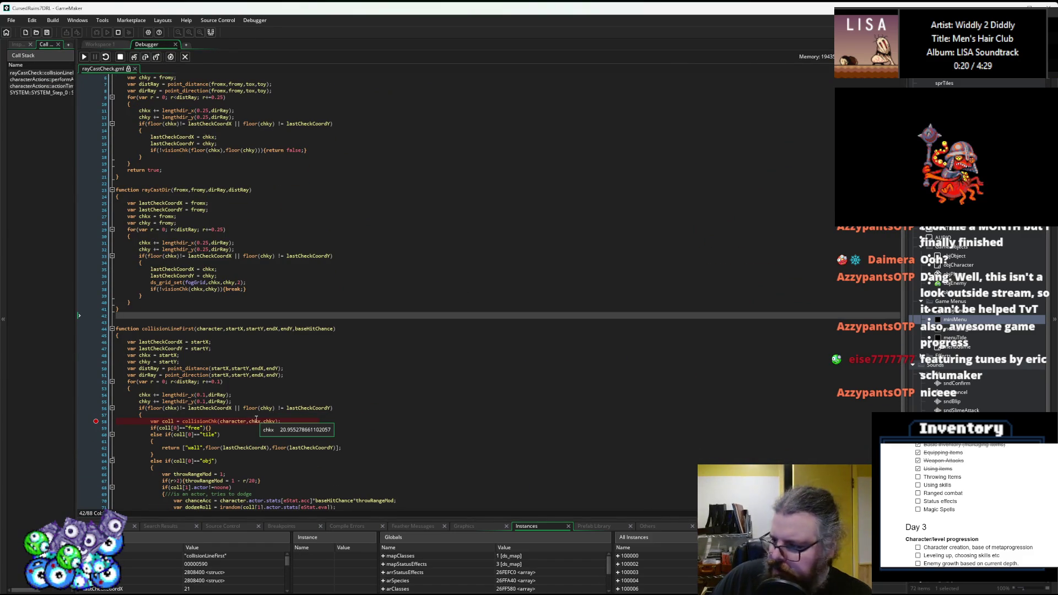
{"action": "mouse_move", "coordinate": [277, 421]}
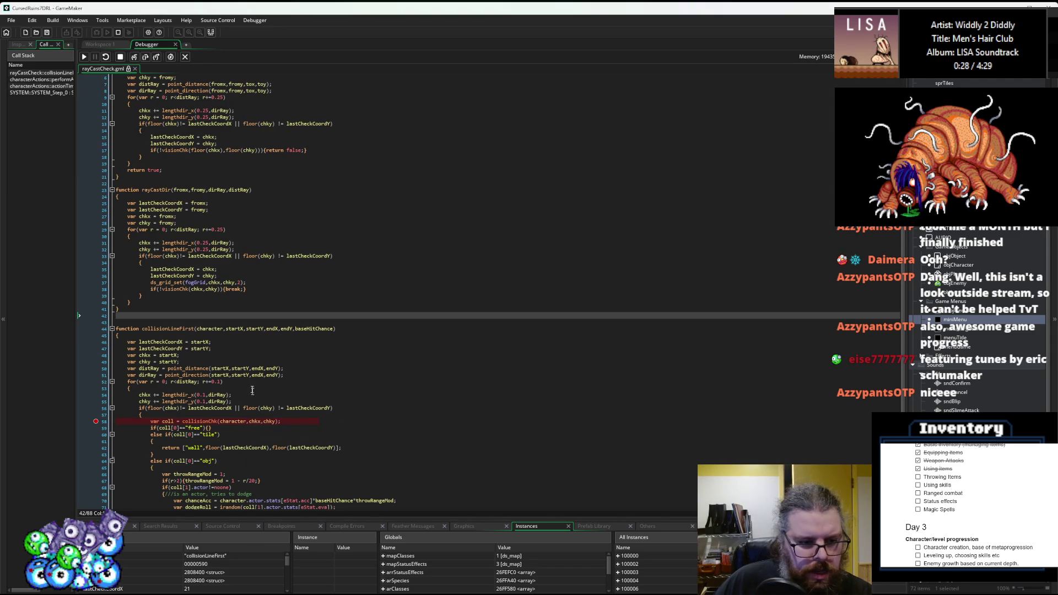
{"action": "mouse_move", "coordinate": [224, 369]}
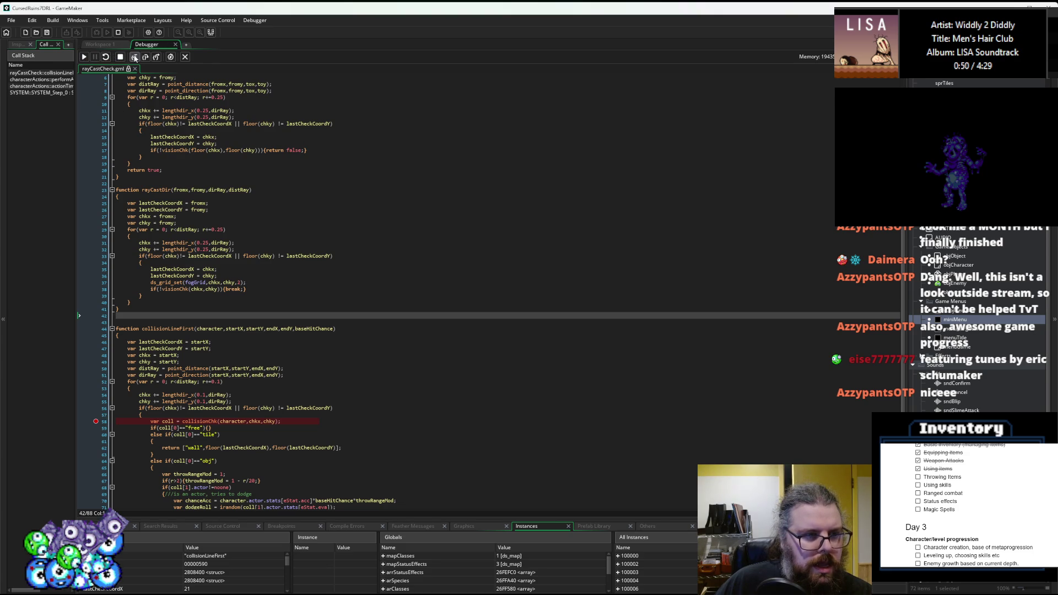
- Step into collisionChk, step over its object checks, then continue to the breakpoint
{"action": "left_click", "coordinate": [134, 57]}
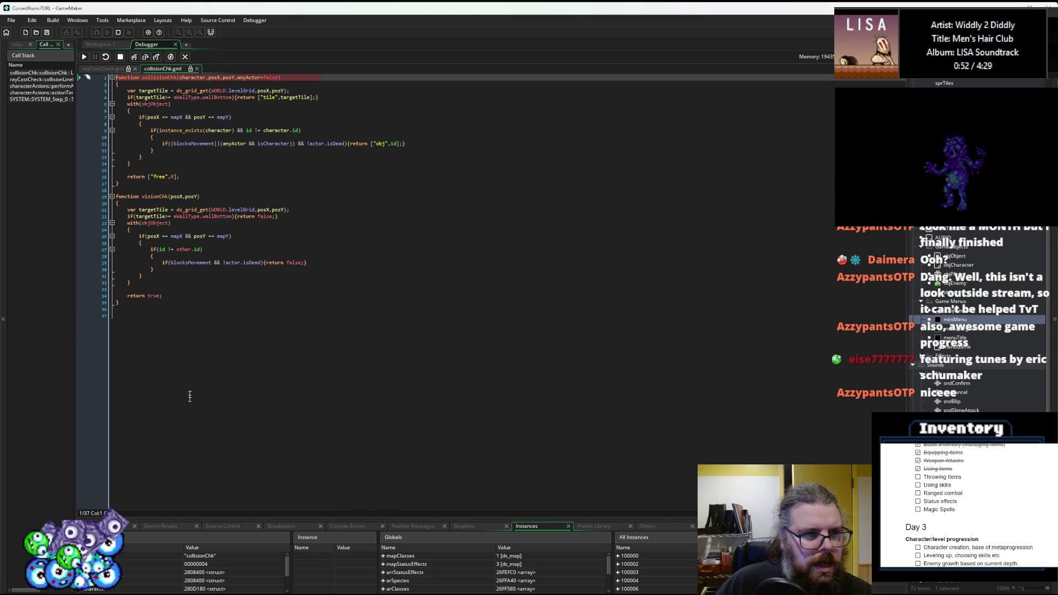
{"action": "left_click", "coordinate": [145, 57]}
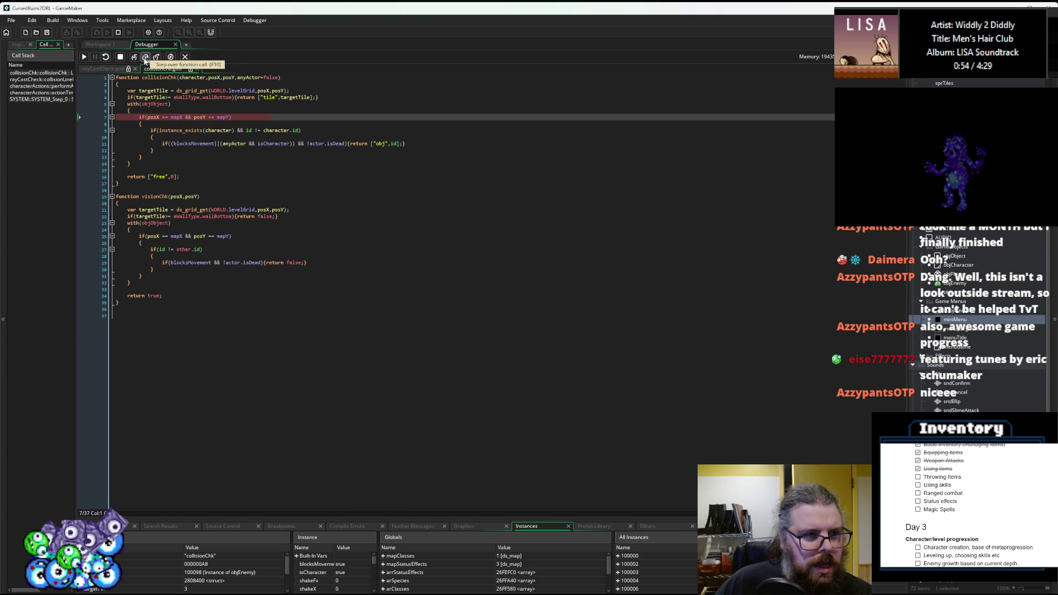
{"action": "left_click", "coordinate": [145, 57]}
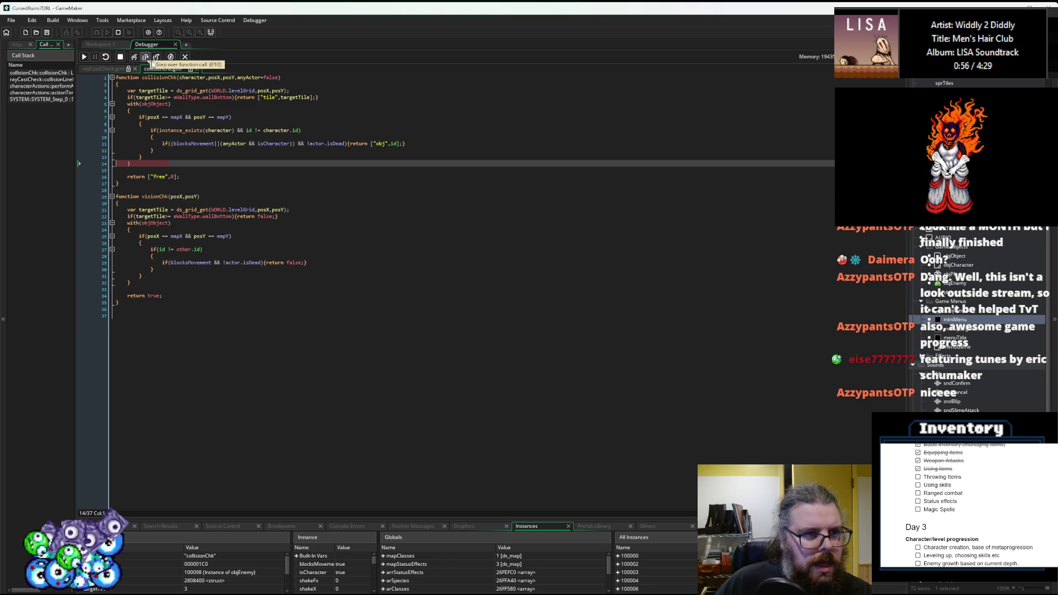
{"action": "left_click", "coordinate": [156, 58]}
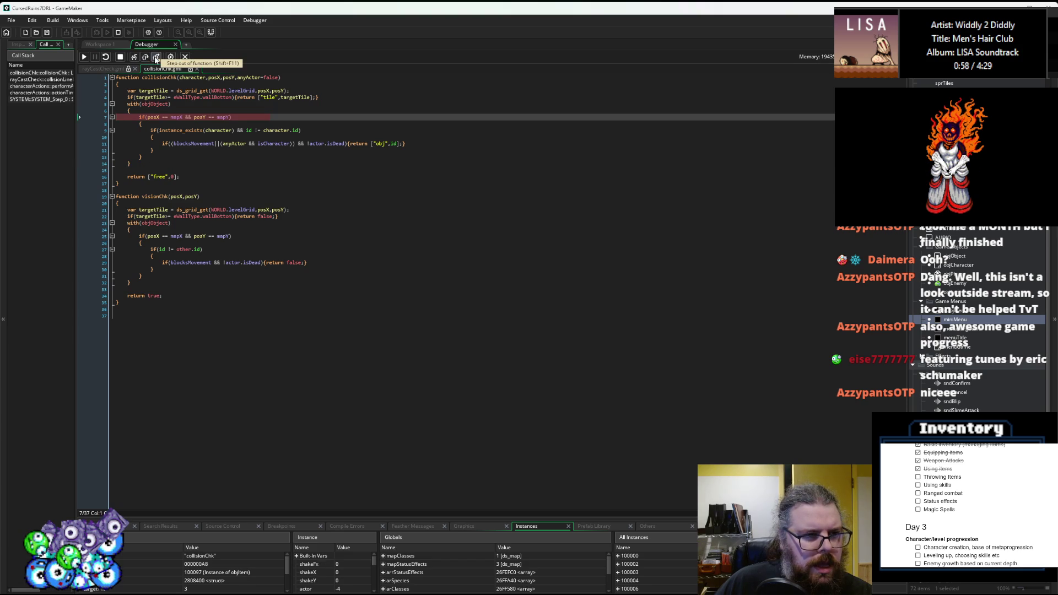
{"action": "left_click", "coordinate": [156, 57]}
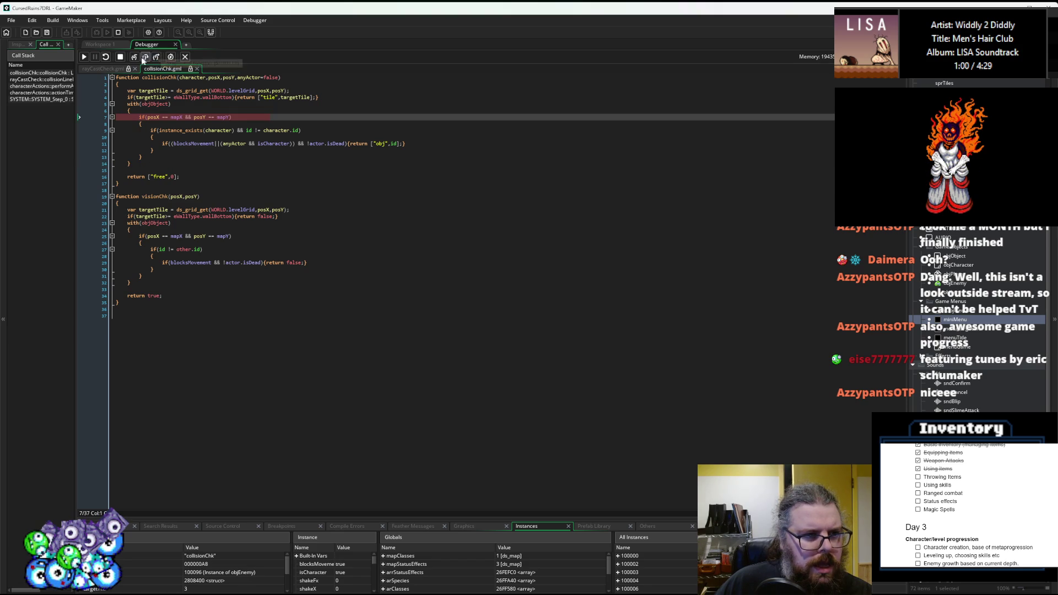
{"action": "left_click", "coordinate": [84, 57]}
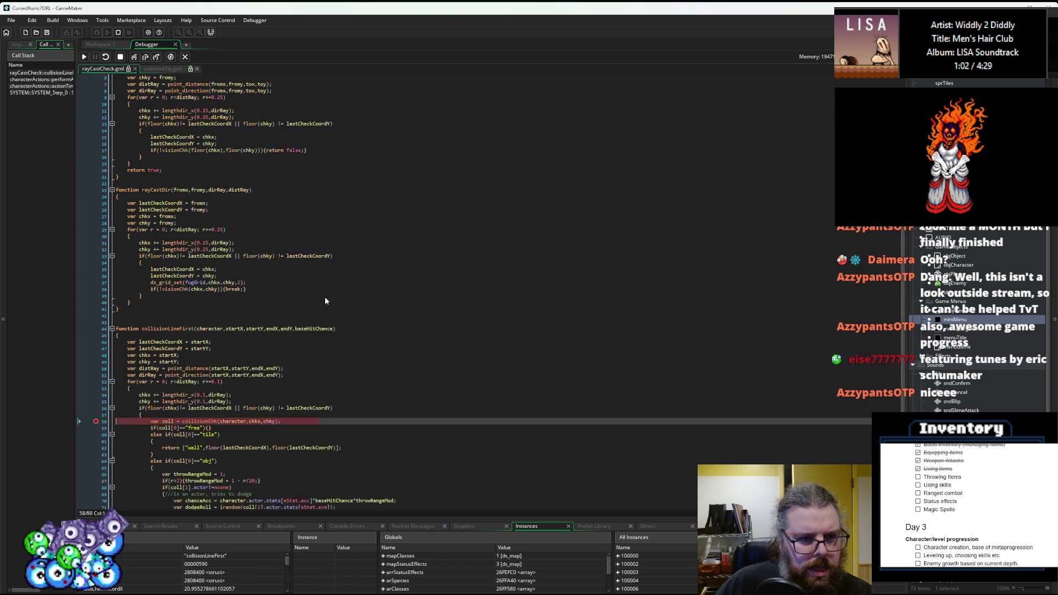
- Advance one line, enlarge the Locals panel and expand the coll array
{"action": "scroll", "coordinate": [210, 414], "scroll_direction": "down", "scroll_amount": 3}
{"action": "scroll", "coordinate": [210, 415], "scroll_direction": "down", "scroll_amount": 2}
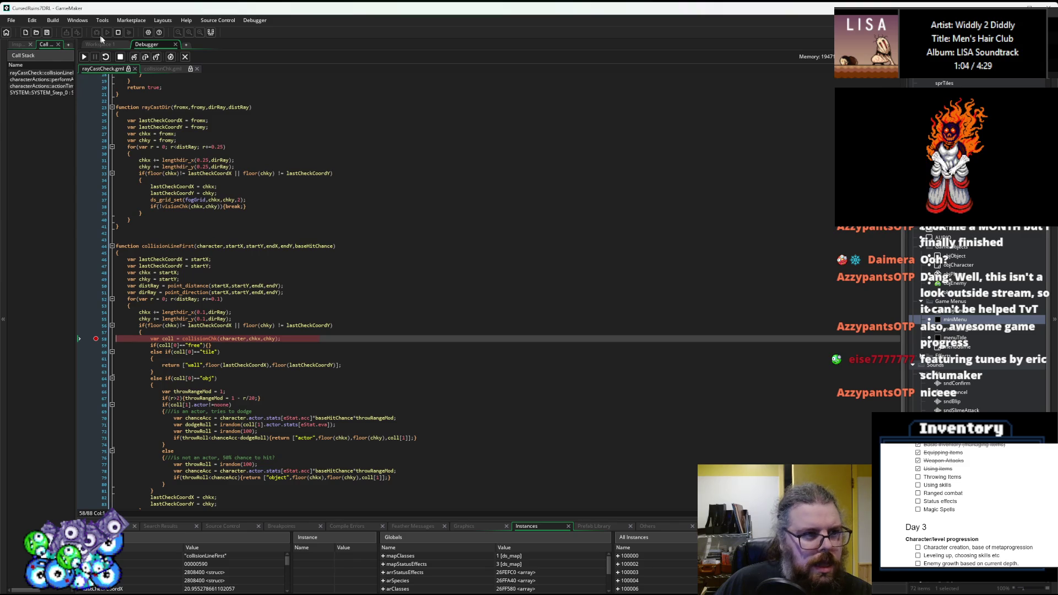
{"action": "left_click", "coordinate": [145, 57]}
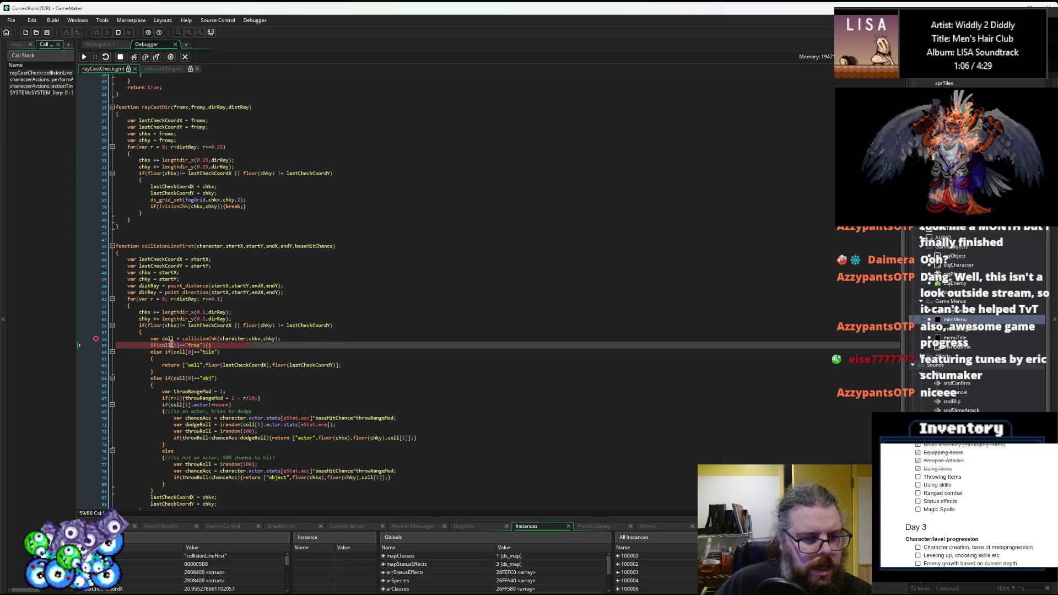
{"action": "left_click_drag", "start_coordinate": [241, 519], "coordinate": [242, 378]}
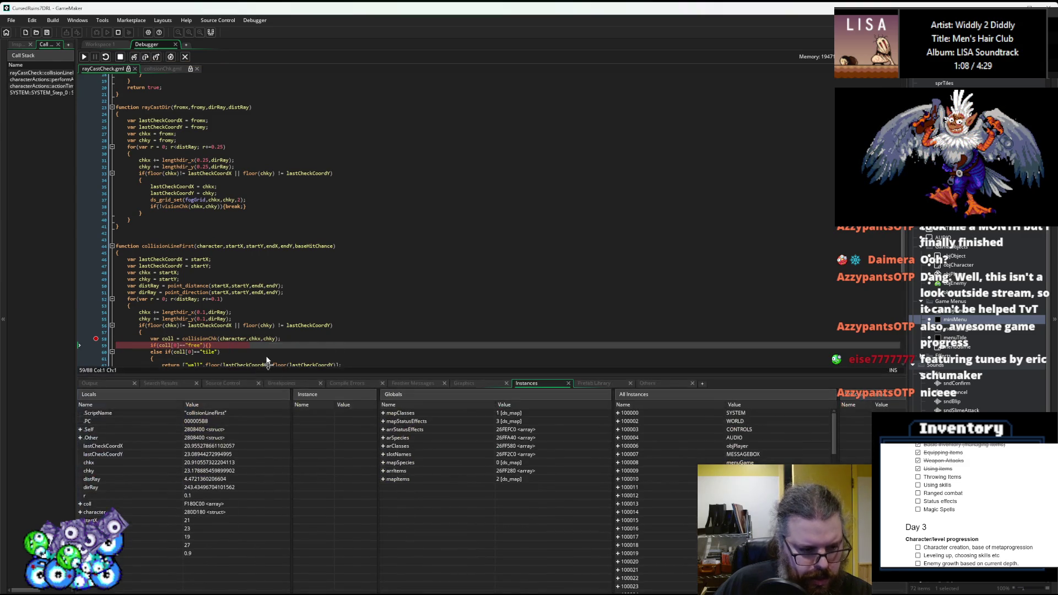
{"action": "left_click", "coordinate": [81, 504]}
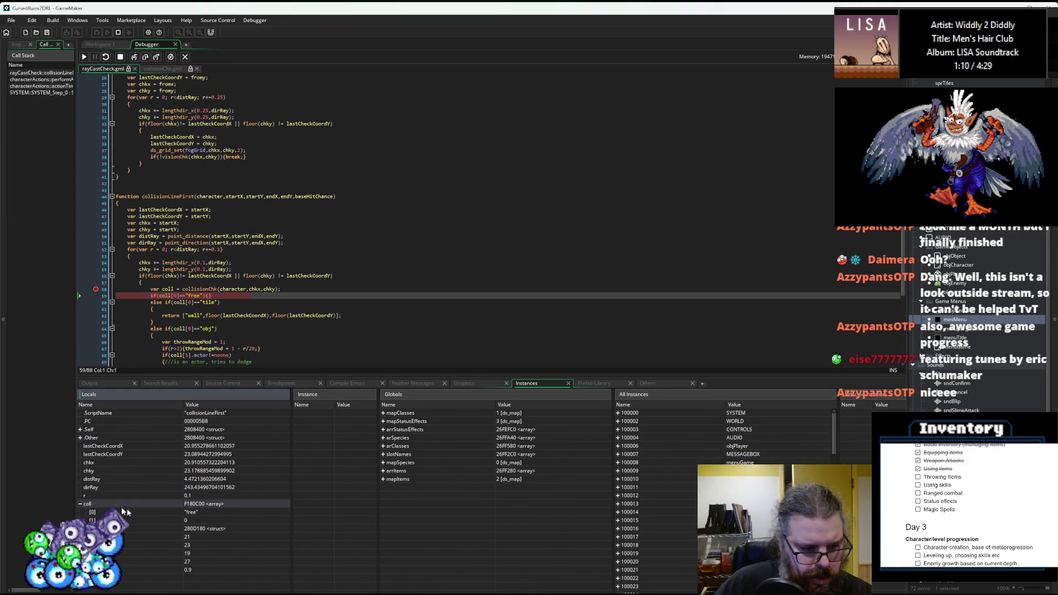
{"action": "scroll", "coordinate": [172, 276], "scroll_direction": "down", "scroll_amount": 2}
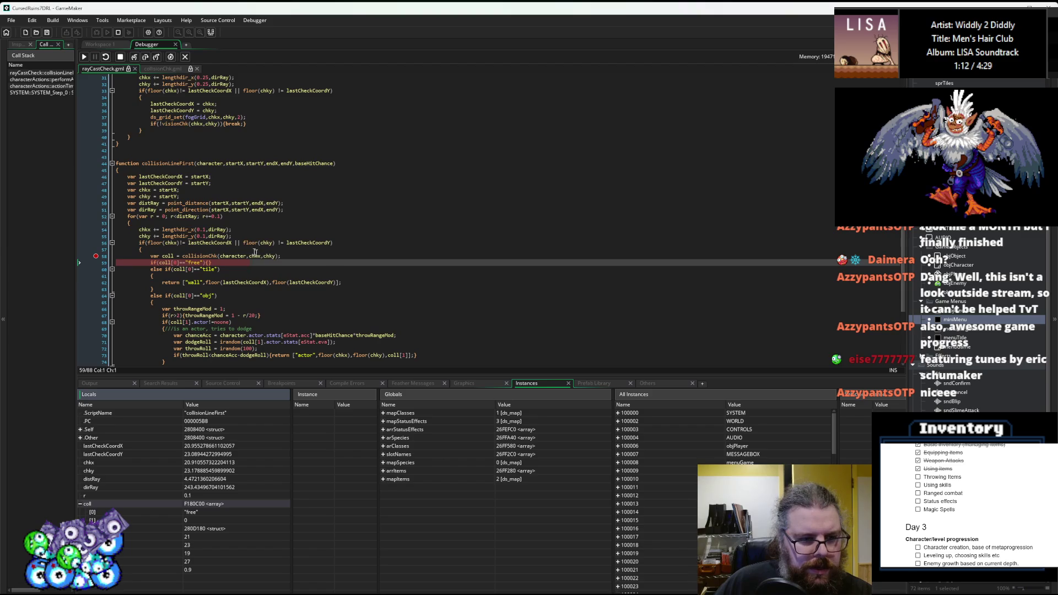
- Check lastCheckCoordY, remove the line 58 breakpoint and step on to the next loop iteration
{"action": "mouse_move", "coordinate": [265, 256]}
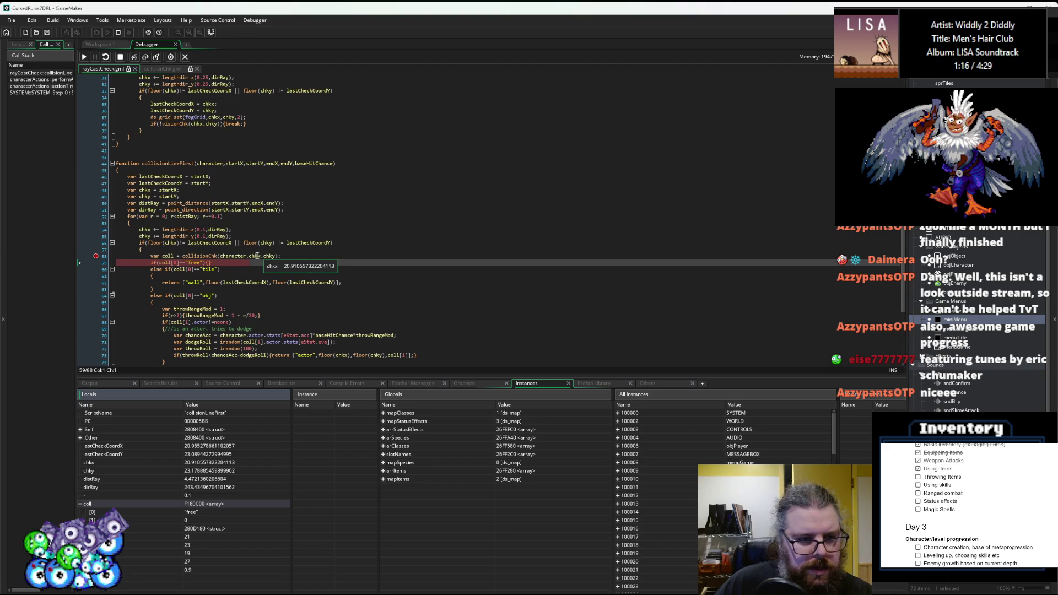
{"action": "left_click", "coordinate": [312, 243]}
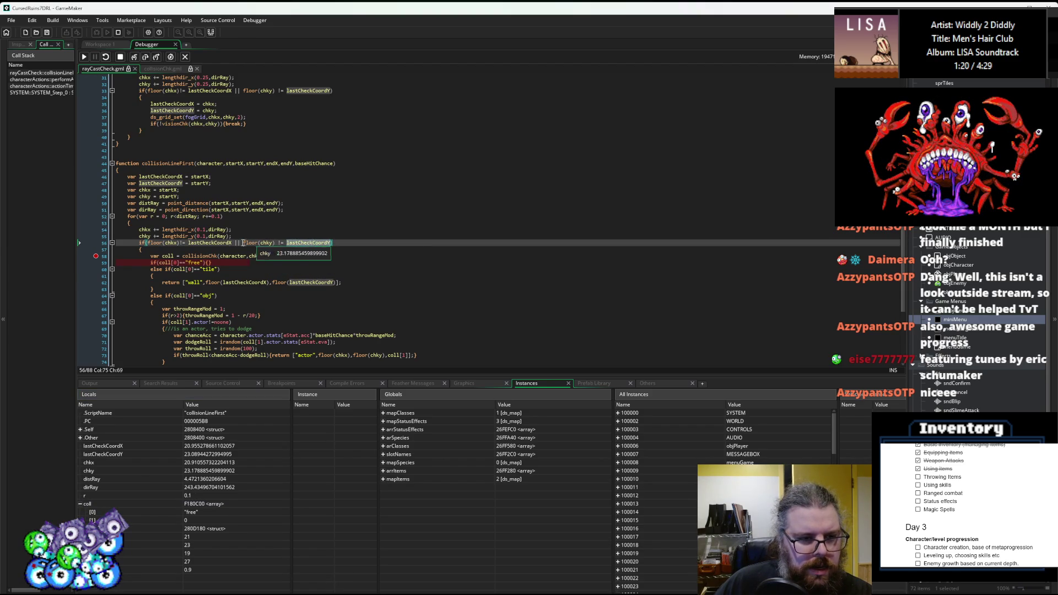
{"action": "left_click", "coordinate": [100, 258]}
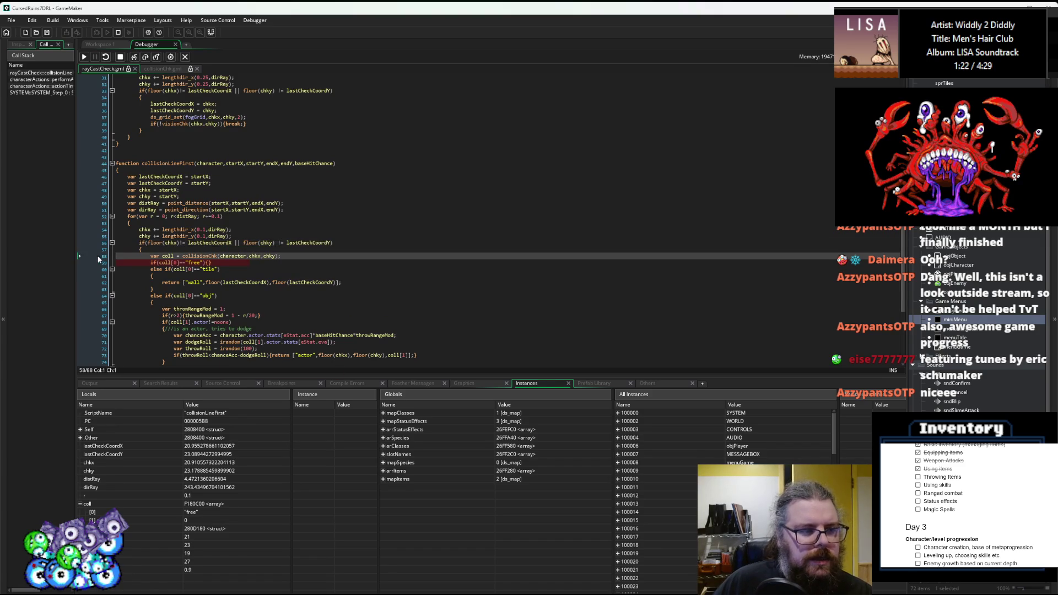
{"action": "left_click", "coordinate": [156, 56]}
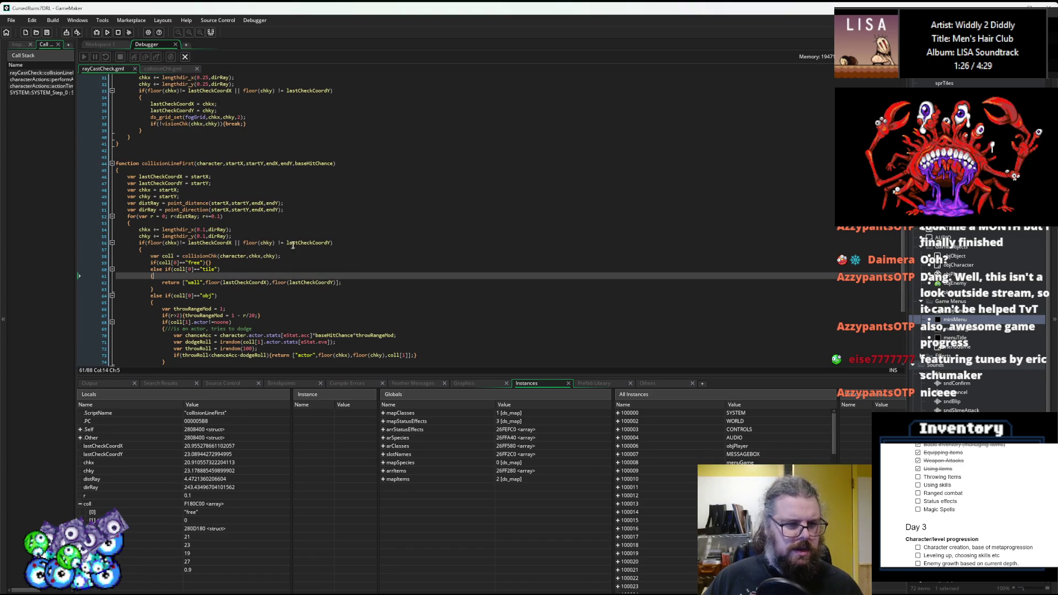
{"action": "key", "text": "F10"}
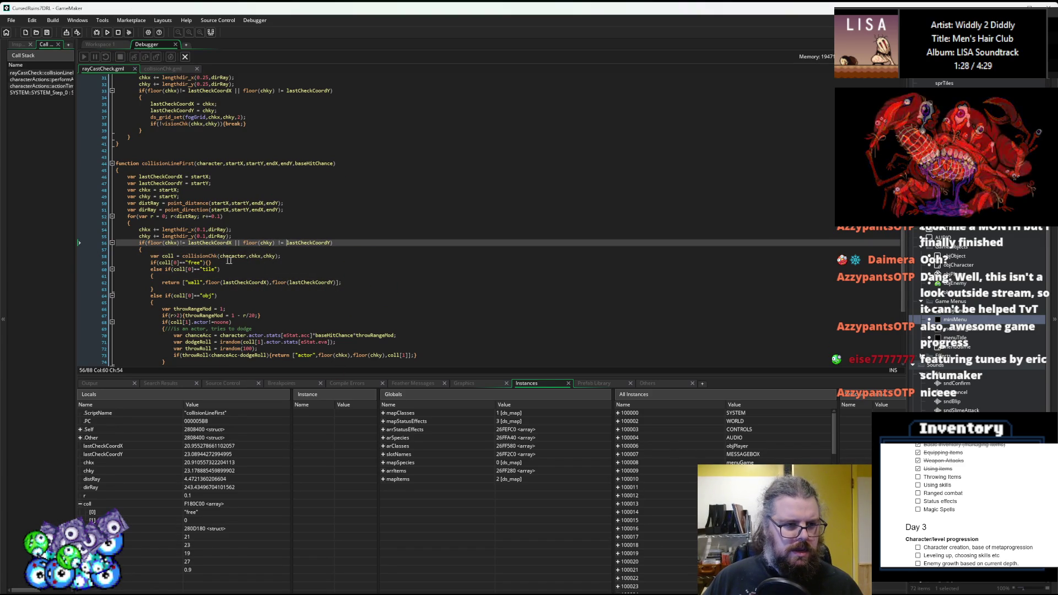
{"action": "scroll", "coordinate": [259, 292], "scroll_direction": "down", "scroll_amount": 5}
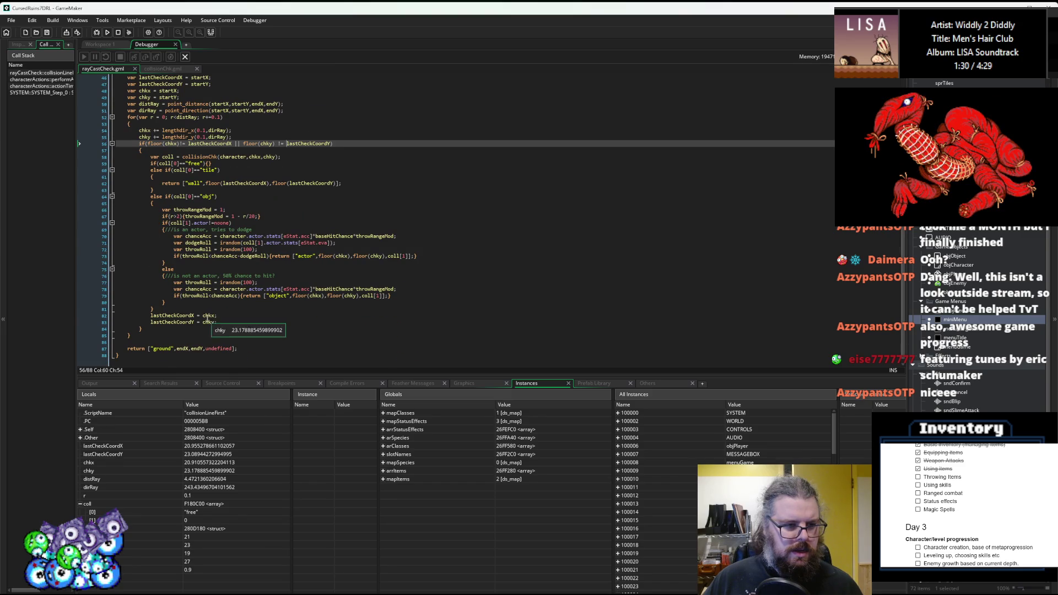
- Wrap chkx and chky in floor() for the lastCheckCoordX/Y assignments on lines 82–83
{"action": "key", "text": "F10"}
{"action": "type", "text": "floo"}
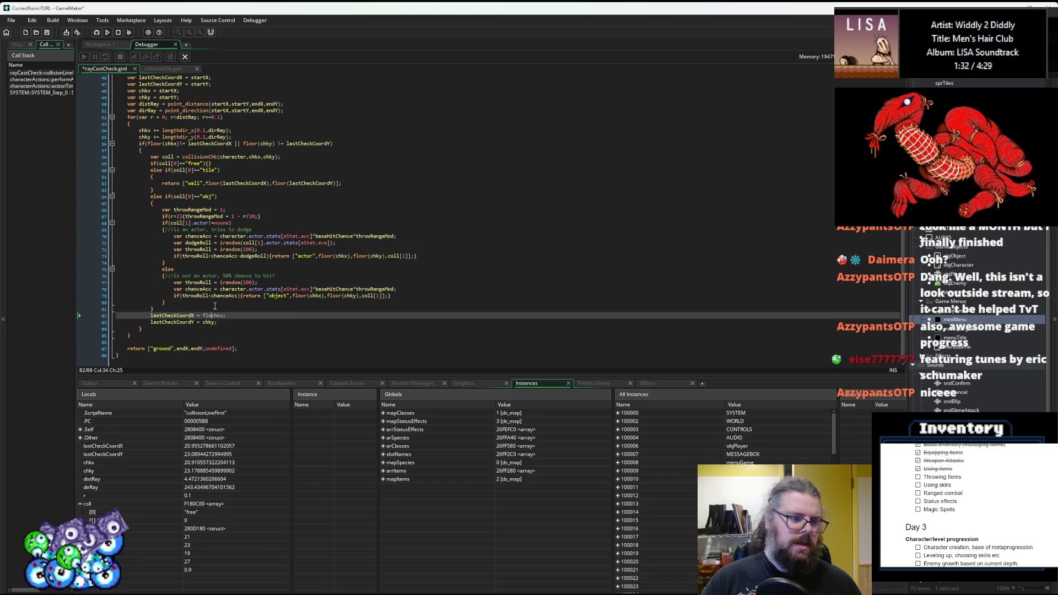
{"action": "type", "text": "r("}
{"action": "key", "text": "Down"}
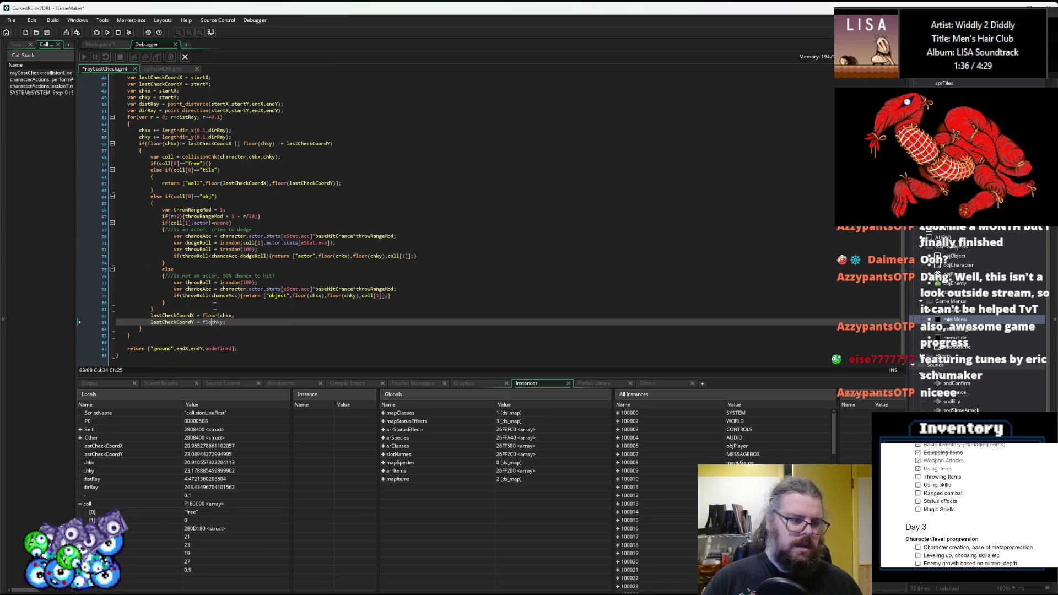
{"action": "type", "text": "r(chkx"}
{"action": "type", "text": ")"}
{"action": "key", "text": "Up"}
{"action": "key", "text": "Left"}
{"action": "type", "text": ")"}
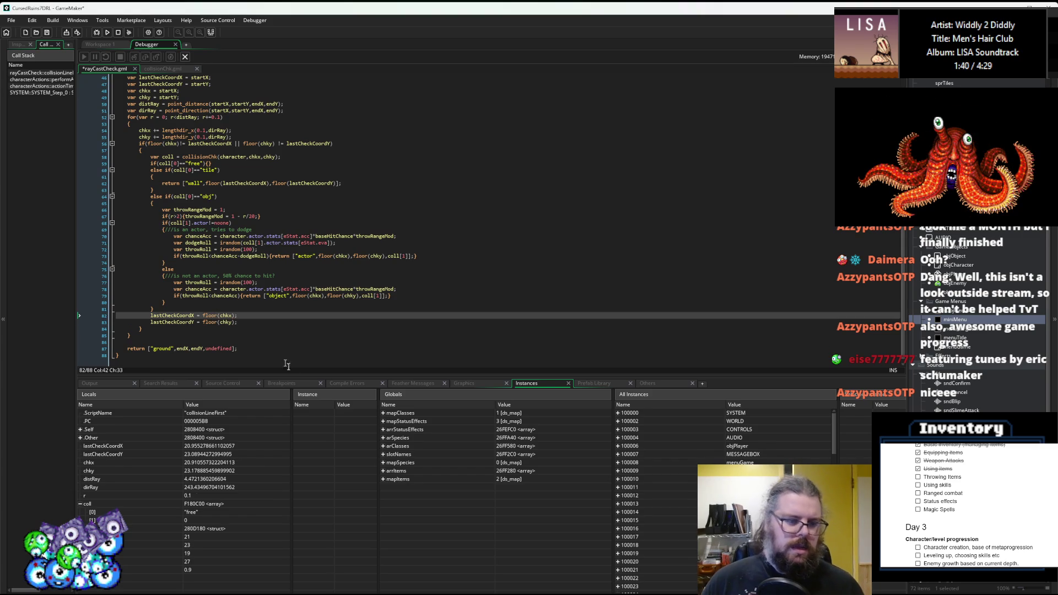
- Copy the floored assignments into rayCastDir, then rebuild and run the game
{"action": "left_click_drag", "start_coordinate": [245, 321], "coordinate": [157, 316]}
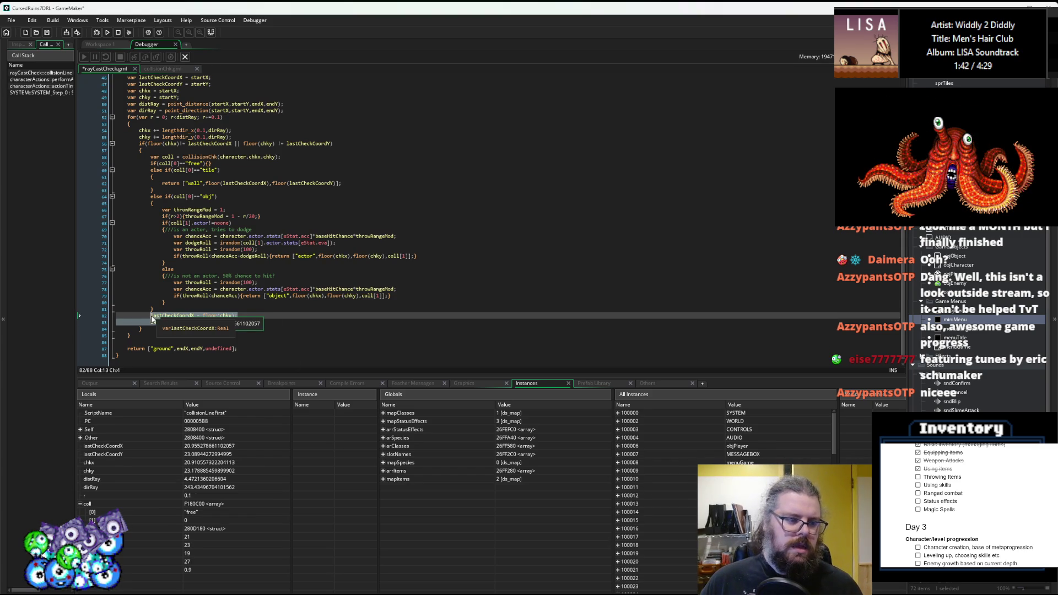
{"action": "scroll", "coordinate": [152, 320], "scroll_direction": "up", "scroll_amount": 10}
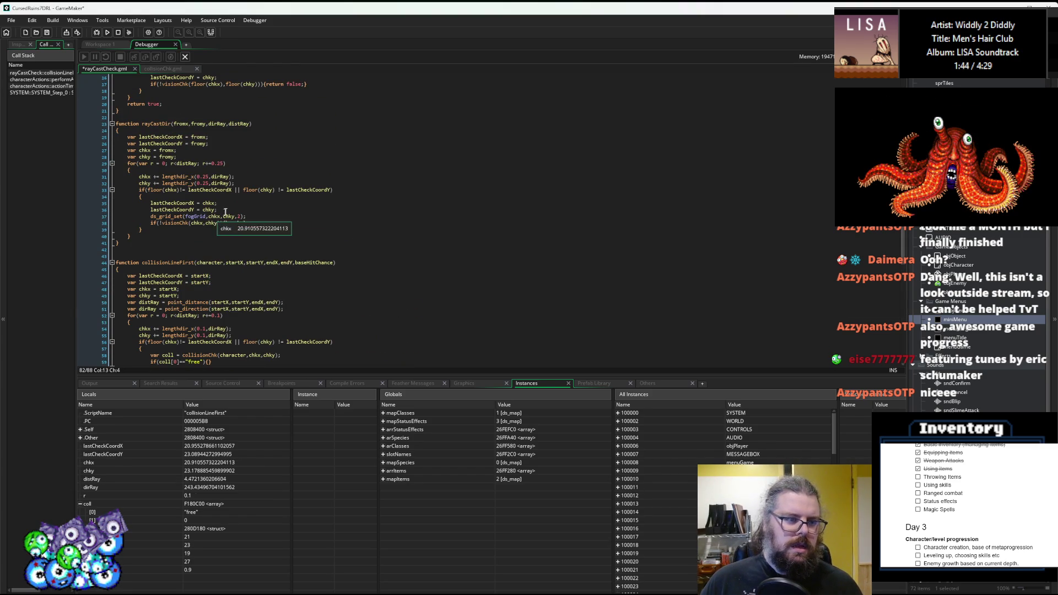
{"action": "left_click", "coordinate": [230, 210]}
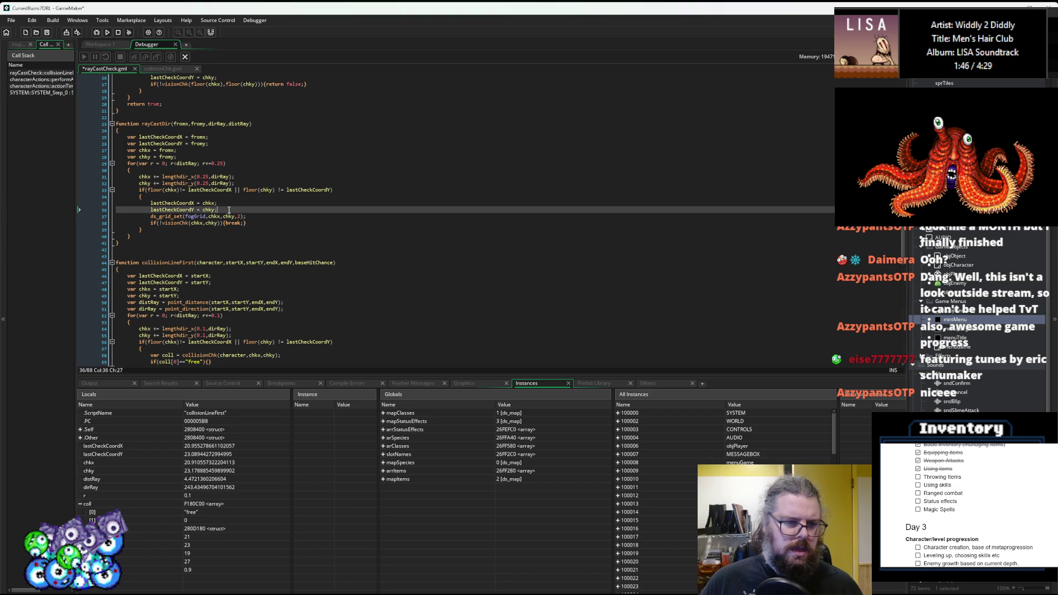
{"action": "key", "text": "Return"}
{"action": "key", "text": "ctrl+z"}
{"action": "key", "text": "ctrl+z"}
{"action": "key", "text": "ctrl+z"}
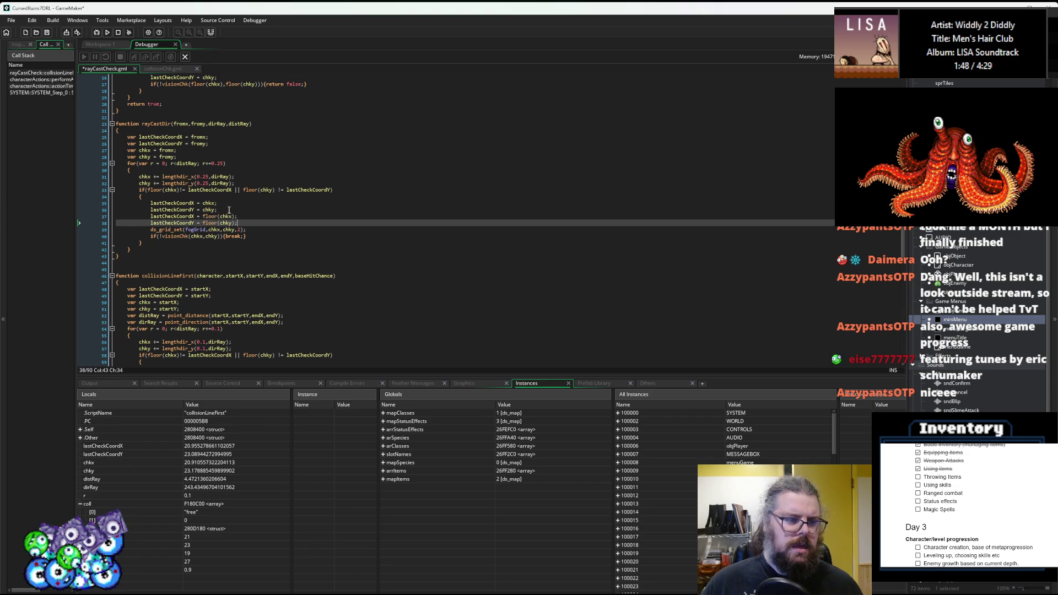
{"action": "key", "text": "ctrl+z"}
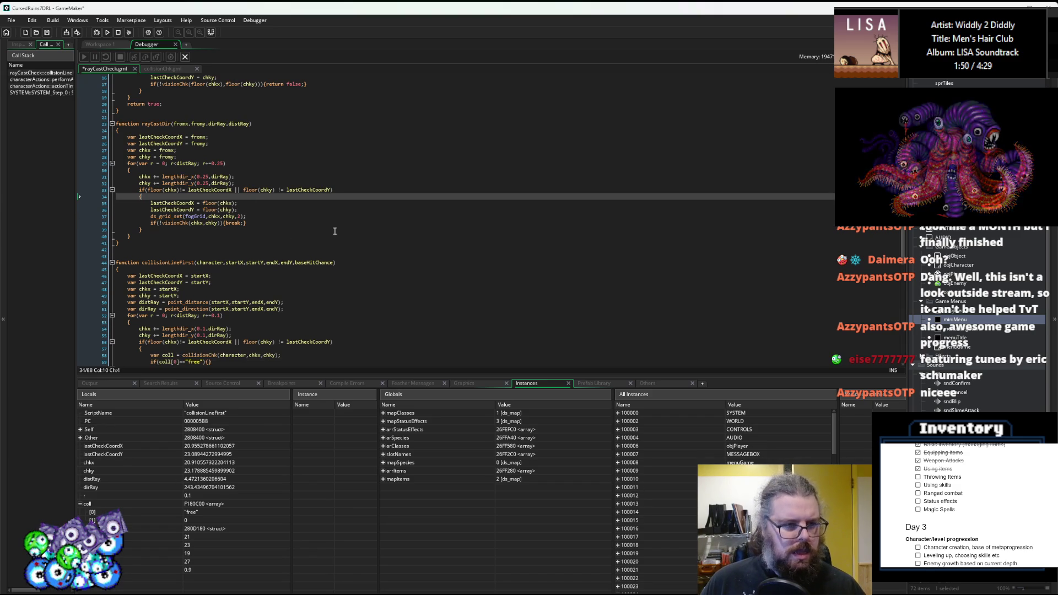
{"action": "left_click", "coordinate": [53, 30]}
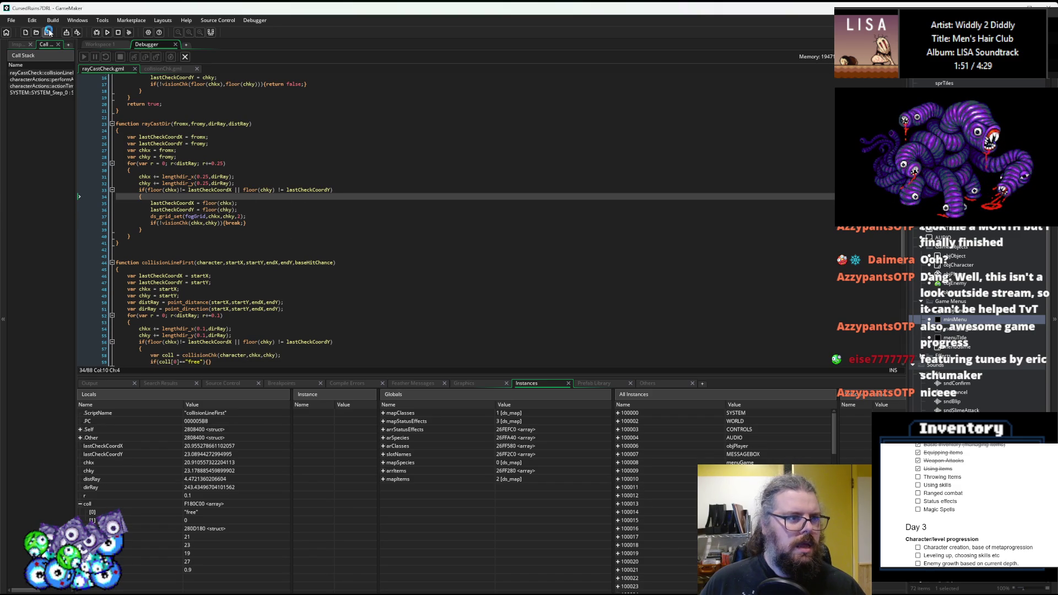
{"action": "left_click", "coordinate": [96, 32]}
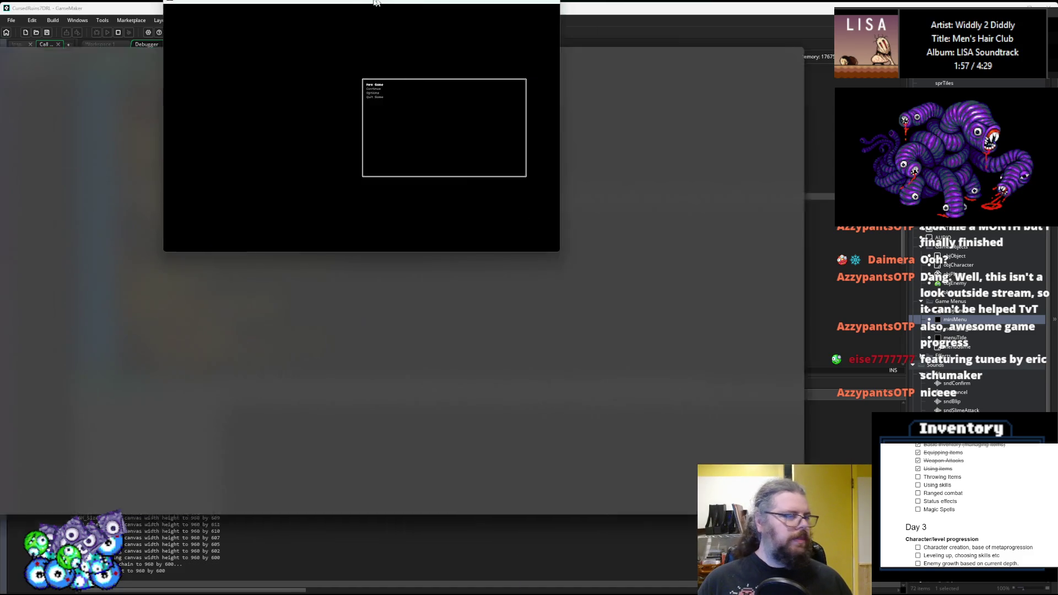
- Maximize the game window, start a new game and walk the player left and up
{"action": "left_click_drag", "start_coordinate": [375, 3], "coordinate": [381, 6]}
{"action": "key", "text": "Return"}
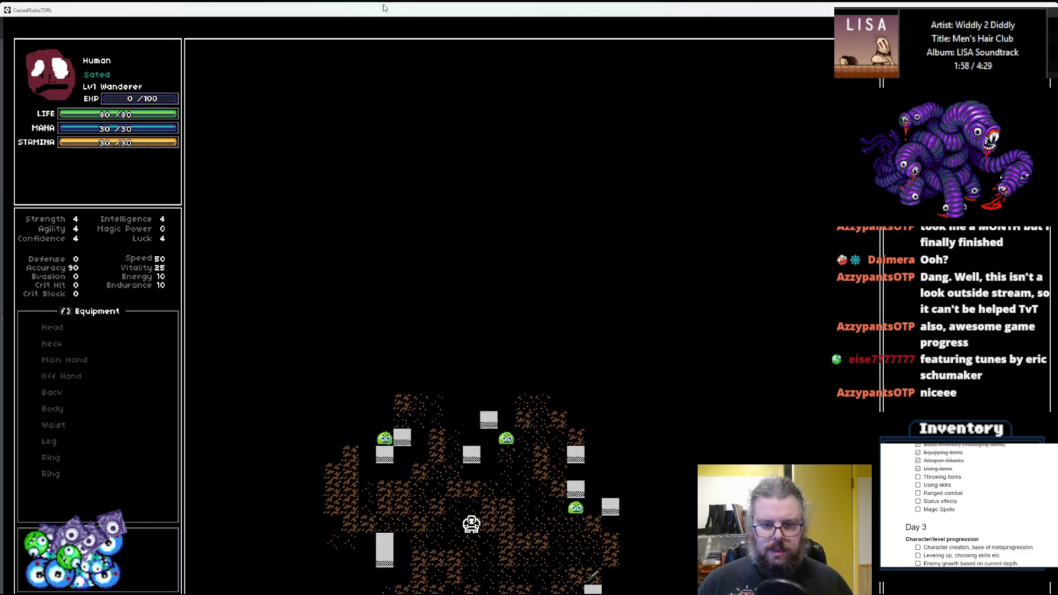
{"action": "key", "text": "Left"}
{"action": "key", "text": "Left"}
{"action": "key", "text": "Left"}
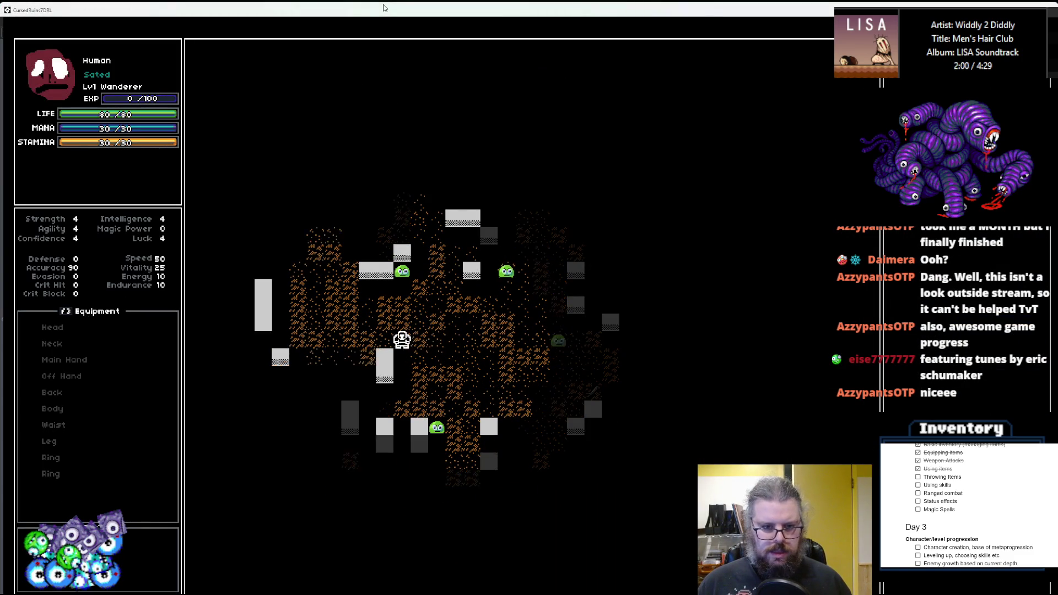
{"action": "key", "text": "Left"}
{"action": "key", "text": "Left"}
{"action": "key", "text": "Up"}
{"action": "key", "text": "Up"}
{"action": "key", "text": "Up"}
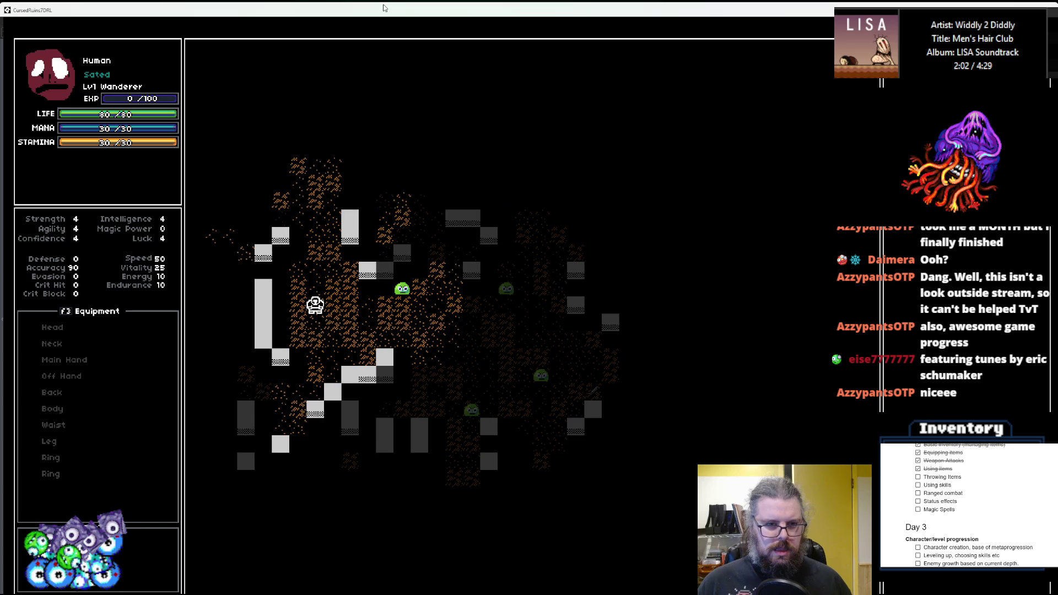
{"action": "key", "text": "Up"}
{"action": "key", "text": "Up"}
{"action": "key", "text": "Up"}
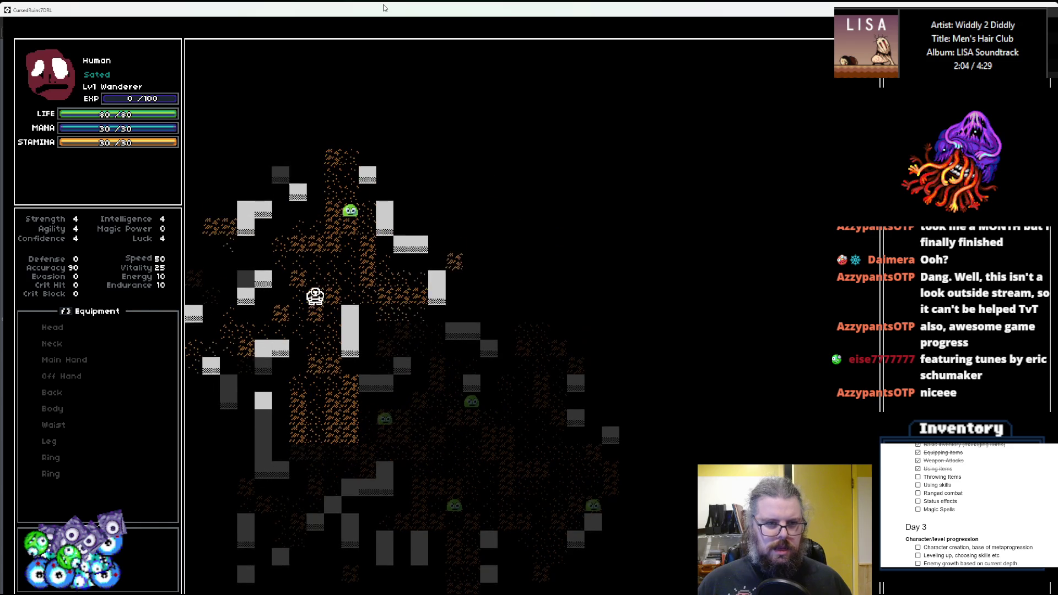
{"action": "key", "text": "Up"}
{"action": "key", "text": "Up"}
{"action": "key", "text": "Up"}
- Walk the player right through the dungeon, down toward the room, then two tiles up
{"action": "key", "text": "Right"}
{"action": "key", "text": "Right"}
{"action": "key", "text": "Up"}
{"action": "key", "text": "Up"}
{"action": "key", "text": "Right"}
{"action": "key", "text": "Down"}
{"action": "key", "text": "Right"}
{"action": "key", "text": "Right"}
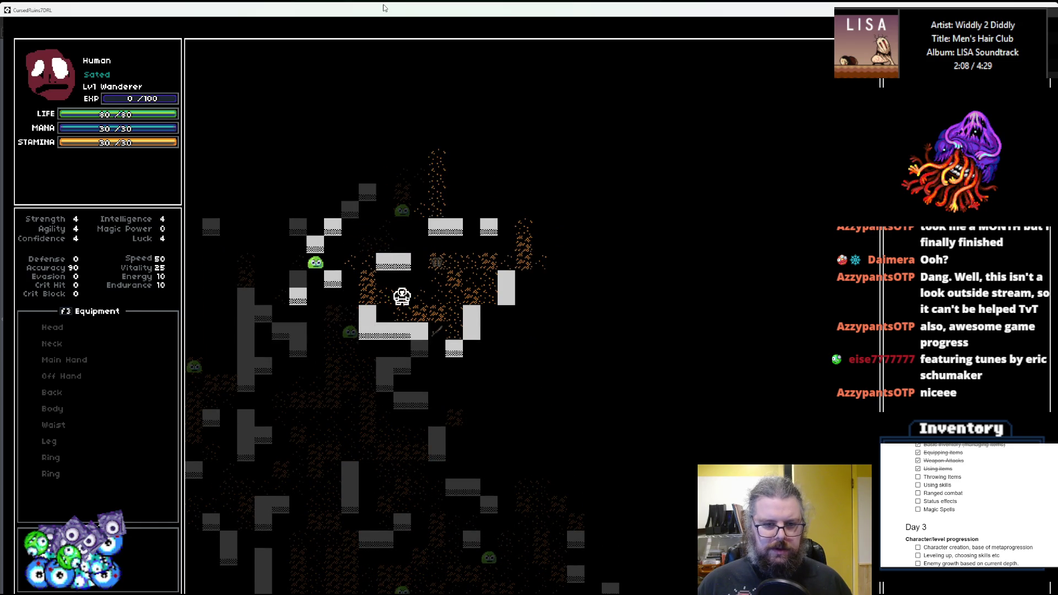
{"action": "key", "text": "Right"}
{"action": "key", "text": "Right"}
{"action": "key", "text": "Down"}
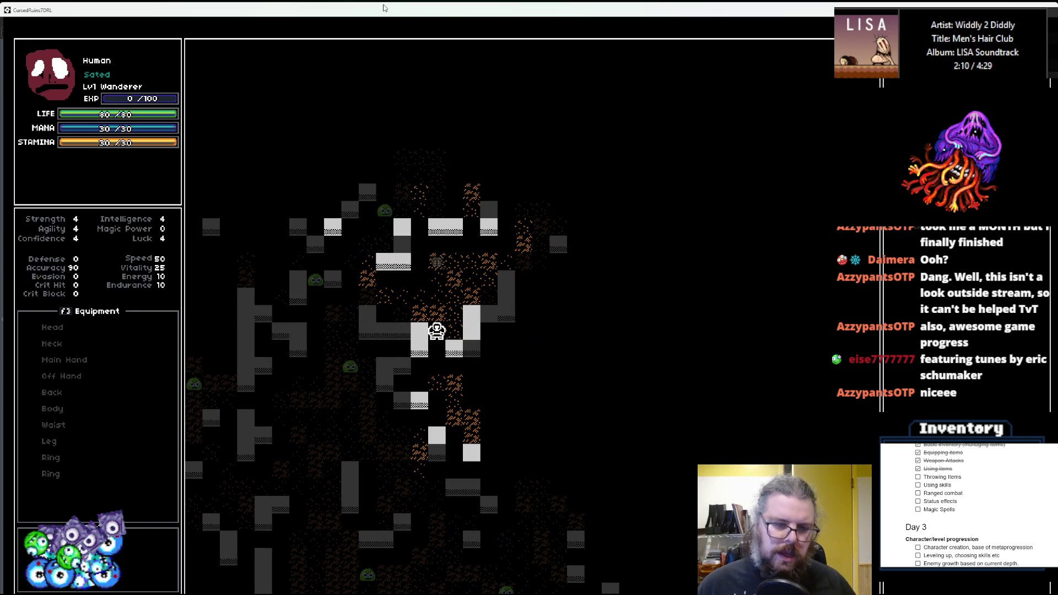
{"action": "key", "text": "Up"}
{"action": "key", "text": "Up"}
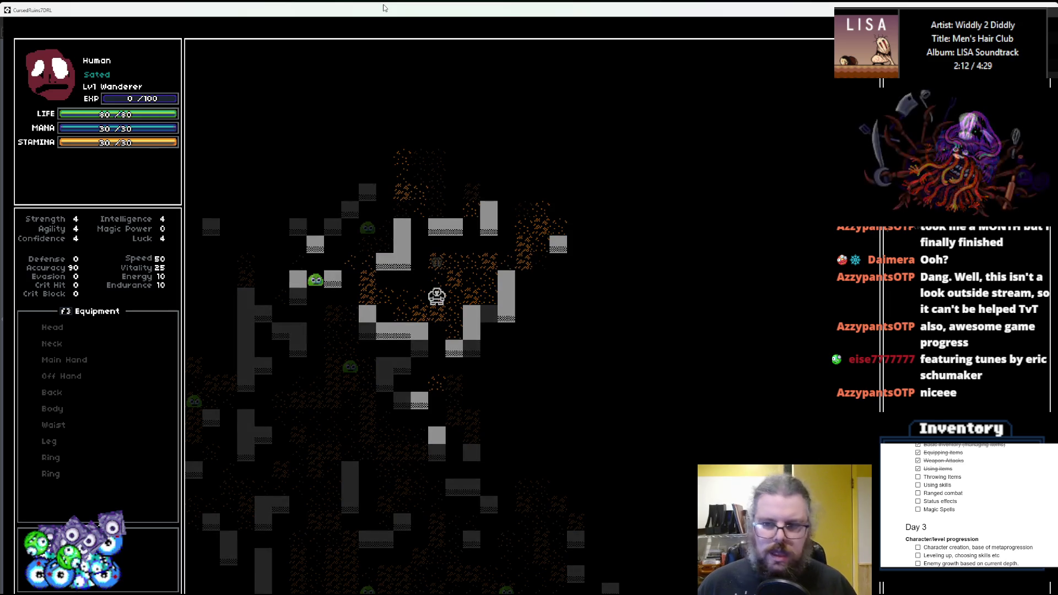
- Choose Throw for an inventory item, aim up-left, then cancel the throw
{"action": "key", "text": "i"}
{"action": "key", "text": "Down"}
{"action": "key", "text": "Return"}
{"action": "key", "text": "Left"}
{"action": "key", "text": "Left"}
{"action": "key", "text": "Up"}
{"action": "key", "text": "Up"}
{"action": "key", "text": "Return"}
- Step one tile up and left, then start another item throw aimed upward
{"action": "key", "text": "Up"}
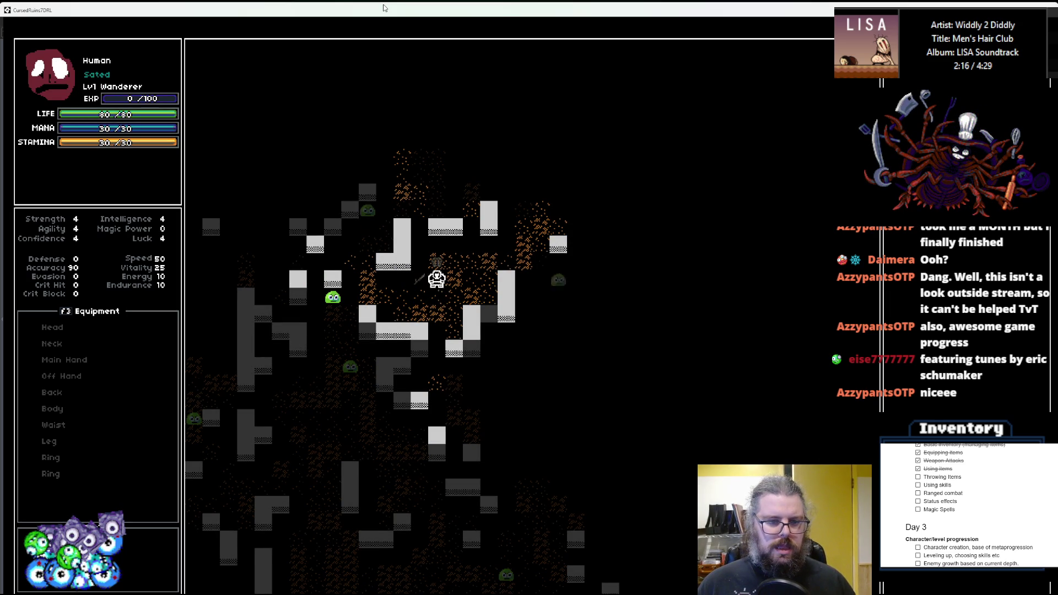
{"action": "key", "text": "Left"}
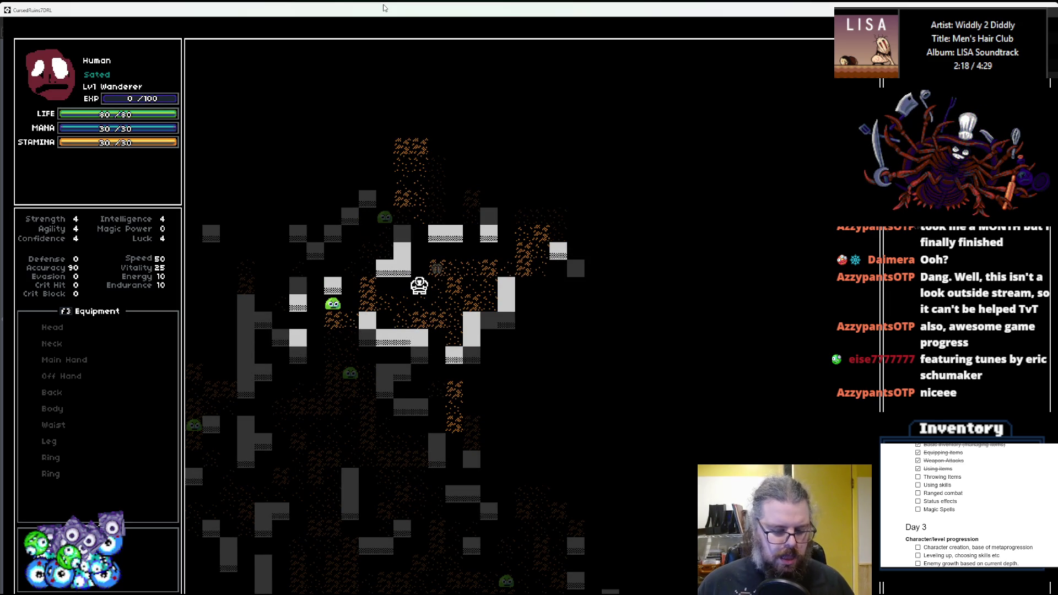
{"action": "key", "text": "i"}
{"action": "key", "text": "Return"}
{"action": "key", "text": "Down"}
{"action": "key", "text": "Down"}
{"action": "key", "text": "Return"}
{"action": "key", "text": "Up"}
{"action": "key", "text": "Up"}
{"action": "key", "text": "Up"}
- Abandon the aimed throw and walk the player up and right
{"action": "key", "text": "Right"}
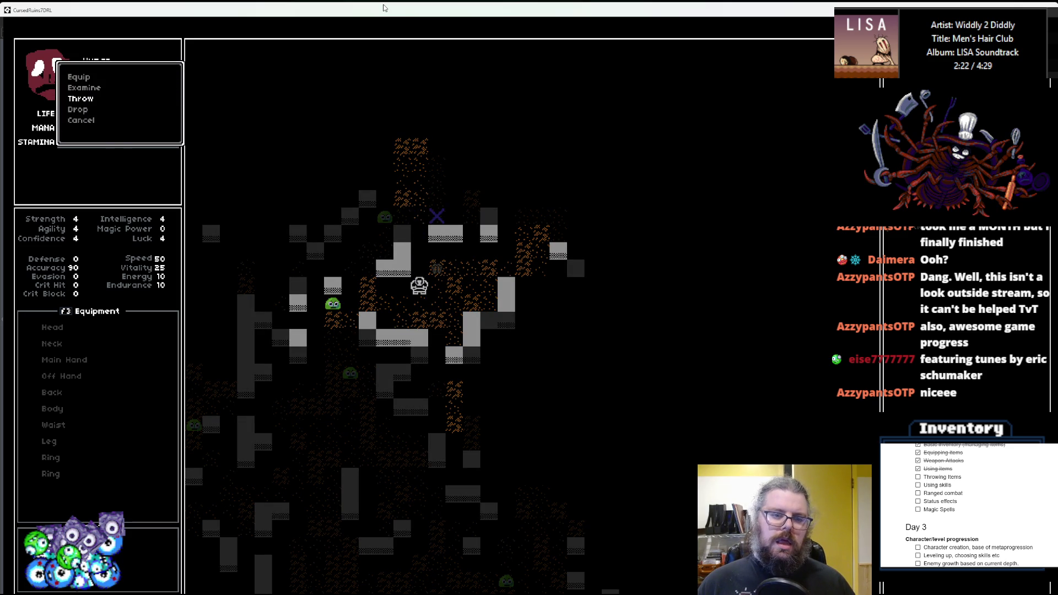
{"action": "key", "text": "Escape"}
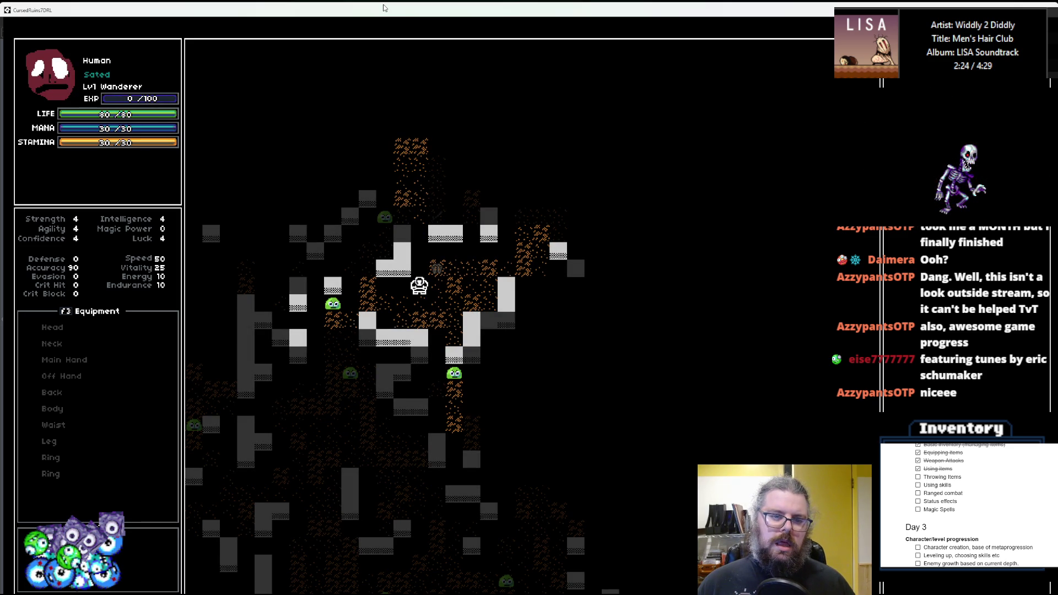
{"action": "key", "text": "Up"}
{"action": "key", "text": "Up"}
{"action": "key", "text": "Up"}
{"action": "key", "text": "Right"}
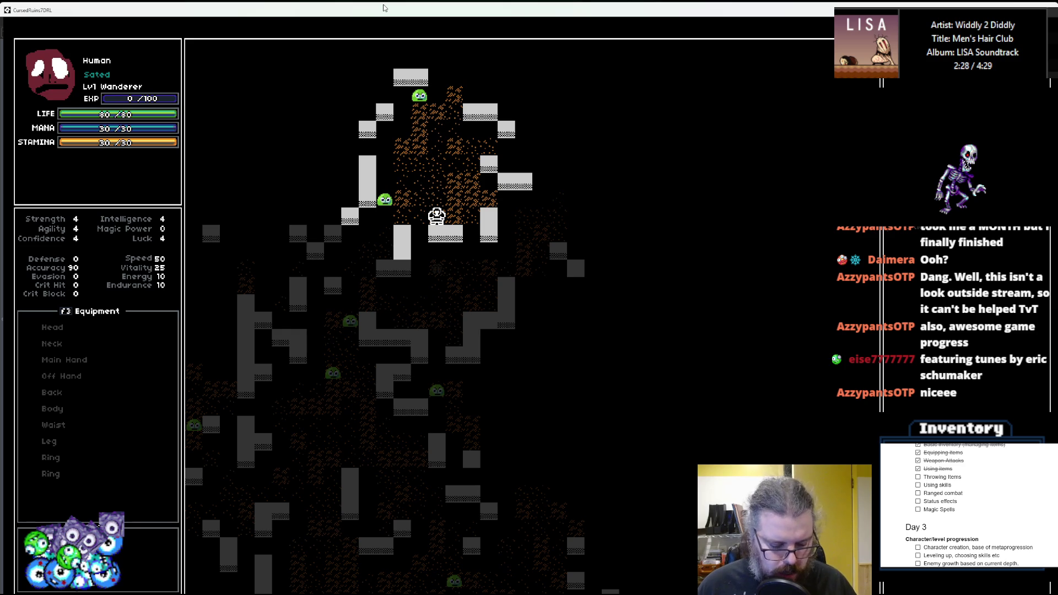
{"action": "key", "text": "Up"}
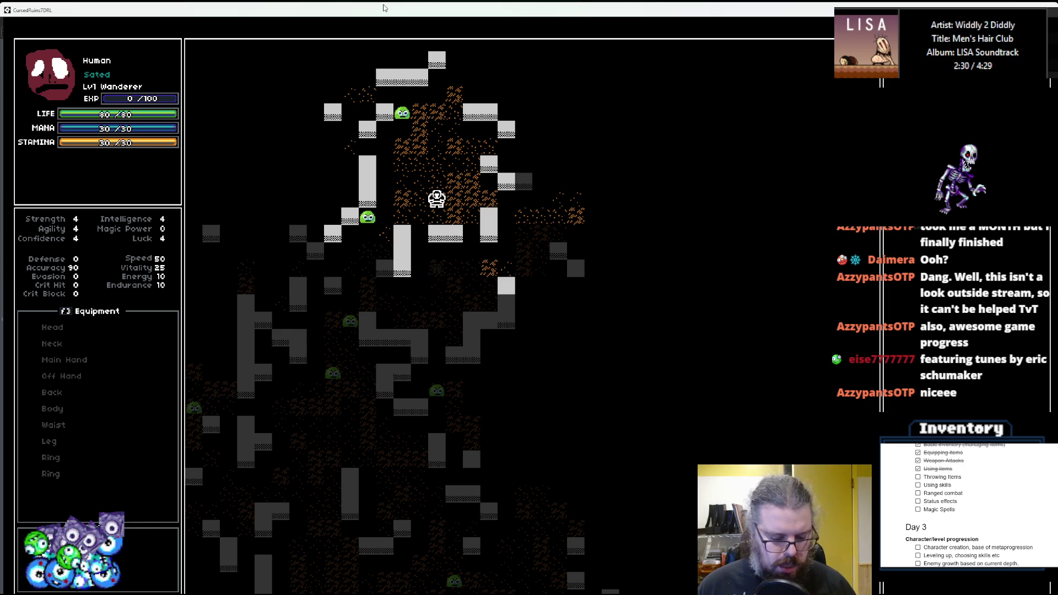
- Throw the carried item at a target moved right and one tile down
{"action": "key", "text": "Return"}
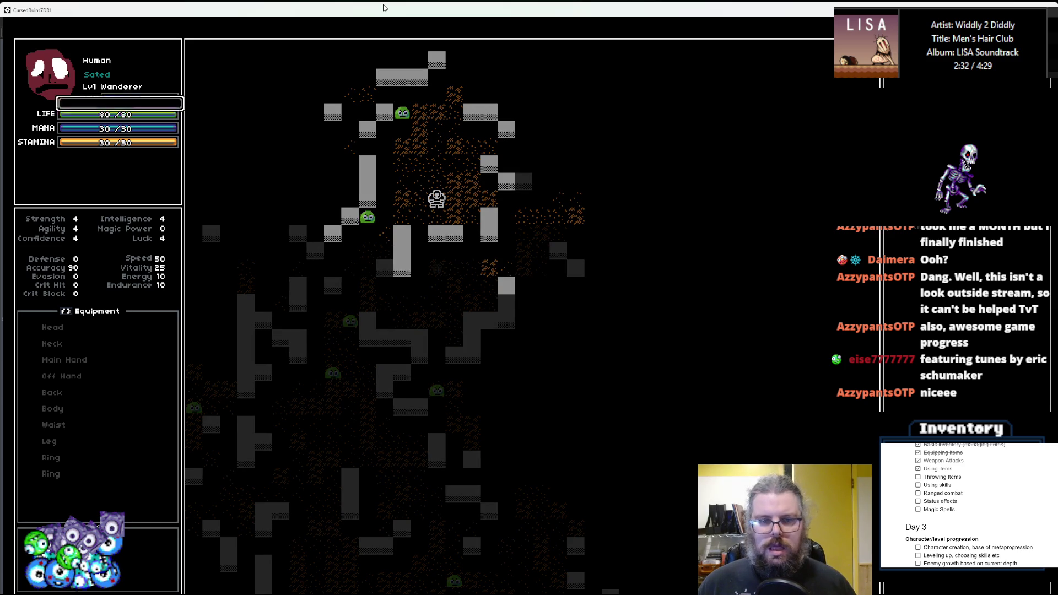
{"action": "key", "text": "Down"}
{"action": "key", "text": "Down"}
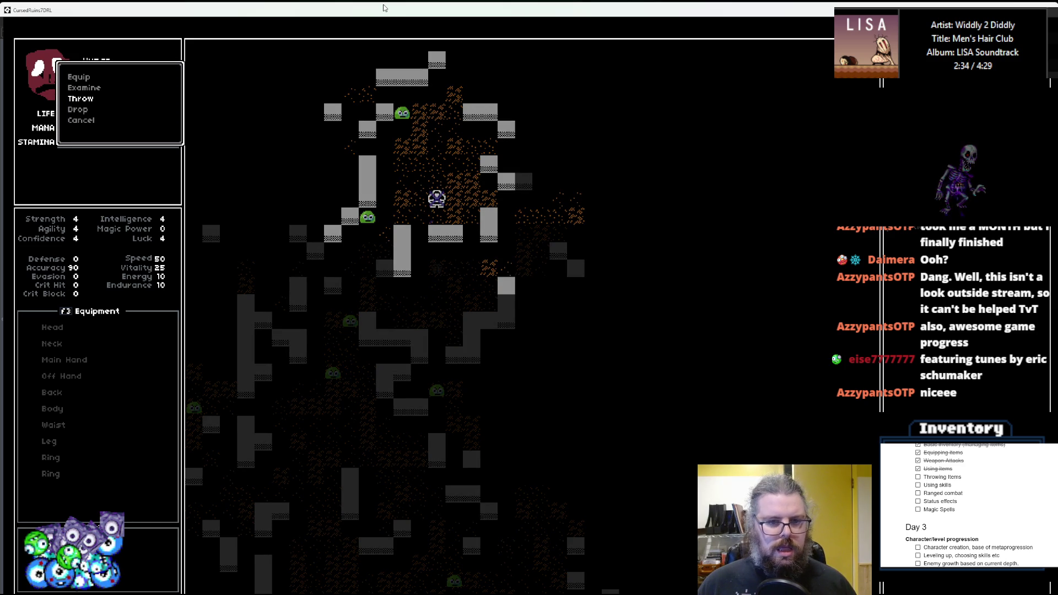
{"action": "key", "text": "Return"}
{"action": "key", "text": "Right"}
{"action": "key", "text": "Down"}
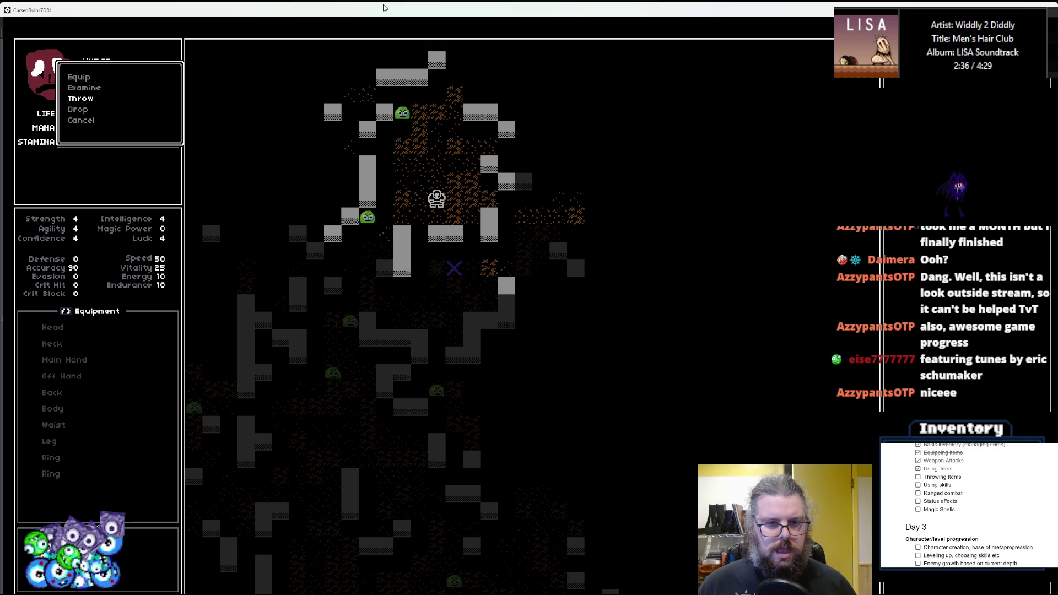
{"action": "key", "text": "Return"}
- Walk the player down and to the left
{"action": "key", "text": "Down"}
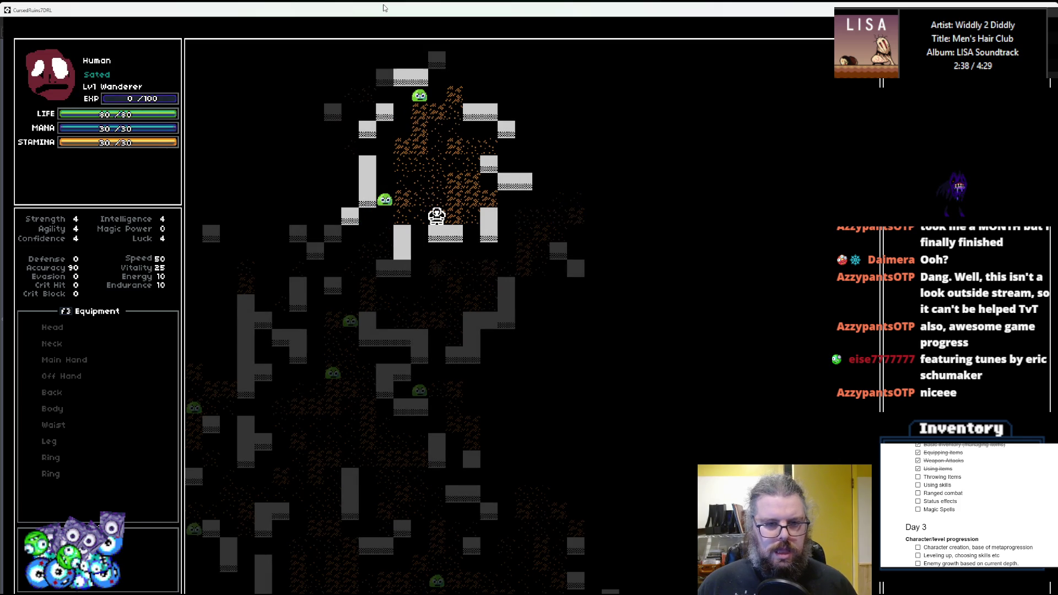
{"action": "key", "text": "Left"}
{"action": "key", "text": "Down"}
{"action": "key", "text": "Down"}
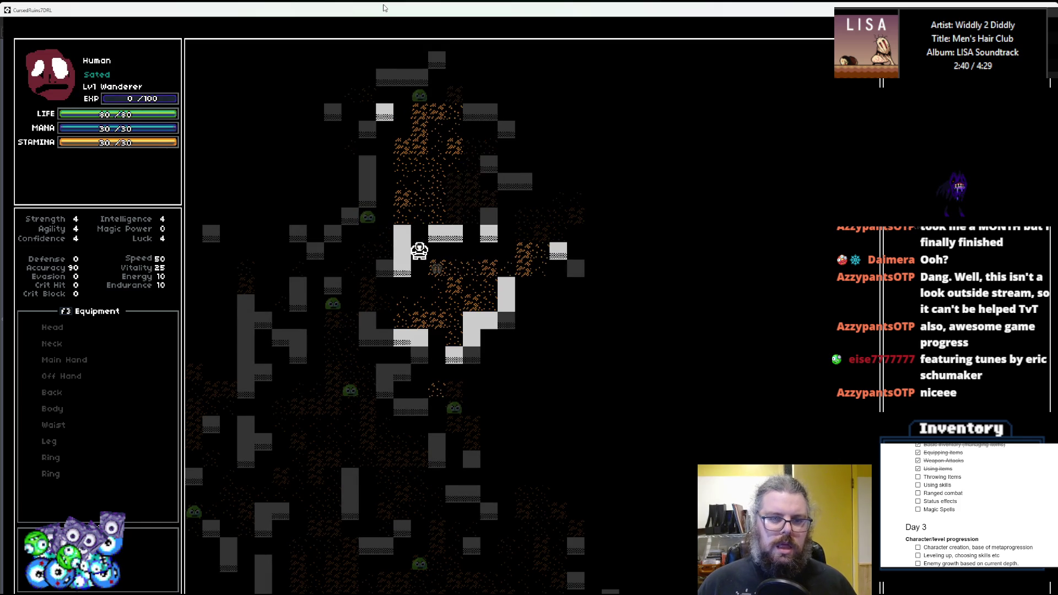
{"action": "key", "text": "Down"}
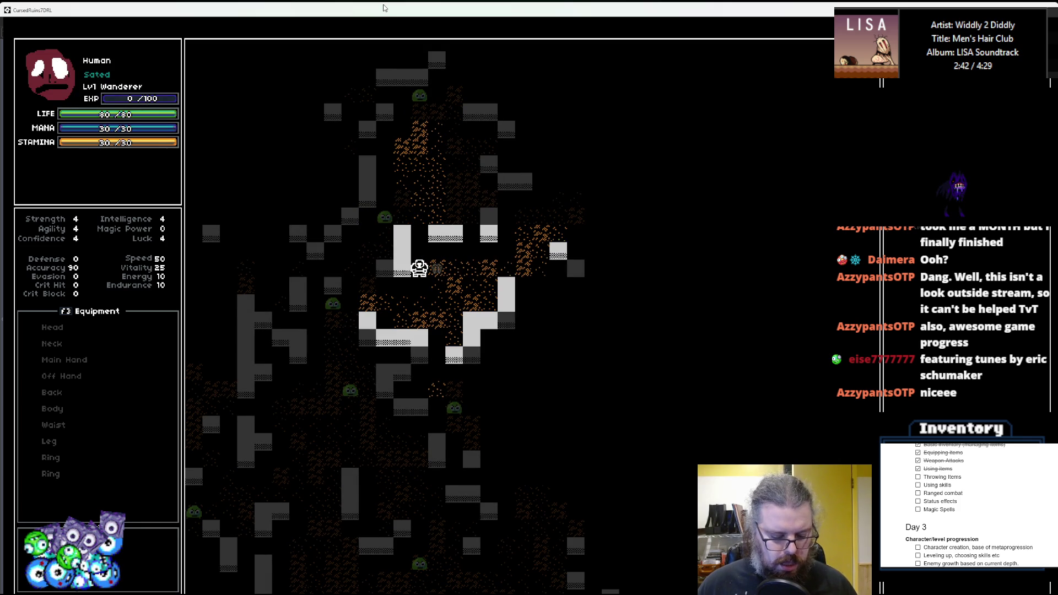
- Throw the item at a tile up and to the right, then close the game
{"action": "key", "text": "Return"}
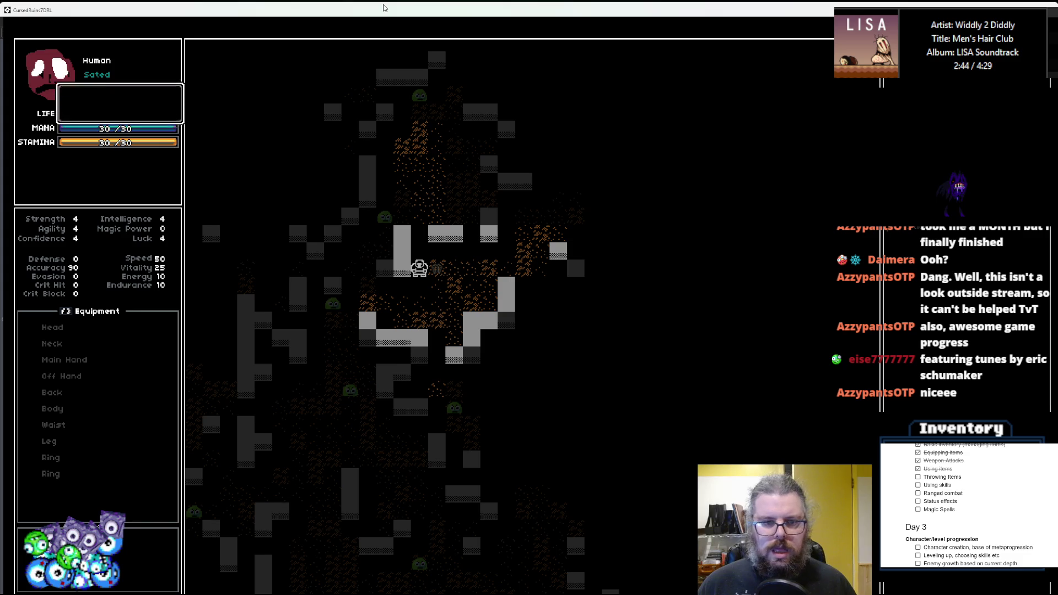
{"action": "key", "text": "Down"}
{"action": "key", "text": "Down"}
{"action": "key", "text": "Return"}
{"action": "key", "text": "Up"}
{"action": "key", "text": "Up"}
{"action": "key", "text": "Up"}
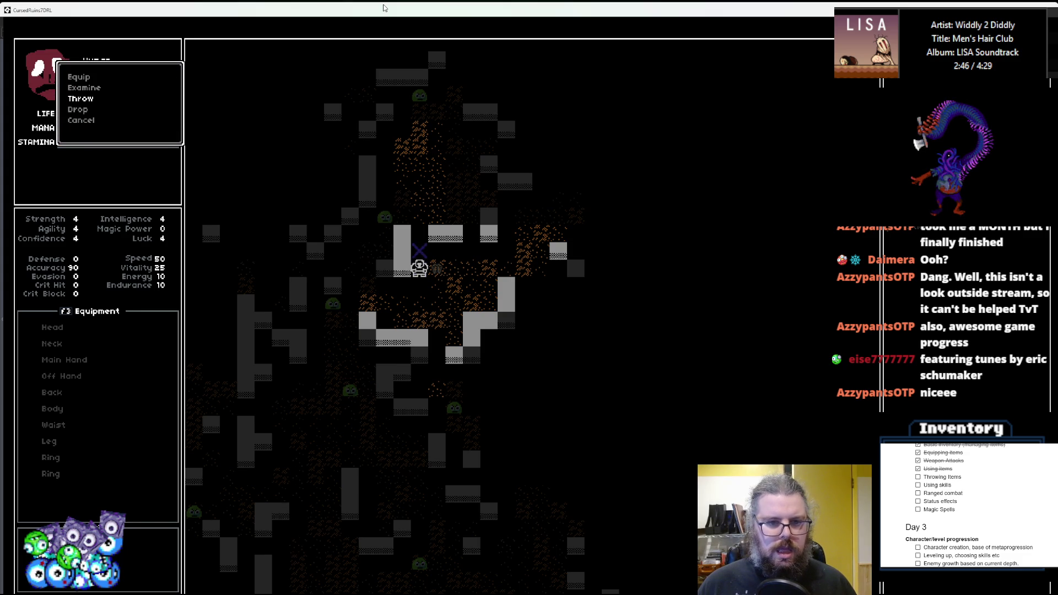
{"action": "key", "text": "Right"}
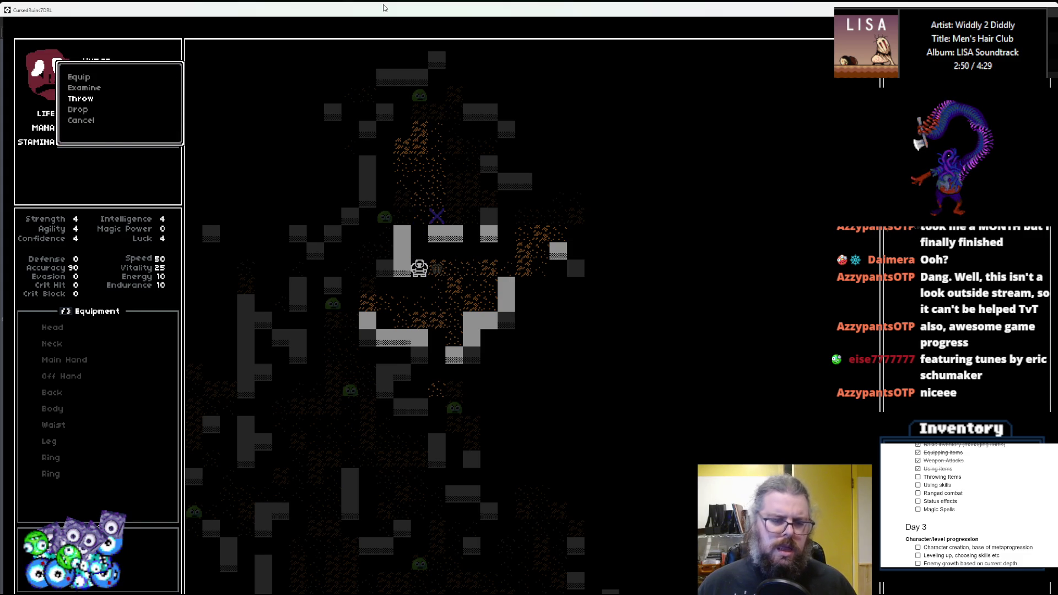
{"action": "key", "text": "Return"}
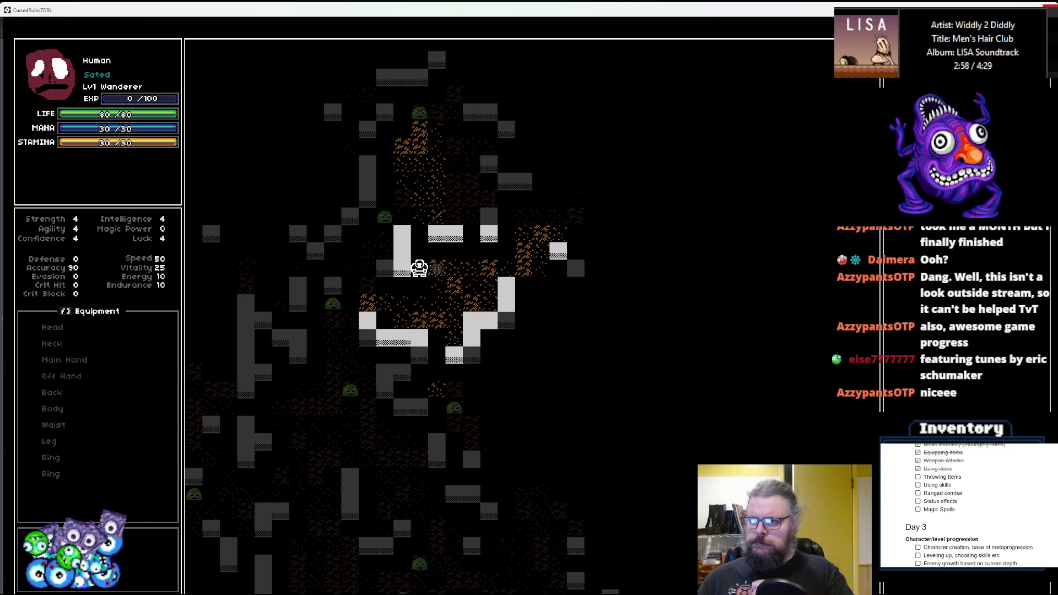
{"action": "left_click", "coordinate": [1048, 8]}
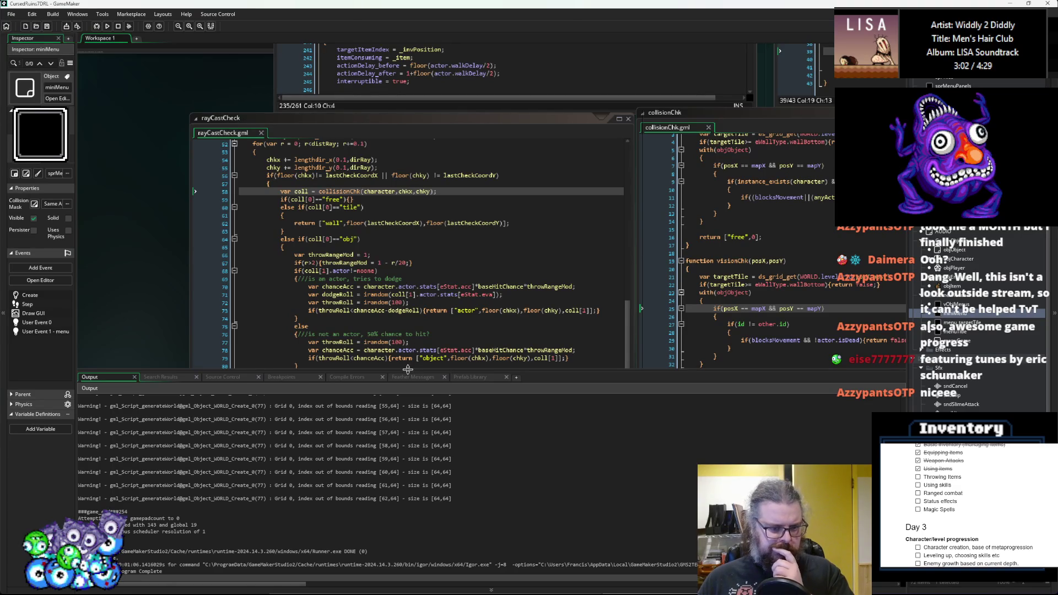
- Enlarge the code editors and go to the throw action in characterActions
{"action": "left_click_drag", "start_coordinate": [408, 369], "coordinate": [412, 453]}
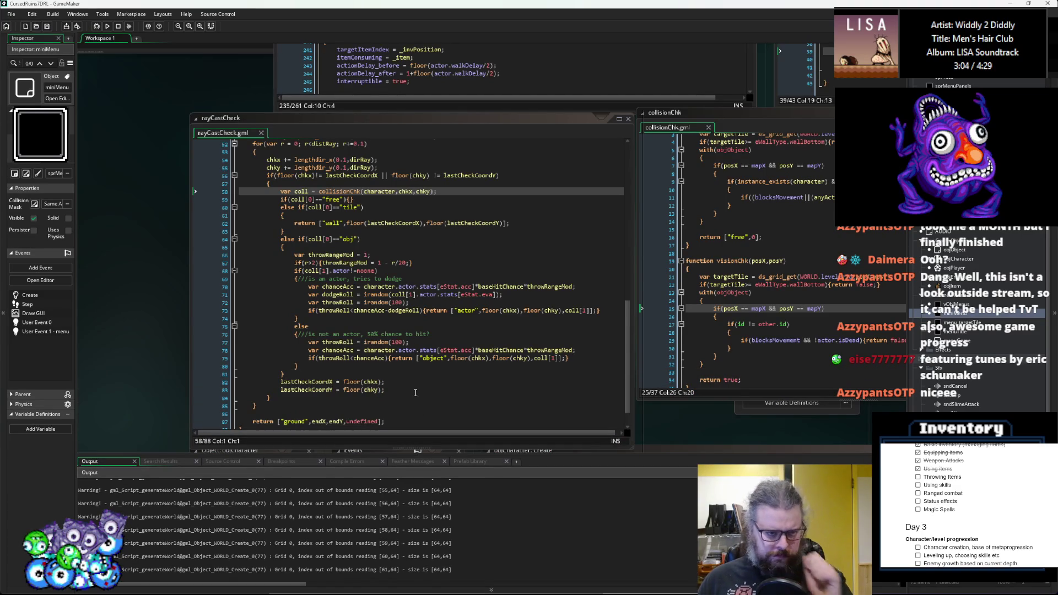
{"action": "left_click", "coordinate": [415, 223]}
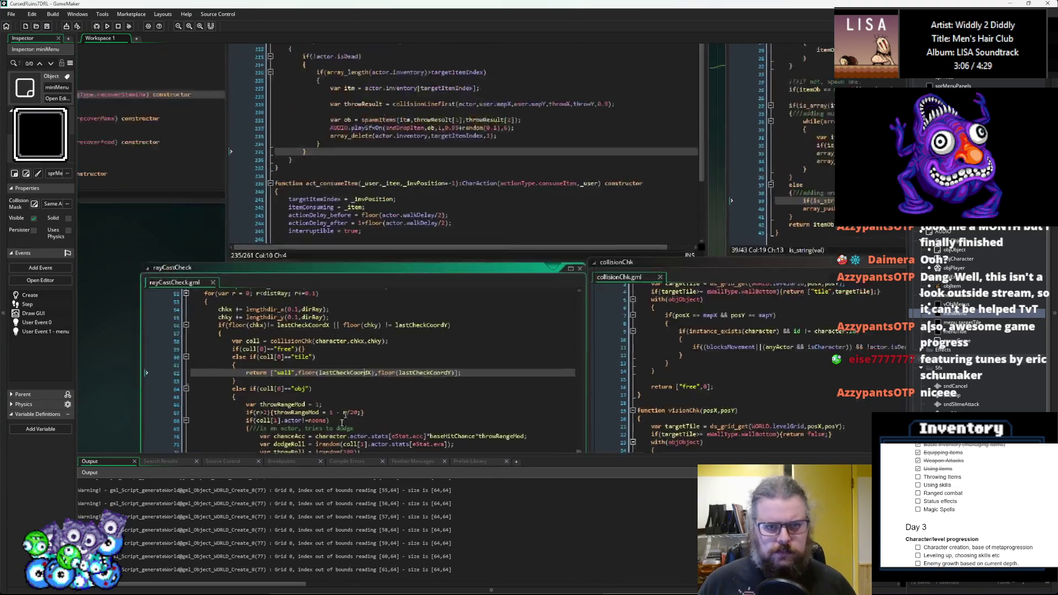
{"action": "left_click", "coordinate": [485, 277]}
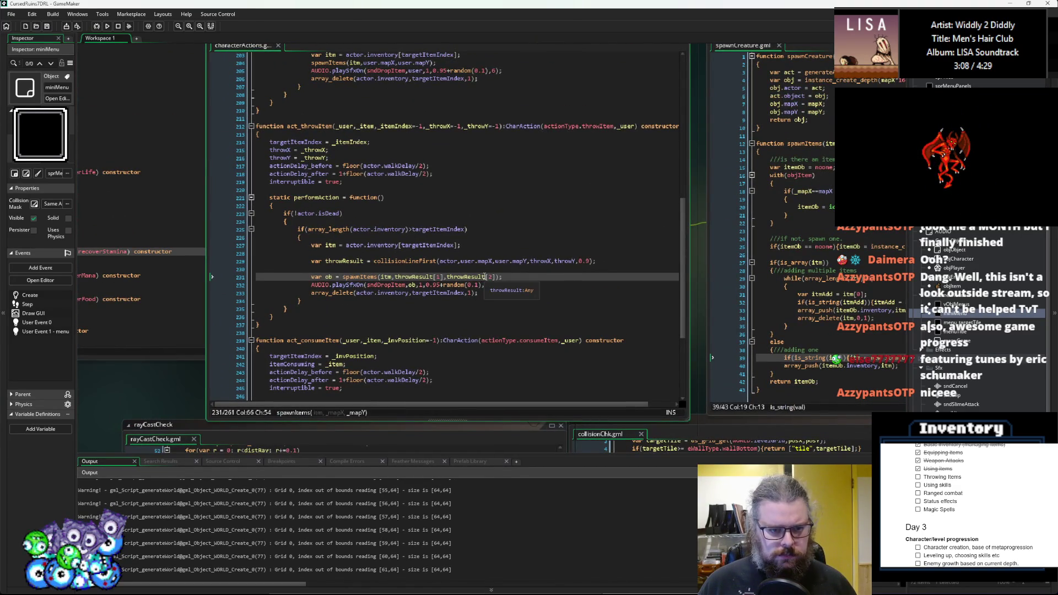
{"action": "left_click", "coordinate": [463, 303]}
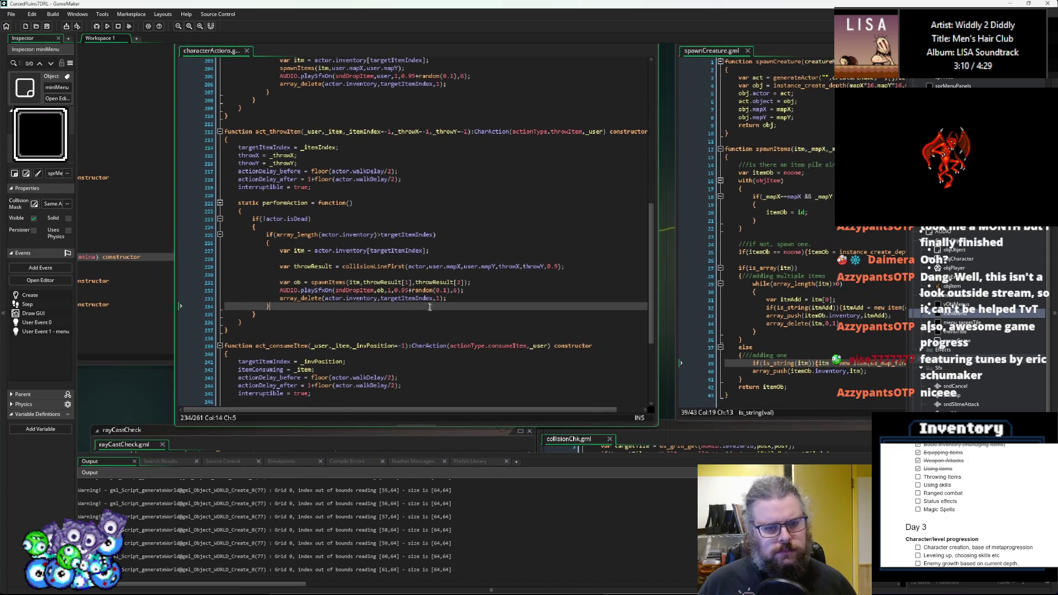
- Add +0.5 to user.mapX, user.mapY, throwX and throwY on line 229 and save
{"action": "left_click", "coordinate": [462, 266]}
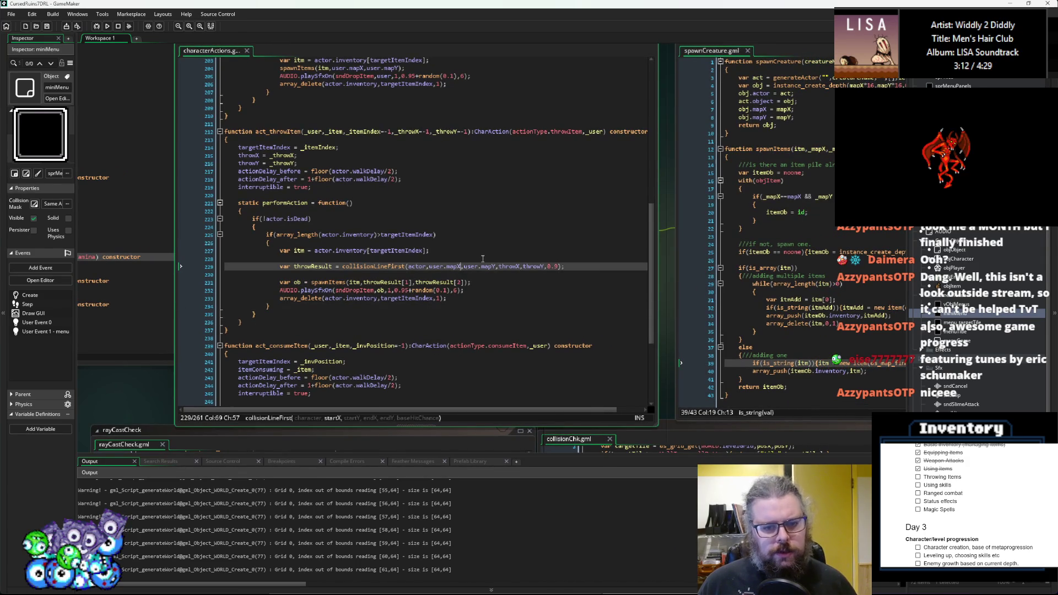
{"action": "type", "text": "+0.5"}
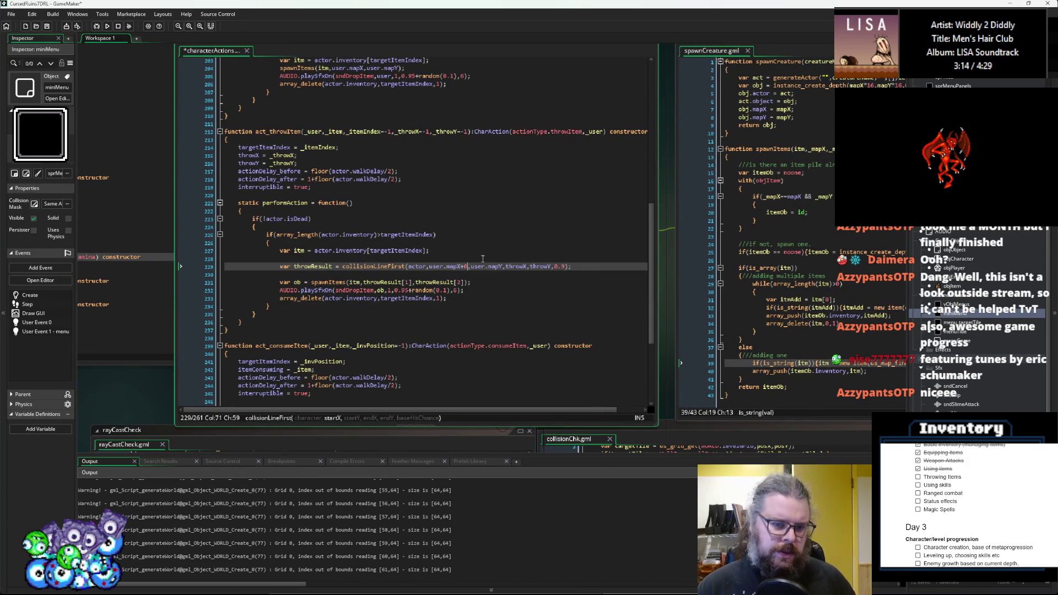
{"action": "key", "text": "Right"}
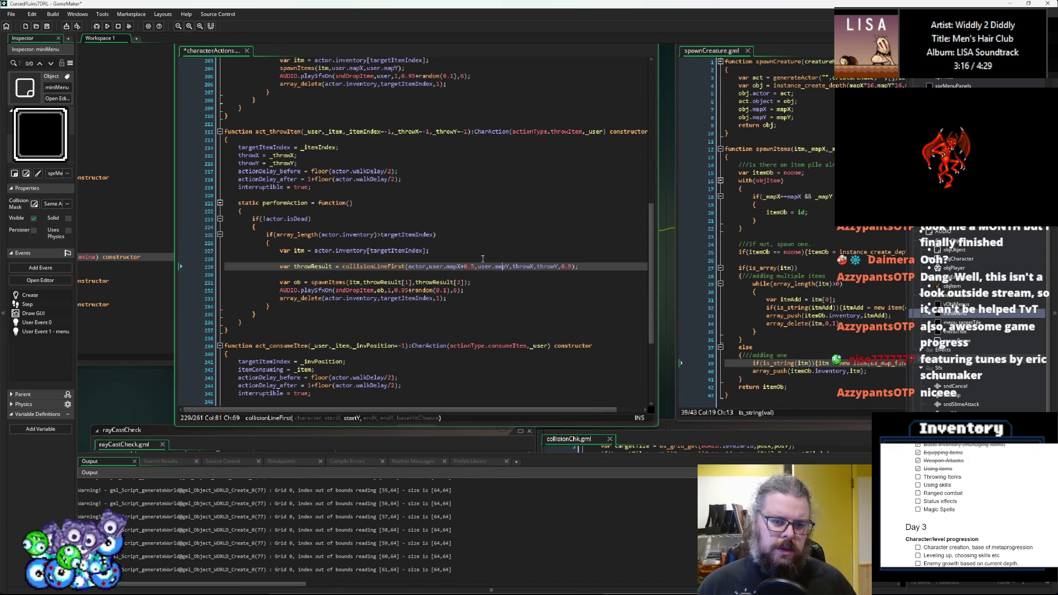
{"action": "type", "text": "+0.5"}
{"action": "key", "text": "Right"}
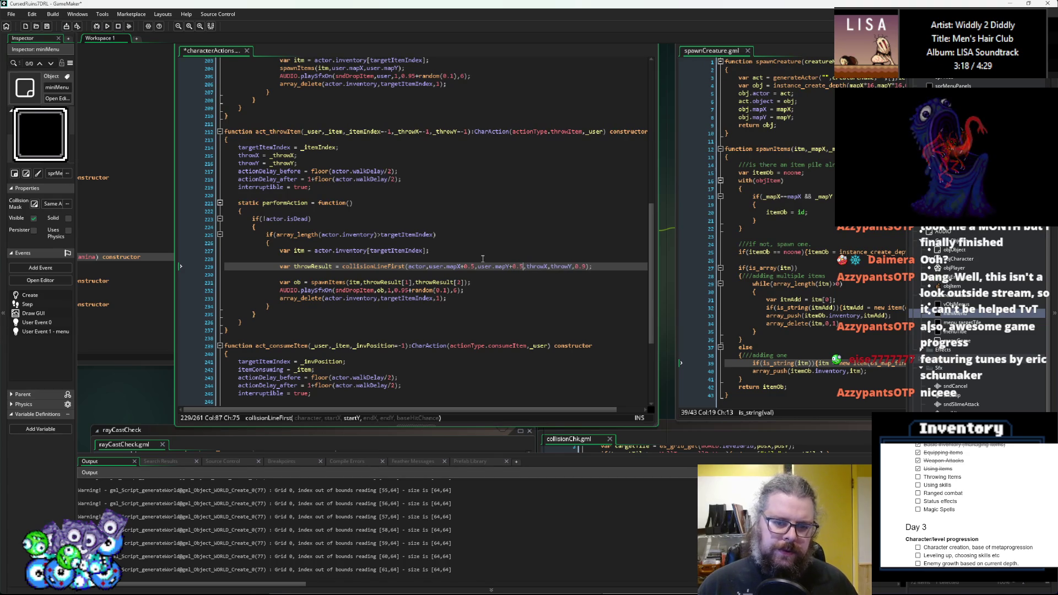
{"action": "key", "text": "Right"}
{"action": "key", "text": "Right"}
{"action": "key", "text": "Right"}
{"action": "type", "text": "+0/5"}
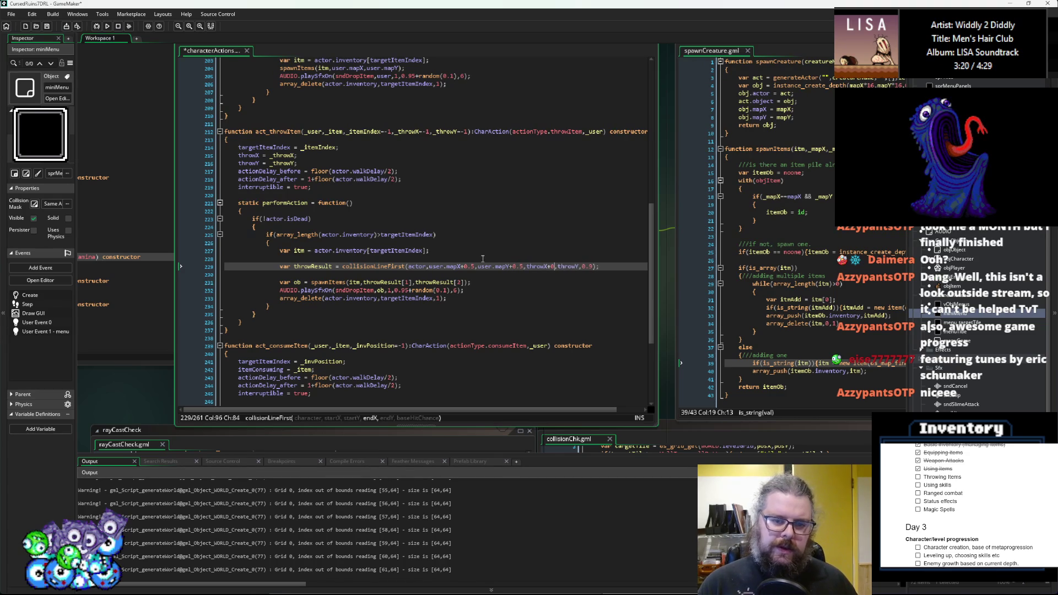
{"action": "key", "text": "BackSpace"}
{"action": "key", "text": "BackSpace"}
{"action": "type", "text": ".5"}
{"action": "key", "text": "Right"}
{"action": "key", "text": "Right"}
{"action": "key", "text": "Right"}
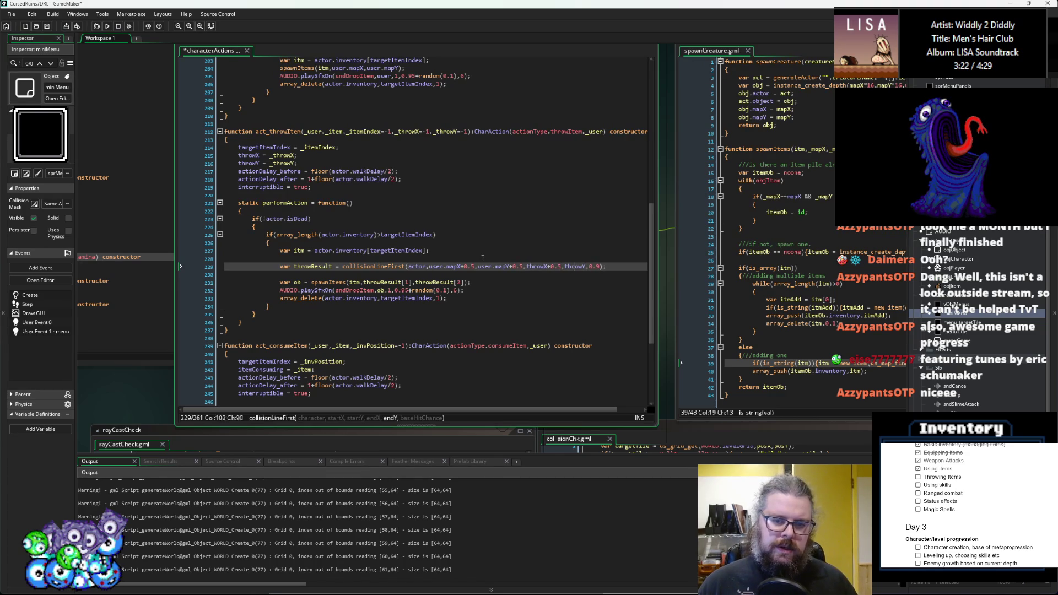
{"action": "type", "text": ".5"}
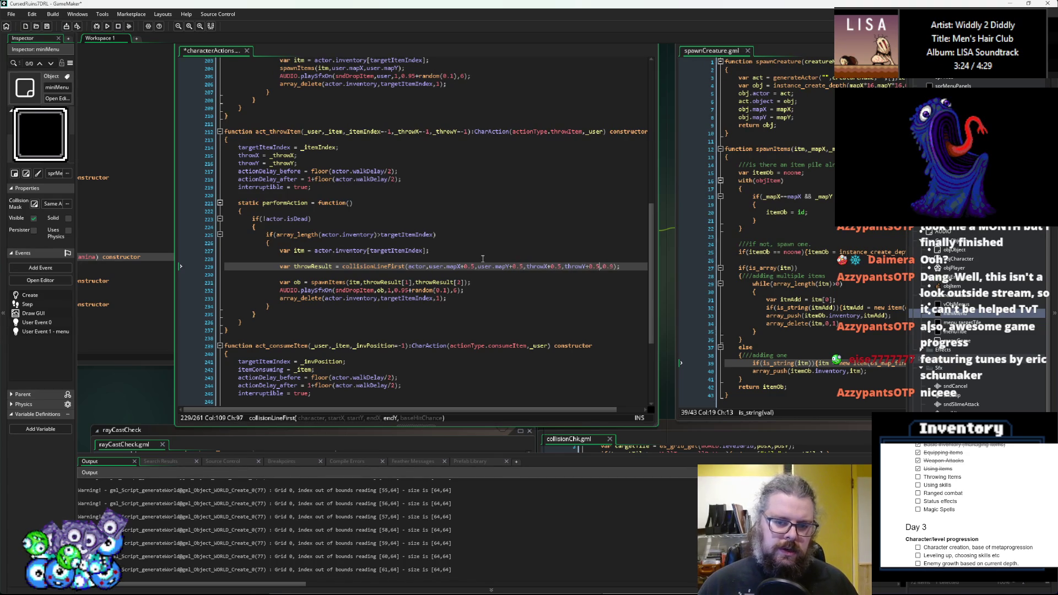
{"action": "key", "text": "ctrl+s"}
{"action": "left_click", "coordinate": [472, 329]}
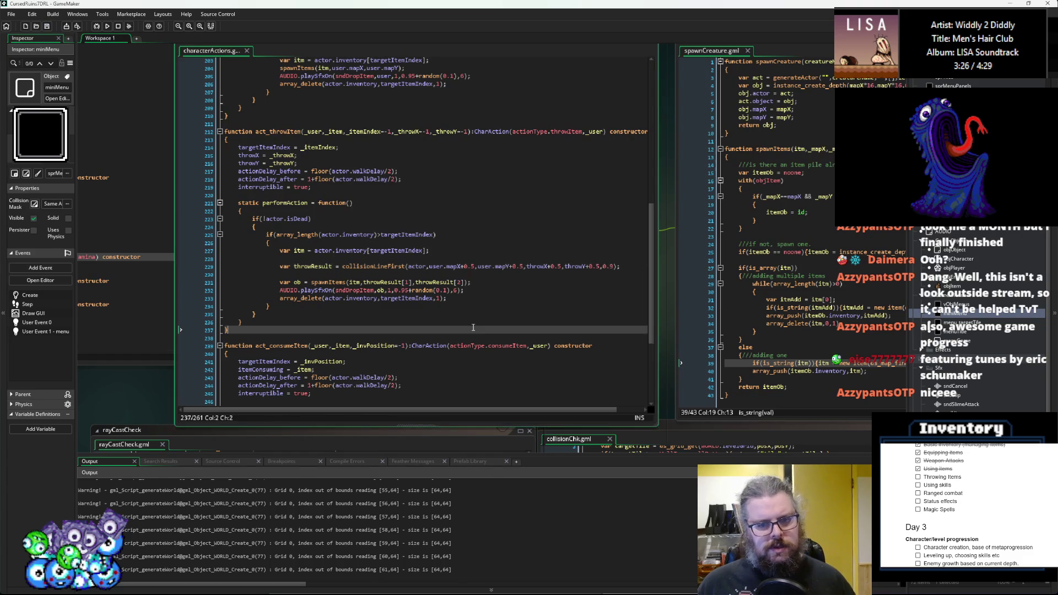
- Scroll back to the rayCastCheck loop and highlight lastCheckCoordY on line 56
{"action": "scroll", "coordinate": [469, 333], "scroll_direction": "down", "scroll_amount": 6}
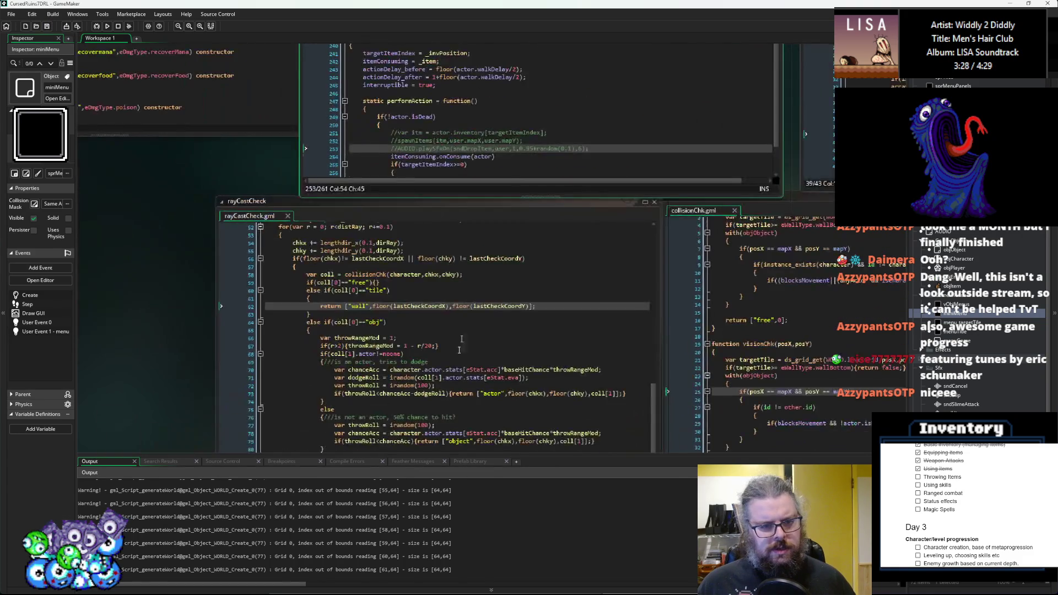
{"action": "scroll", "coordinate": [407, 265], "scroll_direction": "up", "scroll_amount": 1}
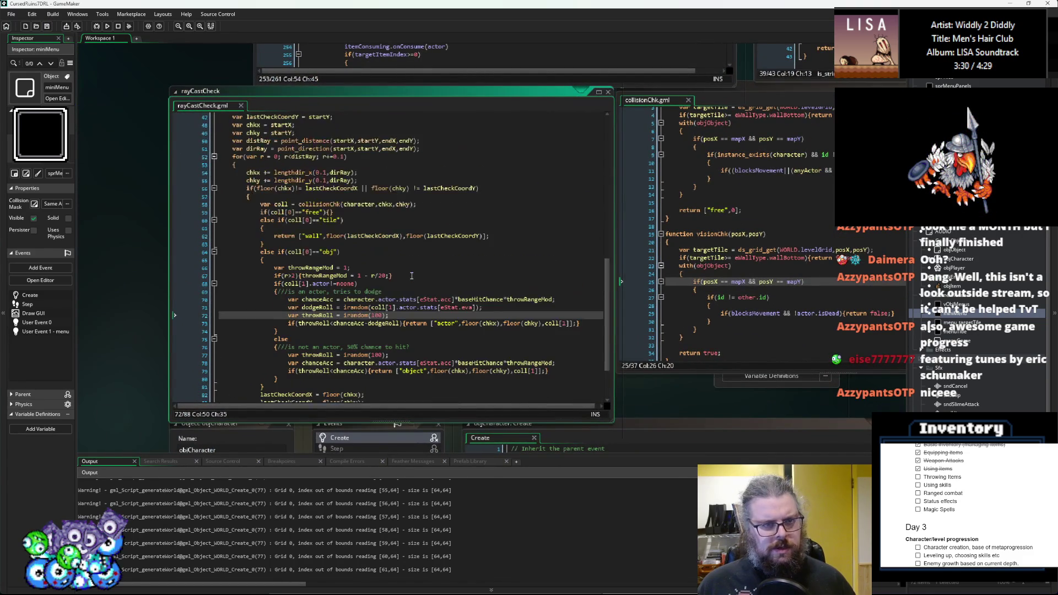
{"action": "scroll", "coordinate": [412, 275], "scroll_direction": "up", "scroll_amount": 2}
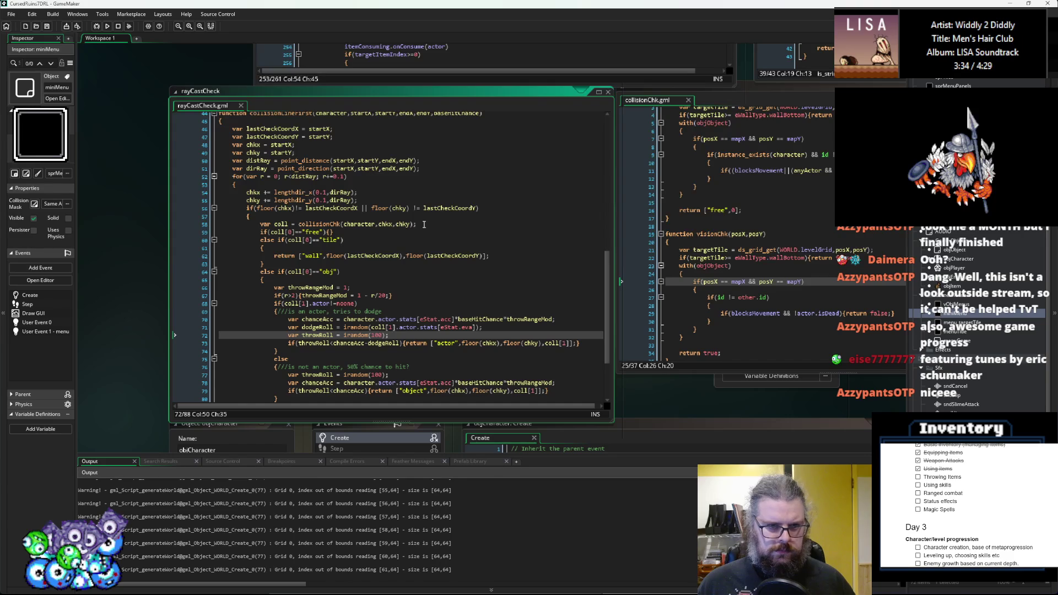
{"action": "left_click", "coordinate": [453, 209]}
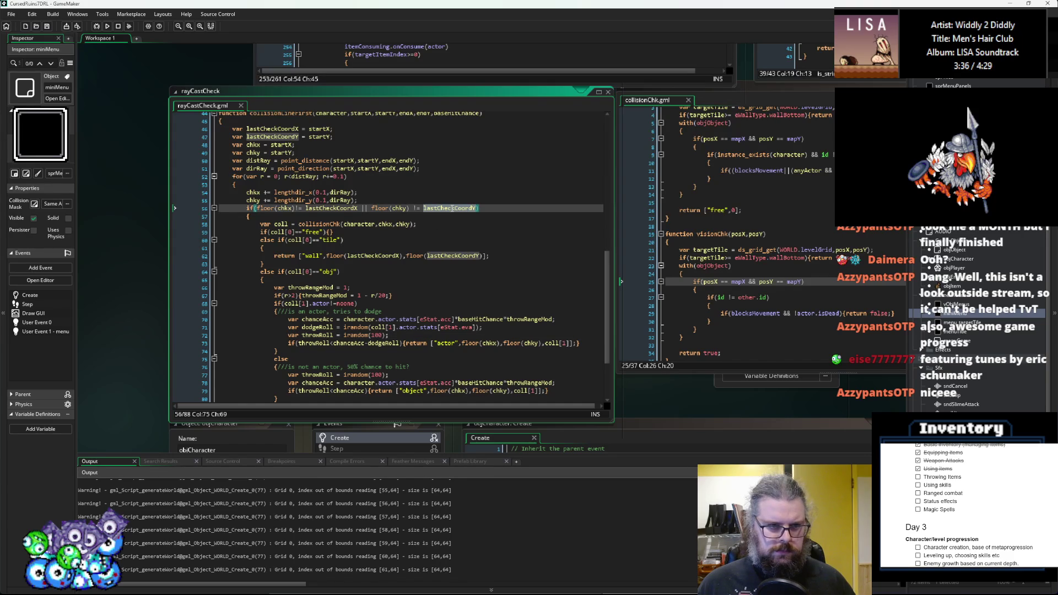
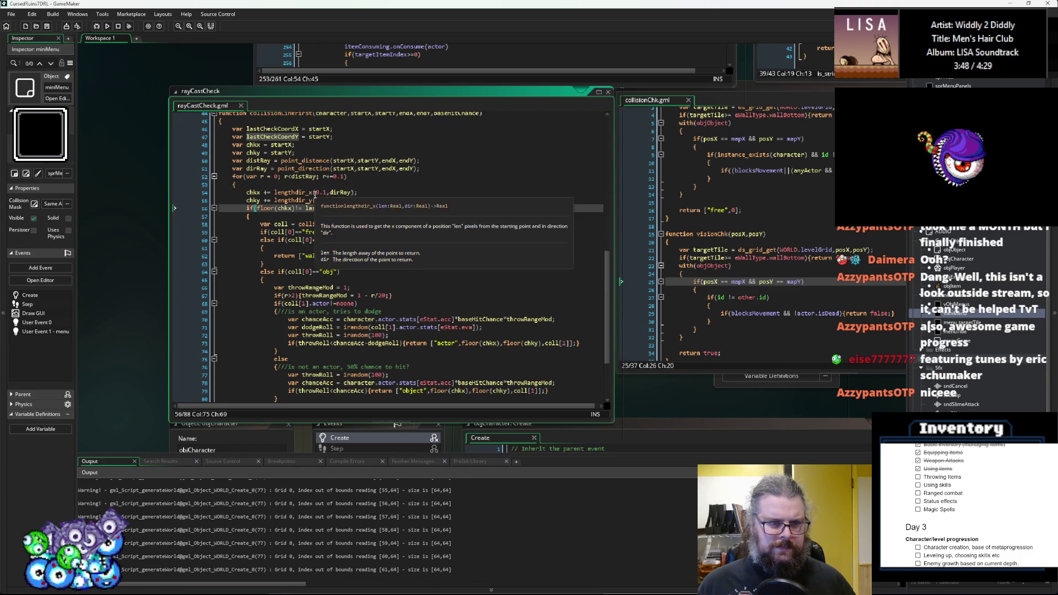
- Wrap startX and startY in floor() for lastCheckCoordX and lastCheckCoordY on lines 46–47, then save
{"action": "left_click", "coordinate": [309, 129]}
{"action": "type", "text": "floor("}
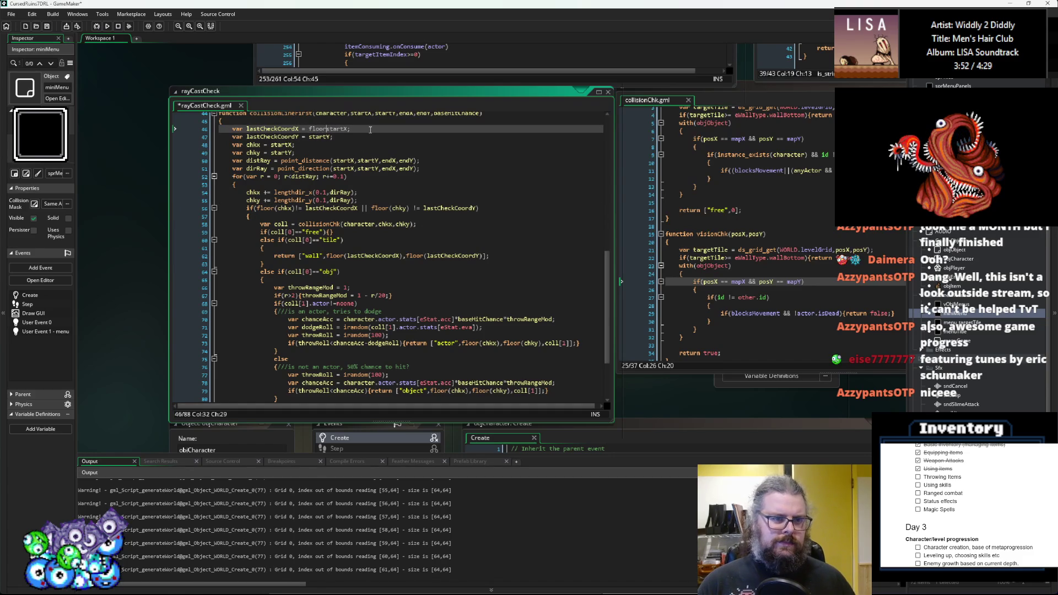
{"action": "key", "text": "Down"}
{"action": "type", "text": "floor(startX"}
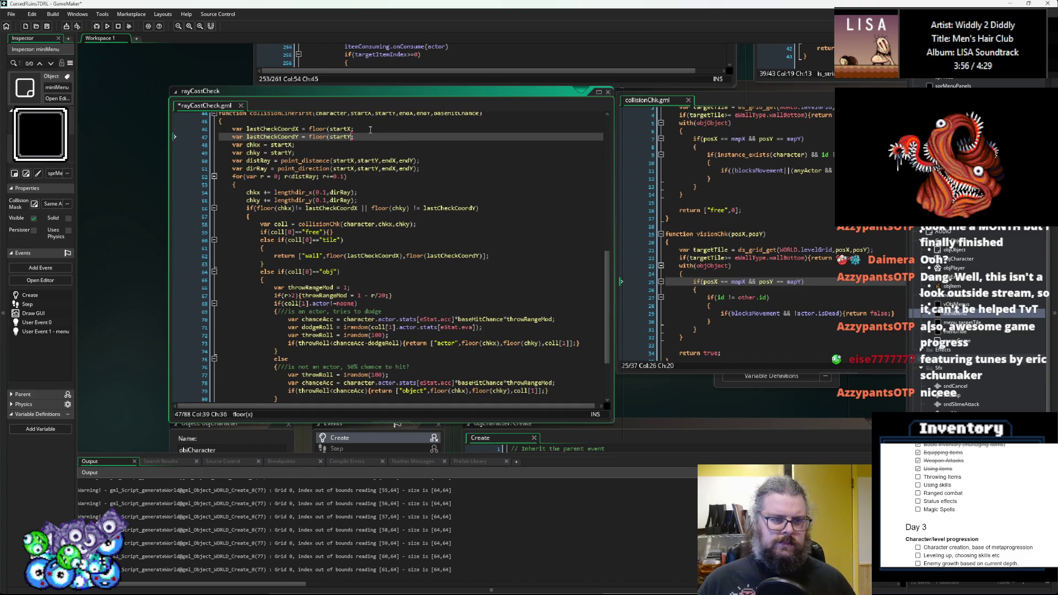
{"action": "type", "text": ")"}
{"action": "key", "text": "Up"}
{"action": "key", "text": "Left"}
{"action": "type", "text": ")"}
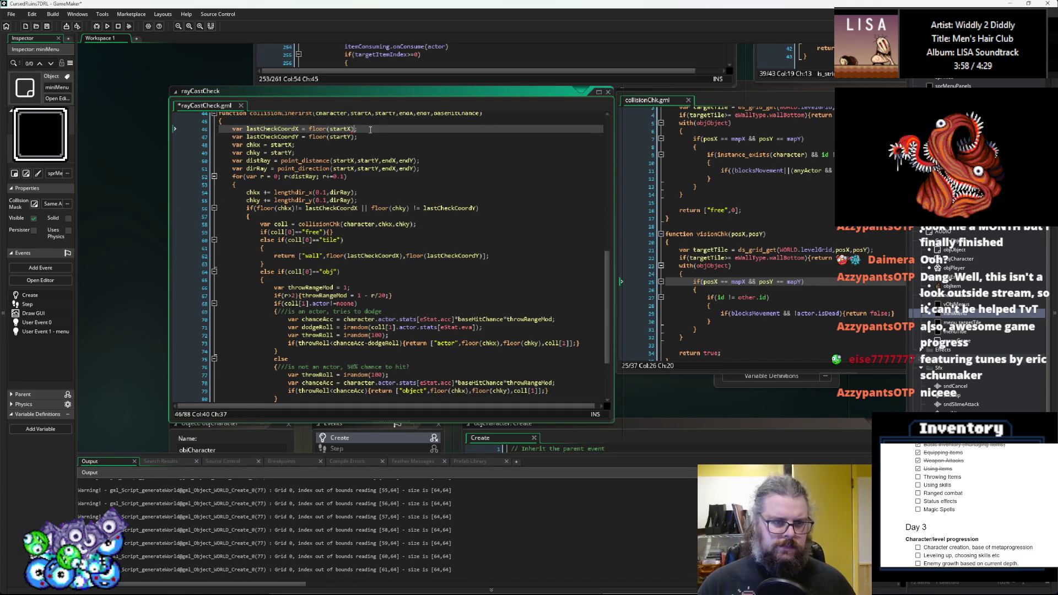
{"action": "left_click", "coordinate": [344, 248]}
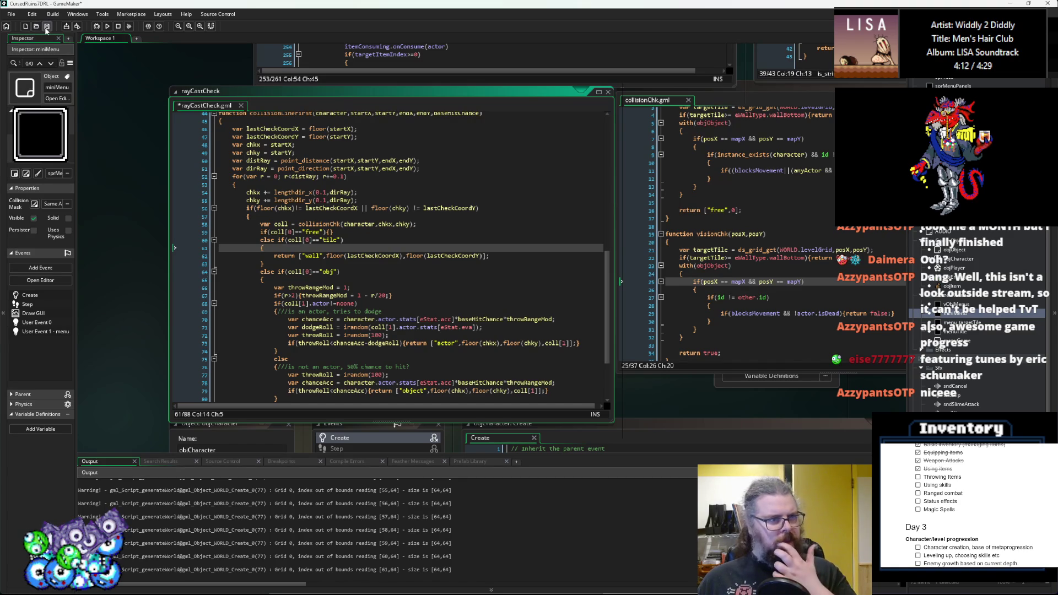
{"action": "left_click", "coordinate": [161, 106]}
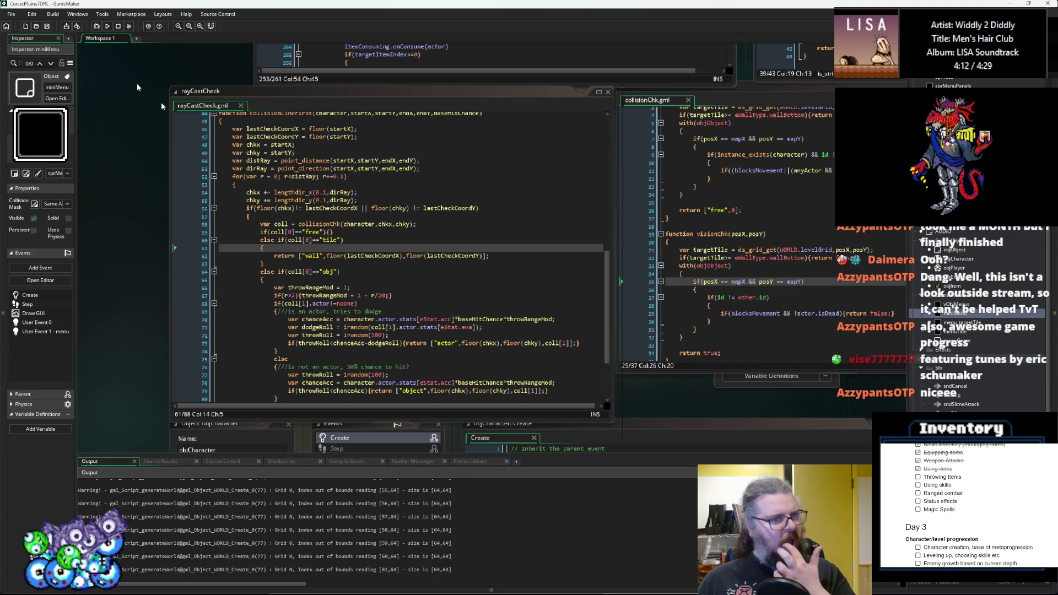
- Run the game, start a New Game and walk up toward the green slime and along the corridor
{"action": "left_click", "coordinate": [95, 26]}
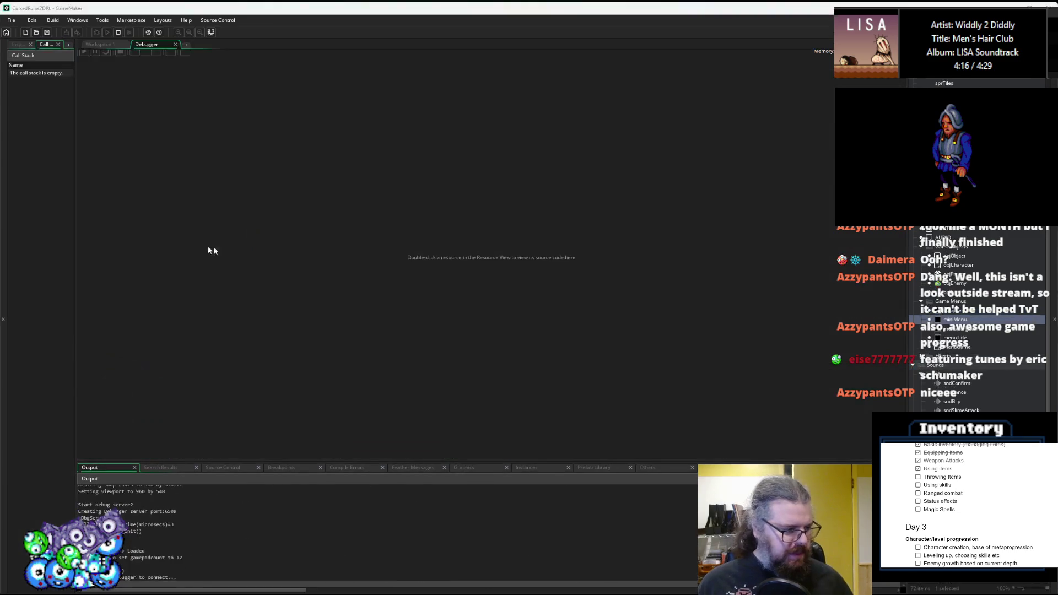
{"action": "key", "text": "Return"}
{"action": "key", "text": "Up"}
{"action": "key", "text": "Left"}
{"action": "key", "text": "Left"}
{"action": "key", "text": "Up"}
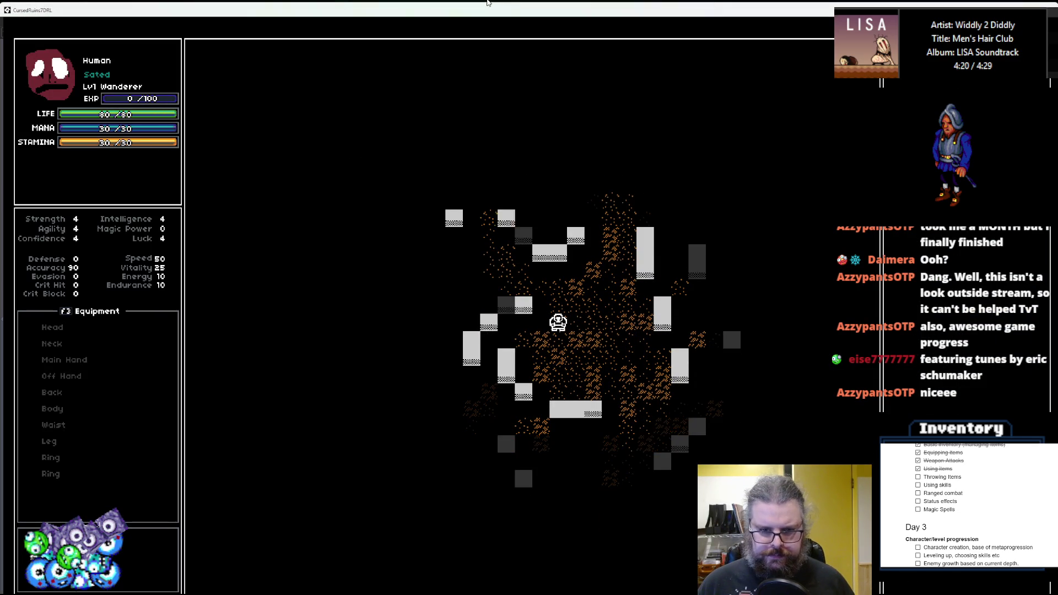
{"action": "key", "text": "Up"}
{"action": "key", "text": "Left"}
{"action": "key", "text": "Left"}
{"action": "key", "text": "Left"}
{"action": "key", "text": "Left"}
{"action": "key", "text": "Up"}
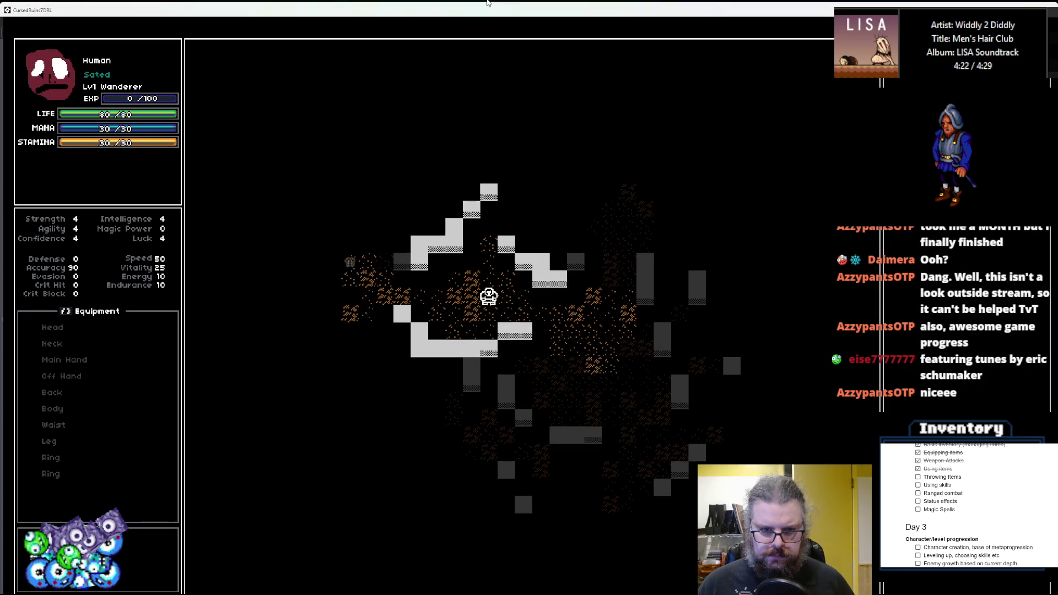
{"action": "key", "text": "Up"}
{"action": "key", "text": "Up"}
{"action": "key", "text": "Up"}
{"action": "key", "text": "Up"}
{"action": "key", "text": "Up"}
{"action": "key", "text": "Right"}
{"action": "key", "text": "Right"}
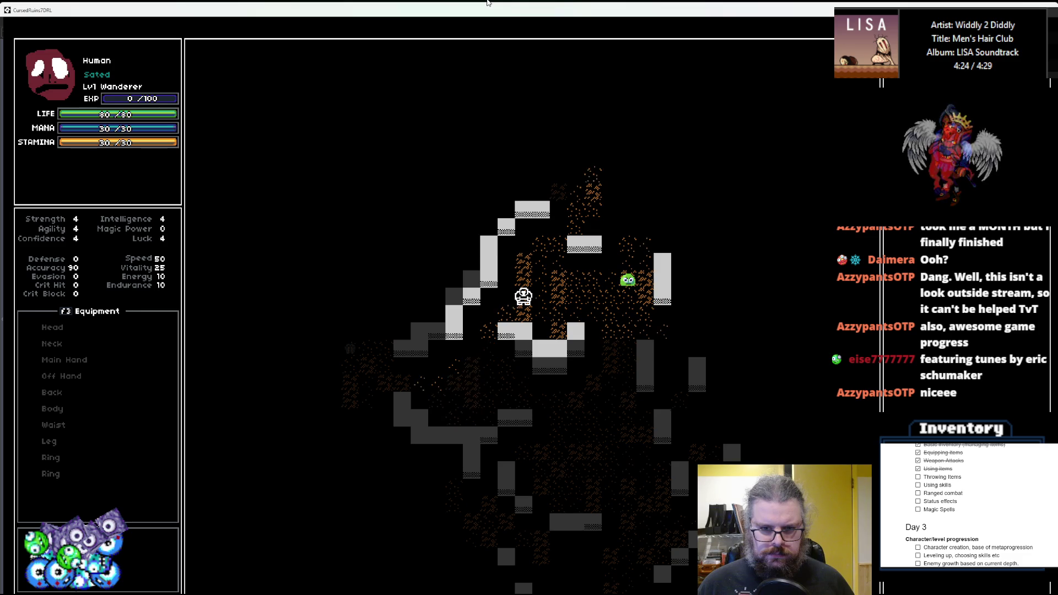
{"action": "key", "text": "Right"}
{"action": "key", "text": "Up"}
{"action": "key", "text": "Up"}
{"action": "key", "text": "Up"}
{"action": "key", "text": "Right"}
{"action": "key", "text": "Up"}
{"action": "key", "text": "Up"}
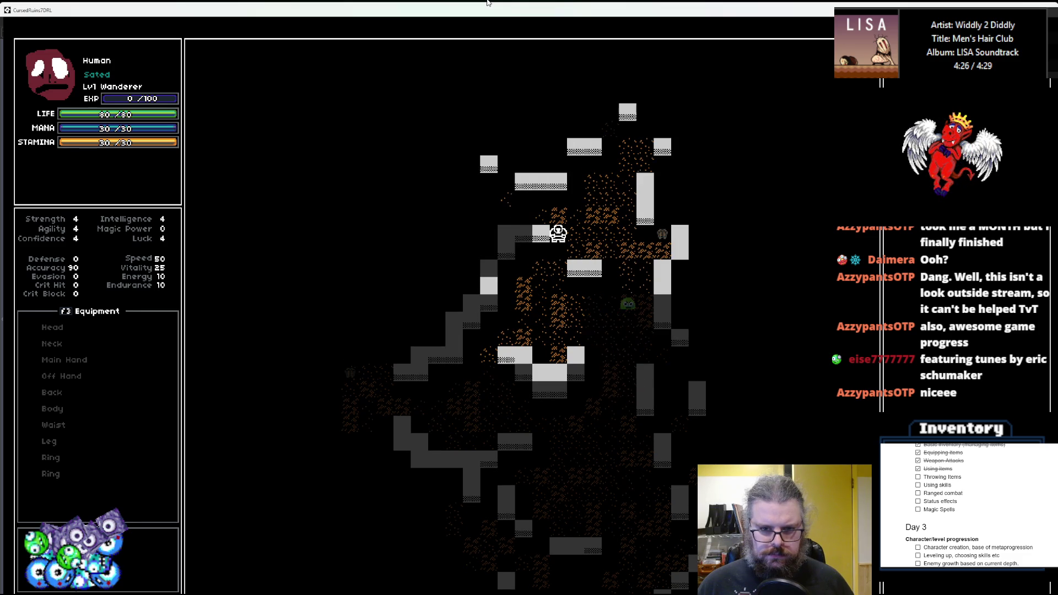
{"action": "key", "text": "Up"}
{"action": "key", "text": "Up"}
{"action": "key", "text": "Right"}
{"action": "key", "text": "Right"}
{"action": "key", "text": "Right"}
{"action": "key", "text": "Down"}
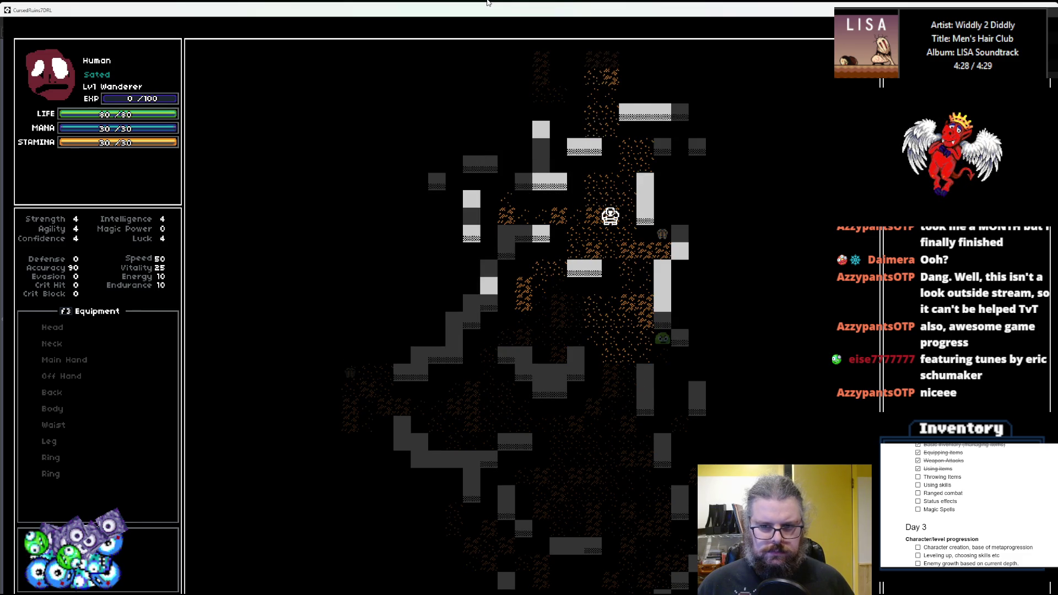
{"action": "key", "text": "Right"}
{"action": "key", "text": "Down"}
{"action": "key", "text": "Right"}
{"action": "key", "text": "Right"}
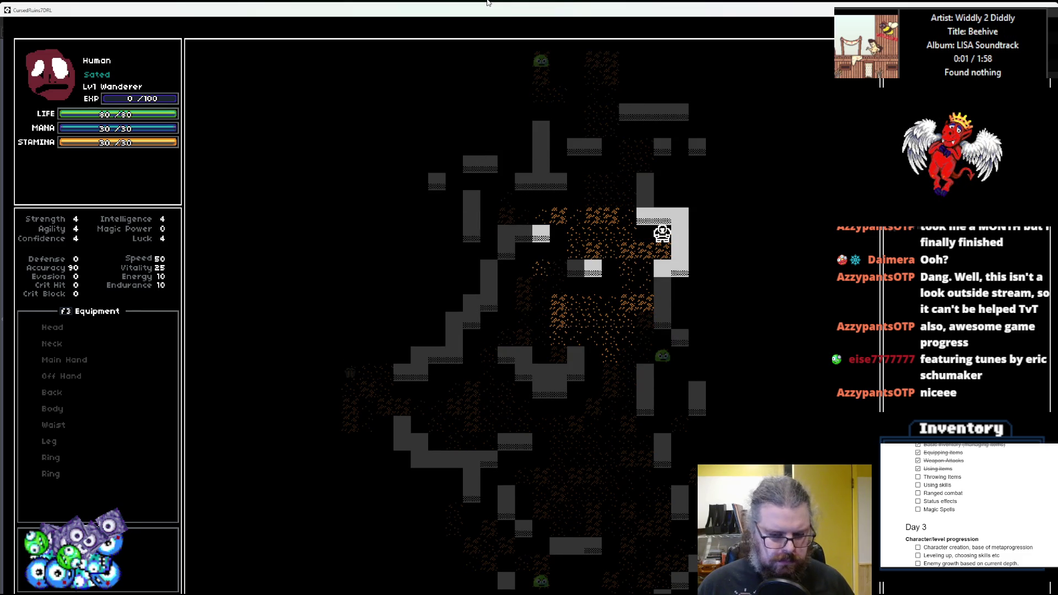
{"action": "key", "text": "Down"}
{"action": "key", "text": "Left"}
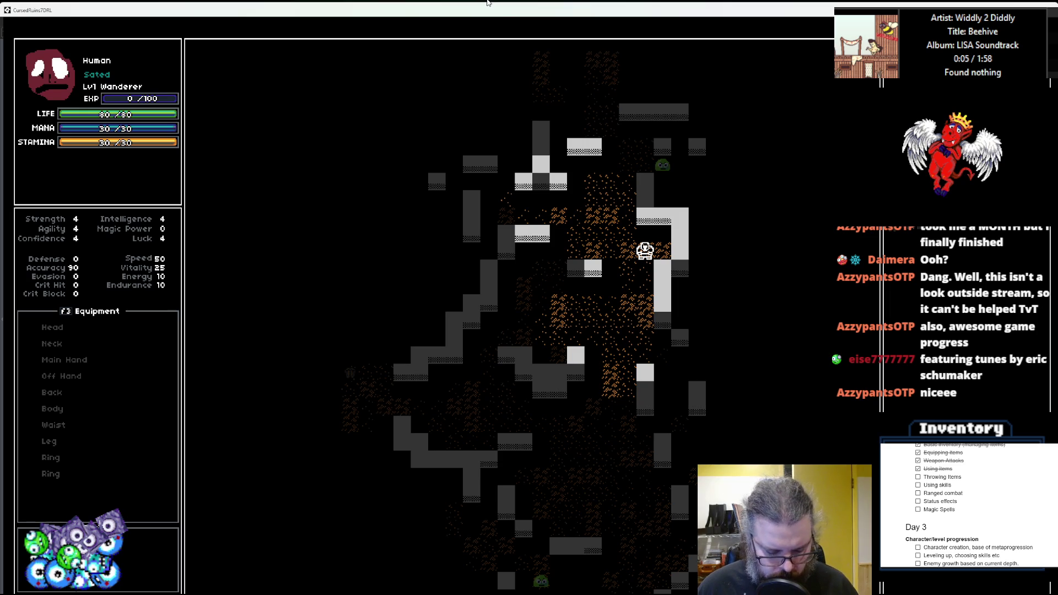
- Throw an inventory item at a tile up and to the left of the player
{"action": "key", "text": "i"}
{"action": "key", "text": "Down"}
{"action": "key", "text": "Down"}
{"action": "key", "text": "Return"}
{"action": "key", "text": "Up"}
{"action": "key", "text": "Left"}
{"action": "key", "text": "Up"}
{"action": "key", "text": "Up"}
{"action": "key", "text": "Up"}
{"action": "key", "text": "Return"}
{"action": "key", "text": "Up"}
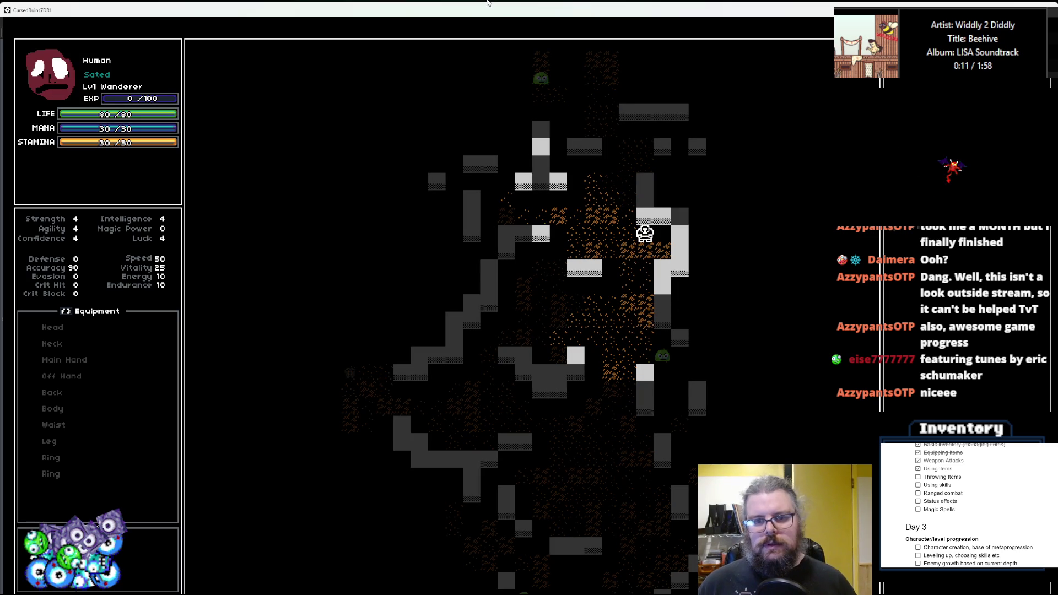
- Move four tiles left, throw another item just below the player and step onto it
{"action": "key", "text": "Left"}
{"action": "key", "text": "Left"}
{"action": "key", "text": "Left"}
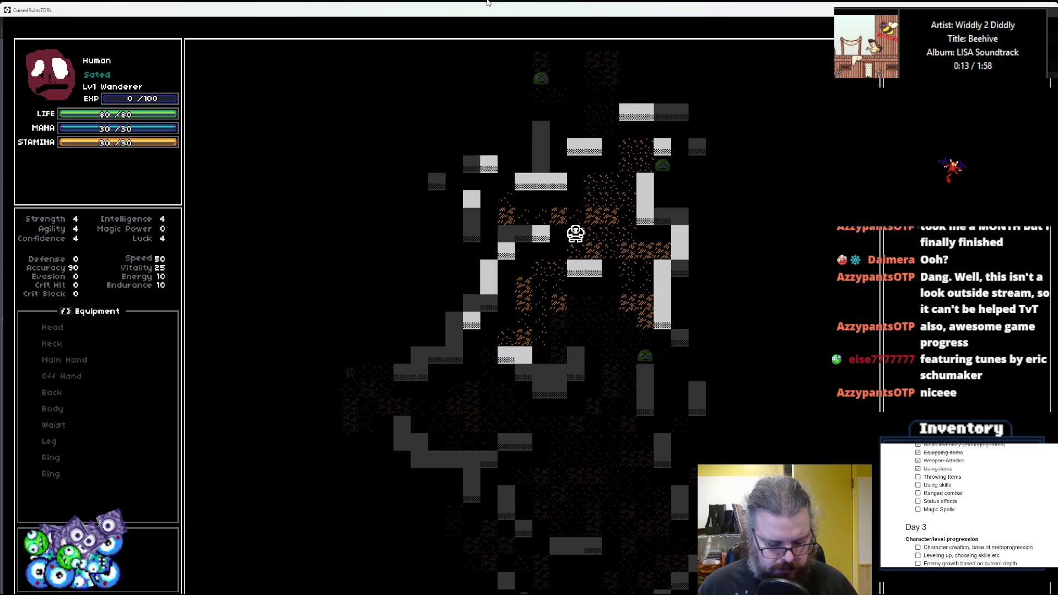
{"action": "key", "text": "i"}
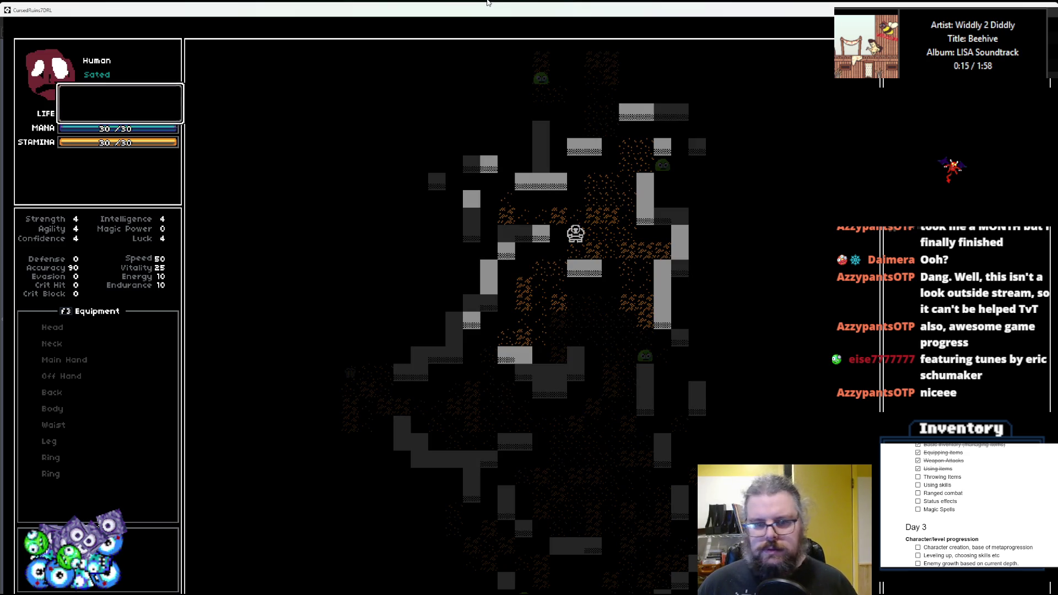
{"action": "key", "text": "Return"}
{"action": "key", "text": "Down"}
{"action": "key", "text": "Down"}
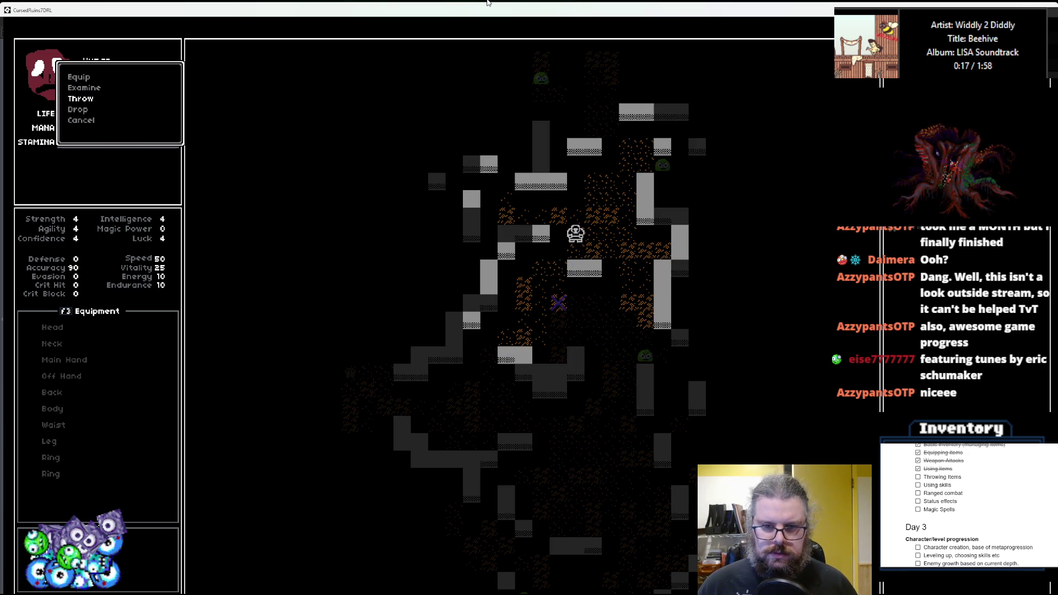
{"action": "key", "text": "Return"}
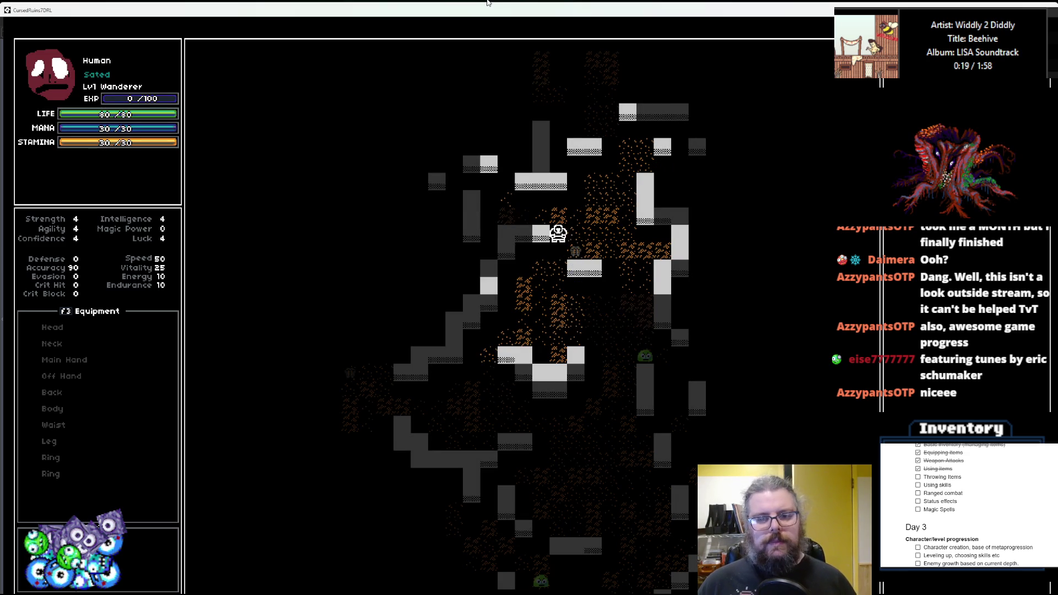
{"action": "key", "text": "Down"}
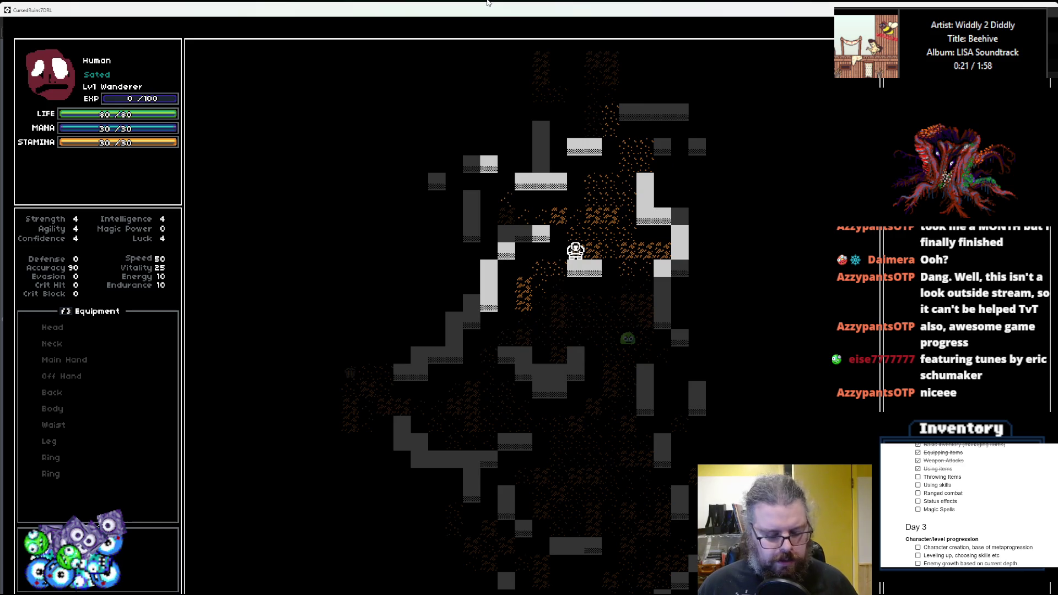
- Walk down-left across the room, then close the game window and return to the rayCastCheck code
{"action": "key", "text": "Left"}
{"action": "key", "text": "Left"}
{"action": "key", "text": "Down"}
{"action": "key", "text": "Down"}
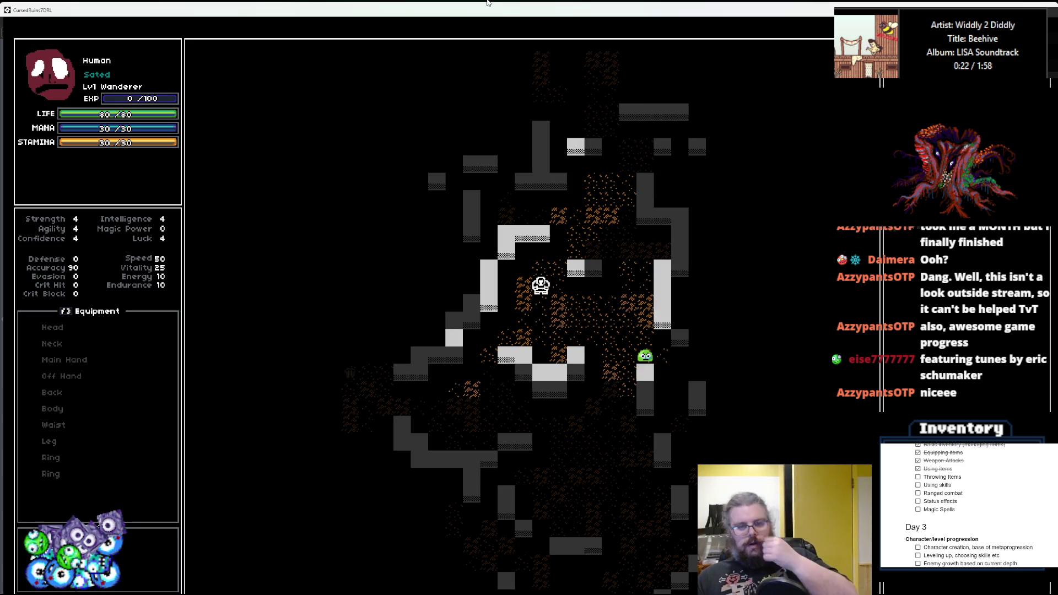
{"action": "key", "text": "Down"}
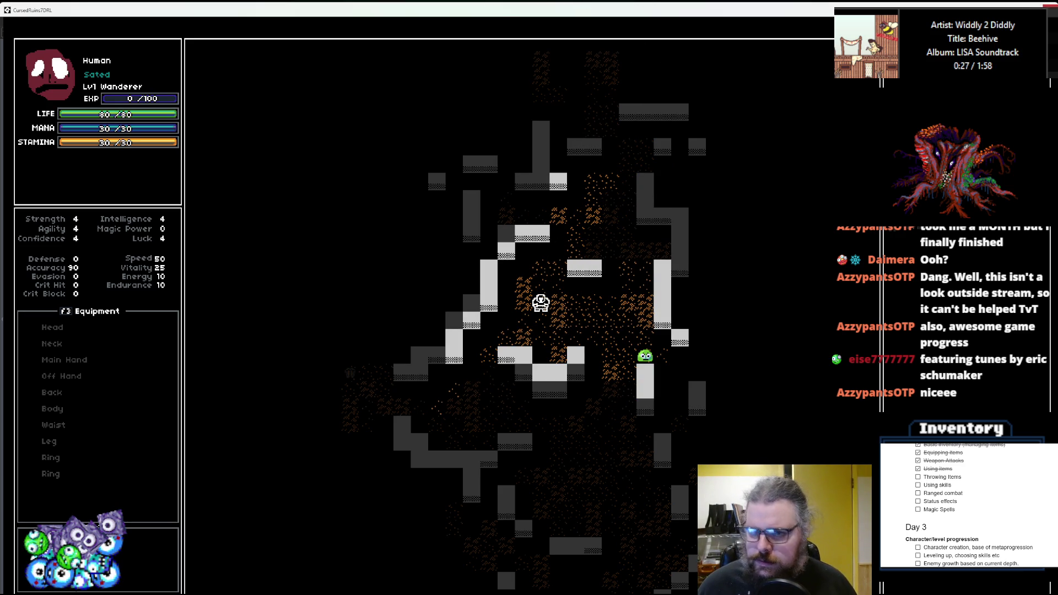
{"action": "left_click", "coordinate": [1049, 6]}
{"action": "left_click", "coordinate": [364, 292]}
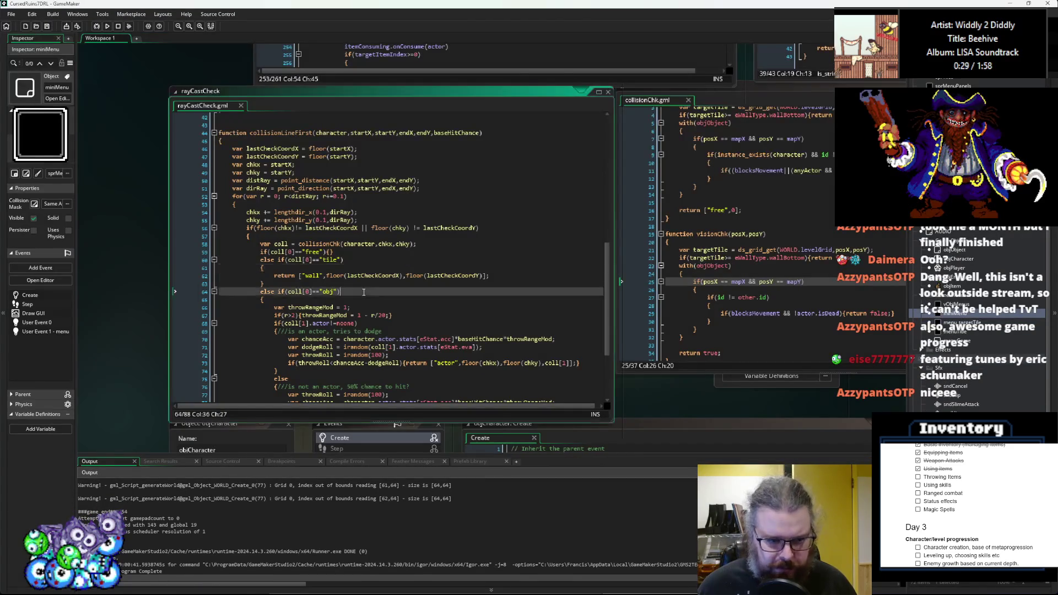
- Pan the workspace and bring the WORLD Events, AttackActions and Effects scripts into focus
{"action": "left_click_drag", "start_coordinate": [332, 219], "coordinate": [674, 223]}
{"action": "left_click", "coordinate": [331, 315]}
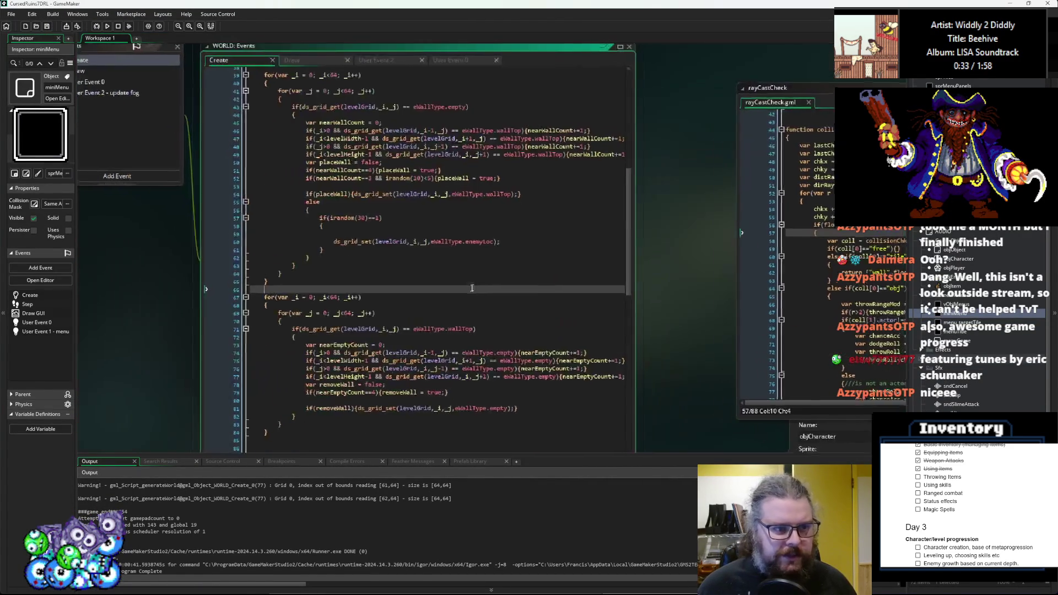
{"action": "left_click", "coordinate": [479, 395]}
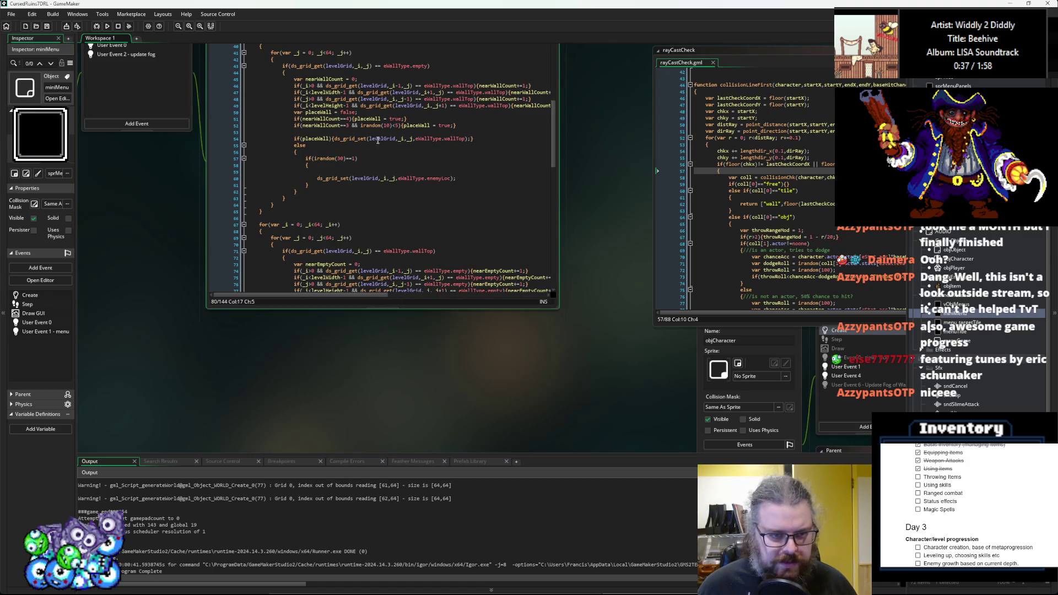
{"action": "left_click", "coordinate": [514, 333]}
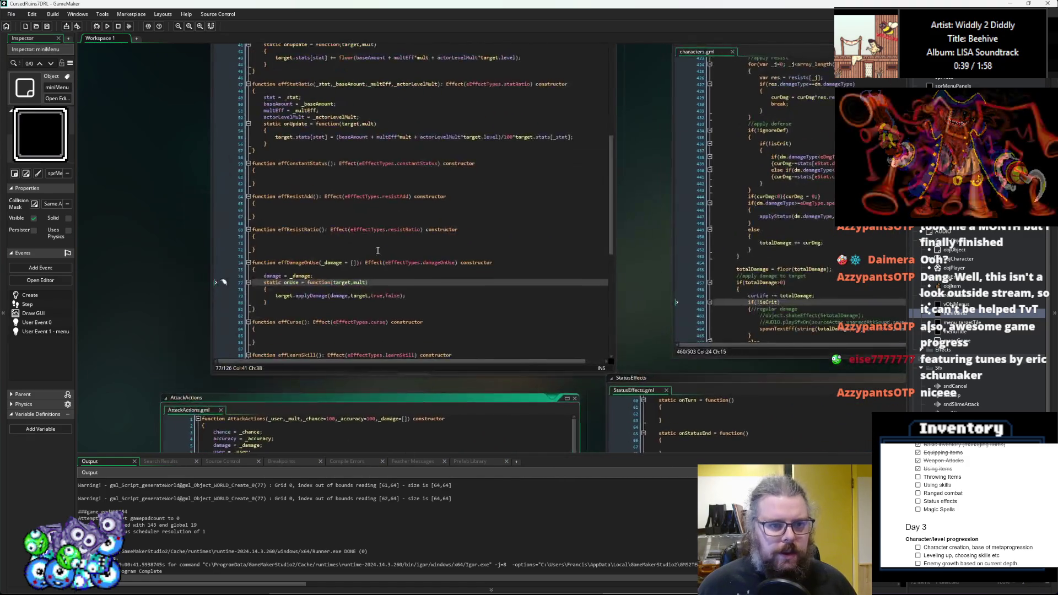
{"action": "left_click", "coordinate": [352, 297]}
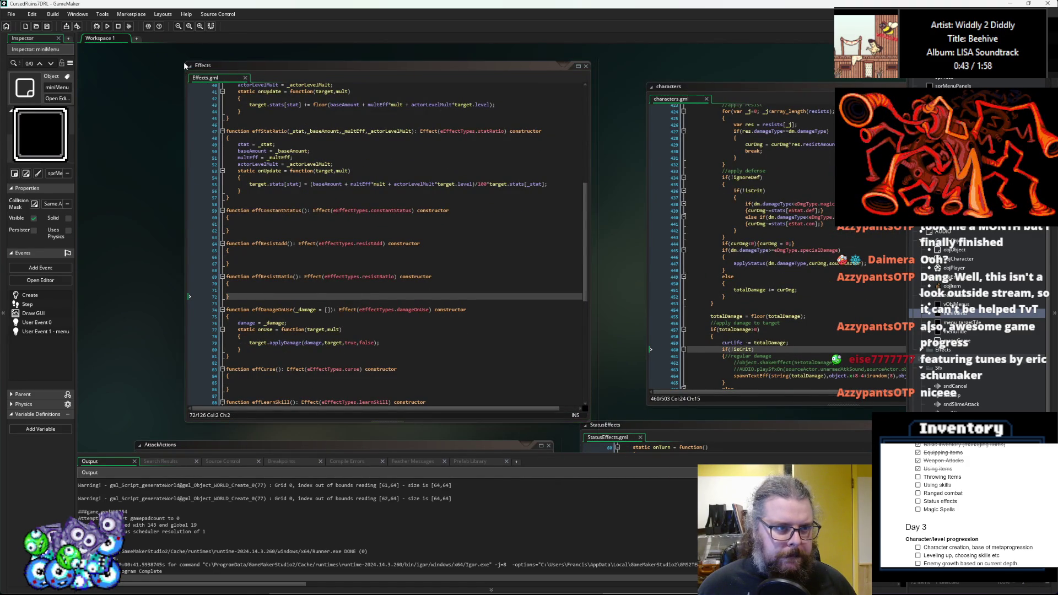
- Enlarge the Effects script window, browse its status effects code, then switch to ItemStructs with Ctrl+Tab
{"action": "left_click_drag", "start_coordinate": [185, 62], "coordinate": [130, 60]}
{"action": "scroll", "coordinate": [358, 248], "scroll_direction": "up", "scroll_amount": 1}
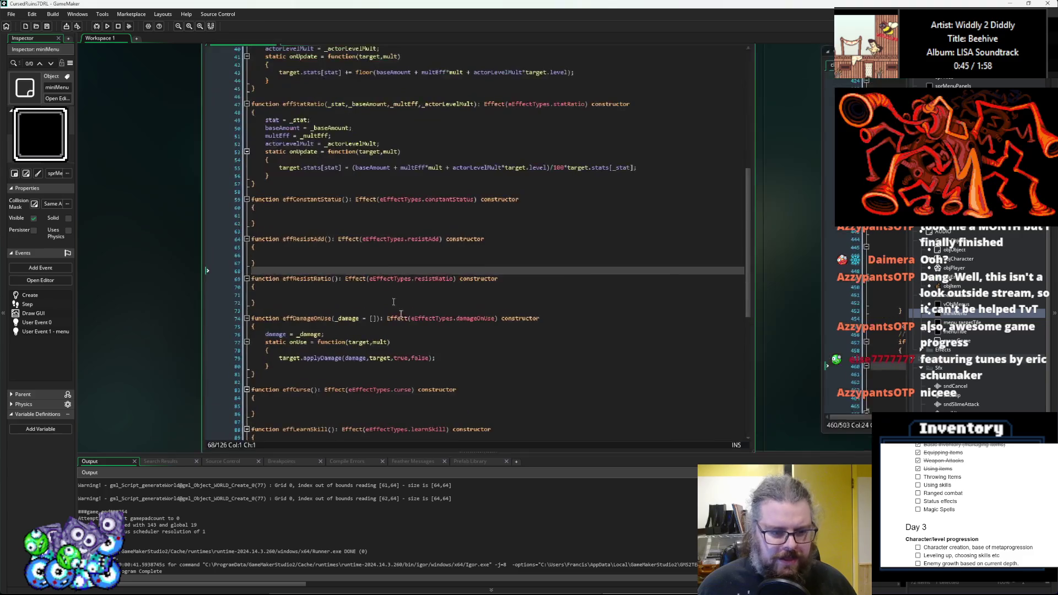
{"action": "left_click", "coordinate": [377, 307]}
{"action": "left_click", "coordinate": [374, 330]}
{"action": "scroll", "coordinate": [370, 341], "scroll_direction": "down", "scroll_amount": 10}
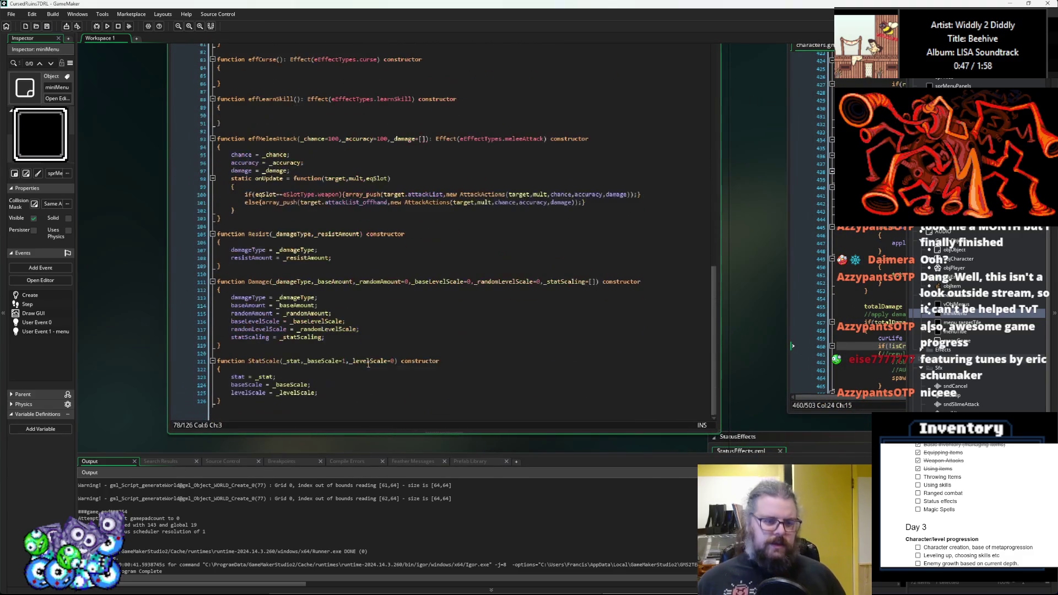
{"action": "scroll", "coordinate": [367, 365], "scroll_direction": "up", "scroll_amount": 20}
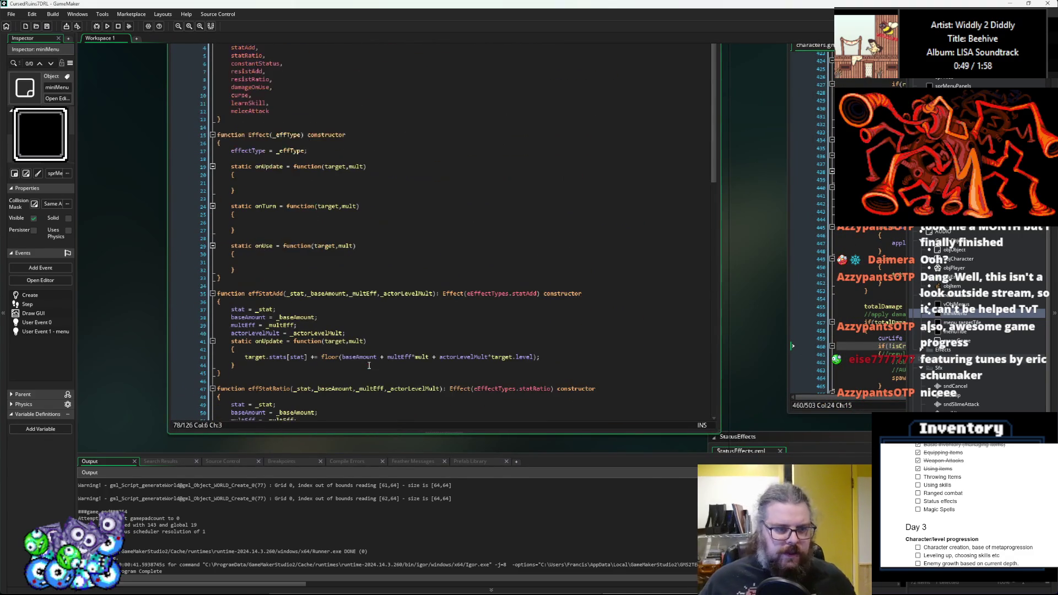
{"action": "scroll", "coordinate": [381, 315], "scroll_direction": "down", "scroll_amount": 3}
{"action": "left_click", "coordinate": [373, 294]}
{"action": "key", "text": "ctrl+Tab"}
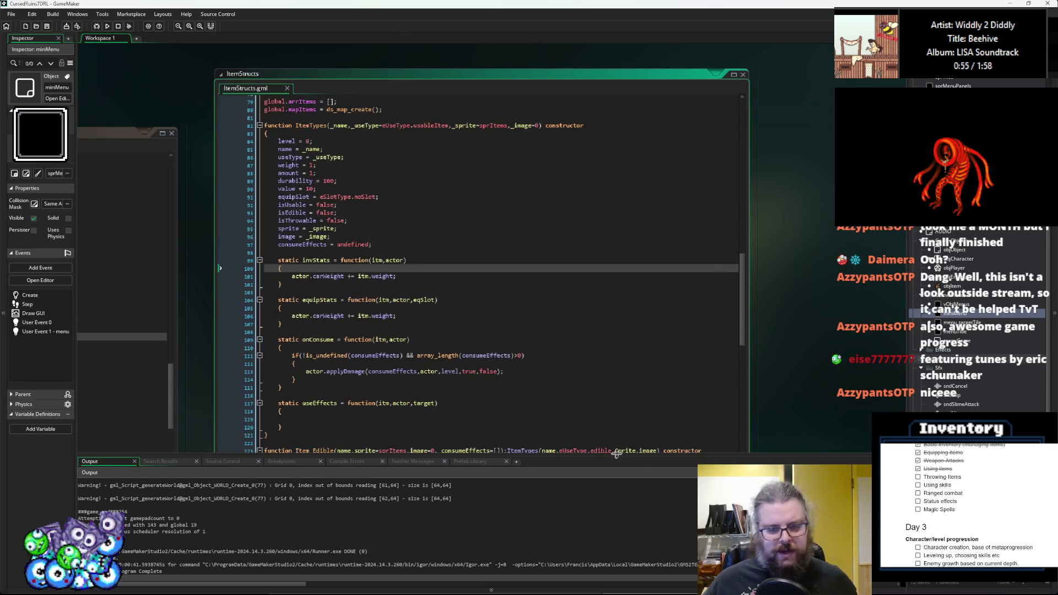
- Scroll to useEffects in the ItemTypes constructor and open a blank line above it
{"action": "left_click_drag", "start_coordinate": [620, 453], "coordinate": [619, 503]}
{"action": "left_click", "coordinate": [544, 334]}
{"action": "scroll", "coordinate": [543, 334], "scroll_direction": "down", "scroll_amount": 2}
{"action": "key", "text": "Down"}
{"action": "key", "text": "Down"}
{"action": "key", "text": "Down"}
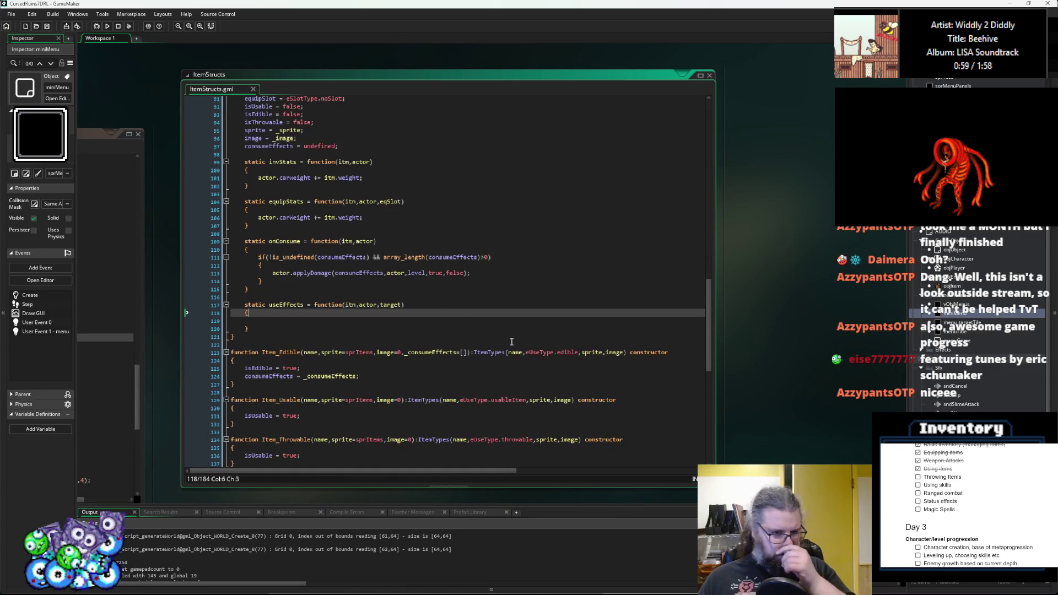
{"action": "scroll", "coordinate": [496, 346], "scroll_direction": "up", "scroll_amount": 2}
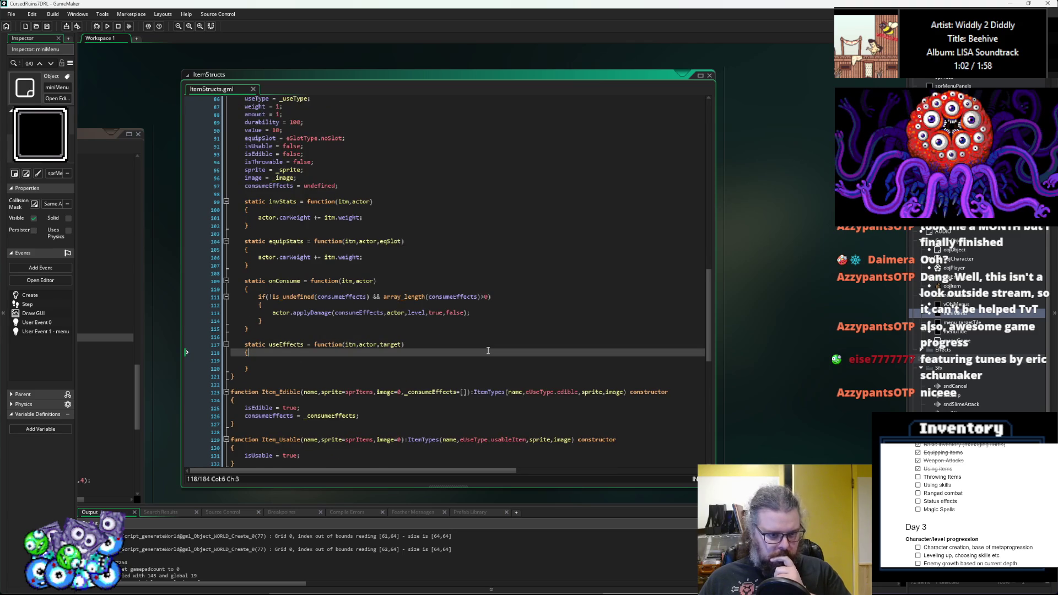
{"action": "scroll", "coordinate": [378, 353], "scroll_direction": "down", "scroll_amount": 1}
{"action": "key", "text": "Down"}
{"action": "key", "text": "Down"}
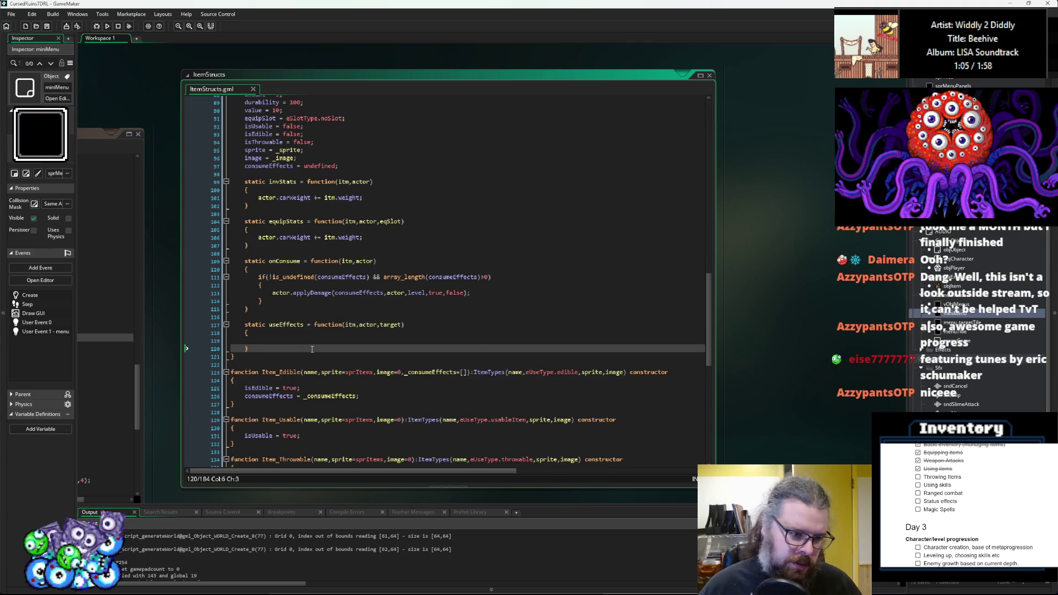
{"action": "key", "text": "Return"}
{"action": "key", "text": "Return"}
{"action": "key", "text": "BackSpace"}
{"action": "key", "text": "BackSpace"}
{"action": "key", "text": "BackSpace"}
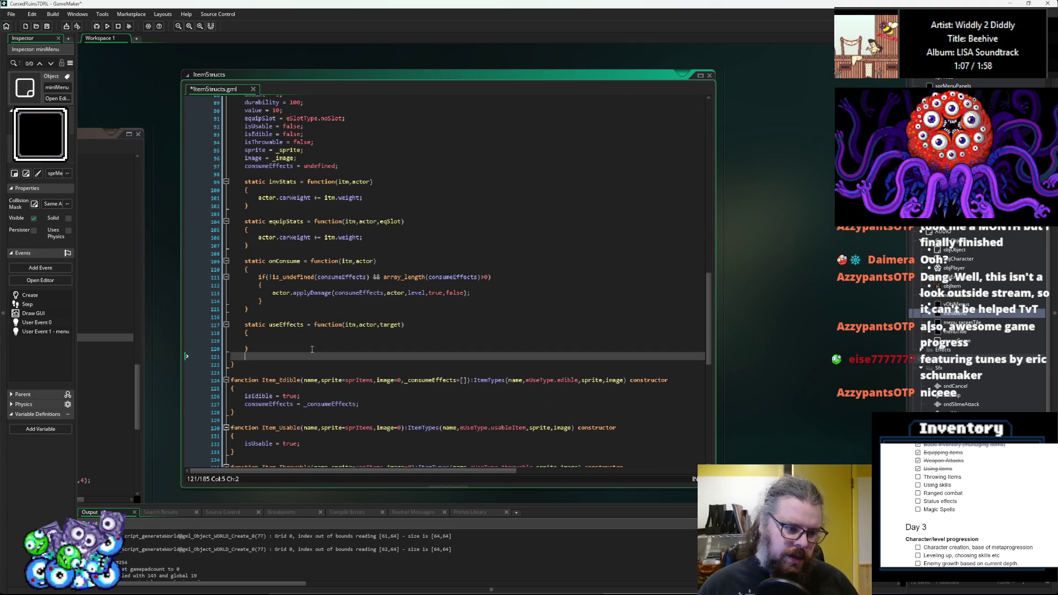
{"action": "key", "text": "Up"}
{"action": "key", "text": "Up"}
{"action": "key", "text": "Up"}
{"action": "key", "text": "ctrl+z"}
{"action": "key", "text": "ctrl+z"}
{"action": "key", "text": "ctrl+z"}
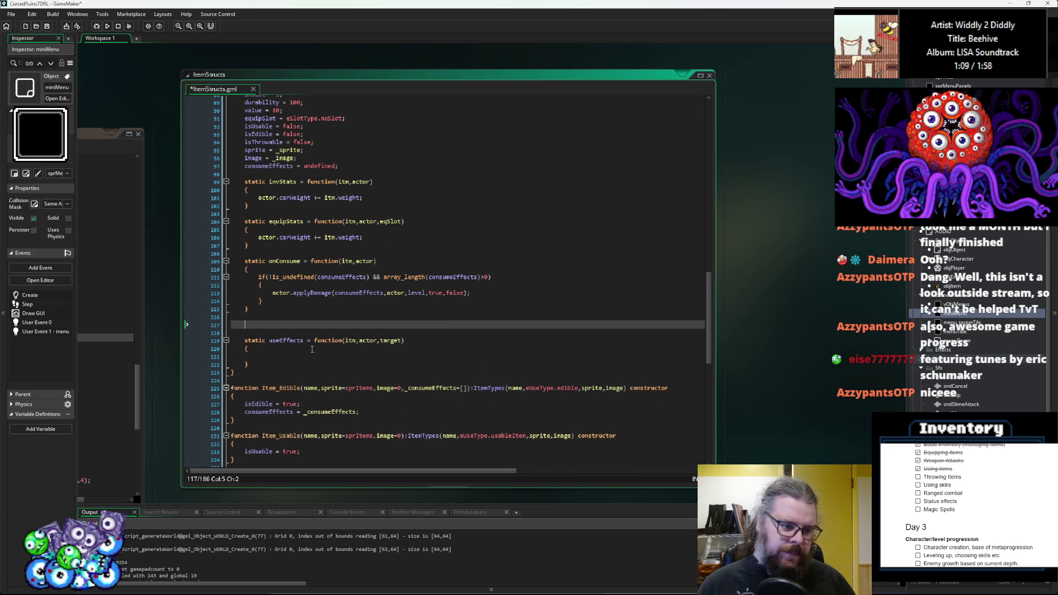
- Declare static throwAtkDmg = function(itm,actor) with an opening brace and empty body line
{"action": "type", "text": "static"}
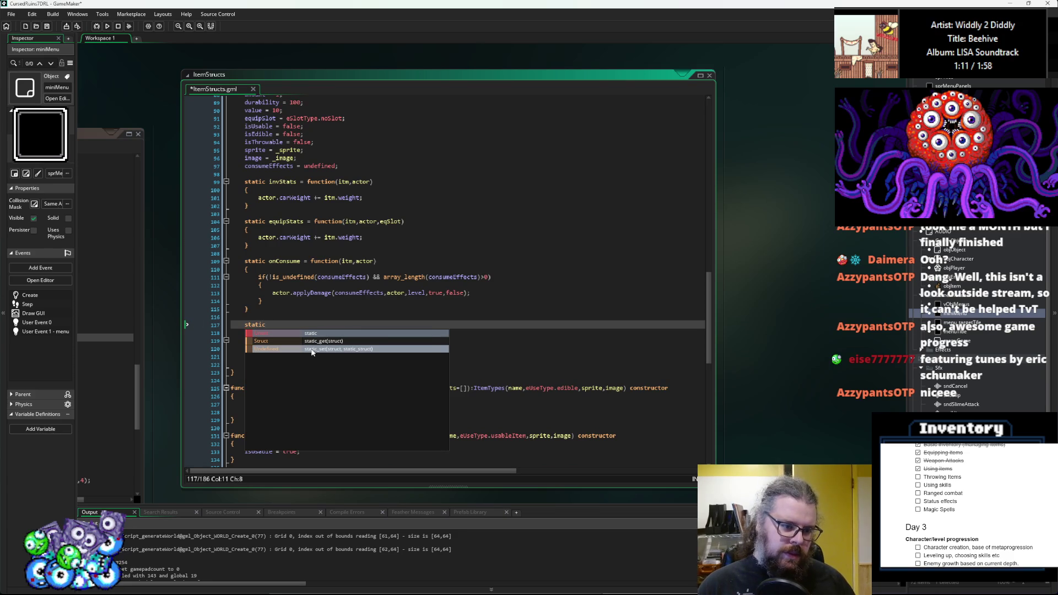
{"action": "type", "text": " onThrow"}
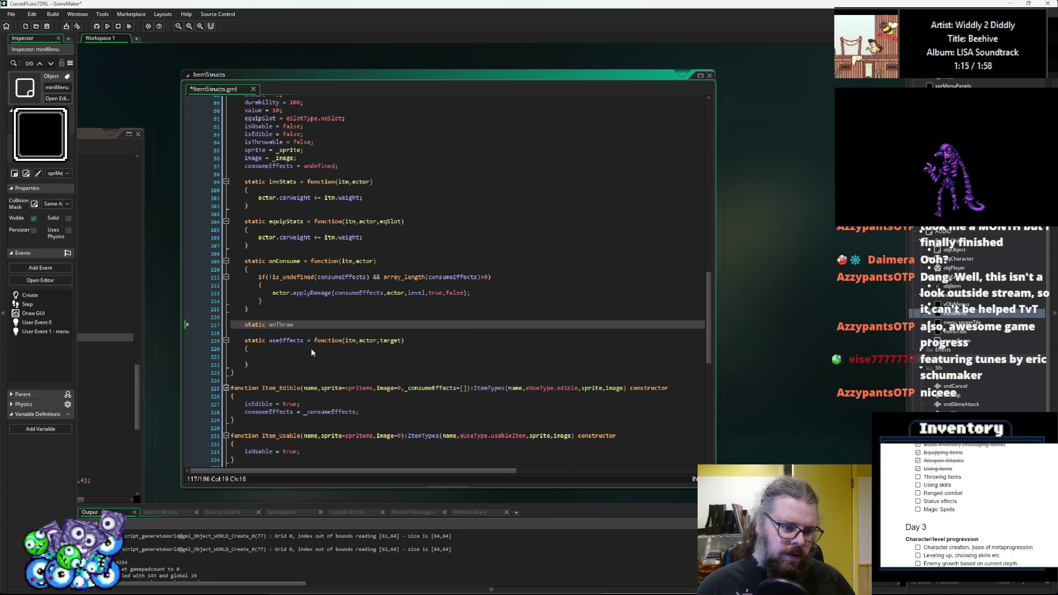
{"action": "key", "text": "BackSpace"}
{"action": "key", "text": "BackSpace"}
{"action": "key", "text": "BackSpace"}
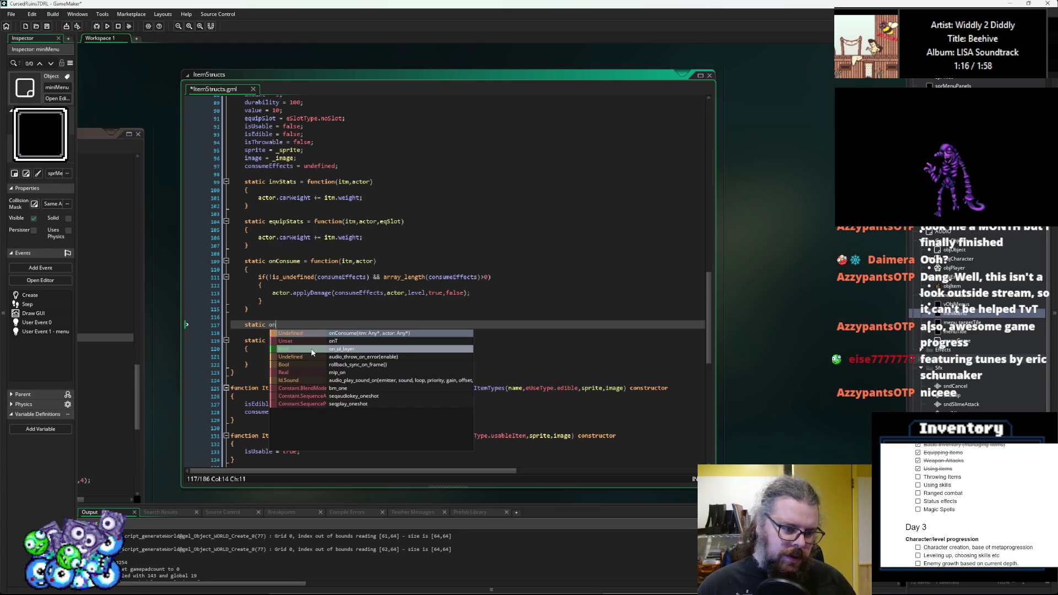
{"action": "key", "text": "BackSpace"}
{"action": "key", "text": "BackSpace"}
{"action": "key", "text": "BackSpace"}
{"action": "type", "text": "th"}
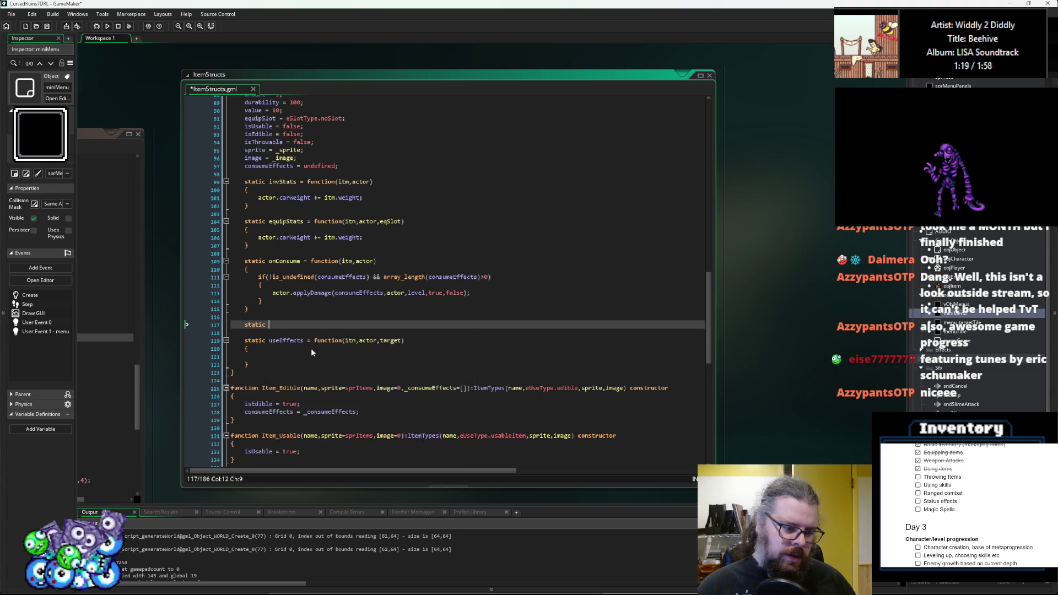
{"action": "type", "text": "rowAt"}
{"action": "type", "text": "kDmg = "}
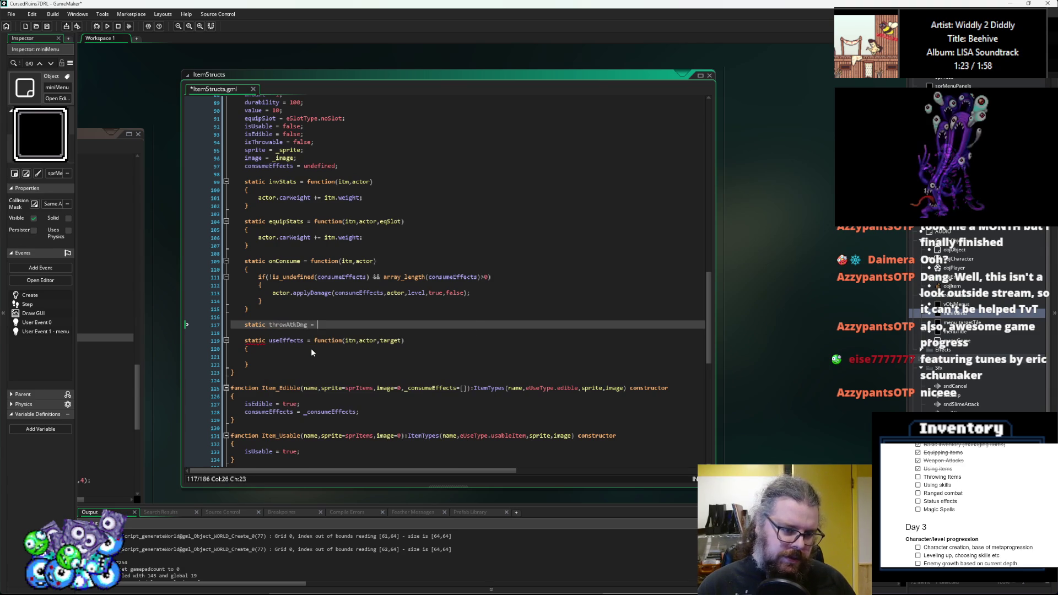
{"action": "type", "text": "functi"}
{"action": "type", "text": "()"}
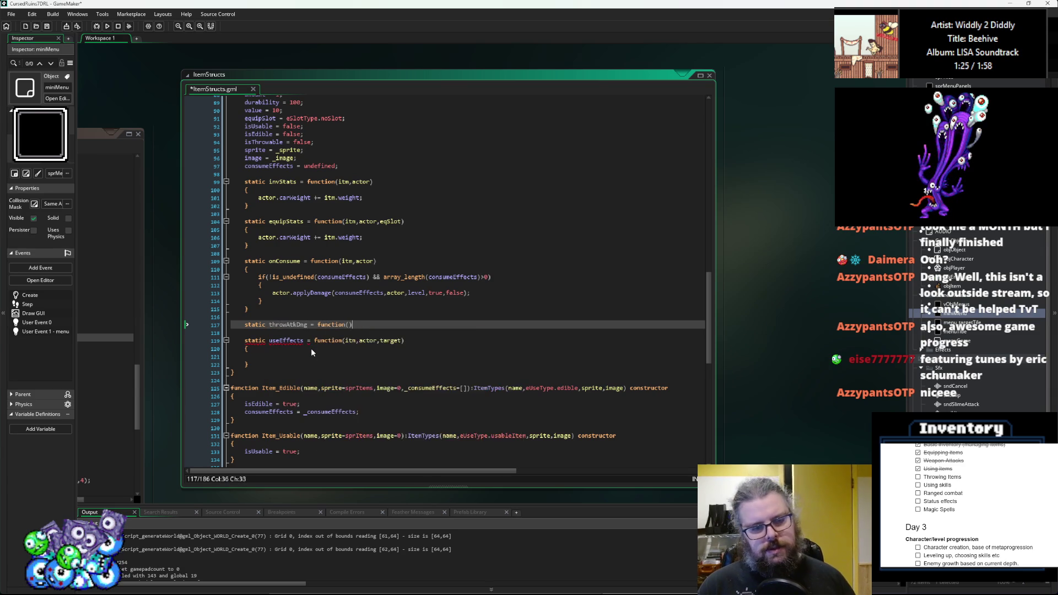
{"action": "type", "text": "itm,actor"}
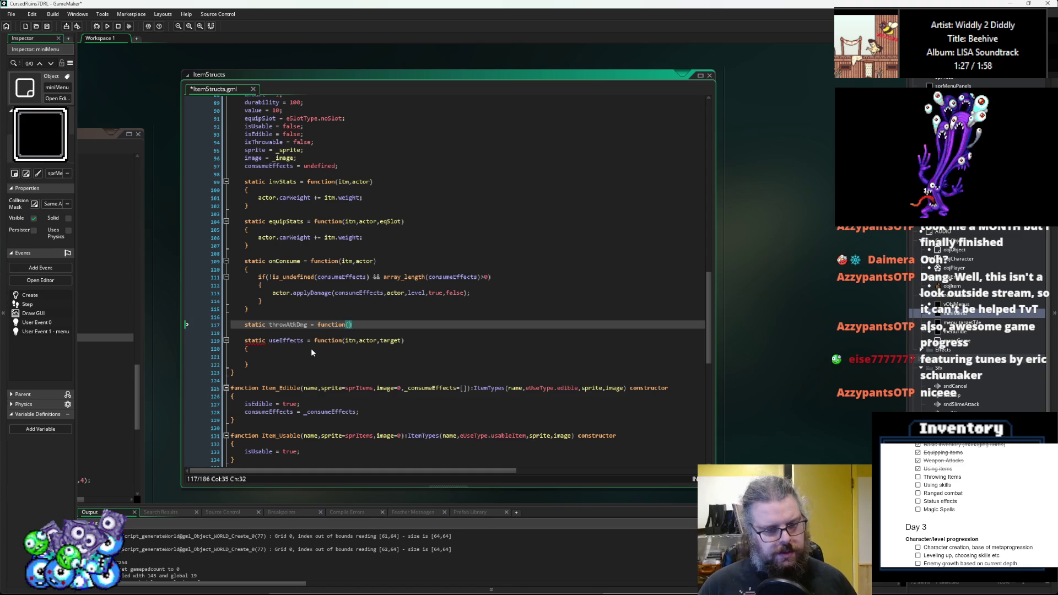
{"action": "type", "text": ")"}
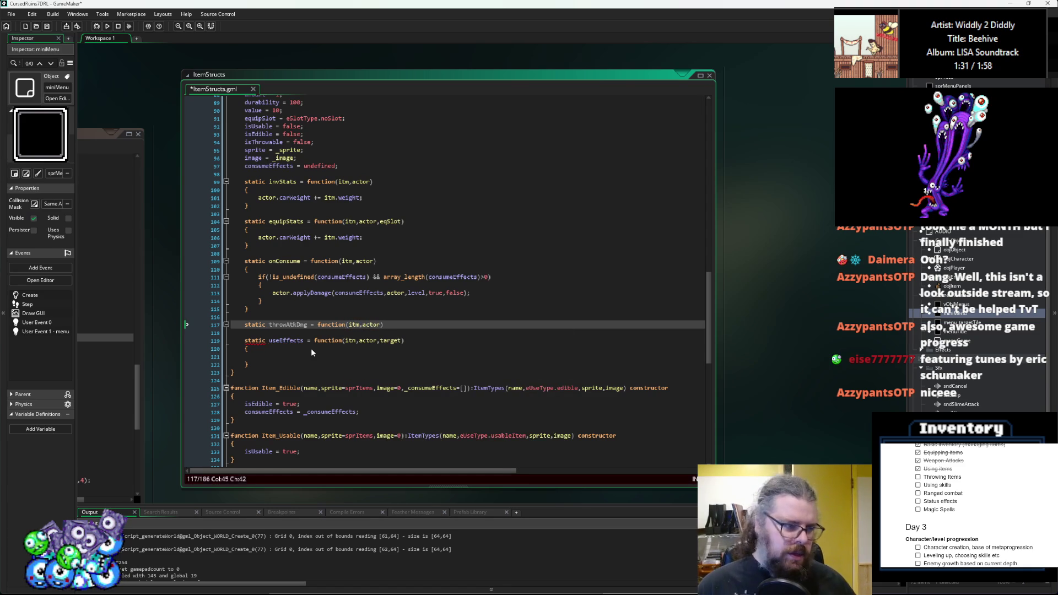
{"action": "key", "text": "Return"}
{"action": "type", "text": "{"}
{"action": "key", "text": "Return"}
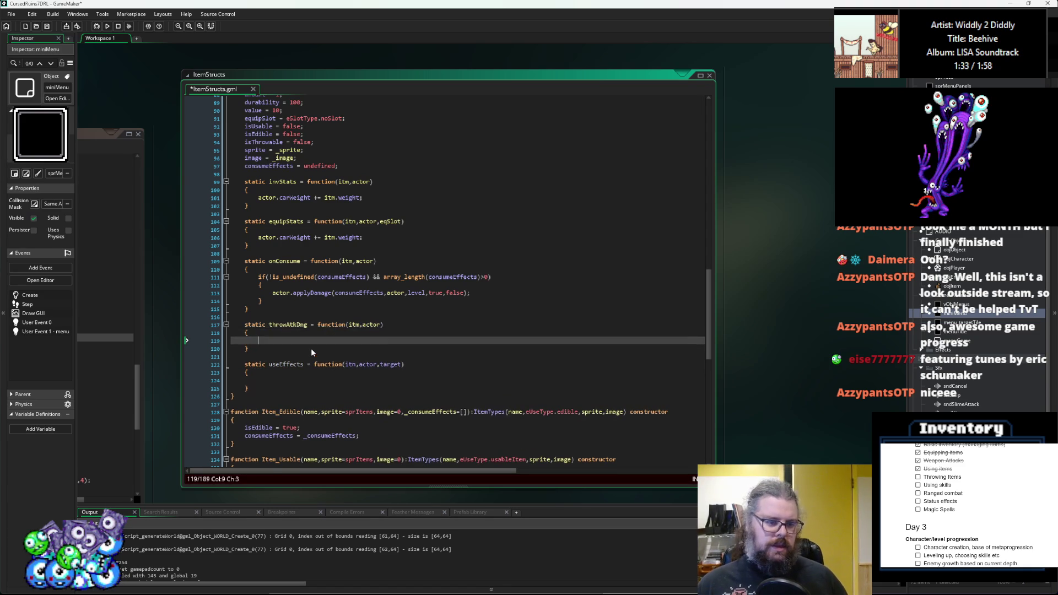
- Add a target parameter to throwAtkDmg's parameter list
{"action": "key", "text": "Up"}
{"action": "key", "text": "End"}
{"action": "key", "text": "Left"}
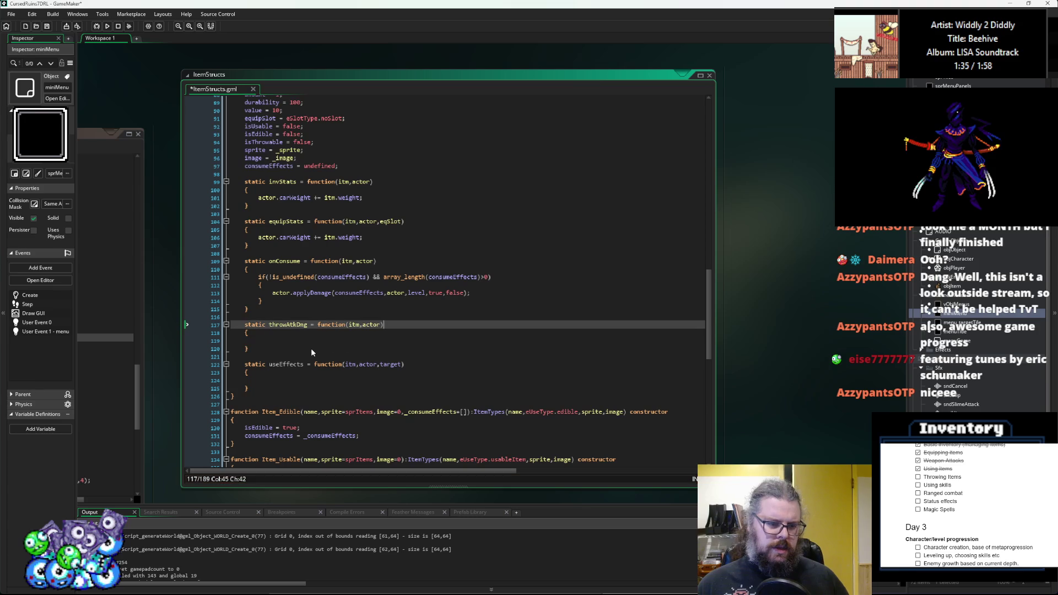
{"action": "type", "text": ",target"}
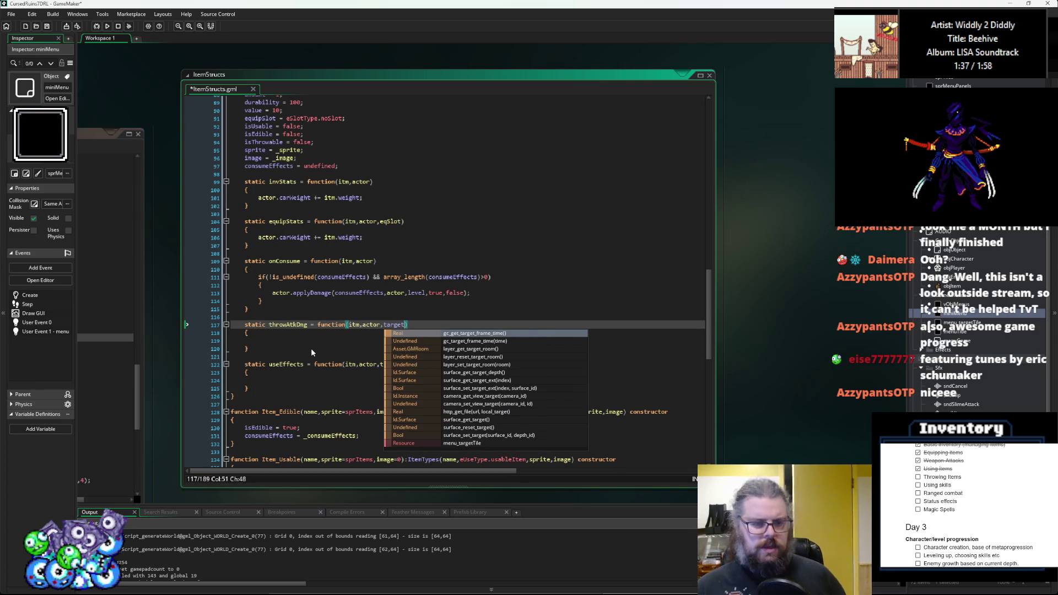
{"action": "key", "text": "Escape"}
{"action": "key", "text": "Down"}
{"action": "key", "text": "Down"}
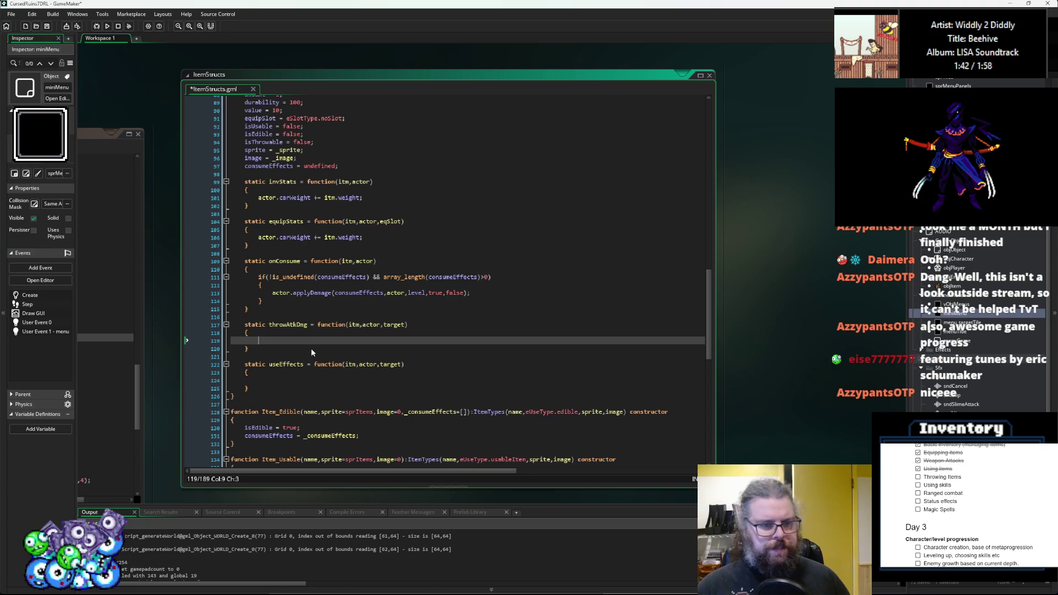
{"action": "scroll", "coordinate": [311, 349], "scroll_direction": "up", "scroll_amount": 2}
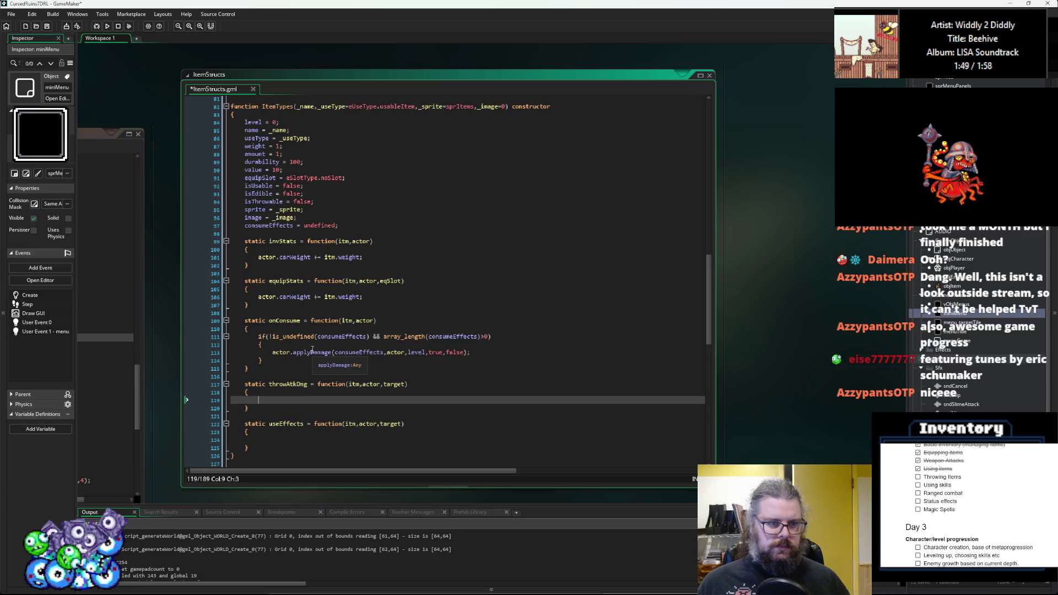
{"action": "scroll", "coordinate": [312, 350], "scroll_direction": "down", "scroll_amount": 8}
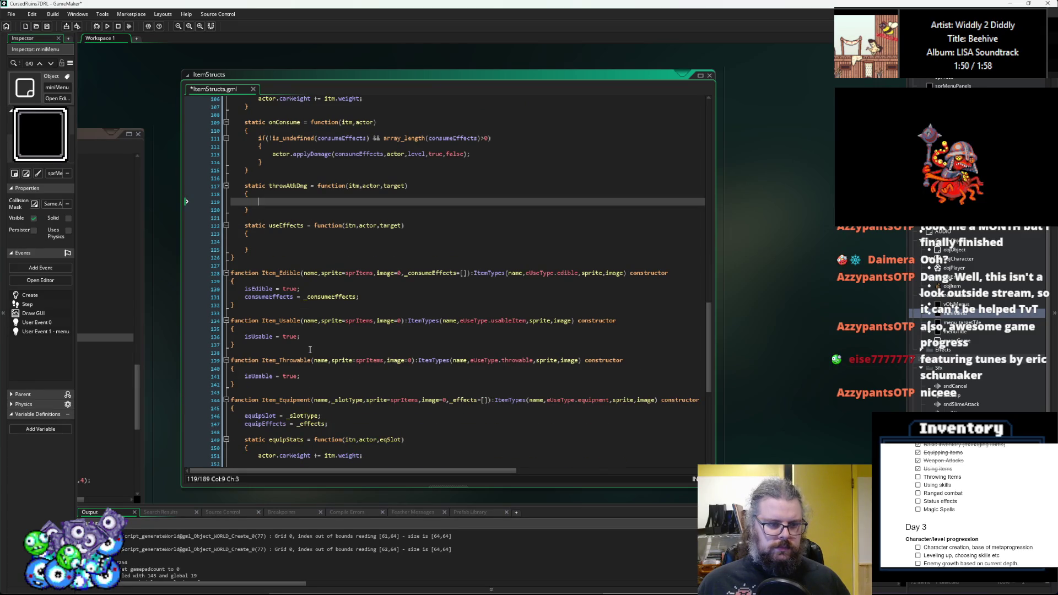
{"action": "scroll", "coordinate": [327, 362], "scroll_direction": "down", "scroll_amount": 2}
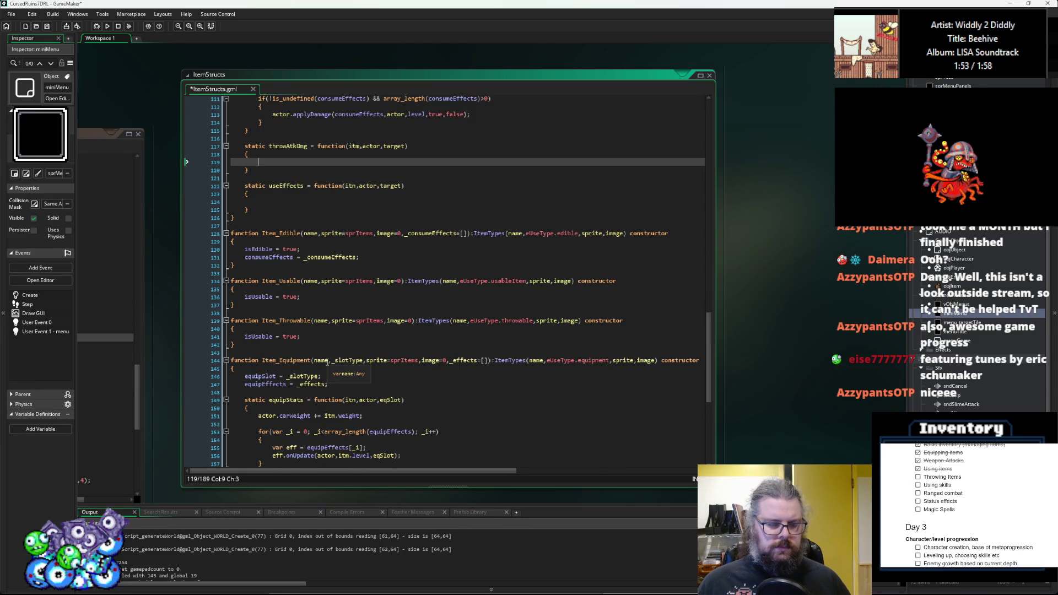
{"action": "scroll", "coordinate": [327, 362], "scroll_direction": "down", "scroll_amount": 2}
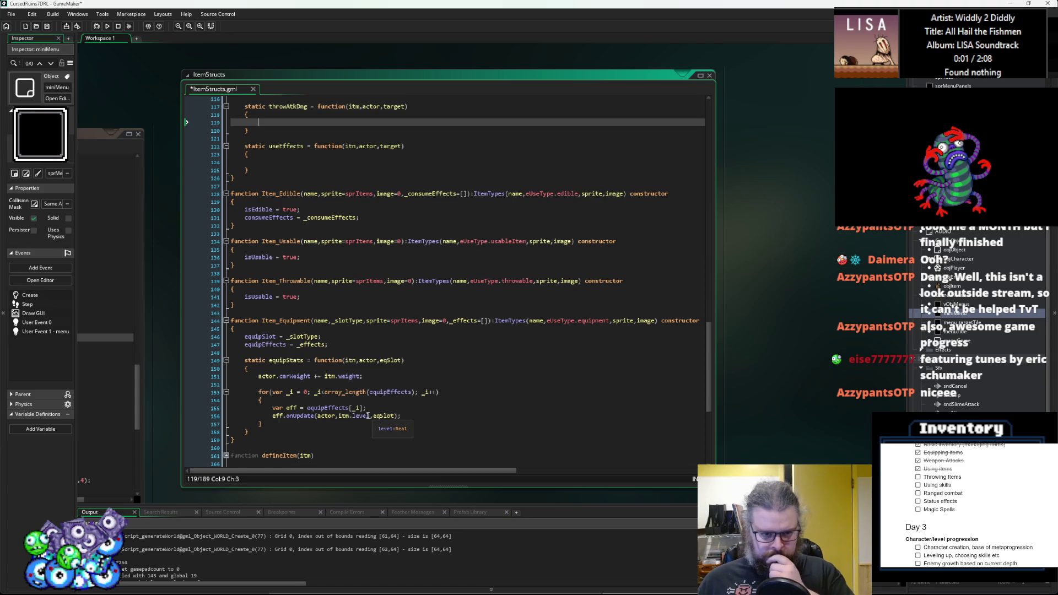
{"action": "scroll", "coordinate": [368, 416], "scroll_direction": "down", "scroll_amount": 3}
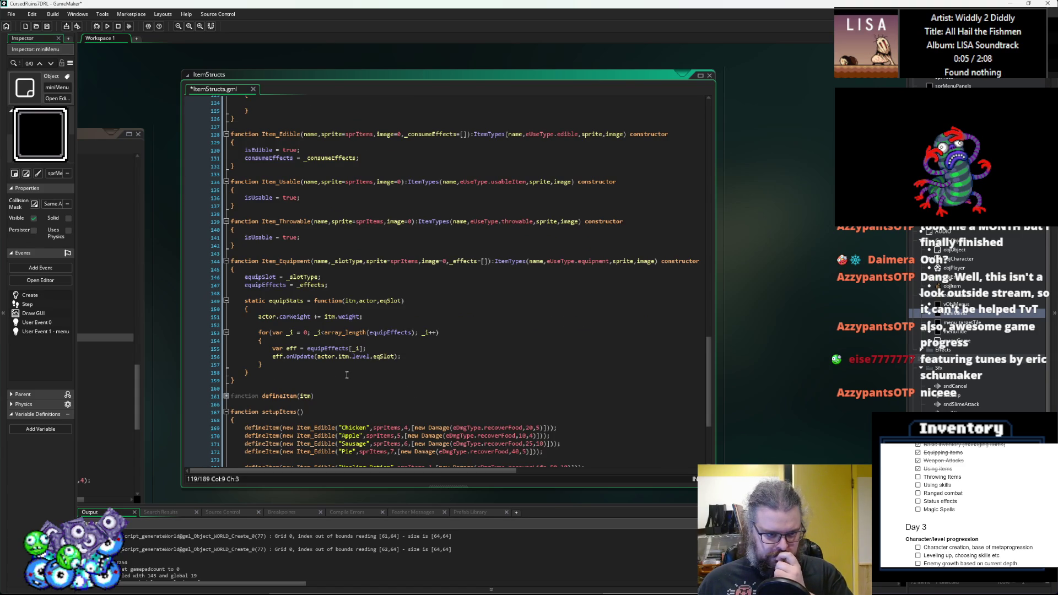
{"action": "scroll", "coordinate": [346, 375], "scroll_direction": "up", "scroll_amount": 2}
{"action": "double_click", "coordinate": [272, 325]}
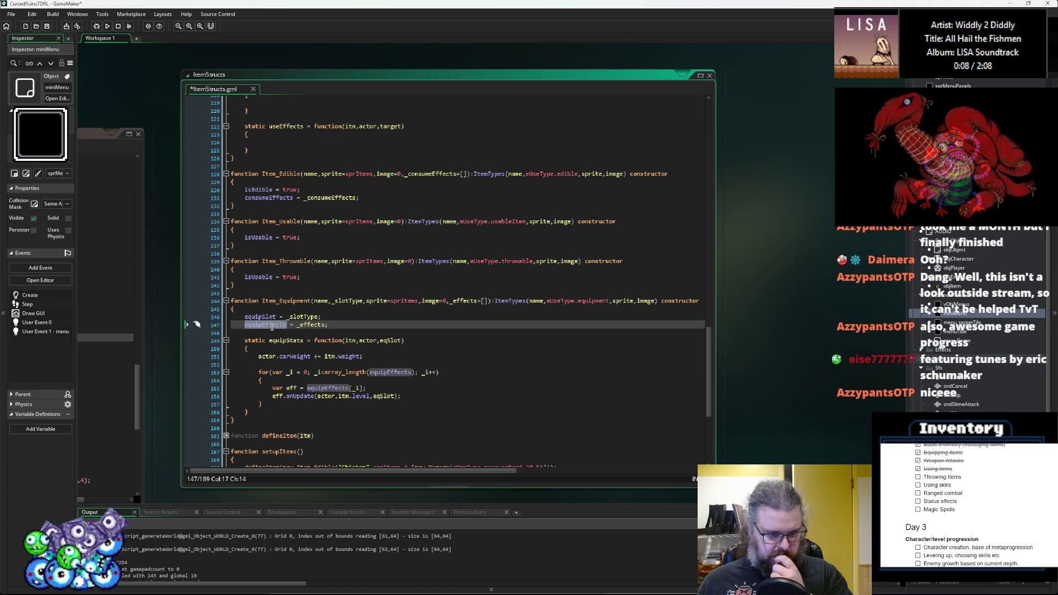
{"action": "scroll", "coordinate": [272, 327], "scroll_direction": "down", "scroll_amount": 2}
{"action": "scroll", "coordinate": [272, 327], "scroll_direction": "down", "scroll_amount": 2}
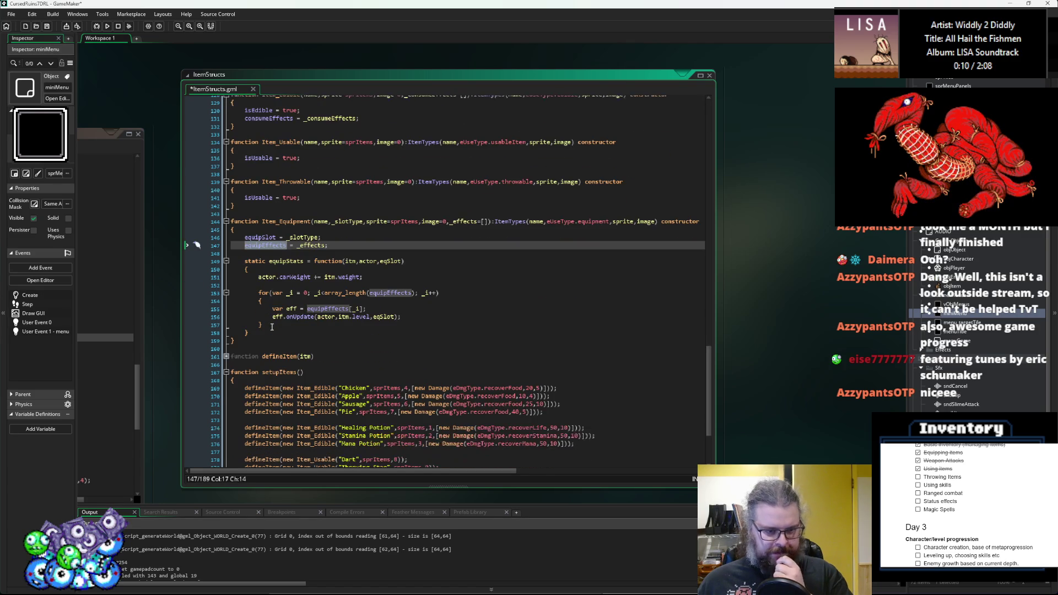
{"action": "scroll", "coordinate": [272, 328], "scroll_direction": "down", "scroll_amount": 2}
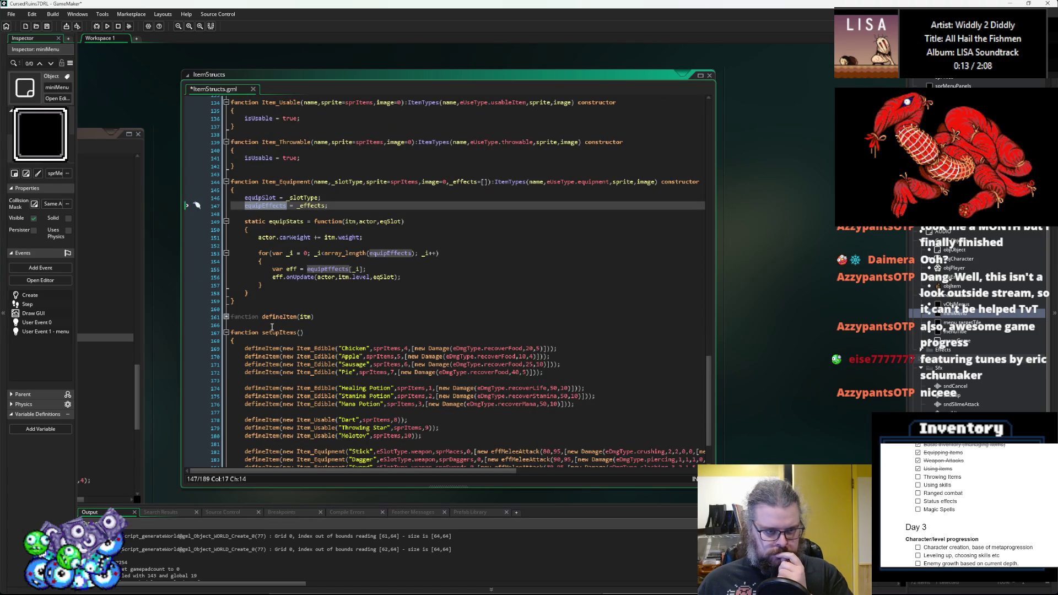
{"action": "scroll", "coordinate": [272, 327], "scroll_direction": "up", "scroll_amount": 10}
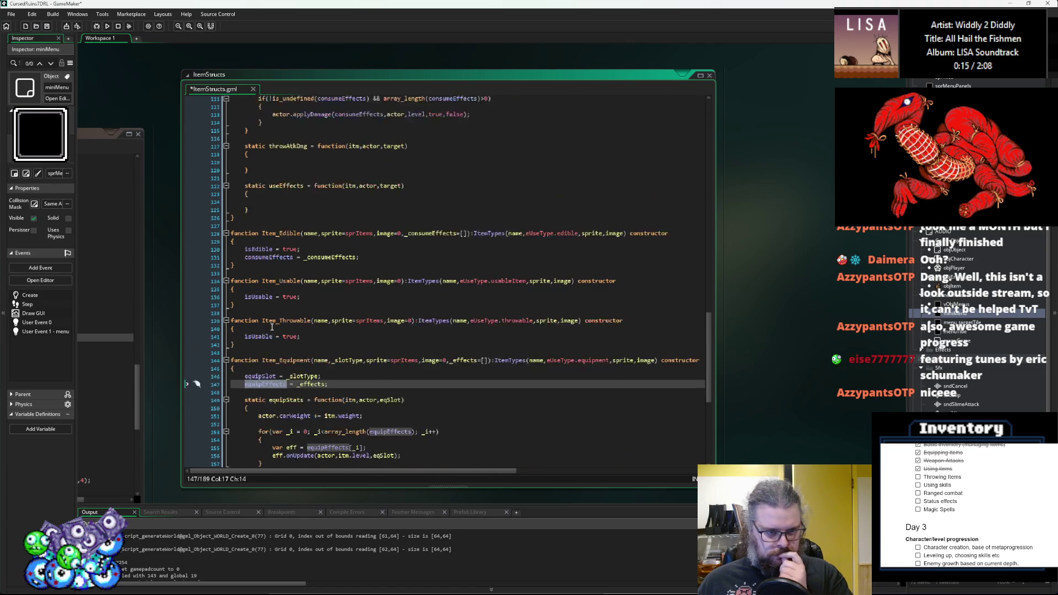
{"action": "scroll", "coordinate": [272, 328], "scroll_direction": "up", "scroll_amount": 10}
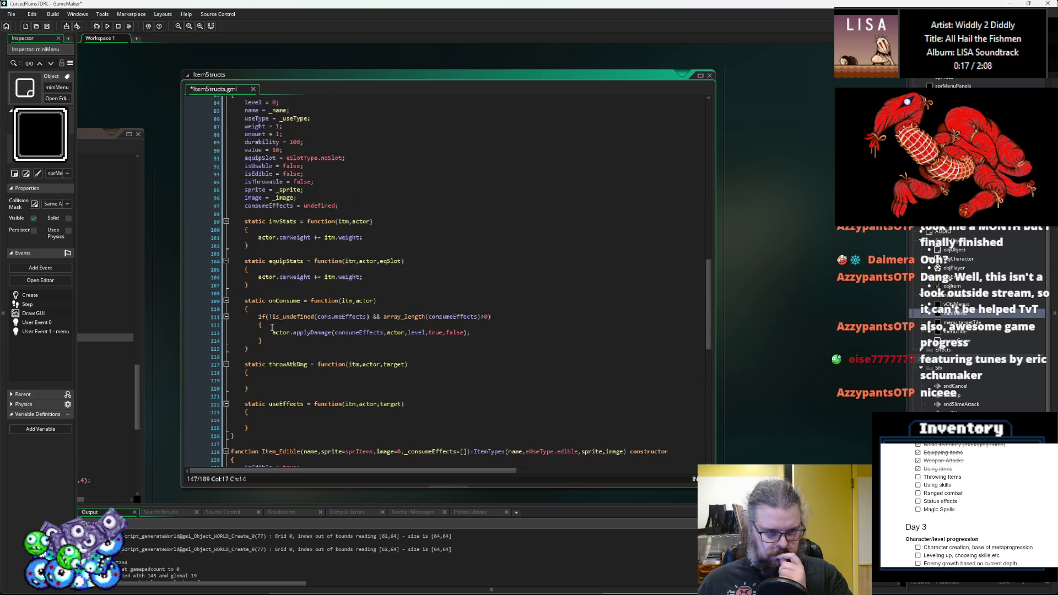
{"action": "scroll", "coordinate": [272, 327], "scroll_direction": "up", "scroll_amount": 3}
{"action": "left_click", "coordinate": [360, 265]}
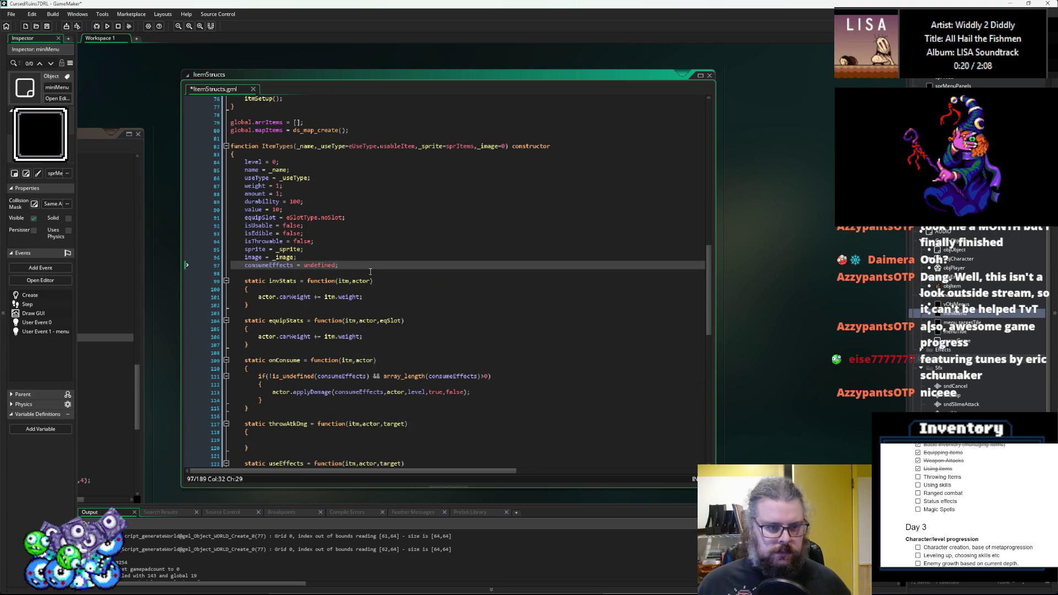
{"action": "scroll", "coordinate": [363, 420], "scroll_direction": "down", "scroll_amount": 3}
{"action": "left_click", "coordinate": [341, 356]}
{"action": "key", "text": "Down"}
{"action": "key", "text": "Down"}
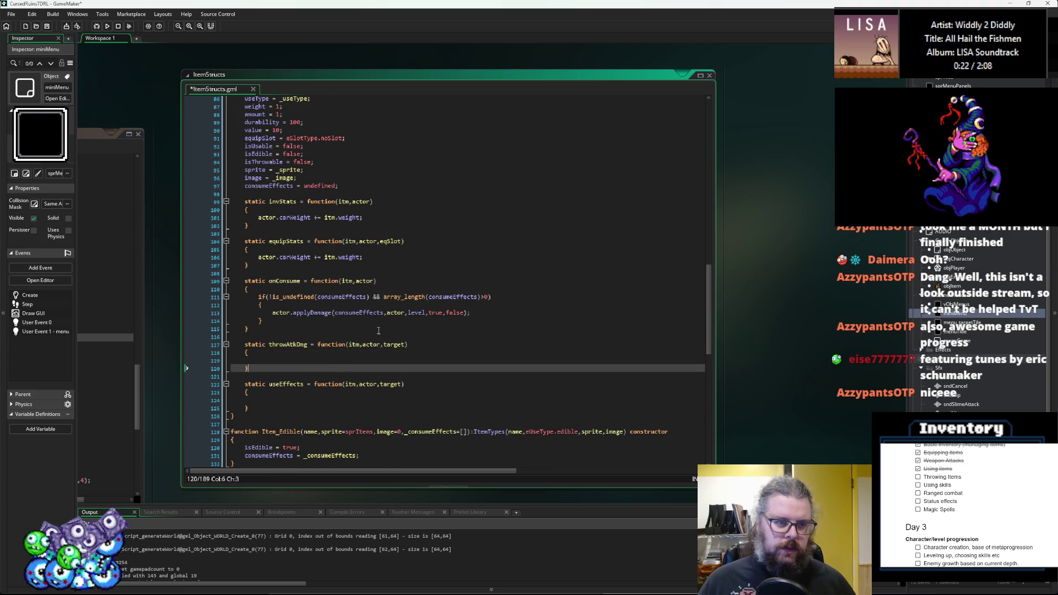
{"action": "scroll", "coordinate": [395, 333], "scroll_direction": "up", "scroll_amount": 5}
{"action": "left_click", "coordinate": [386, 307]}
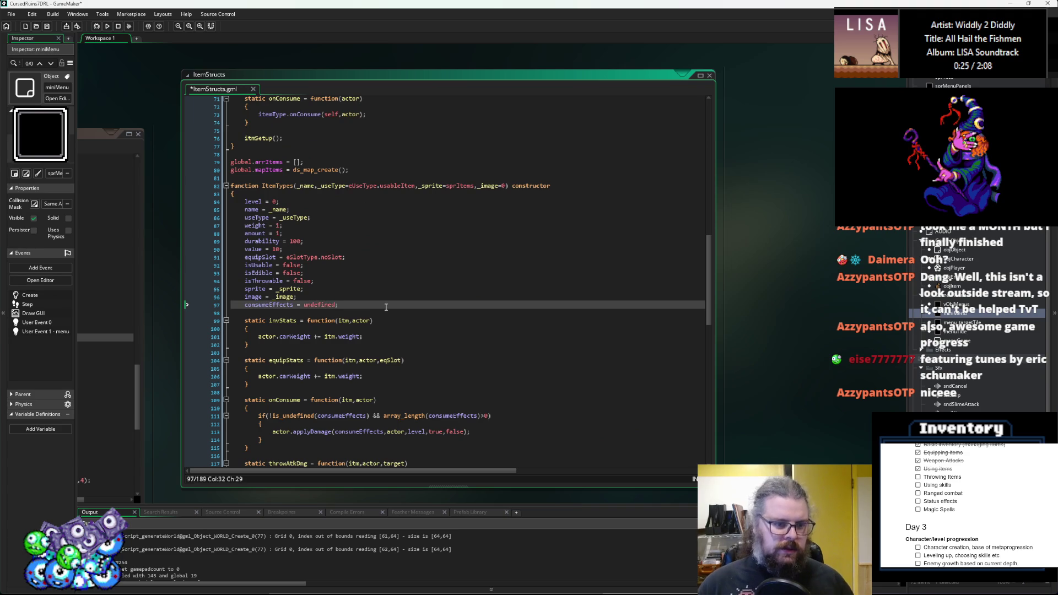
- Declare throwDamage = undefined; on a new line after consumeEffects = undefined; in ItemTypes
{"action": "key", "text": "Return"}
{"action": "type", "text": "t"}
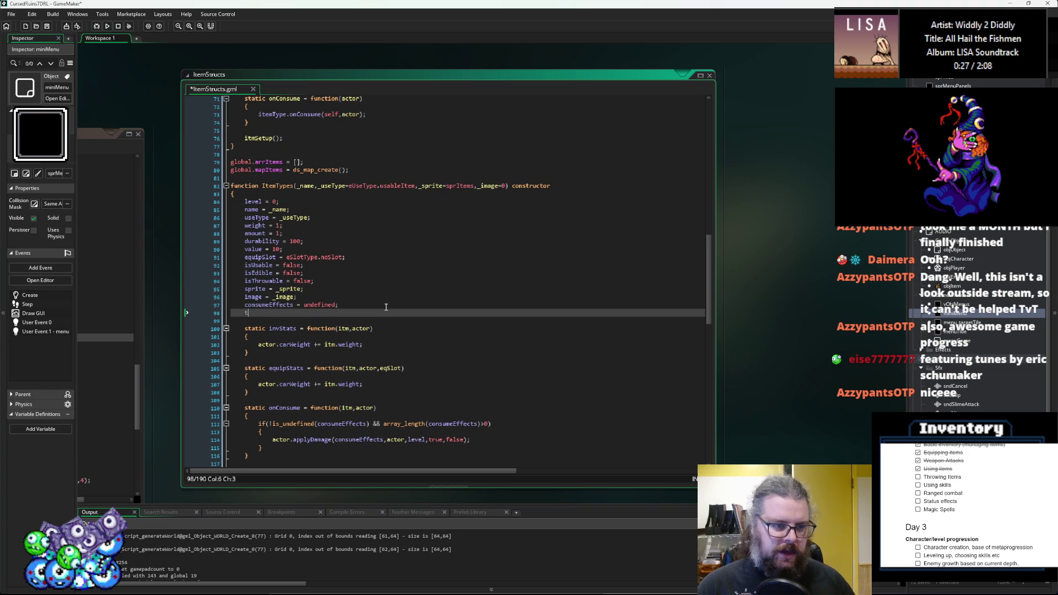
{"action": "type", "text": "hrowDame"}
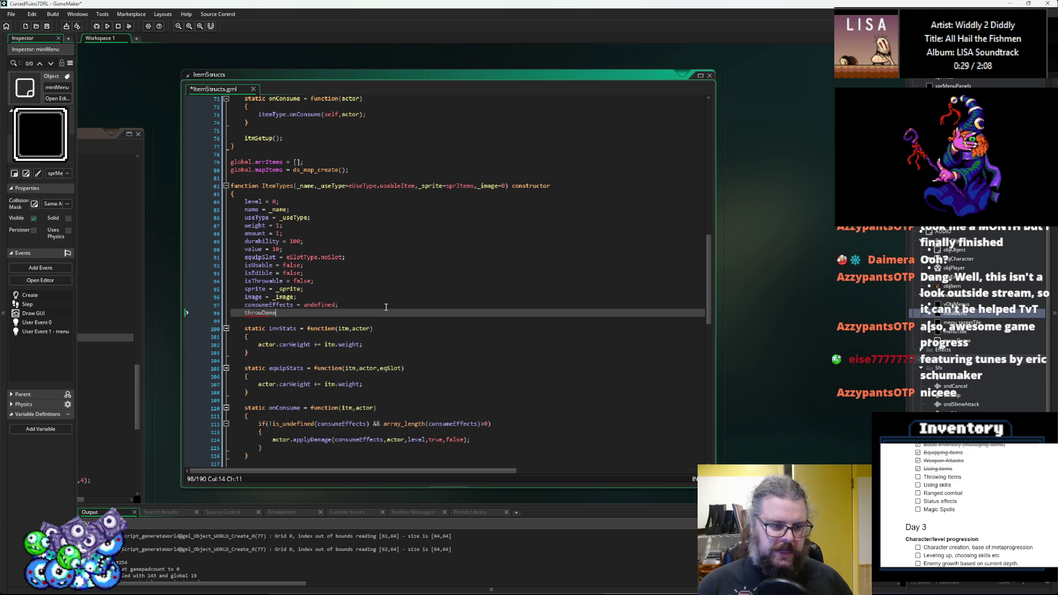
{"action": "type", "text": "[];"}
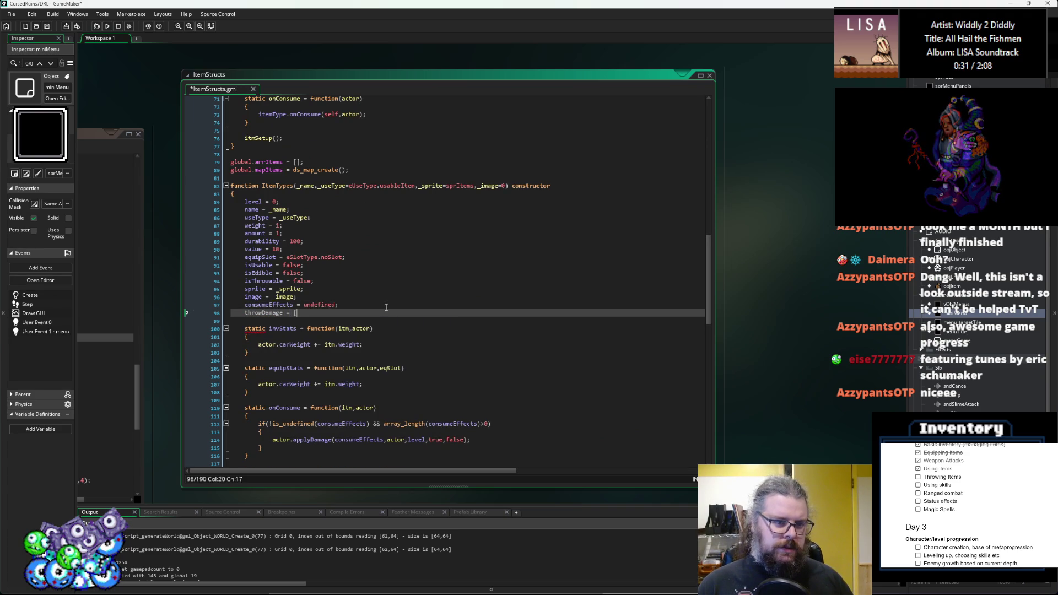
{"action": "scroll", "coordinate": [386, 307], "scroll_direction": "up", "scroll_amount": 3}
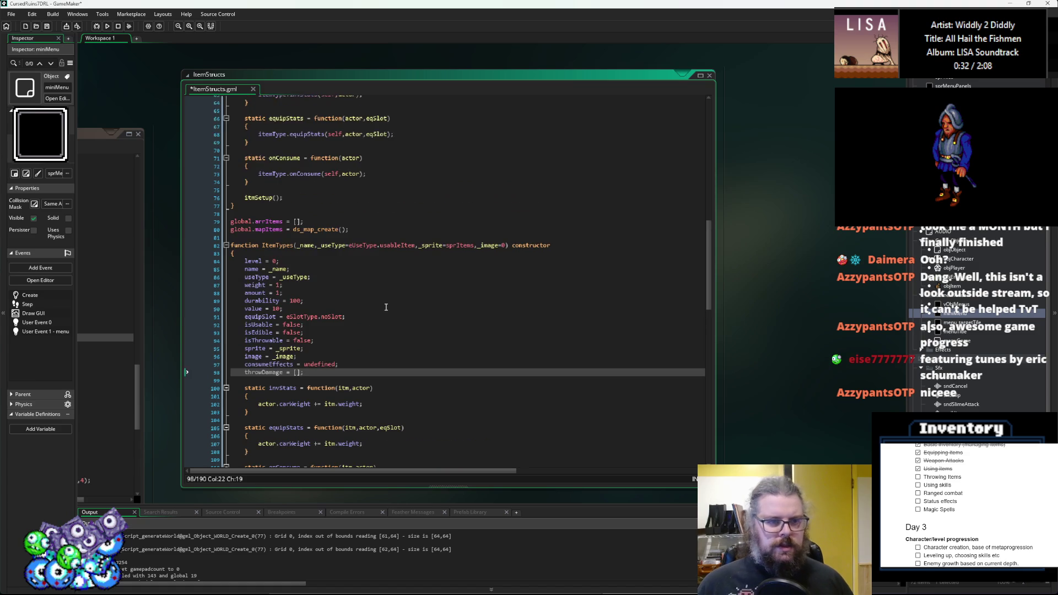
{"action": "key", "text": "Left"}
{"action": "key", "text": "BackSpace"}
{"action": "key", "text": "BackSpace"}
{"action": "type", "text": "undefined"}
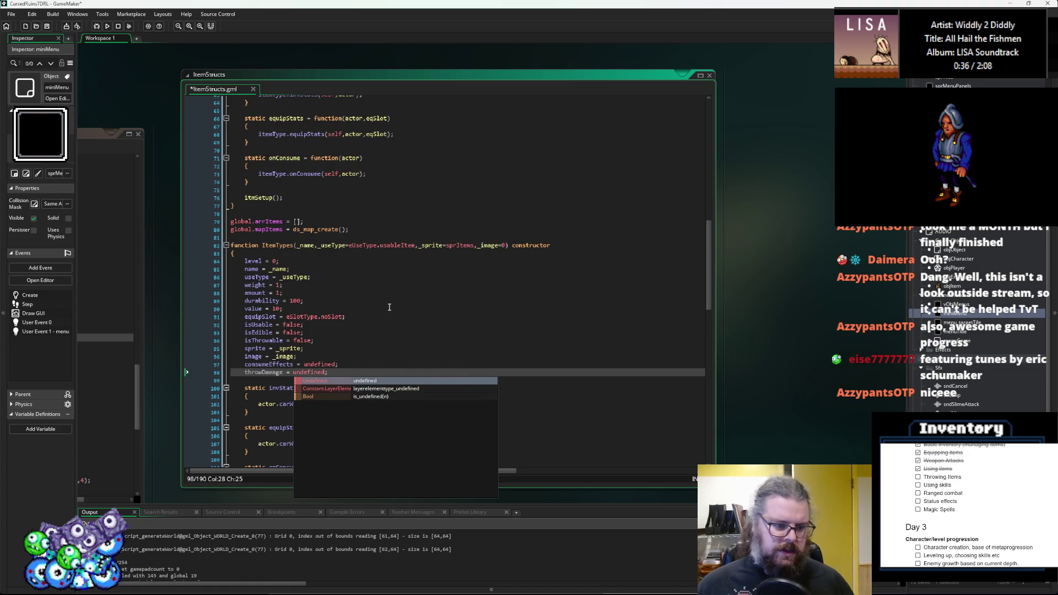
{"action": "key", "text": "Escape"}
{"action": "double_click", "coordinate": [264, 373]}
{"action": "key", "text": "ctrl+c"}
{"action": "scroll", "coordinate": [368, 362], "scroll_direction": "down", "scroll_amount": 10}
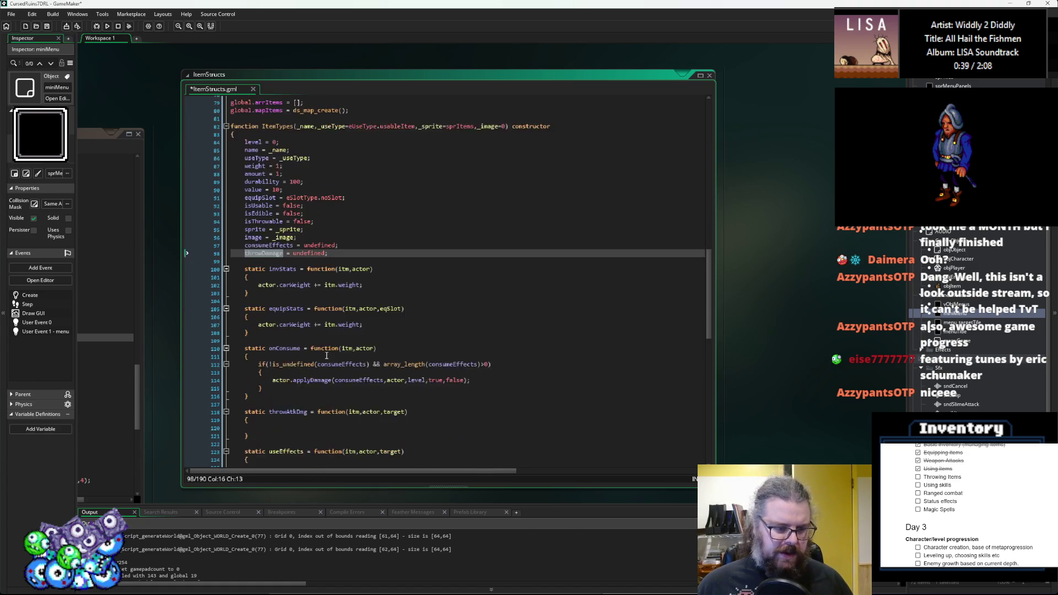
{"action": "left_click", "coordinate": [311, 310]}
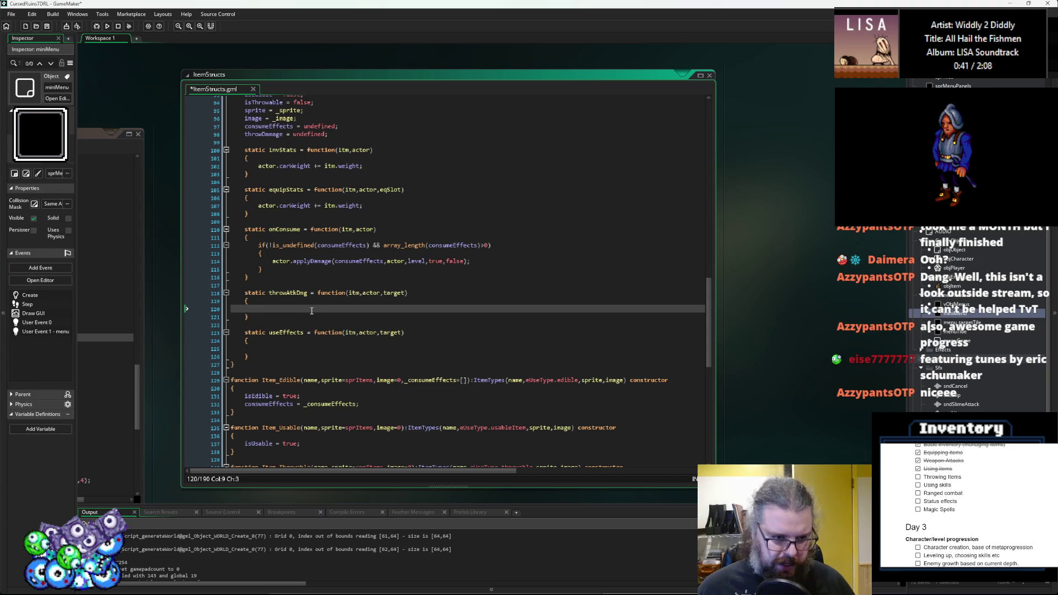
- Paste onConsume's if check into throwAtkDmg, renaming both consumeEffects references to throwDamage
{"action": "type", "text": "if"}
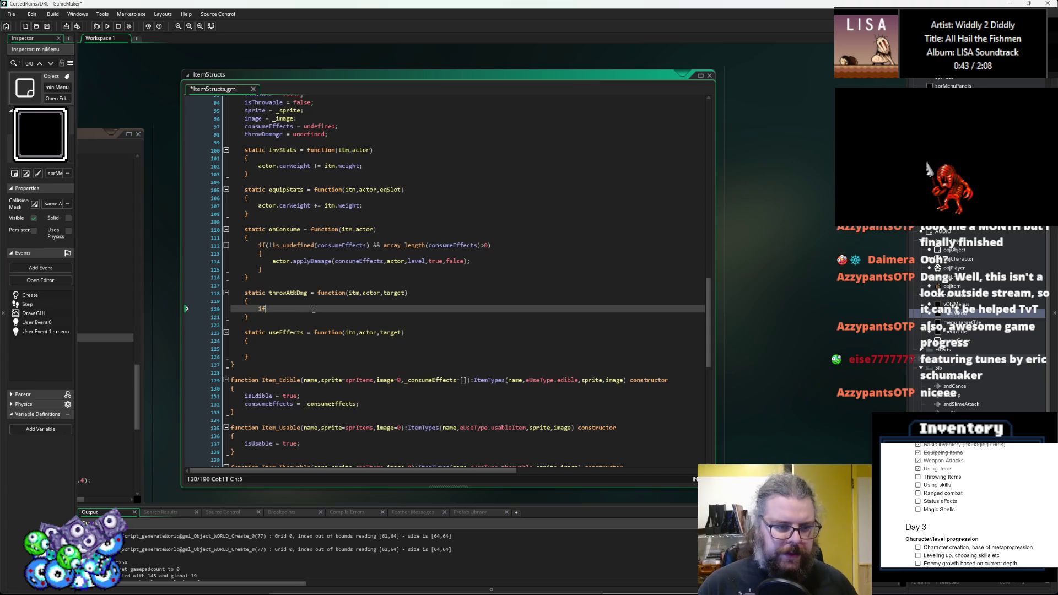
{"action": "key", "text": "BackSpace"}
{"action": "key", "text": "BackSpace"}
{"action": "type", "text": "throwDamage"}
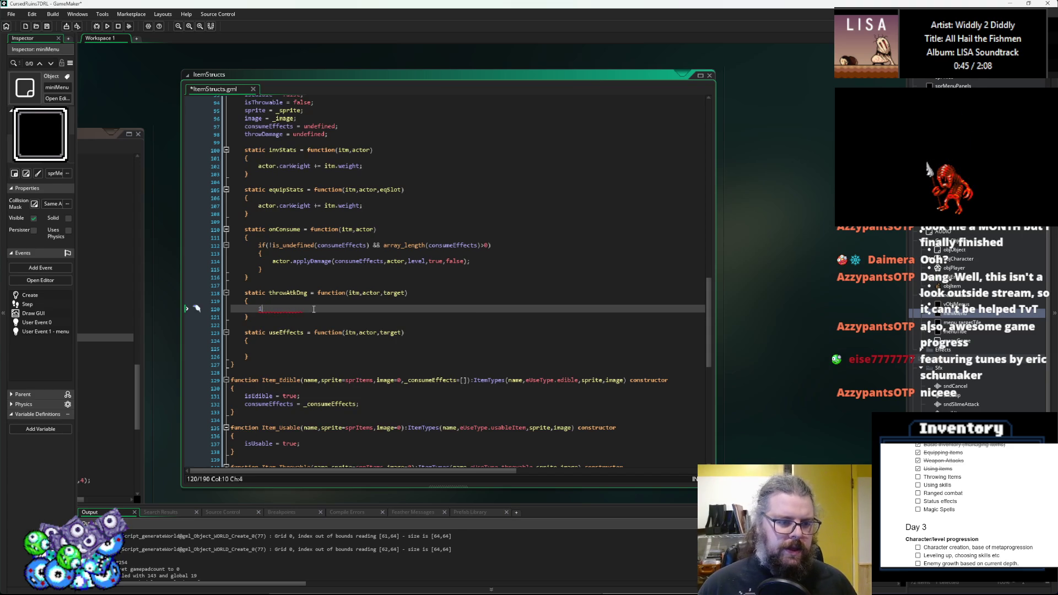
{"action": "left_click_drag", "start_coordinate": [267, 274], "coordinate": [259, 242]}
{"action": "left_click", "coordinate": [323, 309]}
{"action": "key", "text": "Return"}
{"action": "key", "text": "ctrl+v"}
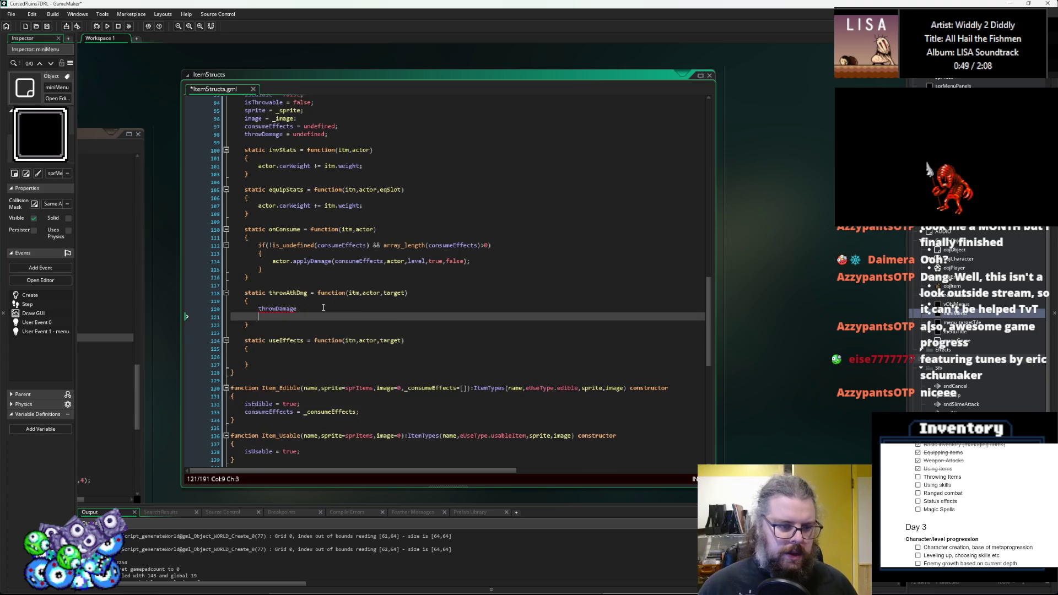
{"action": "left_click", "coordinate": [331, 309]}
{"action": "key", "text": "ctrl+BackSpace"}
{"action": "double_click", "coordinate": [342, 317]}
{"action": "key", "text": "ctrl+v"}
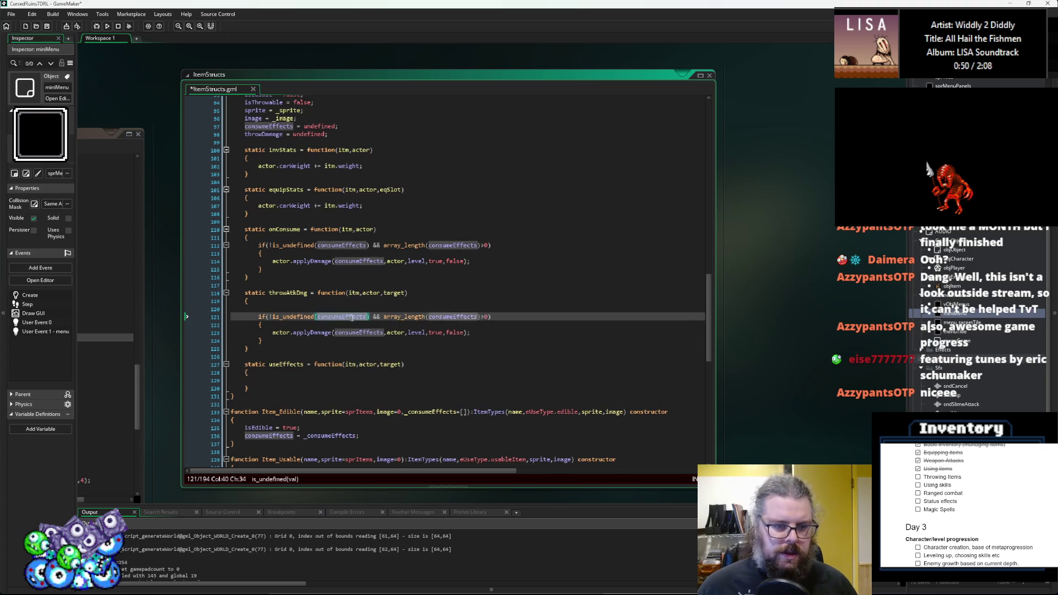
{"action": "double_click", "coordinate": [453, 317]}
{"action": "key", "text": "ctrl+v"}
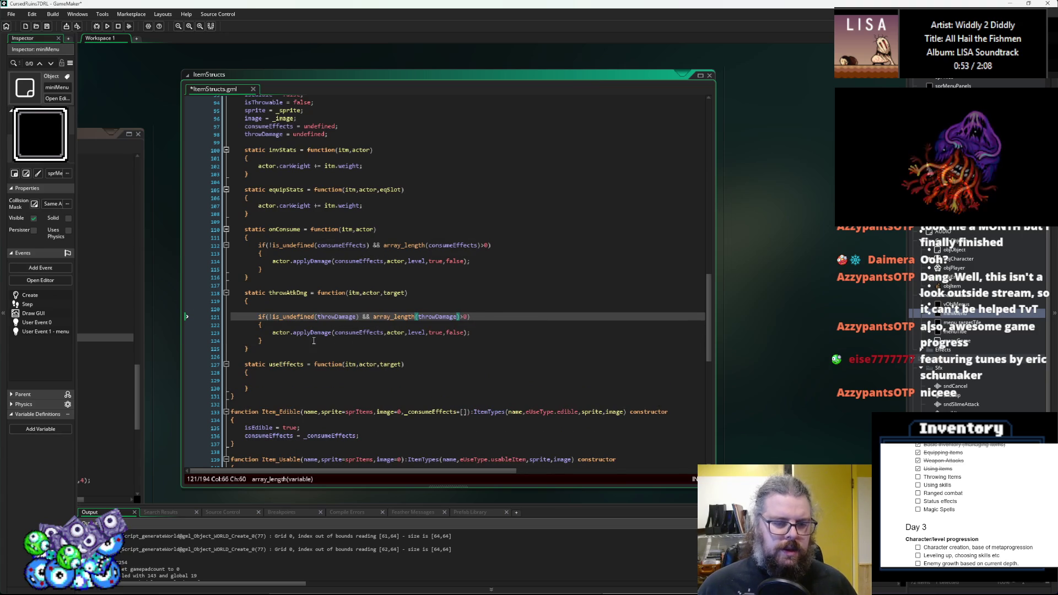
- Add an else branch with a 'check for an attack' comment and var dmgAtk = [];
{"action": "left_click", "coordinate": [313, 341]}
{"action": "key", "text": "Return"}
{"action": "type", "text": "else"}
{"action": "key", "text": "Return"}
{"action": "type", "text": "{"}
{"action": "key", "text": "Return"}
{"action": "type", "text": "}"}
{"action": "key", "text": "Up"}
{"action": "key", "text": "Return"}
{"action": "key", "text": "Up"}
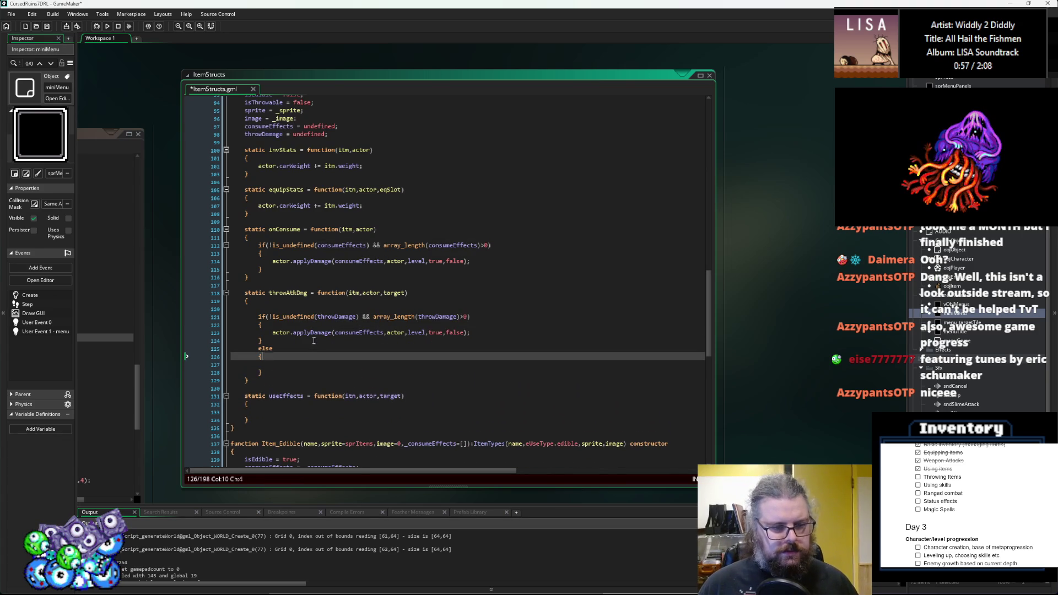
{"action": "type", "text": "///n"}
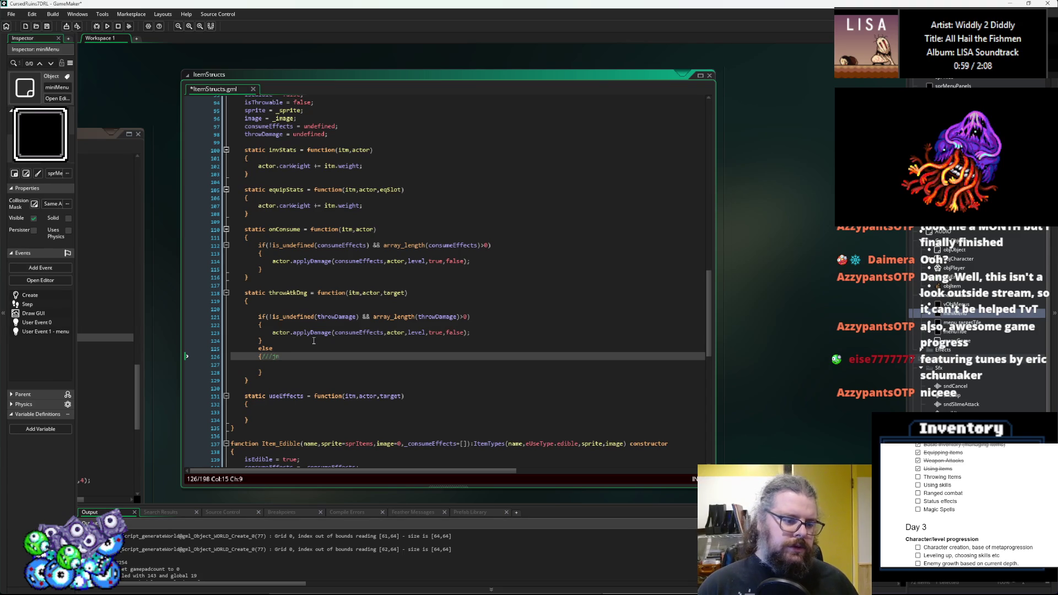
{"action": "type", "text": "o throw d"}
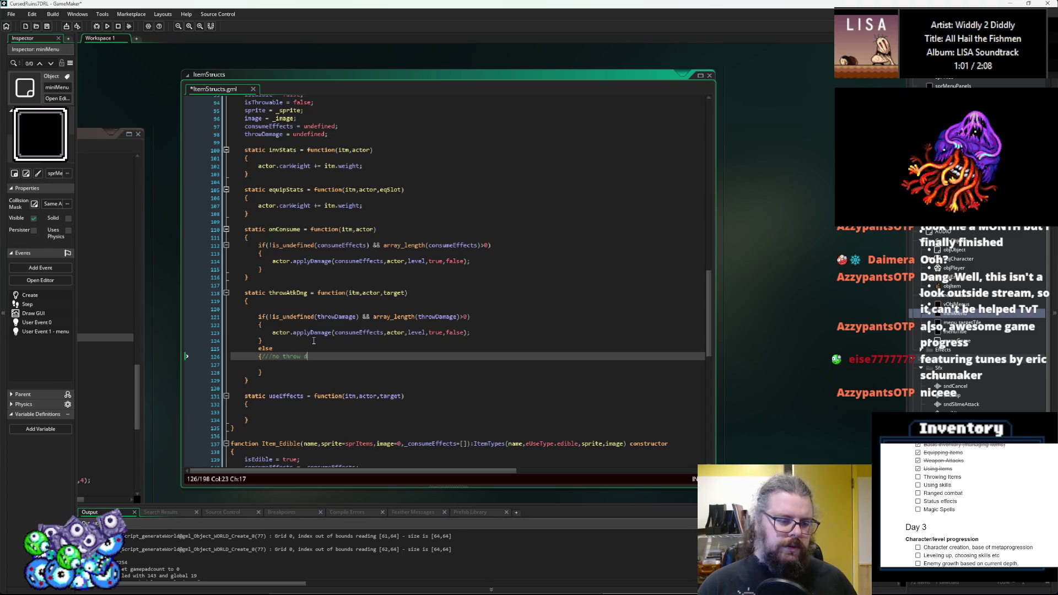
{"action": "type", "text": "eck for an attack"}
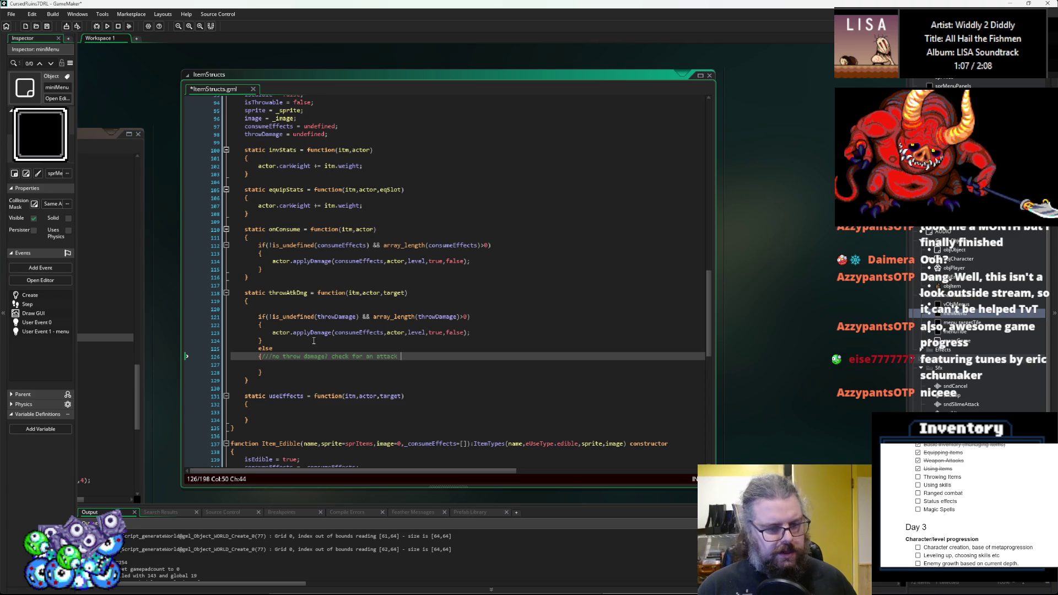
{"action": "key", "text": "Down"}
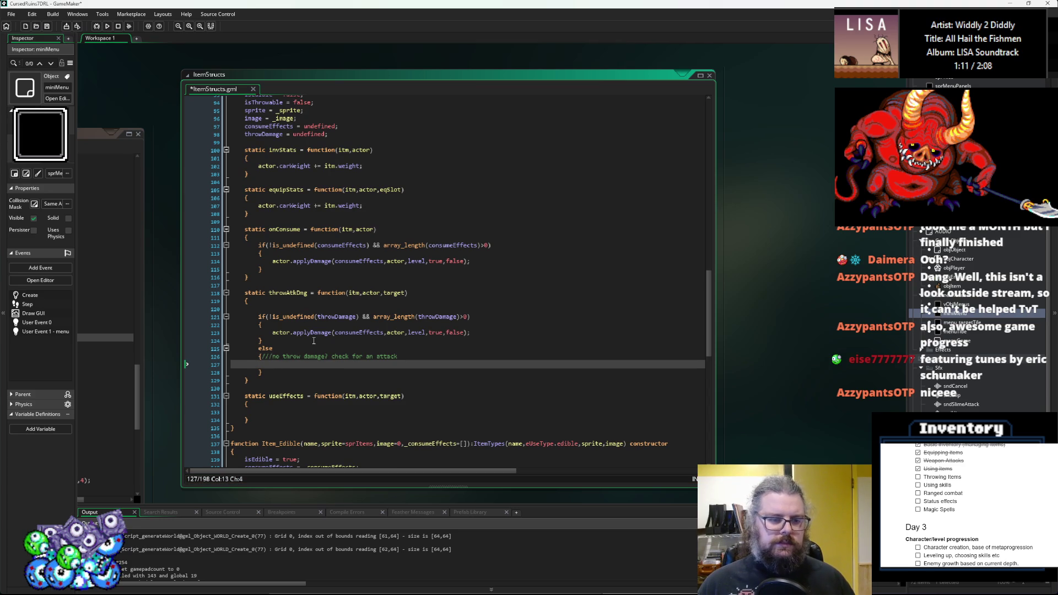
{"action": "type", "text": "var "}
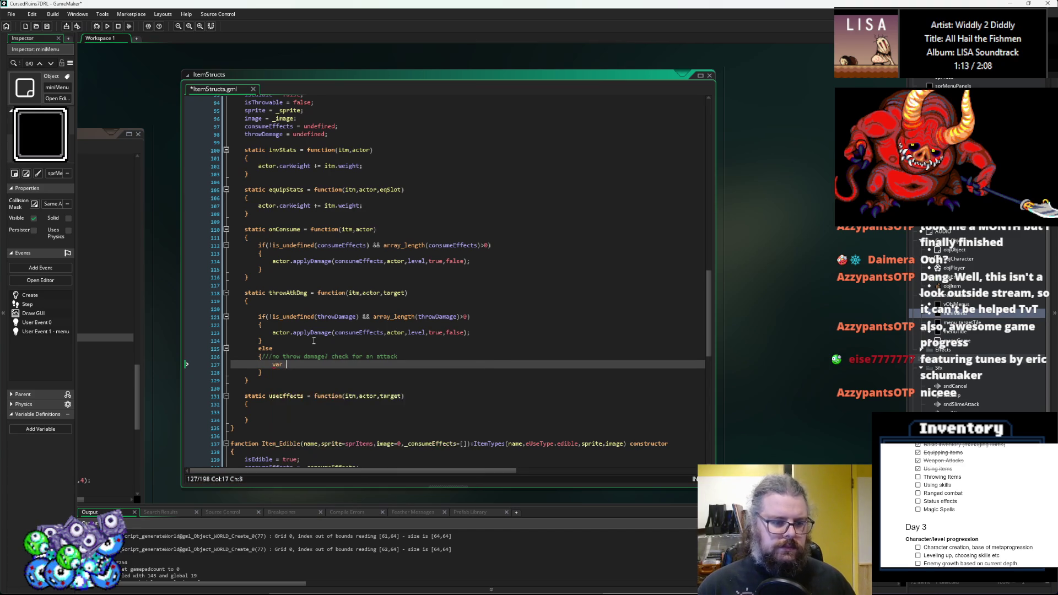
{"action": "type", "text": "dmgAtk ="}
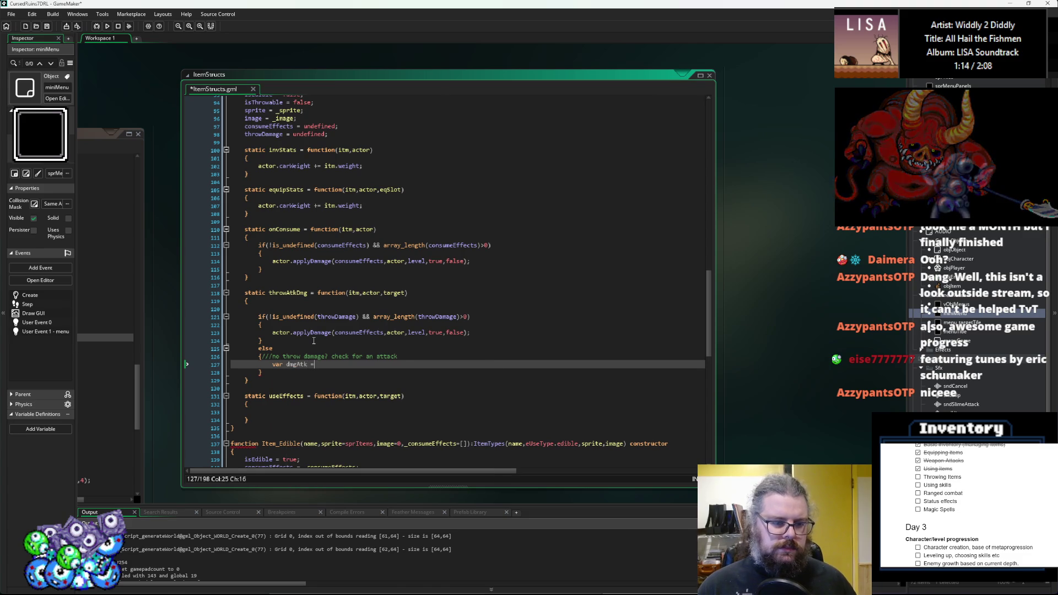
{"action": "key", "text": "Return"}
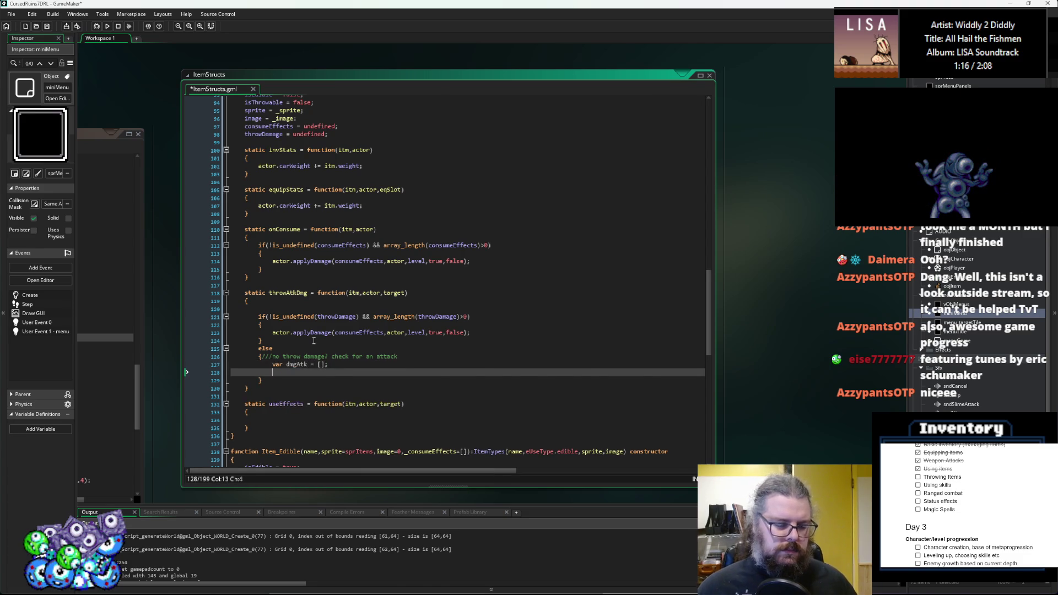
- Review every use of equipEffects, including the equipStats loop in Item_Equipment
{"action": "scroll", "coordinate": [326, 339], "scroll_direction": "down", "scroll_amount": 3}
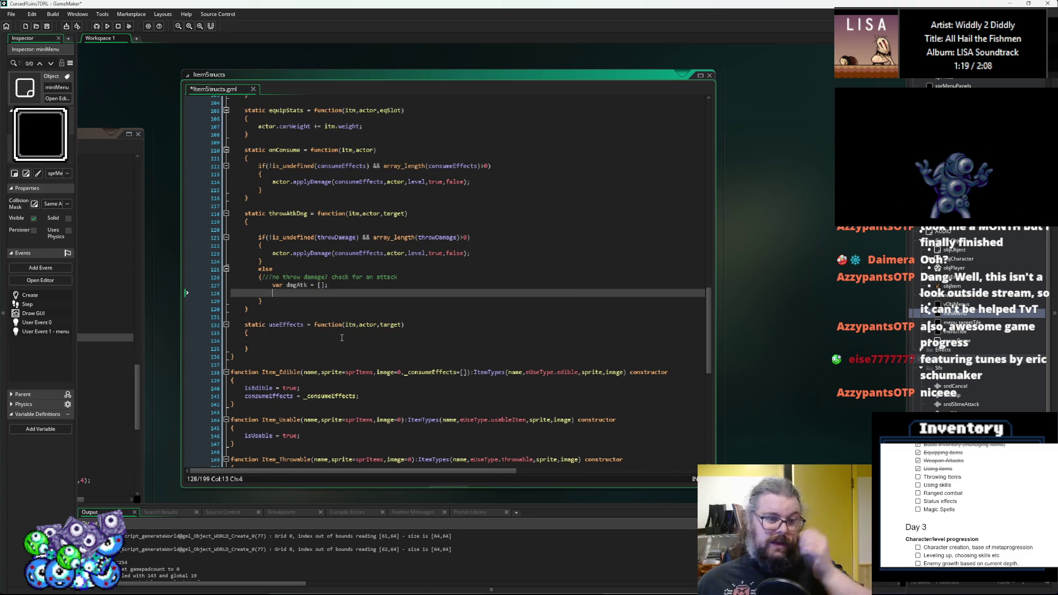
{"action": "scroll", "coordinate": [336, 338], "scroll_direction": "down", "scroll_amount": 5}
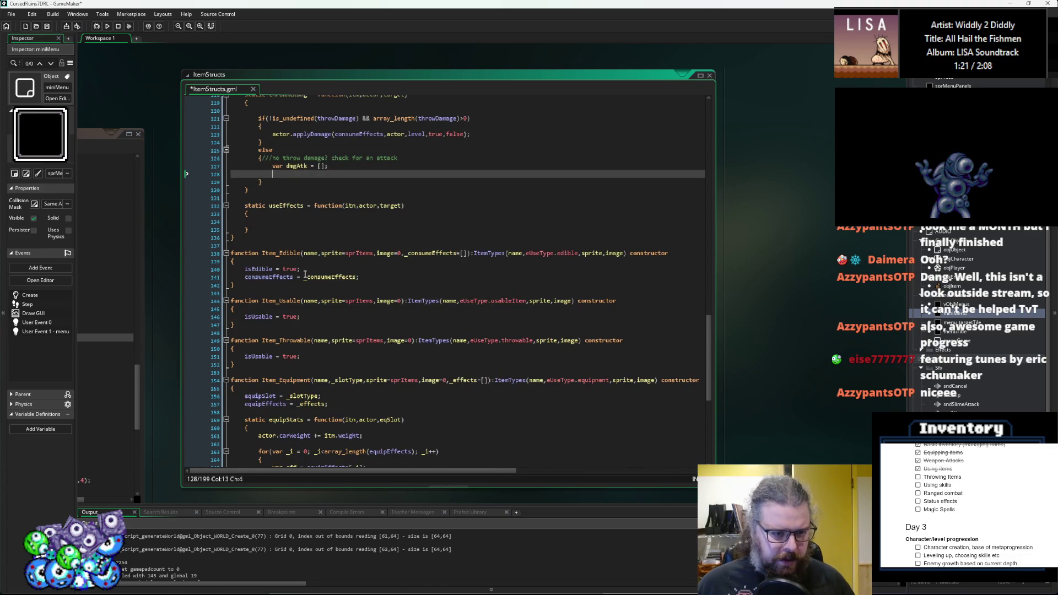
{"action": "scroll", "coordinate": [329, 339], "scroll_direction": "down", "scroll_amount": 7}
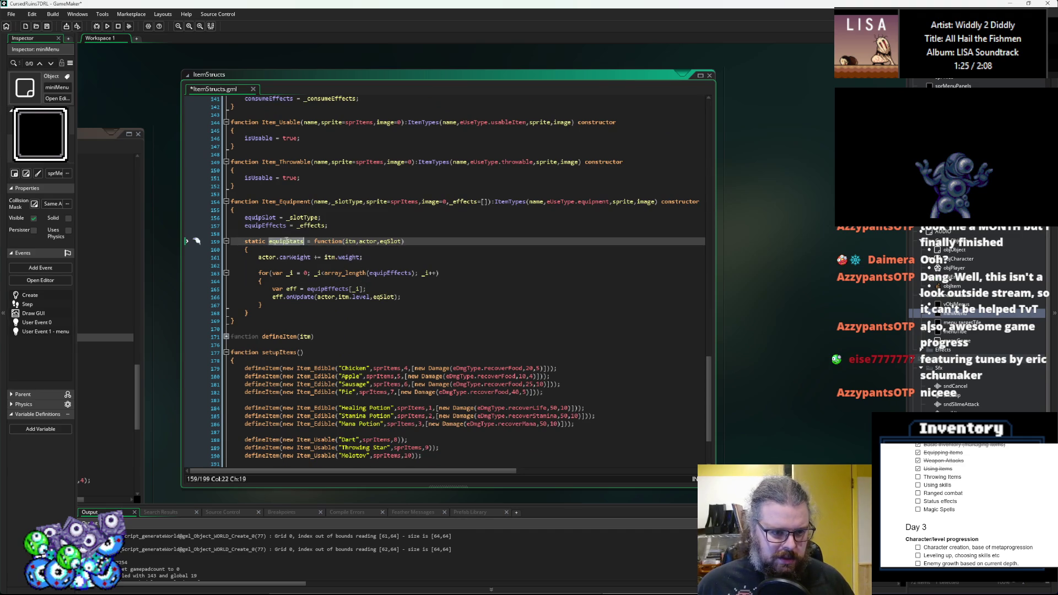
{"action": "left_click", "coordinate": [306, 297]}
{"action": "scroll", "coordinate": [306, 360], "scroll_direction": "up", "scroll_amount": 2}
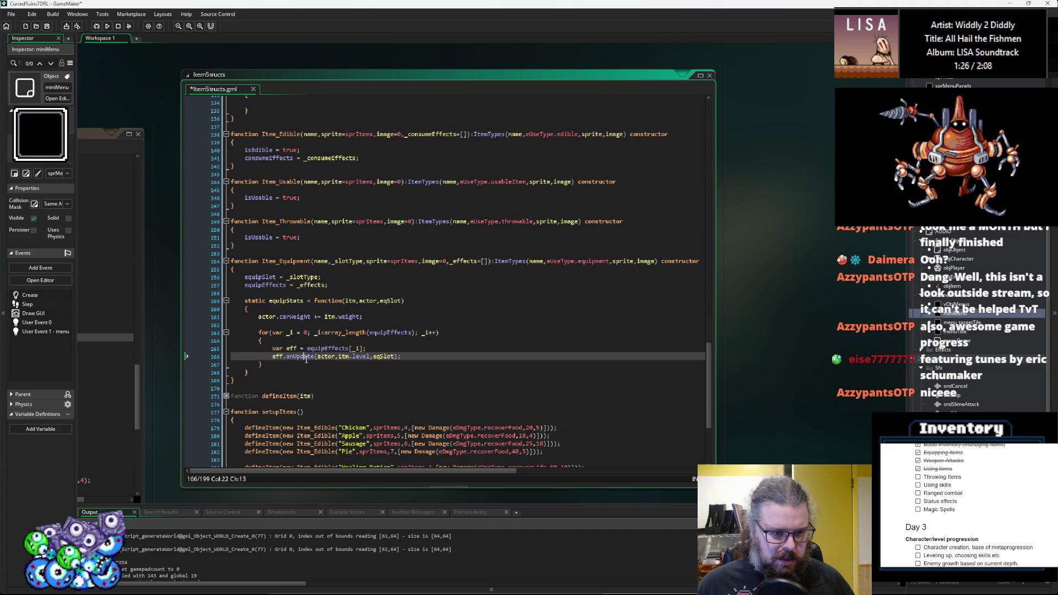
{"action": "double_click", "coordinate": [282, 286]}
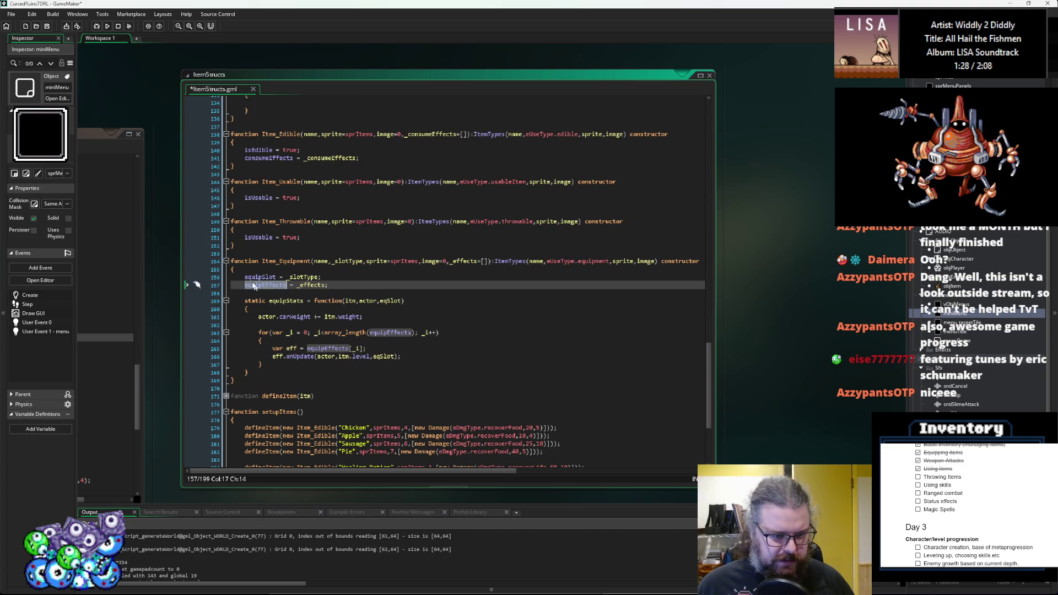
{"action": "key", "text": "Up"}
{"action": "key", "text": "Up"}
{"action": "scroll", "coordinate": [291, 279], "scroll_direction": "down", "scroll_amount": 2}
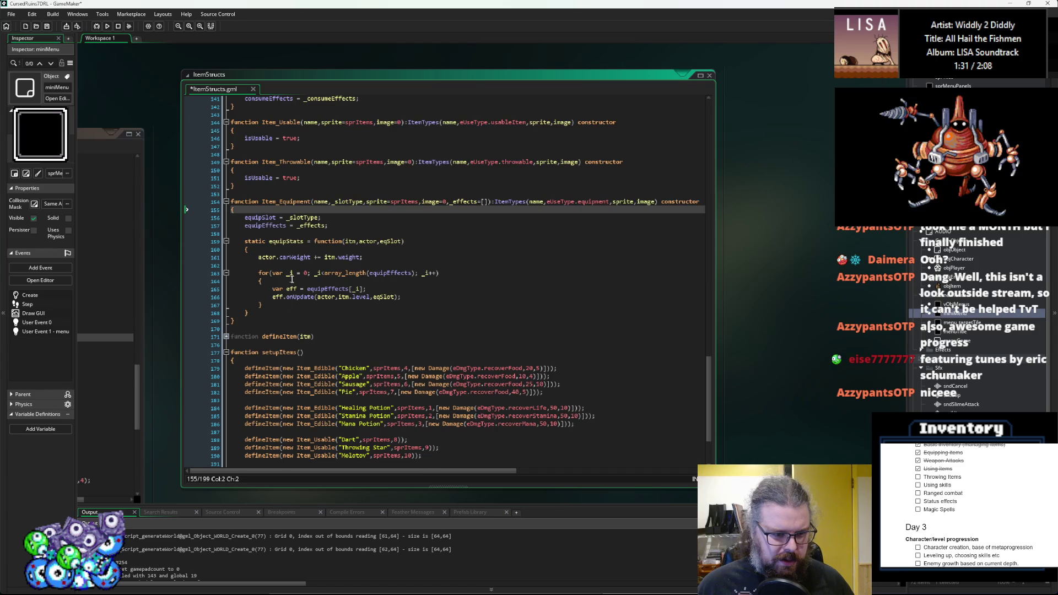
{"action": "double_click", "coordinate": [290, 227]}
{"action": "scroll", "coordinate": [301, 259], "scroll_direction": "up", "scroll_amount": 10}
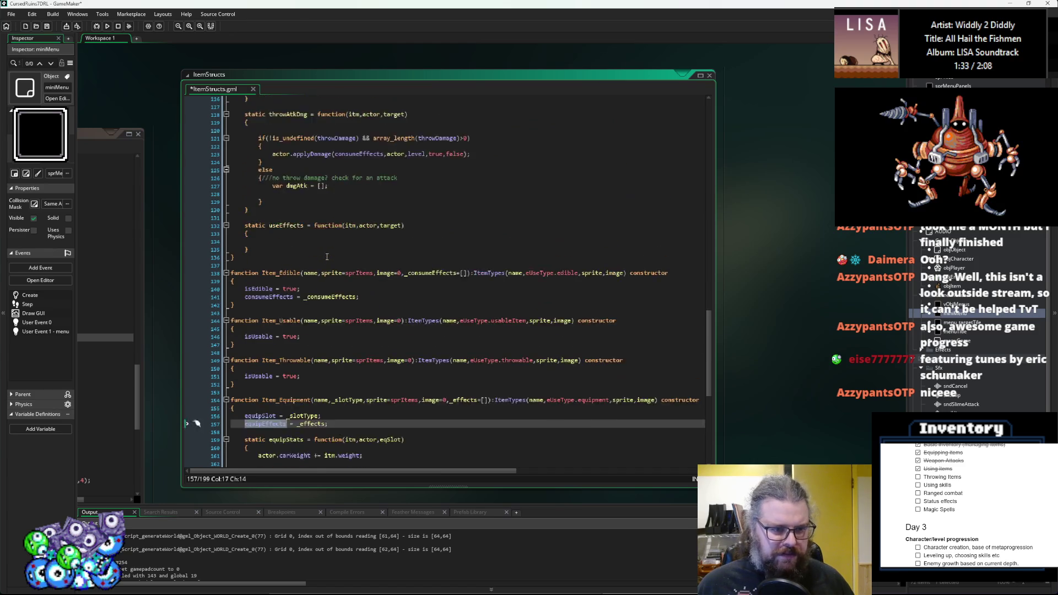
{"action": "scroll", "coordinate": [309, 283], "scroll_direction": "up", "scroll_amount": 2}
- Start an 'if(equipEffects' line on the blank line beneath 'var dmgAtk = [];'
{"action": "left_click", "coordinate": [341, 285]}
{"action": "left_click", "coordinate": [343, 294]}
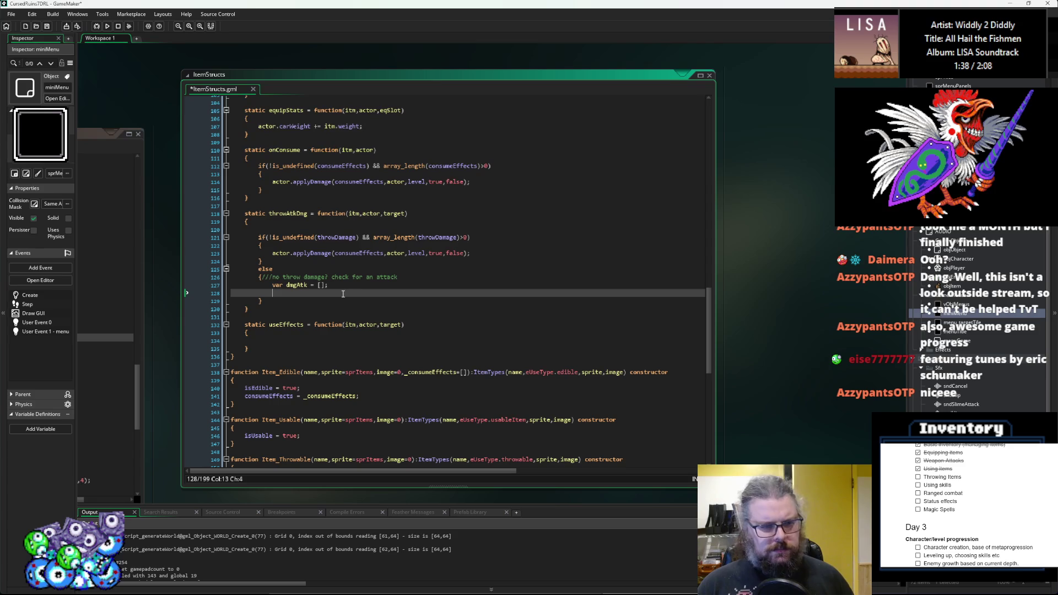
{"action": "type", "text": "if(equipEffects"}
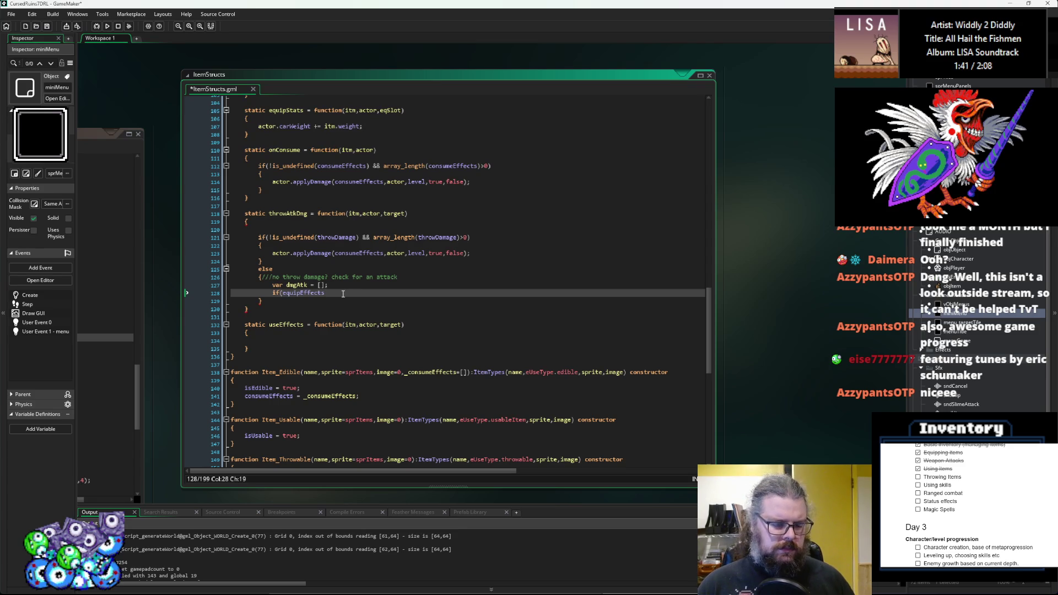
{"action": "scroll", "coordinate": [343, 294], "scroll_direction": "down", "scroll_amount": 6}
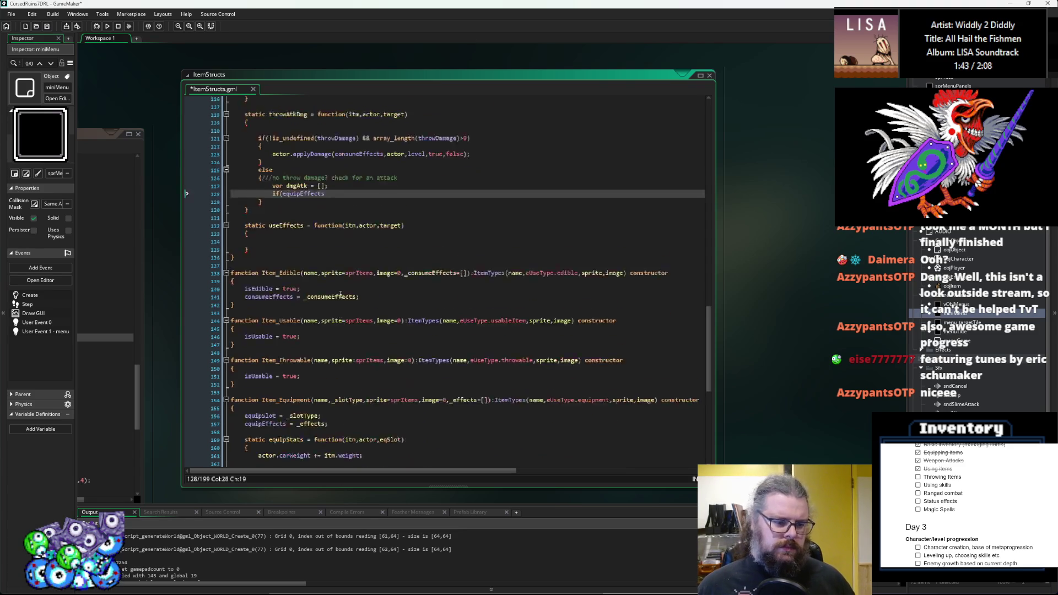
{"action": "scroll", "coordinate": [340, 295], "scroll_direction": "up", "scroll_amount": 13}
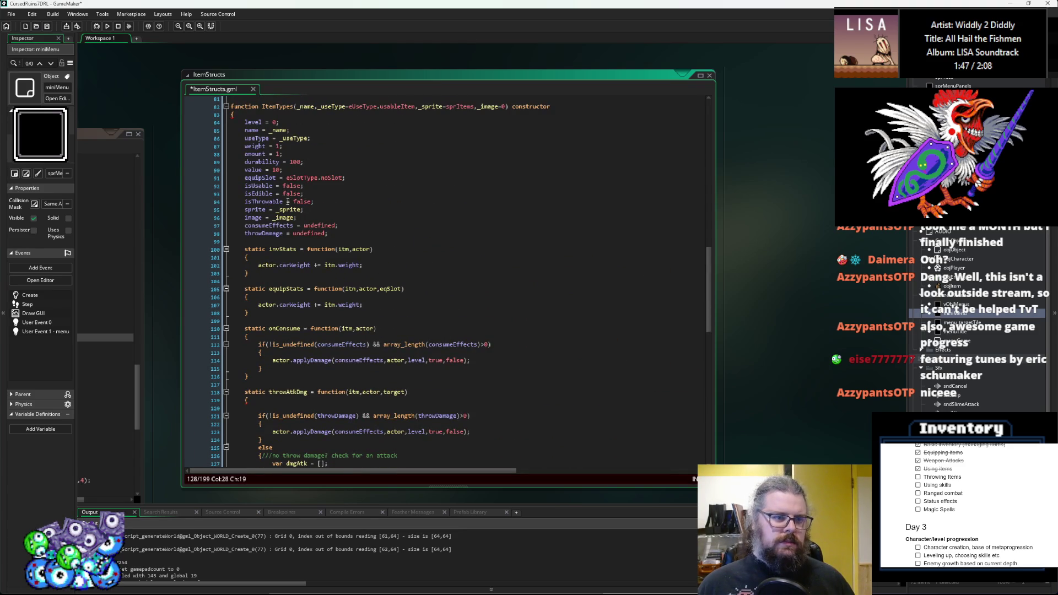
{"action": "scroll", "coordinate": [337, 149], "scroll_direction": "up", "scroll_amount": 2}
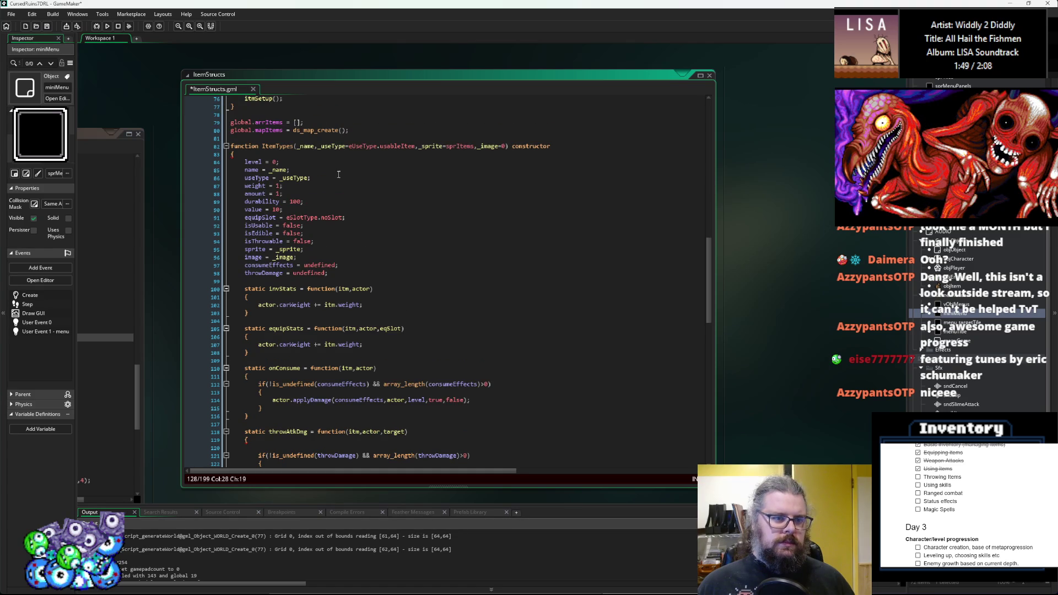
- Add 'equipEffects = undefined;' below the throwDamage default in the ItemTypes constructor
{"action": "scroll", "coordinate": [265, 274], "scroll_direction": "down", "scroll_amount": 17}
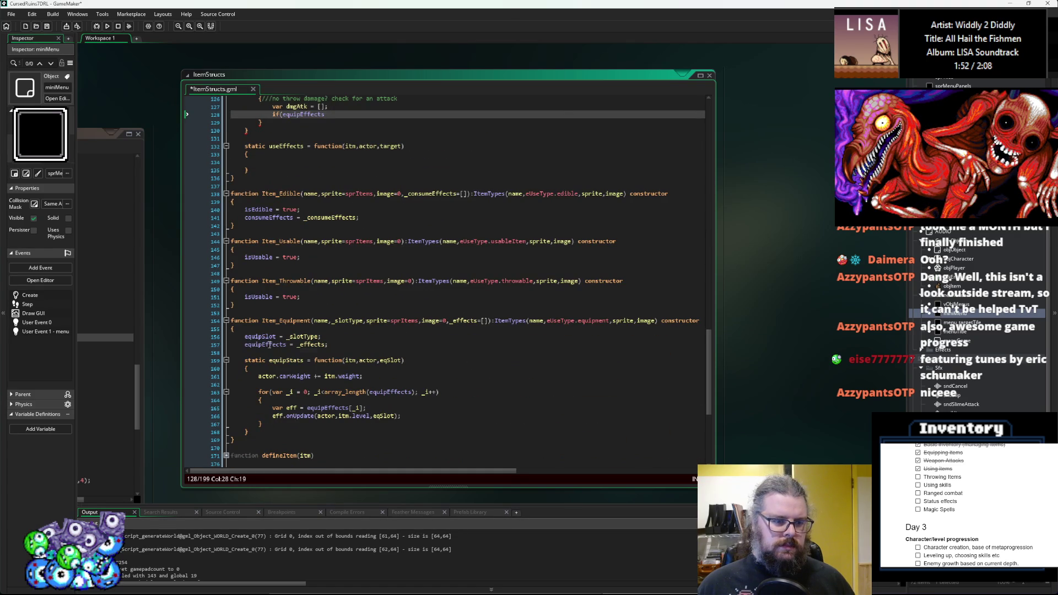
{"action": "double_click", "coordinate": [267, 344]}
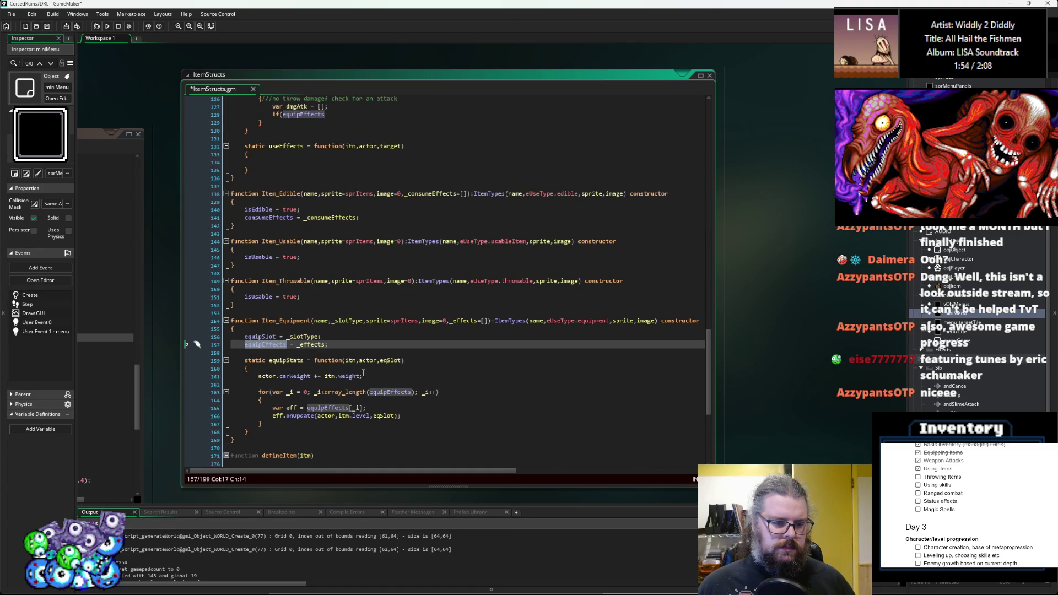
{"action": "scroll", "coordinate": [370, 368], "scroll_direction": "up", "scroll_amount": 14}
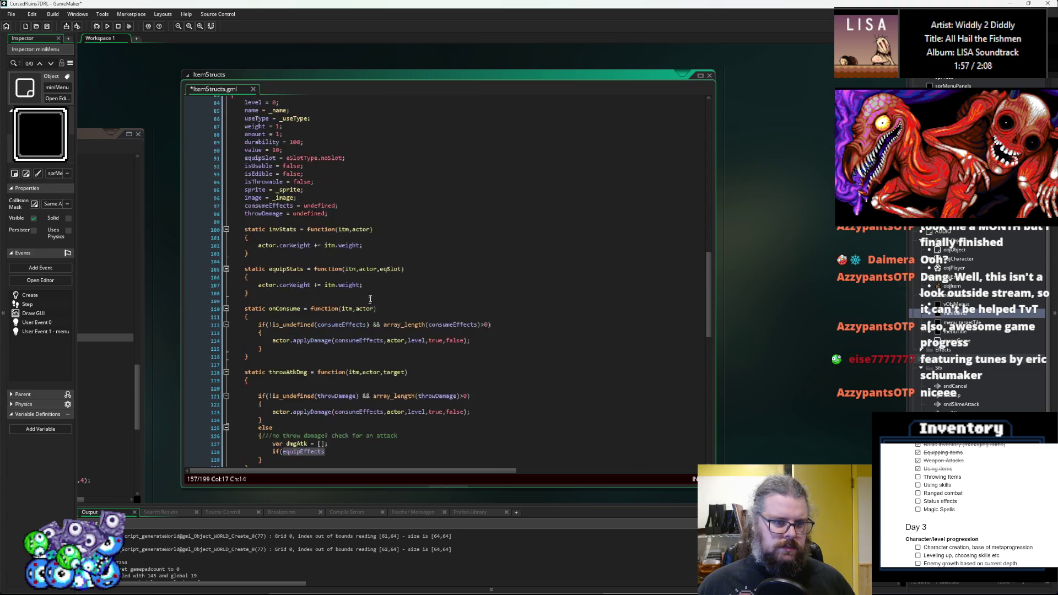
{"action": "left_click", "coordinate": [355, 218]}
{"action": "key", "text": "Return"}
{"action": "type", "text": "equipEffects = undefined;"}
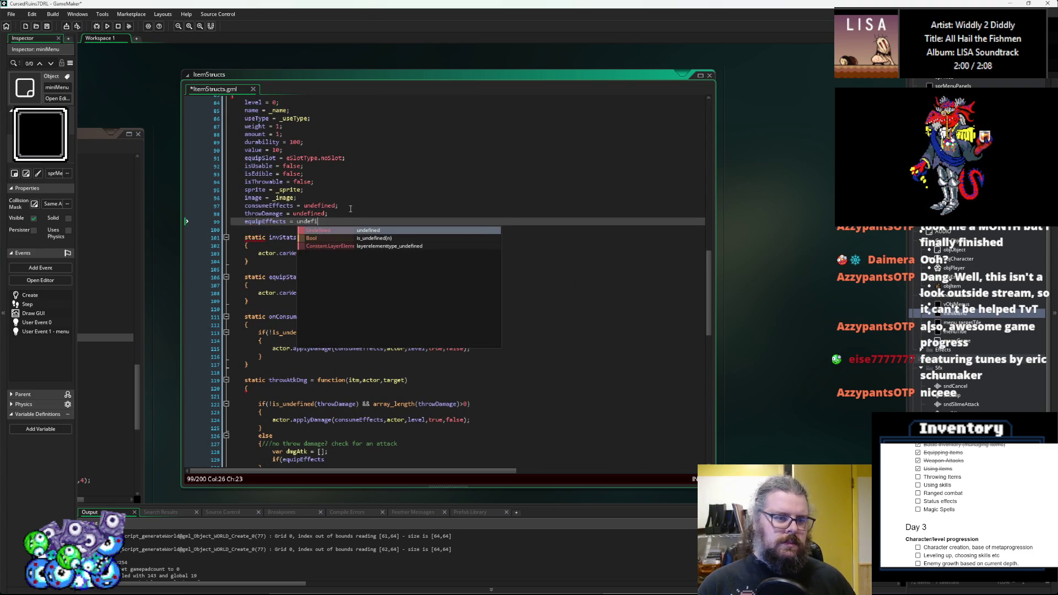
{"action": "scroll", "coordinate": [350, 208], "scroll_direction": "down", "scroll_amount": 3}
- Return to the end of the unfinished if(equipEffects check in throwAtkDmg
{"action": "left_click", "coordinate": [350, 375]}
{"action": "left_click", "coordinate": [347, 381]}
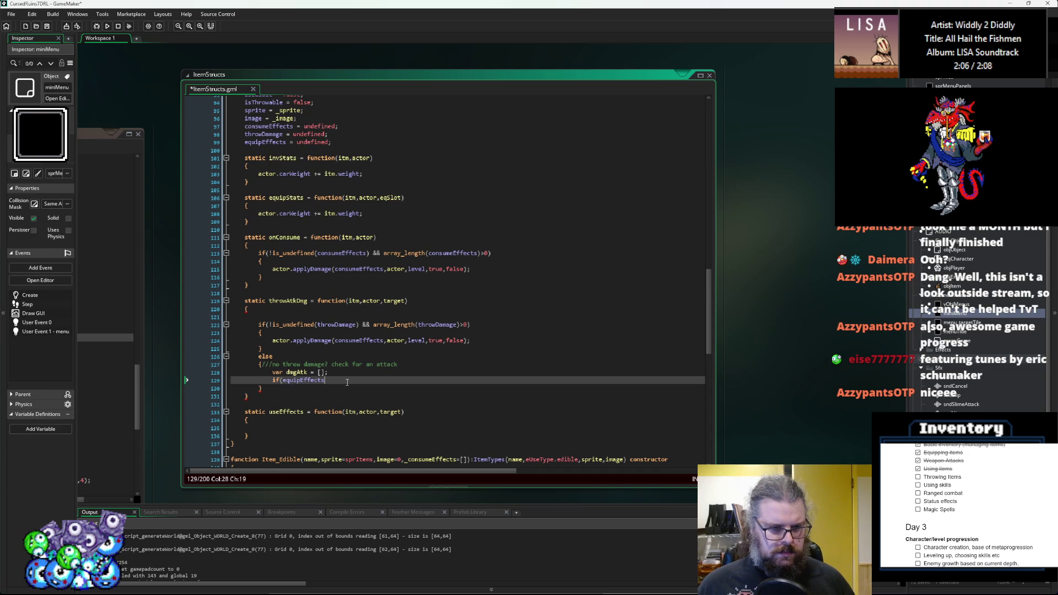
{"action": "scroll", "coordinate": [347, 382], "scroll_direction": "down", "scroll_amount": 4}
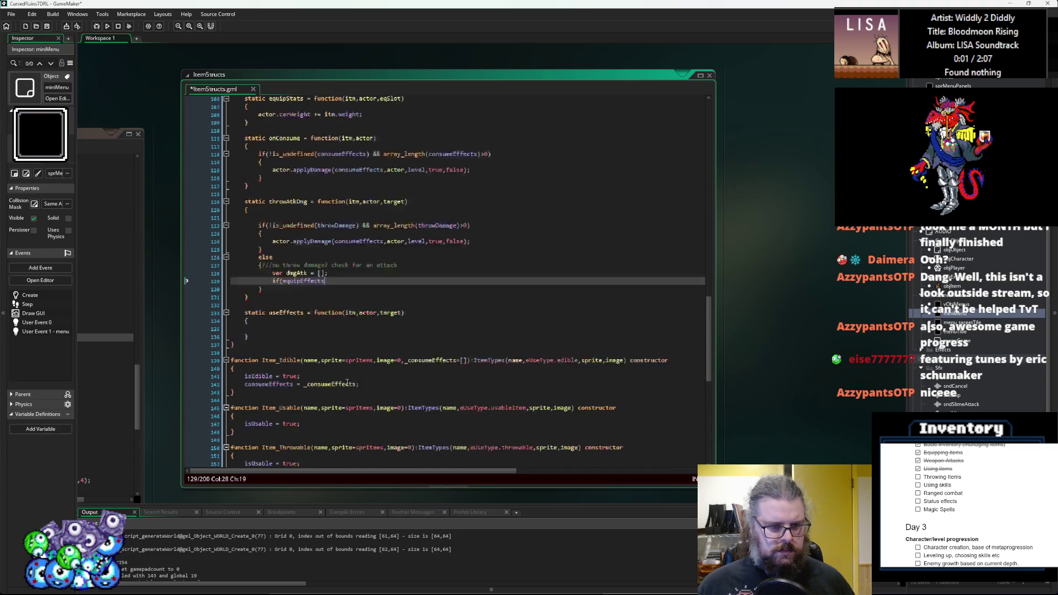
{"action": "scroll", "coordinate": [347, 382], "scroll_direction": "up", "scroll_amount": 7}
{"action": "scroll", "coordinate": [336, 329], "scroll_direction": "up", "scroll_amount": 1}
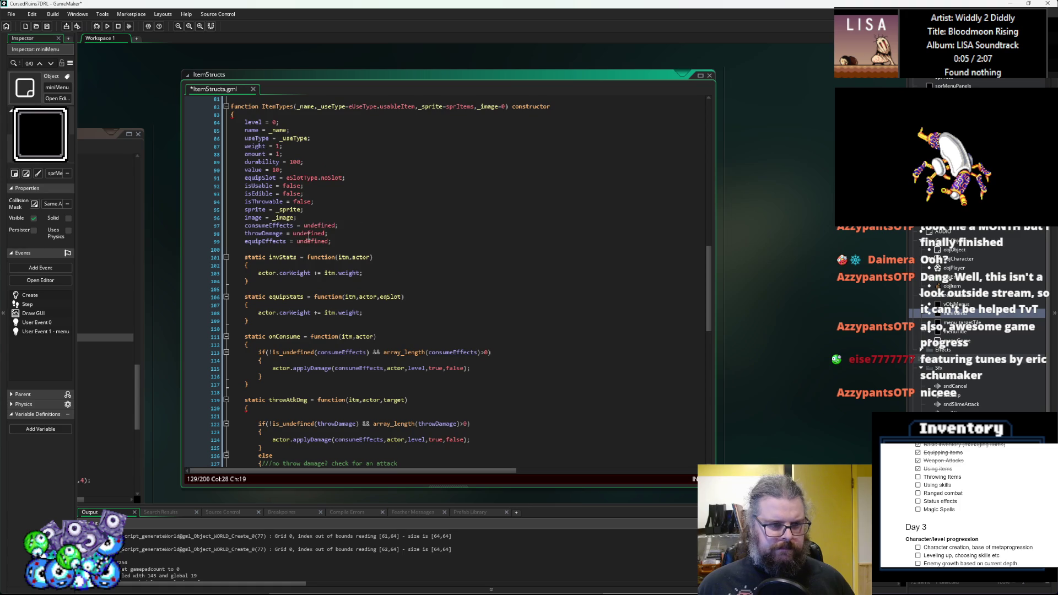
{"action": "scroll", "coordinate": [338, 267], "scroll_direction": "down", "scroll_amount": 7}
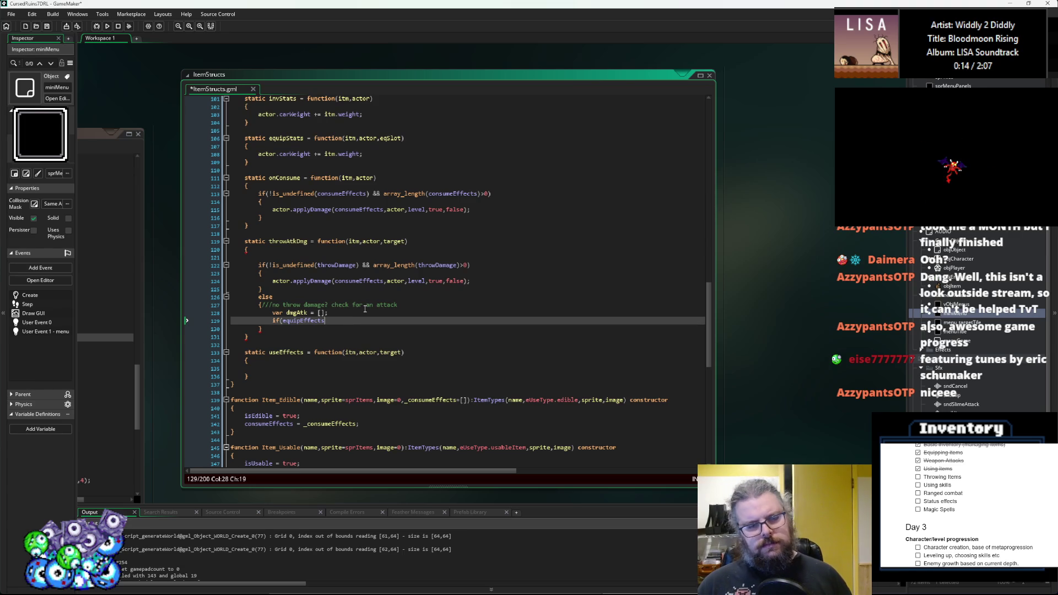
- Complete the condition as if(!is_undefined(equipEffects)) and open its brace block
{"action": "type", "text": "!is_"}
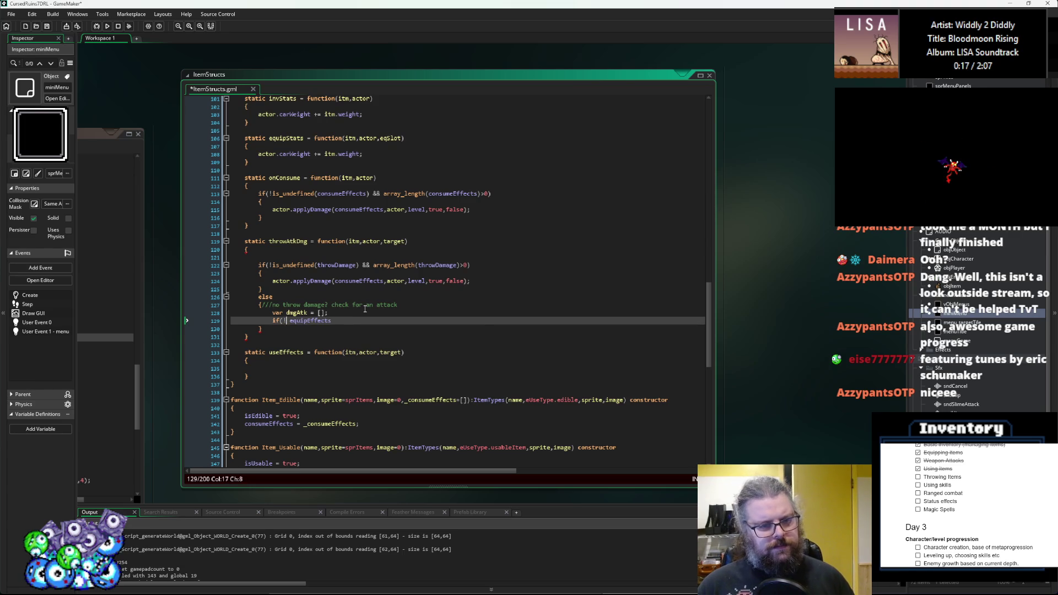
{"action": "type", "text": "undefined("}
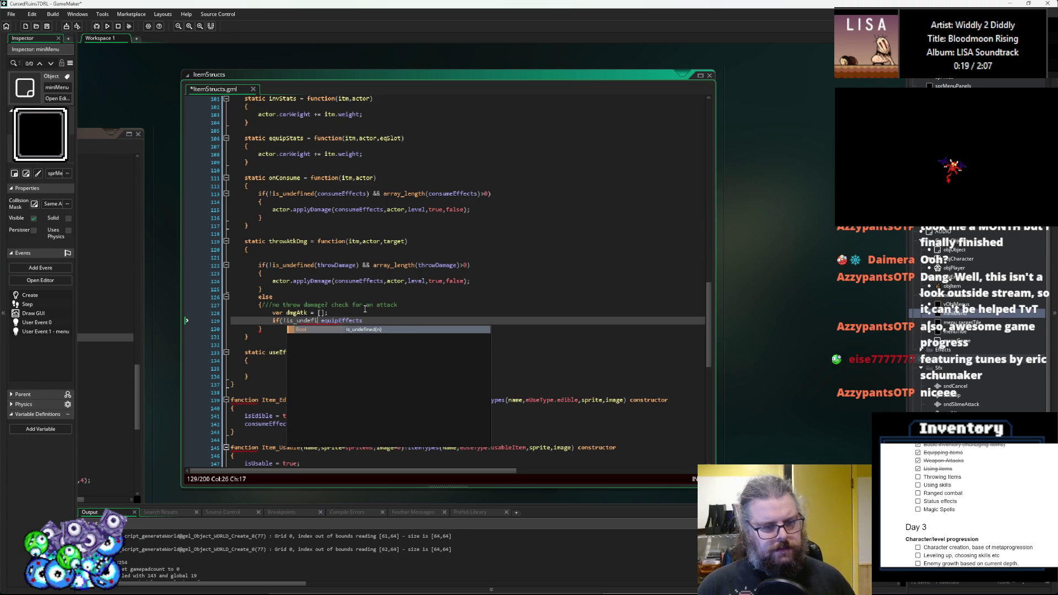
{"action": "key", "text": "Escape"}
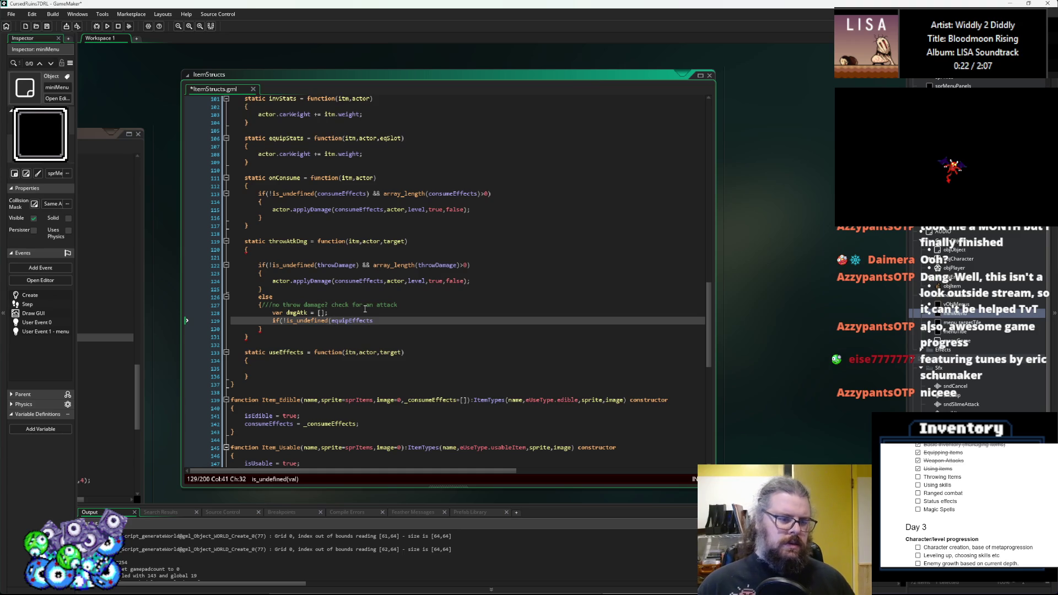
{"action": "type", "text": ")"}
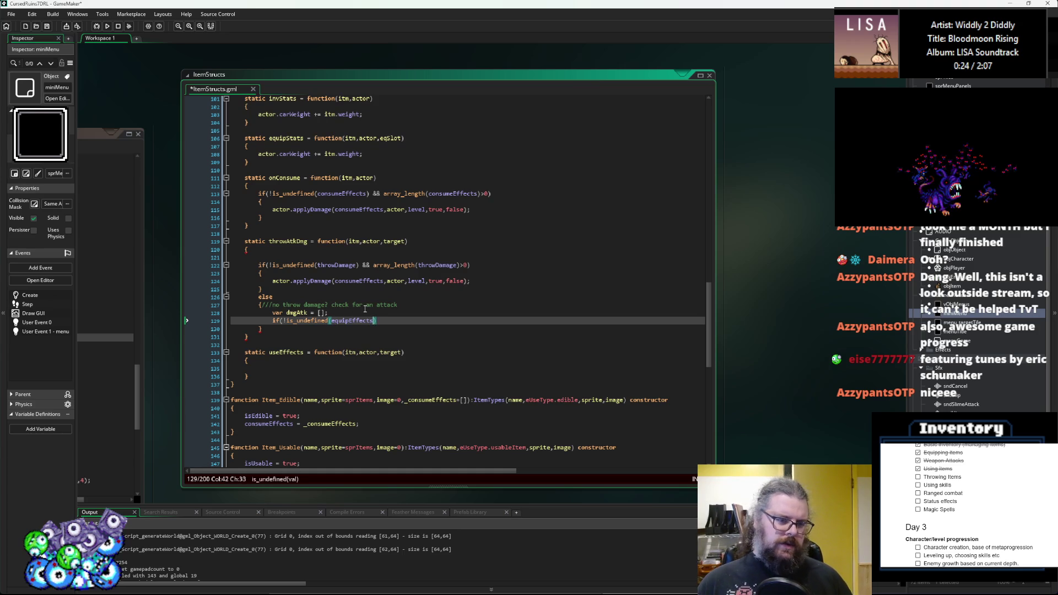
{"action": "key", "text": "Right"}
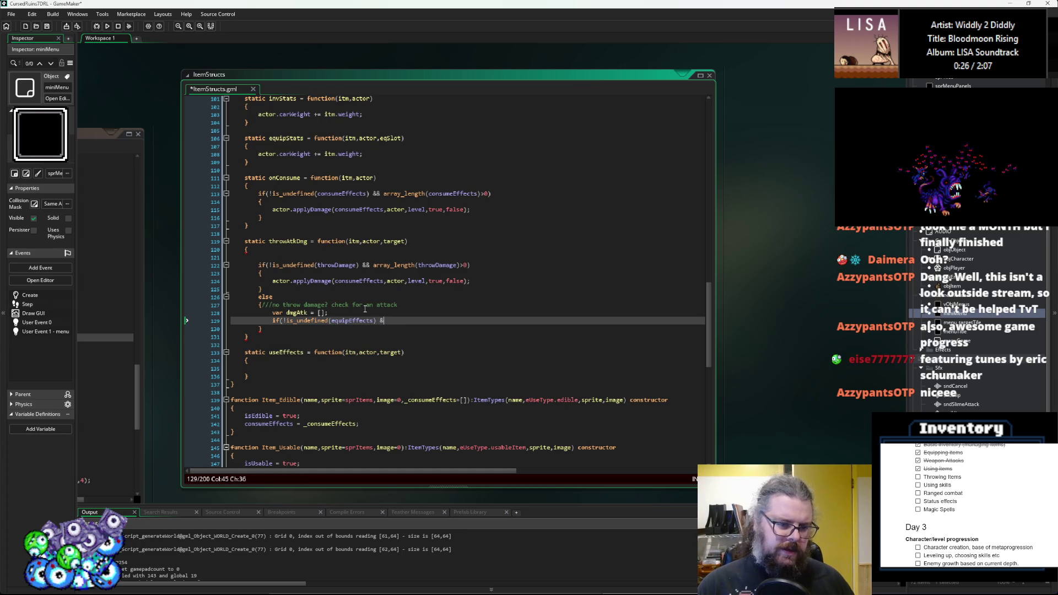
{"action": "key", "text": "BackSpace"}
{"action": "key", "text": "Return"}
{"action": "type", "text": "{"}
{"action": "key", "text": "Return"}
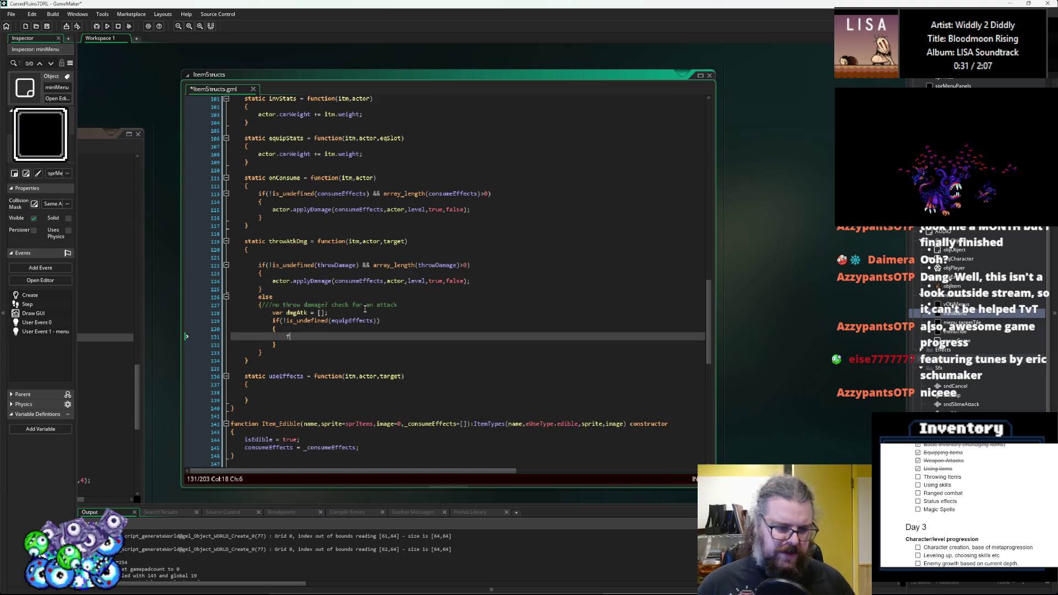
- Add a for loop over array_length(equipEffects) that sets var eqEff = equipEffects[_i]
{"action": "type", "text": "or(var _i"}
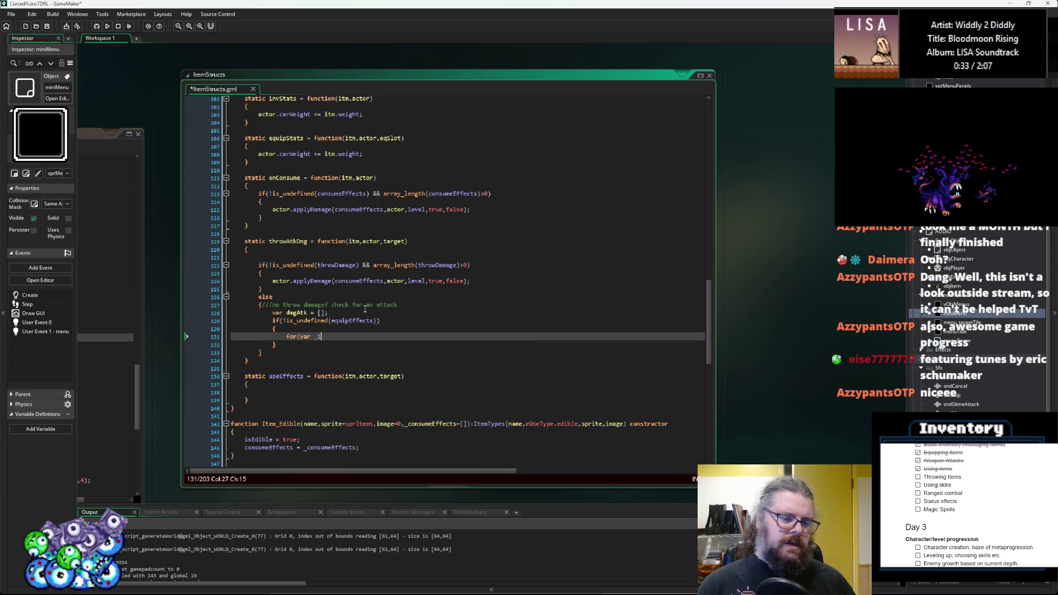
{"action": "type", "text": " = 0; "}
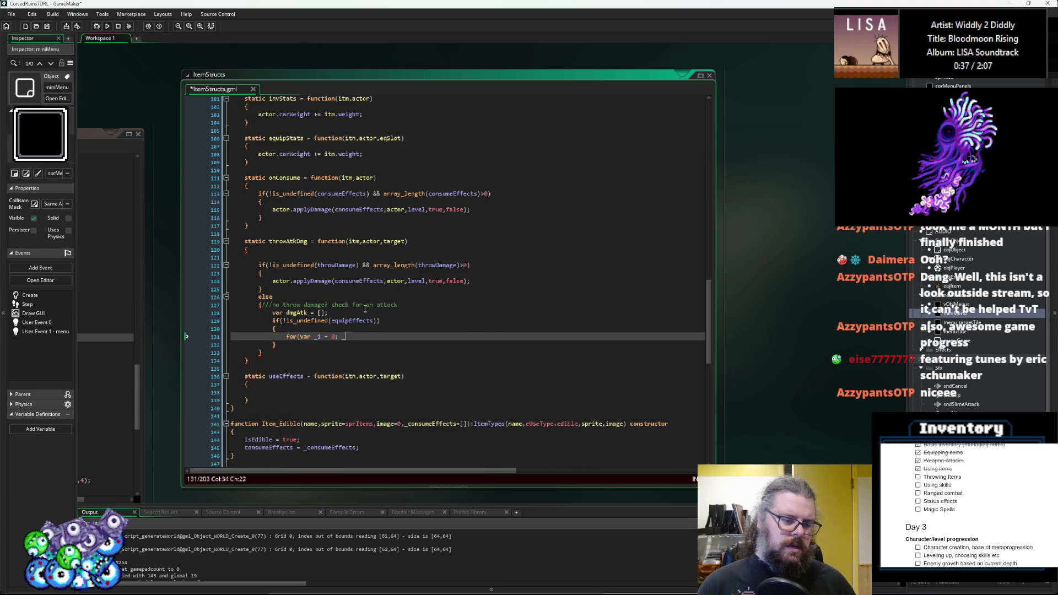
{"action": "type", "text": "_i<a"}
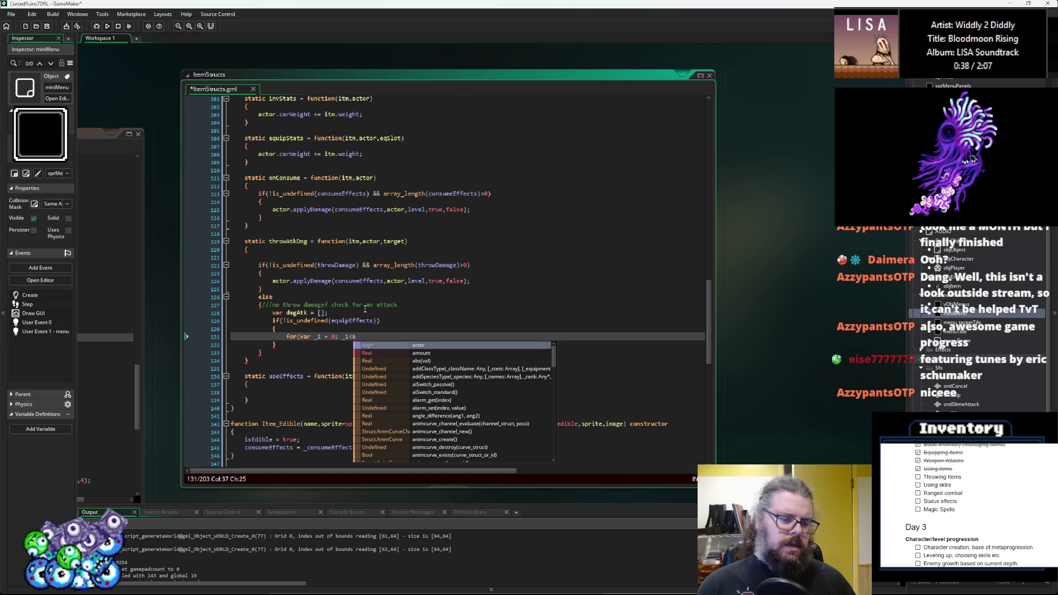
{"action": "key", "text": "BackSpace"}
{"action": "type", "text": "y_len"}
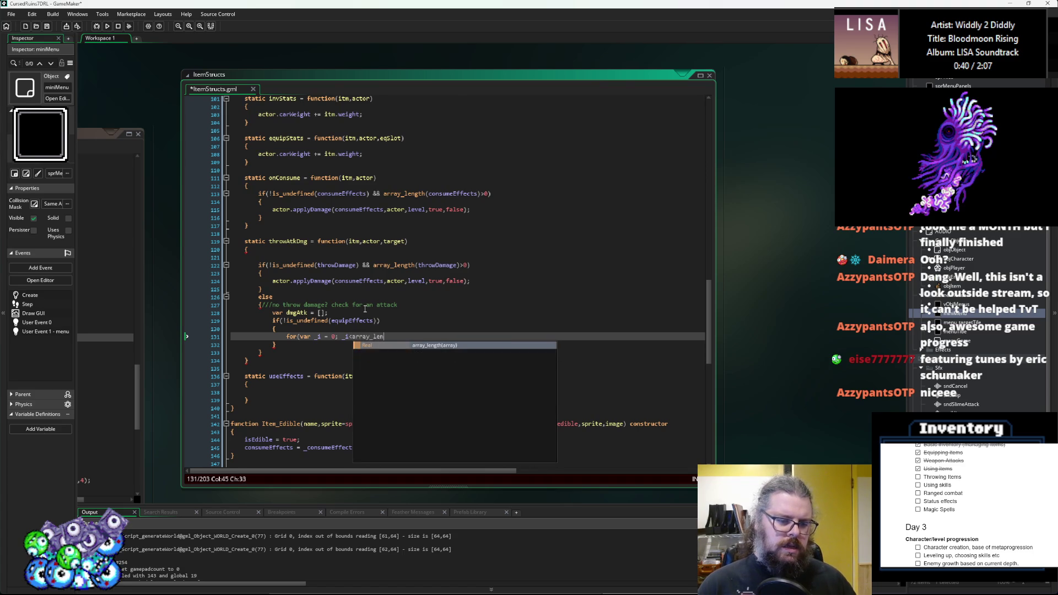
{"action": "type", "text": "gth(equipEff"}
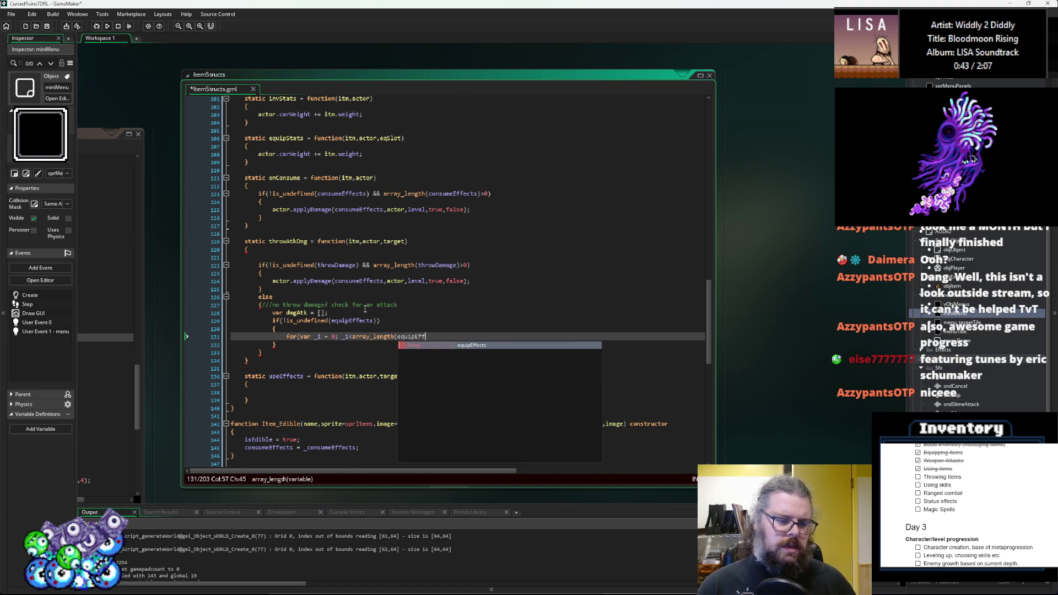
{"action": "type", "text": "ects); "}
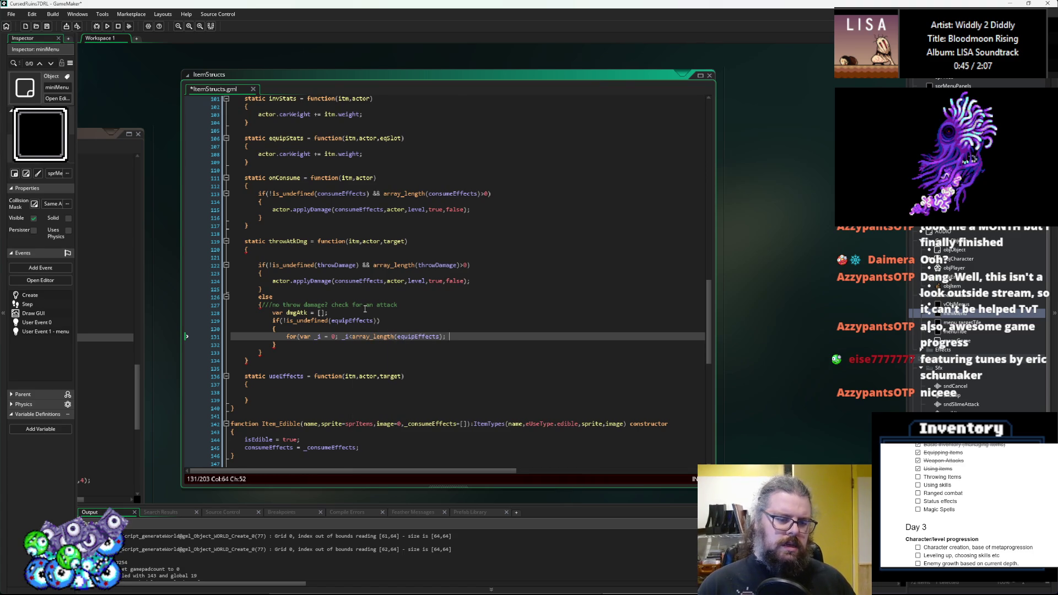
{"action": "type", "text": "_i++"}
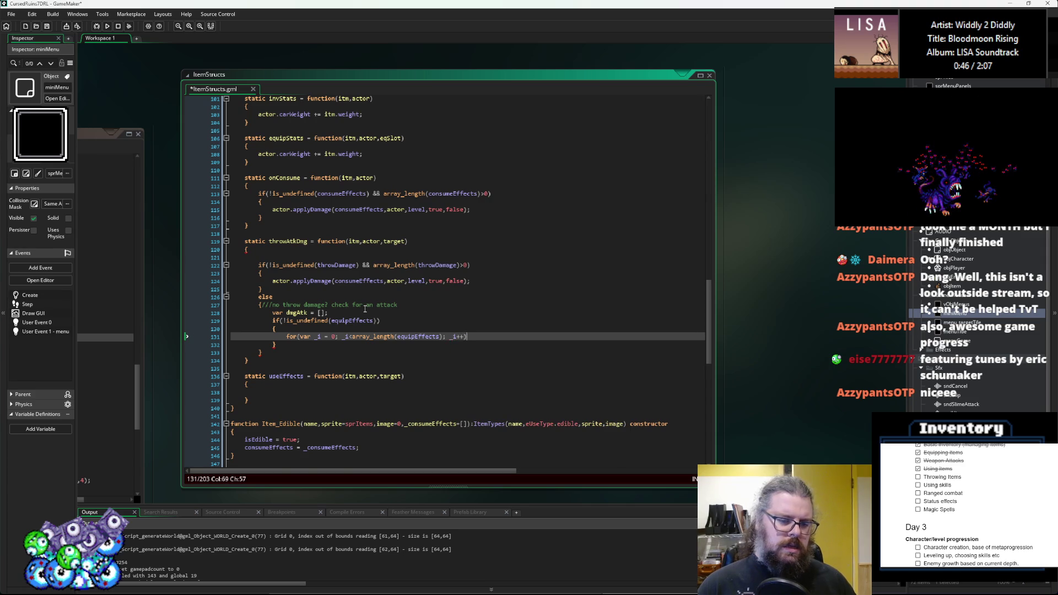
{"action": "key", "text": "Return"}
{"action": "type", "text": "{"}
{"action": "key", "text": "Return"}
{"action": "type", "text": "var eqEff = "}
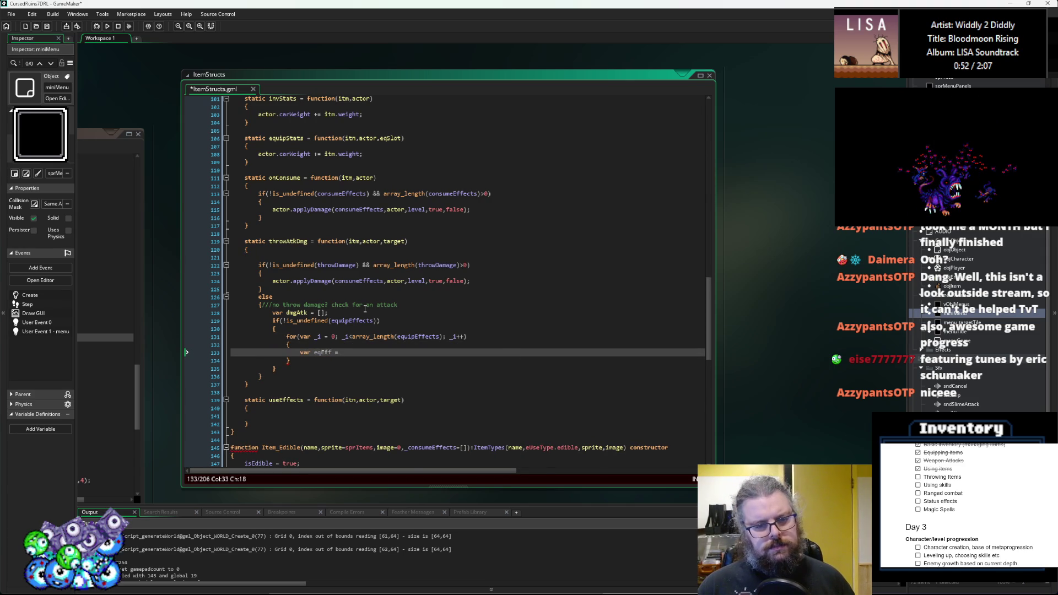
{"action": "type", "text": "equipEffec"}
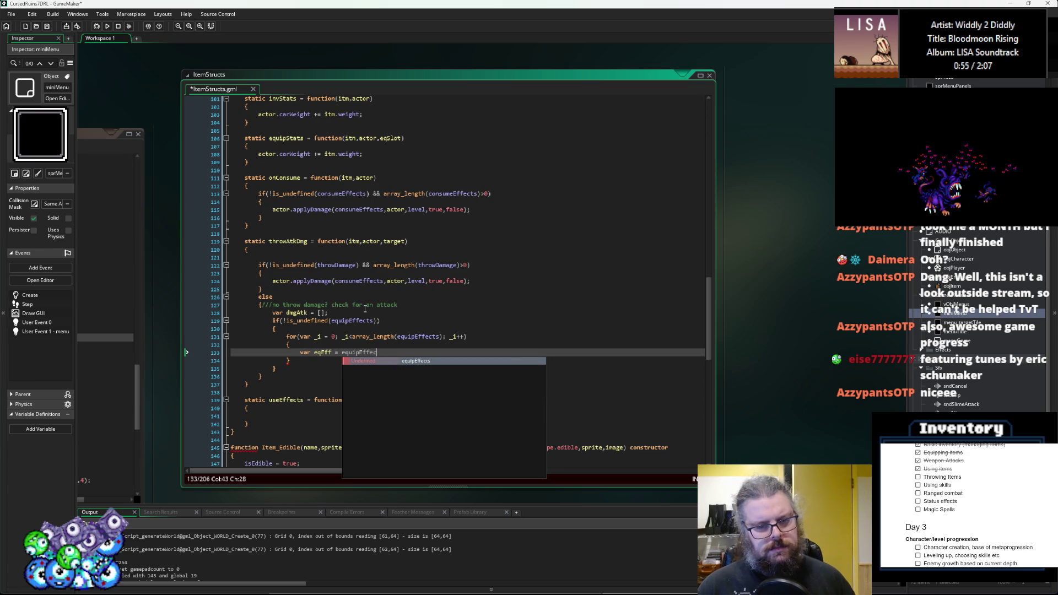
{"action": "type", "text": "ts[_i]"}
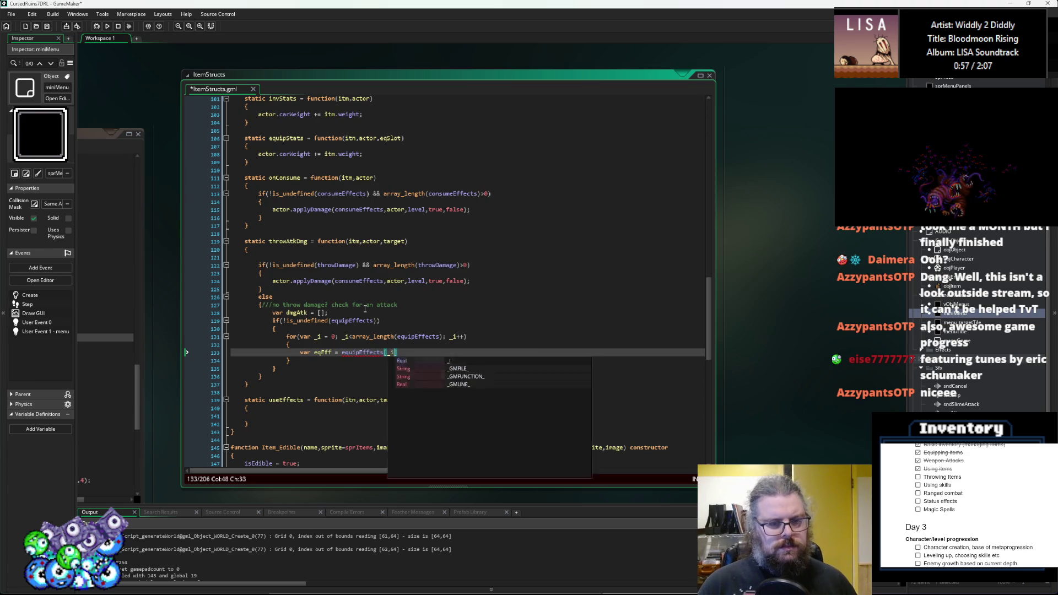
{"action": "type", "text": ";"}
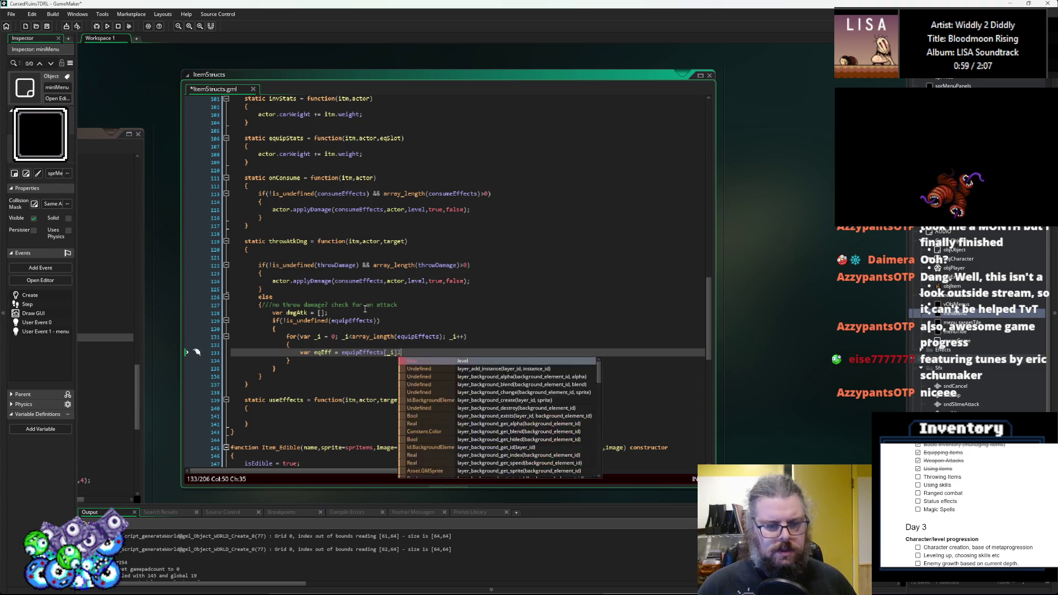
{"action": "key", "text": "Return"}
- Look over the Poison status definition in the StatusEffects script
{"action": "left_click", "coordinate": [365, 309]}
{"action": "scroll", "coordinate": [467, 234], "scroll_direction": "down", "scroll_amount": 3}
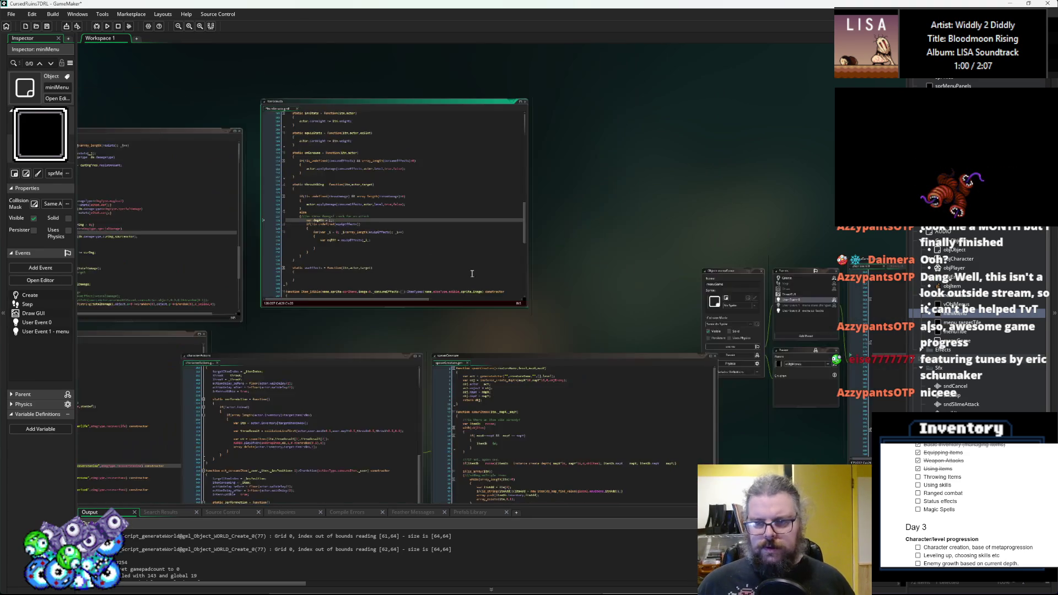
{"action": "scroll", "coordinate": [463, 257], "scroll_direction": "up", "scroll_amount": 5}
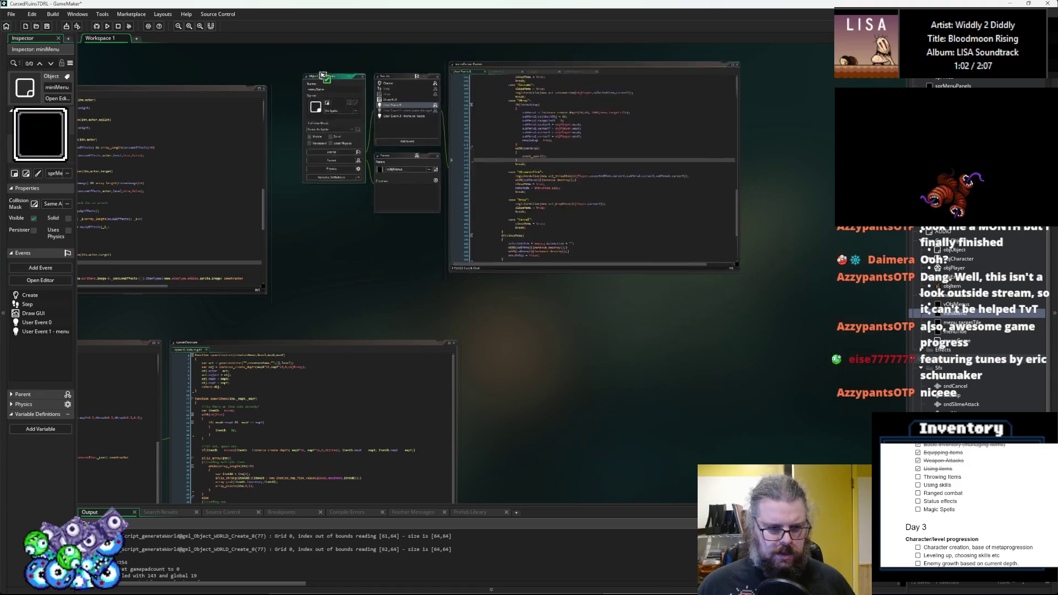
{"action": "key", "text": "ctrl+Tab"}
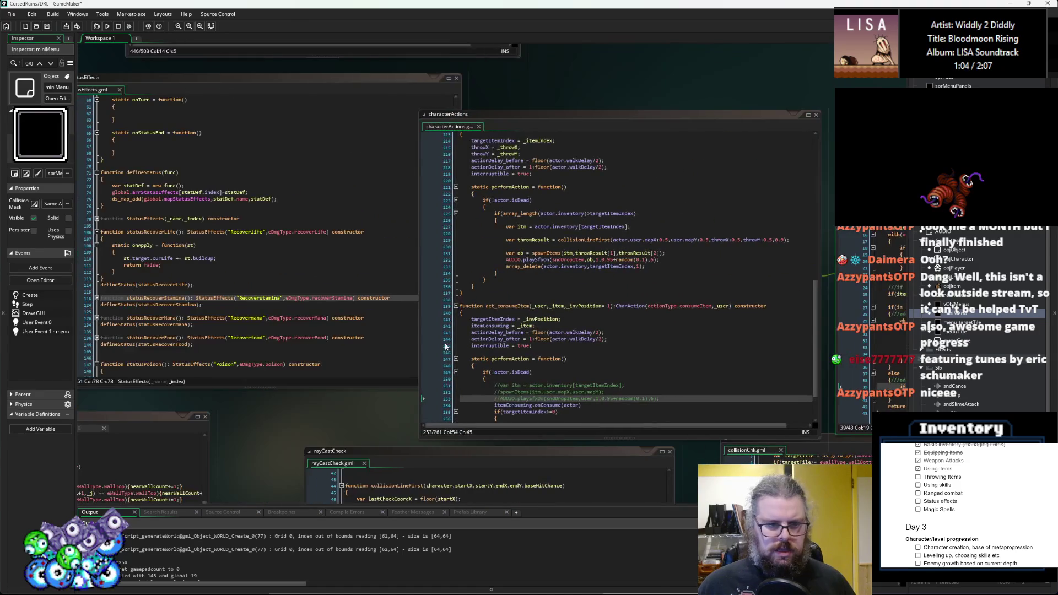
{"action": "scroll", "coordinate": [419, 390], "scroll_direction": "up", "scroll_amount": 2}
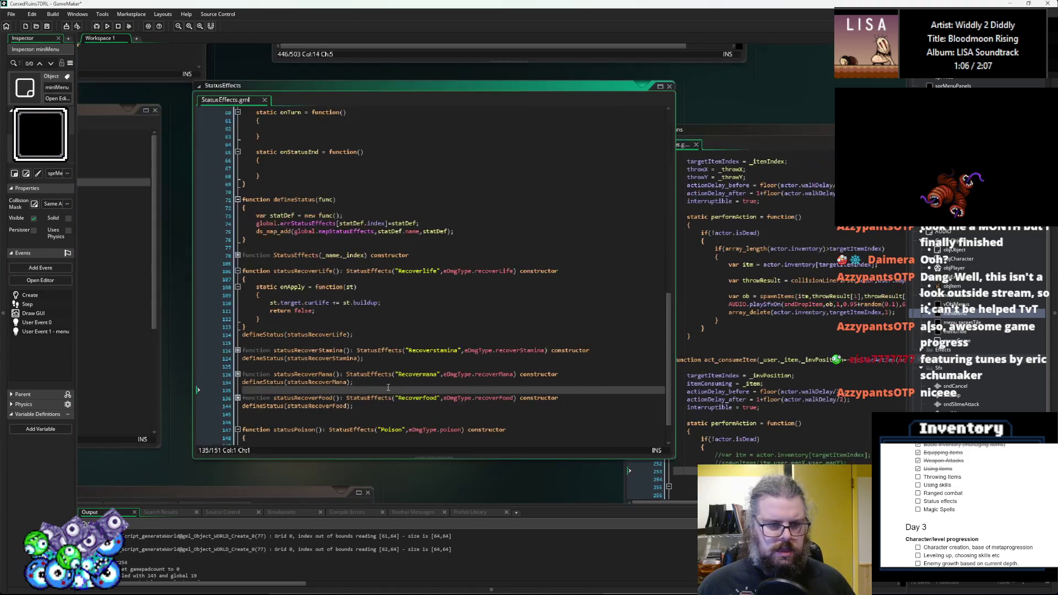
{"action": "left_click", "coordinate": [382, 393]}
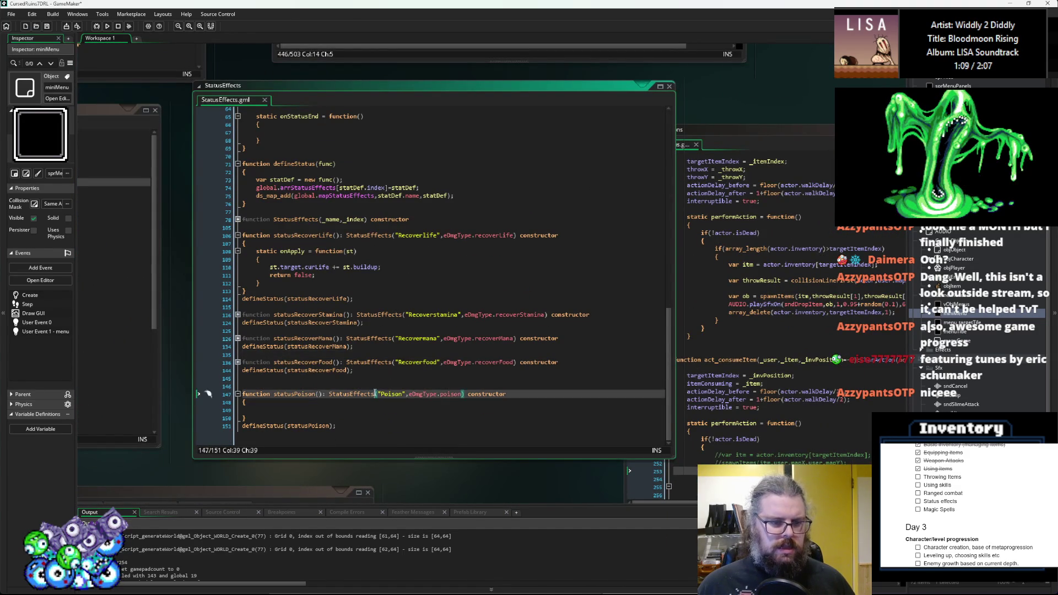
{"action": "scroll", "coordinate": [375, 389], "scroll_direction": "up", "scroll_amount": 2}
- Inspect meleeAttack in the eEffectTypes enum and the Effect constructor's effectType field
{"action": "key", "text": "ctrl+Tab"}
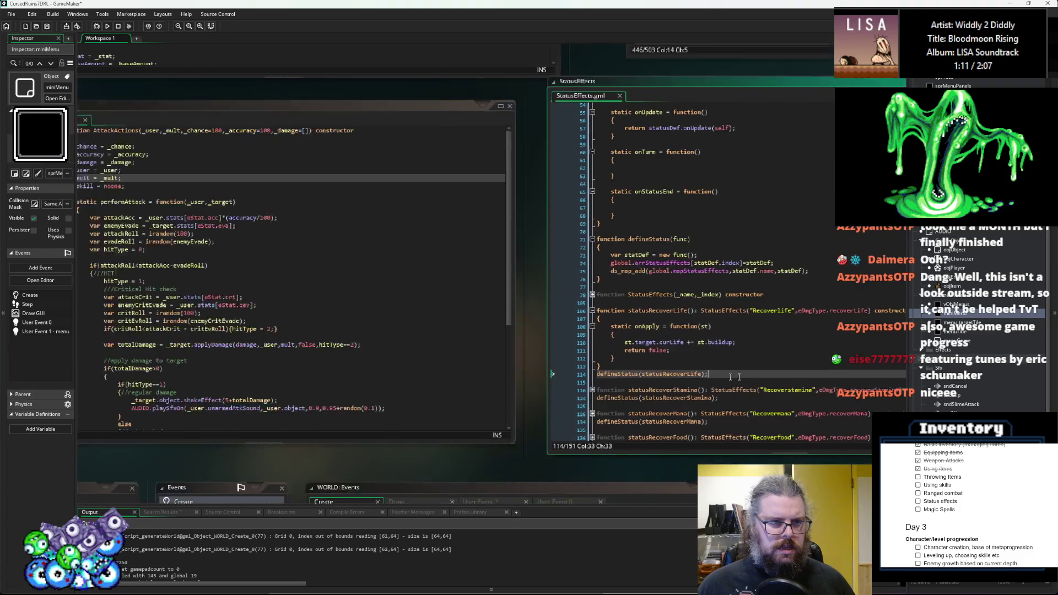
{"action": "key", "text": "ctrl+Tab"}
{"action": "key", "text": "ctrl+Tab"}
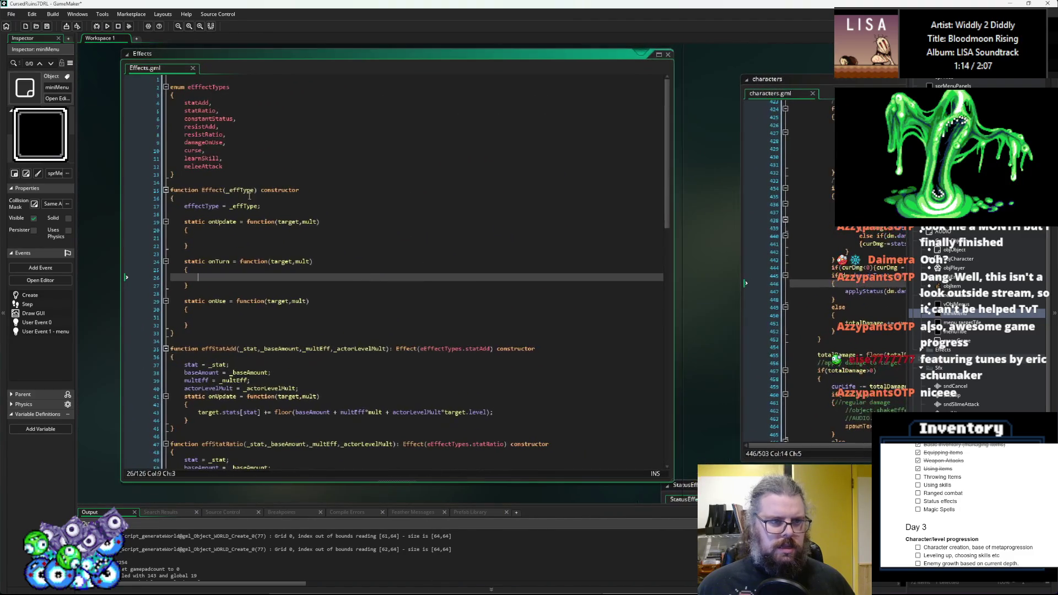
{"action": "double_click", "coordinate": [198, 166]}
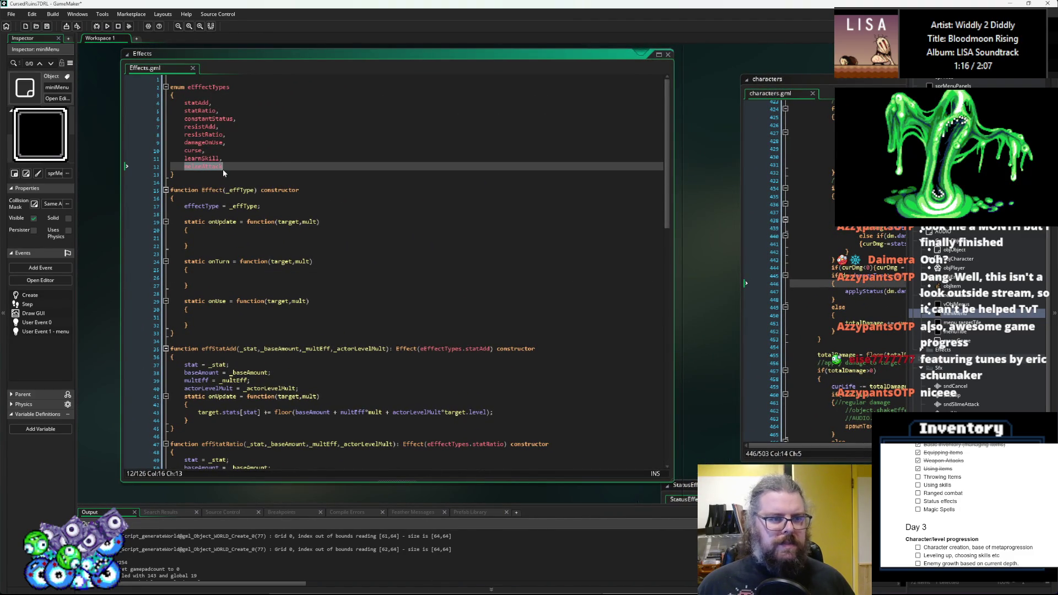
{"action": "scroll", "coordinate": [364, 243], "scroll_direction": "down", "scroll_amount": 2}
{"action": "scroll", "coordinate": [397, 266], "scroll_direction": "up", "scroll_amount": 2}
{"action": "key", "text": "ctrl+Home"}
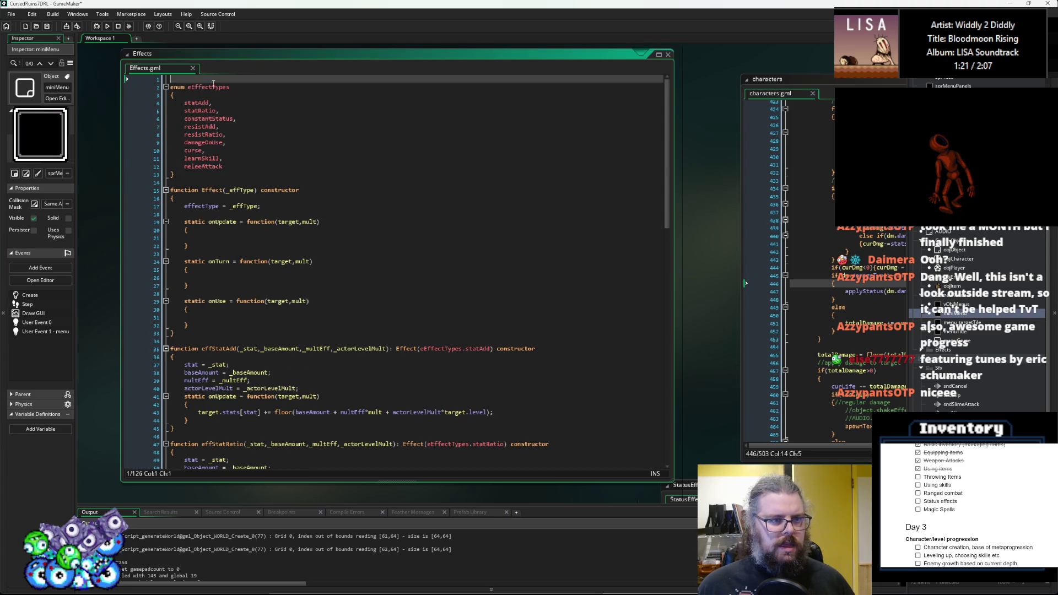
{"action": "key", "text": "Down"}
{"action": "key", "text": "End"}
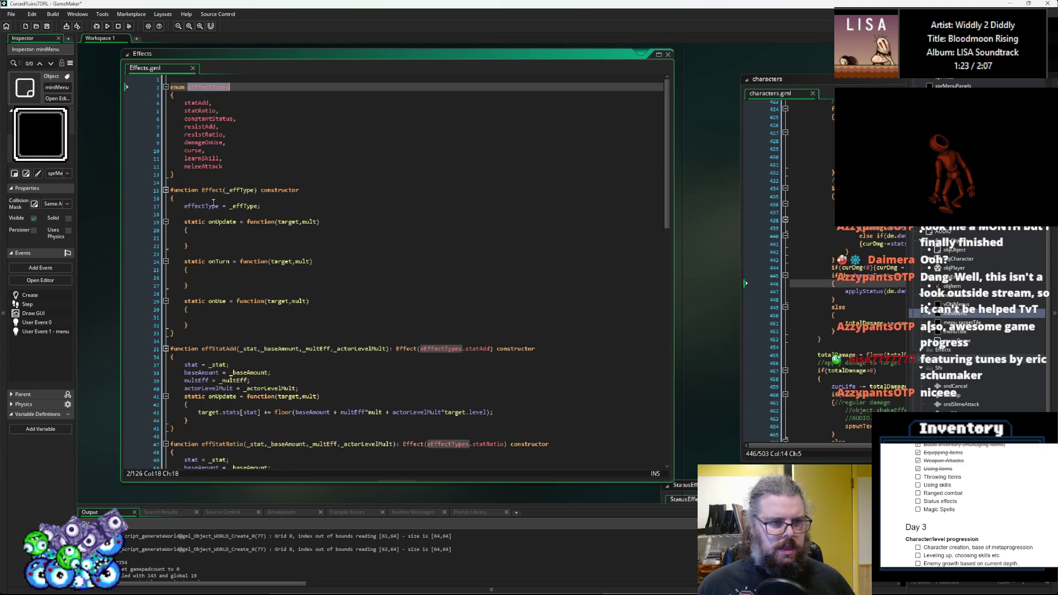
{"action": "left_click", "coordinate": [213, 206]}
{"action": "left_click", "coordinate": [462, 342]}
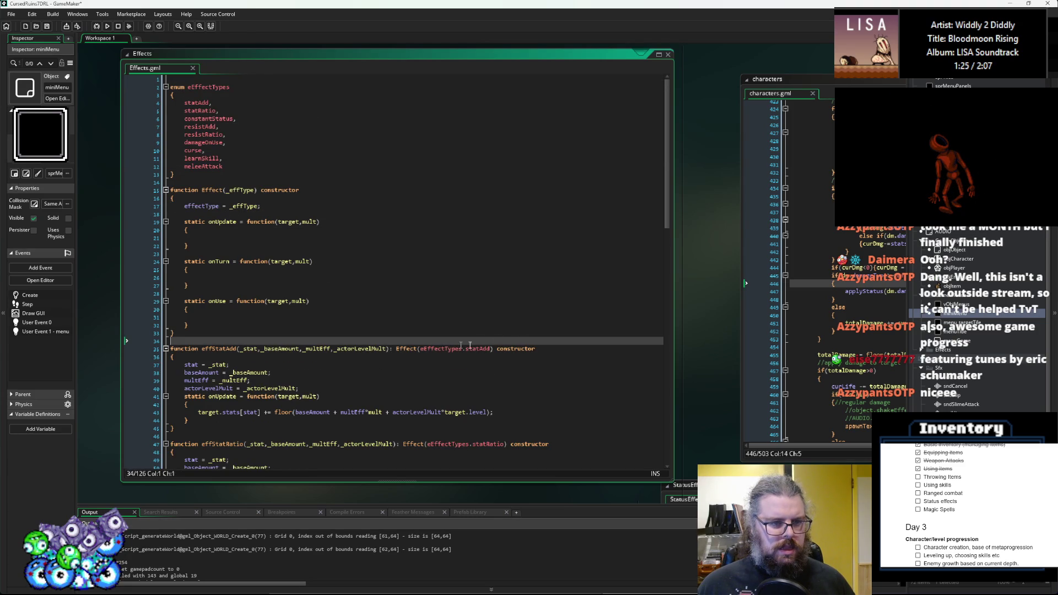
- Check the totalDamage line in the characters script, then return to ItemStructs
{"action": "key", "text": "ctrl+Tab"}
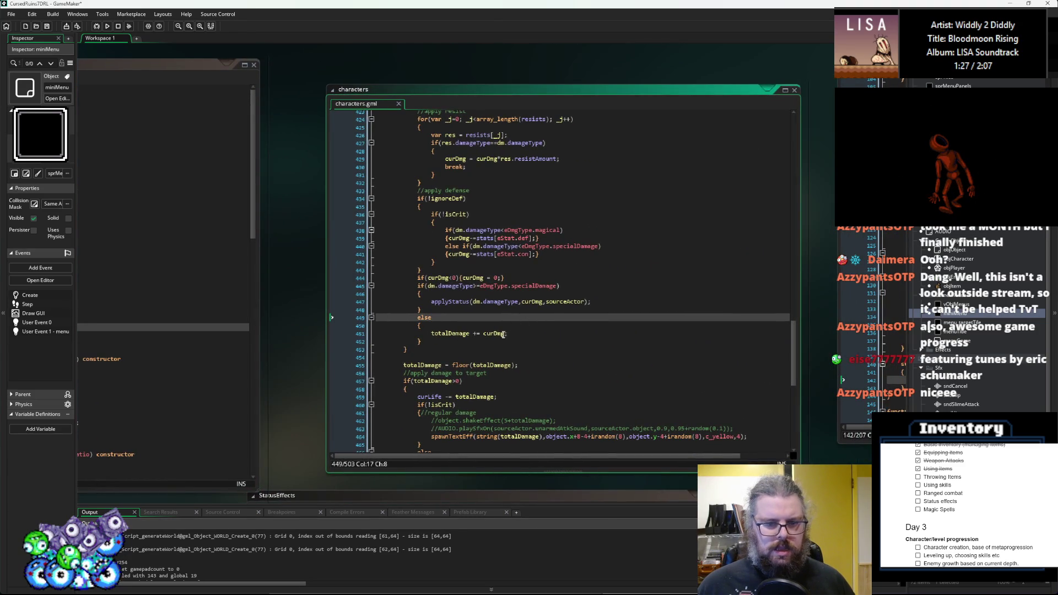
{"action": "left_click", "coordinate": [402, 327]}
{"action": "key", "text": "ctrl+Tab"}
{"action": "left_click", "coordinate": [476, 298]}
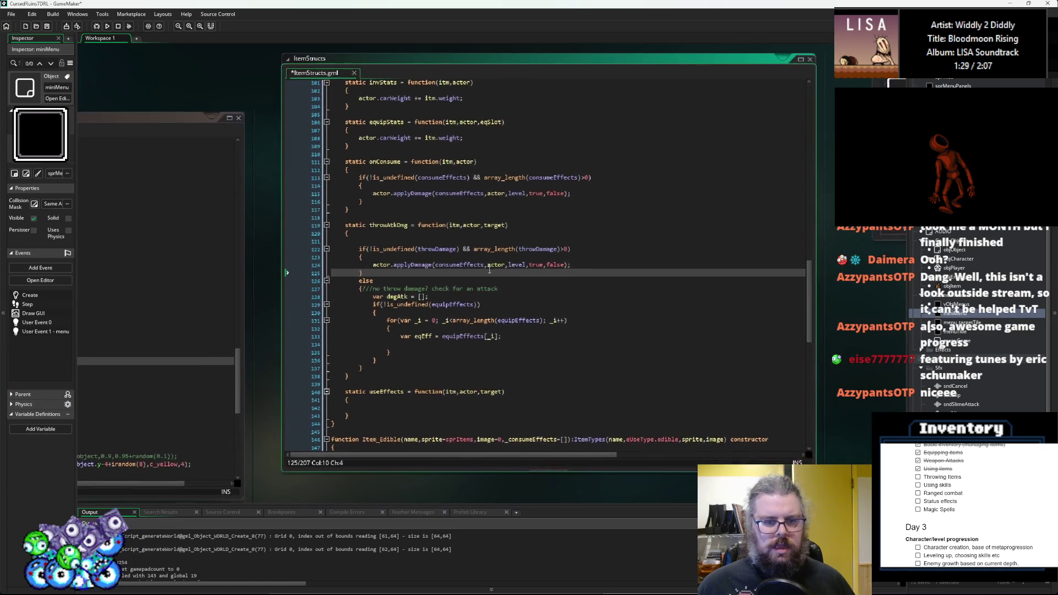
- Write if(eqEff.effectType == eEffectTypes.meleeAttack) on the empty line inside the loop
{"action": "left_click", "coordinate": [460, 342]}
{"action": "type", "text": "eq"}
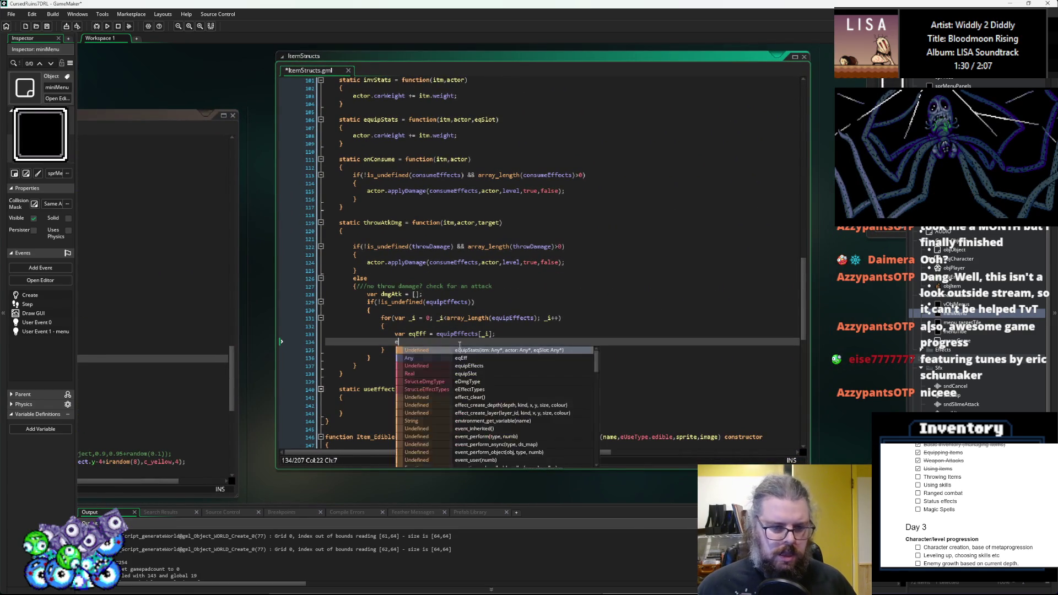
{"action": "key", "text": "BackSpace"}
{"action": "key", "text": "BackSpace"}
{"action": "type", "text": "if(eqEff."}
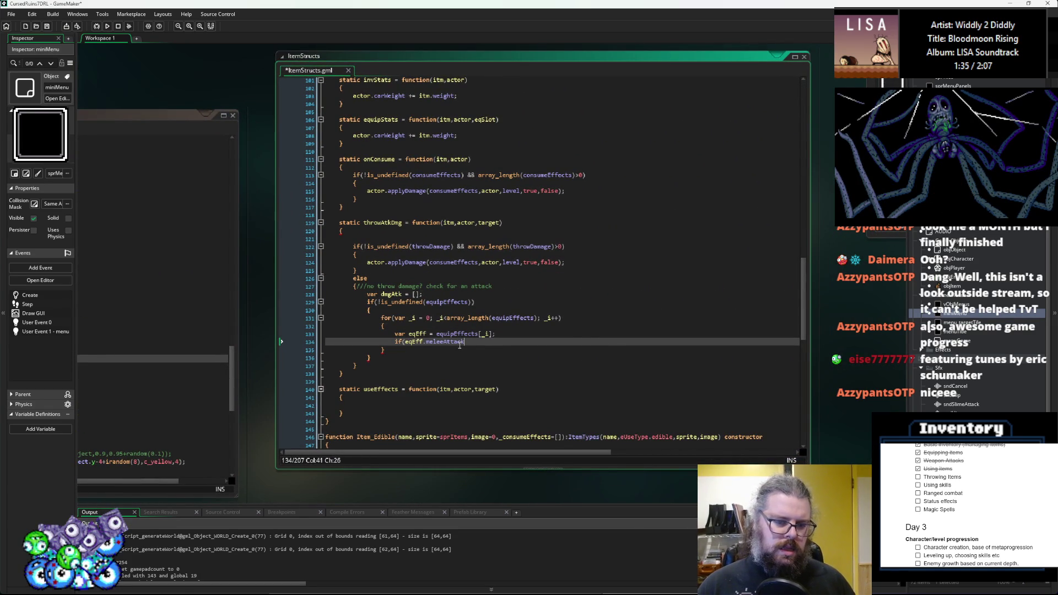
{"action": "key", "text": "BackSpace"}
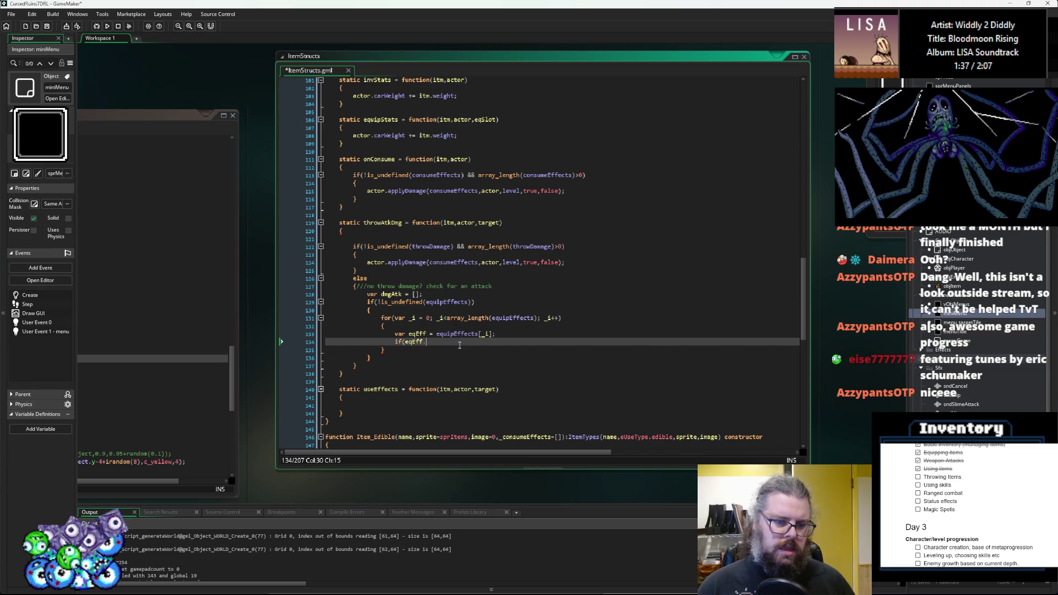
{"action": "type", "text": "eff"}
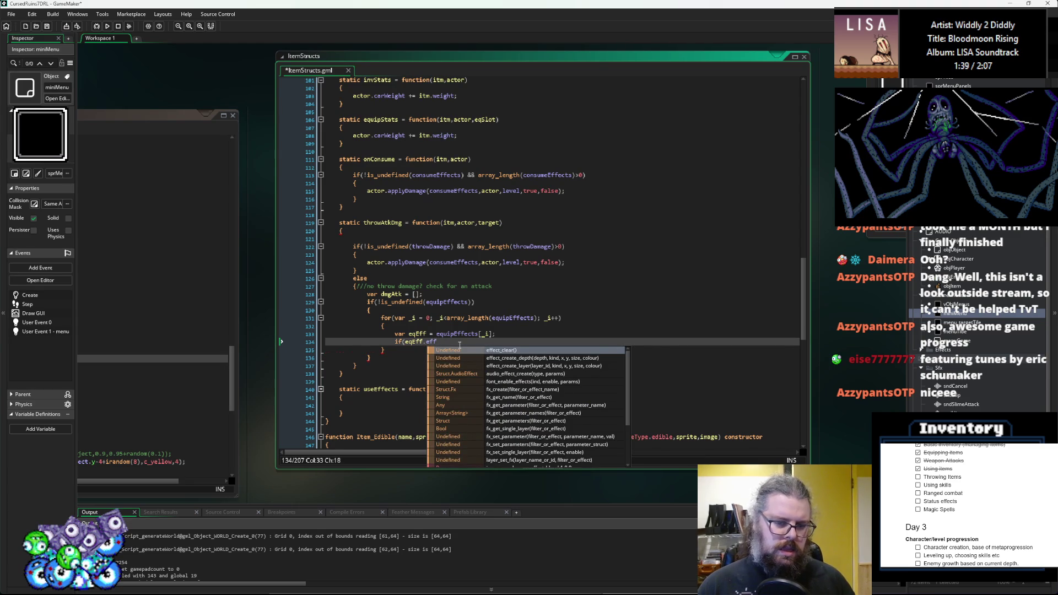
{"action": "type", "text": "ectType =="}
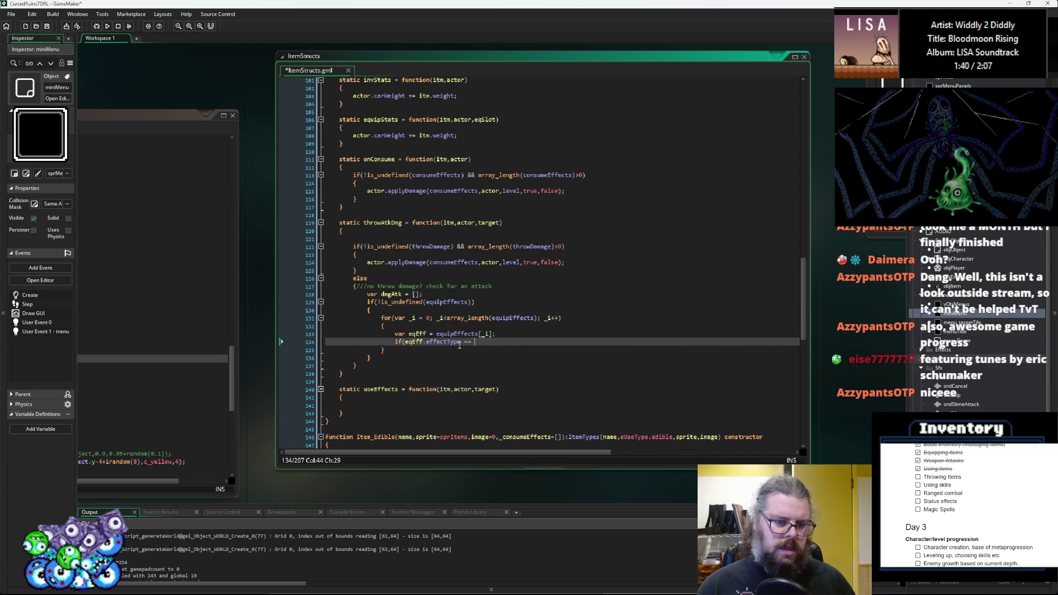
{"action": "type", "text": "EffectTypes.v"}
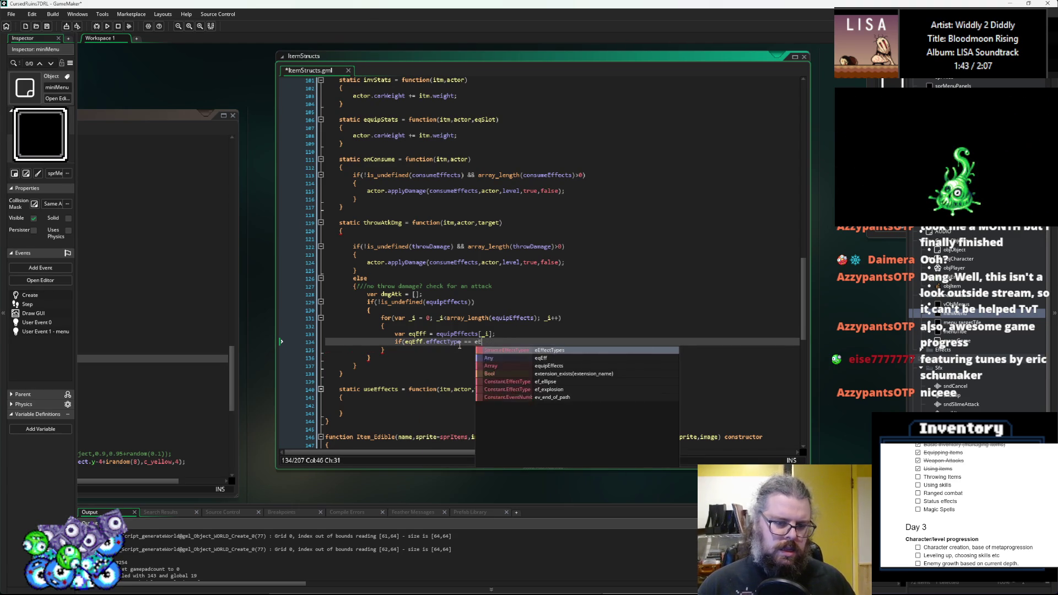
{"action": "key", "text": "Return"}
{"action": "type", "text": ")"}
- Add an empty { } block beneath the meleeAttack check
{"action": "key", "text": "Return"}
{"action": "type", "text": "{"}
{"action": "key", "text": "Return"}
{"action": "type", "text": "}"}
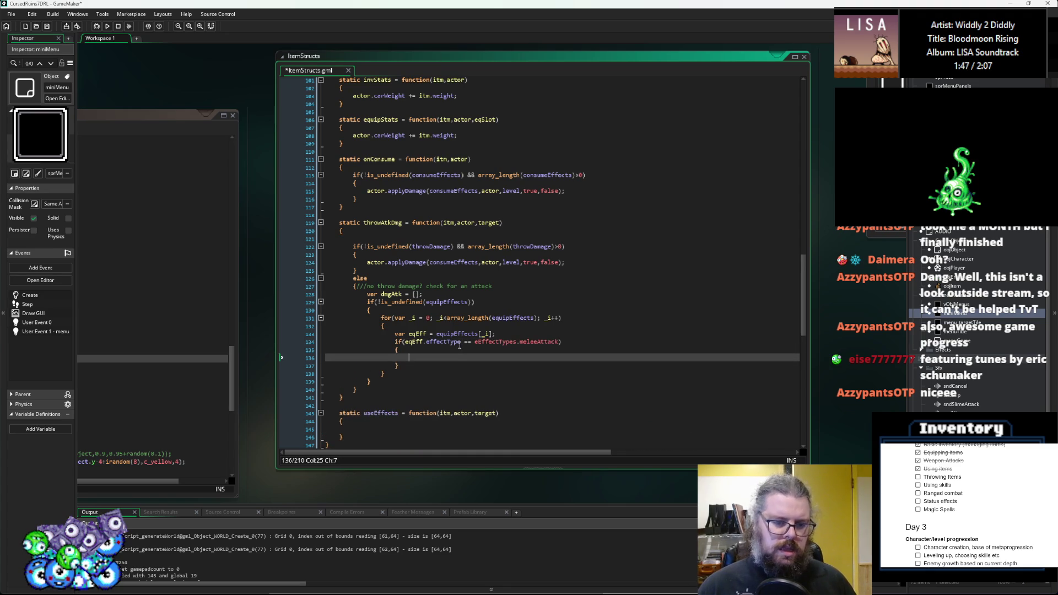
{"action": "key", "text": "ctrl+Tab"}
{"action": "key", "text": "ctrl+Tab"}
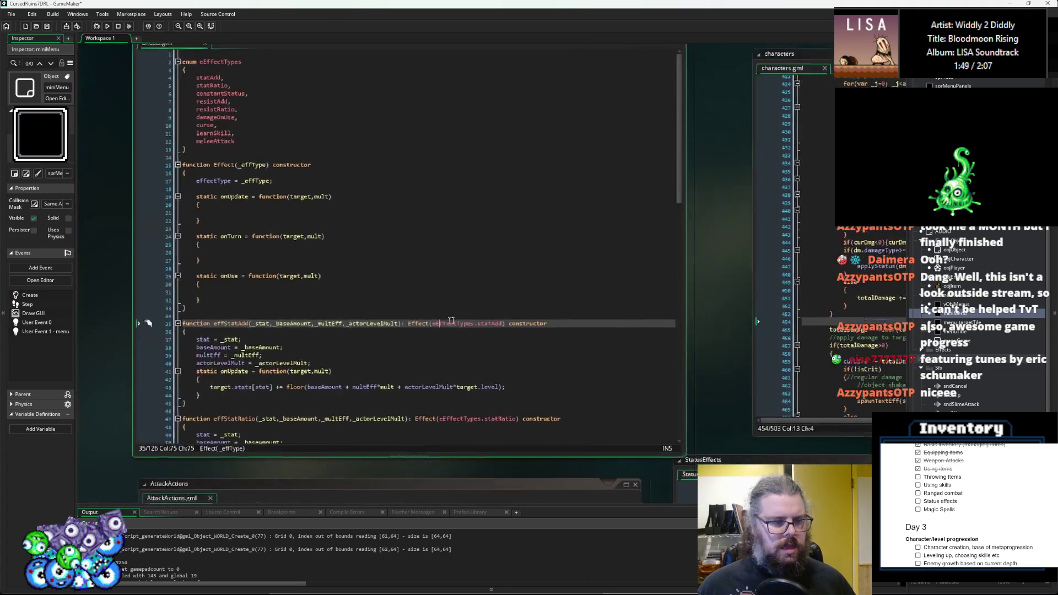
{"action": "key", "text": "F12"}
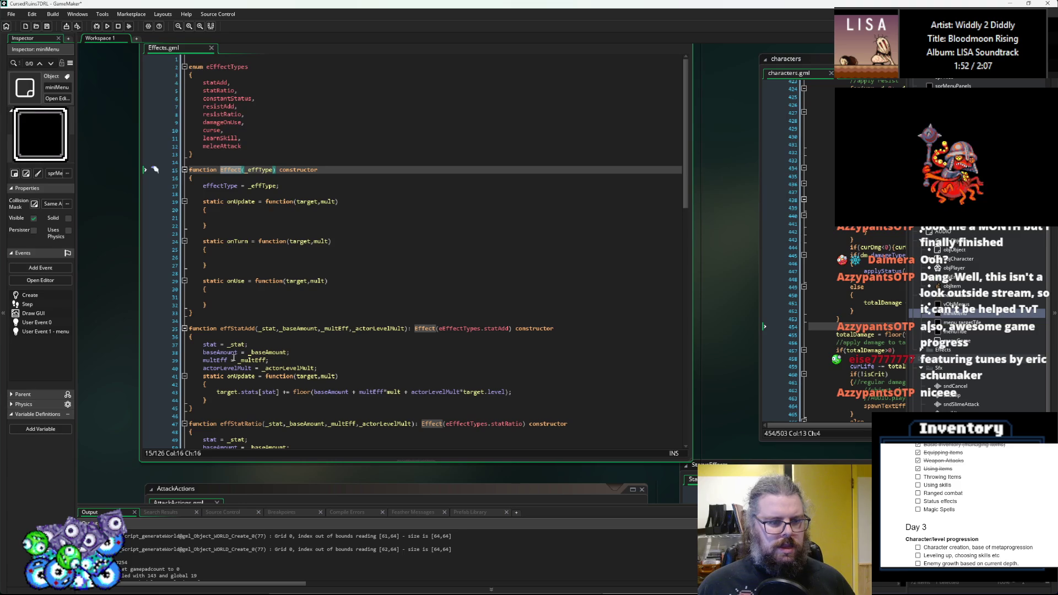
{"action": "left_click", "coordinate": [210, 344]}
{"action": "scroll", "coordinate": [231, 352], "scroll_direction": "down", "scroll_amount": 2}
{"action": "left_click", "coordinate": [249, 333]}
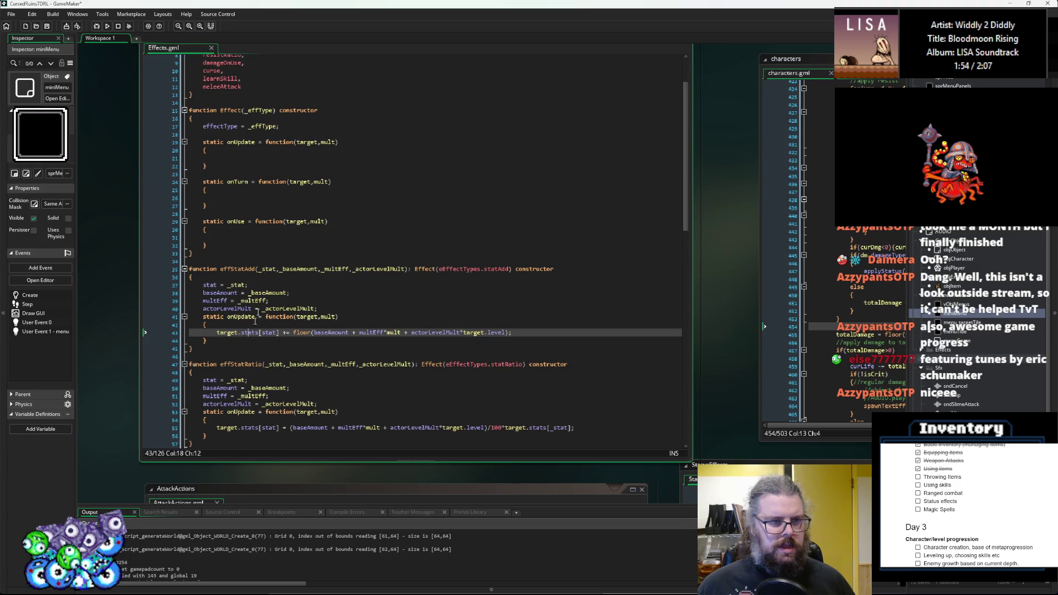
{"action": "left_click", "coordinate": [220, 126]}
{"action": "left_click", "coordinate": [485, 237]}
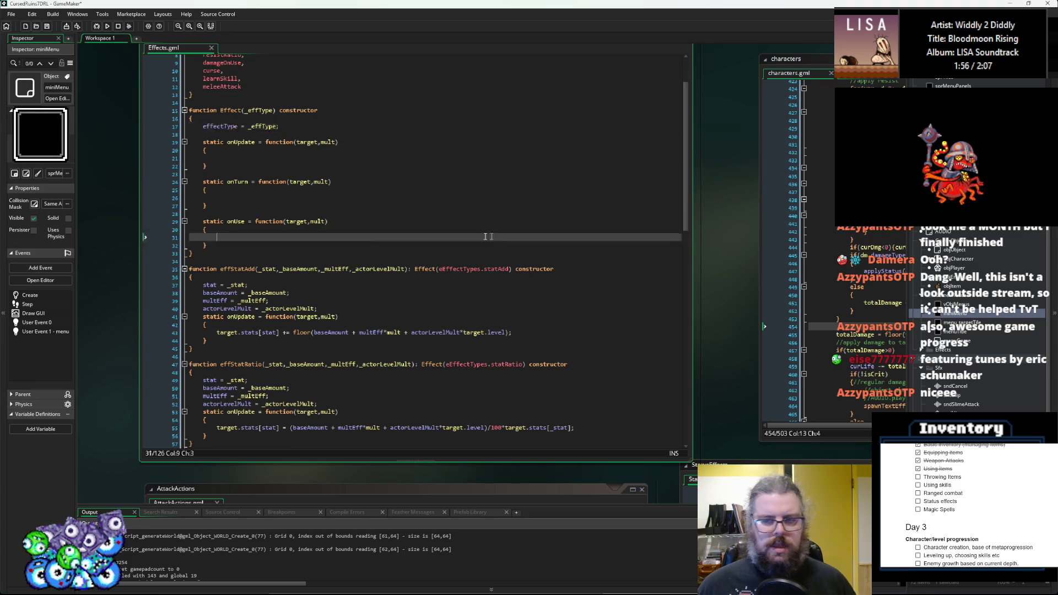
{"action": "key", "text": "ctrl+Tab"}
{"action": "key", "text": "ctrl+Tab"}
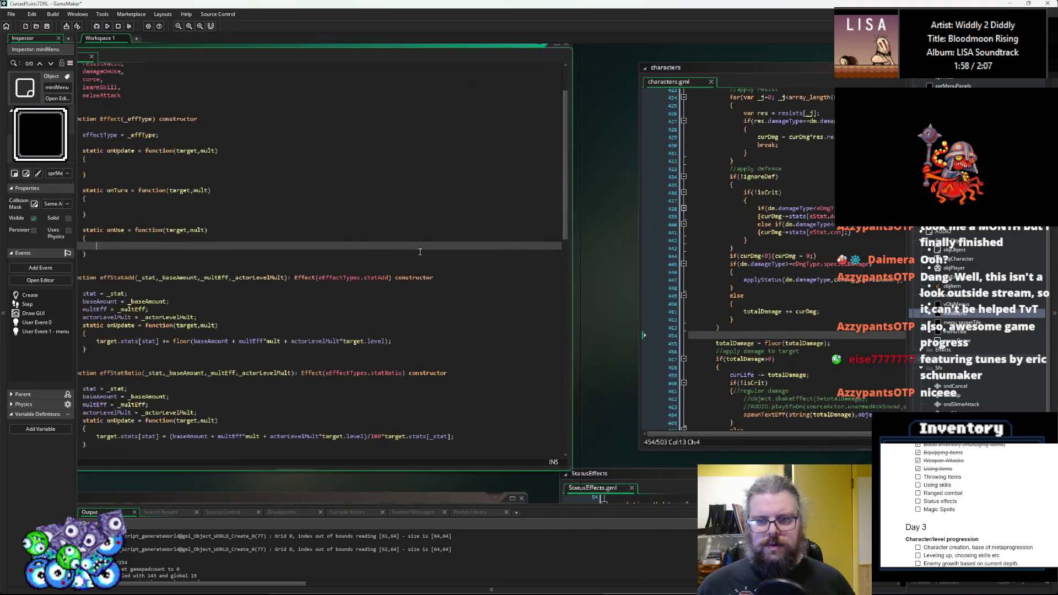
{"action": "left_click", "coordinate": [175, 190]}
{"action": "left_click", "coordinate": [187, 134]}
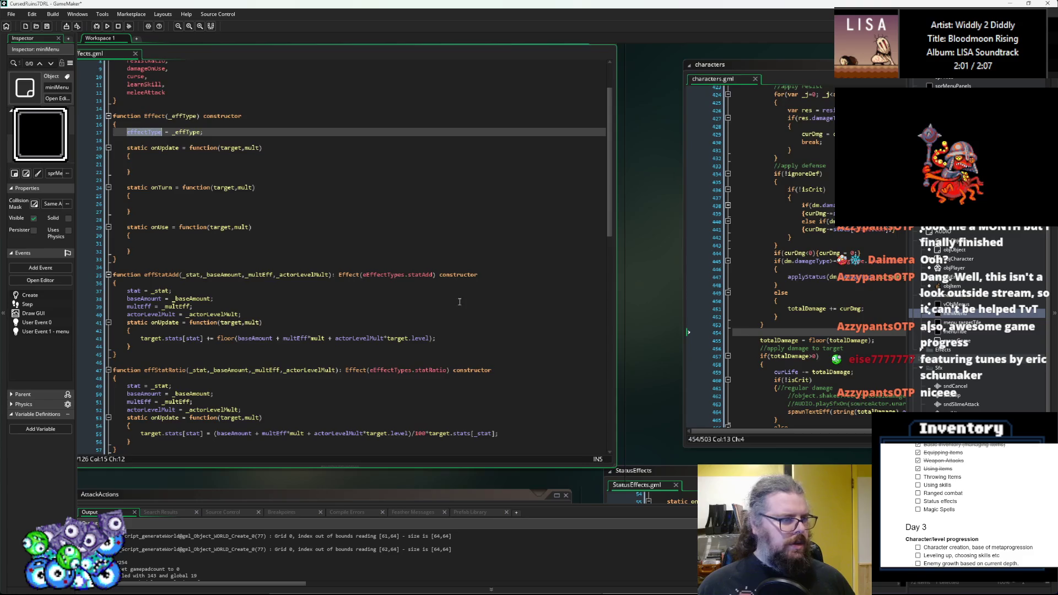
{"action": "key", "text": "ctrl+Tab"}
{"action": "key", "text": "ctrl+Tab"}
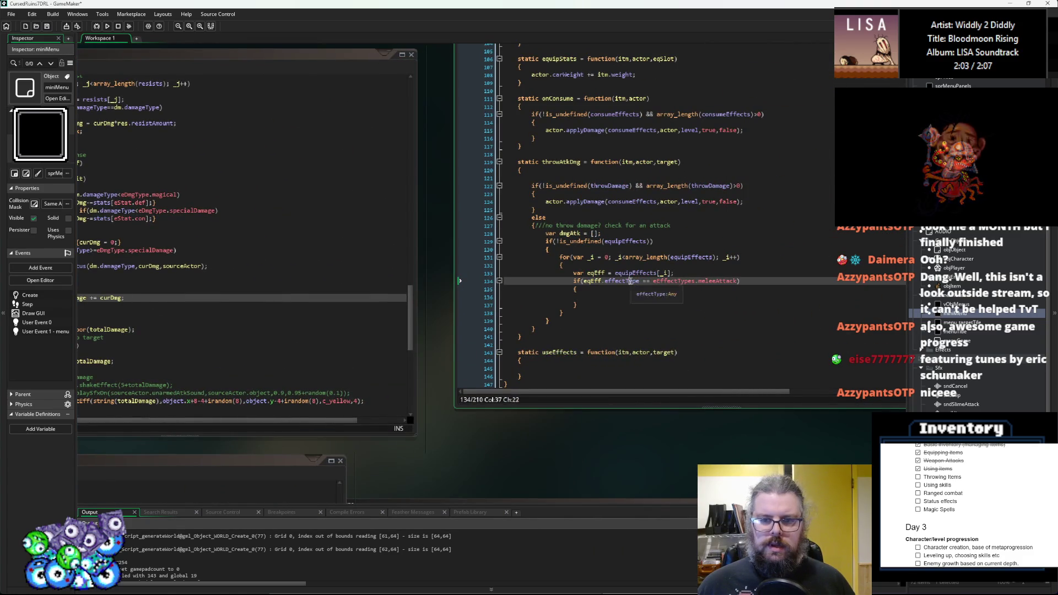
{"action": "left_click", "coordinate": [679, 320]}
{"action": "key", "text": "ctrl+Tab"}
{"action": "scroll", "coordinate": [356, 351], "scroll_direction": "down", "scroll_amount": 3}
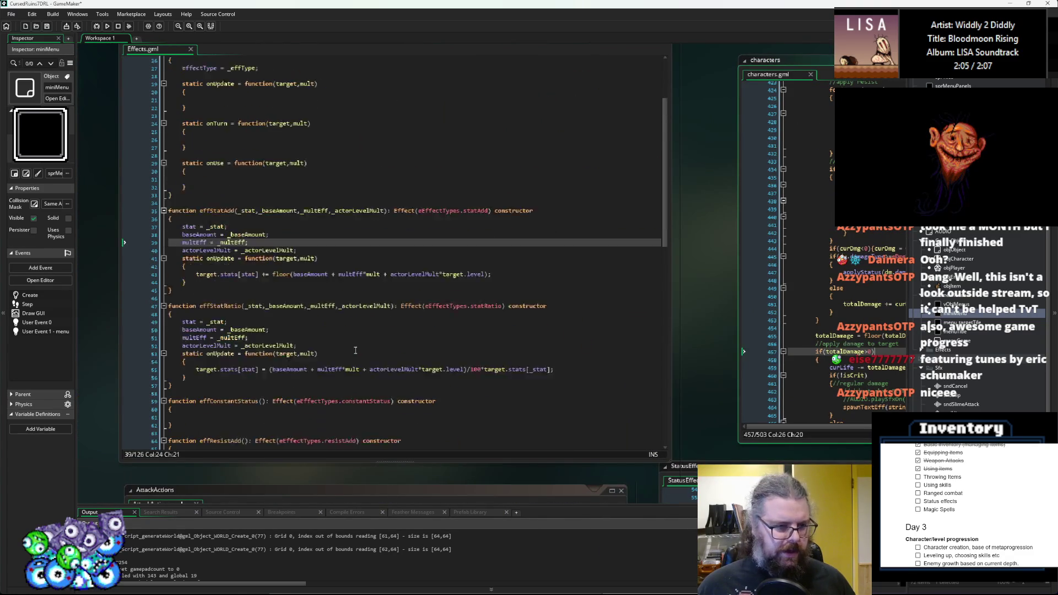
{"action": "scroll", "coordinate": [356, 351], "scroll_direction": "down", "scroll_amount": 8}
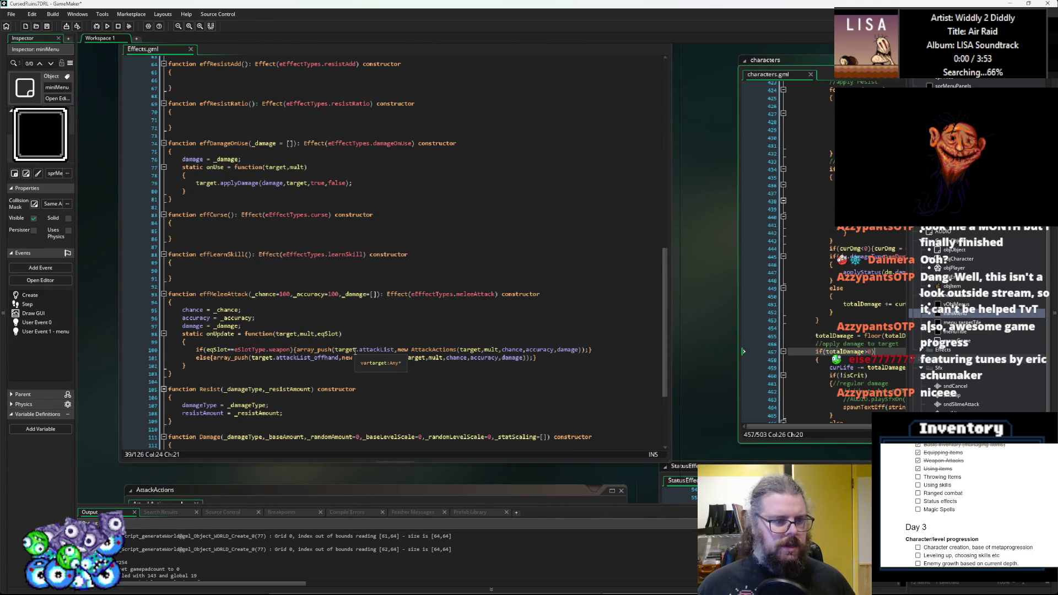
{"action": "scroll", "coordinate": [356, 351], "scroll_direction": "down", "scroll_amount": 5}
{"action": "scroll", "coordinate": [356, 351], "scroll_direction": "up", "scroll_amount": 3}
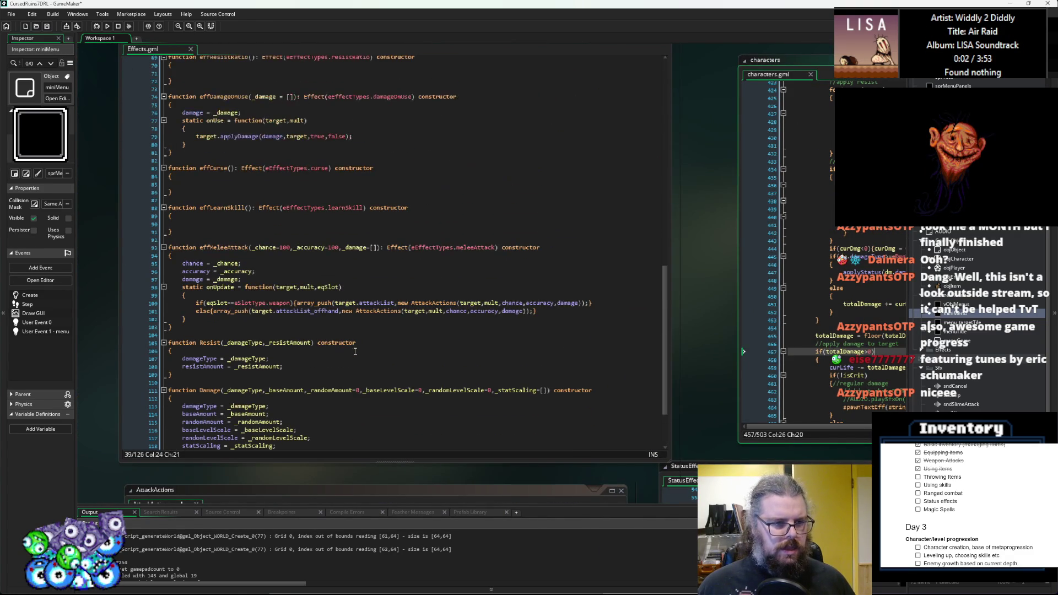
{"action": "double_click", "coordinate": [191, 280]}
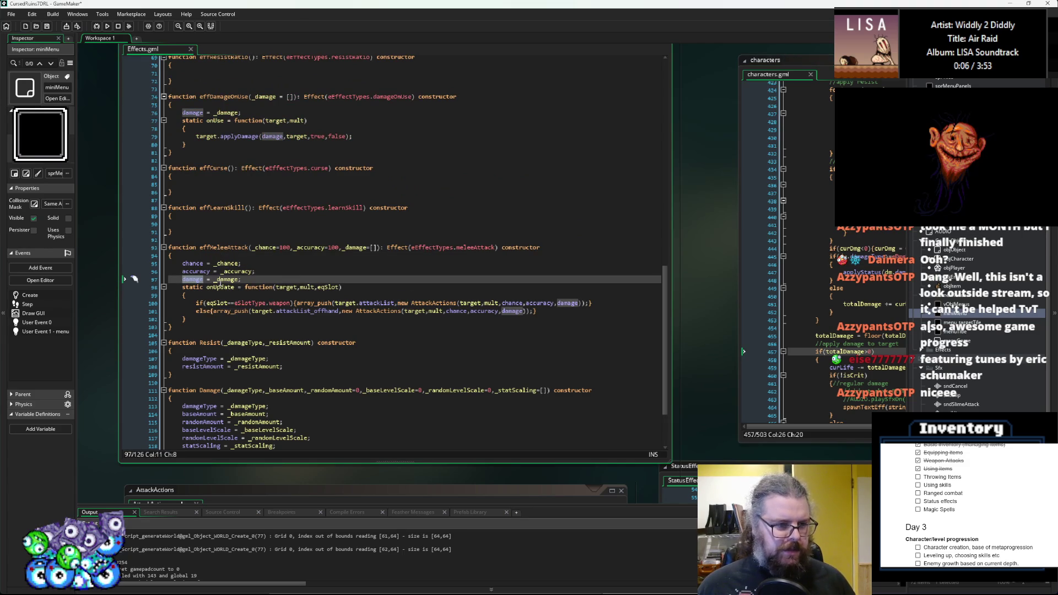
{"action": "left_click", "coordinate": [292, 267]}
{"action": "key", "text": "ctrl+Tab"}
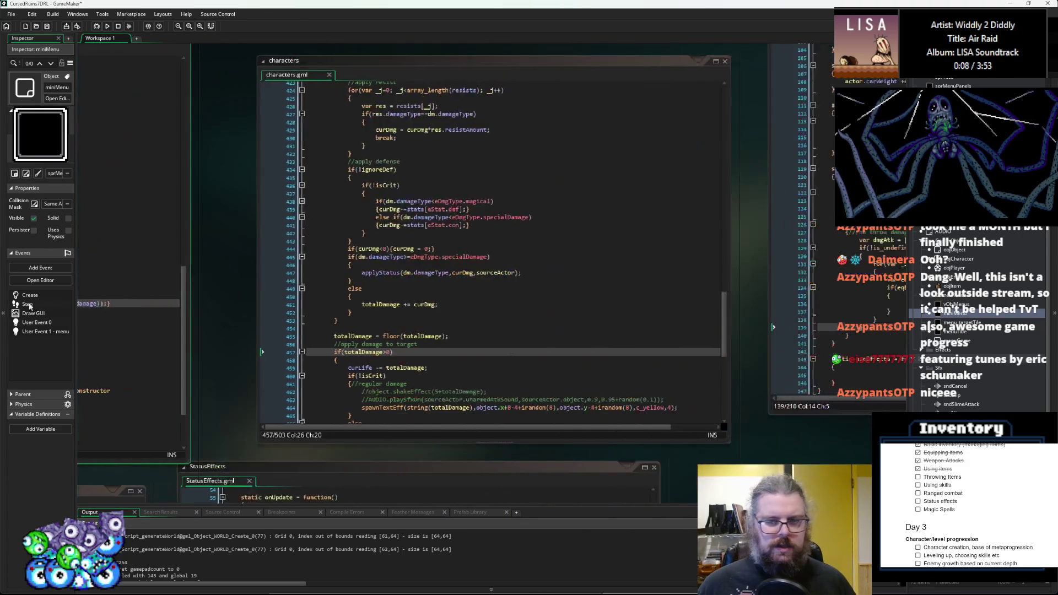
- Write 'dmgAtk = eqEff.damage;' followed by 'break;' inside the melee check
{"action": "left_click", "coordinate": [455, 331]}
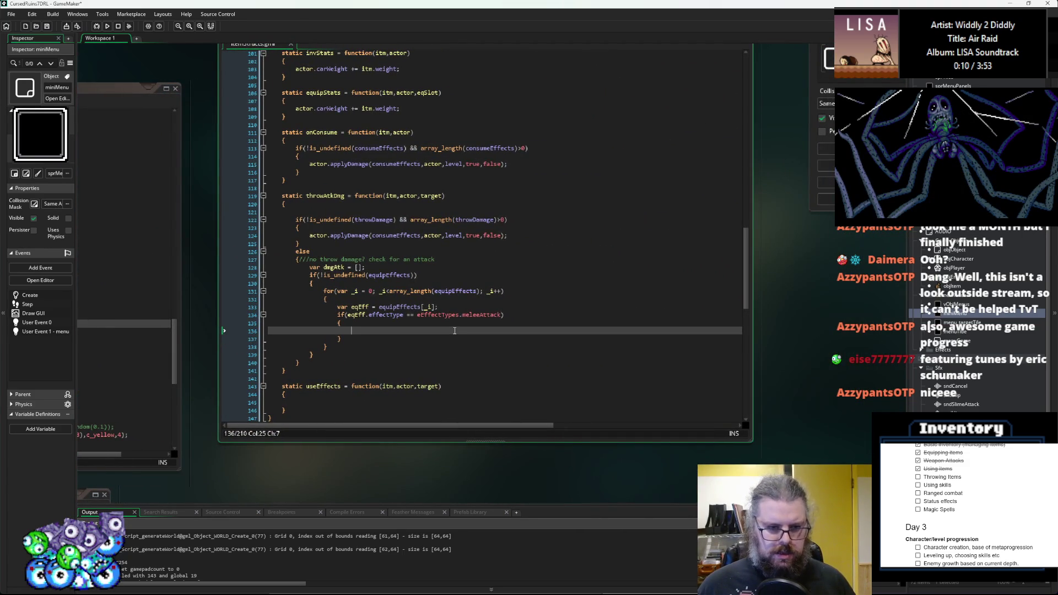
{"action": "type", "text": "dmgA"}
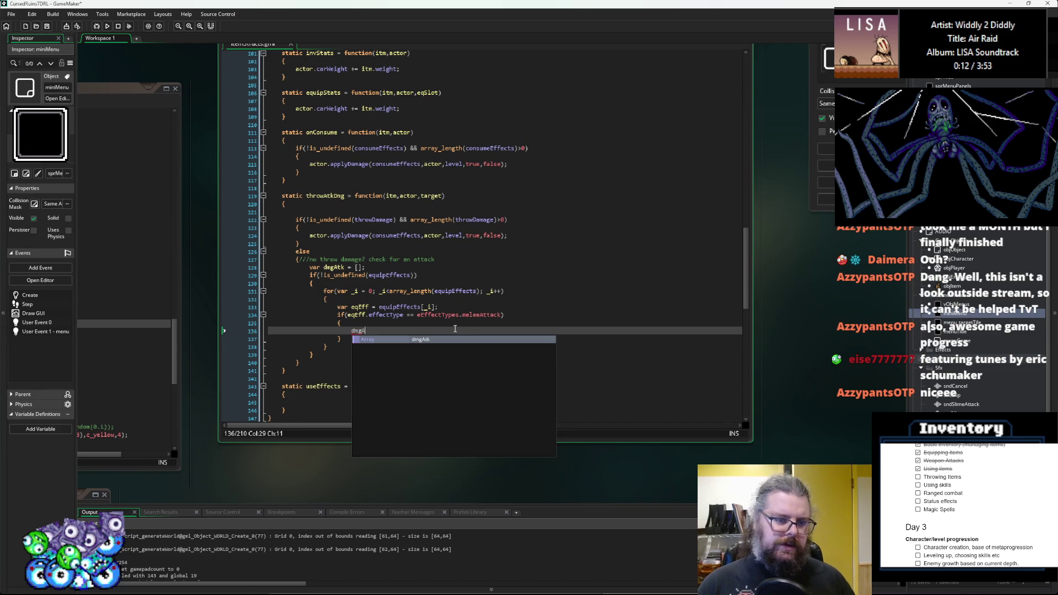
{"action": "type", "text": "tk damage"}
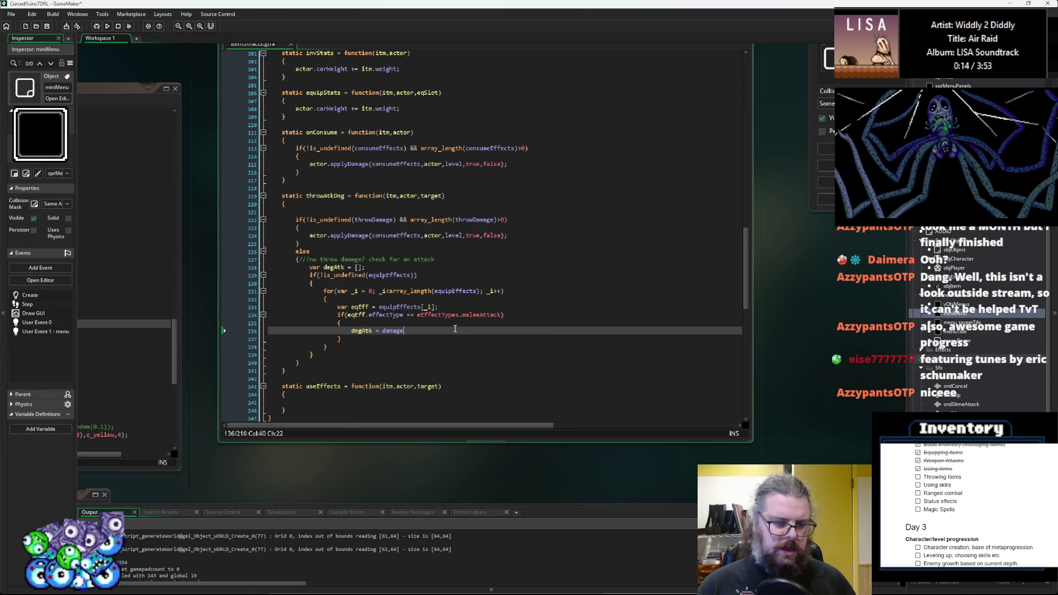
{"action": "type", "text": "eqEff."}
{"action": "key", "text": "Right"}
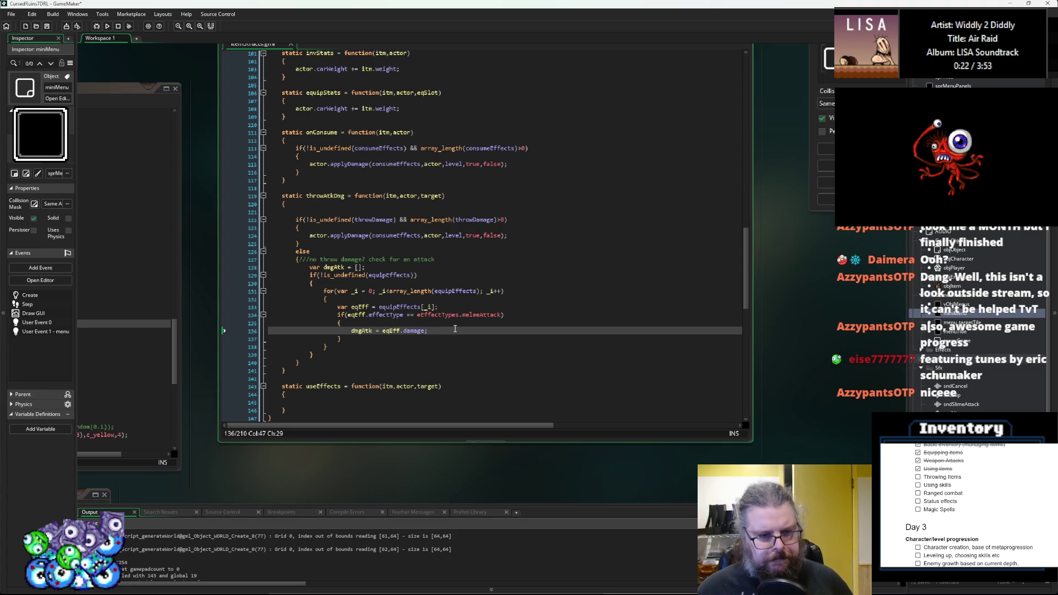
{"action": "key", "text": "Return"}
{"action": "type", "text": "break;"}
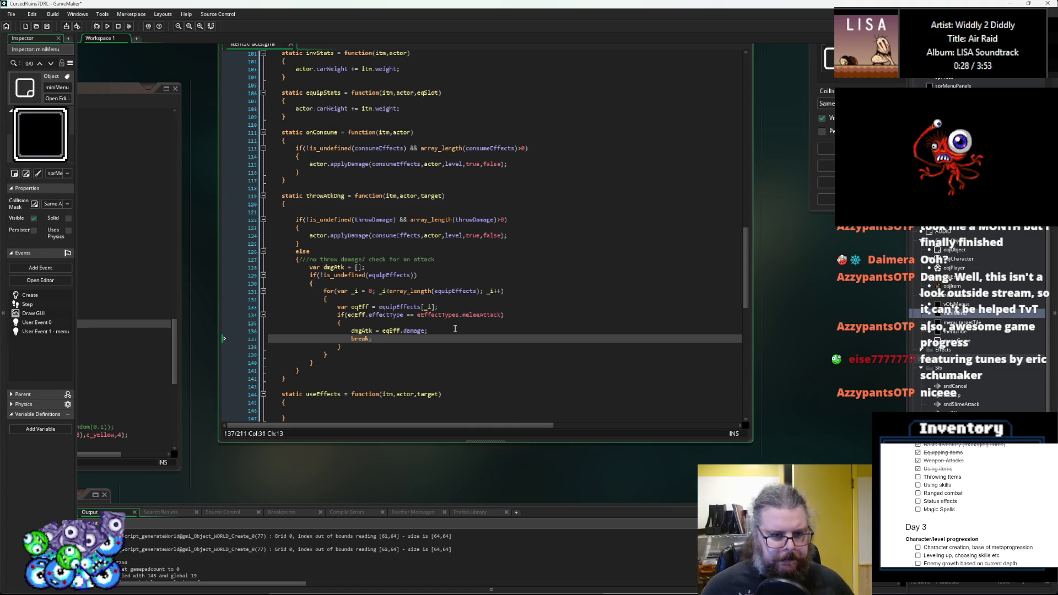
{"action": "key", "text": "Down"}
{"action": "key", "text": "Down"}
{"action": "key", "text": "Down"}
{"action": "key", "text": "Return"}
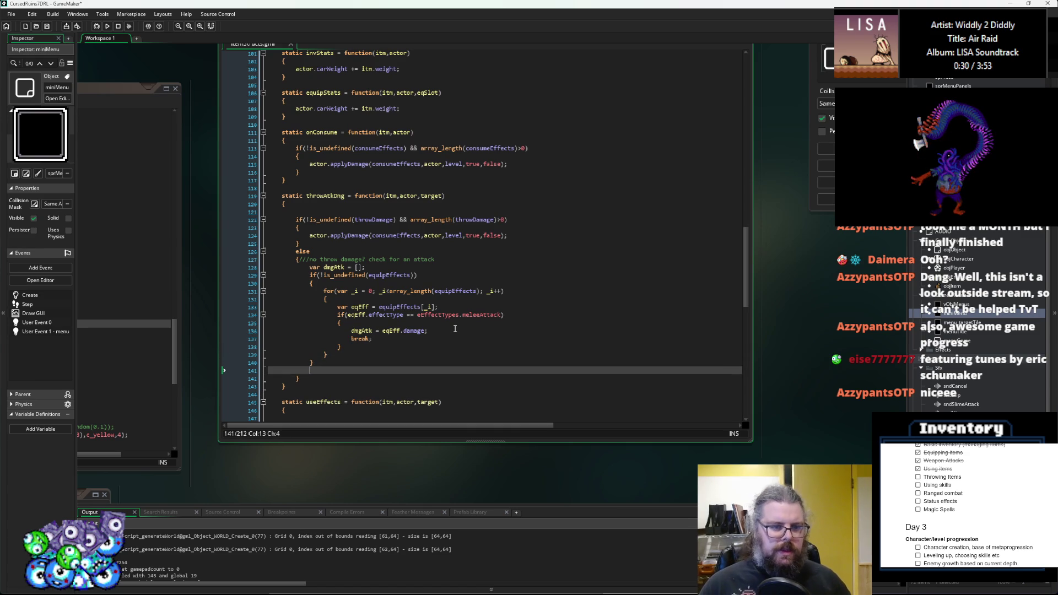
- Add an if(array_length(dmgAtk)==0) check with empty braces and a blank line above it
{"action": "type", "text": "if(array_le"}
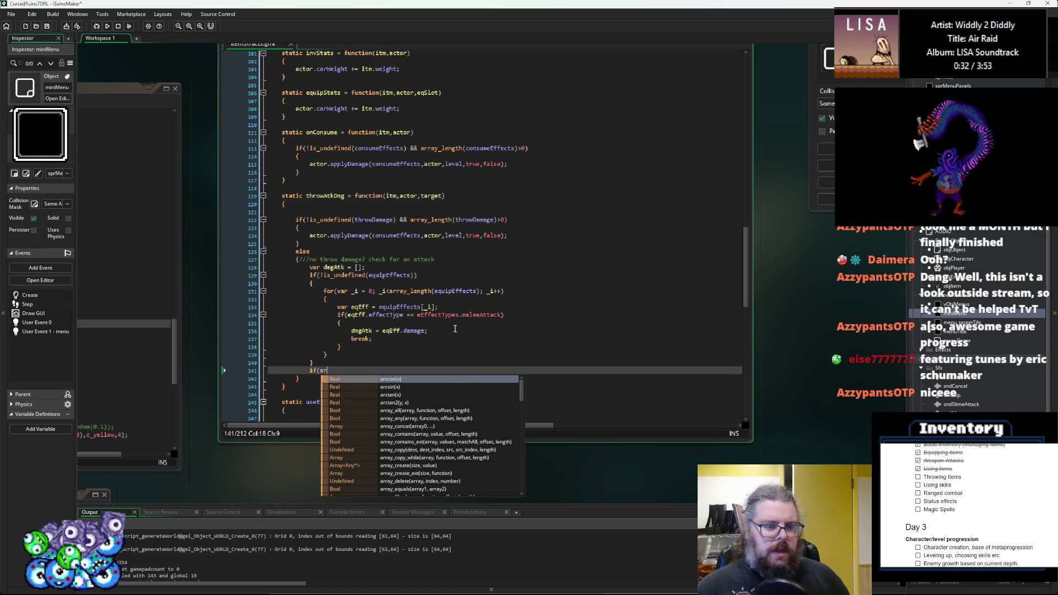
{"action": "type", "text": "ngt"}
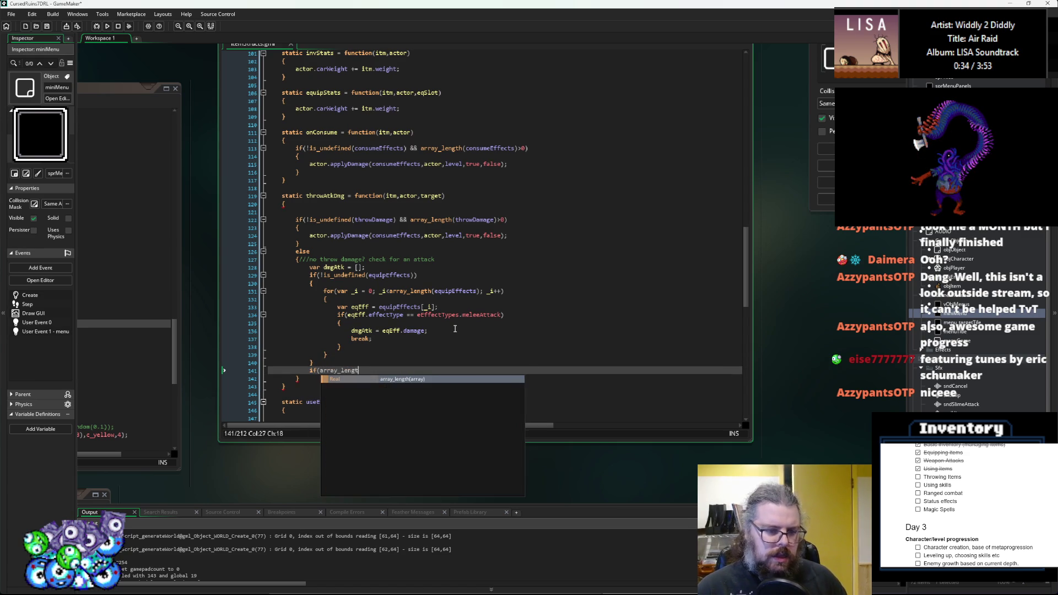
{"action": "type", "text": "h(dmgAtk"}
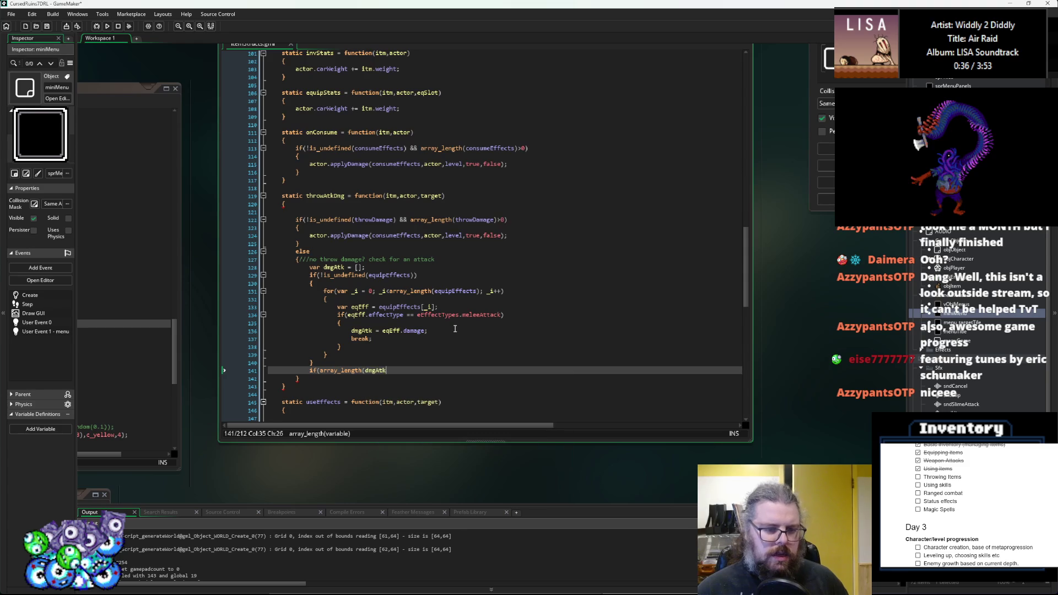
{"action": "type", "text": ")>=="}
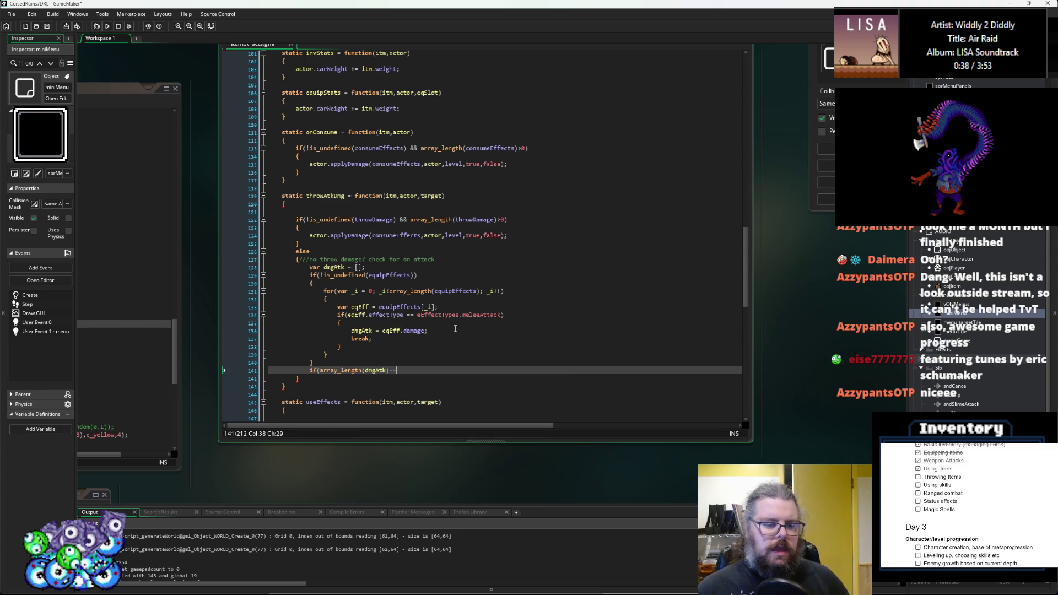
{"action": "type", "text": "0)"}
{"action": "key", "text": "Return"}
{"action": "type", "text": "{"}
{"action": "key", "text": "Return"}
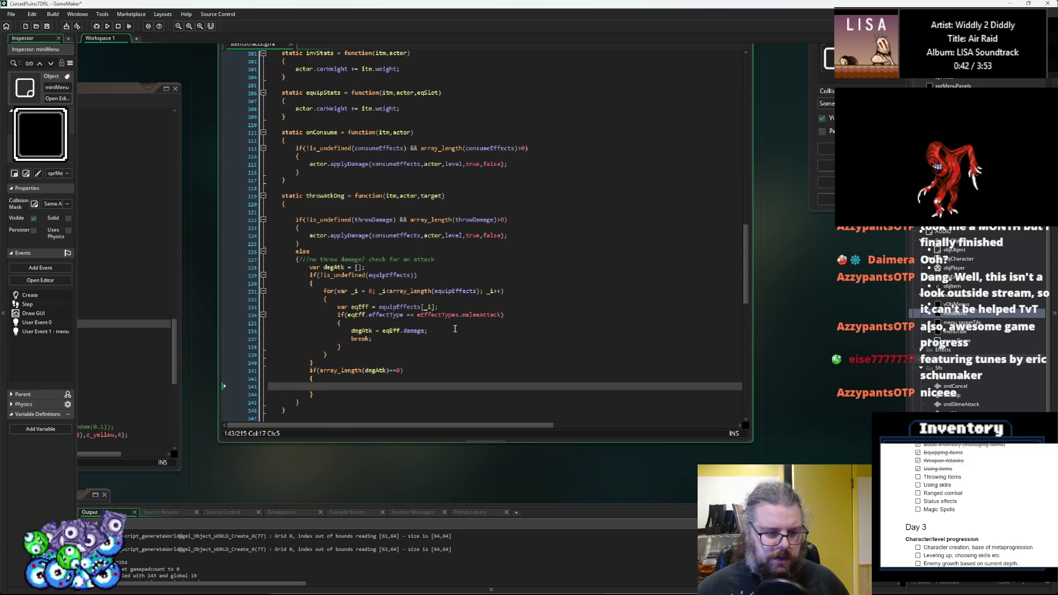
{"action": "key", "text": "Up"}
{"action": "key", "text": "Up"}
{"action": "key", "text": "Up"}
{"action": "key", "text": "Return"}
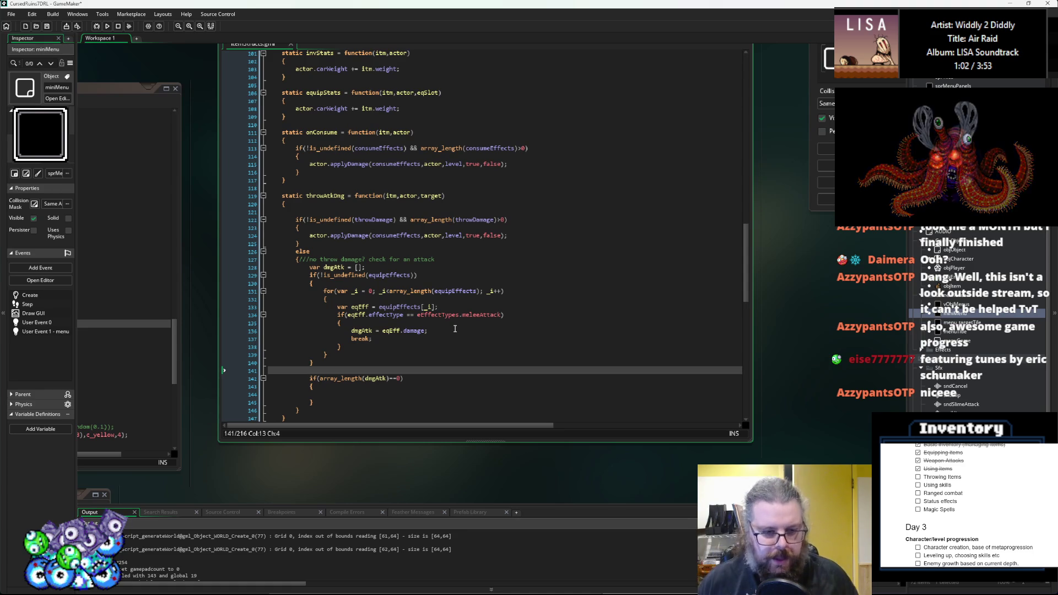
{"action": "key", "text": "Down"}
{"action": "key", "text": "Down"}
{"action": "key", "text": "Down"}
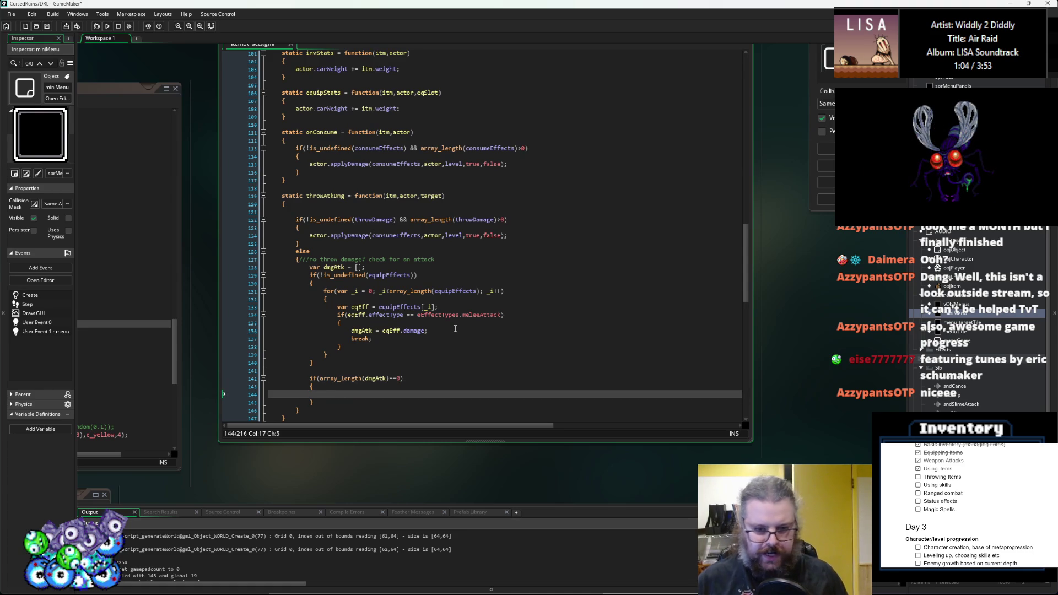
{"action": "scroll", "coordinate": [441, 319], "scroll_direction": "down", "scroll_amount": 2}
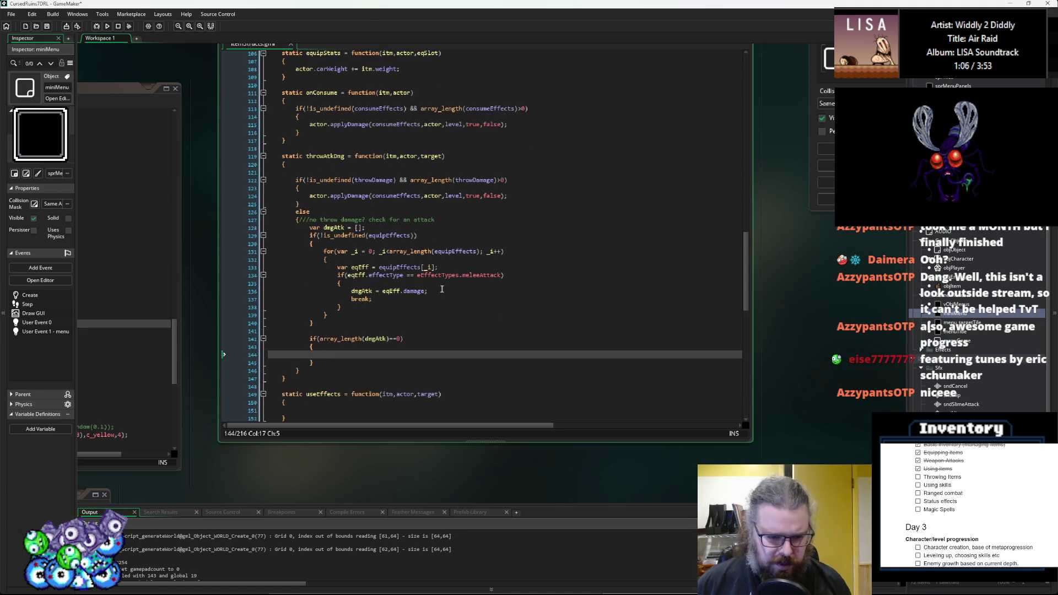
{"action": "left_click", "coordinate": [436, 291]}
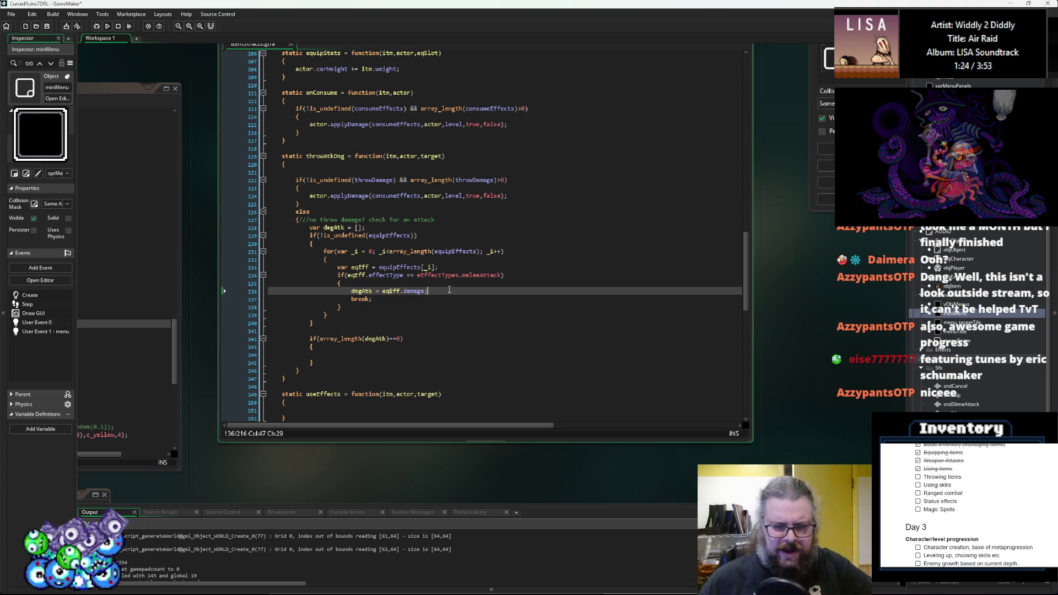
{"action": "left_click", "coordinate": [725, 307]}
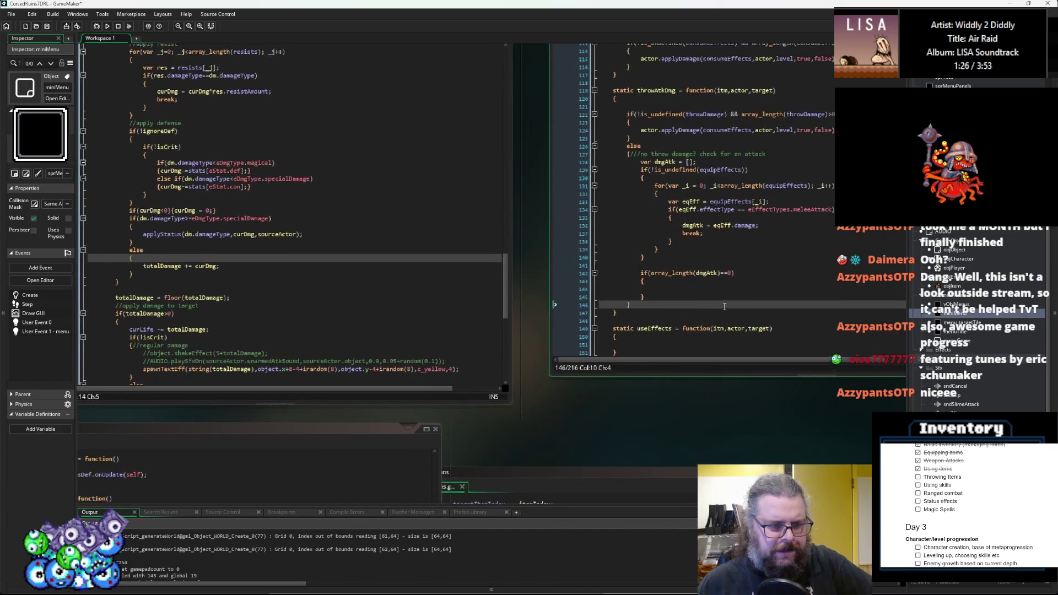
{"action": "mouse_move", "coordinate": [725, 289]}
{"action": "left_mouse_down"}
{"action": "mouse_move", "coordinate": [618, 334]}
{"action": "mouse_move", "coordinate": [477, 327]}
{"action": "left_mouse_up"}
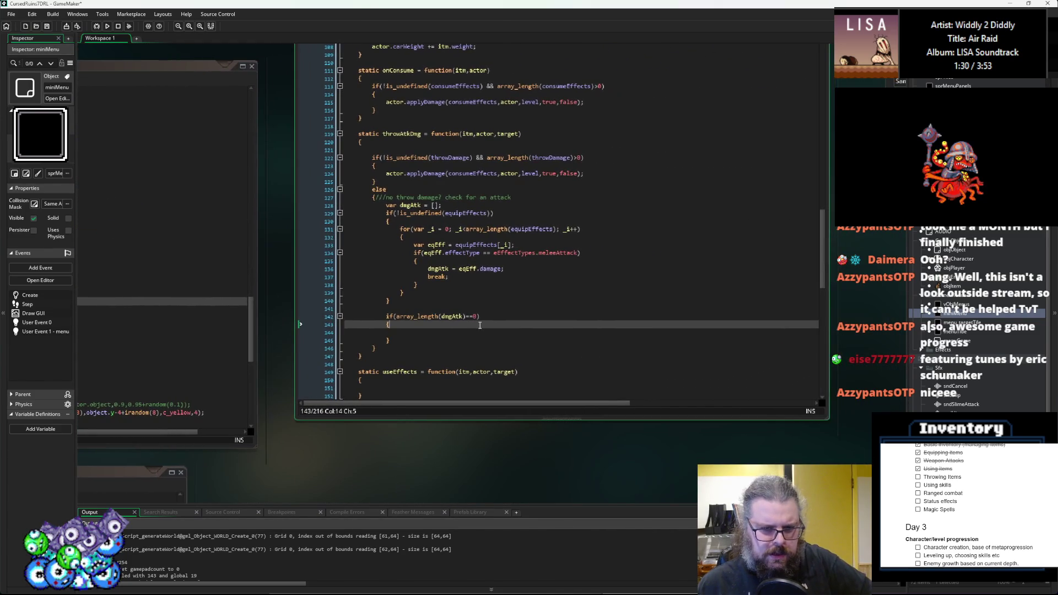
{"action": "left_click", "coordinate": [475, 335]}
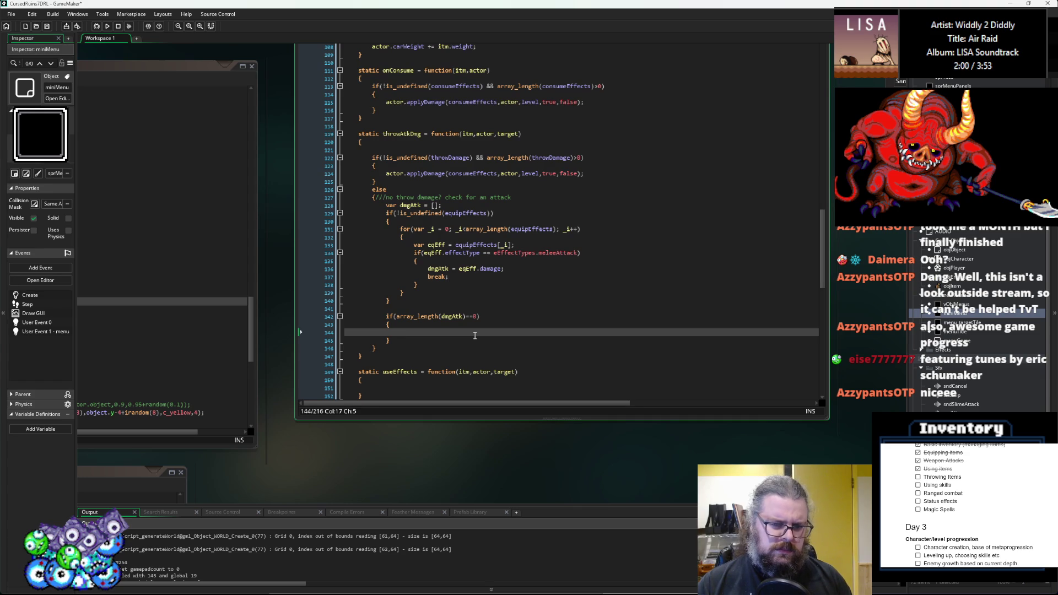
{"action": "key", "text": "Up"}
- Add the comment '///no attack damage? build damage from weight' and start array_push(dmgAtk, new Damage())
{"action": "type", "text": "//"}
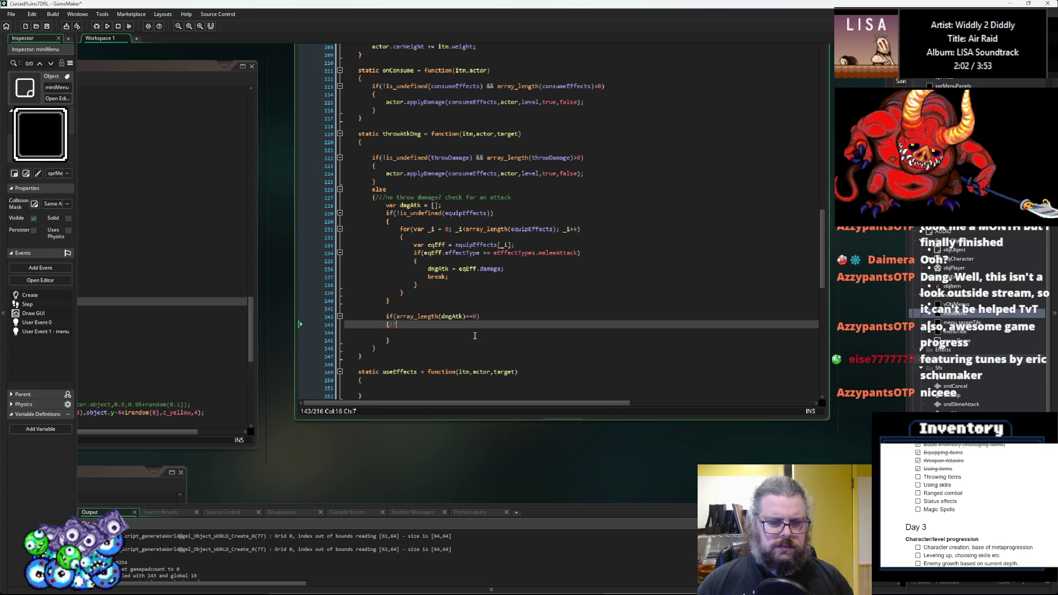
{"action": "type", "text": "/no a"}
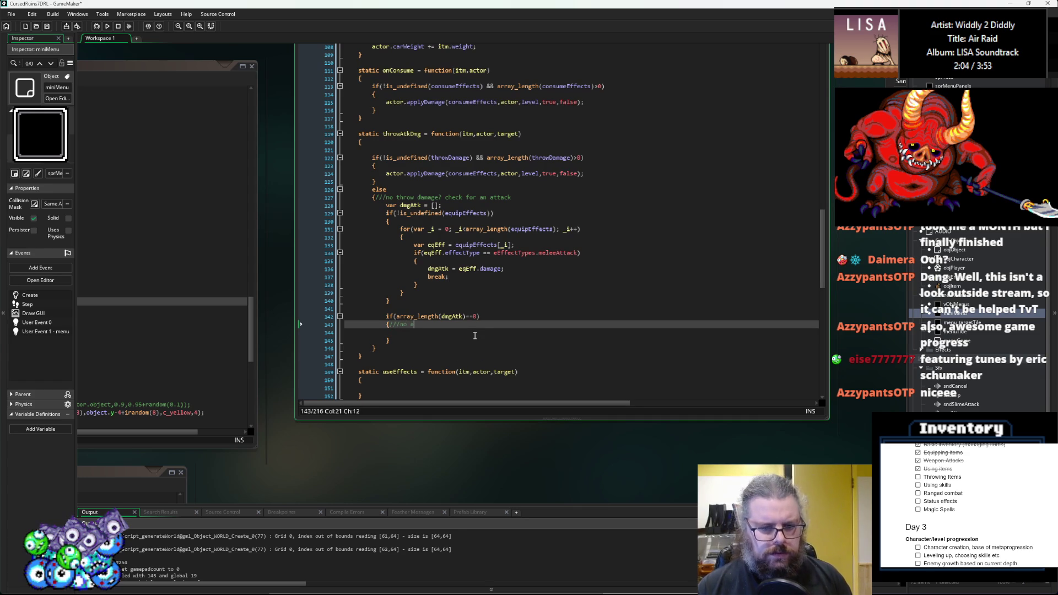
{"action": "type", "text": "ttack damage"}
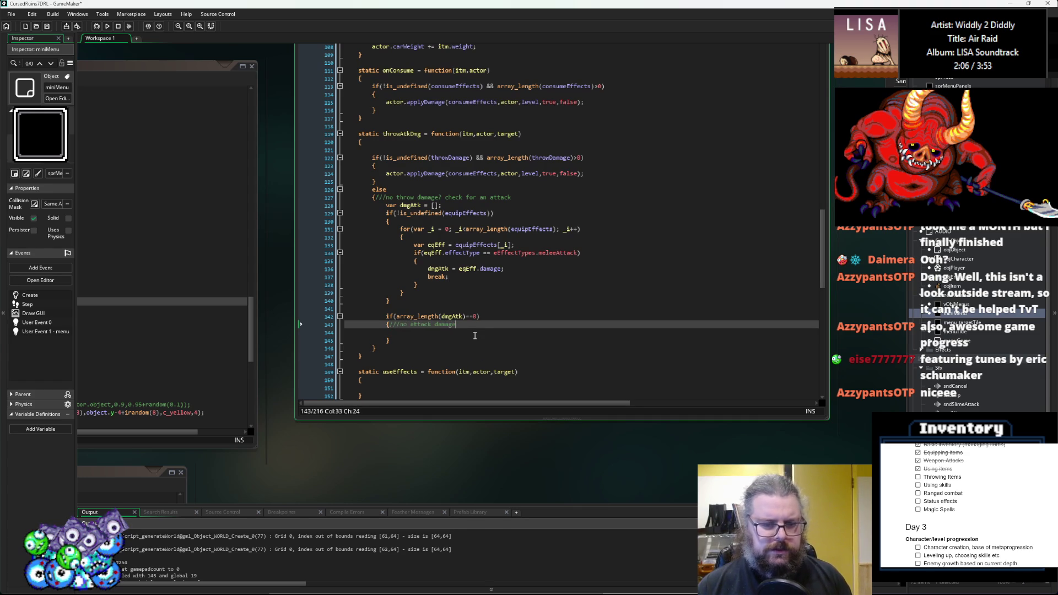
{"action": "type", "text": "? build d"}
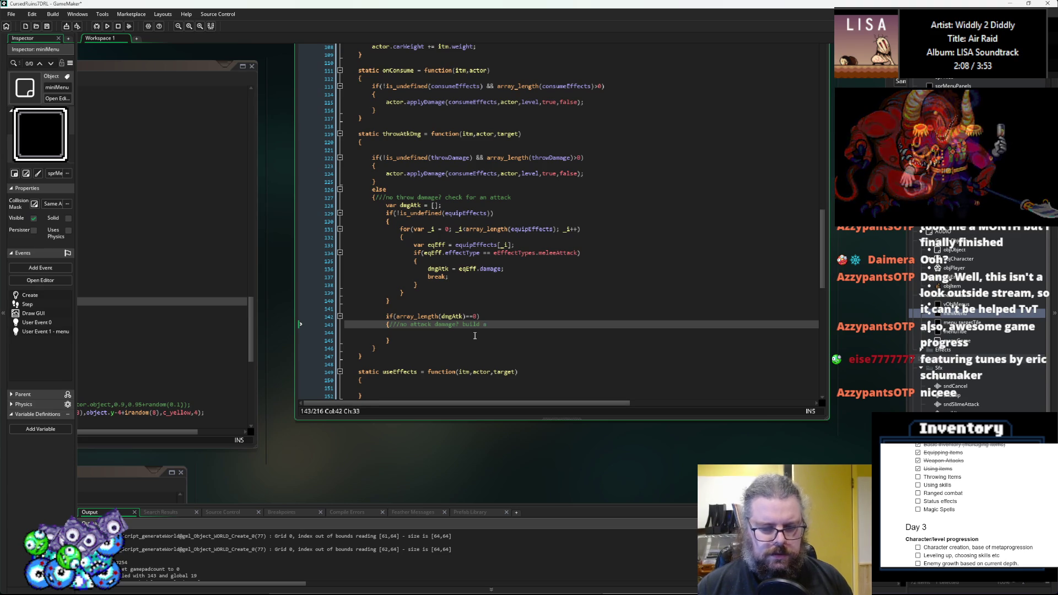
{"action": "type", "text": "amage from "}
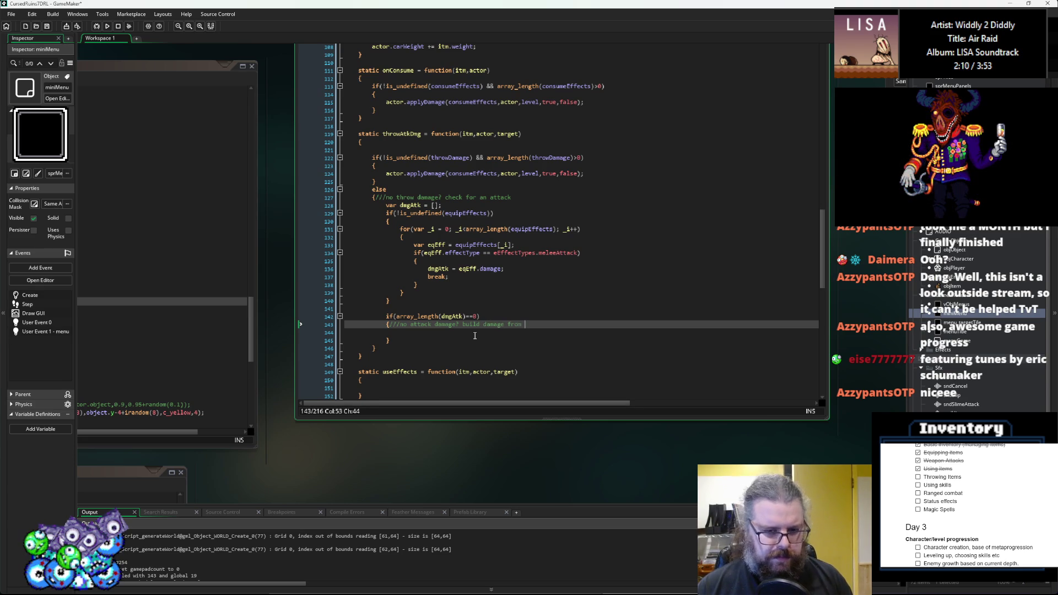
{"action": "type", "text": "weight"}
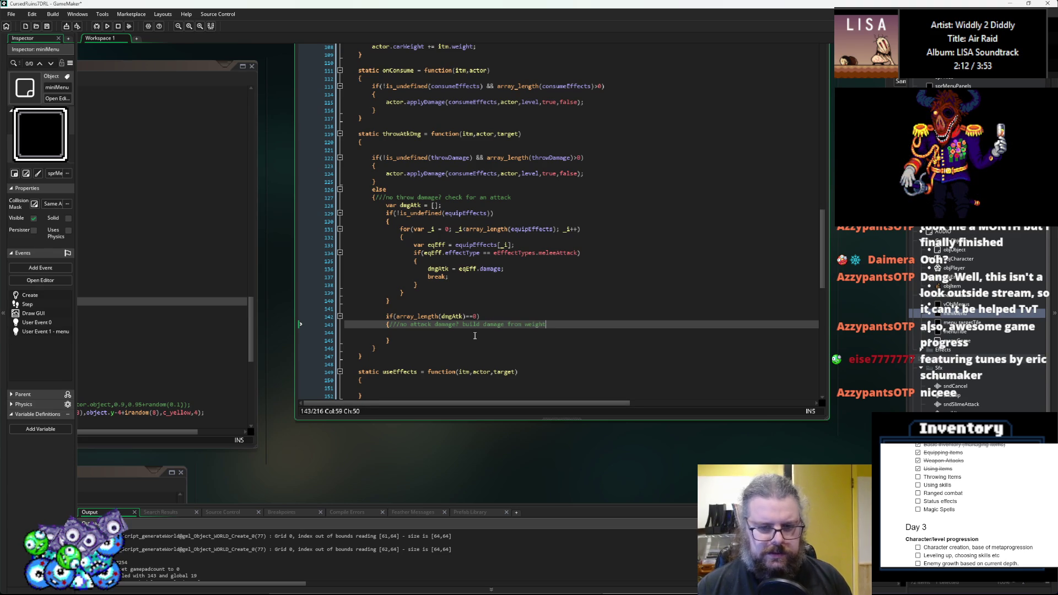
{"action": "key", "text": "Down"}
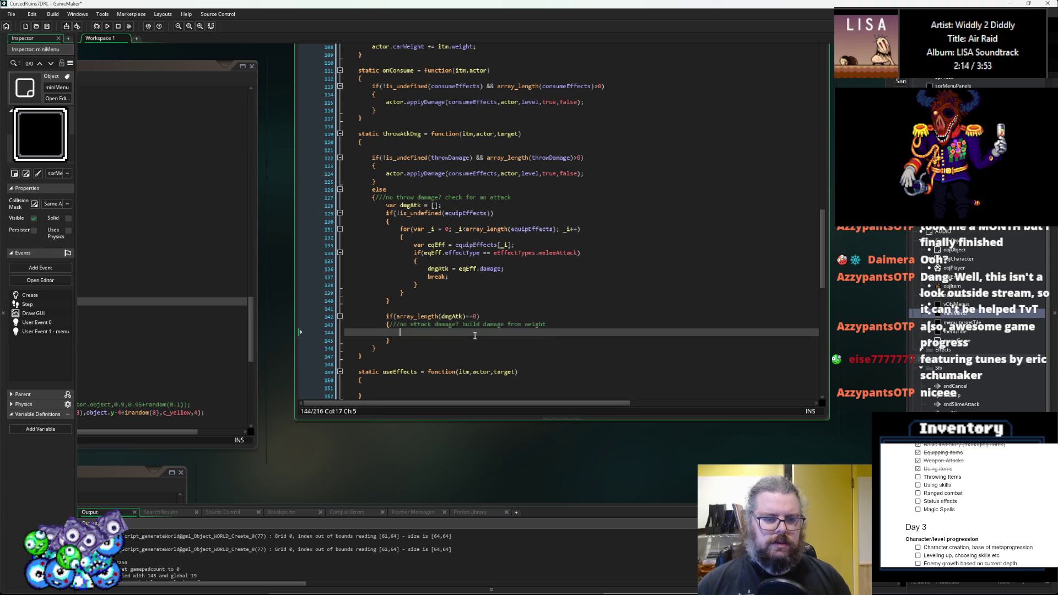
{"action": "type", "text": "dmgAtk"}
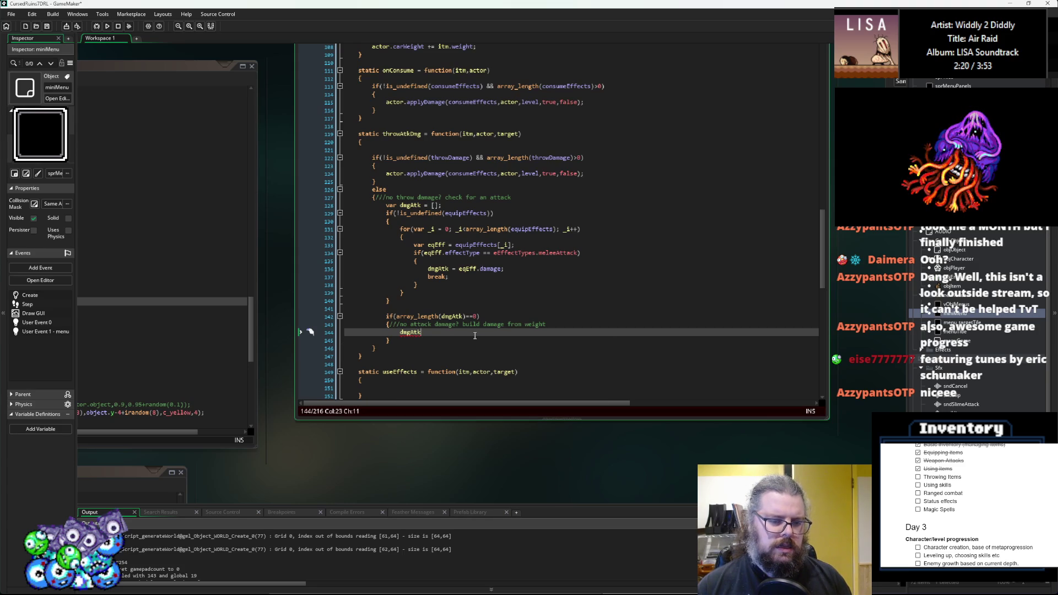
{"action": "key", "text": "Home"}
{"action": "type", "text": "array_push("}
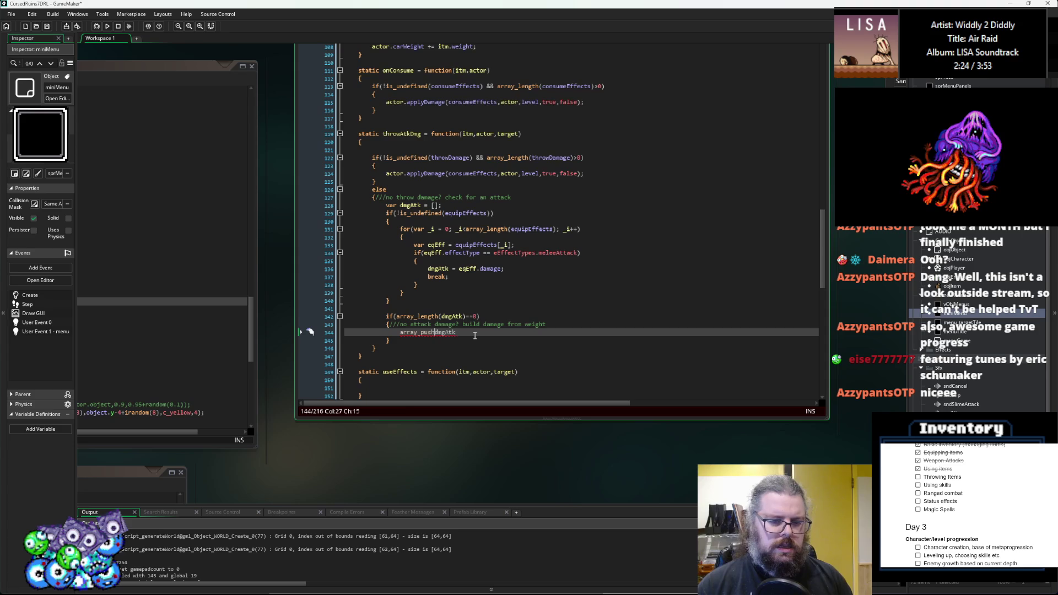
{"action": "key", "text": "Right"}
{"action": "key", "text": "Right"}
{"action": "key", "text": "Right"}
{"action": "type", "text": ")"}
{"action": "type", "text": ","}
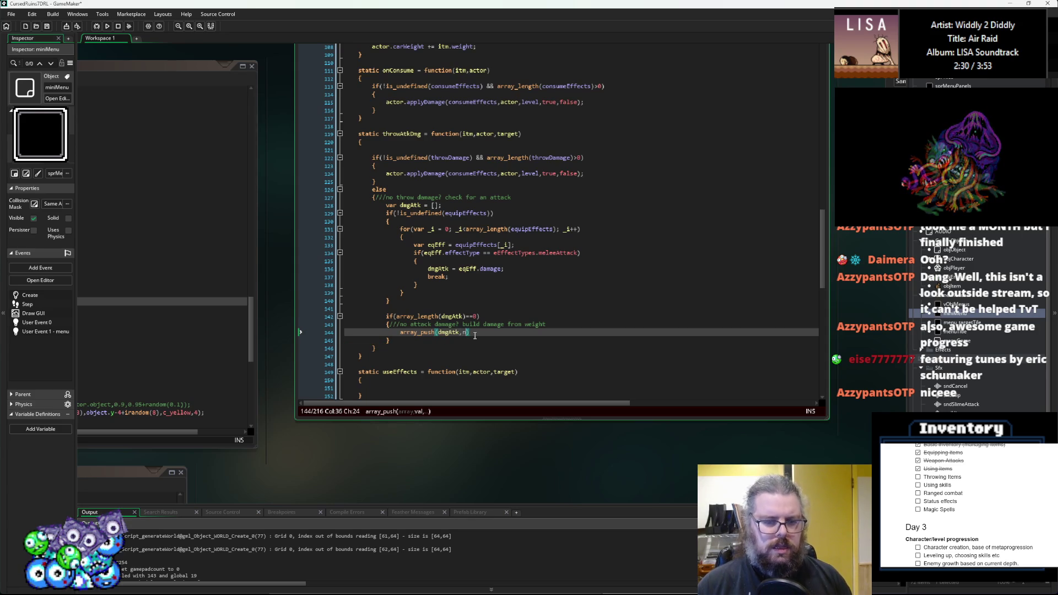
{"action": "type", "text": "new Damage()"}
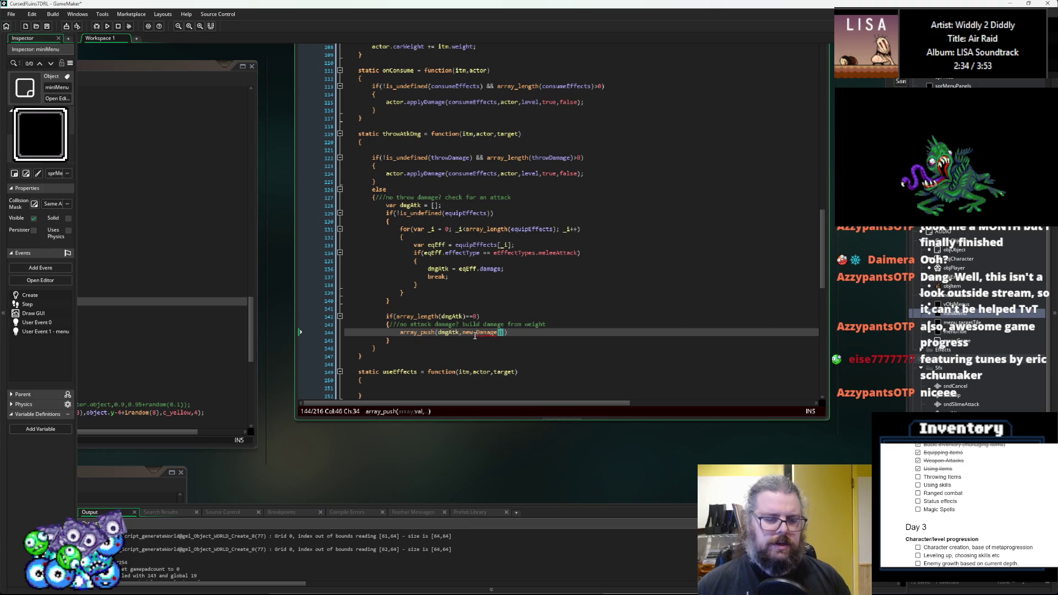
- Set the Damage type argument to eDmgType.crushing
{"action": "key", "text": "Left"}
{"action": "type", "text": "e"}
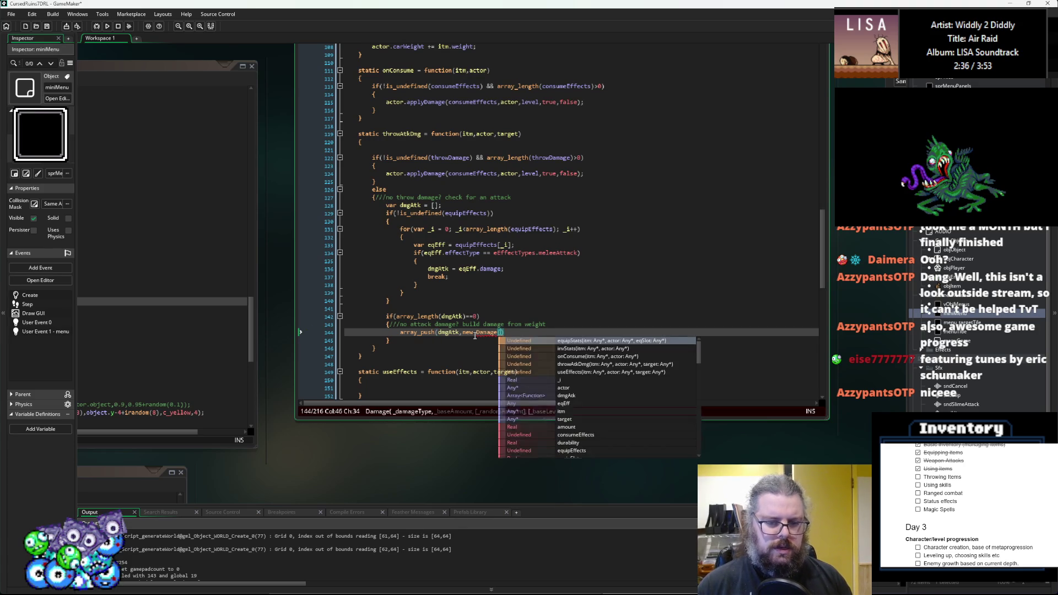
{"action": "key", "text": "Escape"}
{"action": "type", "text": "DmgType."}
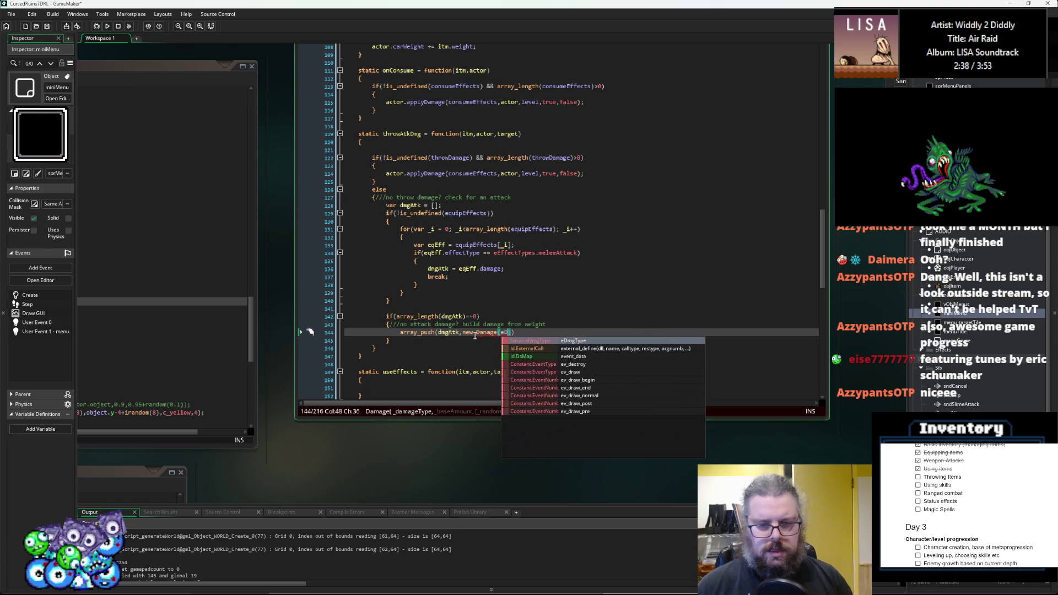
{"action": "key", "text": "Down"}
{"action": "key", "text": "Down"}
{"action": "key", "text": "Down"}
{"action": "key", "text": "Down"}
{"action": "key", "text": "Up"}
{"action": "key", "text": "Up"}
{"action": "key", "text": "Up"}
{"action": "key", "text": "Return"}
- Fill the remaining Damage arguments: 1+itm.weight, itm.weight, 0, 0, [new StatScaling()]
{"action": "type", "text": ","}
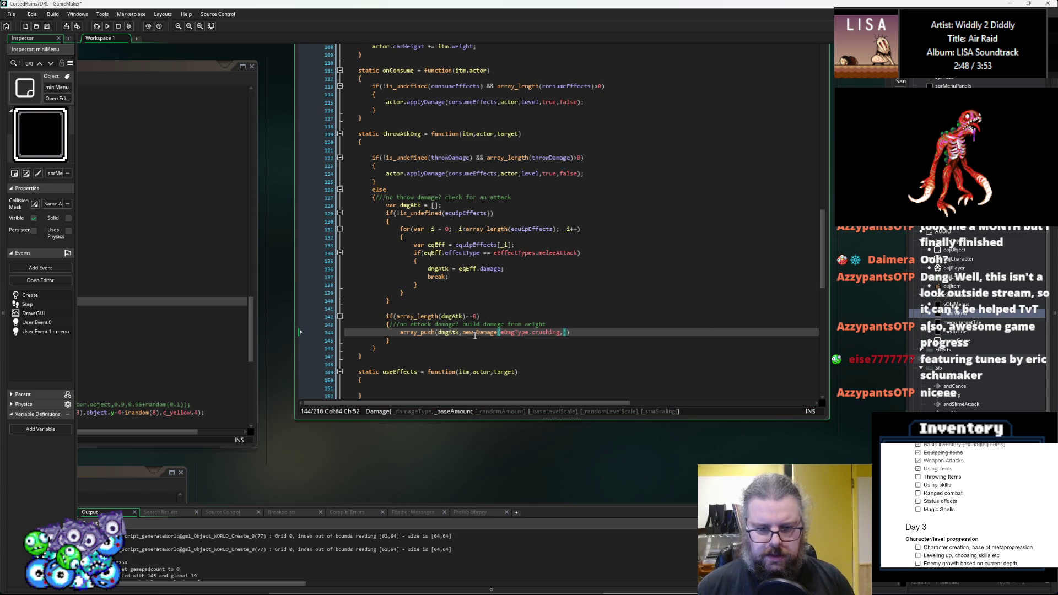
{"action": "type", "text": "2"}
{"action": "type", "text": "+"}
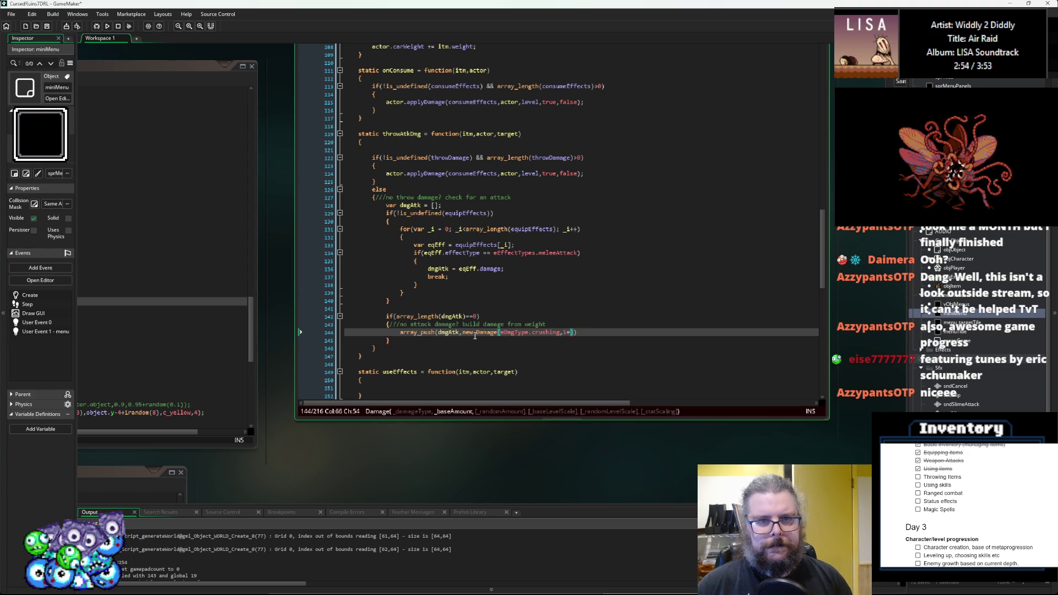
{"action": "type", "text": "it"}
{"action": "type", "text": "m.weight"}
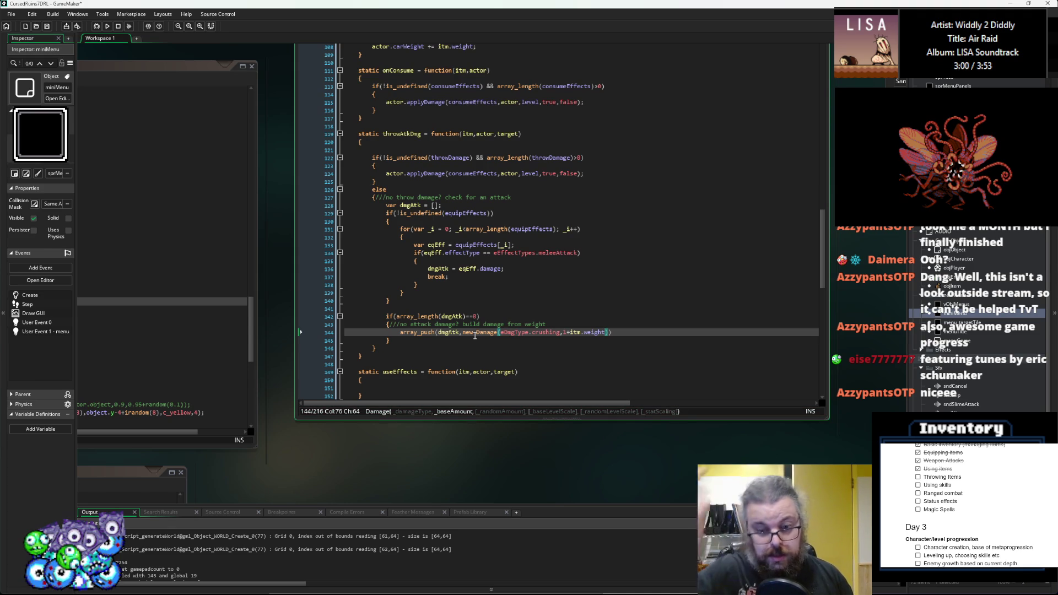
{"action": "type", "text": ","}
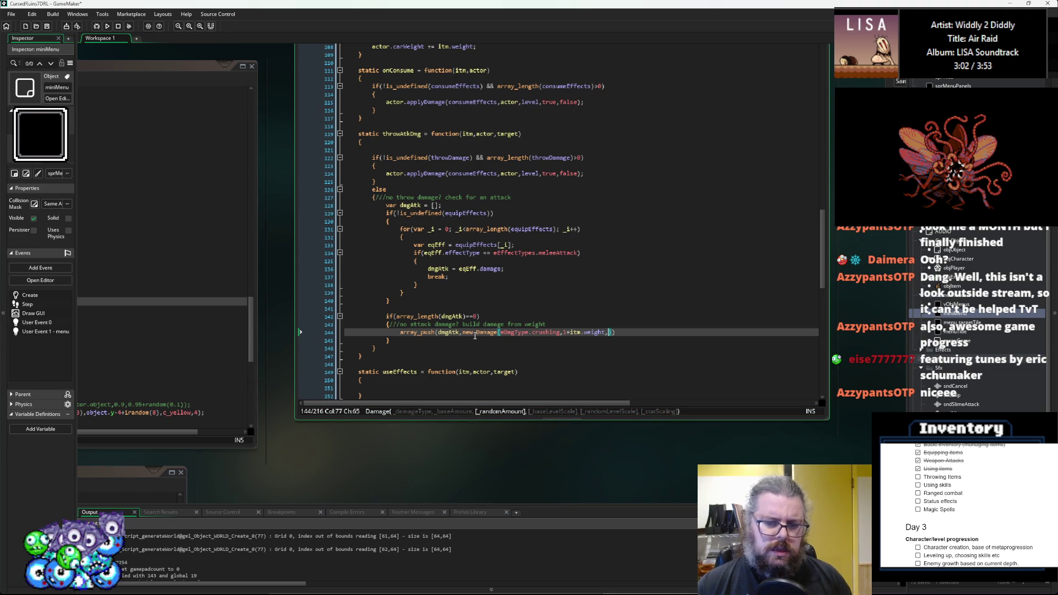
{"action": "type", "text": "itm.weight"}
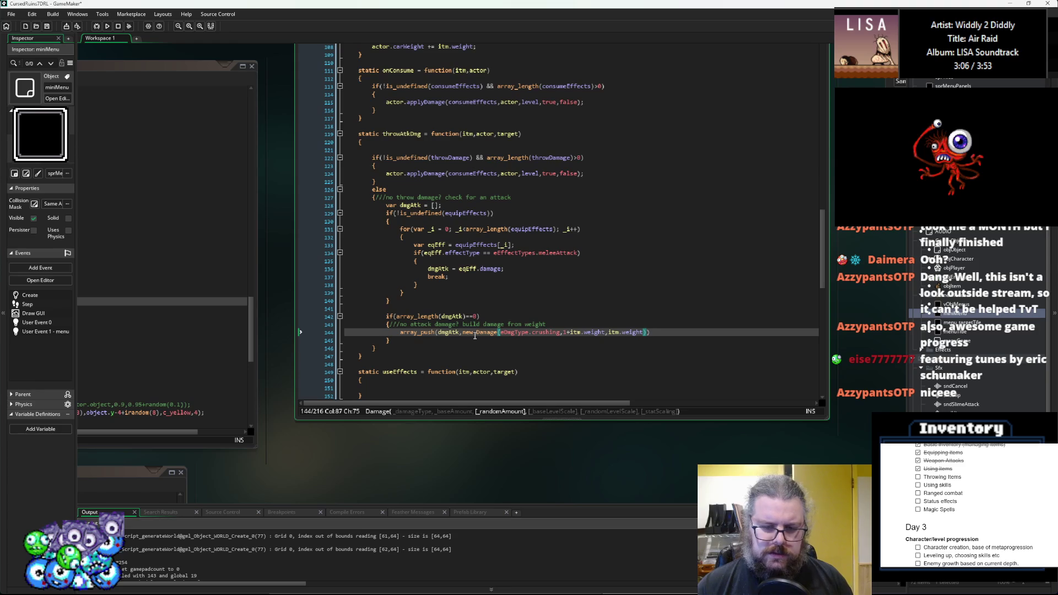
{"action": "type", "text": ","}
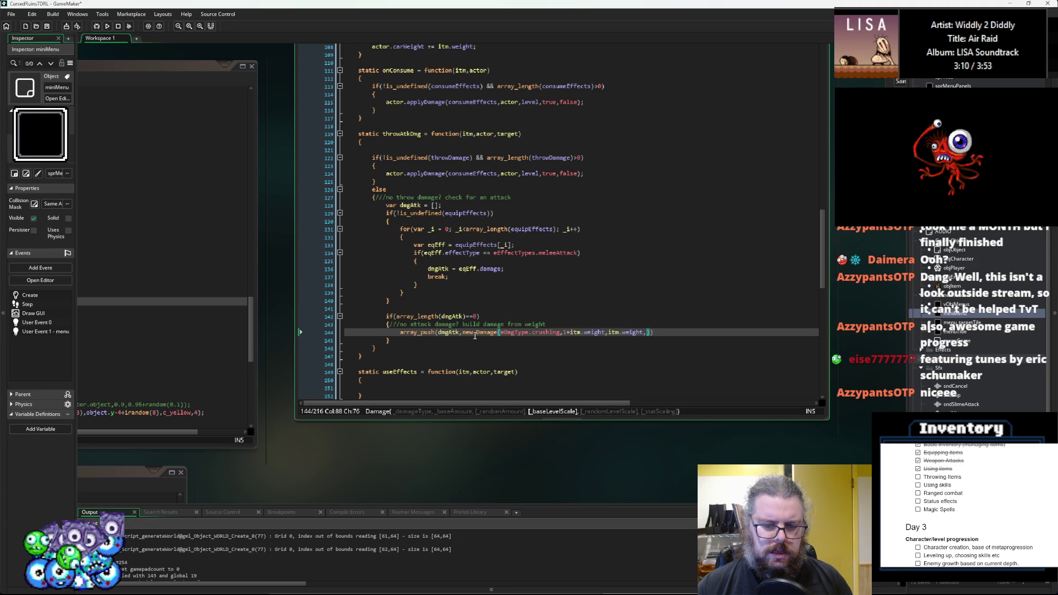
{"action": "type", "text": "0,0,"}
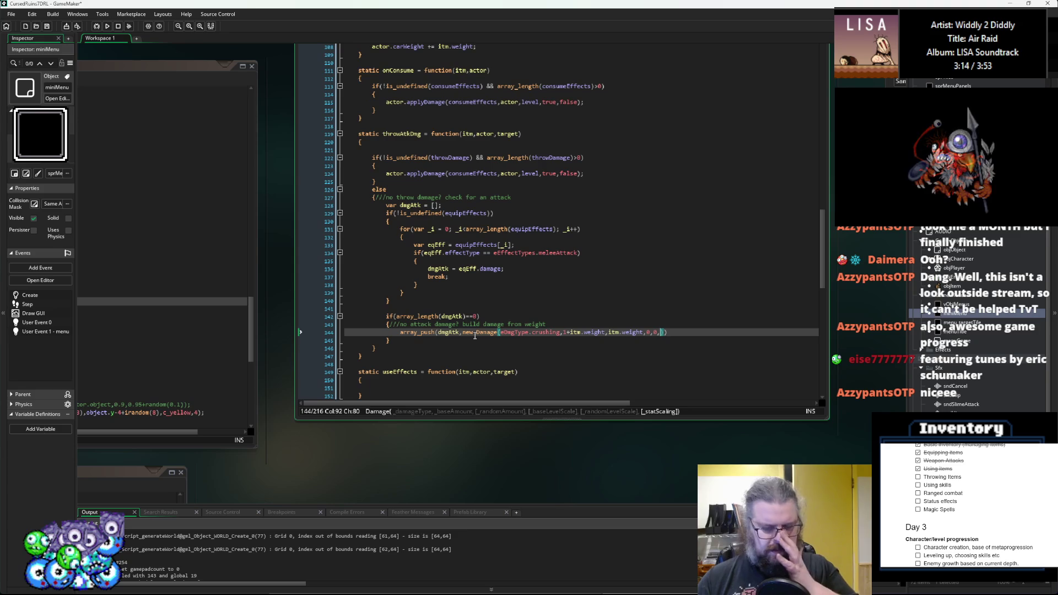
{"action": "type", "text": "["}
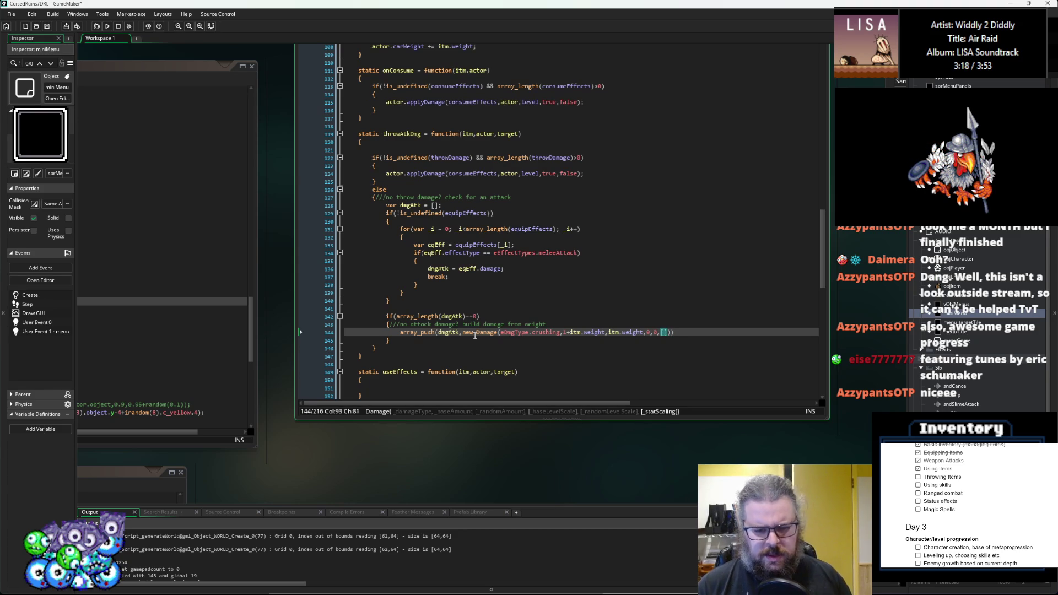
{"action": "type", "text": "new St"}
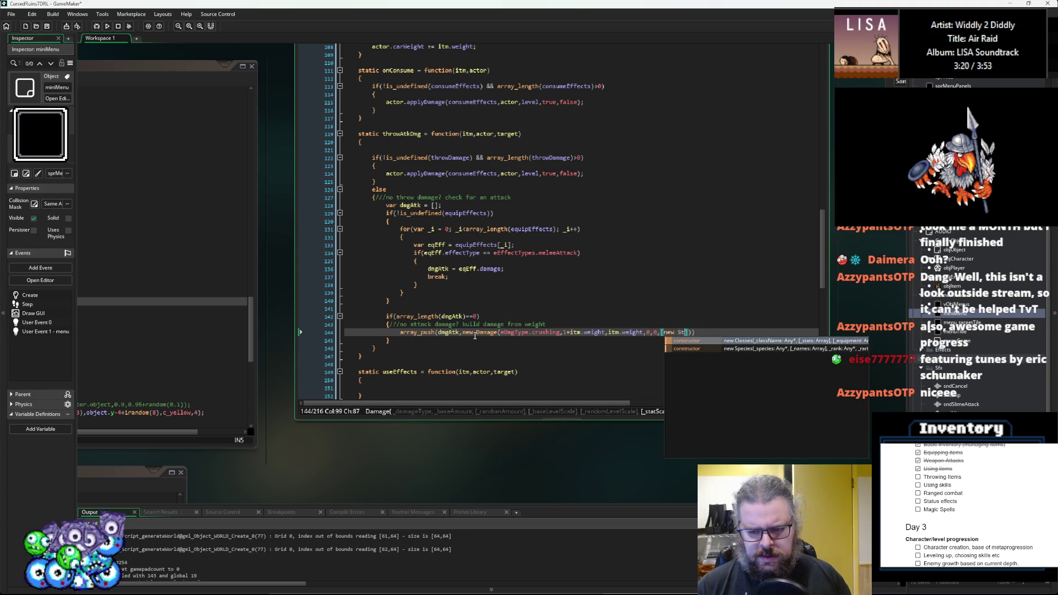
{"action": "key", "text": "Escape"}
{"action": "type", "text": "statScal"}
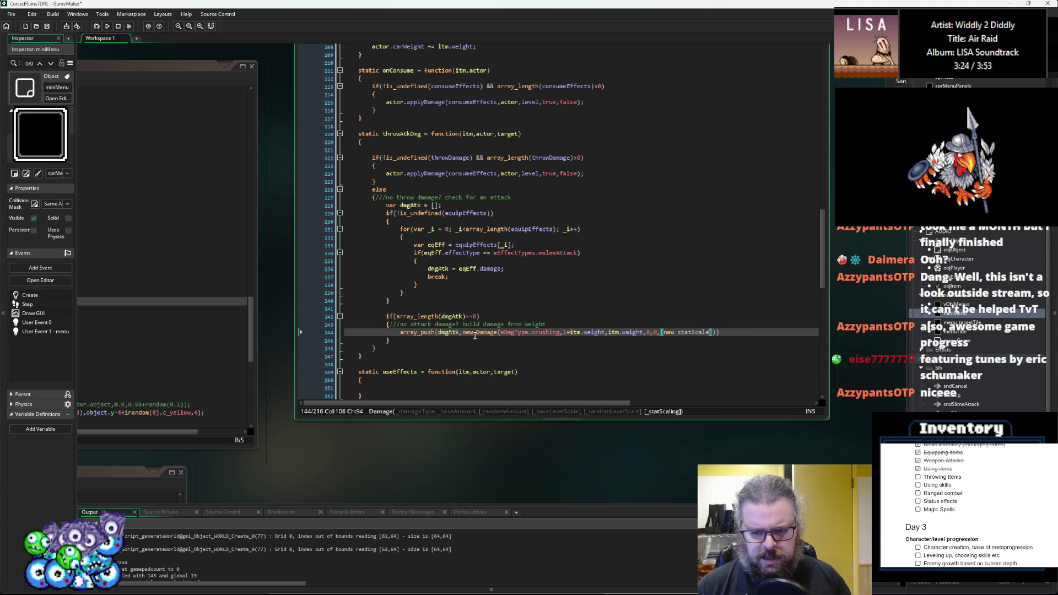
{"action": "type", "text": "ing"}
{"action": "key", "text": "ctrl+Left"}
{"action": "key", "text": "Delete"}
{"action": "type", "text": "S"}
{"action": "key", "text": "ctrl+Right"}
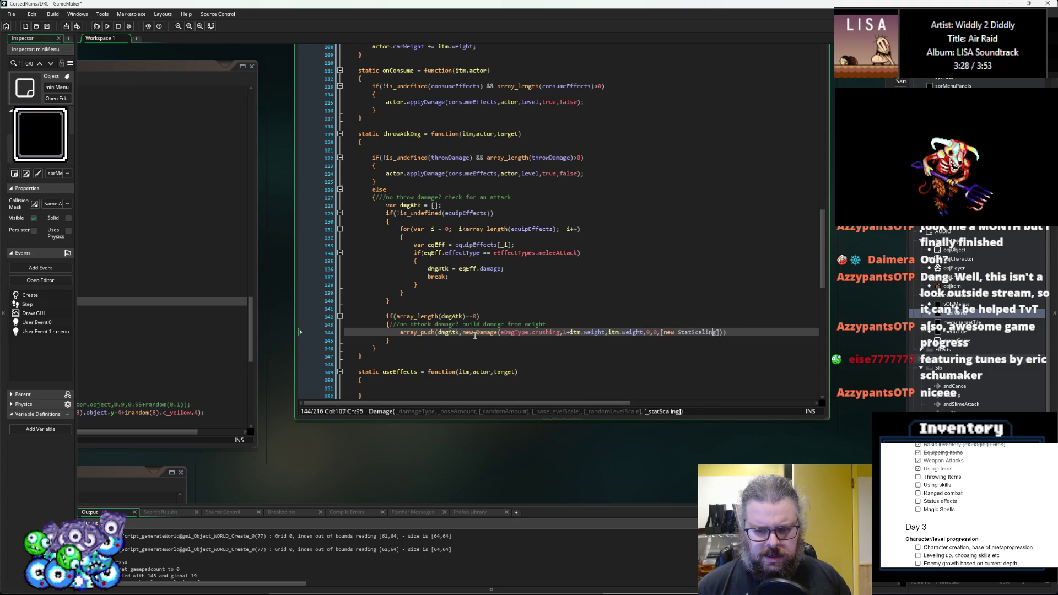
{"action": "type", "text": "()"}
- Check the StatScale constructor definition in the Effects script, then return to the item code
{"action": "left_click", "coordinate": [532, 303]}
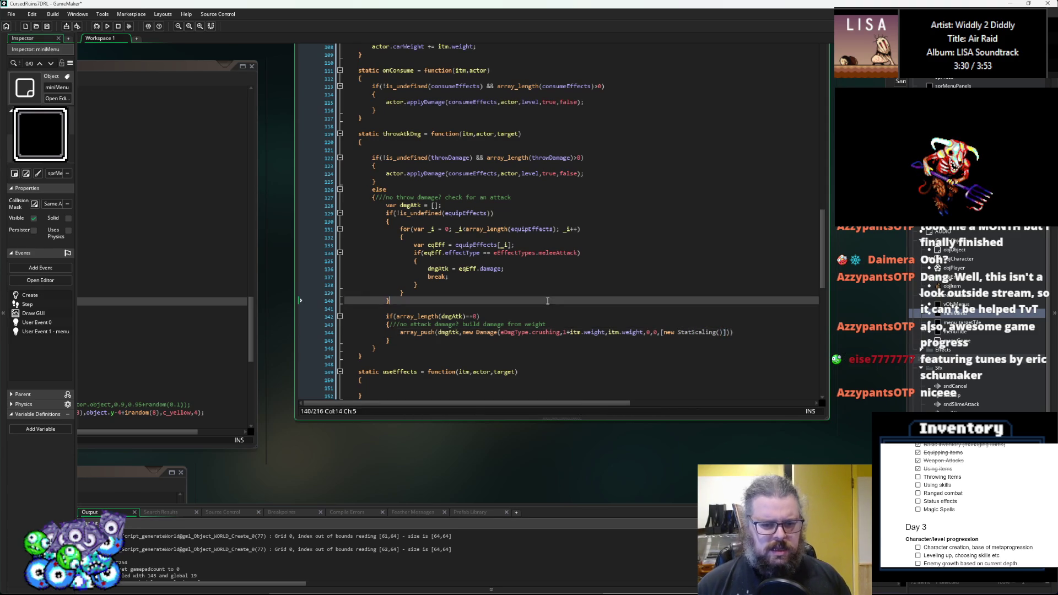
{"action": "key", "text": "ctrl+Tab"}
{"action": "left_click", "coordinate": [530, 350]}
{"action": "key", "text": "ctrl+Tab"}
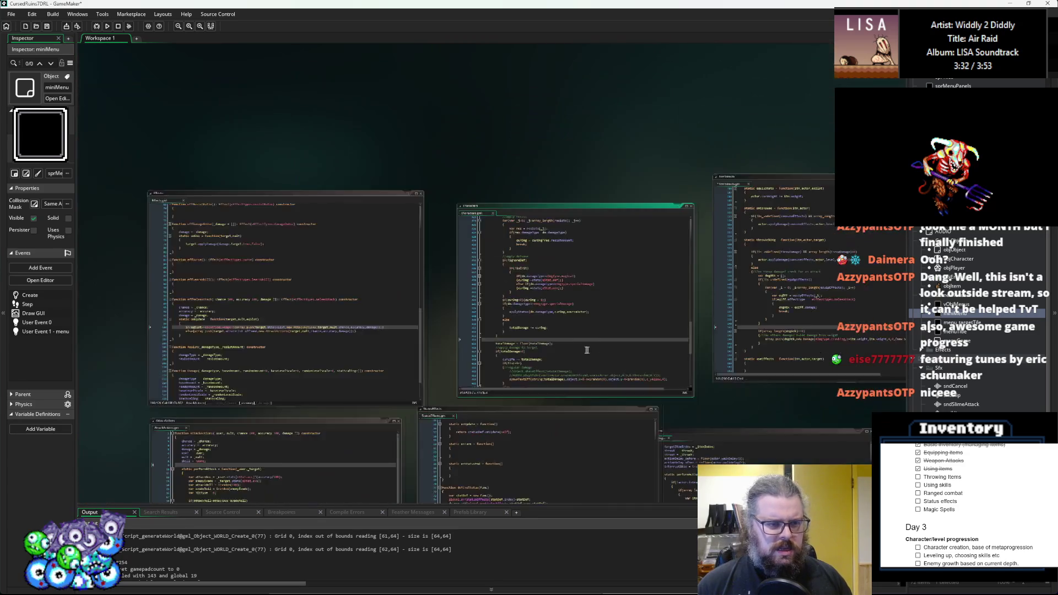
{"action": "scroll", "coordinate": [554, 355], "scroll_direction": "down", "scroll_amount": 3}
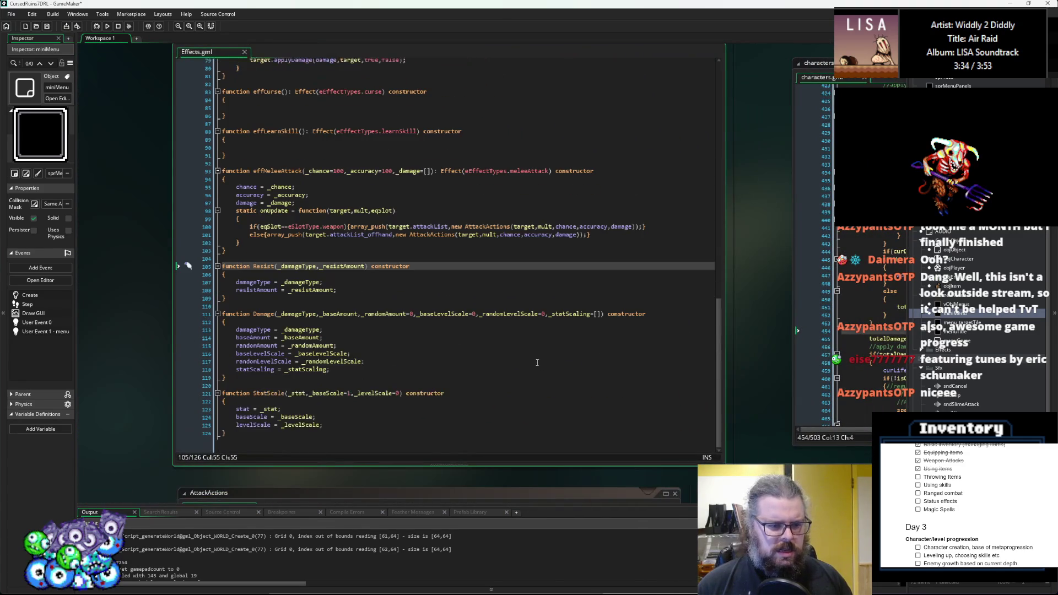
{"action": "left_click", "coordinate": [296, 398]}
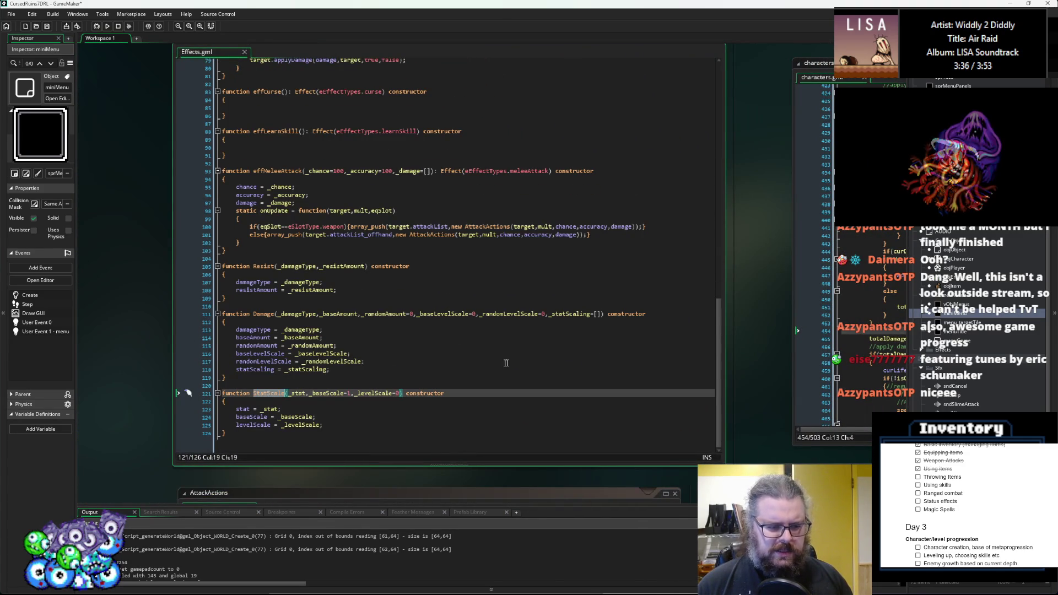
{"action": "key", "text": "ctrl+Tab"}
{"action": "key", "text": "ctrl+Tab"}
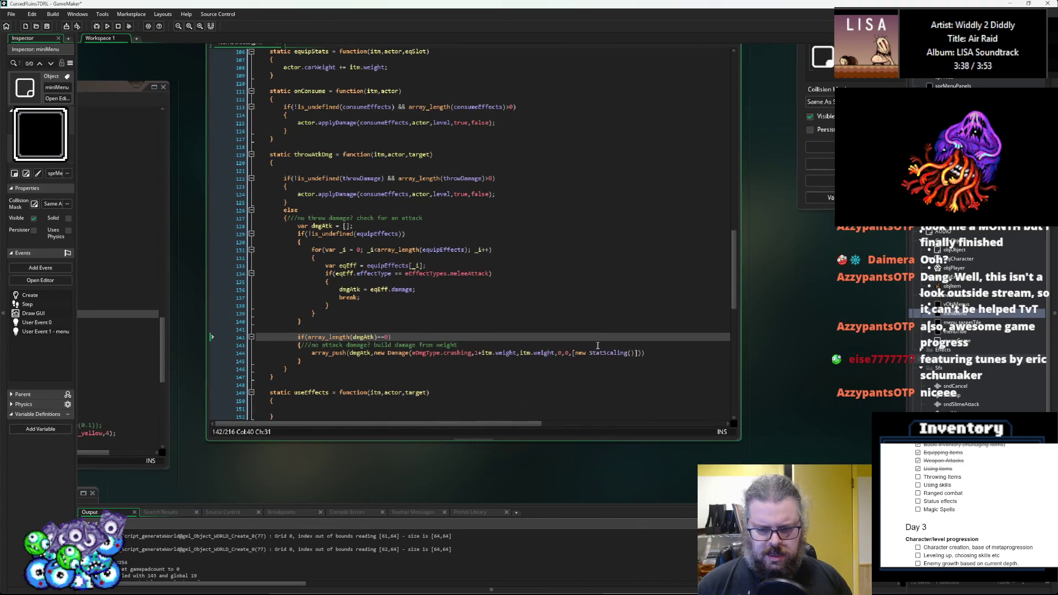
- Replace the StatScaling call on line 144 with StatScale(eStat.str,0.5,0) and move to the end of the array_push line
{"action": "left_click", "coordinate": [601, 353]}
{"action": "double_click", "coordinate": [600, 353]}
{"action": "type", "text": "StatScale("}
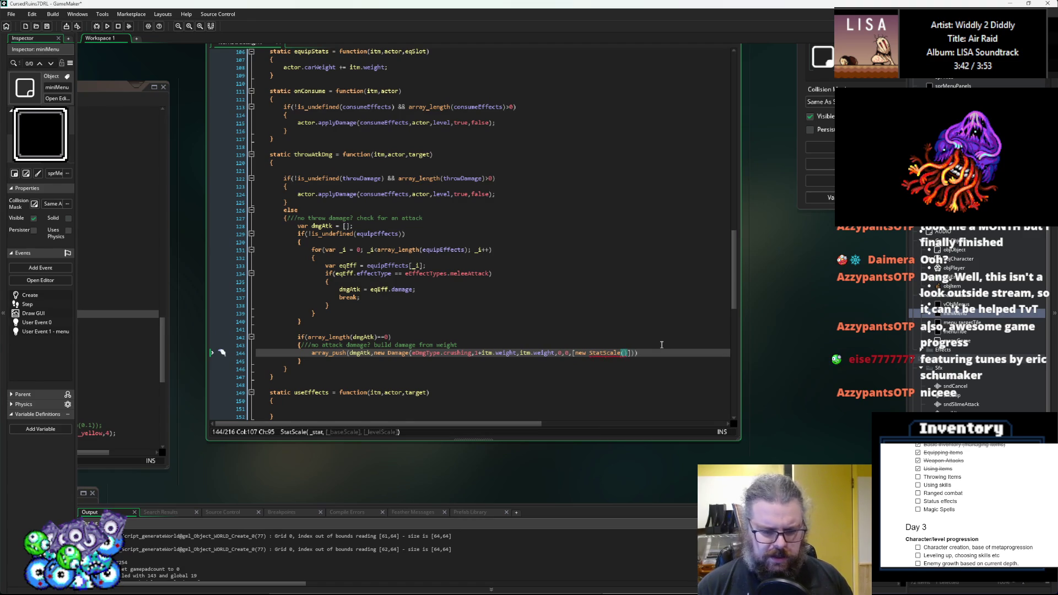
{"action": "type", "text": "eStat"}
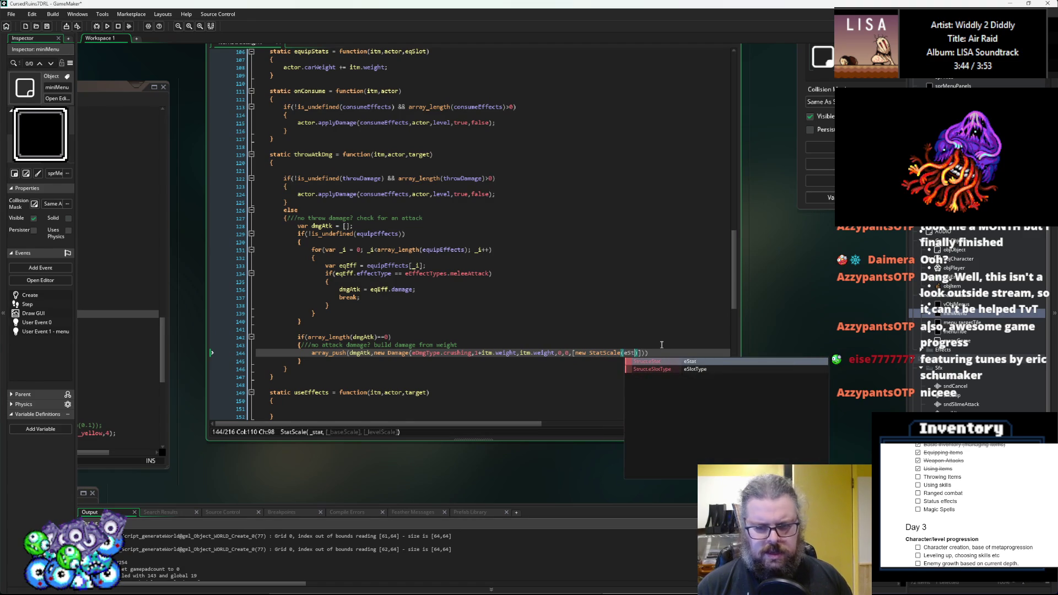
{"action": "type", "text": "."}
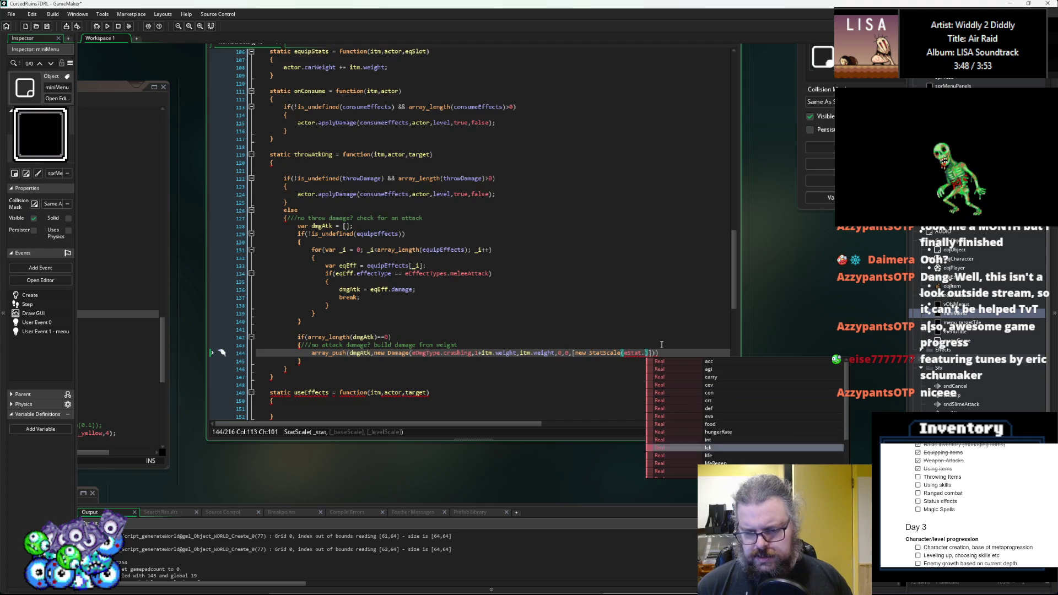
{"action": "type", "text": "s"}
{"action": "key", "text": "Return"}
{"action": "type", "text": ",0.5"}
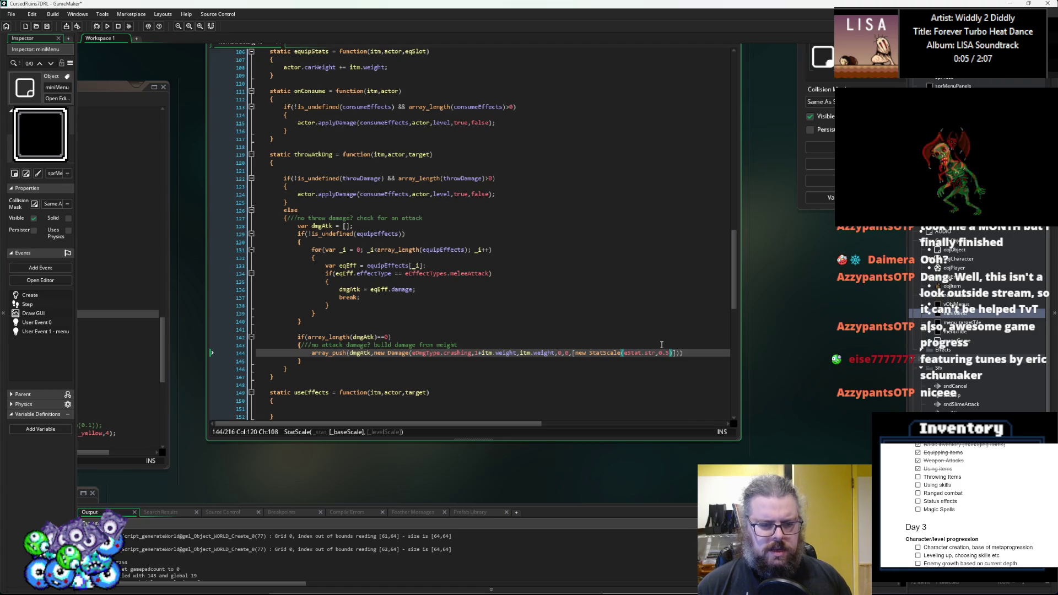
{"action": "type", "text": ","}
{"action": "key", "text": "BackSpace"}
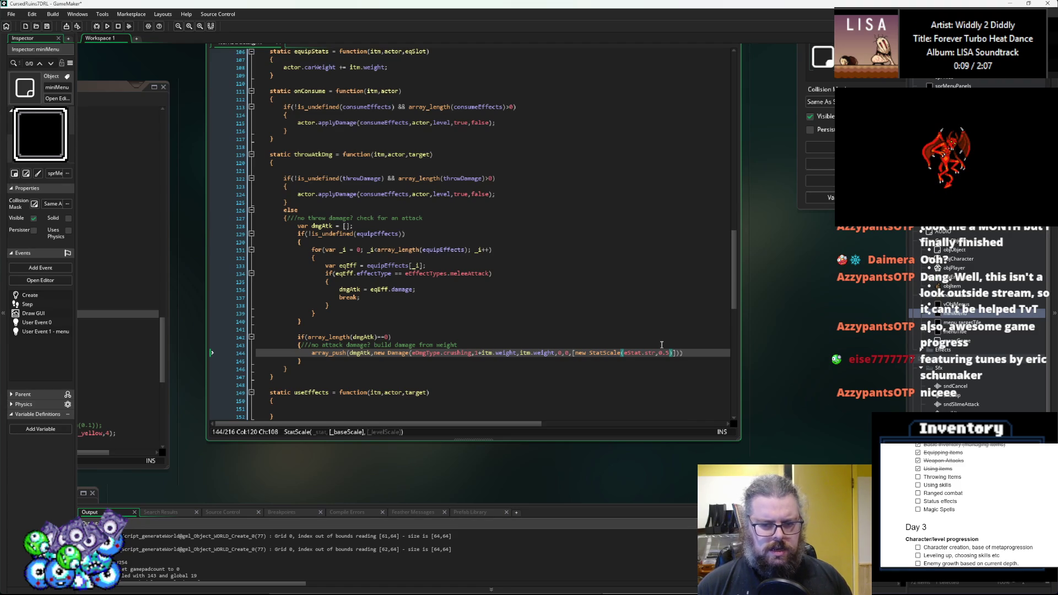
{"action": "type", "text": ",0)"}
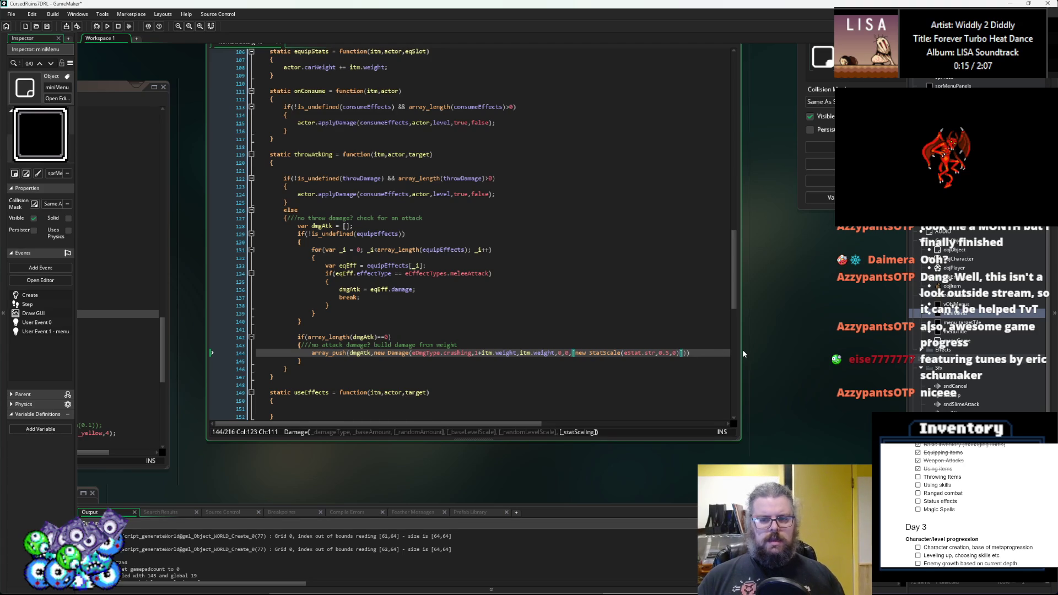
{"action": "left_click_drag", "start_coordinate": [741, 351], "coordinate": [788, 350]}
{"action": "left_click", "coordinate": [689, 356]}
{"action": "left_click", "coordinate": [665, 354]}
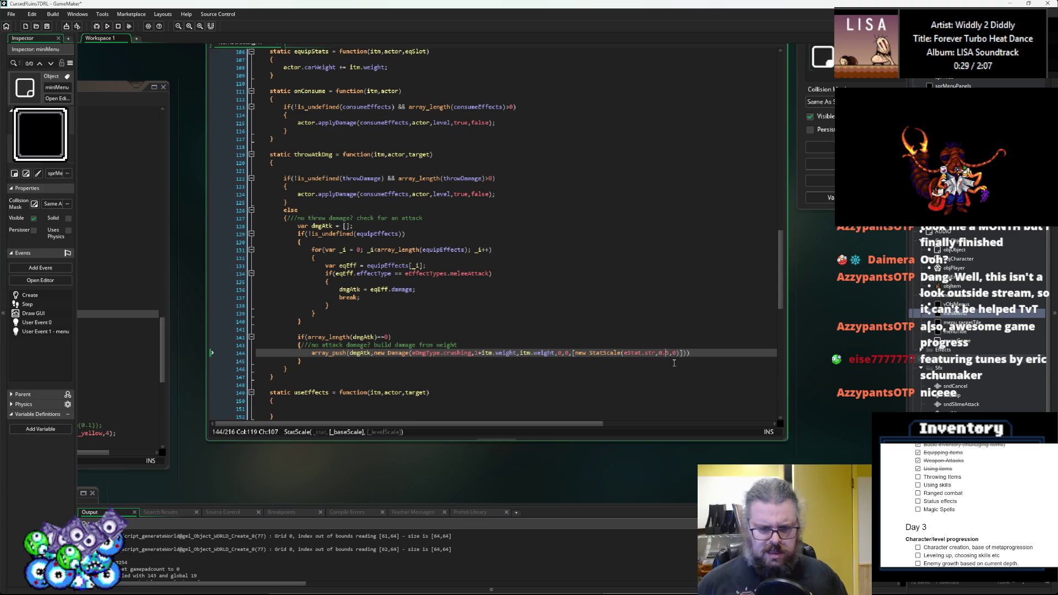
{"action": "key", "text": "Right"}
{"action": "key", "text": "Right"}
{"action": "key", "text": "Right"}
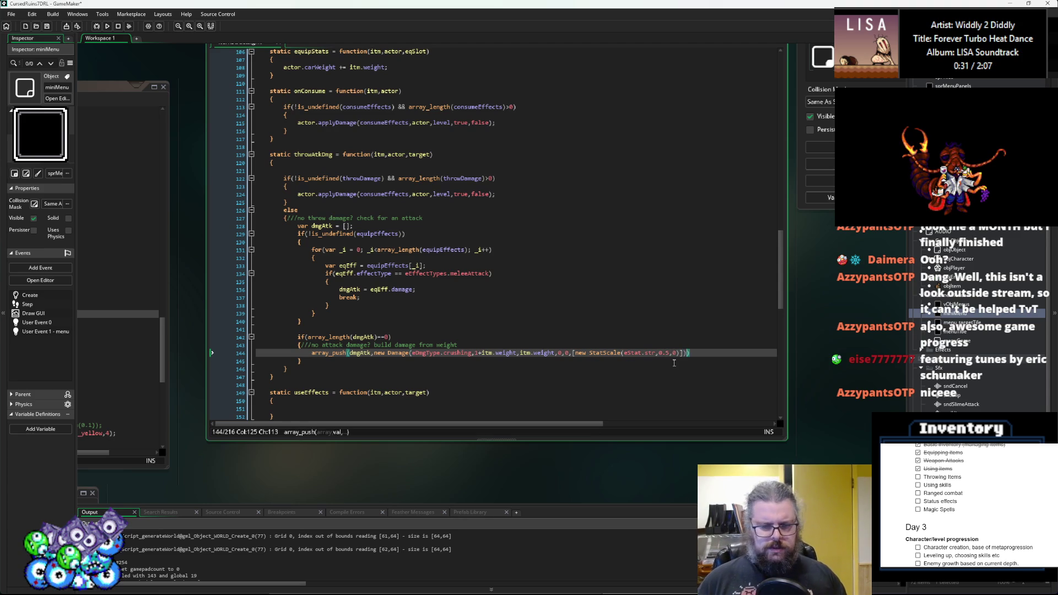
{"action": "key", "text": "Right"}
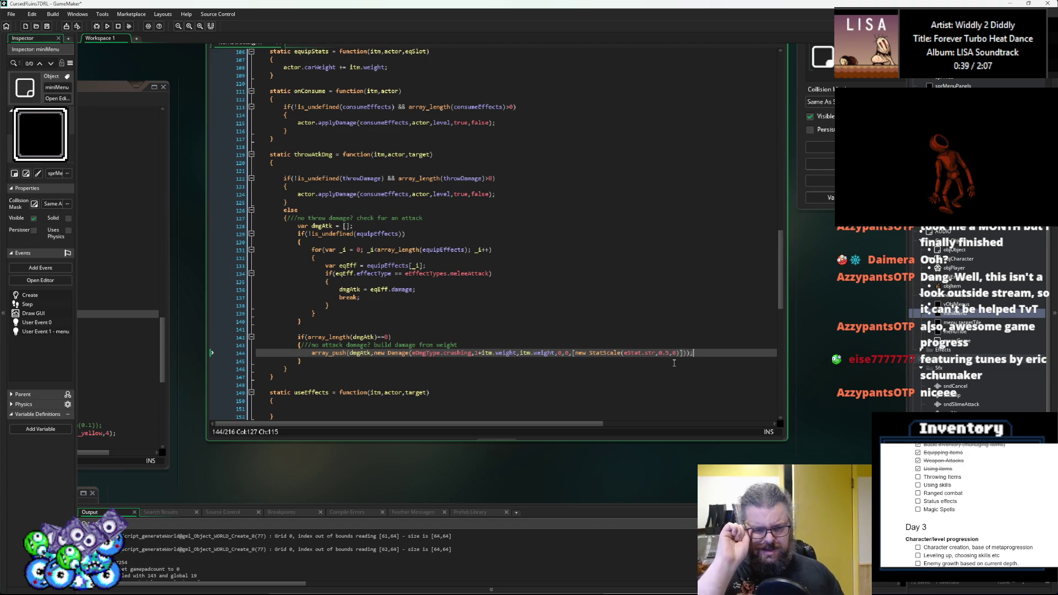
- In the throwDamage branch, make the applyDamage call on line 124 use throwDamage instead of consumeEffects
{"action": "left_click", "coordinate": [425, 291]}
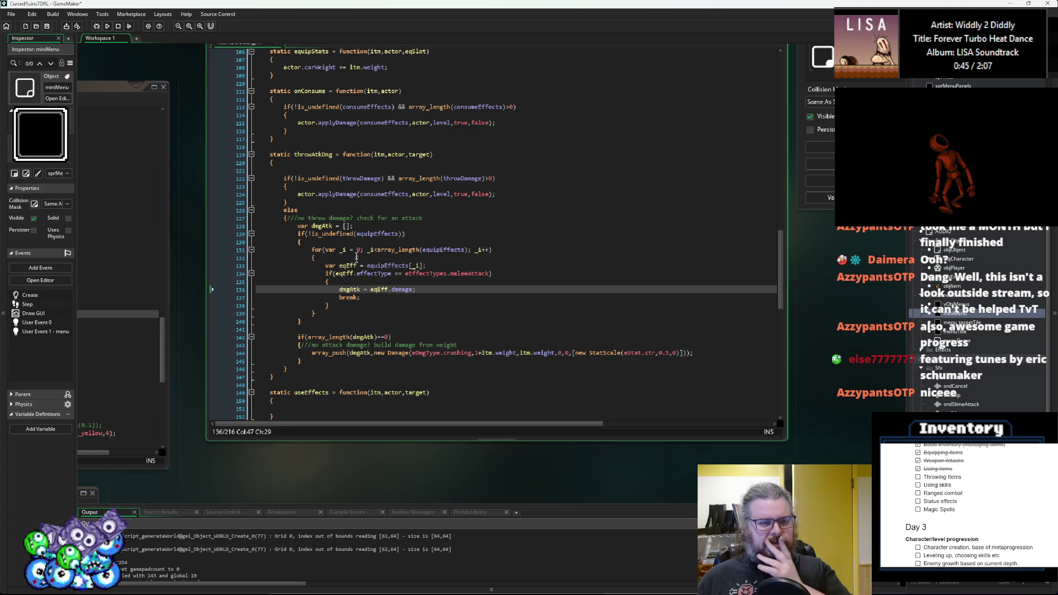
{"action": "left_click", "coordinate": [425, 196]}
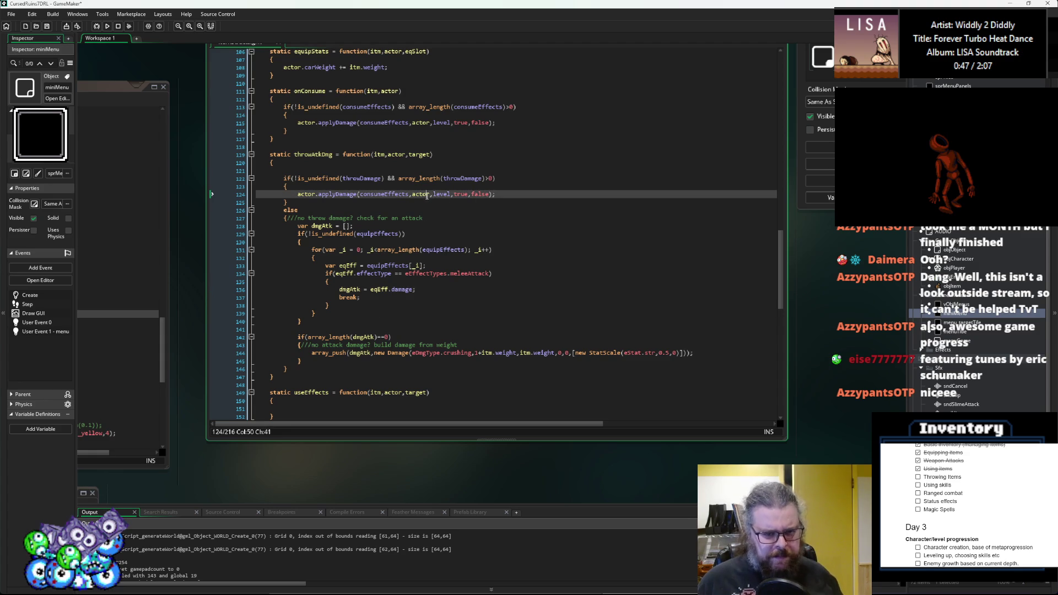
{"action": "left_click_drag", "start_coordinate": [496, 194], "coordinate": [334, 187]}
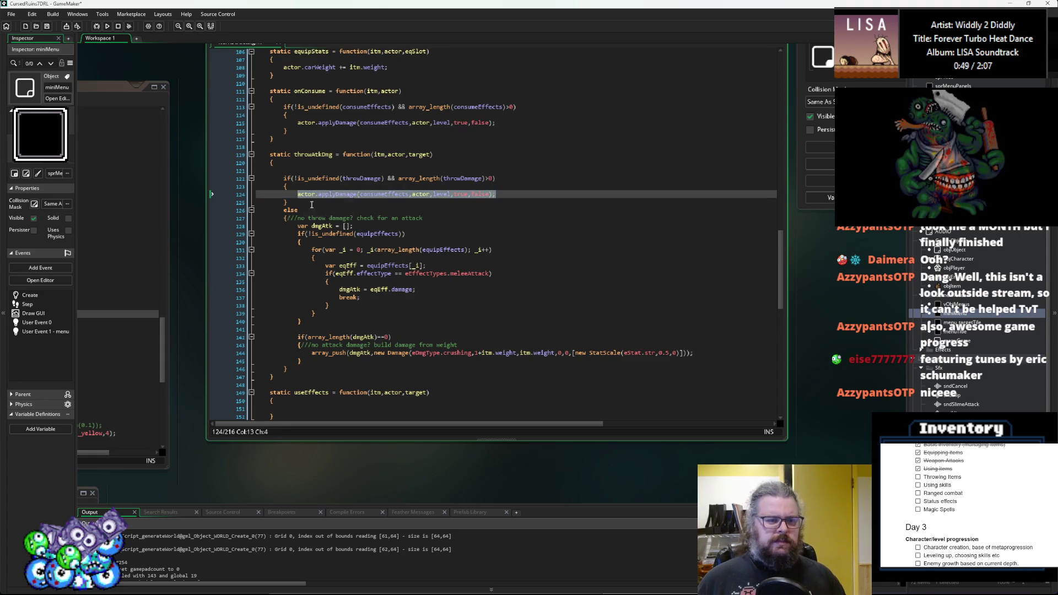
{"action": "left_click", "coordinate": [413, 202]}
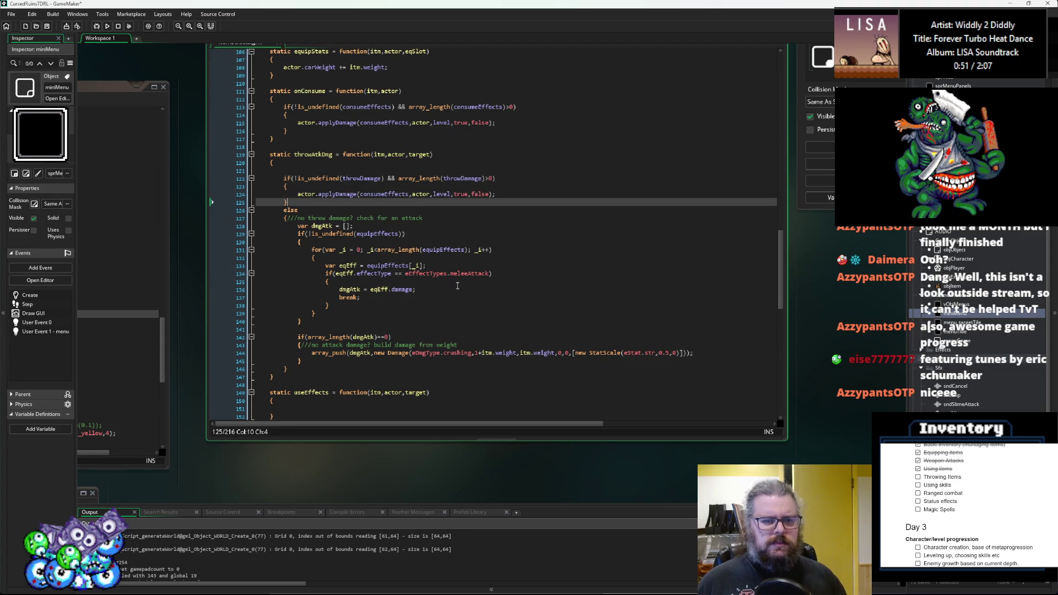
{"action": "left_click_drag", "start_coordinate": [502, 193], "coordinate": [297, 194]}
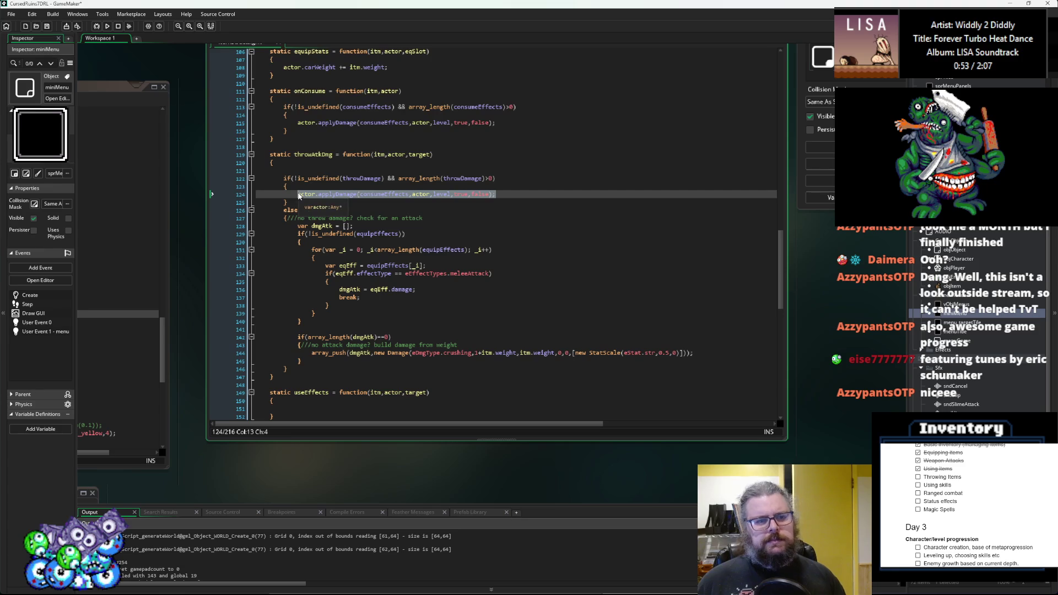
{"action": "left_click", "coordinate": [347, 297]}
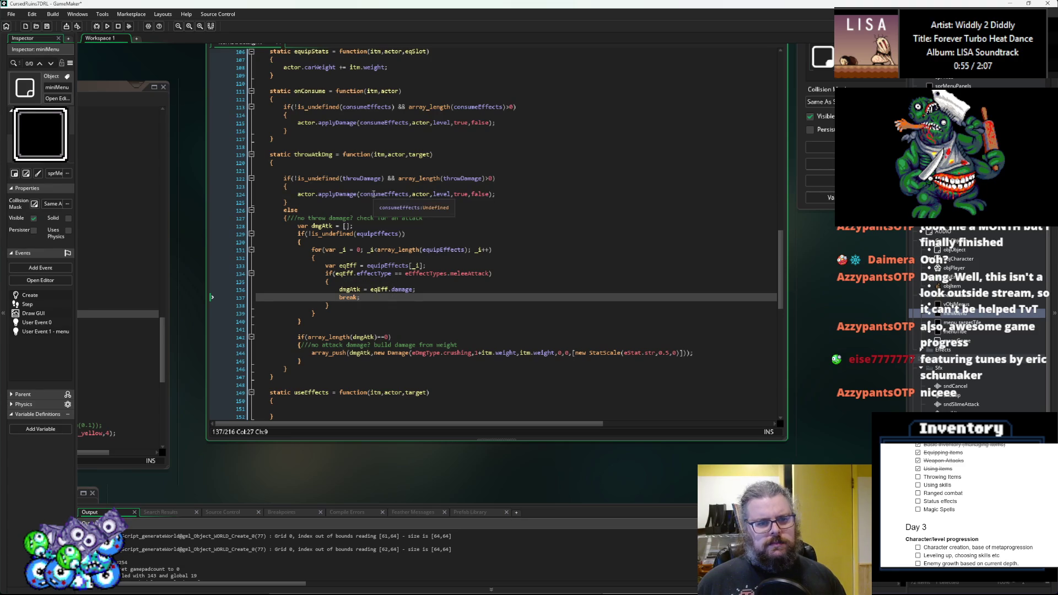
{"action": "left_click", "coordinate": [373, 194]}
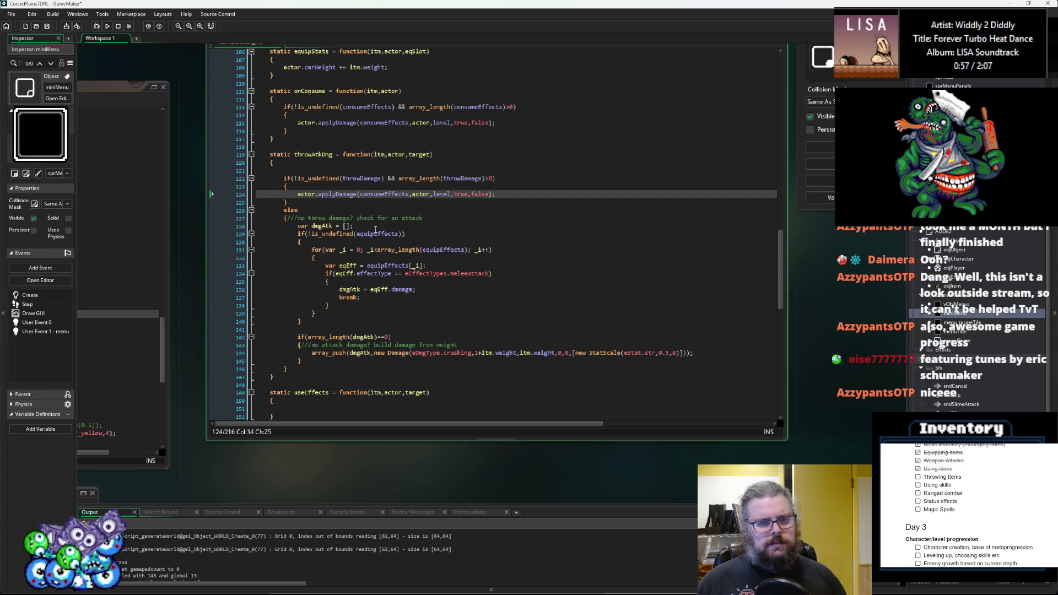
{"action": "double_click", "coordinate": [451, 178]}
{"action": "key", "text": "ctrl+c"}
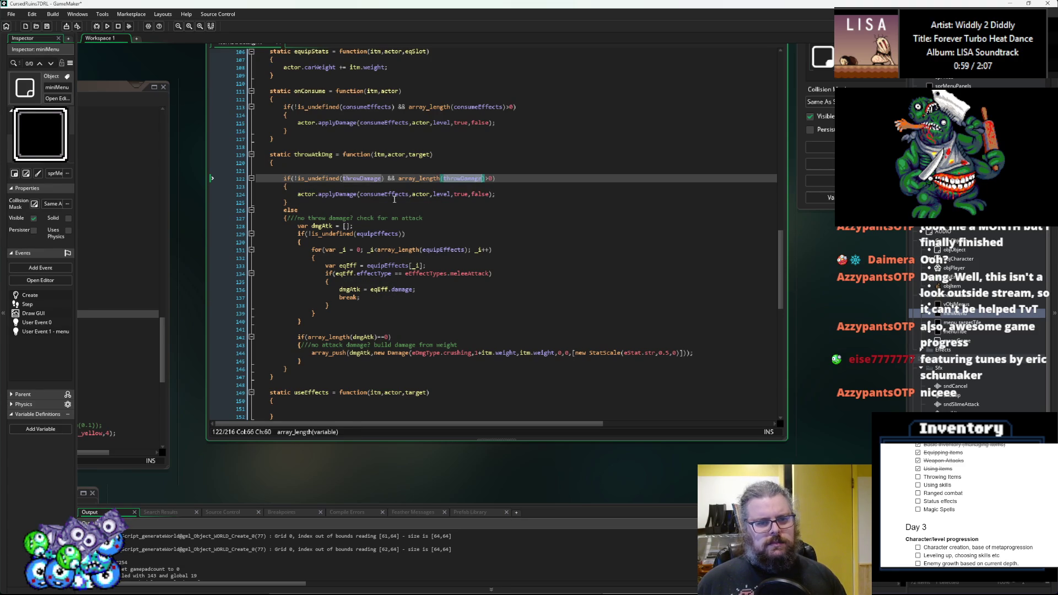
{"action": "double_click", "coordinate": [387, 195]}
{"action": "key", "text": "ctrl+v"}
- Select the whole actor.applyDamage line on line 124 so it can be copied
{"action": "double_click", "coordinate": [431, 195]}
{"action": "left_click", "coordinate": [435, 194]}
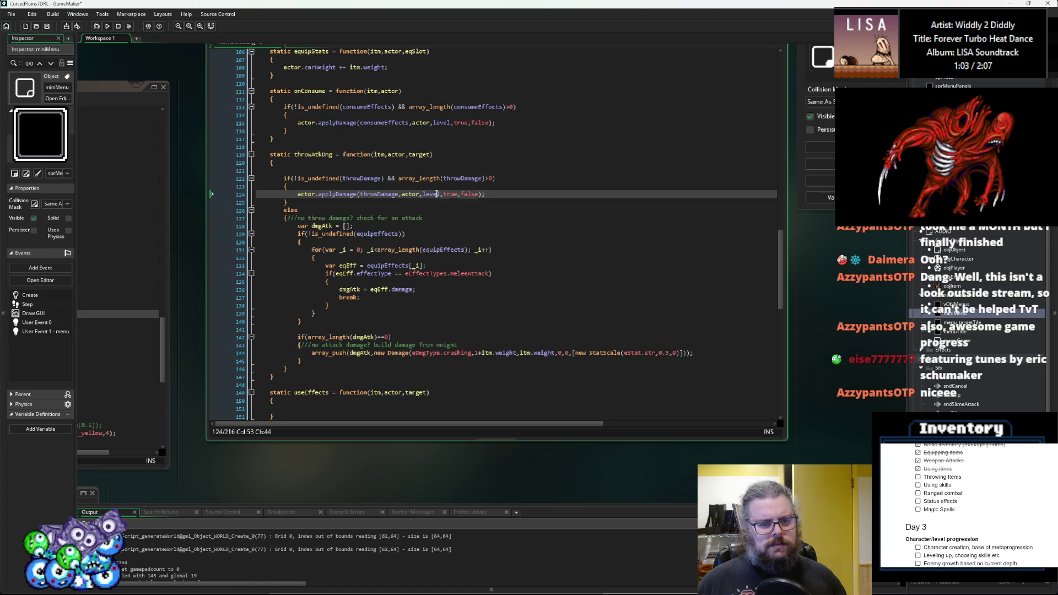
{"action": "left_click", "coordinate": [424, 211]}
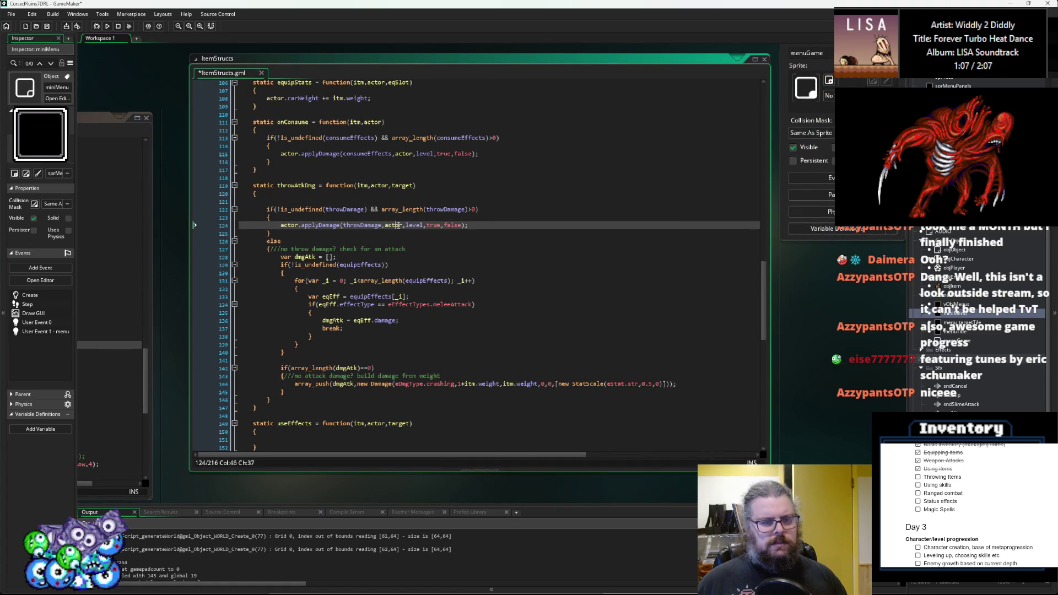
{"action": "left_click", "coordinate": [422, 225]}
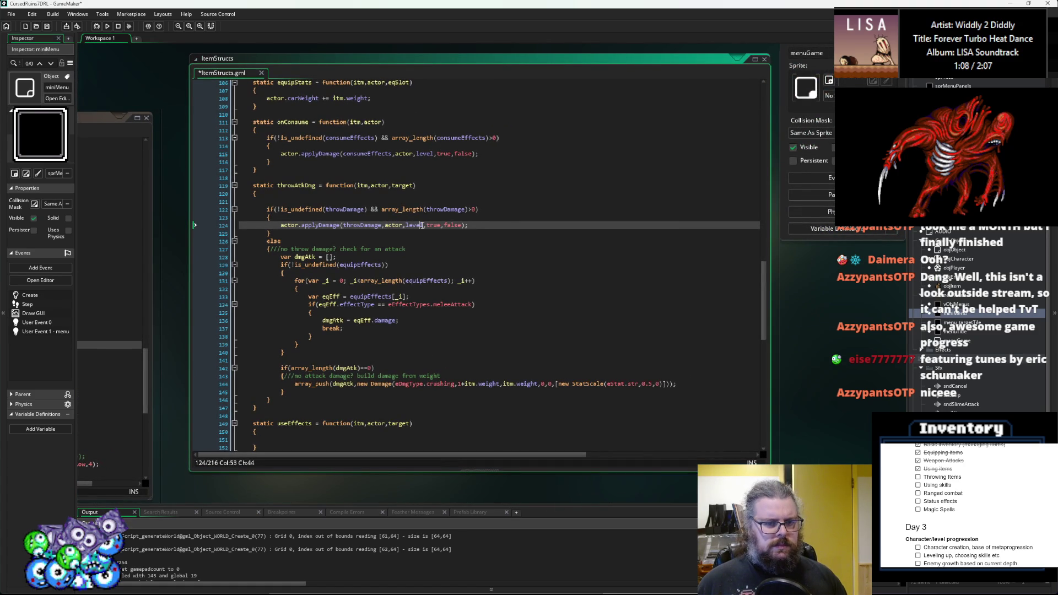
{"action": "left_click", "coordinate": [405, 226]}
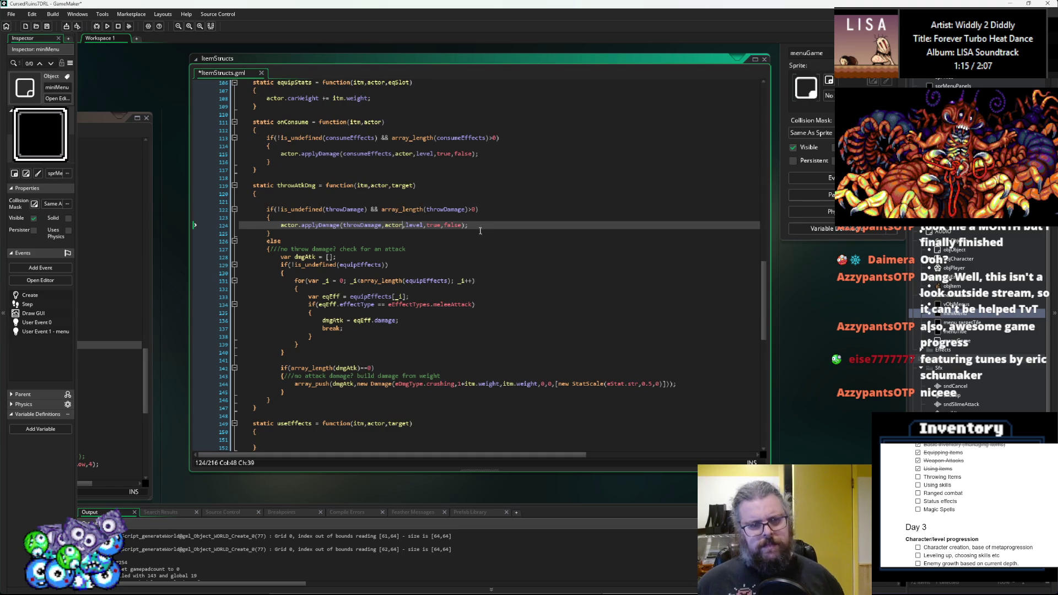
{"action": "left_click", "coordinate": [425, 226]}
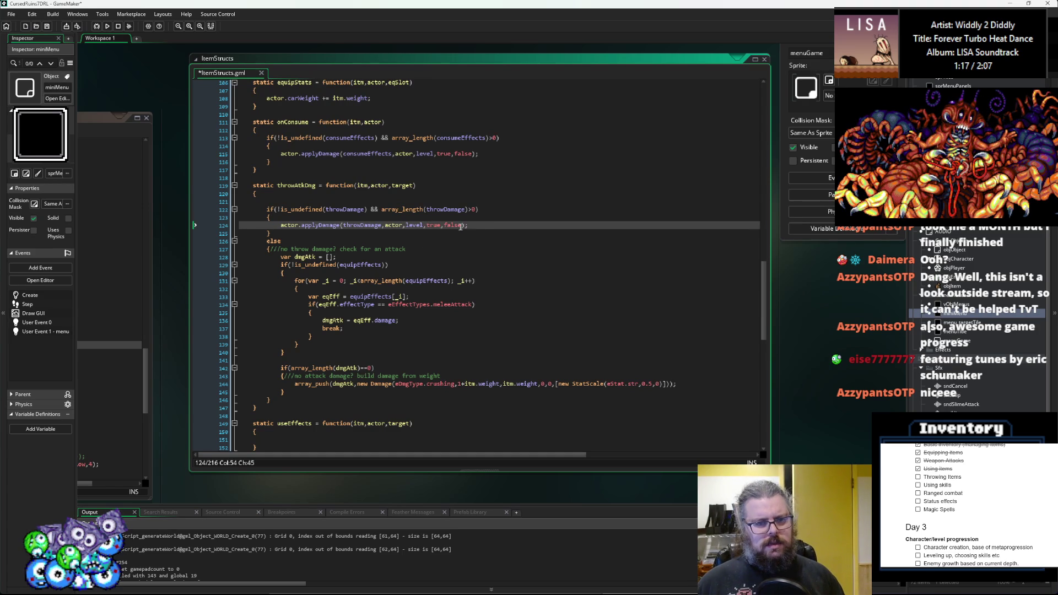
{"action": "mouse_move", "coordinate": [468, 225]}
{"action": "left_mouse_down"}
{"action": "mouse_move", "coordinate": [255, 226]}
{"action": "mouse_move", "coordinate": [281, 228]}
{"action": "left_mouse_up"}
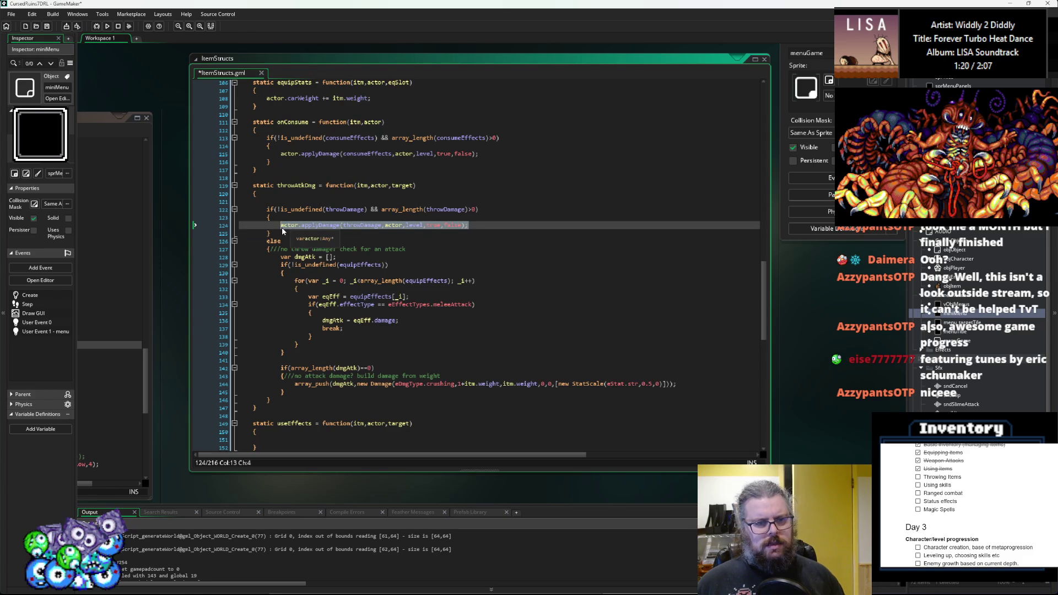
- Paste the applyDamage call onto a new line after the weight-based fallback block
{"action": "left_click", "coordinate": [285, 360]}
{"action": "key", "text": "Up"}
{"action": "key", "text": "Down"}
{"action": "key", "text": "Down"}
{"action": "key", "text": "Down"}
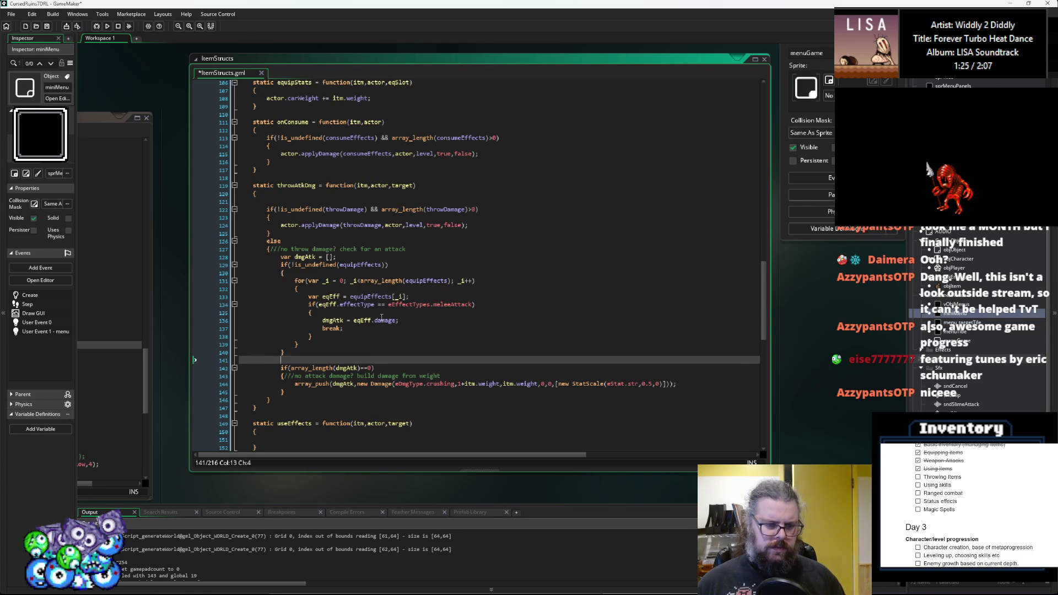
{"action": "key", "text": "End"}
{"action": "key", "text": "Return"}
{"action": "key", "text": "ctrl+v"}
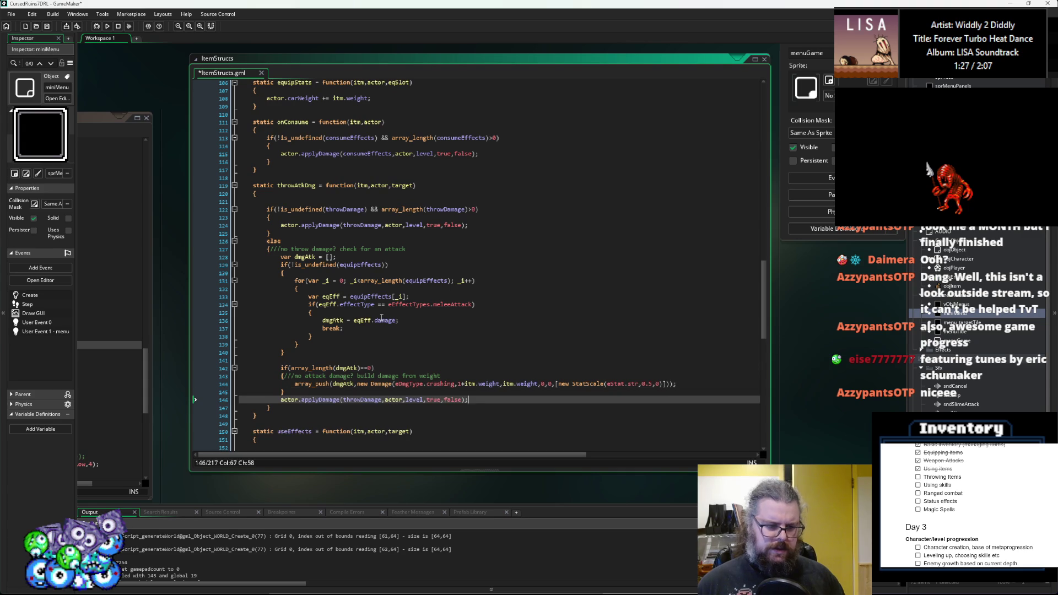
- In the pasted call, change the damage argument throwDamage to dmgAtk and set the level to 2
{"action": "left_click", "coordinate": [346, 368]}
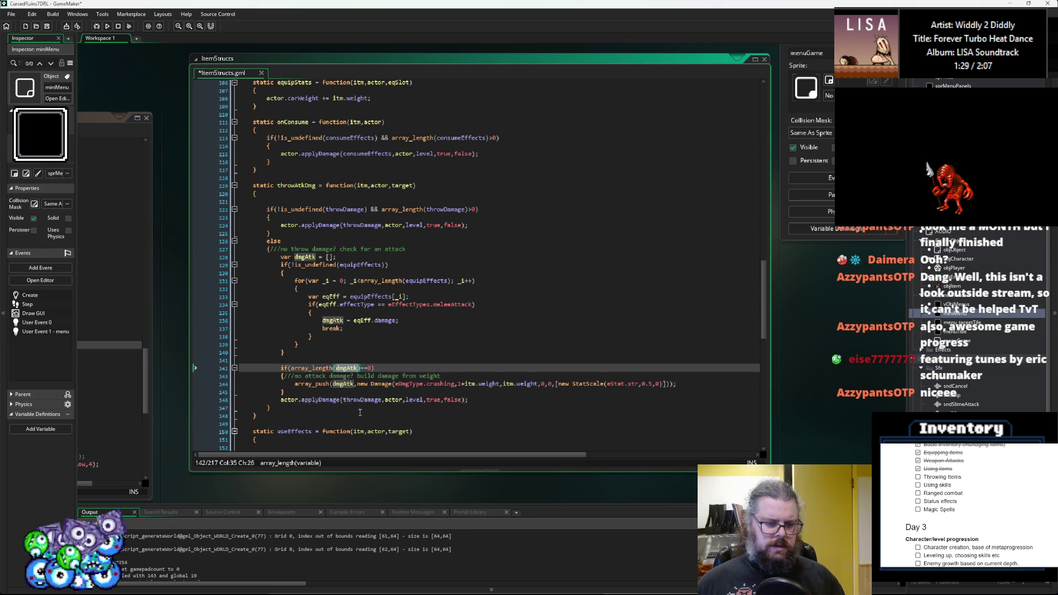
{"action": "left_click", "coordinate": [344, 400]}
{"action": "double_click", "coordinate": [361, 400]}
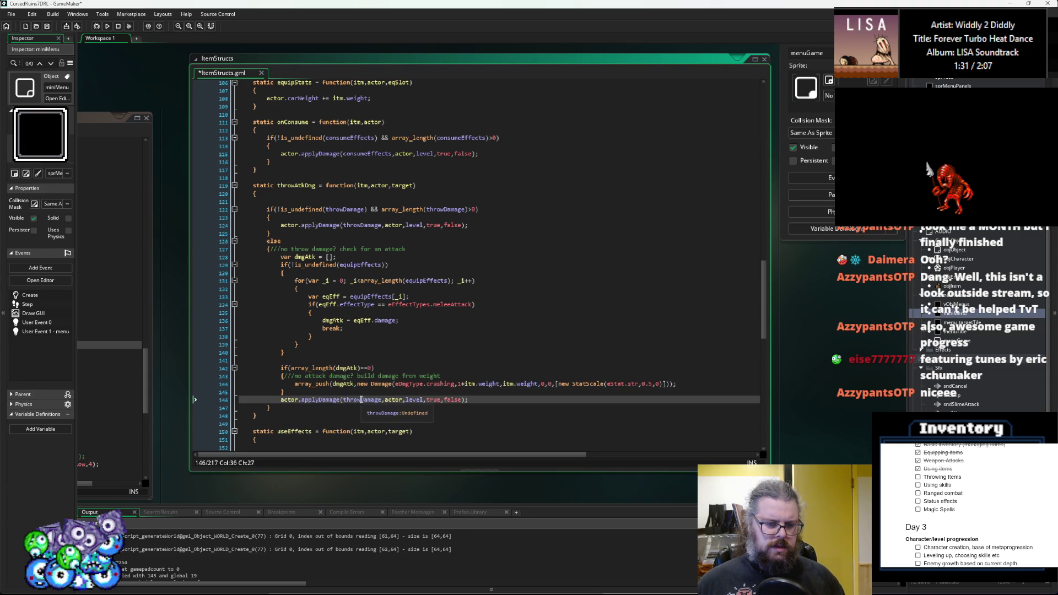
{"action": "type", "text": "dmgAtk"}
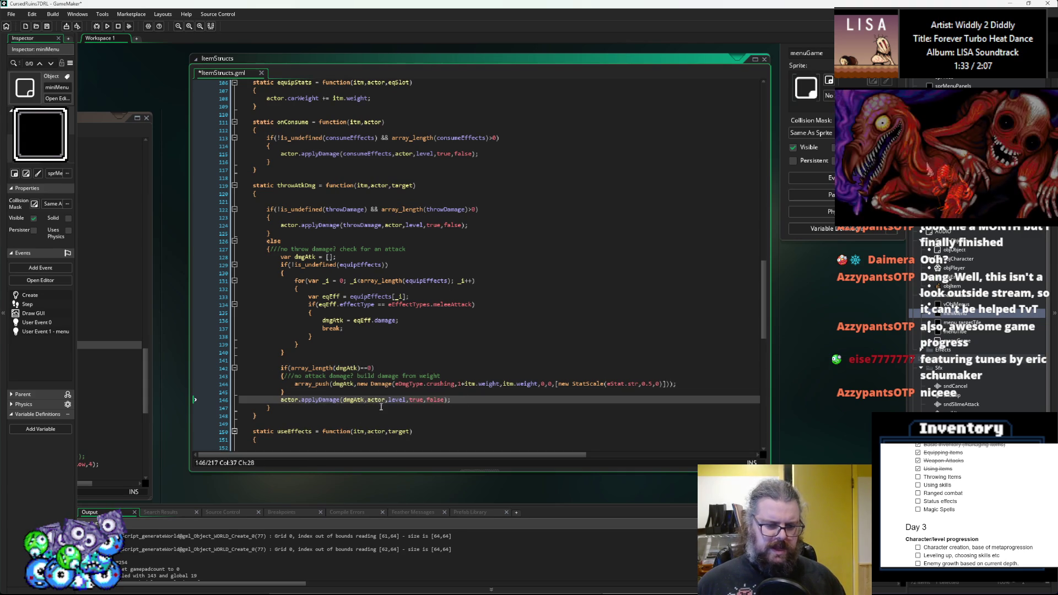
{"action": "key", "text": "Down"}
{"action": "double_click", "coordinate": [393, 399]}
{"action": "type", "text": "2"}
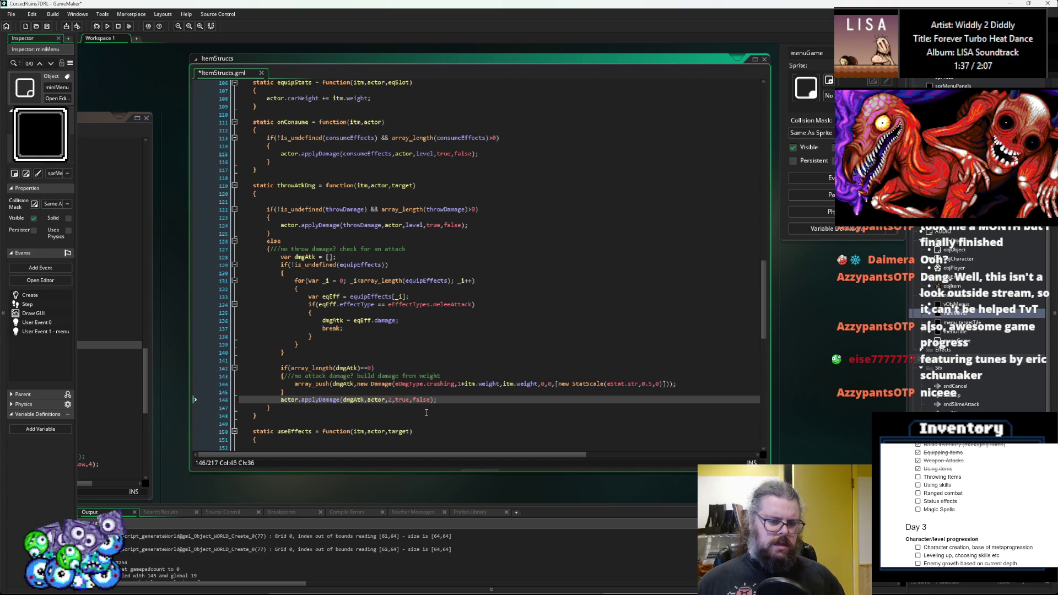
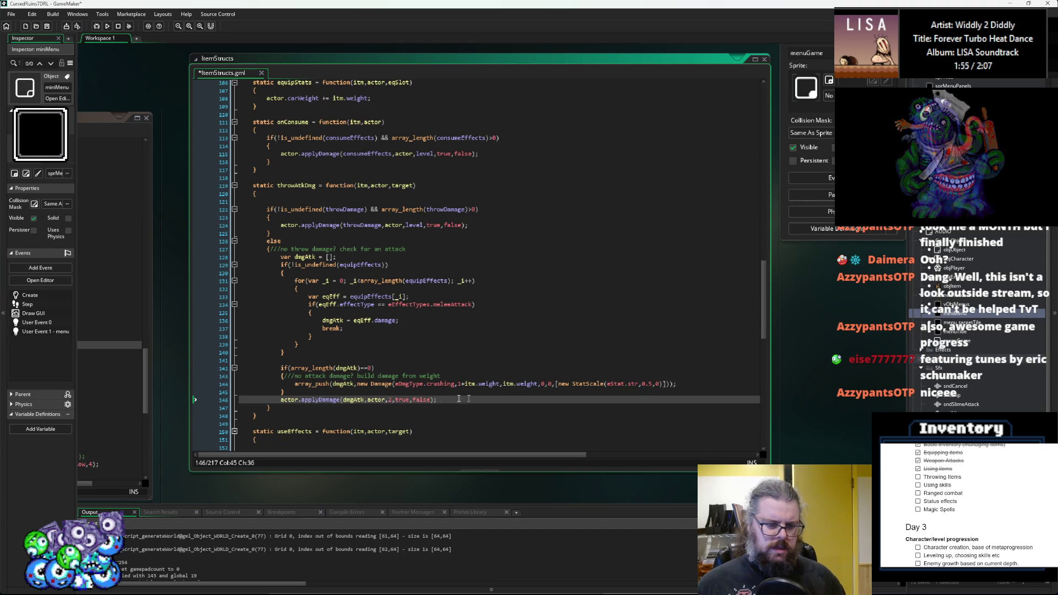
- Change the true arguments on lines 146, 124 and 115 to false and save ItemStructs.gml
{"action": "left_click", "coordinate": [409, 401]}
{"action": "left_click", "coordinate": [407, 401]}
{"action": "left_click", "coordinate": [409, 401]}
{"action": "double_click", "coordinate": [385, 381]}
{"action": "type", "text": "false"}
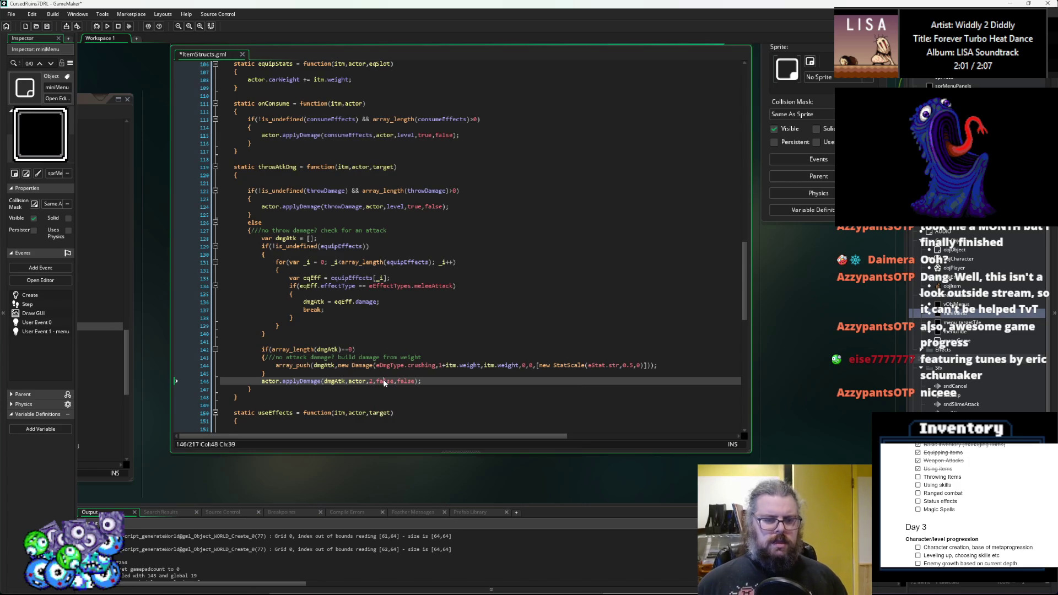
{"action": "left_click", "coordinate": [418, 207]}
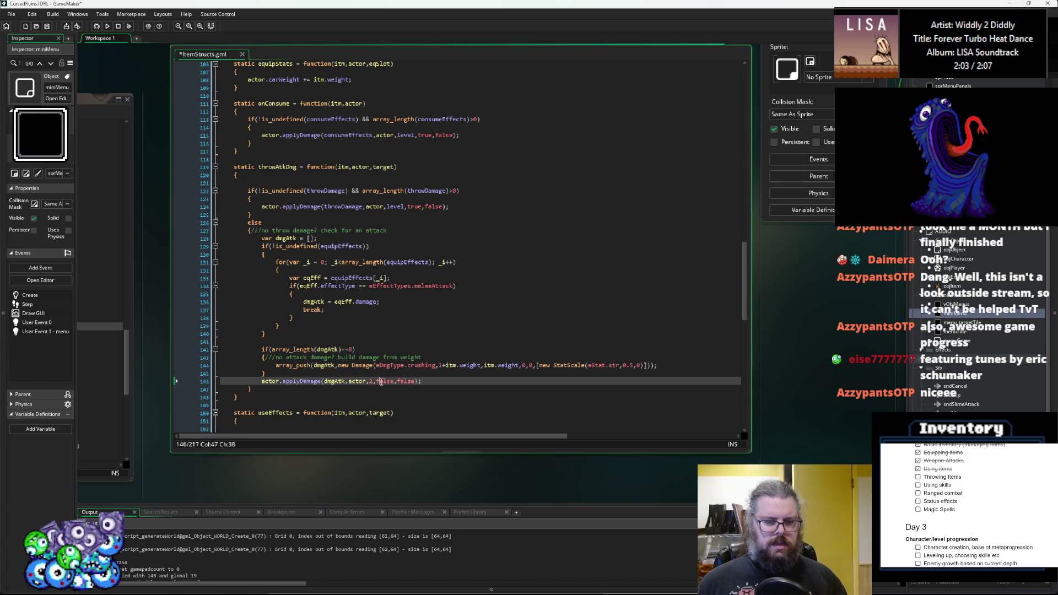
{"action": "double_click", "coordinate": [417, 206]}
{"action": "type", "text": "false"}
{"action": "double_click", "coordinate": [424, 135]}
{"action": "type", "text": "false"}
{"action": "left_click", "coordinate": [47, 26]}
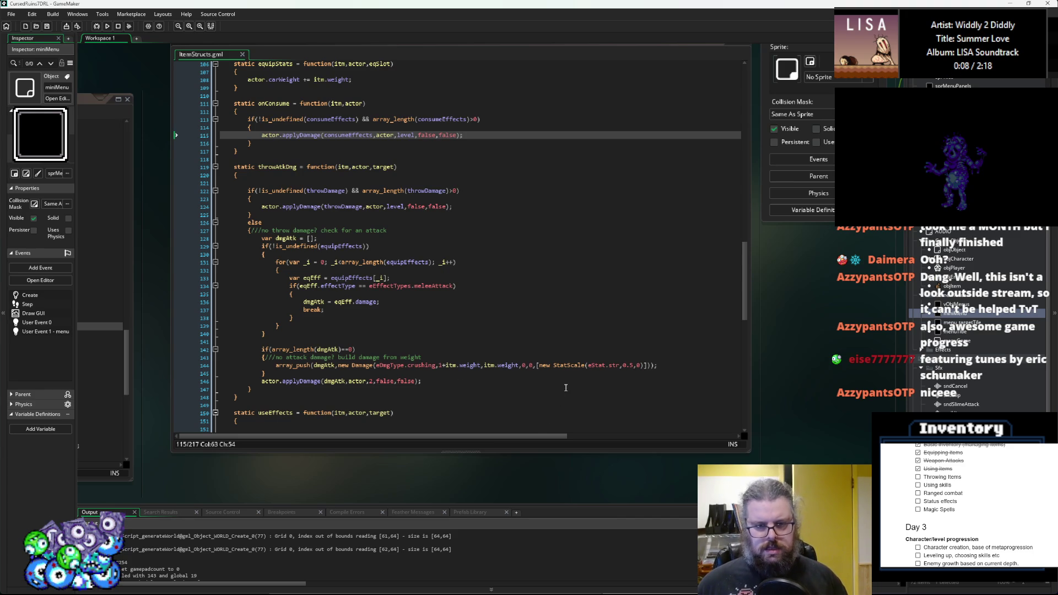
- Select the throwAtkDmg function name in ItemStructs.gml
{"action": "left_click", "coordinate": [480, 375]}
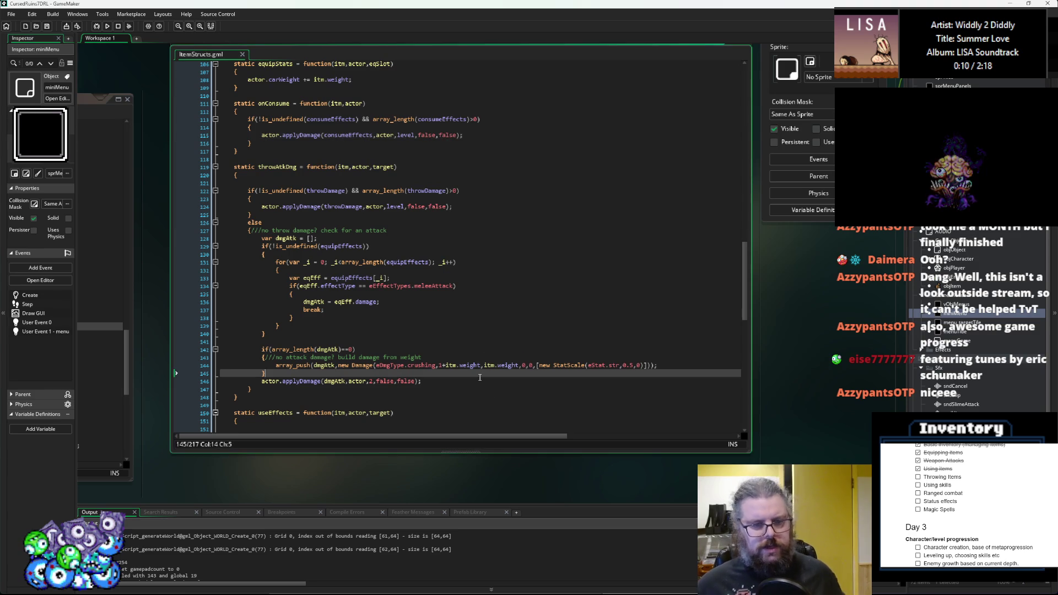
{"action": "scroll", "coordinate": [477, 375], "scroll_direction": "up", "scroll_amount": 2}
{"action": "scroll", "coordinate": [472, 372], "scroll_direction": "down", "scroll_amount": 2}
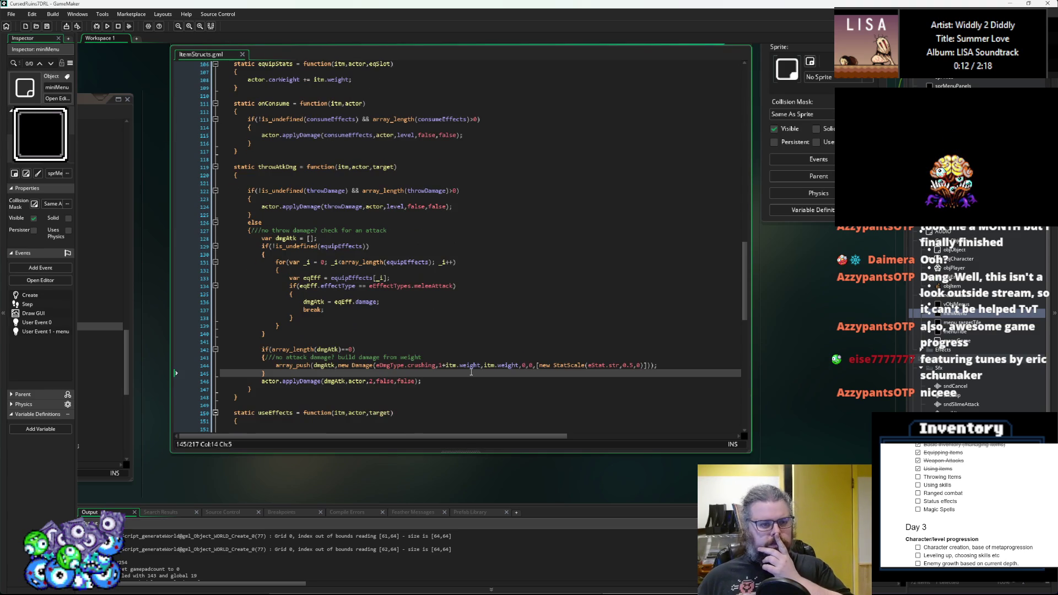
{"action": "double_click", "coordinate": [277, 167]}
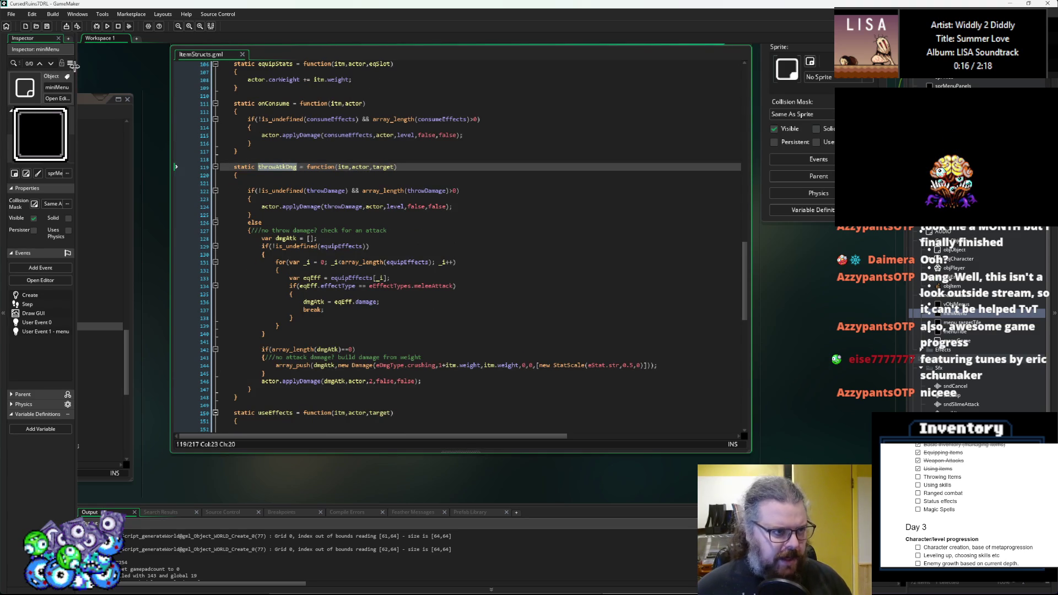
- Look over line 138 and the spawnCreature and collisionChk scripts
{"action": "left_click", "coordinate": [534, 319]}
{"action": "scroll", "coordinate": [533, 318], "scroll_direction": "down", "scroll_amount": 5}
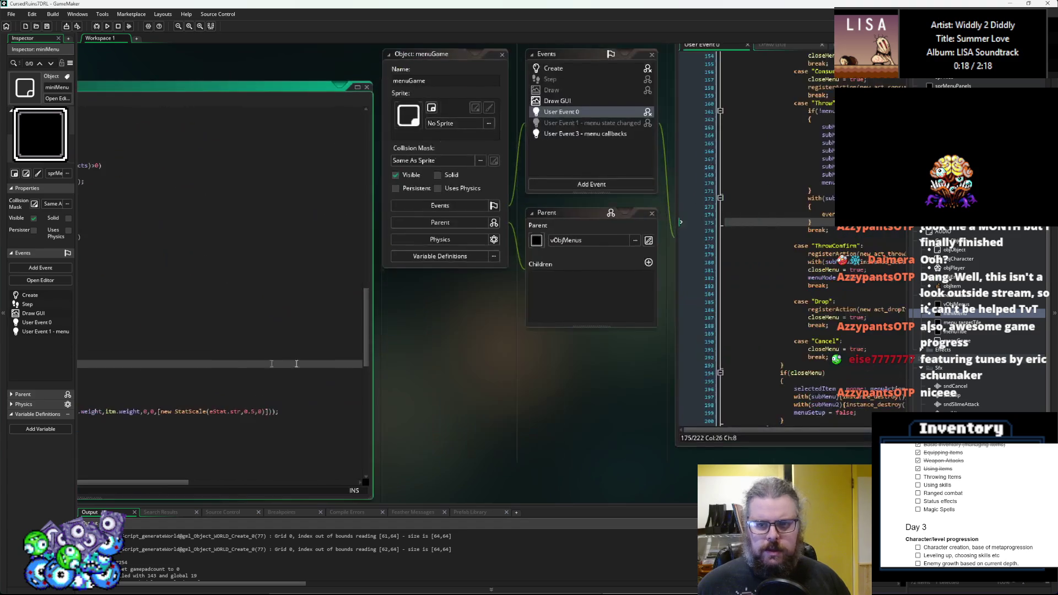
{"action": "scroll", "coordinate": [493, 353], "scroll_direction": "up", "scroll_amount": 5}
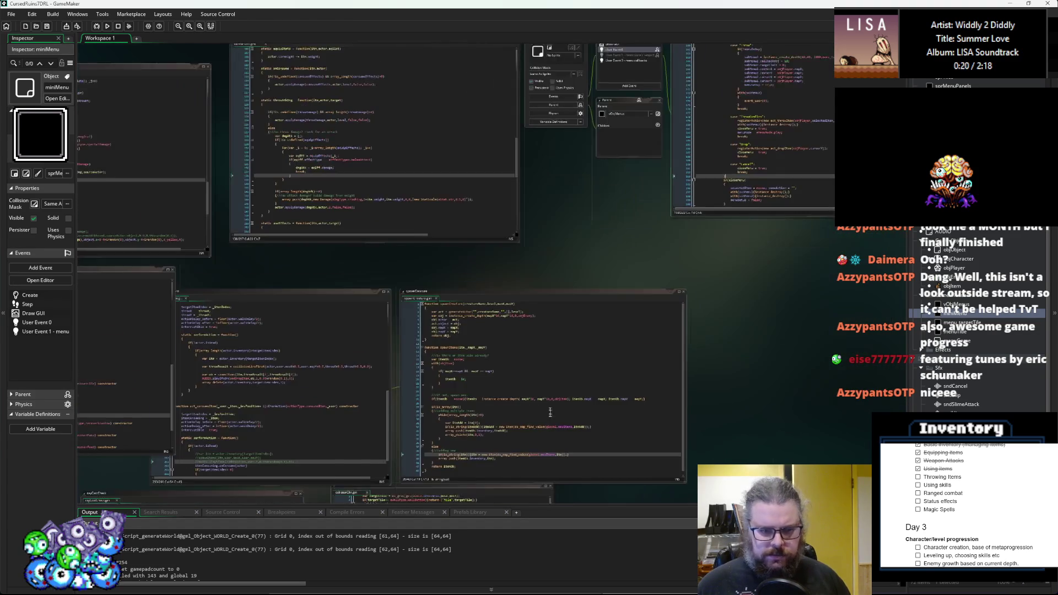
{"action": "left_click", "coordinate": [493, 354]}
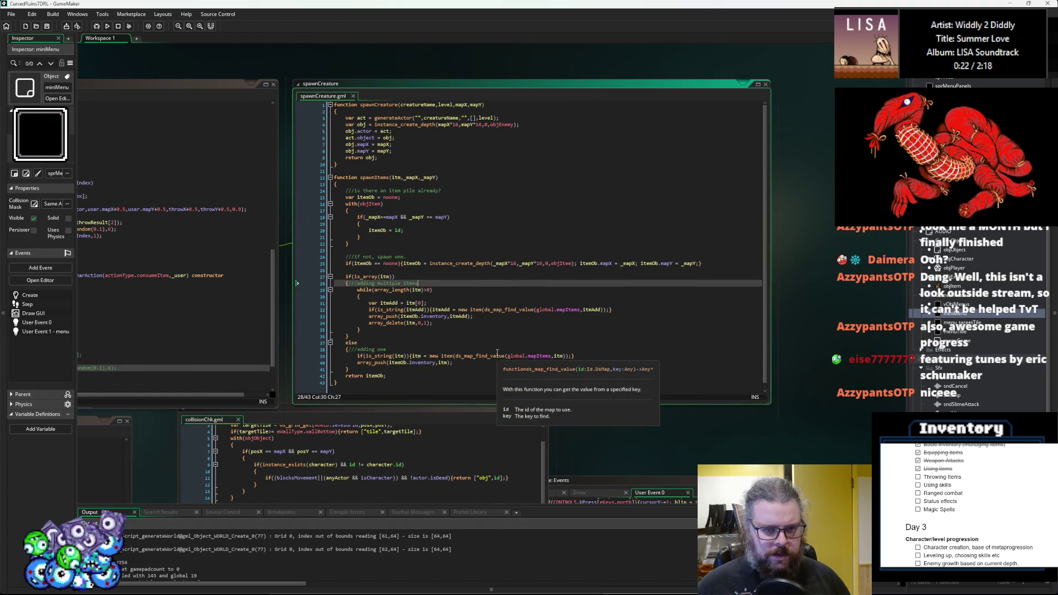
{"action": "scroll", "coordinate": [383, 419], "scroll_direction": "down", "scroll_amount": 3}
{"action": "left_click", "coordinate": [383, 419]}
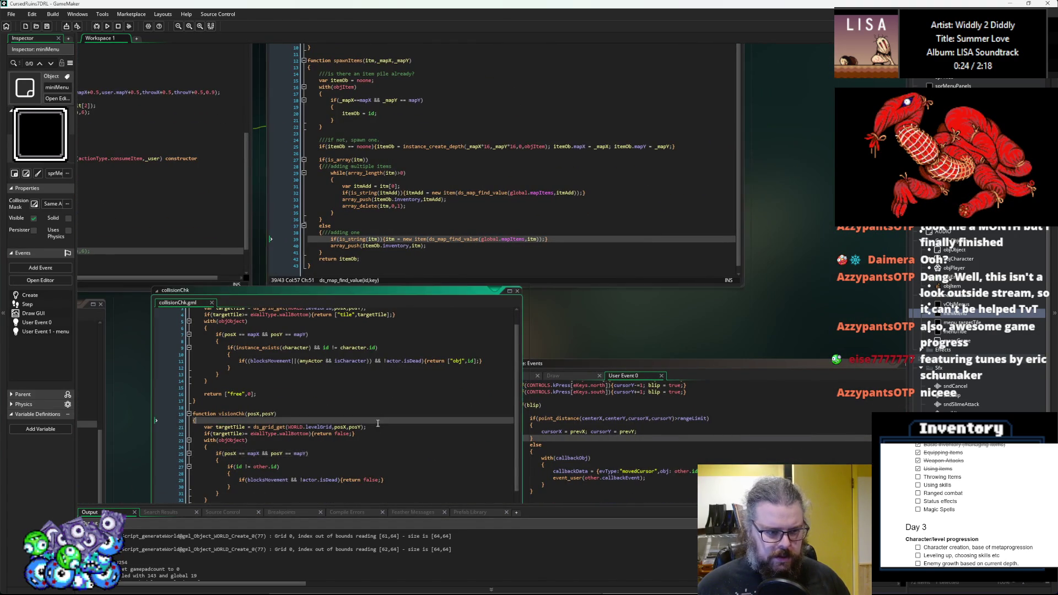
{"action": "left_click", "coordinate": [673, 482]}
- Pan past rayCastCheck and StatusEffects to act_throwItem in characterActions.gml
{"action": "left_click", "coordinate": [250, 441]}
{"action": "left_click_drag", "start_coordinate": [249, 441], "coordinate": [471, 307]}
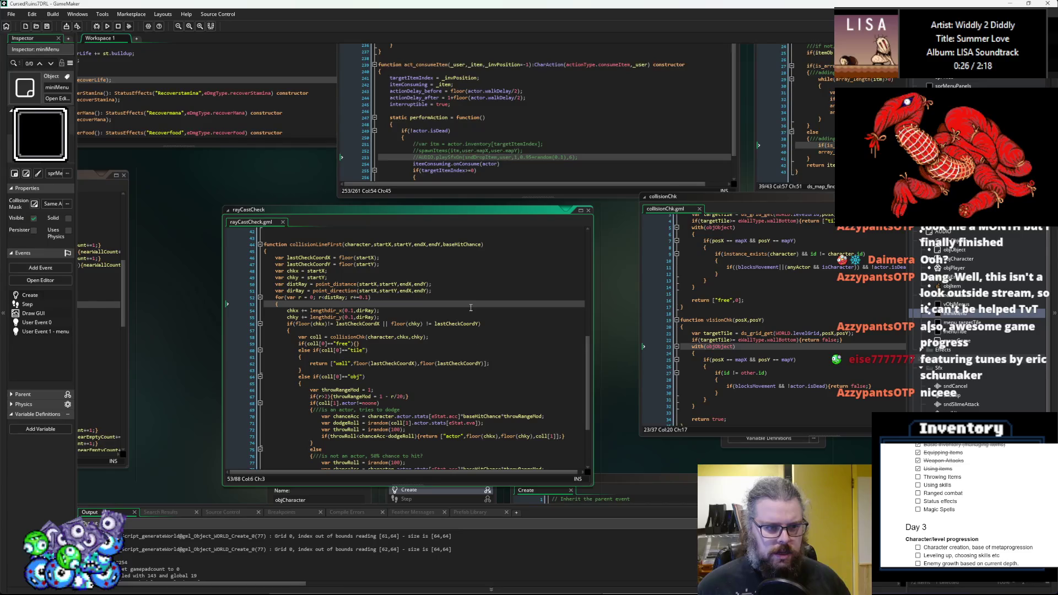
{"action": "scroll", "coordinate": [471, 307], "scroll_direction": "down", "scroll_amount": 5}
{"action": "scroll", "coordinate": [572, 357], "scroll_direction": "left", "scroll_amount": 10}
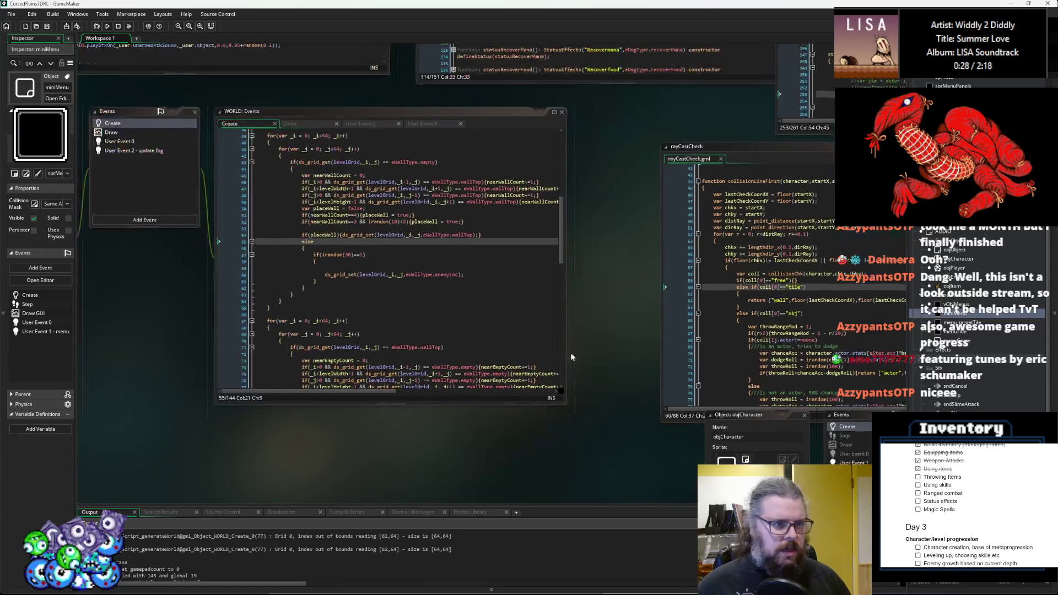
{"action": "scroll", "coordinate": [425, 358], "scroll_direction": "up", "scroll_amount": 5}
{"action": "scroll", "coordinate": [425, 358], "scroll_direction": "right", "scroll_amount": 8}
{"action": "left_click", "coordinate": [426, 359]}
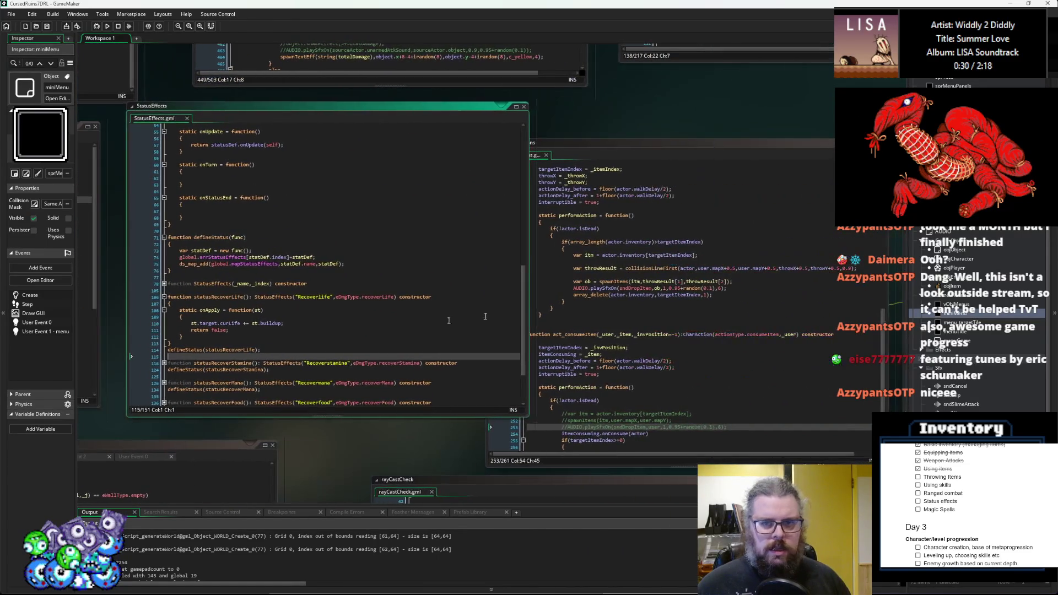
{"action": "left_click", "coordinate": [581, 316]}
{"action": "scroll", "coordinate": [613, 321], "scroll_direction": "right", "scroll_amount": 8}
{"action": "scroll", "coordinate": [332, 290], "scroll_direction": "up", "scroll_amount": 2, "text": "ctrl"}
{"action": "key", "text": "Down"}
{"action": "key", "text": "Down"}
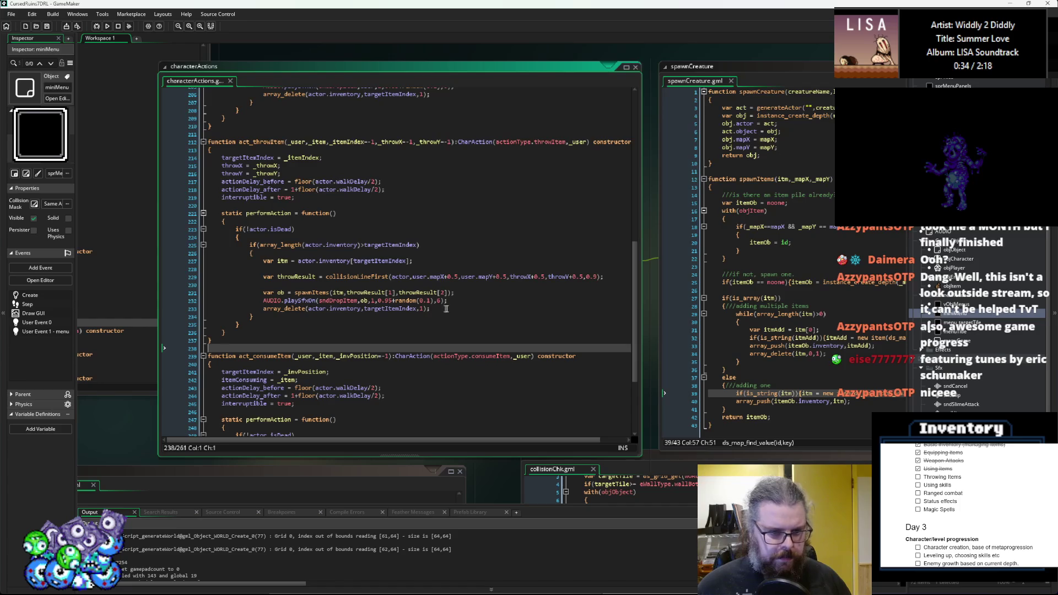
- Above the spawnItems call, add the condition if(throwResult[0] == "actor")
{"action": "left_click", "coordinate": [447, 308]}
{"action": "left_click", "coordinate": [474, 293]}
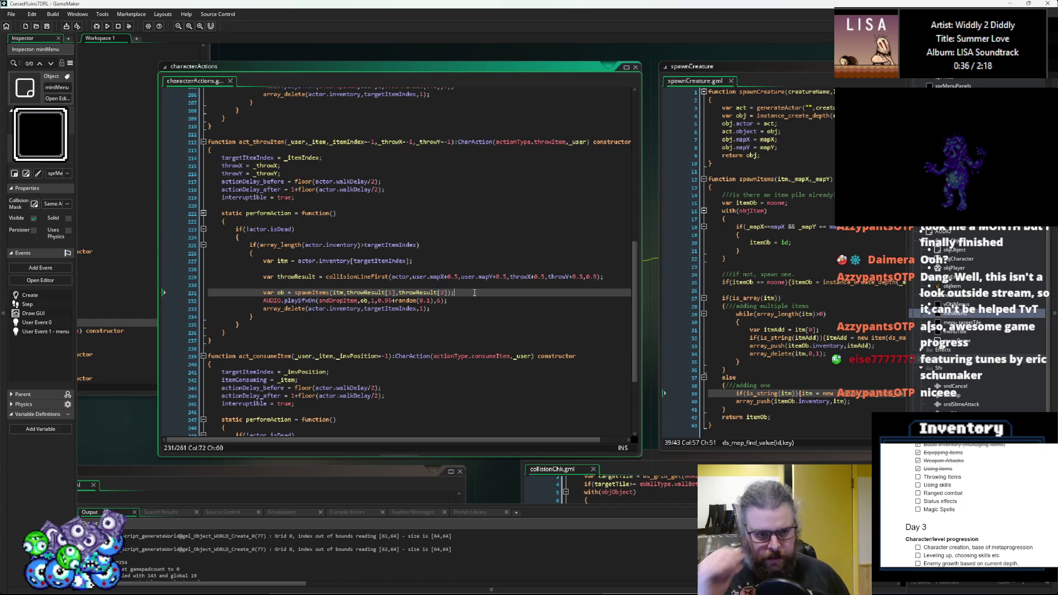
{"action": "key", "text": "Up"}
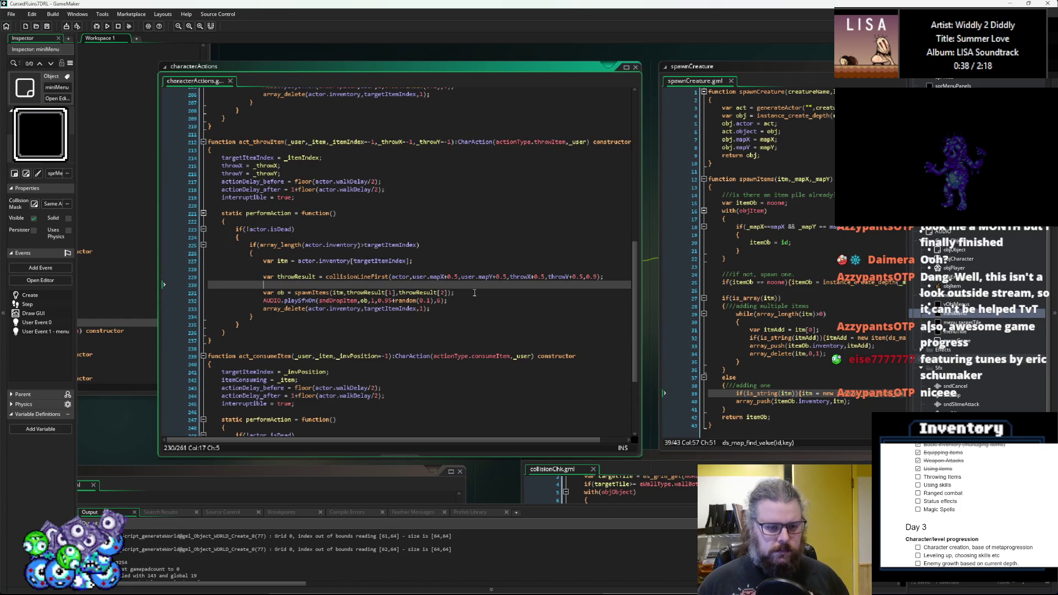
{"action": "key", "text": "Return"}
{"action": "type", "text": "if(thr"}
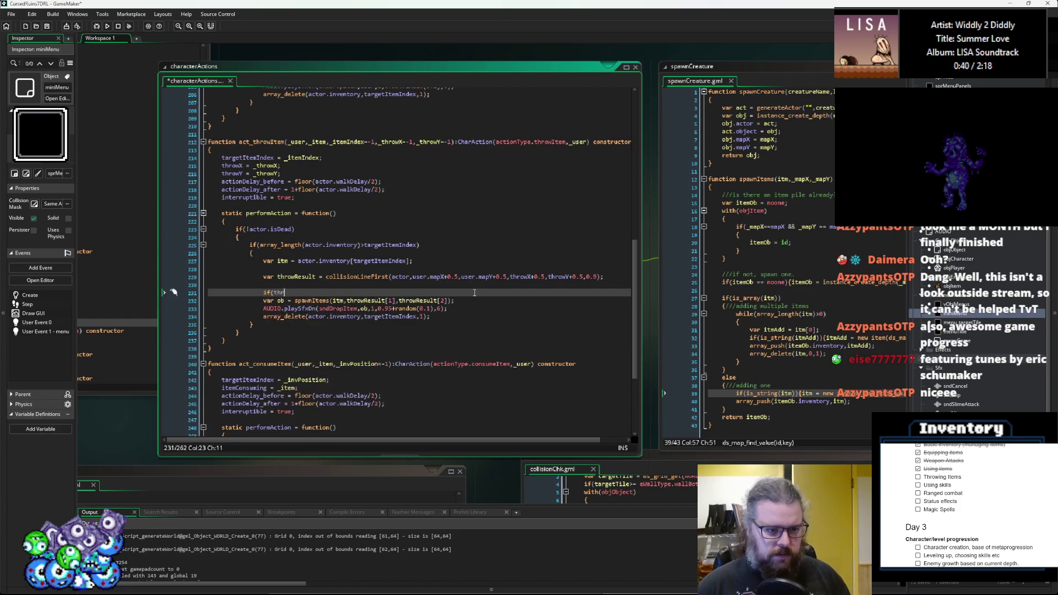
{"action": "type", "text": "owResult"}
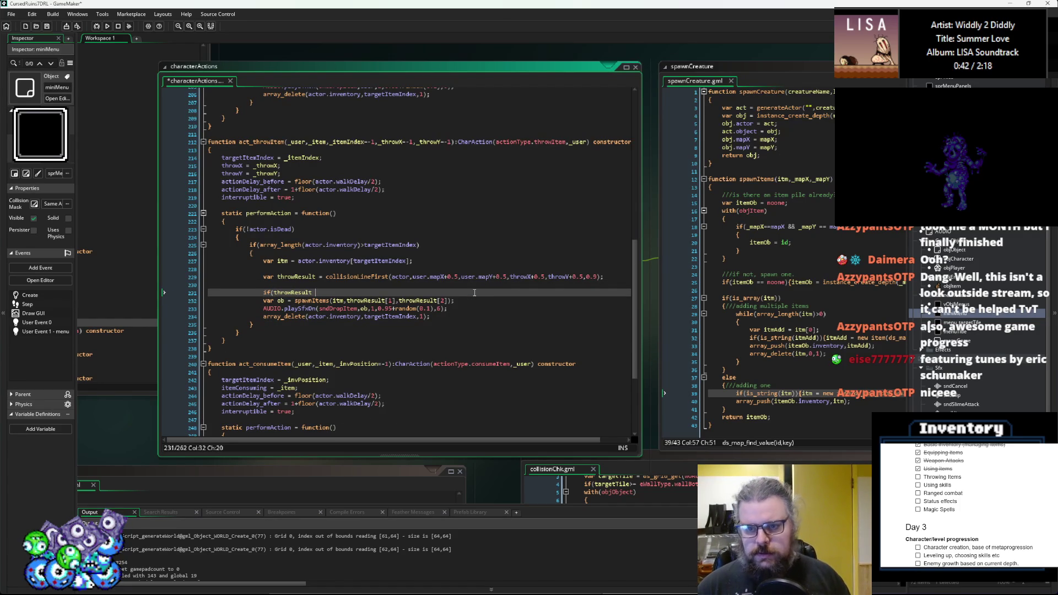
{"action": "key", "text": "BackSpace"}
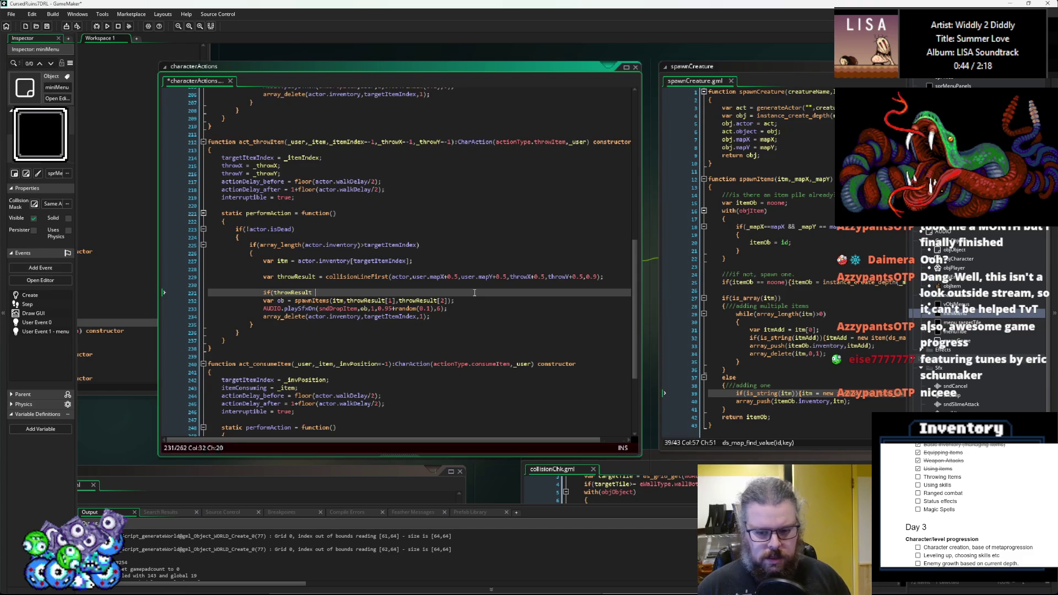
{"action": "type", "text": "=="}
{"action": "left_click", "coordinate": [417, 379]}
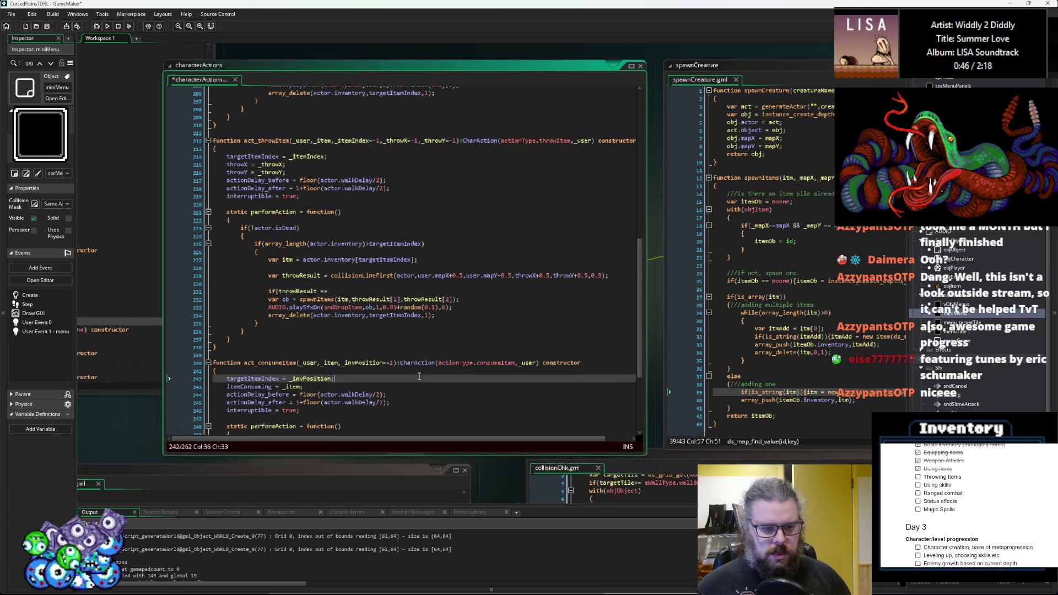
{"action": "scroll", "coordinate": [417, 366], "scroll_direction": "down", "scroll_amount": 2}
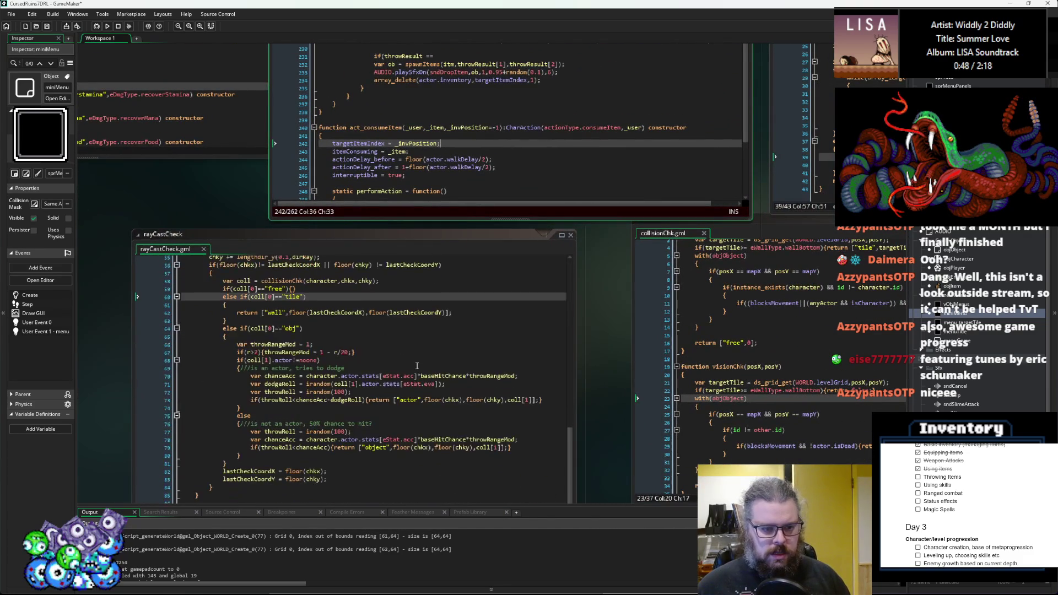
{"action": "left_click_drag", "start_coordinate": [455, 348], "coordinate": [445, 420]}
{"action": "left_click", "coordinate": [412, 161]}
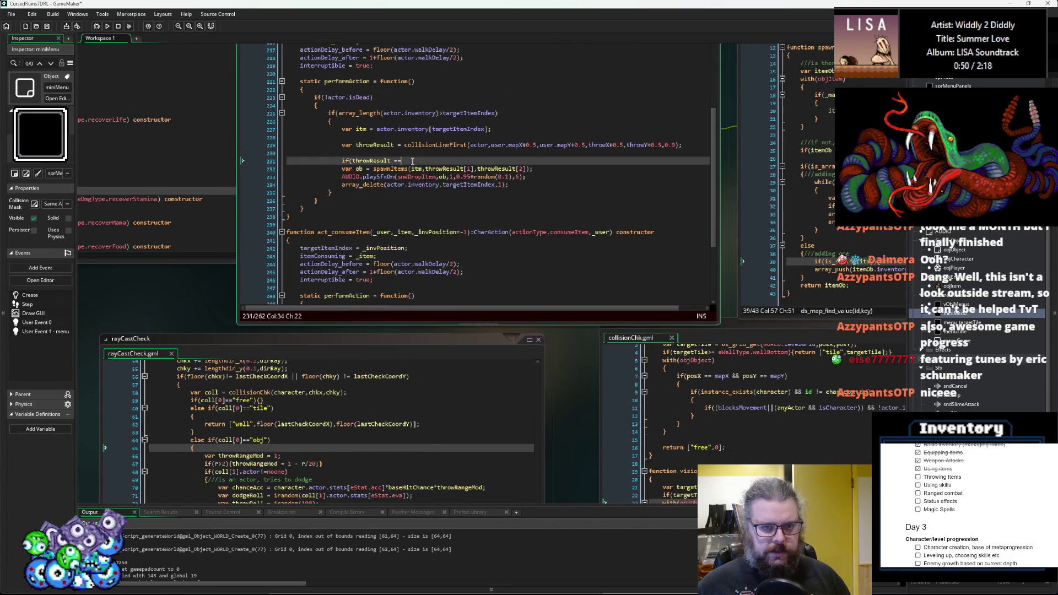
{"action": "type", "text": "[]"}
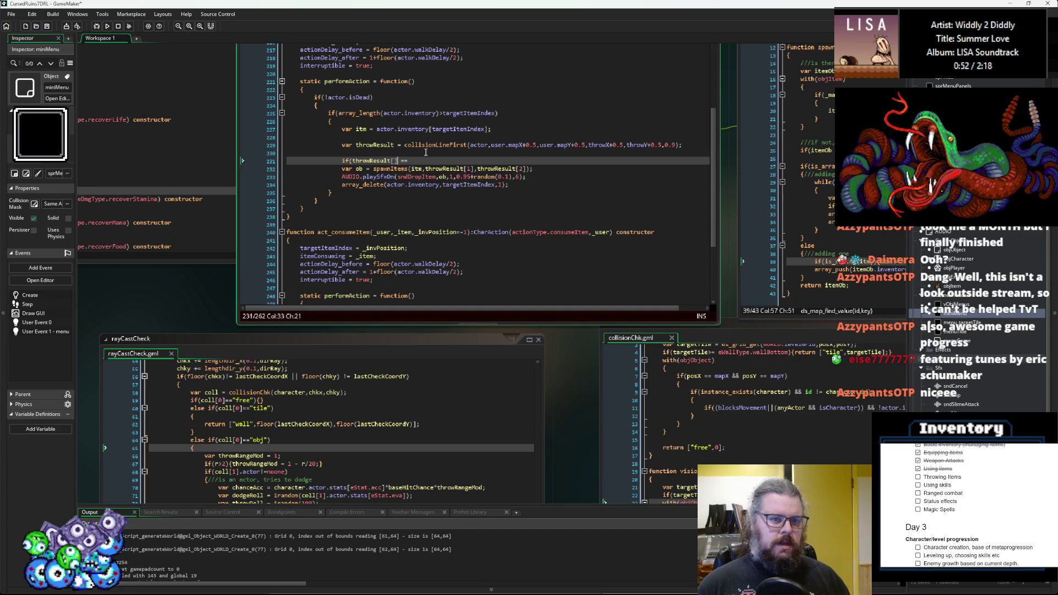
{"action": "key", "text": "End"}
{"action": "type", "text": "\"ac"}
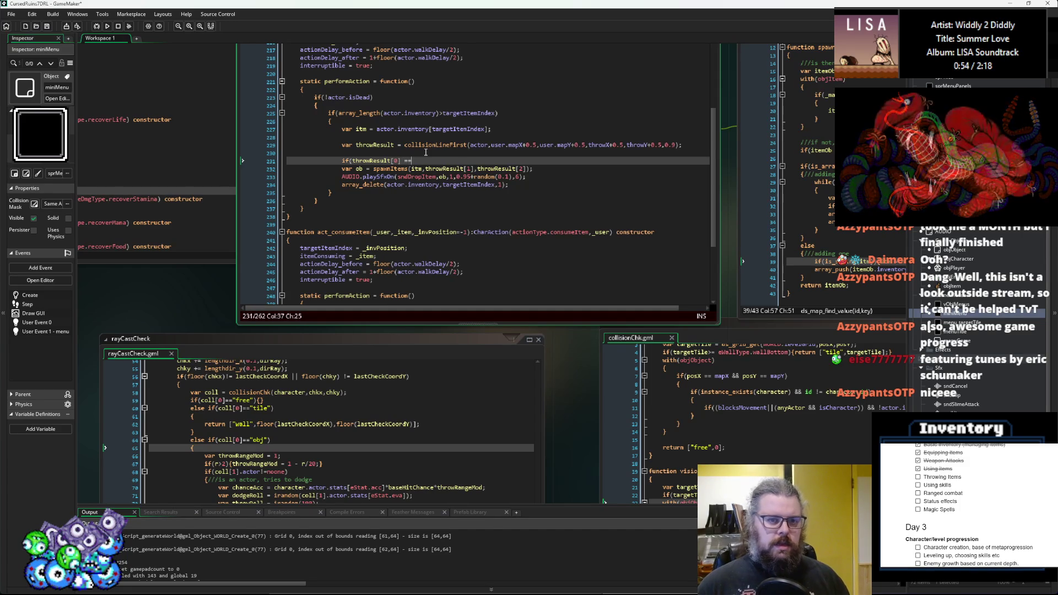
{"action": "type", "text": "tor"}
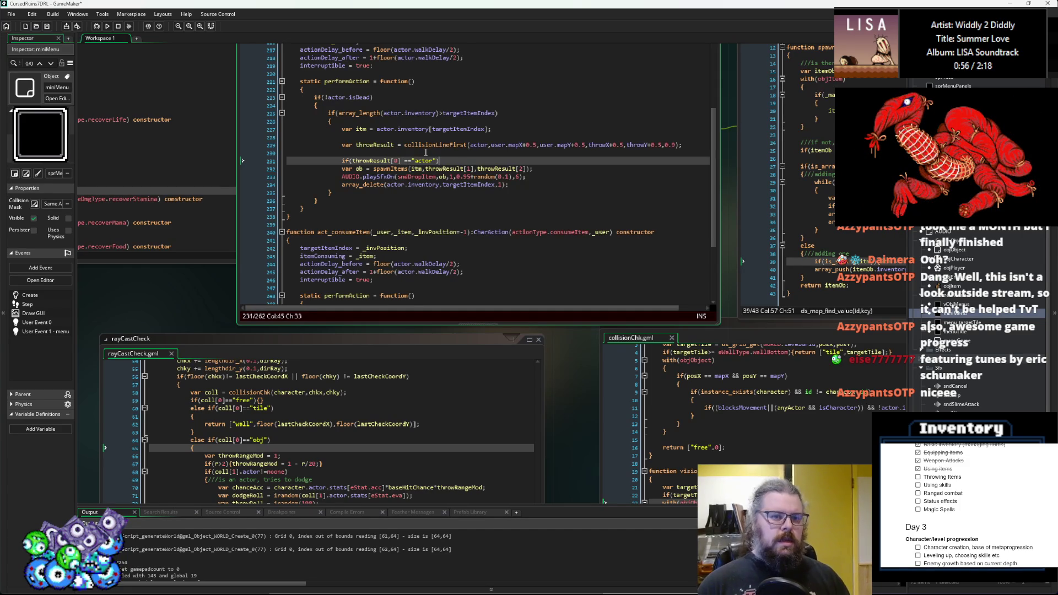
- Give the if block a 'hit an actor, deal damage' comment and a throwAtkDmg placeholder
{"action": "key", "text": "Return"}
{"action": "type", "text": "{"}
{"action": "key", "text": "Return"}
{"action": "type", "text": "throwAtkDmg"}
{"action": "key", "text": "Up"}
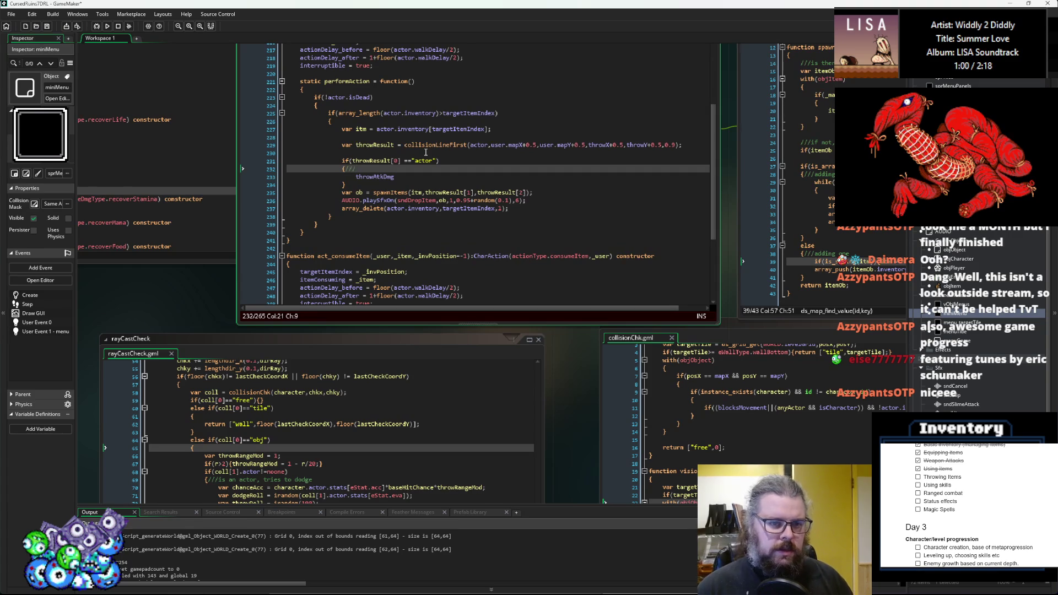
{"action": "type", "text": "tor"}
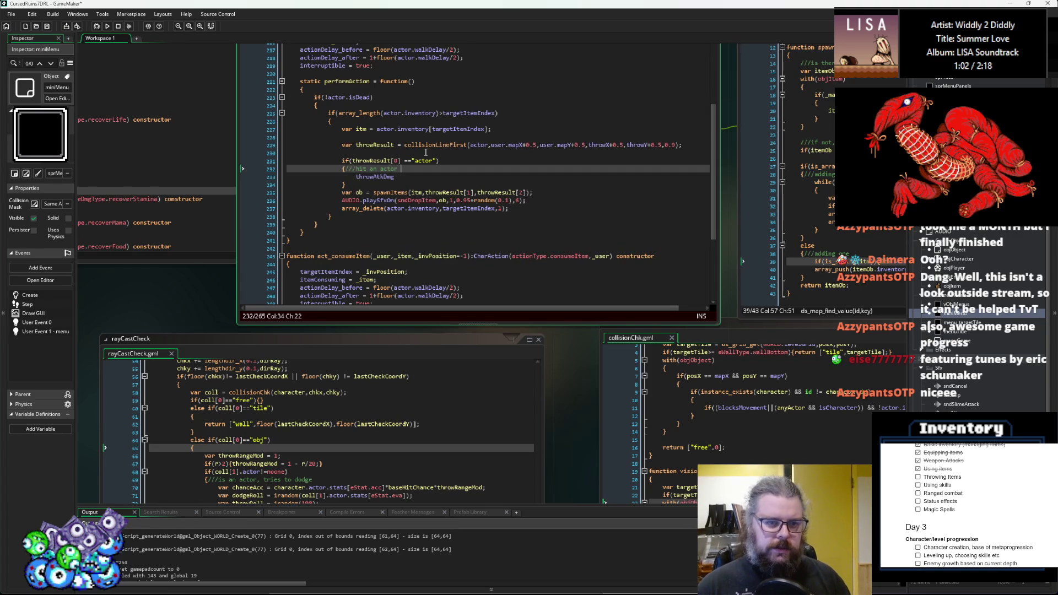
{"action": "type", "text": ", deal damage"}
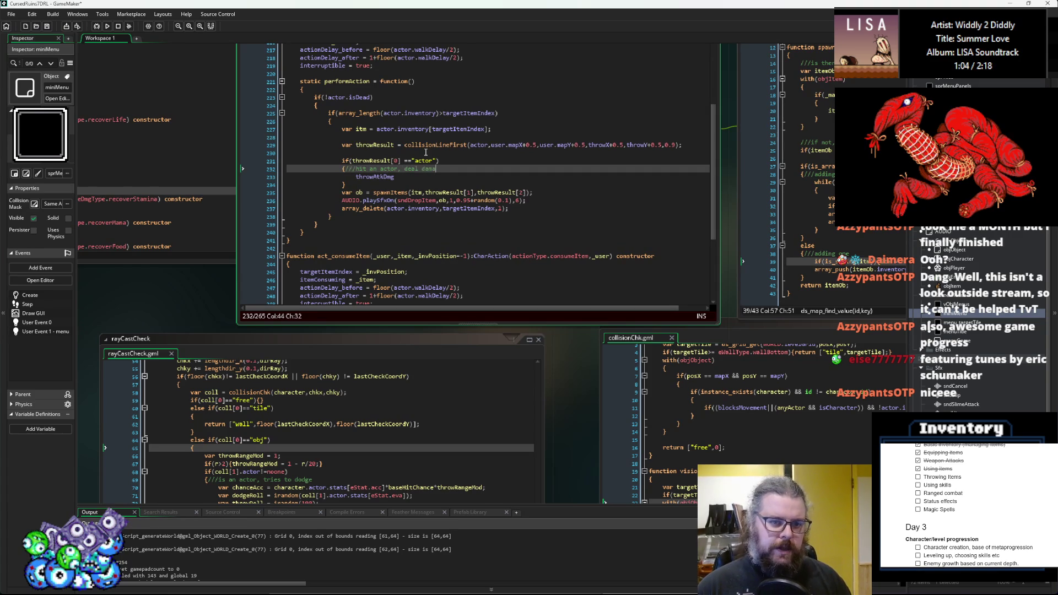
{"action": "key", "text": "Down"}
{"action": "key", "text": "Down"}
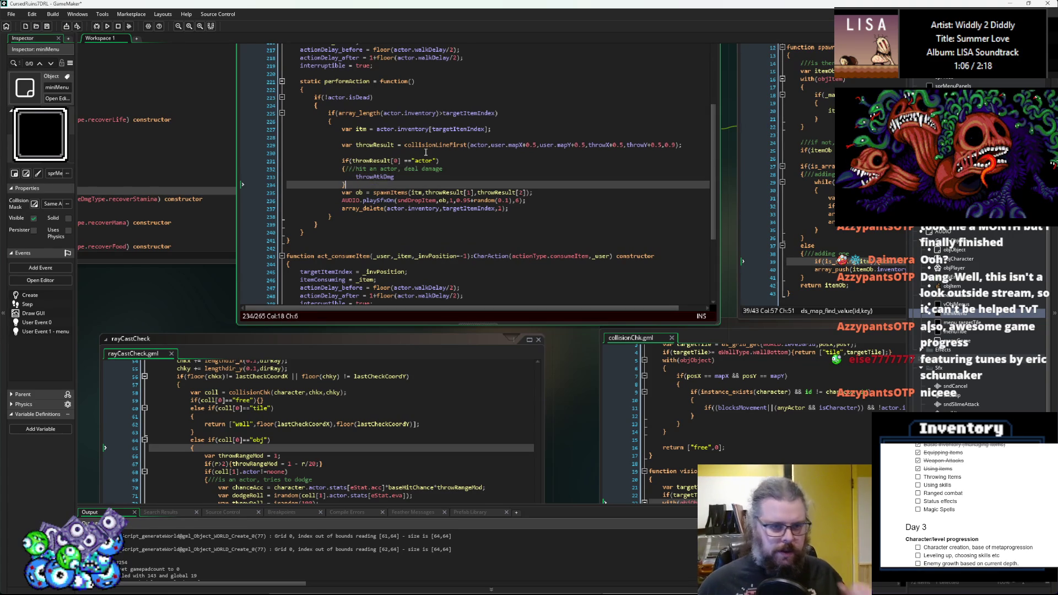
{"action": "key", "text": "Return"}
{"action": "left_click_drag", "start_coordinate": [458, 473], "coordinate": [498, 323]}
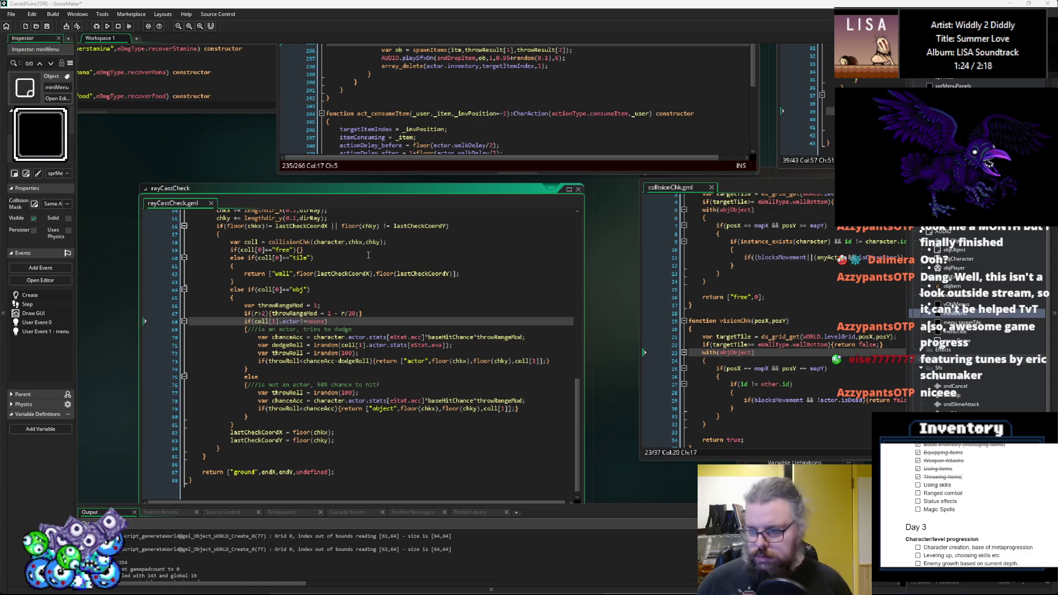
- Inspect the throwAtkDmg placeholder line, then switch to the AttackActions.gml damage code
{"action": "left_click", "coordinate": [405, 242]}
{"action": "key", "text": "ctrl+Tab"}
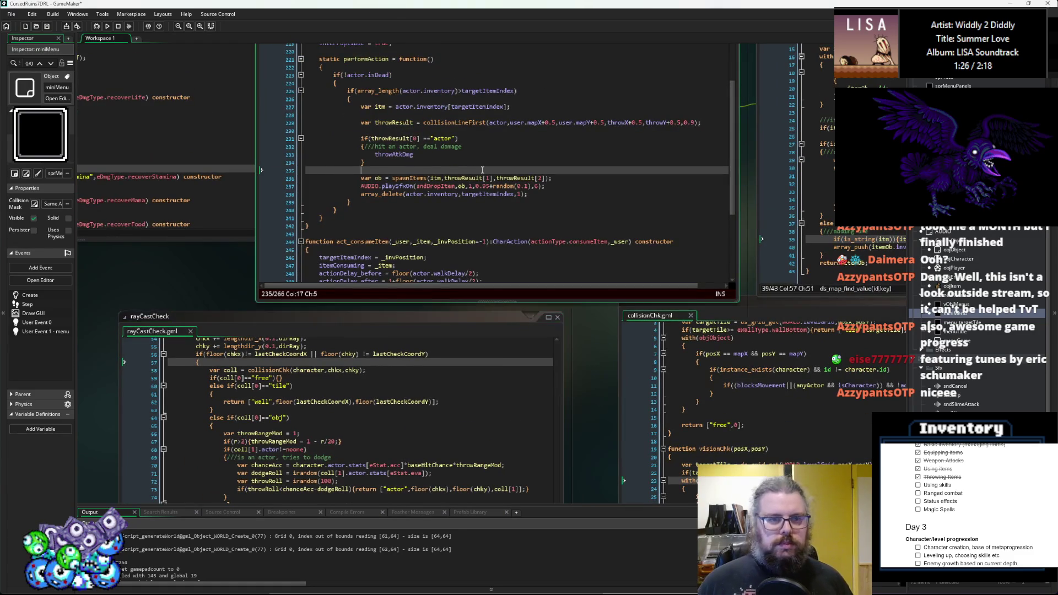
{"action": "key", "text": "Up"}
{"action": "key", "text": "Up"}
{"action": "key", "text": "End"}
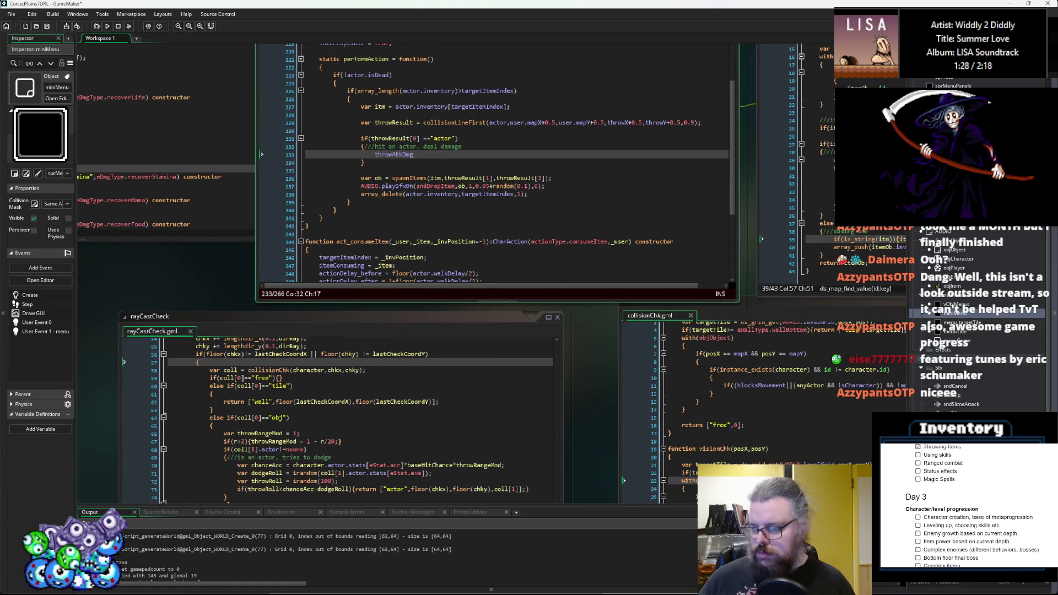
{"action": "left_click", "coordinate": [448, 148]}
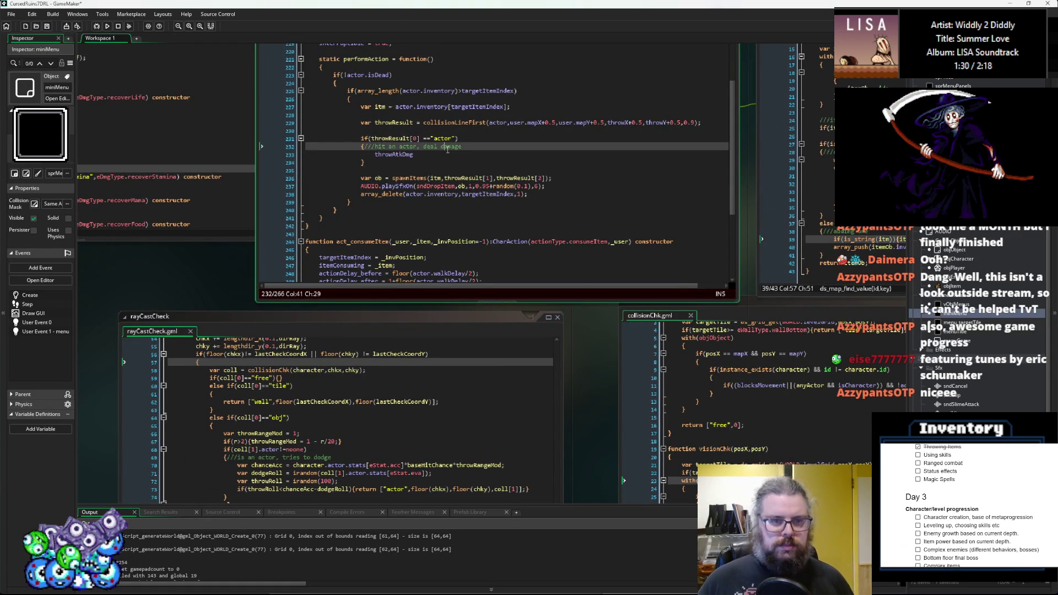
{"action": "left_click", "coordinate": [448, 153]}
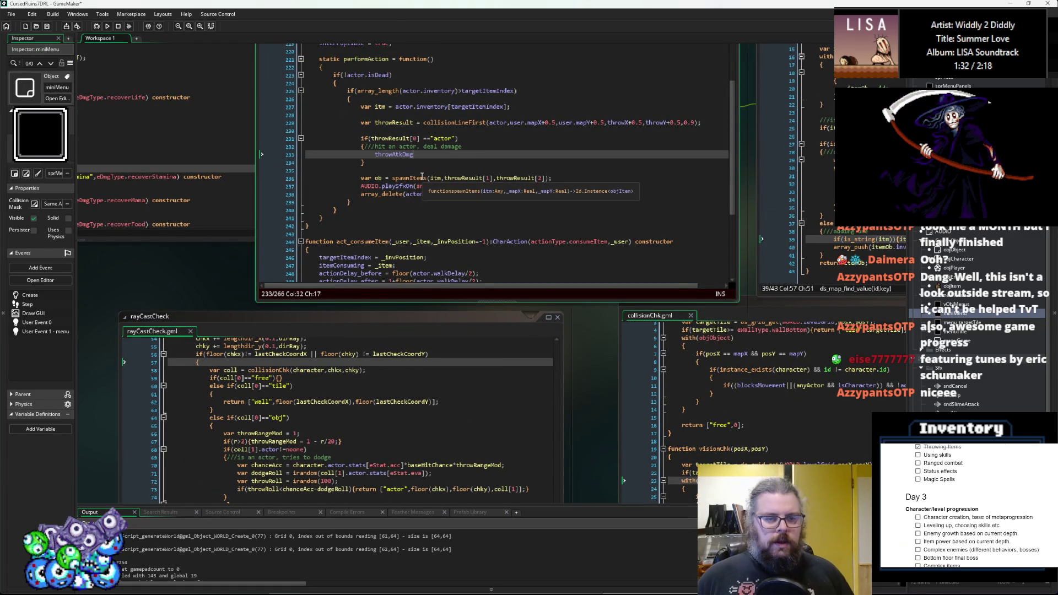
{"action": "left_click", "coordinate": [430, 188]}
{"action": "left_click", "coordinate": [431, 184]}
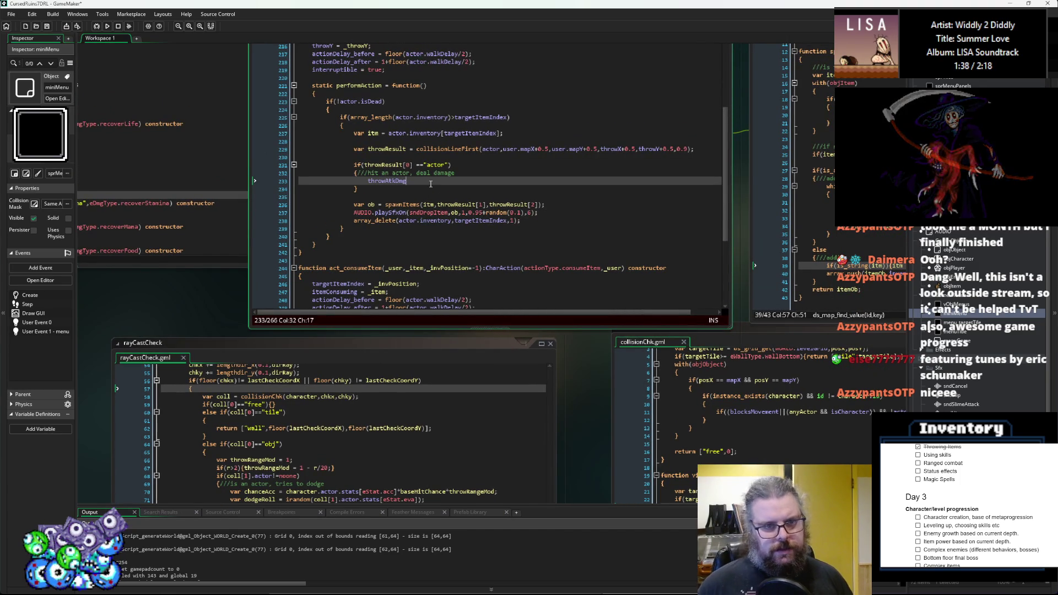
{"action": "key", "text": "Home"}
{"action": "key", "text": "ctrl+Tab"}
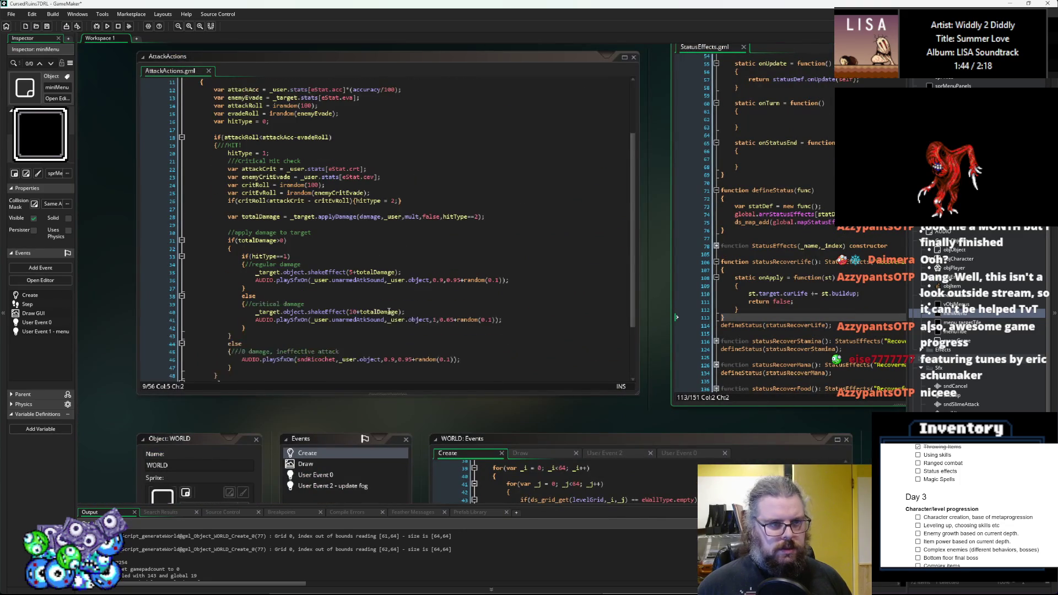
- Move past the Damage constructors, rayCastCheck and item spawning code to ItemStructs.gml's throwAtkDmg
{"action": "key", "text": "ctrl+Tab"}
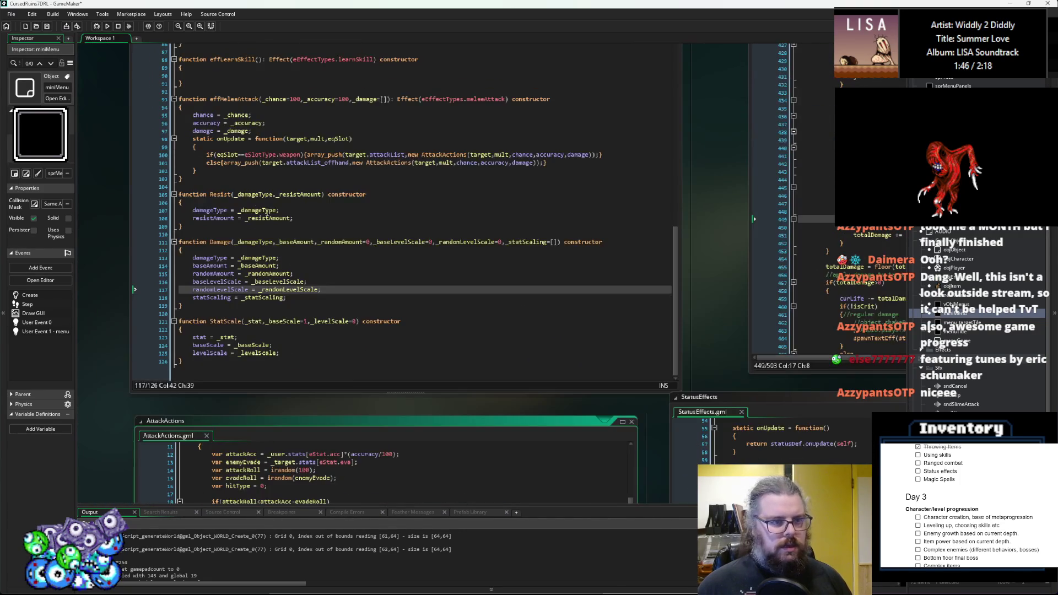
{"action": "scroll", "coordinate": [241, 232], "scroll_direction": "down", "scroll_amount": 5}
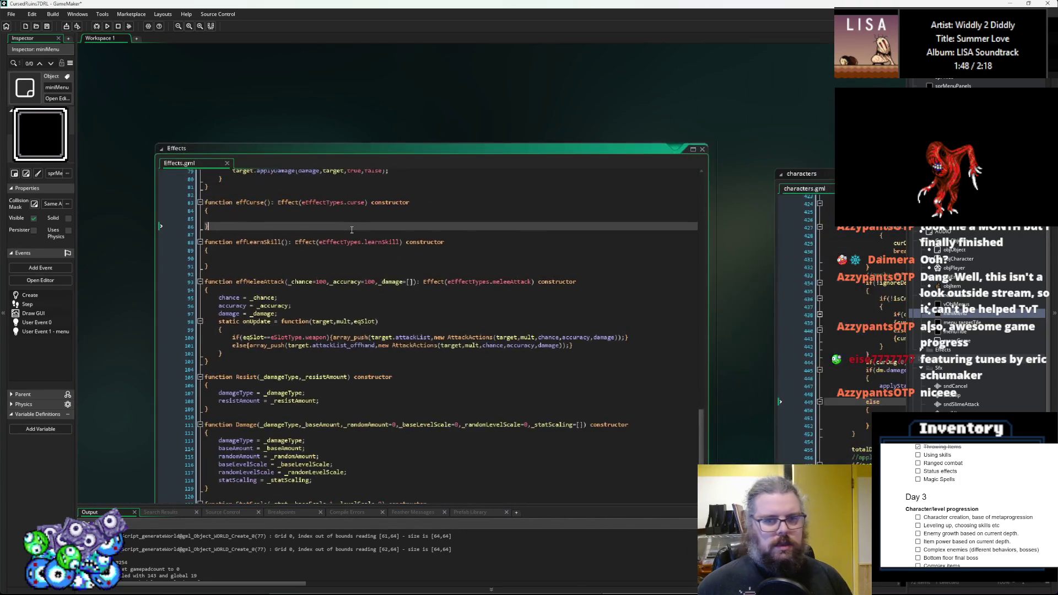
{"action": "scroll", "coordinate": [418, 359], "scroll_direction": "up", "scroll_amount": 5}
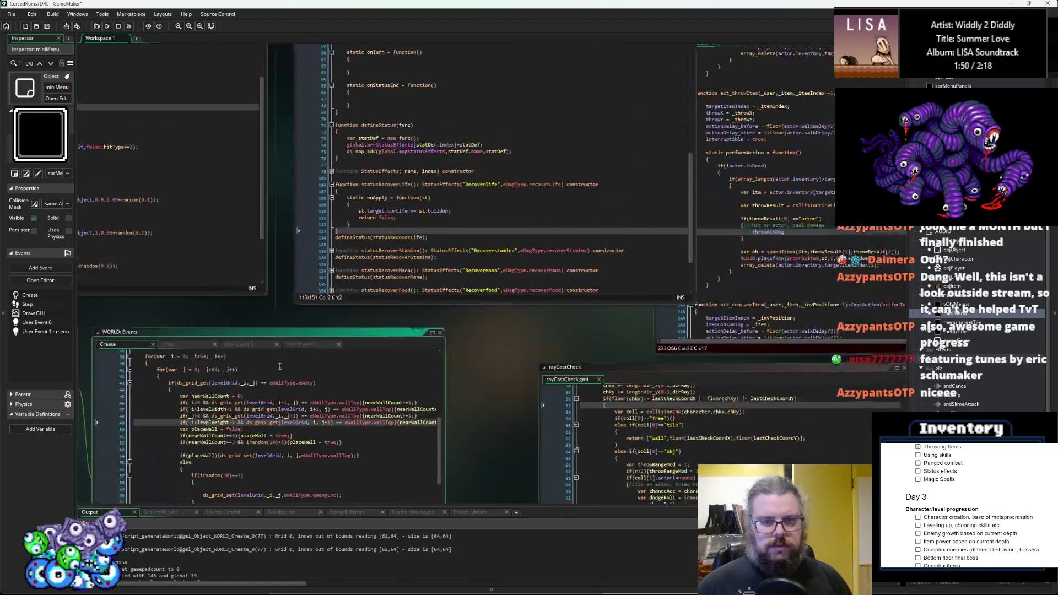
{"action": "left_click", "coordinate": [534, 402]}
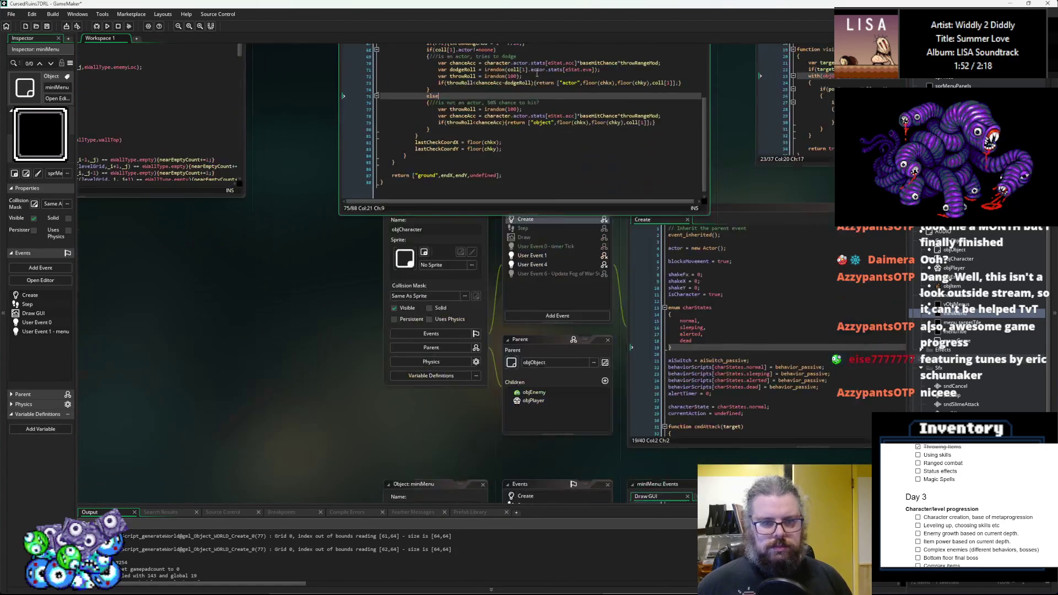
{"action": "scroll", "coordinate": [744, 353], "scroll_direction": "down", "scroll_amount": 3}
{"action": "scroll", "coordinate": [672, 367], "scroll_direction": "up", "scroll_amount": 3}
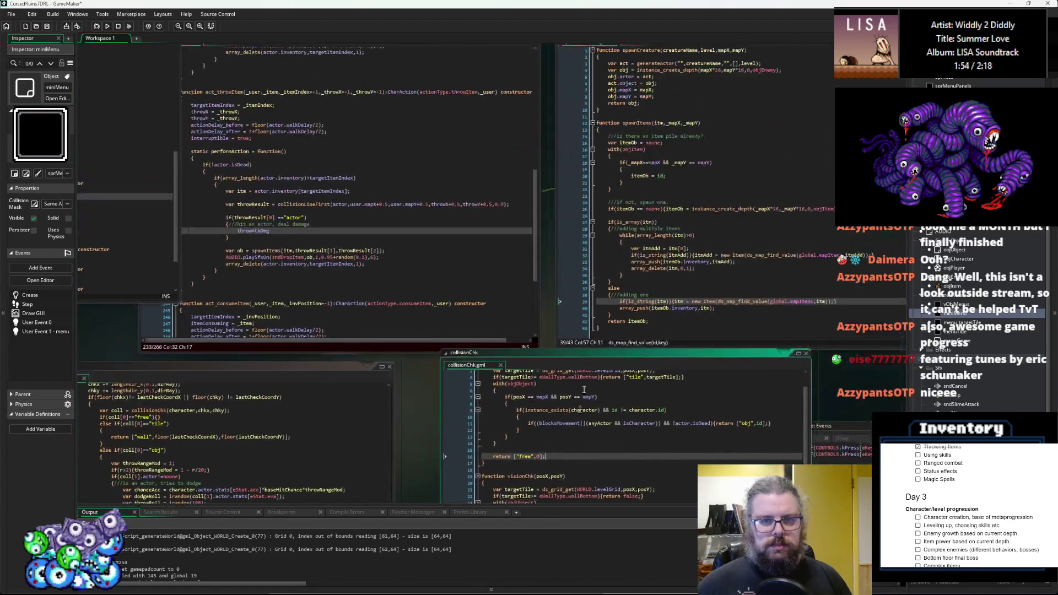
{"action": "left_click", "coordinate": [672, 368]}
{"action": "scroll", "coordinate": [672, 368], "scroll_direction": "down", "scroll_amount": 3}
{"action": "scroll", "coordinate": [518, 344], "scroll_direction": "up", "scroll_amount": 3}
{"action": "left_click", "coordinate": [519, 344]}
{"action": "scroll", "coordinate": [519, 344], "scroll_direction": "down", "scroll_amount": 3}
{"action": "scroll", "coordinate": [423, 281], "scroll_direction": "up", "scroll_amount": 3}
{"action": "scroll", "coordinate": [423, 279], "scroll_direction": "up", "scroll_amount": 5}
- Rename the throwAtkDmg function on line 119 to onHitThrow
{"action": "left_click", "coordinate": [371, 272]}
{"action": "double_click", "coordinate": [371, 273]}
{"action": "type", "text": "d"}
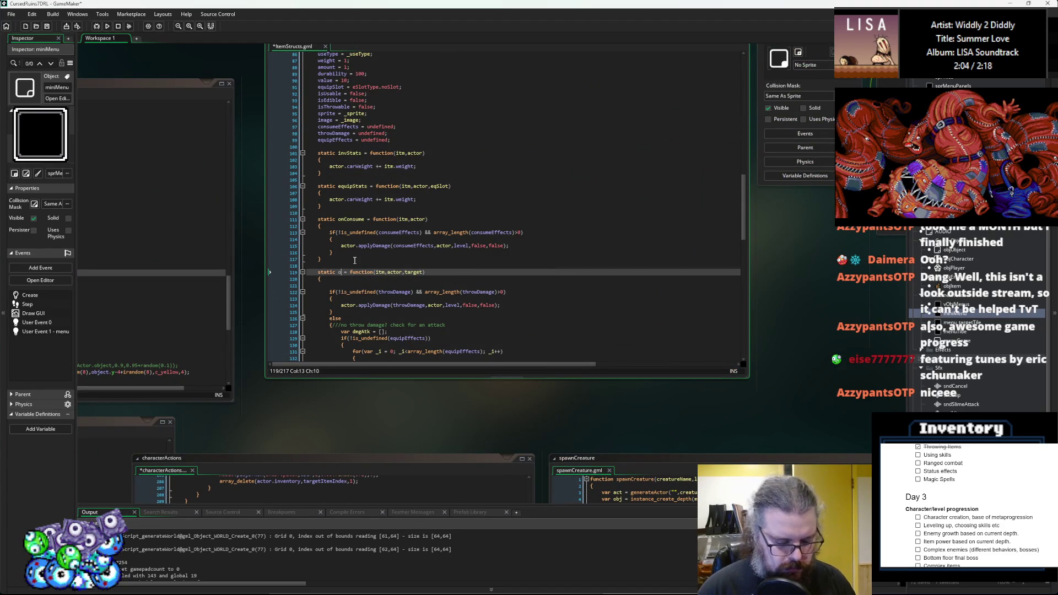
{"action": "type", "text": "nHit"}
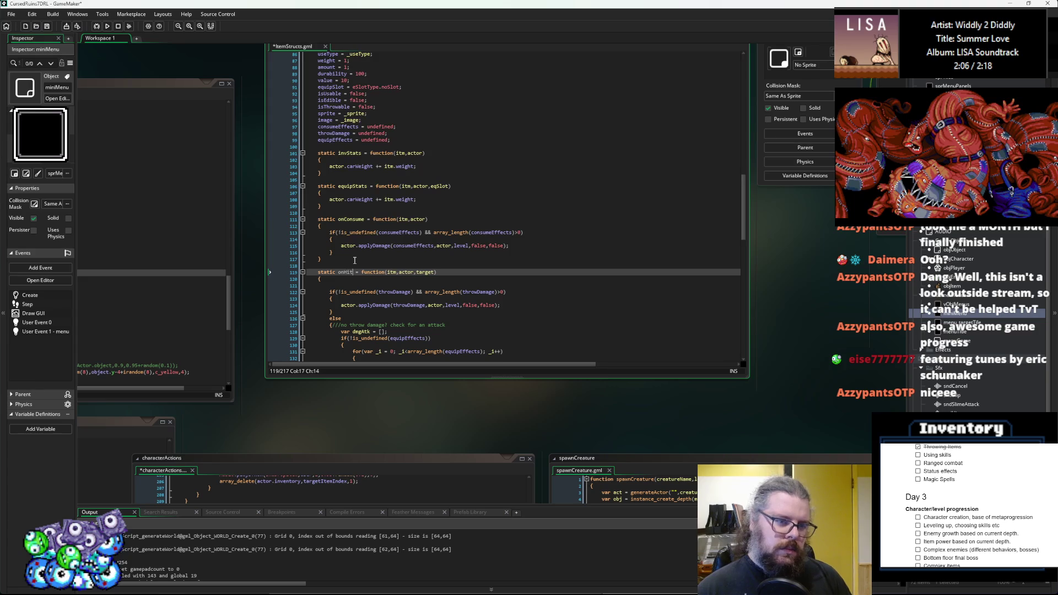
{"action": "type", "text": "Throw"}
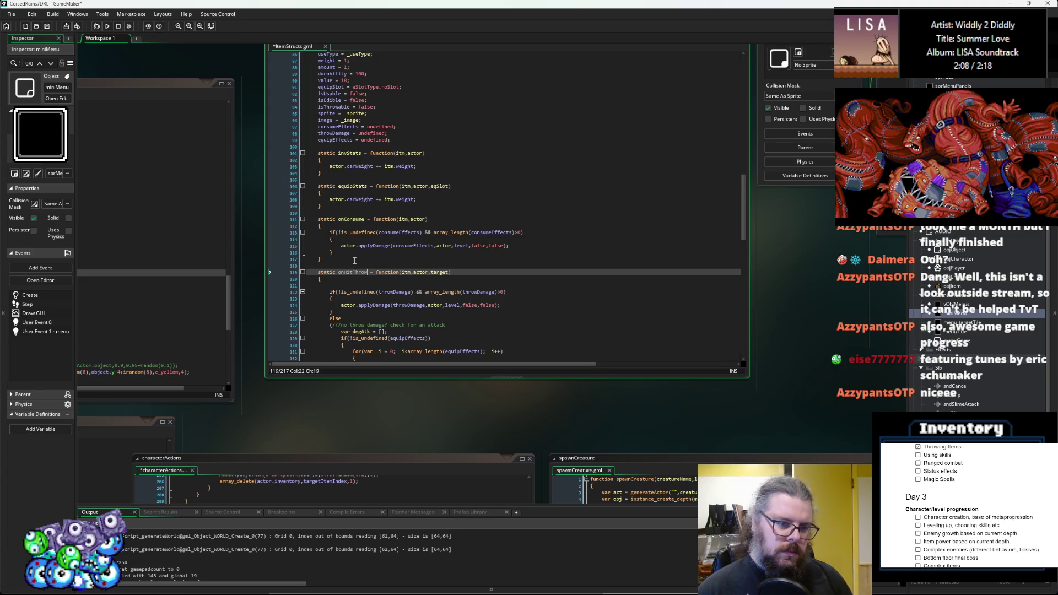
{"action": "scroll", "coordinate": [356, 276], "scroll_direction": "up", "scroll_amount": 12}
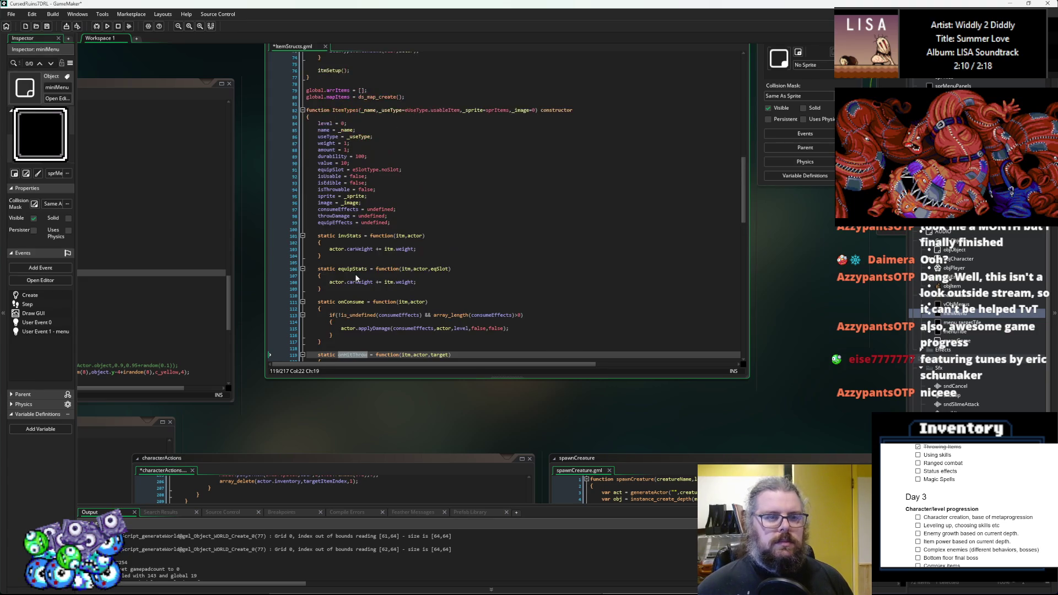
{"action": "scroll", "coordinate": [355, 279], "scroll_direction": "up", "scroll_amount": 3}
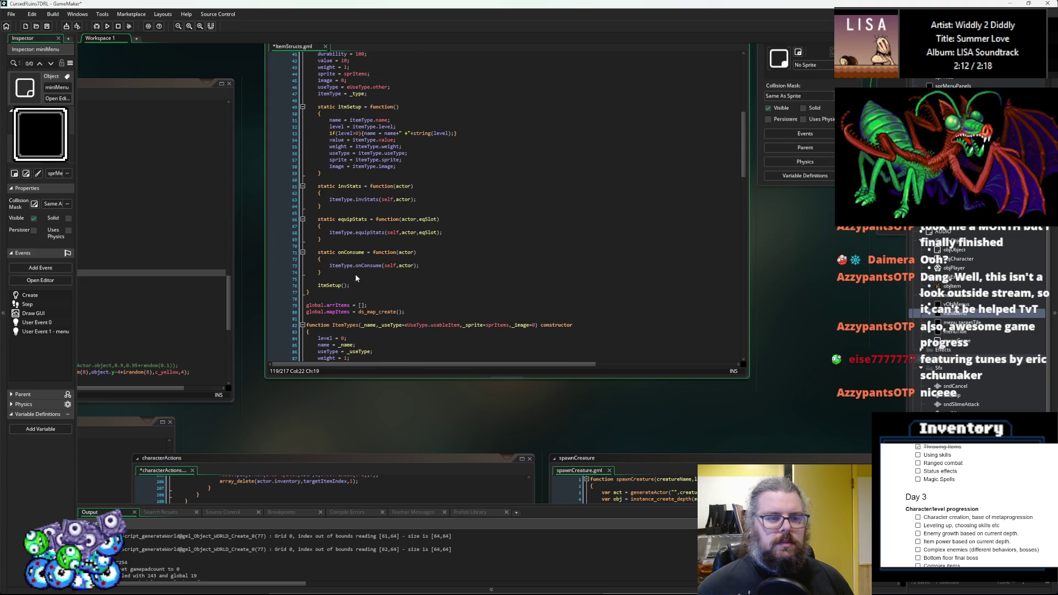
- After onConsume, add static onThrowHit = function(actor){ itemType.onConsume(self,actor); }
{"action": "left_click", "coordinate": [379, 273]}
{"action": "key", "text": "Return"}
{"action": "key", "text": "Return"}
{"action": "type", "text": "static onThrow"}
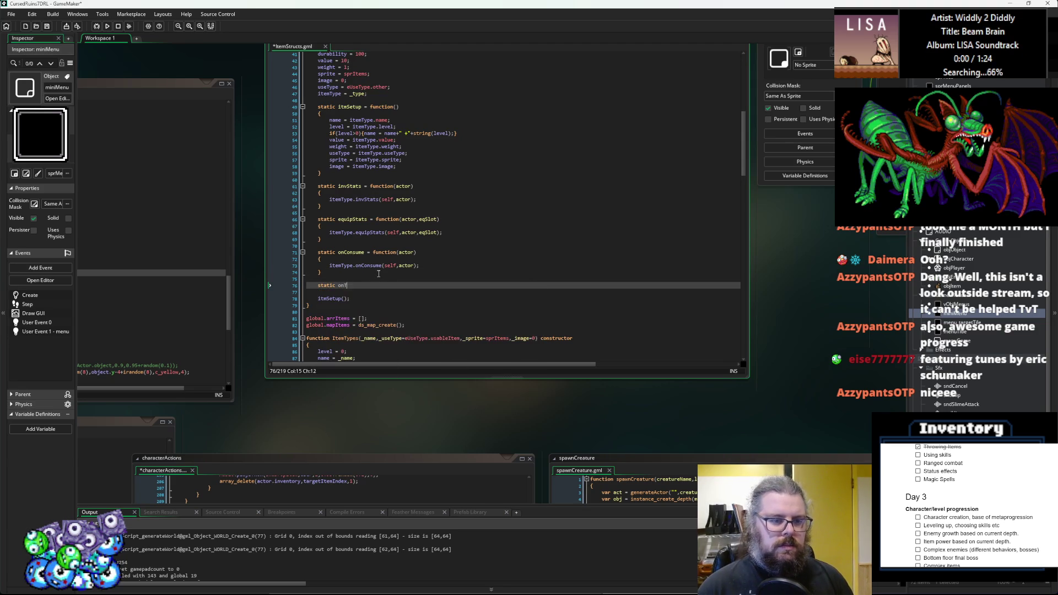
{"action": "type", "text": "Hit = function(act"}
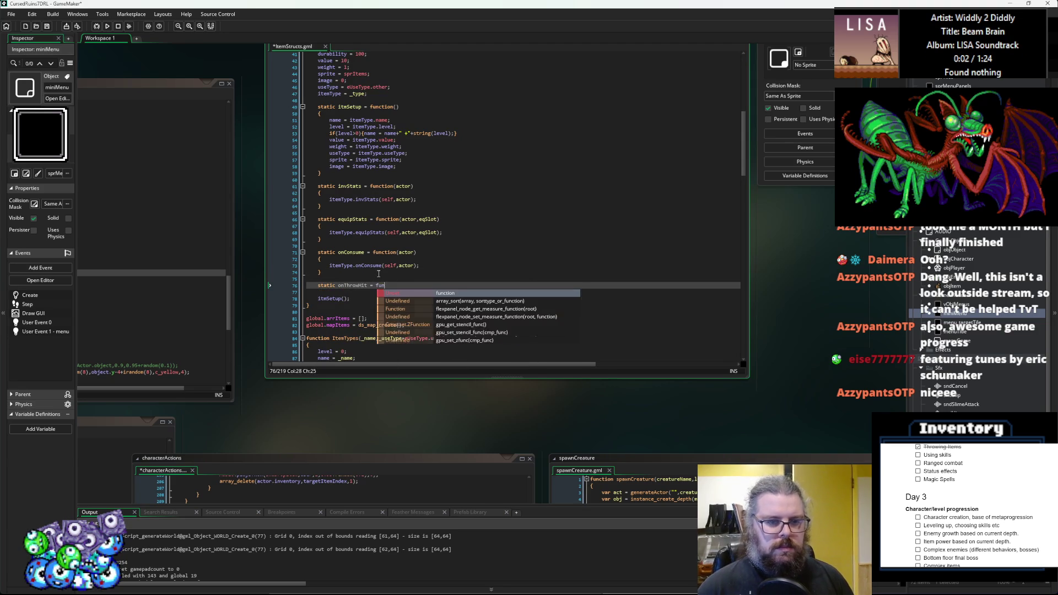
{"action": "type", "text": "or)"}
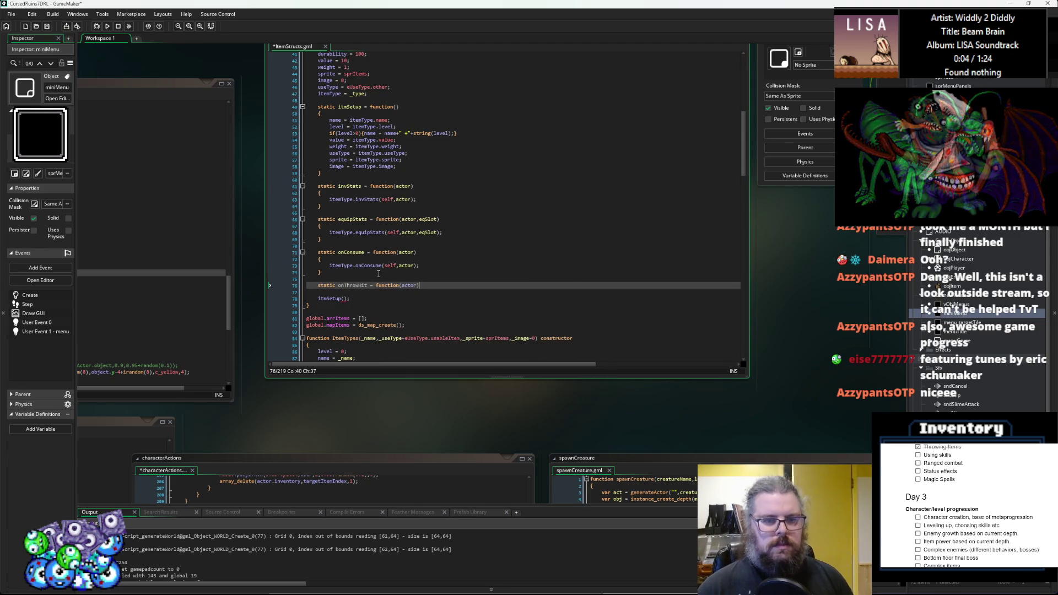
{"action": "key", "text": "Return"}
{"action": "type", "text": "{"}
{"action": "key", "text": "Return"}
{"action": "type", "text": "}"}
{"action": "key", "text": "Return"}
{"action": "type", "text": "itemType.onCo"}
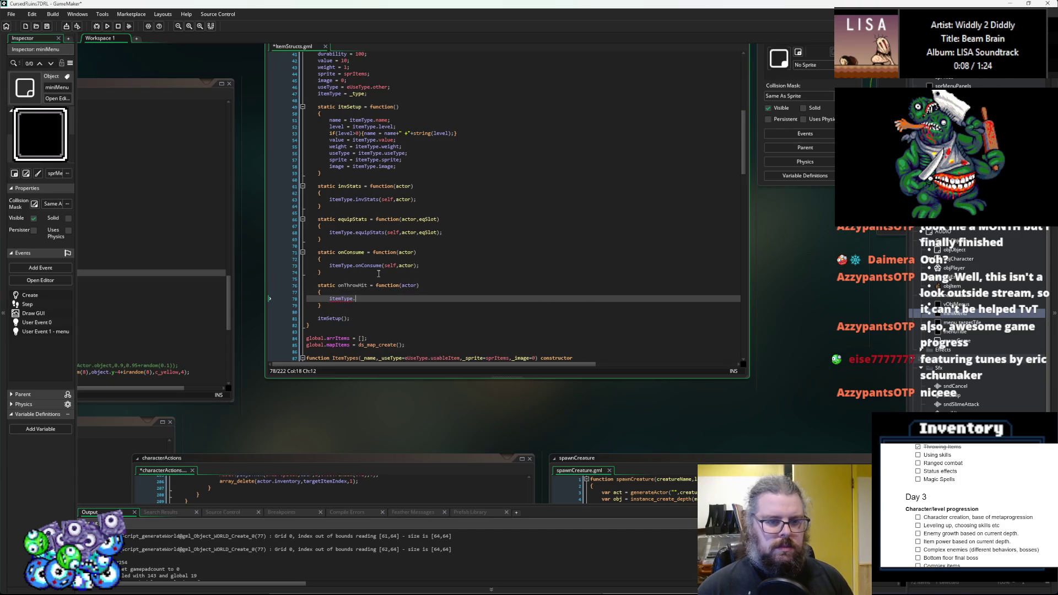
{"action": "type", "text": "nsume(self"}
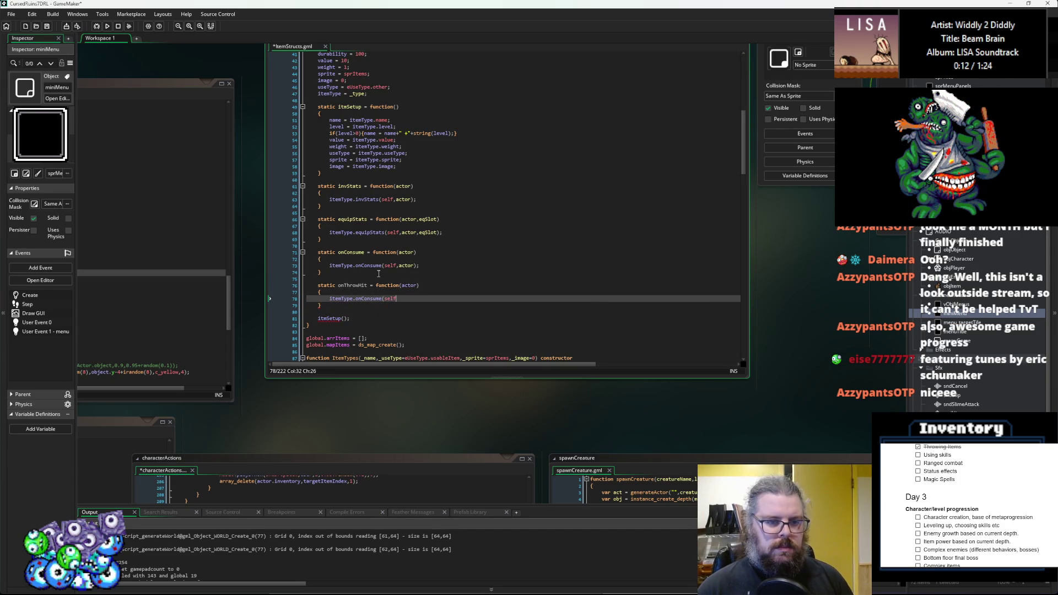
{"action": "type", "text": ",actor);"}
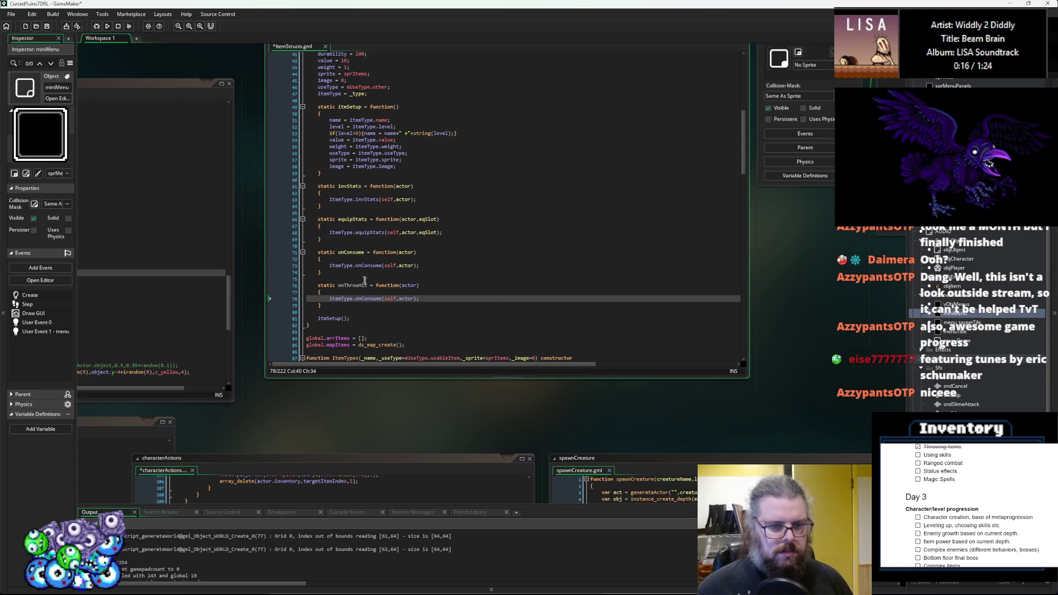
- Select the new onThrowHit name and dismiss its context menu unchanged
{"action": "double_click", "coordinate": [364, 285]}
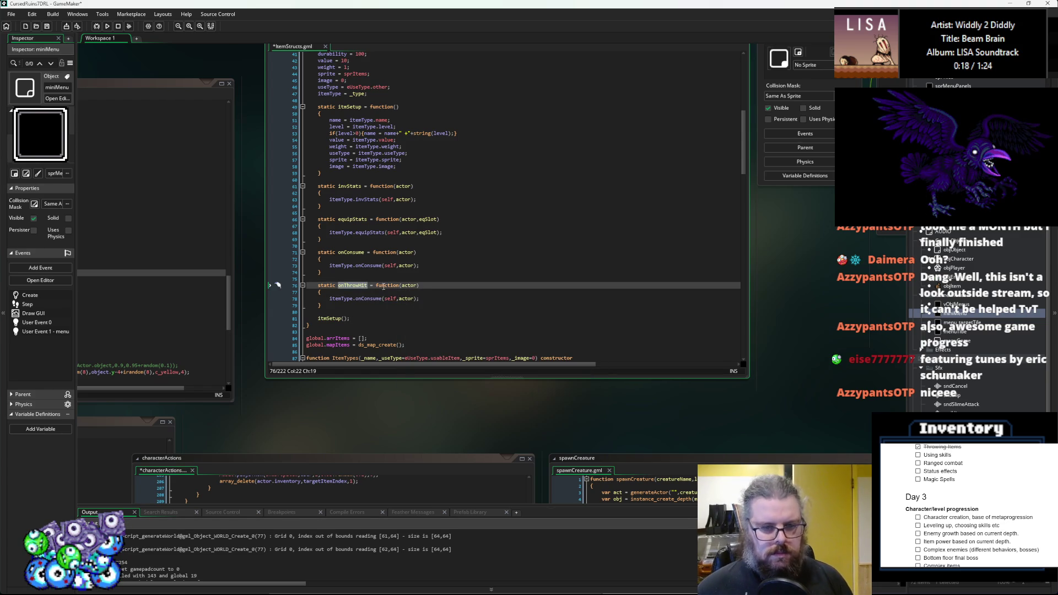
{"action": "right_click", "coordinate": [353, 284]}
{"action": "left_click", "coordinate": [381, 302]}
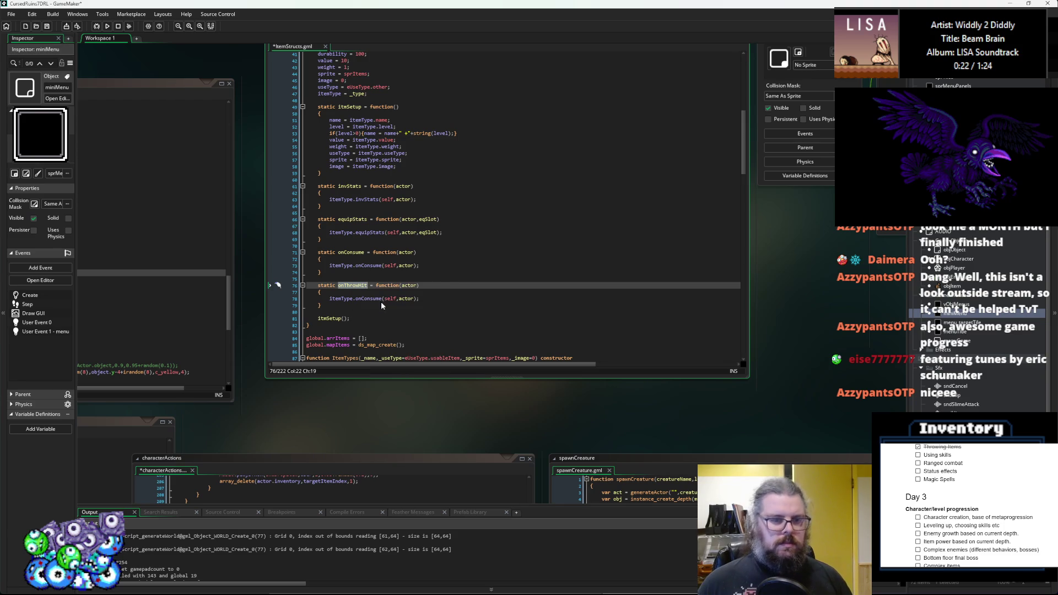
{"action": "key", "text": "Down"}
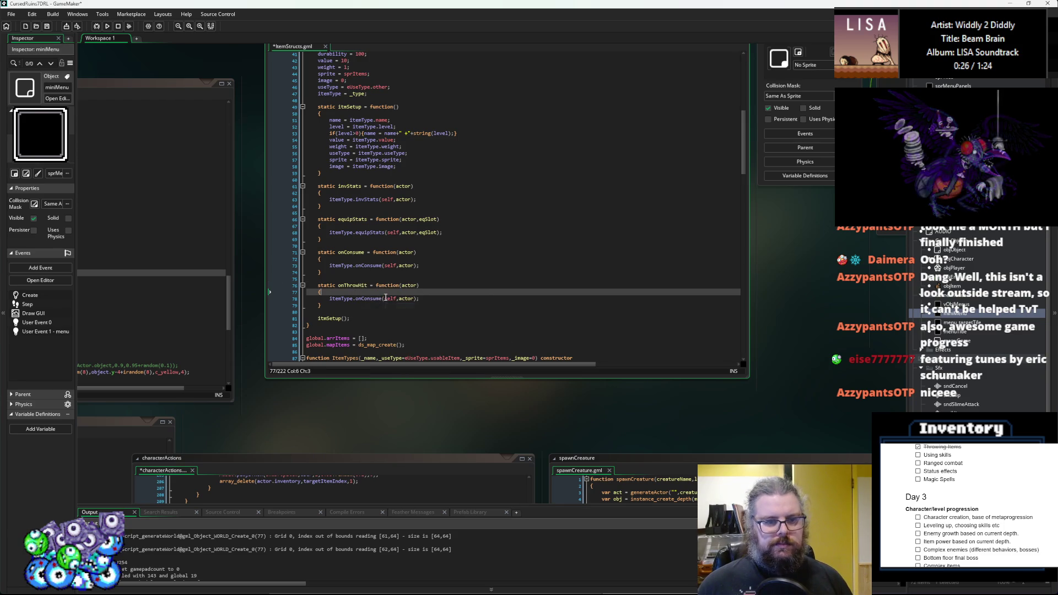
{"action": "left_click", "coordinate": [366, 285]}
- Make the wrapper call itemType.onThrowHit instead of onConsume
{"action": "double_click", "coordinate": [366, 285]}
{"action": "key", "text": "ctrl+c"}
{"action": "double_click", "coordinate": [368, 298]}
{"action": "key", "text": "ctrl+v"}
{"action": "left_click", "coordinate": [436, 298]}
{"action": "scroll", "coordinate": [440, 296], "scroll_direction": "down", "scroll_amount": 2}
{"action": "scroll", "coordinate": [440, 296], "scroll_direction": "down", "scroll_amount": 15}
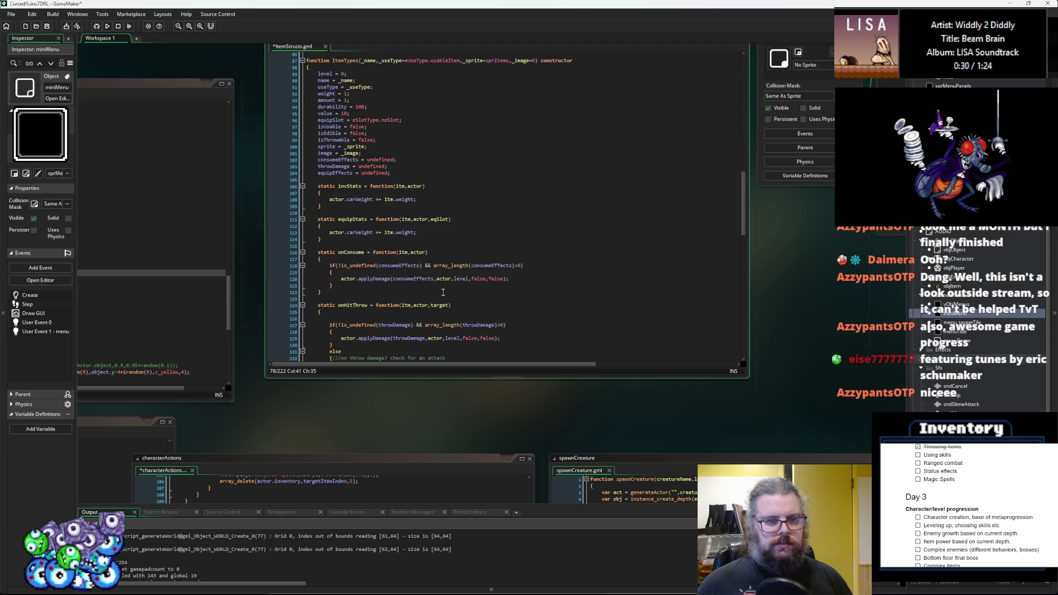
- Add a target parameter to onThrowHit and pass target through the call
{"action": "double_click", "coordinate": [443, 222]}
{"action": "scroll", "coordinate": [438, 225], "scroll_direction": "up", "scroll_amount": 12}
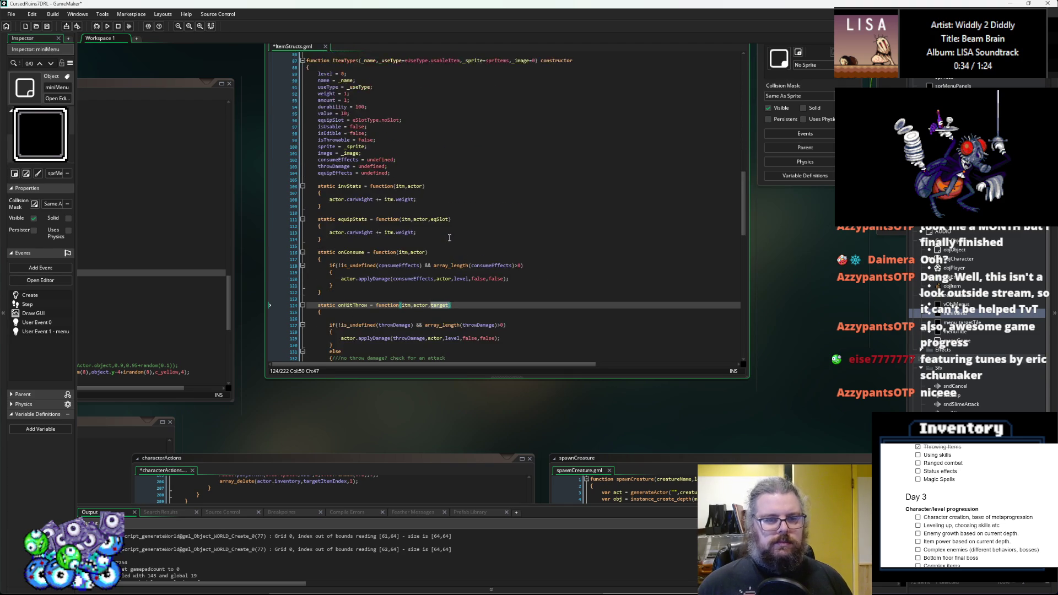
{"action": "scroll", "coordinate": [435, 227], "scroll_direction": "up", "scroll_amount": 3}
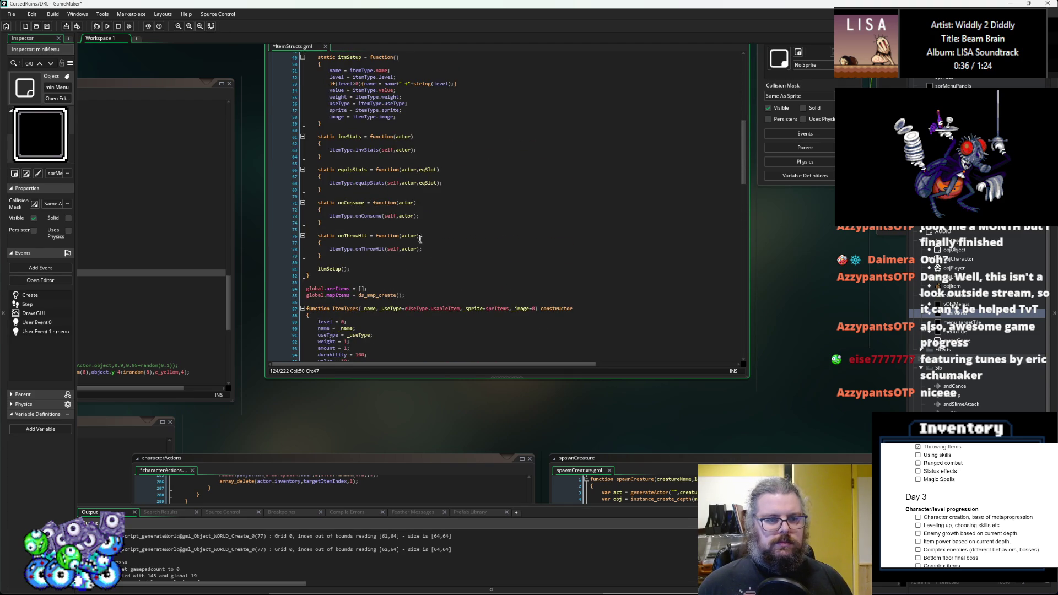
{"action": "left_click", "coordinate": [419, 236]}
{"action": "type", "text": ","}
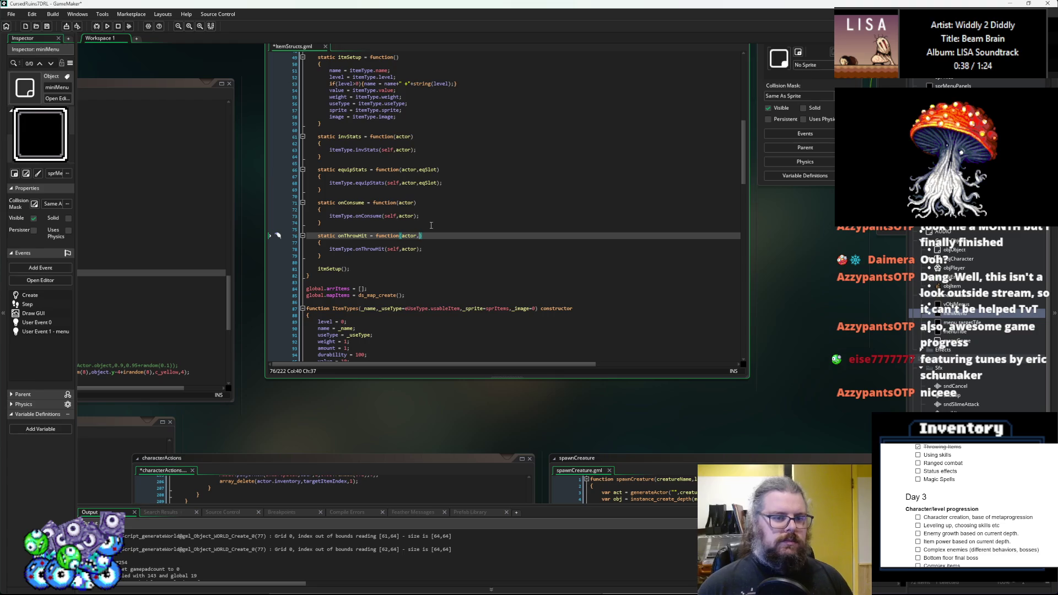
{"action": "type", "text": "target"}
{"action": "key", "text": "Escape"}
{"action": "key", "text": "Down"}
{"action": "key", "text": "Down"}
{"action": "key", "text": "End"}
{"action": "key", "text": "Left"}
{"action": "key", "text": "Left"}
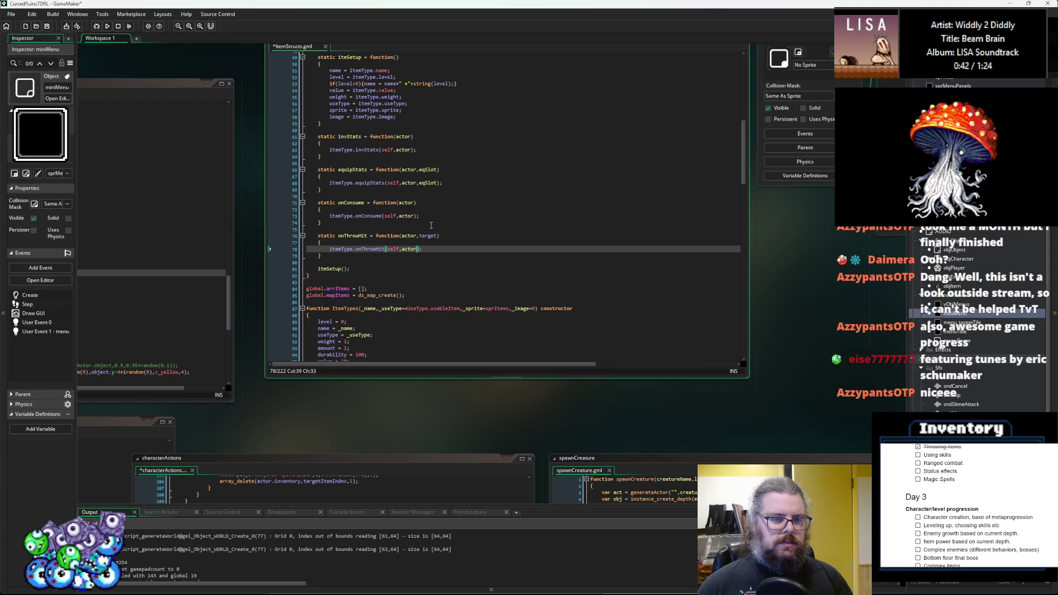
{"action": "type", "text": ",target"}
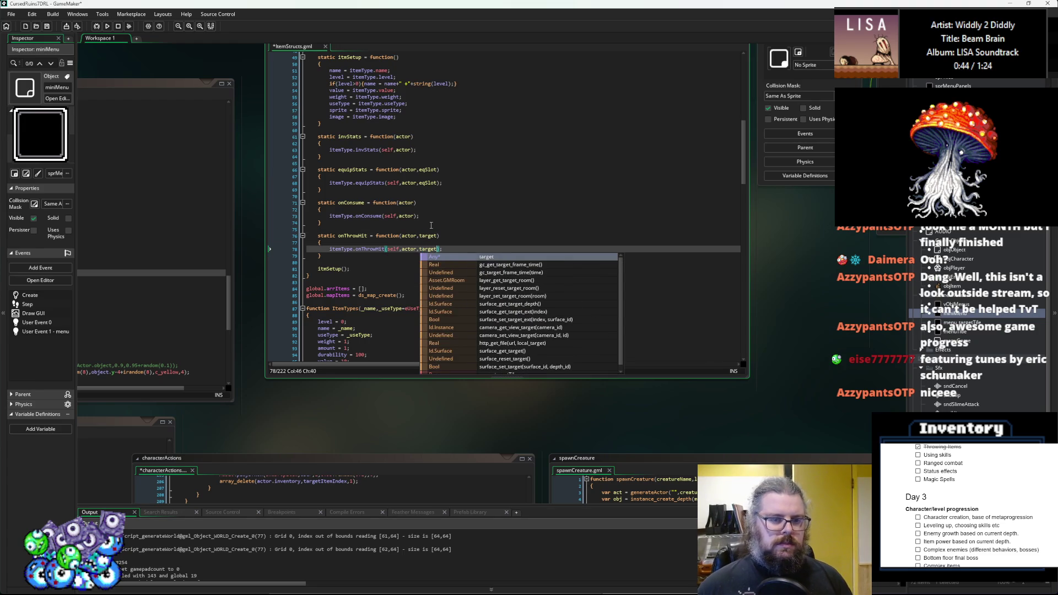
- Rename the onHitThrow method on line 124 to onThrowHit
{"action": "left_click", "coordinate": [431, 226]}
{"action": "scroll", "coordinate": [424, 243], "scroll_direction": "down", "scroll_amount": 10}
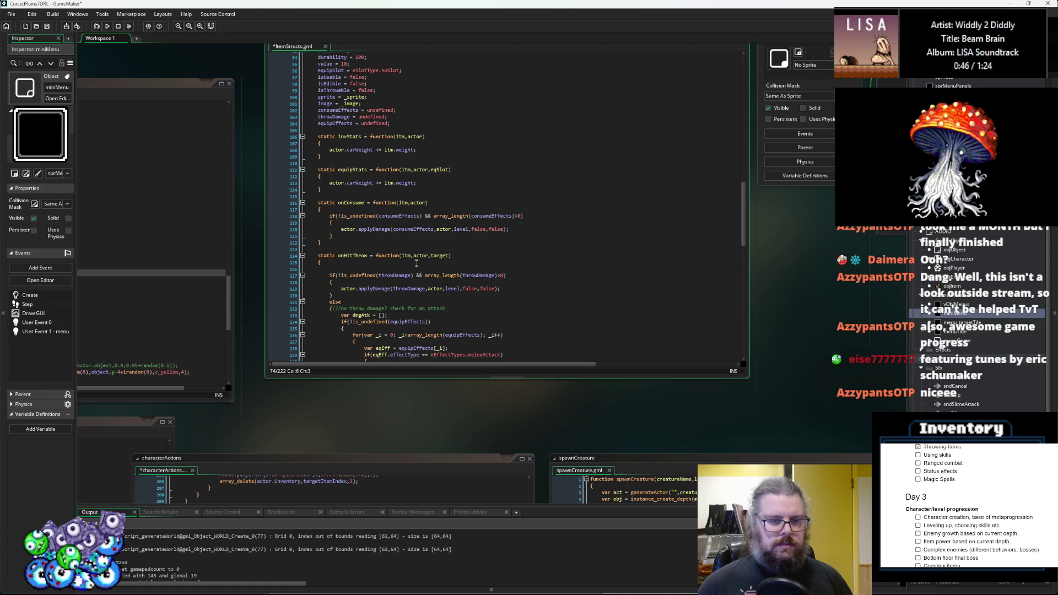
{"action": "double_click", "coordinate": [353, 256]}
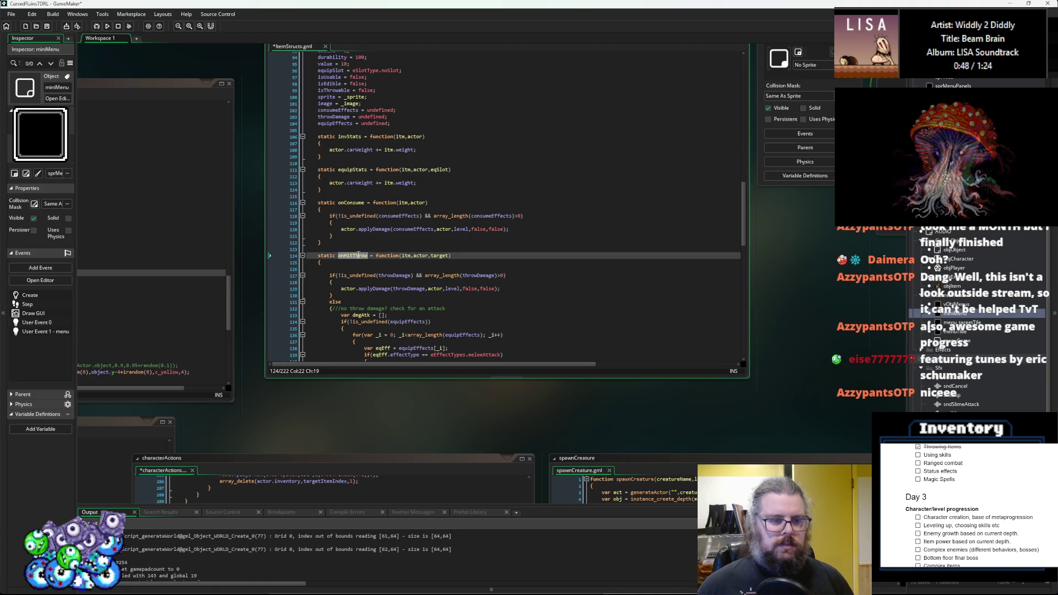
{"action": "scroll", "coordinate": [374, 212], "scroll_direction": "up", "scroll_amount": 3}
{"action": "scroll", "coordinate": [373, 212], "scroll_direction": "up", "scroll_amount": 5}
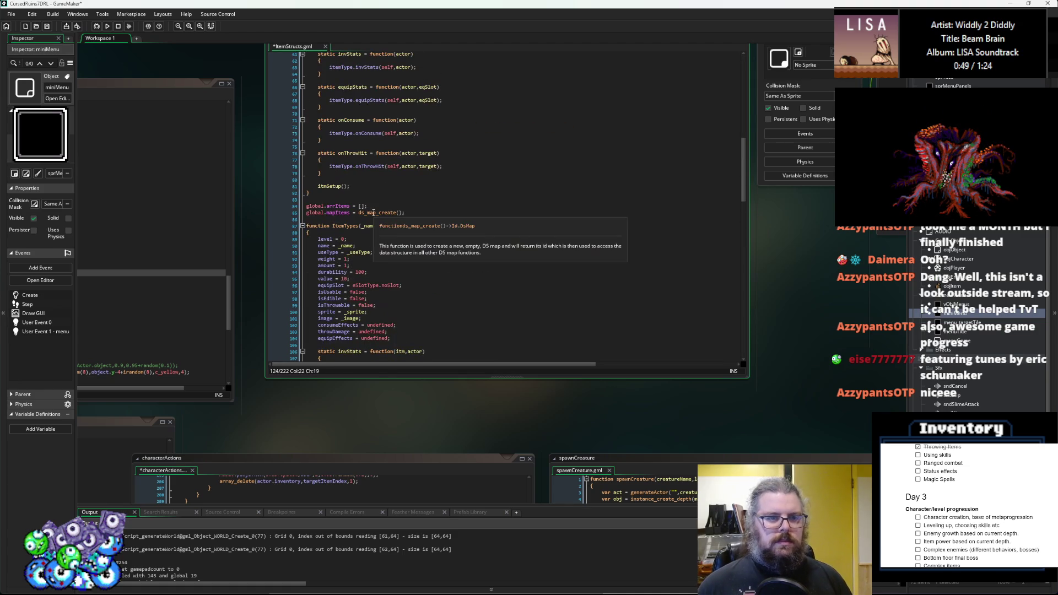
{"action": "double_click", "coordinate": [353, 153]}
{"action": "scroll", "coordinate": [357, 242], "scroll_direction": "down", "scroll_amount": 3}
{"action": "scroll", "coordinate": [357, 243], "scroll_direction": "down", "scroll_amount": 5}
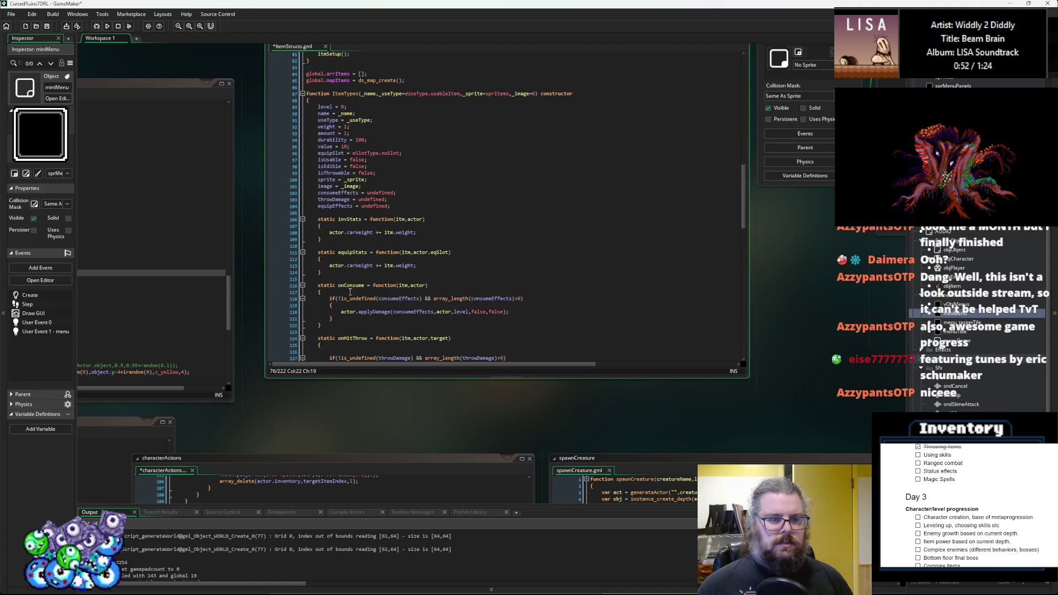
{"action": "double_click", "coordinate": [358, 272]}
{"action": "scroll", "coordinate": [370, 292], "scroll_direction": "down", "scroll_amount": 5}
{"action": "left_click", "coordinate": [377, 287]}
{"action": "left_click_drag", "start_coordinate": [376, 287], "coordinate": [800, 297]}
- Save the edited scripts and check line 459 of characters.gml
{"action": "left_click", "coordinate": [47, 29]}
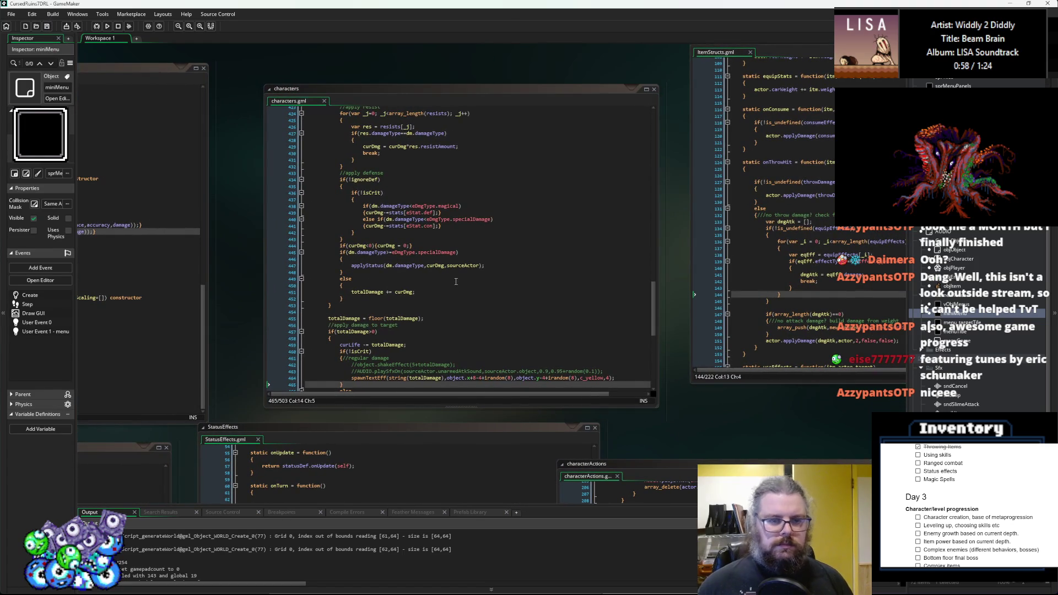
{"action": "left_click", "coordinate": [447, 294]}
{"action": "left_click_drag", "start_coordinate": [447, 294], "coordinate": [404, 282]}
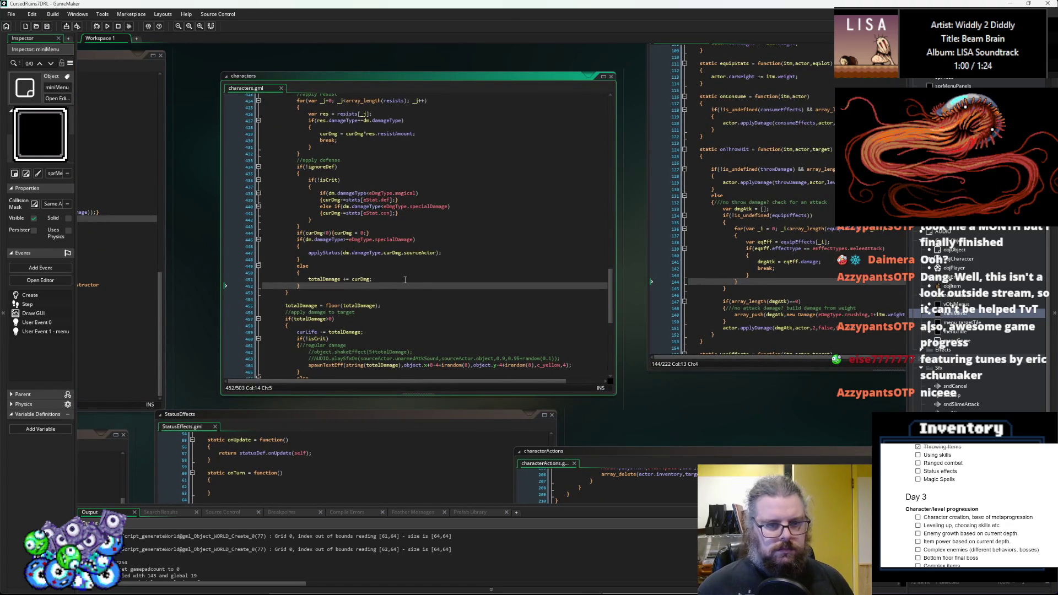
{"action": "left_click", "coordinate": [364, 299]}
- Pan to characterActions and delete the throwAtkDmg placeholder on line 233
{"action": "left_click_drag", "start_coordinate": [340, 314], "coordinate": [605, 242]}
{"action": "left_click", "coordinate": [485, 442]}
{"action": "mouse_move", "coordinate": [495, 430]}
{"action": "left_mouse_down"}
{"action": "mouse_move", "coordinate": [441, 386]}
{"action": "mouse_move", "coordinate": [338, 259]}
{"action": "left_mouse_up"}
{"action": "left_click_drag", "start_coordinate": [828, 413], "coordinate": [451, 293]}
{"action": "left_click", "coordinate": [544, 325]}
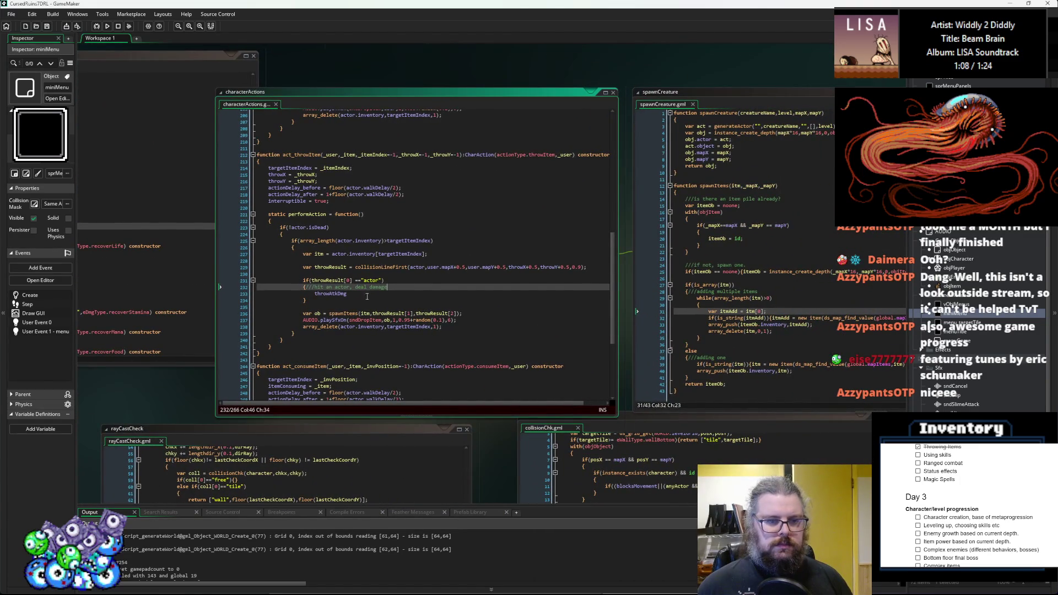
{"action": "key", "text": "ctrl+BackSpace"}
- Replace throwAtkDmg on line 233 of characterActions with itm.onThrowHit(user,throwResult[2])
{"action": "type", "text": "itm.onThrowHit("}
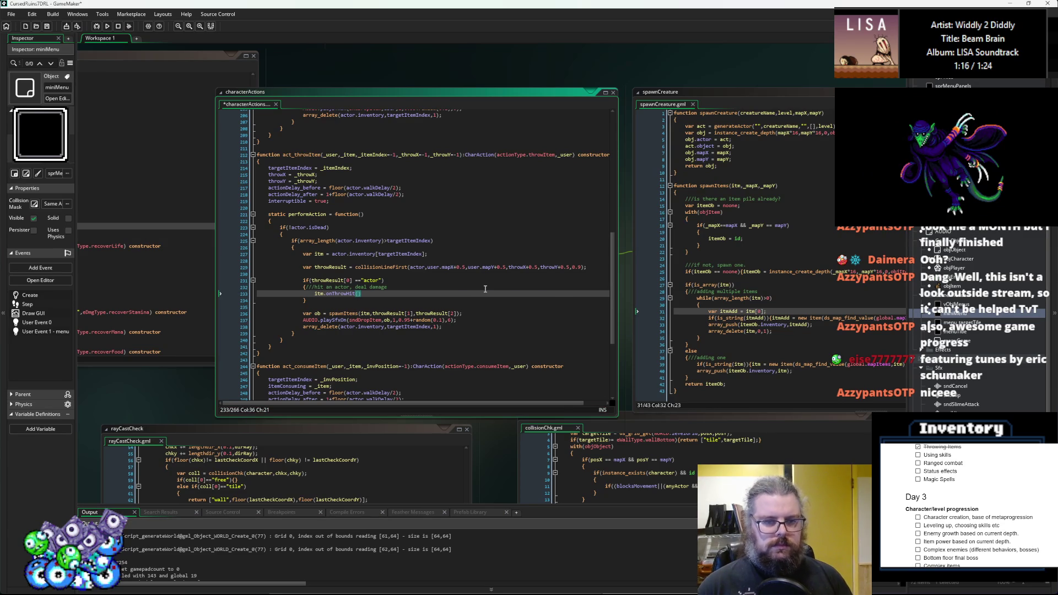
{"action": "type", "text": "user"}
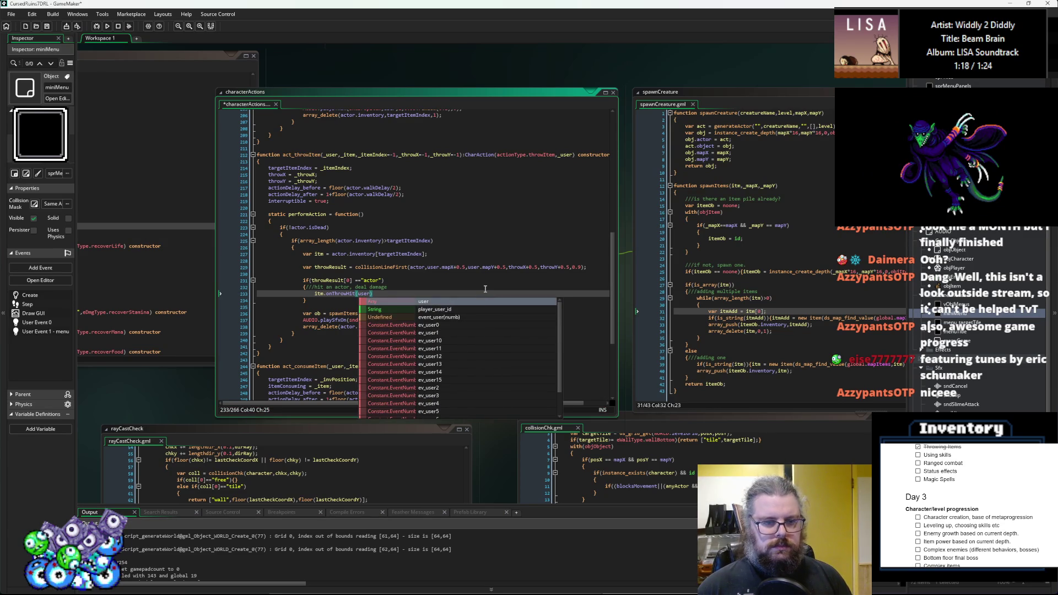
{"action": "type", "text": ",t"}
{"action": "type", "text": "hrowResu"}
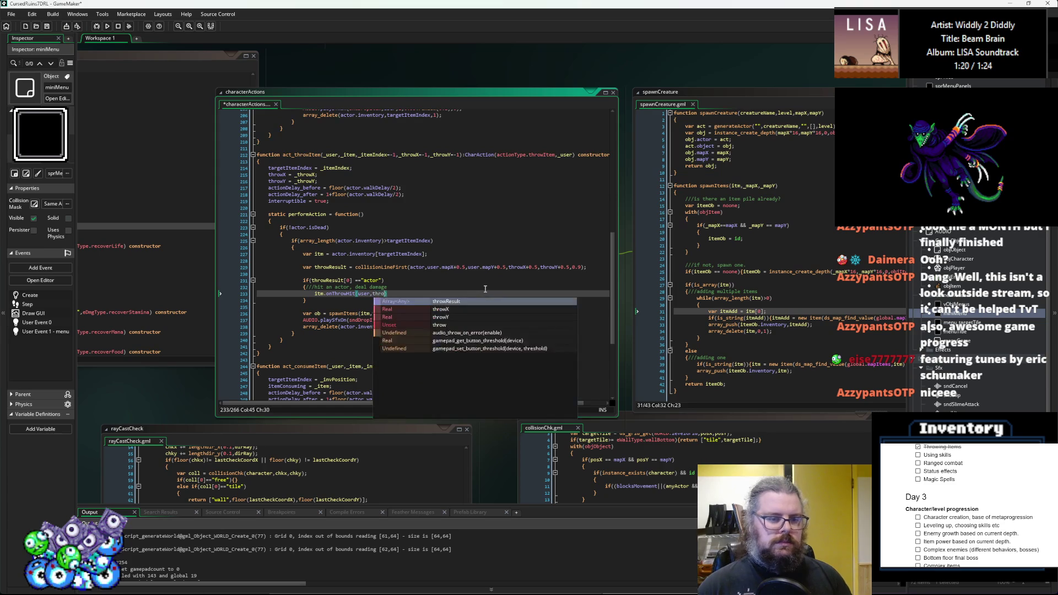
{"action": "type", "text": "lt[2"}
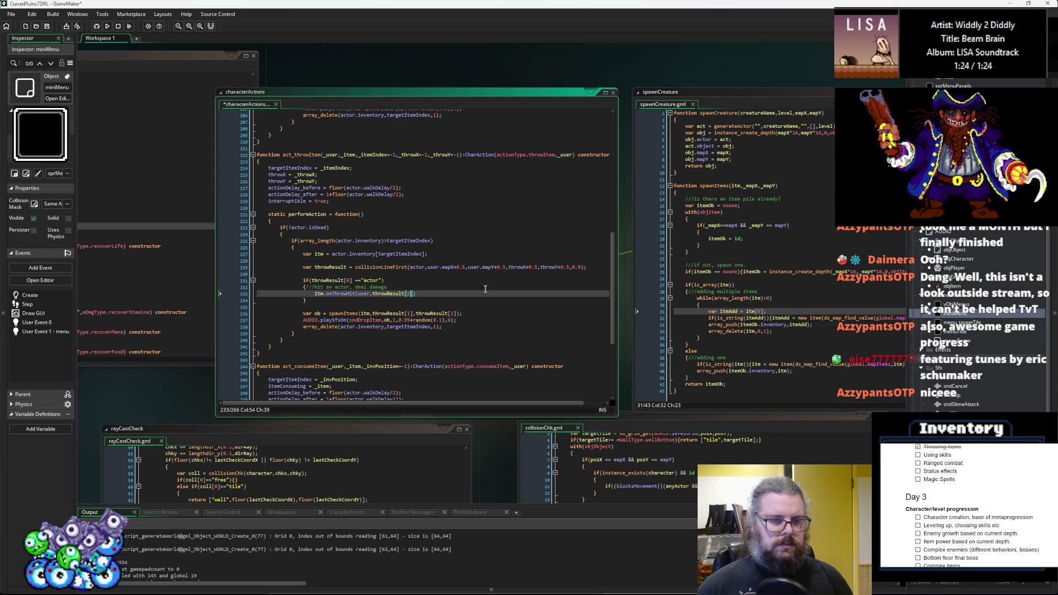
{"action": "left_click", "coordinate": [532, 333]}
{"action": "left_click_drag", "start_coordinate": [532, 326], "coordinate": [472, 99]}
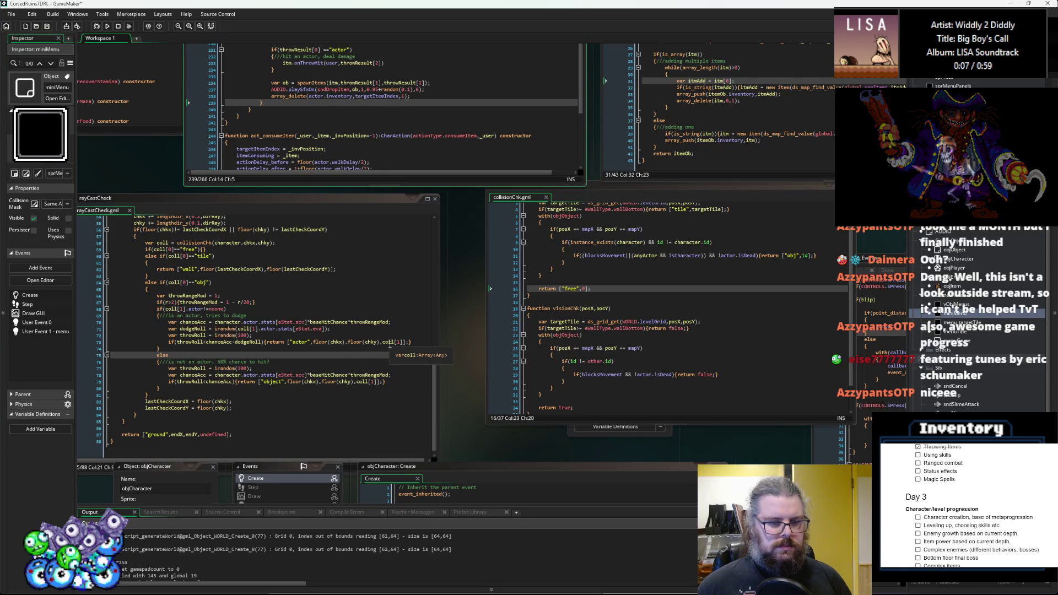
- Look up where coll is used in the rayCastCheck script
{"action": "double_click", "coordinate": [391, 342]}
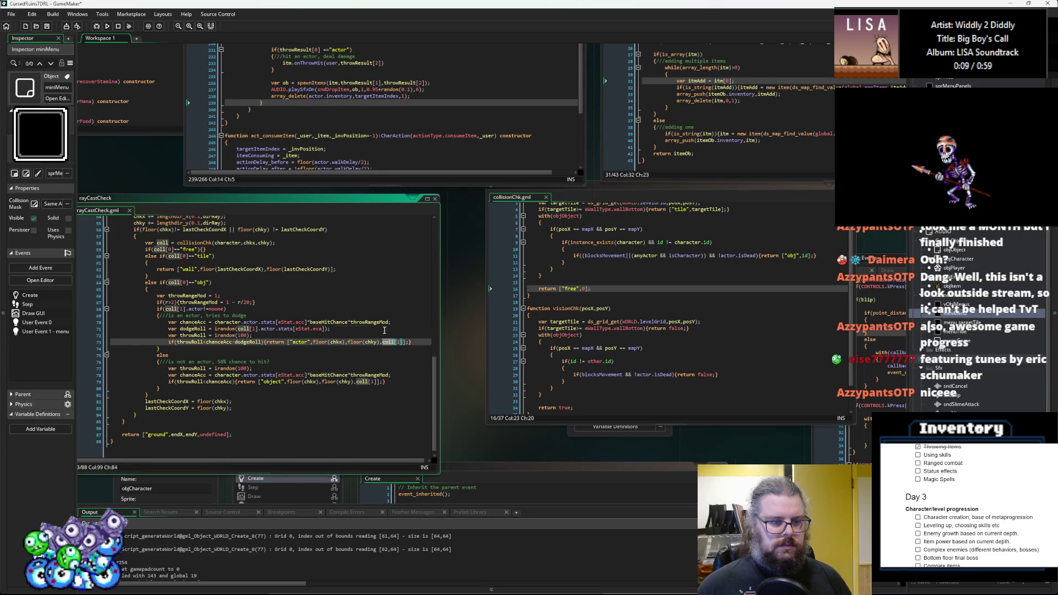
{"action": "left_click", "coordinate": [385, 329]}
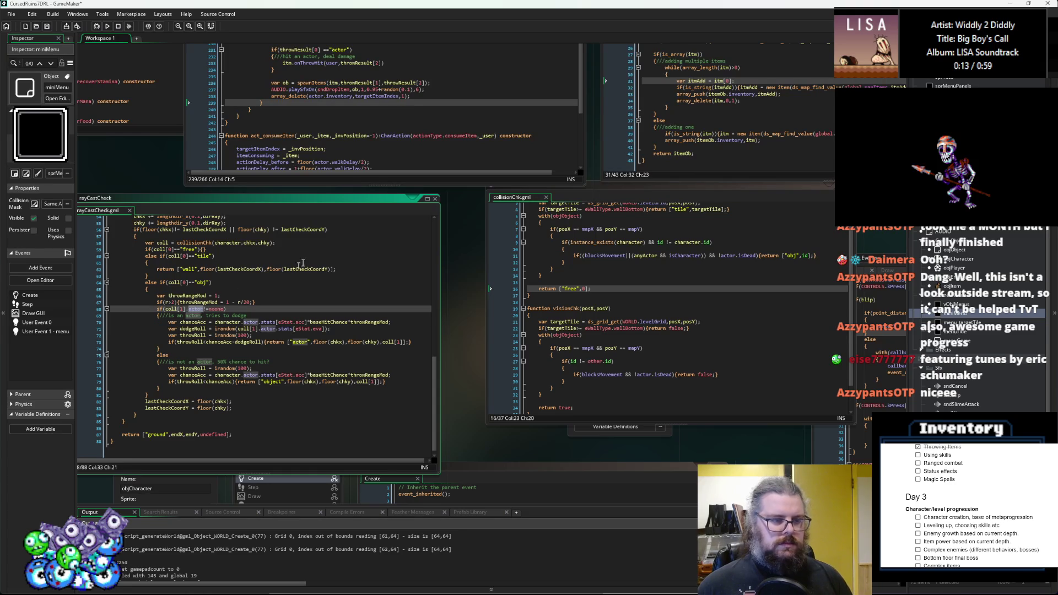
{"action": "scroll", "coordinate": [356, 350], "scroll_direction": "up", "scroll_amount": 5}
{"action": "scroll", "coordinate": [355, 350], "scroll_direction": "down", "scroll_amount": 1}
- Change the onThrowHit argument in characterActions to throwResult[2].actor
{"action": "left_click", "coordinate": [374, 313]}
{"action": "key", "text": "Down"}
{"action": "type", "text": "].actor"}
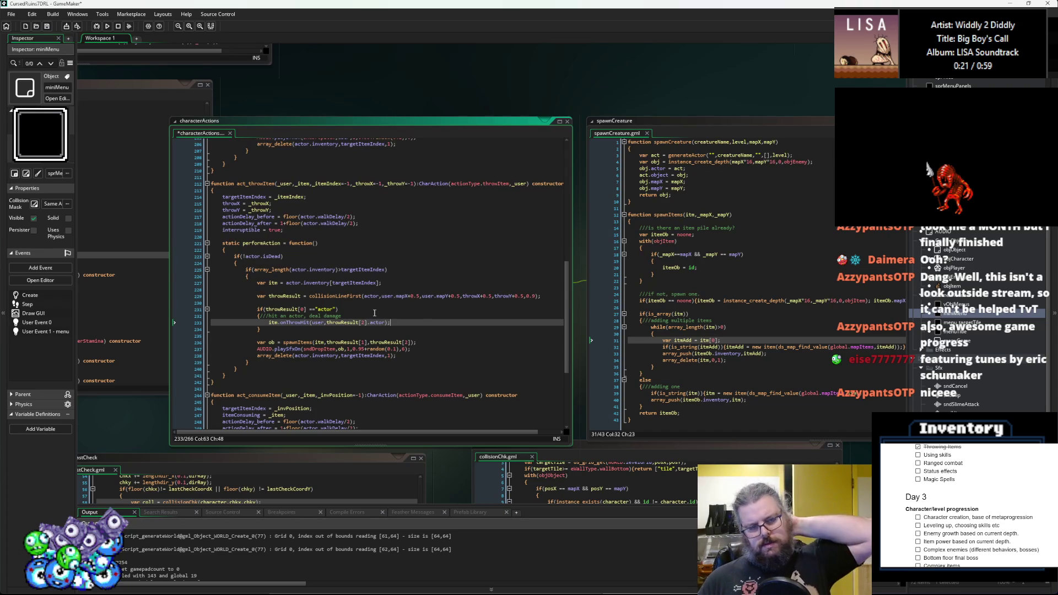
{"action": "key", "text": "Return"}
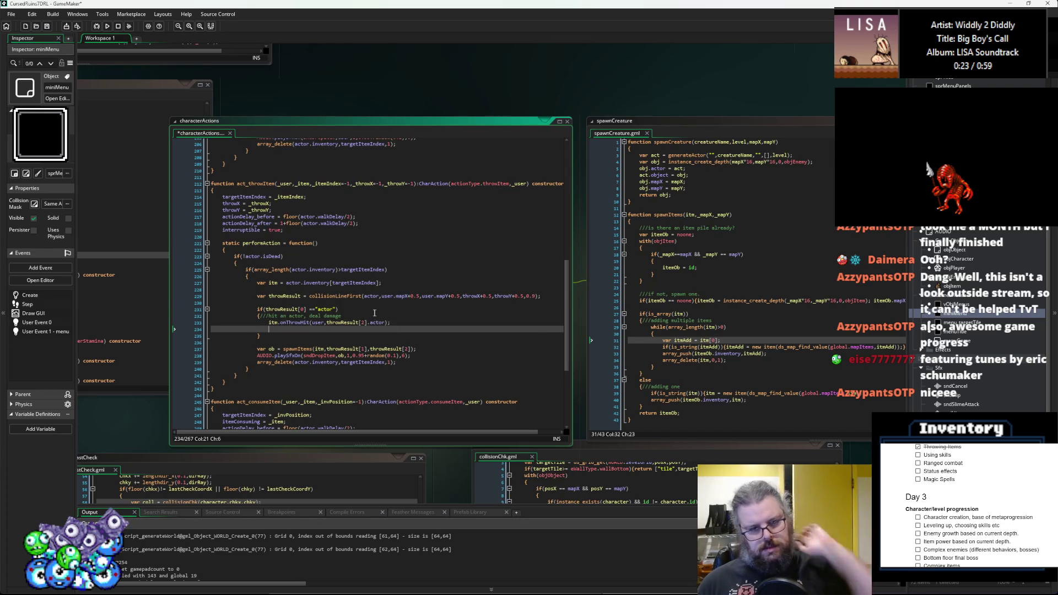
{"action": "type", "text": "throw"}
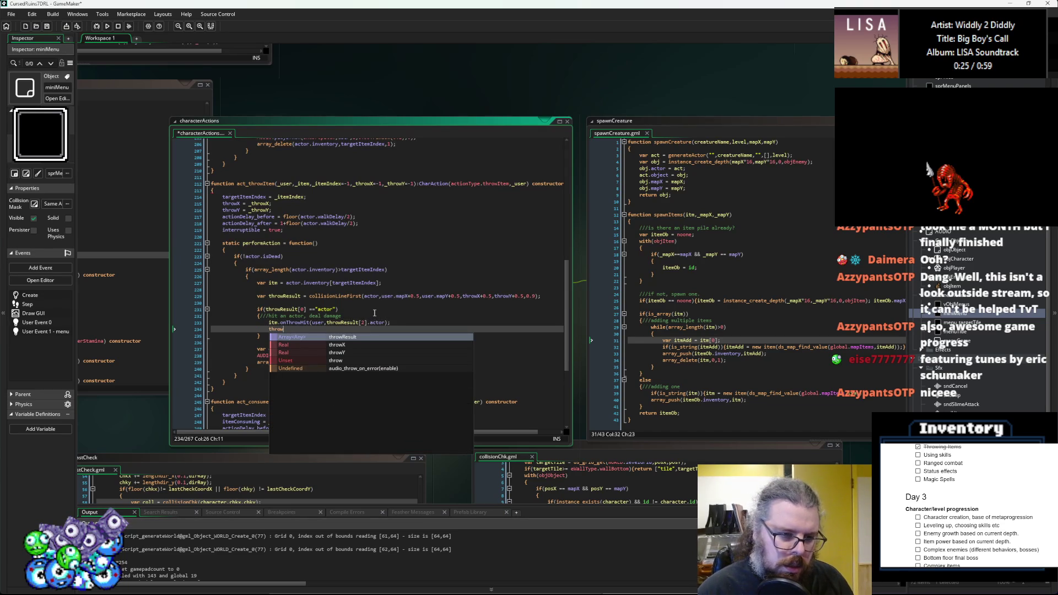
{"action": "type", "text": "Res"}
{"action": "key", "text": "Return"}
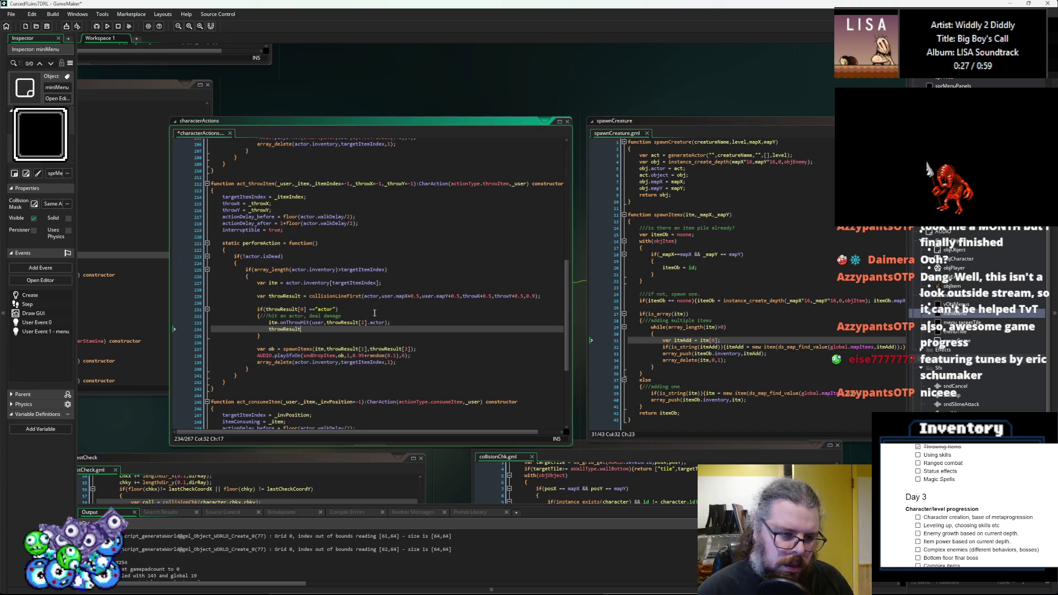
{"action": "type", "text": "2"}
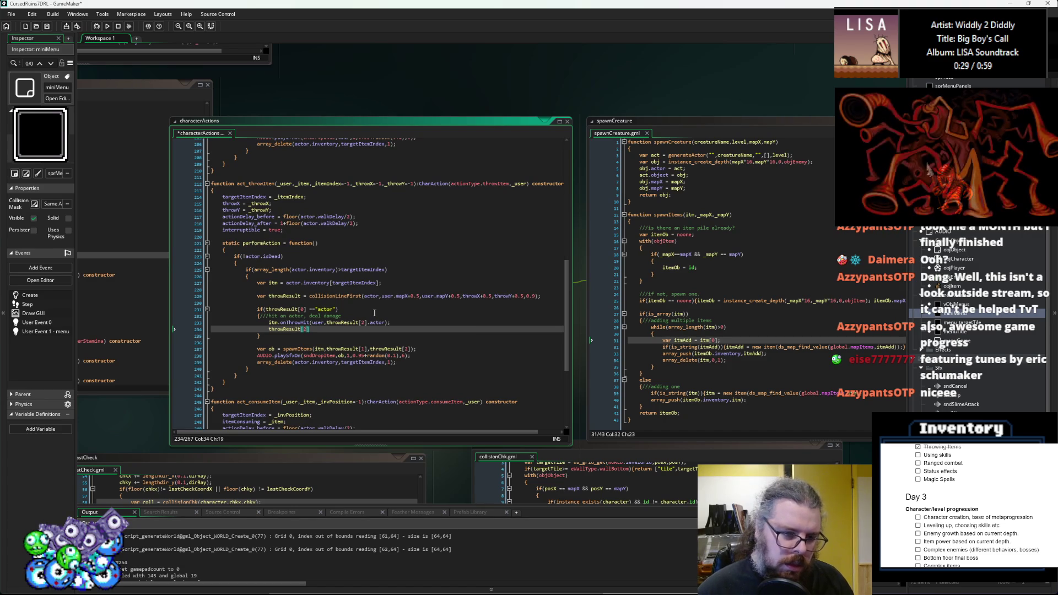
{"action": "key", "text": "BackSpace"}
{"action": "key", "text": "BackSpace"}
{"action": "key", "text": "BackSpace"}
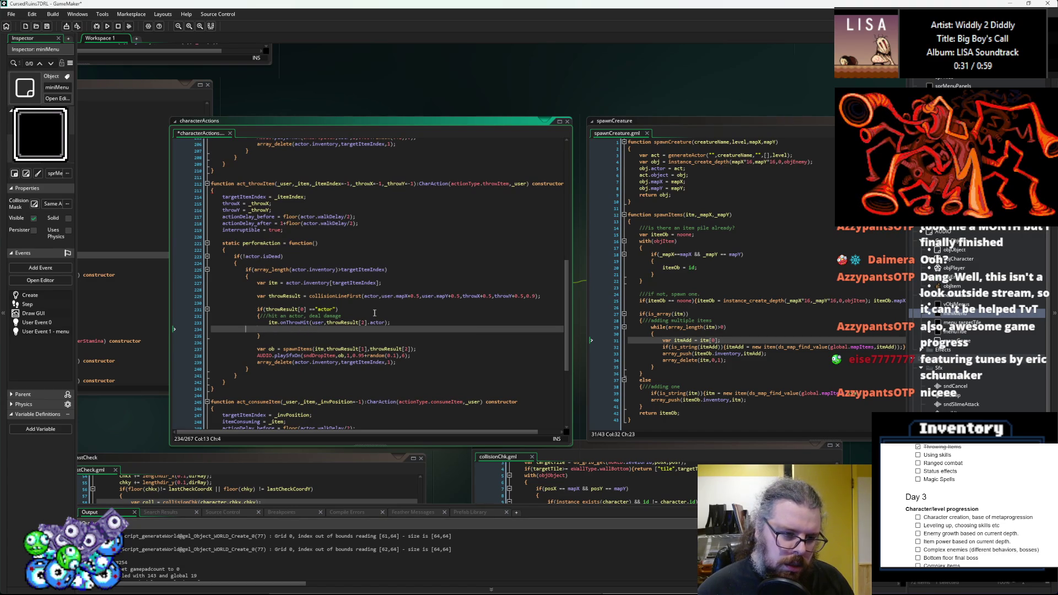
{"action": "key", "text": "BackSpace"}
{"action": "key", "text": "BackSpace"}
{"action": "key", "text": "BackSpace"}
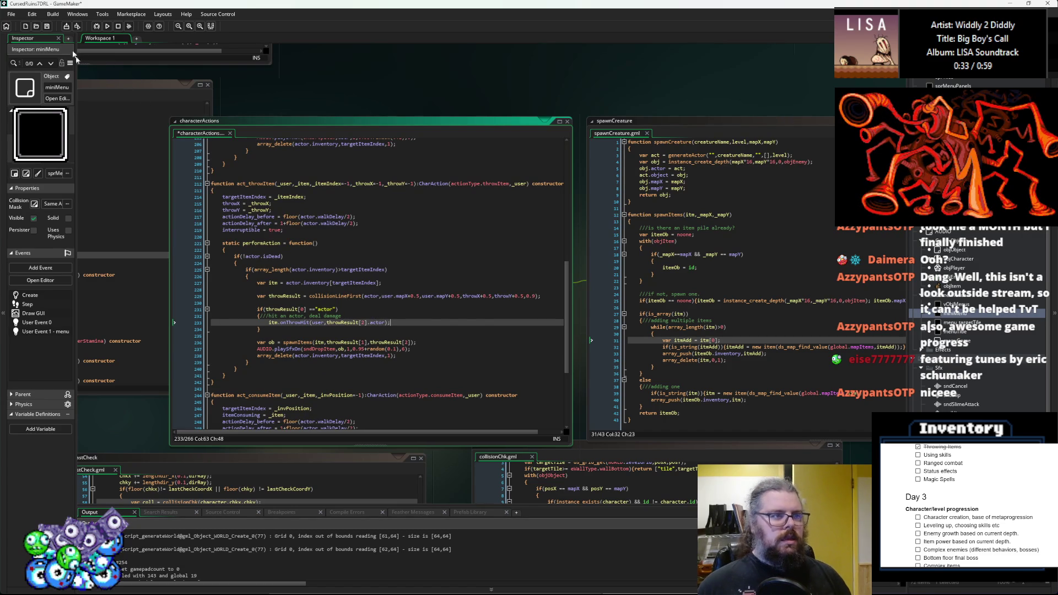
{"action": "left_click", "coordinate": [97, 82]}
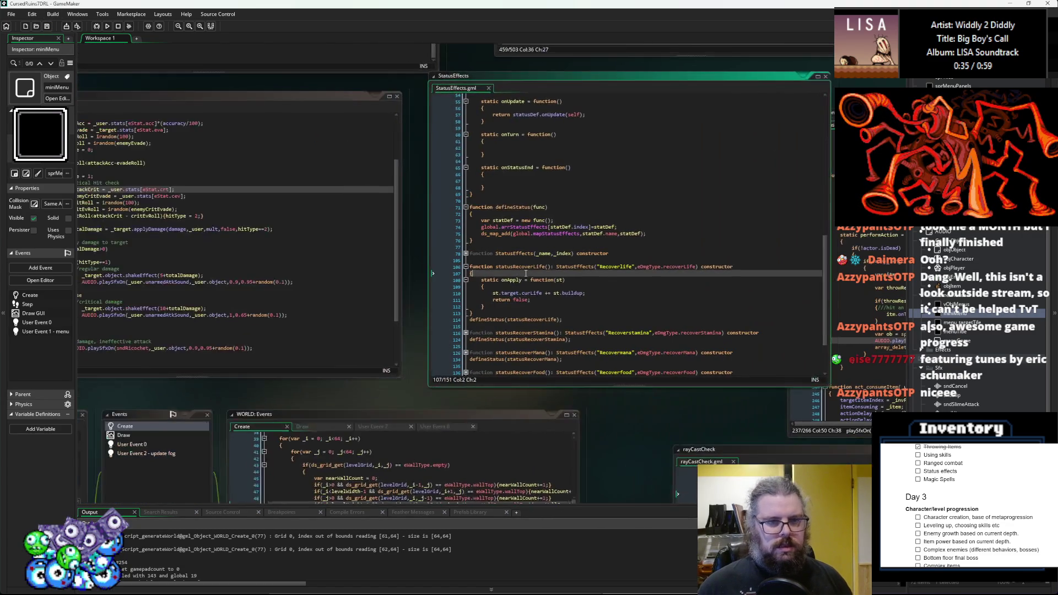
{"action": "left_click", "coordinate": [652, 309]}
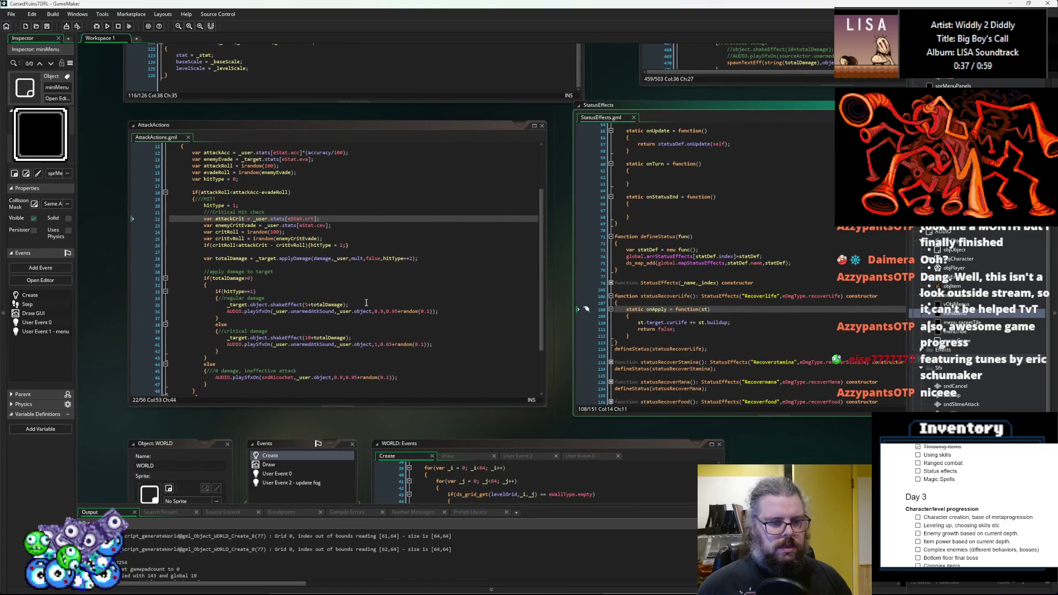
- Review the hit sound and shake code in AttackActions and Effects, then find onThrowHit in ItemStructs
{"action": "left_click", "coordinate": [349, 318]}
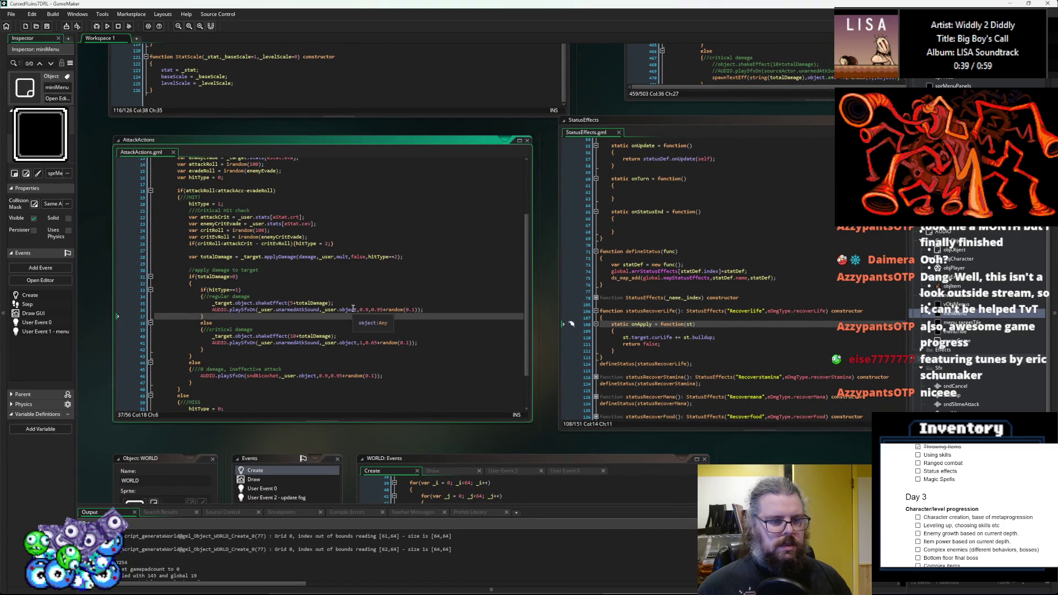
{"action": "left_click", "coordinate": [409, 311]}
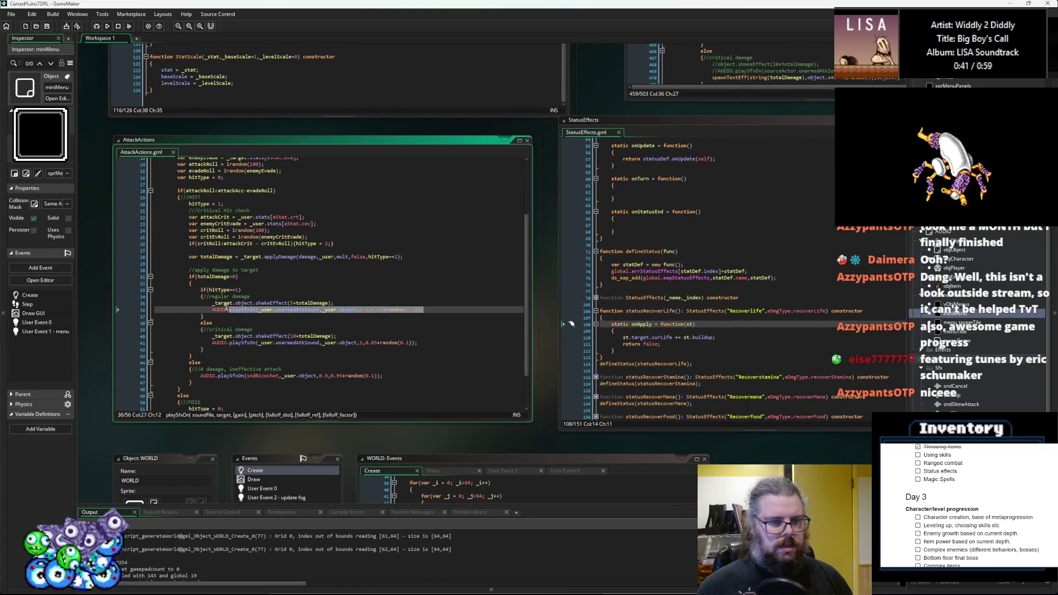
{"action": "left_click", "coordinate": [283, 264]}
{"action": "scroll", "coordinate": [295, 240], "scroll_direction": "up", "scroll_amount": 5}
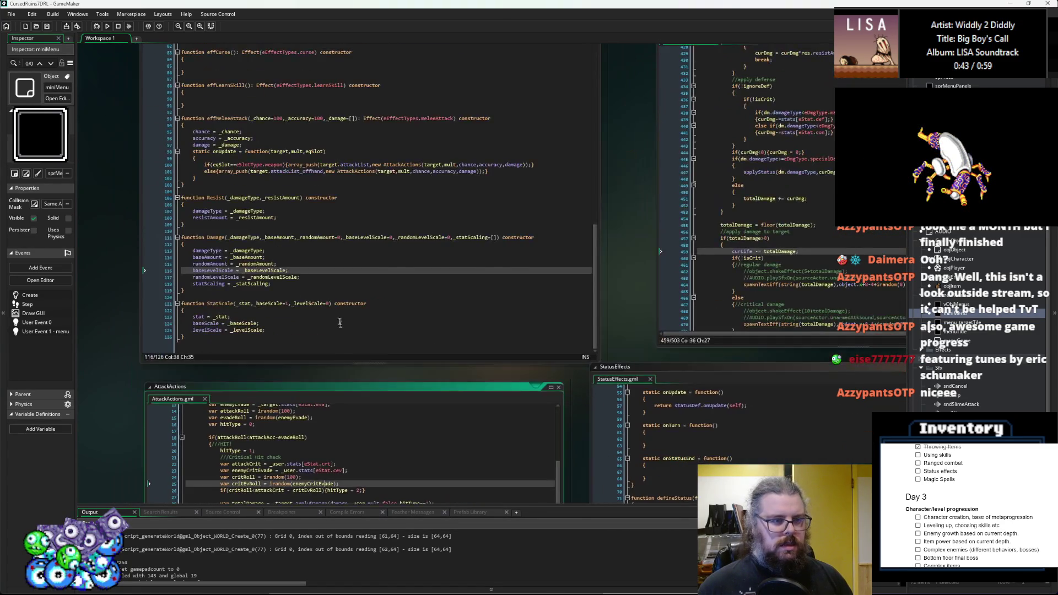
{"action": "left_click", "coordinate": [315, 366]}
{"action": "scroll", "coordinate": [315, 367], "scroll_direction": "right", "scroll_amount": 10}
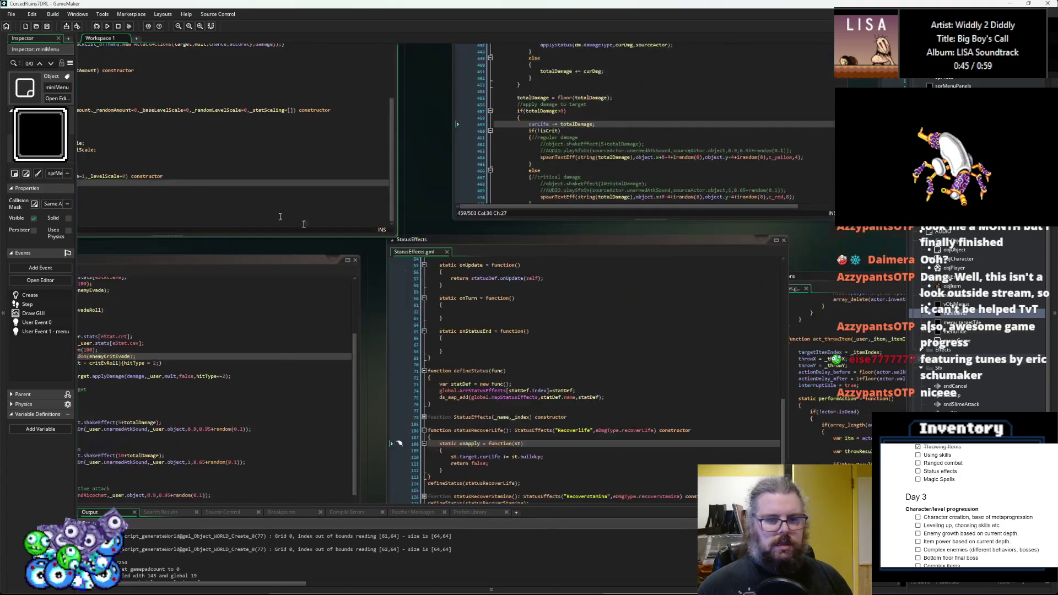
{"action": "scroll", "coordinate": [331, 378], "scroll_direction": "up", "scroll_amount": 2}
{"action": "scroll", "coordinate": [346, 386], "scroll_direction": "right", "scroll_amount": 5}
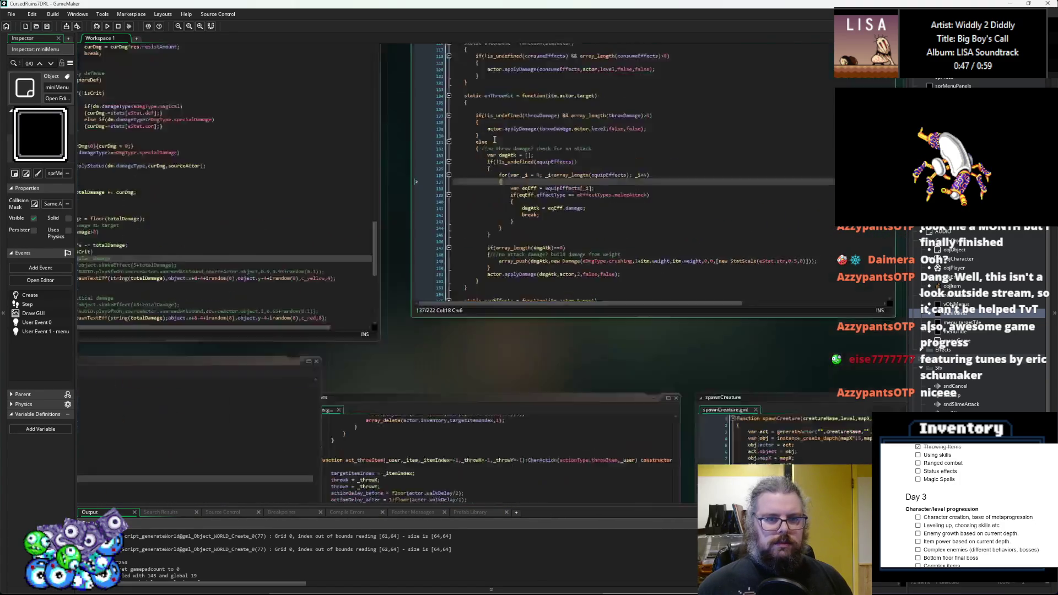
{"action": "scroll", "coordinate": [346, 386], "scroll_direction": "down", "scroll_amount": 1}
{"action": "left_click", "coordinate": [330, 340]}
{"action": "left_click", "coordinate": [331, 339]}
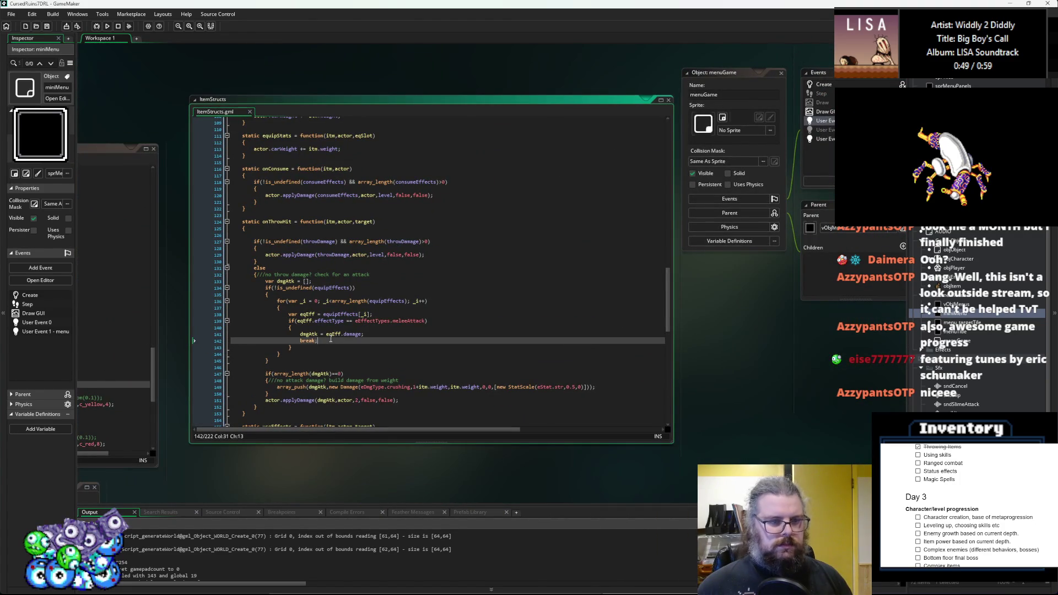
{"action": "double_click", "coordinate": [286, 281]}
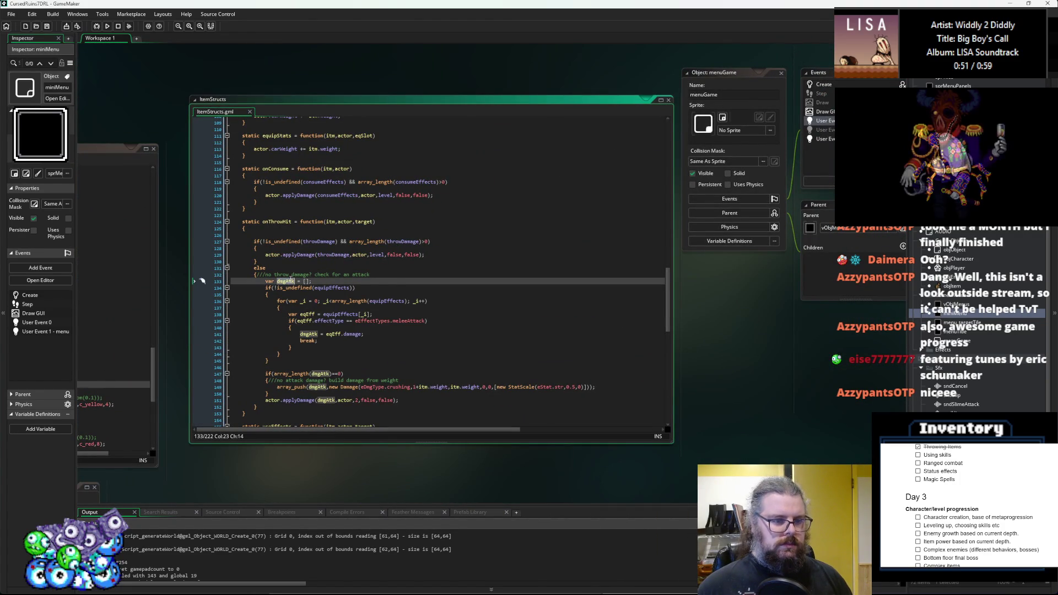
{"action": "scroll", "coordinate": [302, 293], "scroll_direction": "down", "scroll_amount": 1}
- Paste the shakeEffect and hit sound calls after applyDamage in onThrowHit, fixing indentation
{"action": "left_click", "coordinate": [405, 384]}
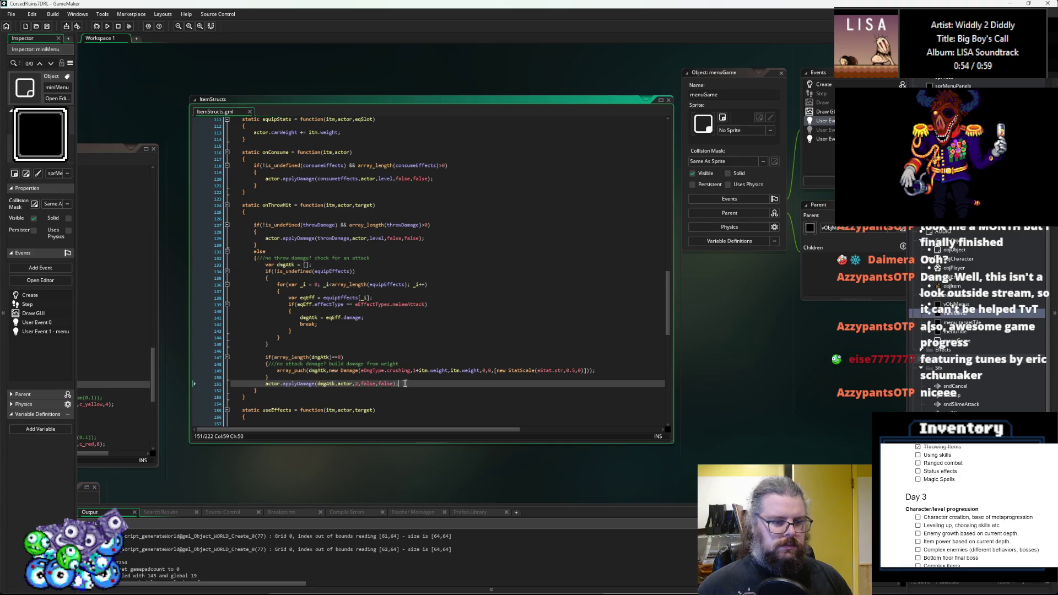
{"action": "key", "text": "Return"}
{"action": "key", "text": "Up"}
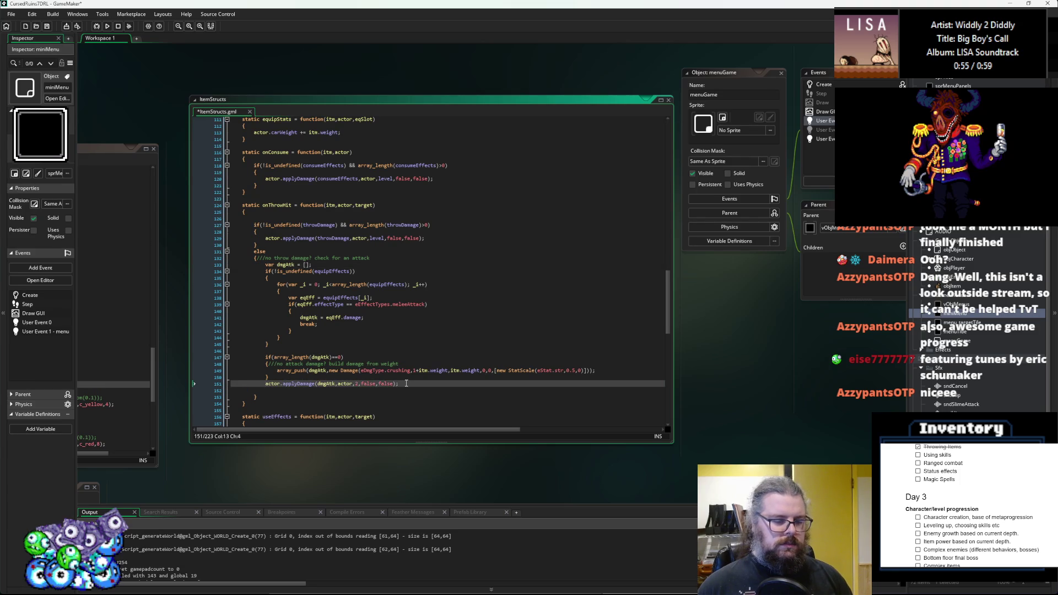
{"action": "key", "text": "Down"}
{"action": "type", "text": "_target.object.shakeEffect(5+totalDamage); \t\t\t\t\tAUDIO.playSfxOn(_user.unarmedAtkSound,_user.object,0.9,0.95+random(0.1));"}
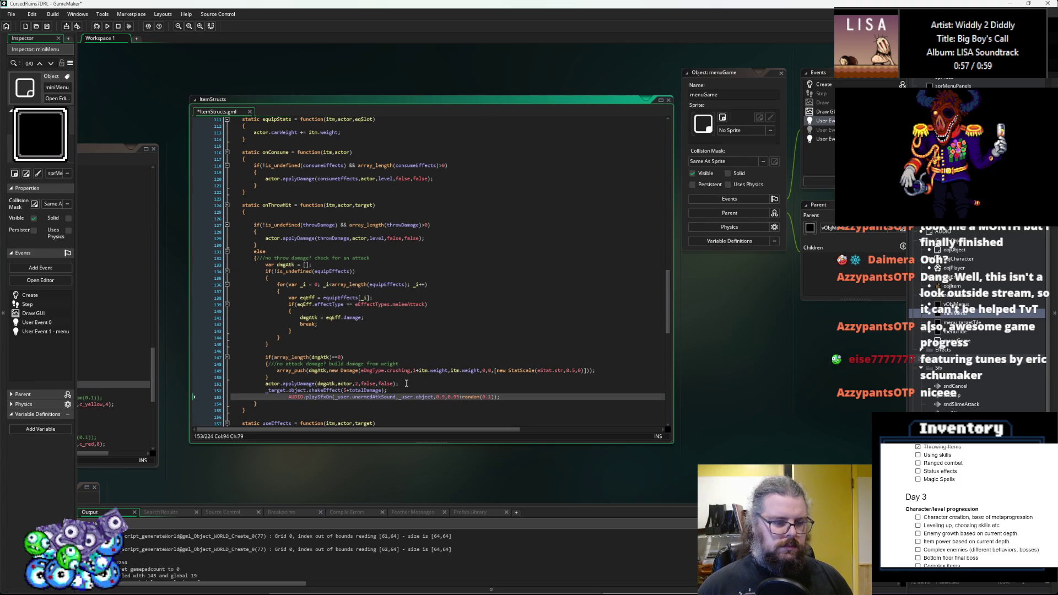
{"action": "key", "text": "Return"}
{"action": "key", "text": "Up"}
{"action": "key", "text": "Home"}
{"action": "key", "text": "BackSpace"}
{"action": "key", "text": "BackSpace"}
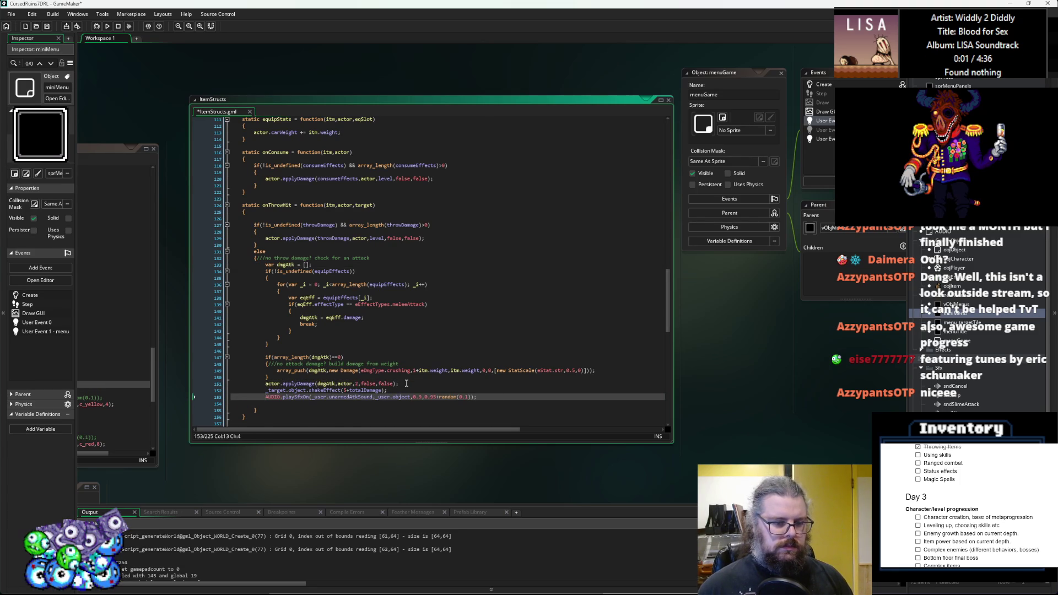
{"action": "scroll", "coordinate": [382, 391], "scroll_direction": "down", "scroll_amount": 3}
- Aim applyDamage, shakeEffect and the sound call at target instead of actor, _target and _user
{"action": "left_click", "coordinate": [274, 329]}
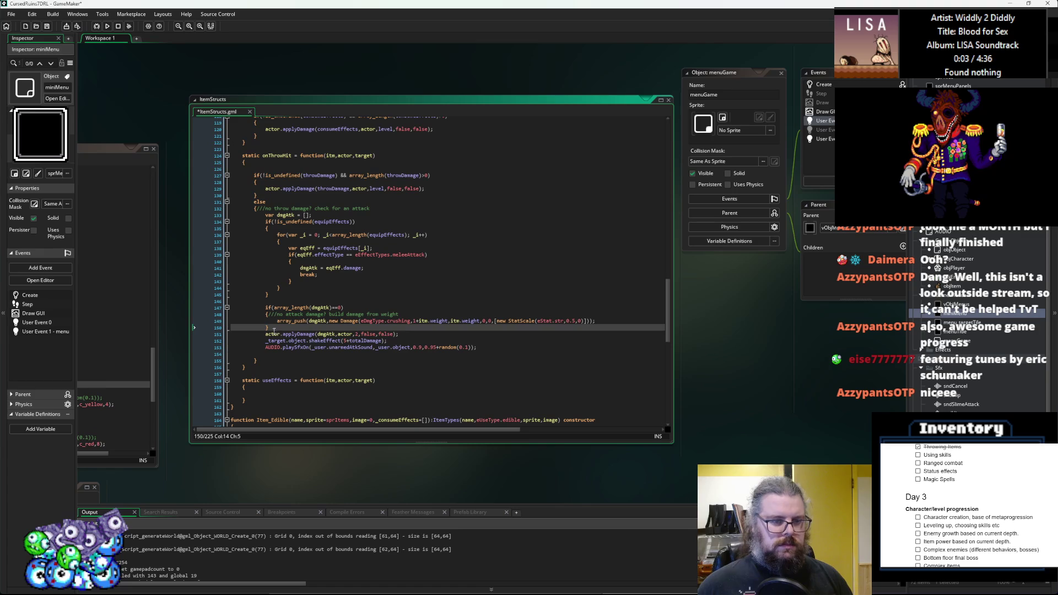
{"action": "key", "text": "ctrl+z"}
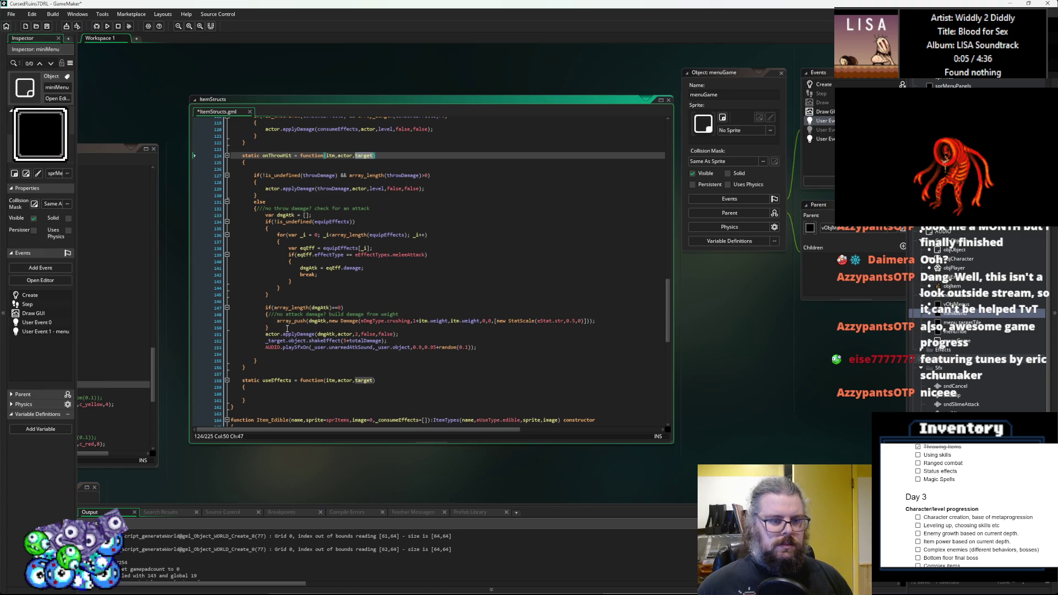
{"action": "key", "text": "ctrl+z"}
{"action": "key", "text": "ctrl+z"}
{"action": "key", "text": "ctrl+z"}
{"action": "key", "text": "ctrl+z"}
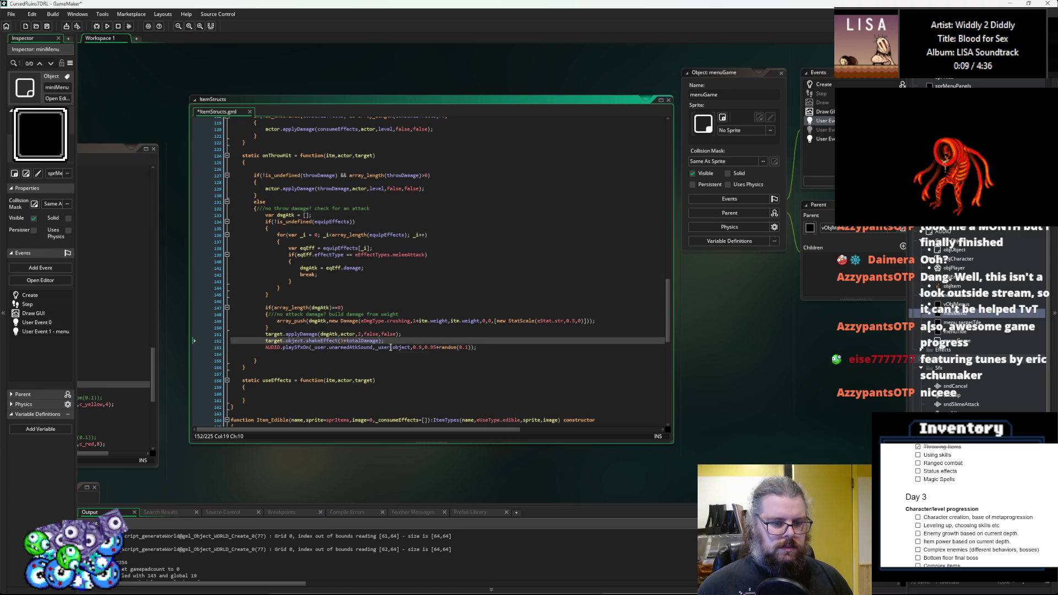
{"action": "key", "text": "ctrl+z"}
{"action": "key", "text": "ctrl+z"}
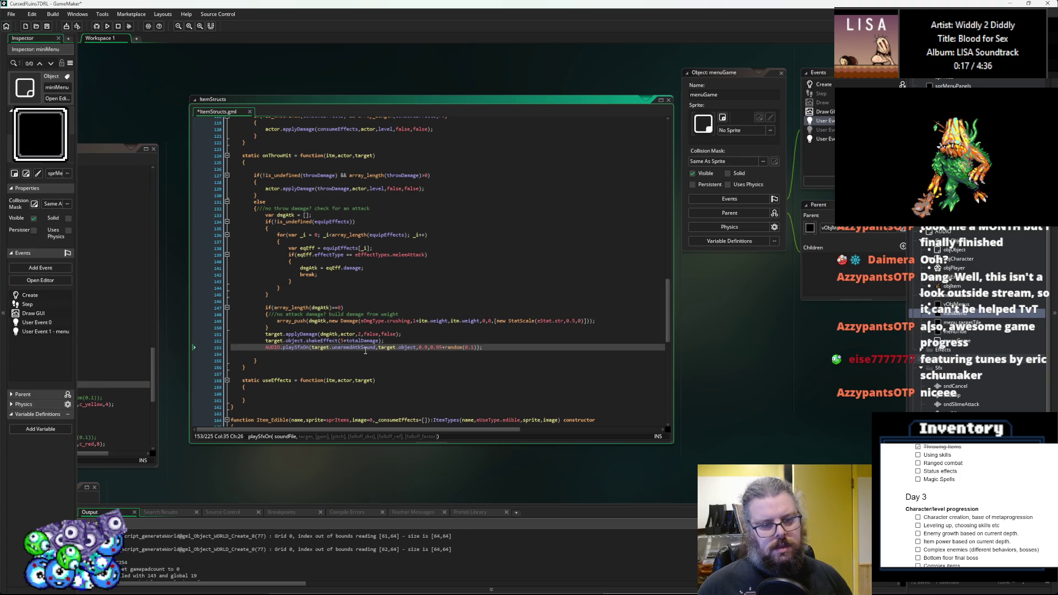
- Replace unarmedAtkSound with sndHit in the sound call
{"action": "left_click", "coordinate": [356, 347]}
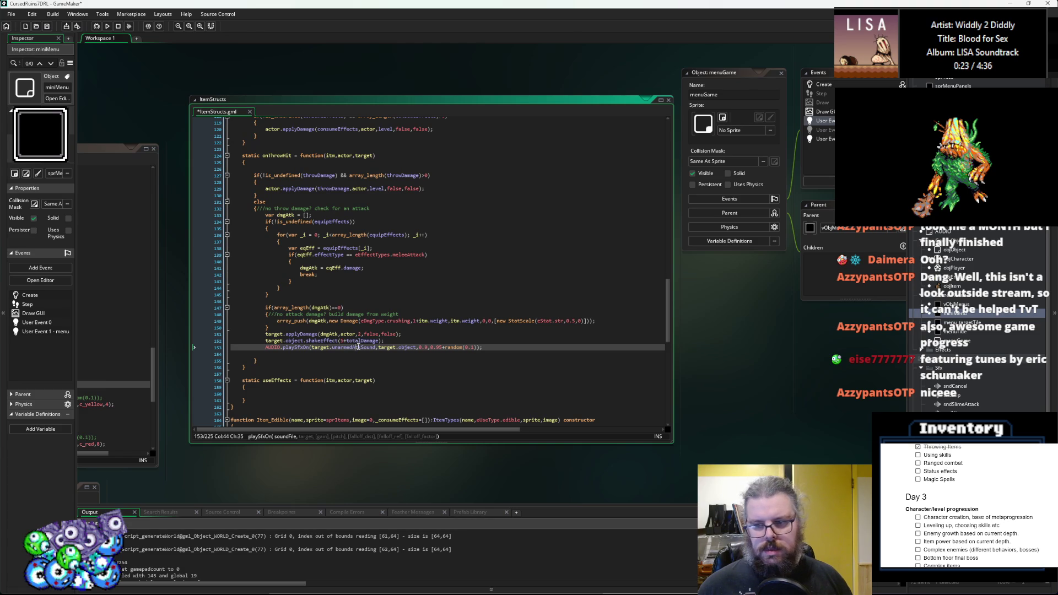
{"action": "double_click", "coordinate": [359, 347]}
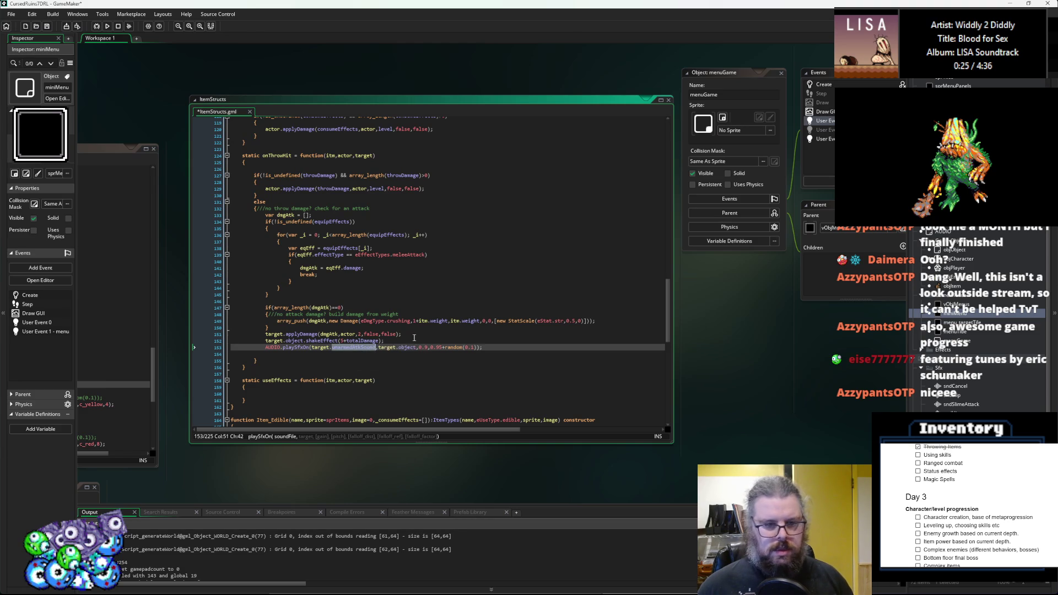
{"action": "type", "text": "t"}
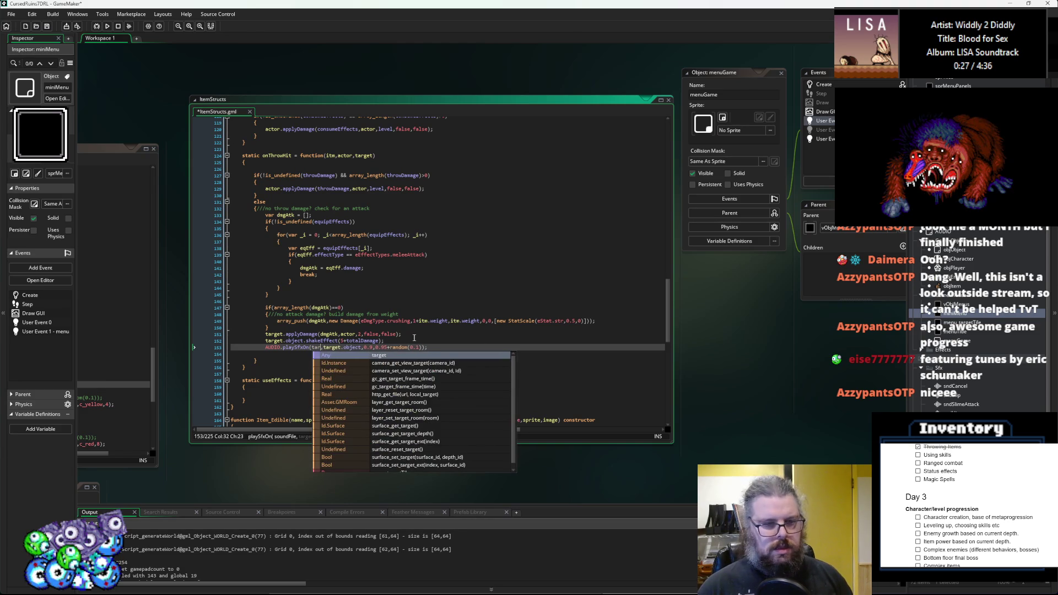
{"action": "key", "text": "BackSpace"}
{"action": "type", "text": "snd"}
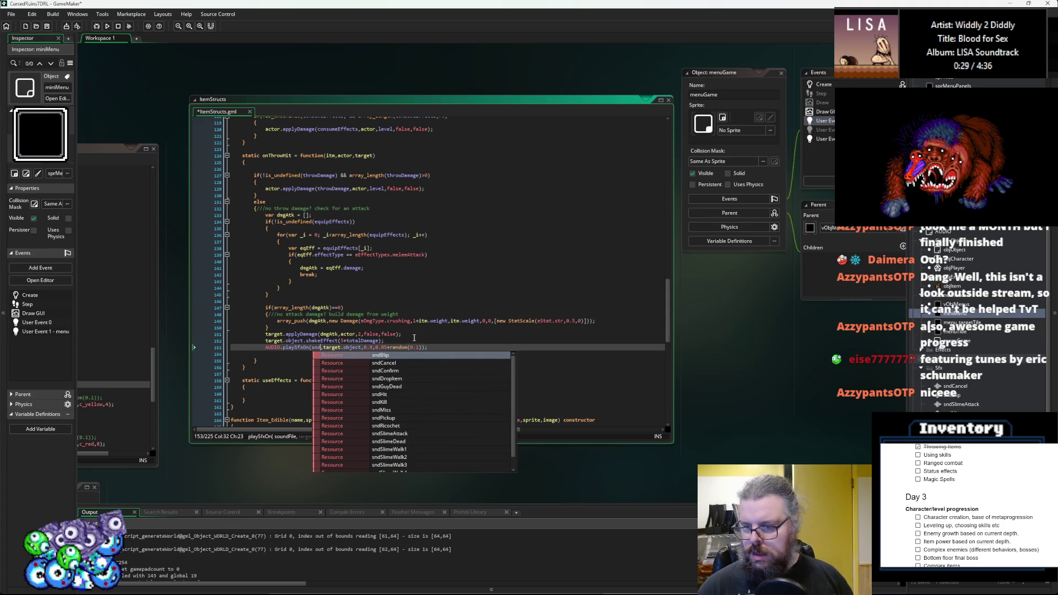
{"action": "type", "text": "Hi"}
{"action": "key", "text": "Return"}
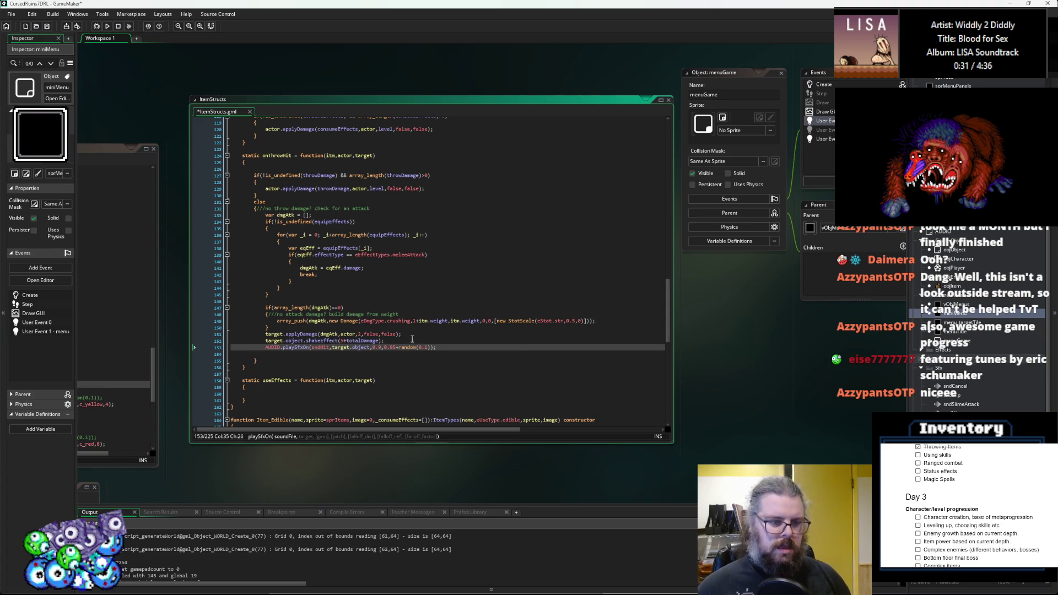
- Lower the hit sound's pitch from 0.95 to 0.80
{"action": "left_click", "coordinate": [358, 348]}
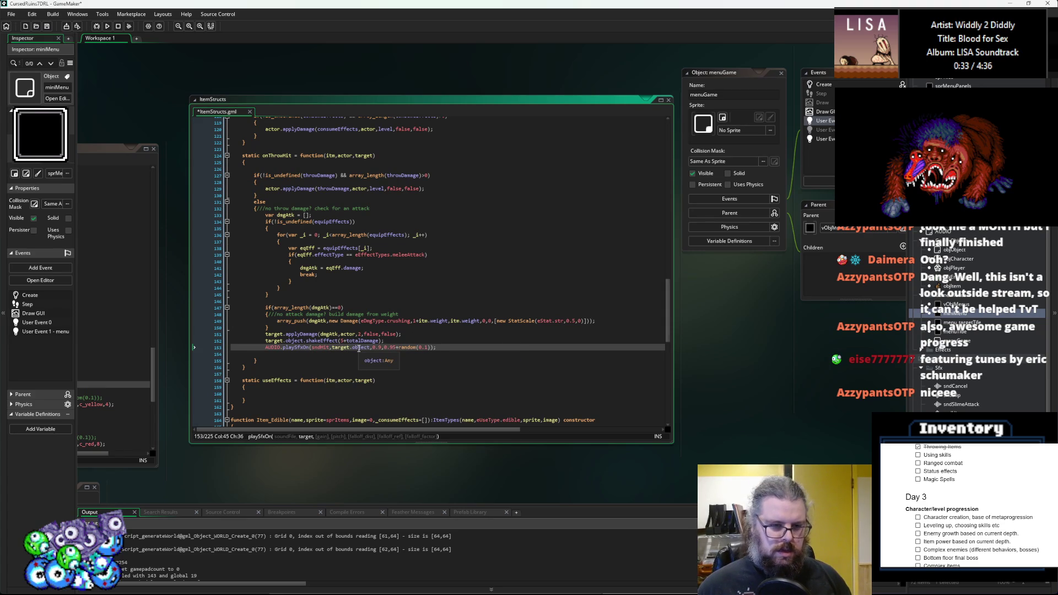
{"action": "left_click", "coordinate": [387, 348]}
{"action": "left_click", "coordinate": [370, 340]}
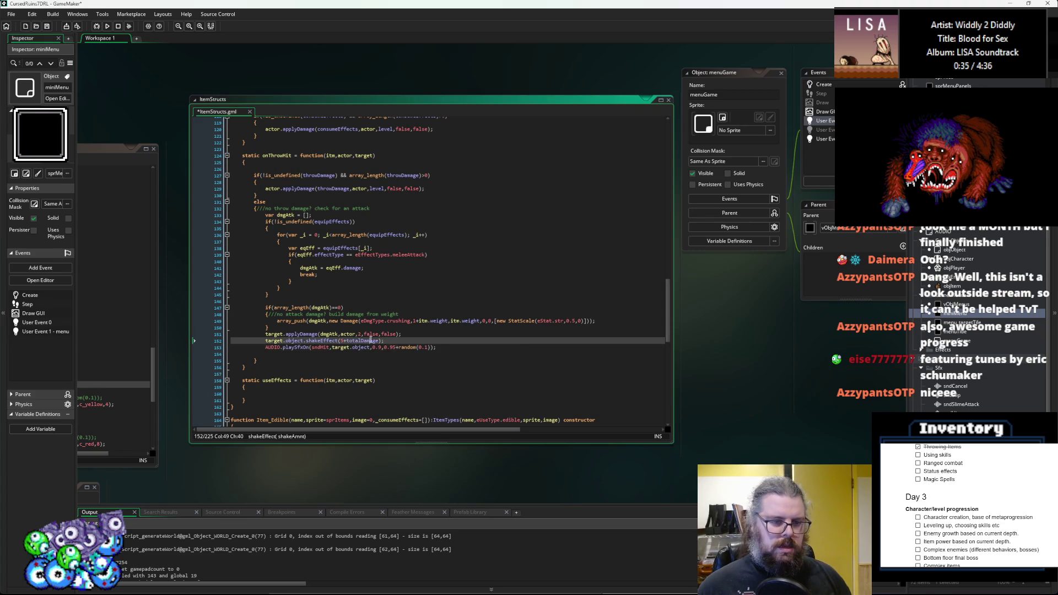
{"action": "left_click", "coordinate": [381, 349]}
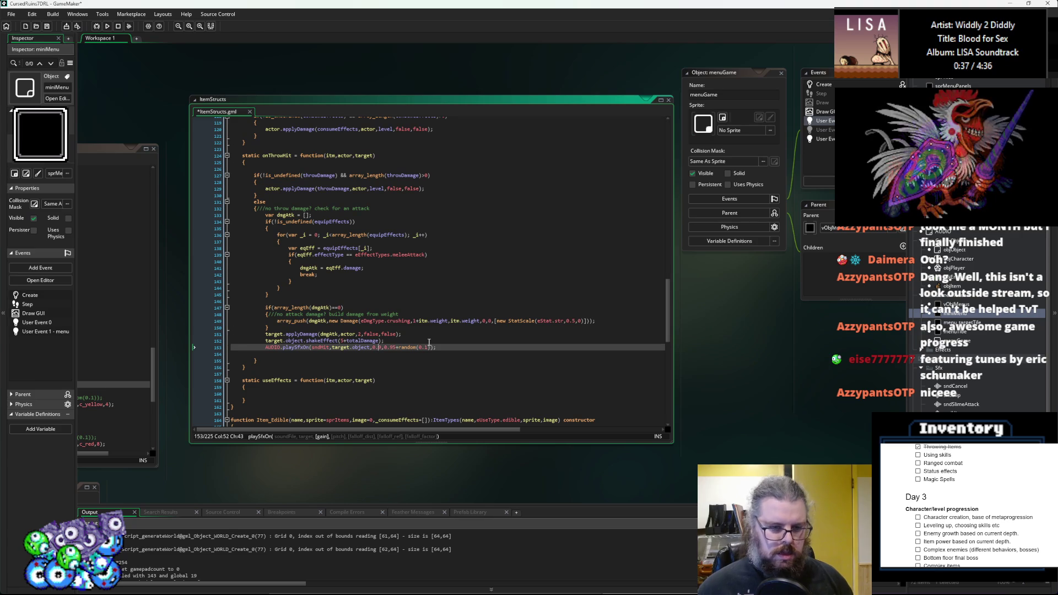
{"action": "key", "text": "Right"}
{"action": "key", "text": "Right"}
{"action": "key", "text": "Right"}
{"action": "key", "text": "BackSpace"}
{"action": "key", "text": "BackSpace"}
{"action": "type", "text": "85"}
{"action": "key", "text": "BackSpace"}
{"action": "type", "text": "0"}
{"action": "key", "text": "Up"}
{"action": "key", "text": "Left"}
{"action": "key", "text": "Left"}
{"action": "key", "text": "Left"}
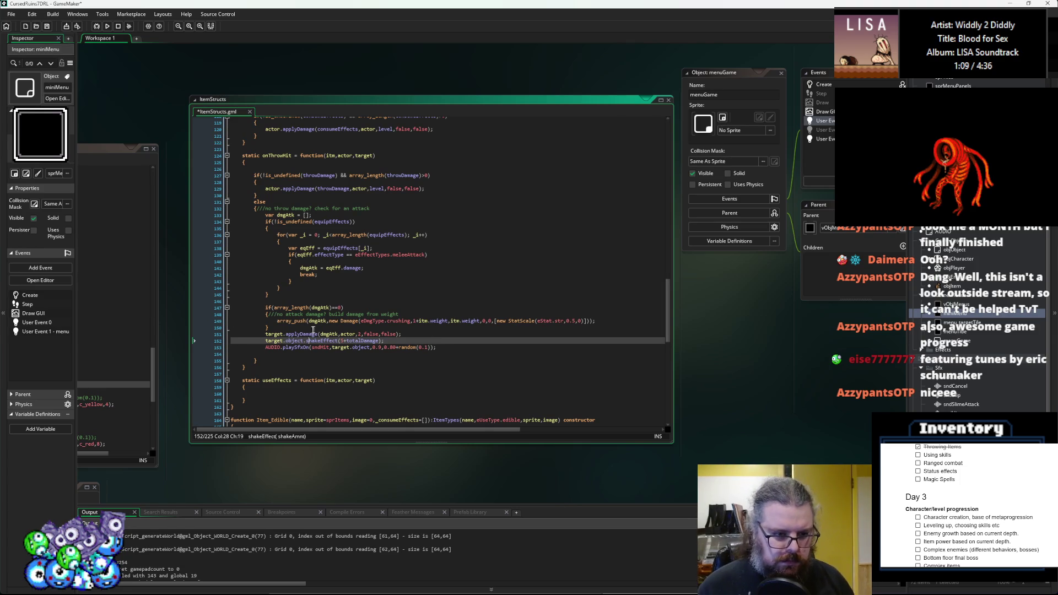
- Store the applyDamage result in a new var totalDamage
{"action": "key", "text": "Up"}
{"action": "key", "text": "Home"}
{"action": "type", "text": "var ot"}
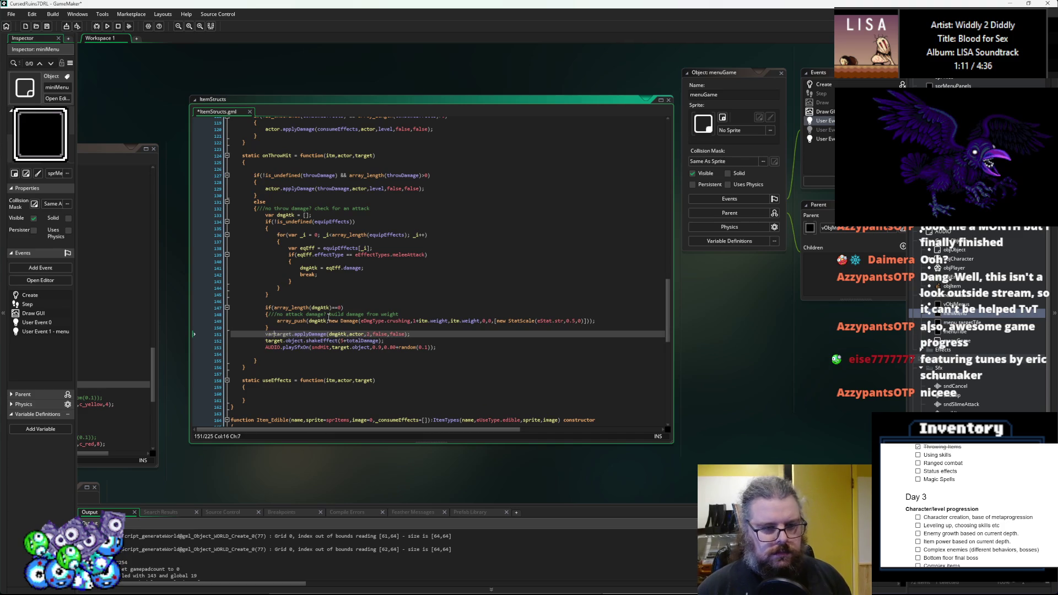
{"action": "type", "text": "talDamage "}
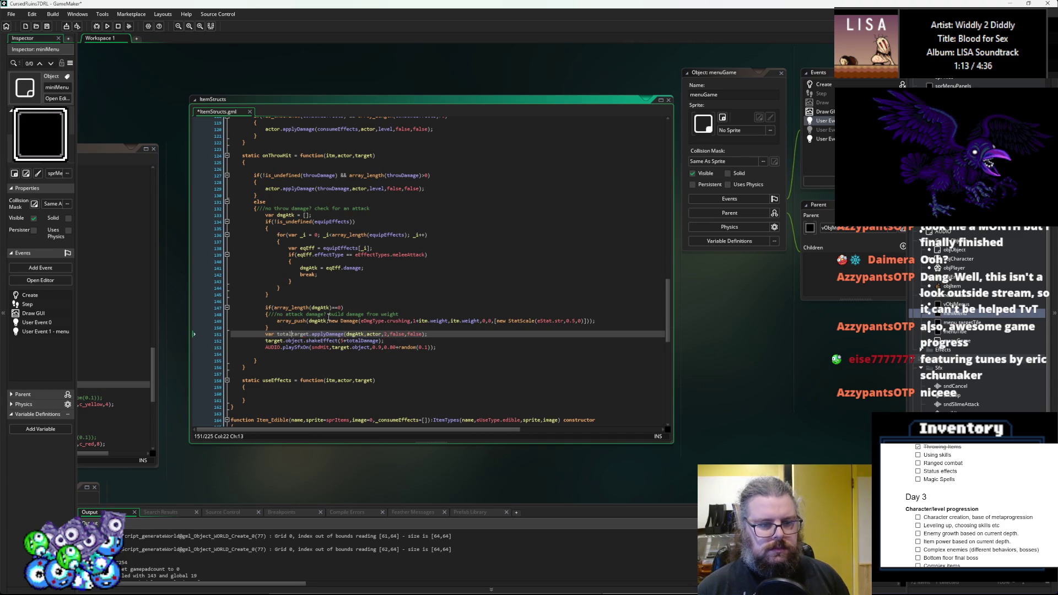
{"action": "type", "text": "="}
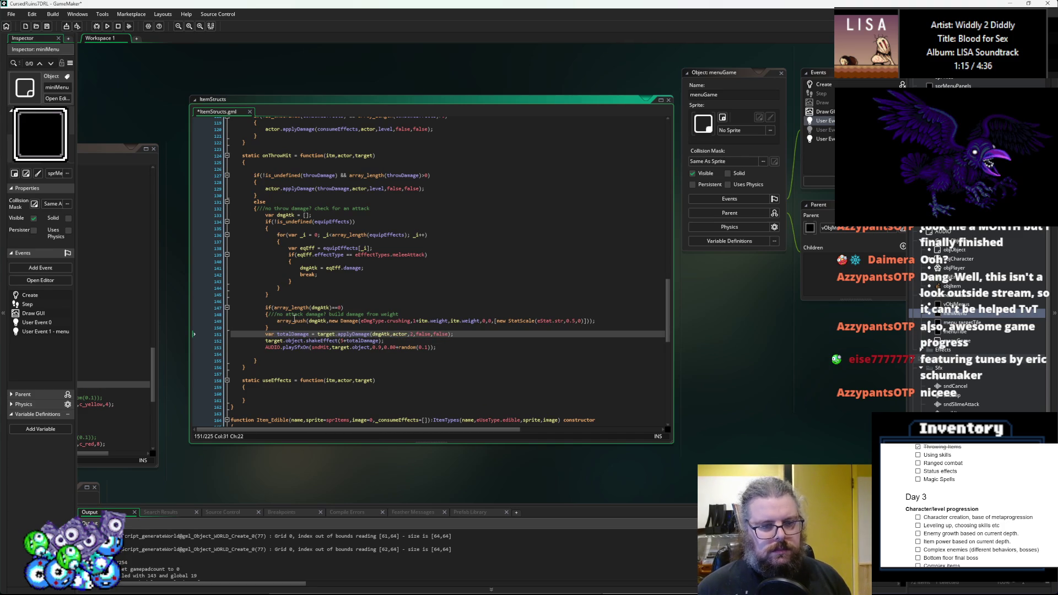
{"action": "left_click", "coordinate": [295, 329]}
{"action": "left_click", "coordinate": [294, 335]}
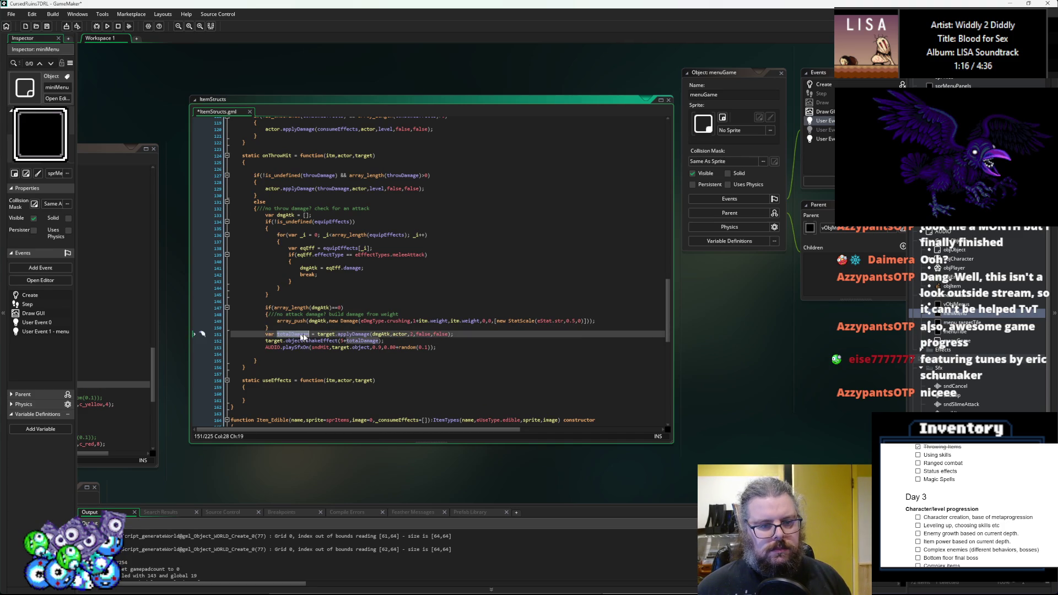
{"action": "left_click", "coordinate": [378, 341]}
- Wrap the shakeEffect call in an if(totalDamage) block
{"action": "key", "text": "Home"}
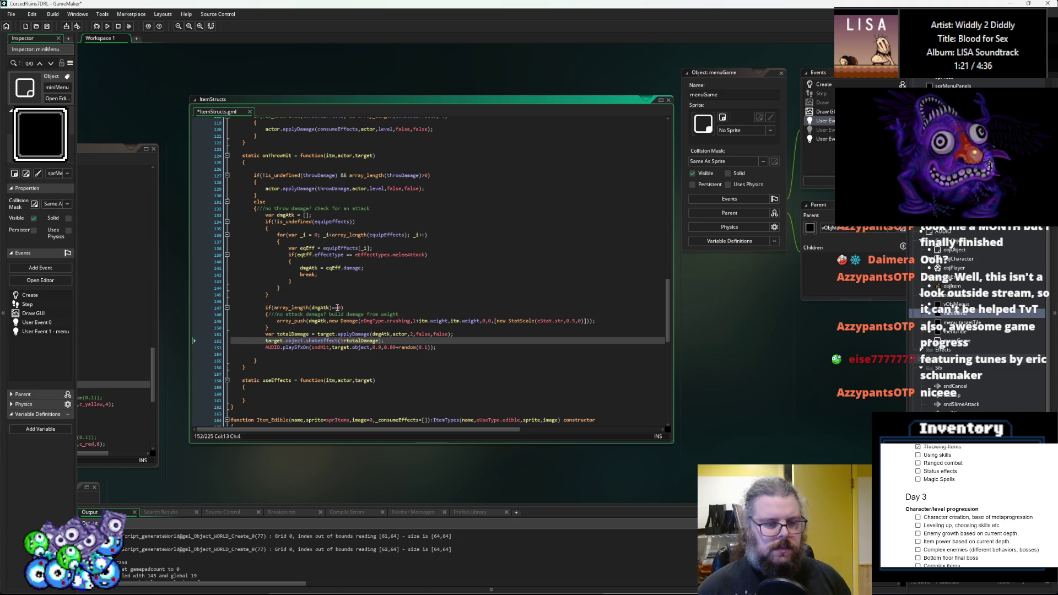
{"action": "key", "text": "Return"}
{"action": "key", "text": "Up"}
{"action": "type", "text": "if(totalDamage"}
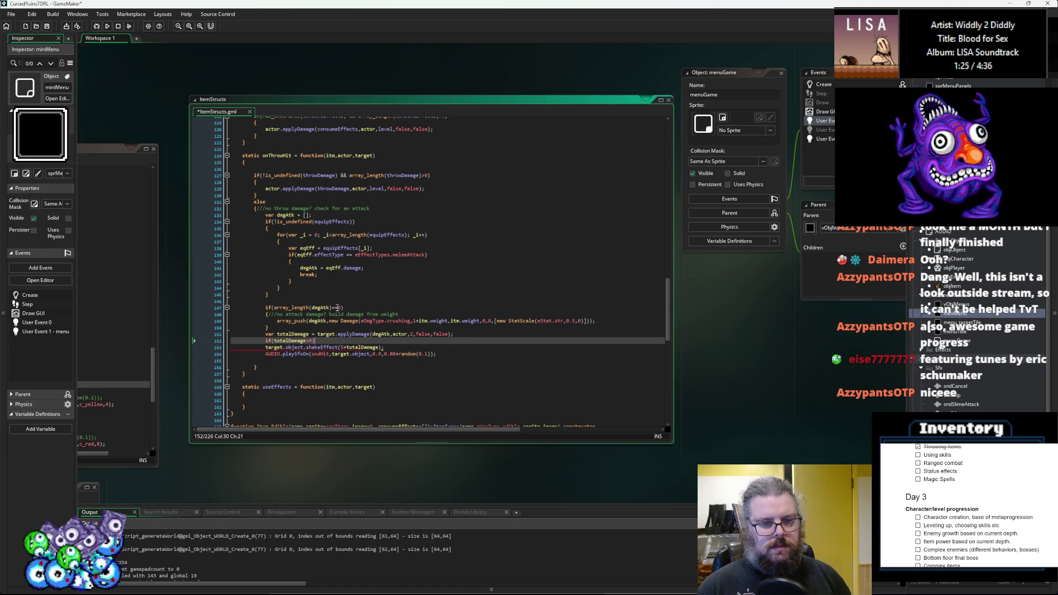
{"action": "key", "text": "Return"}
{"action": "type", "text": "{"}
{"action": "key", "text": "Down"}
{"action": "key", "text": "End"}
{"action": "key", "text": "Return"}
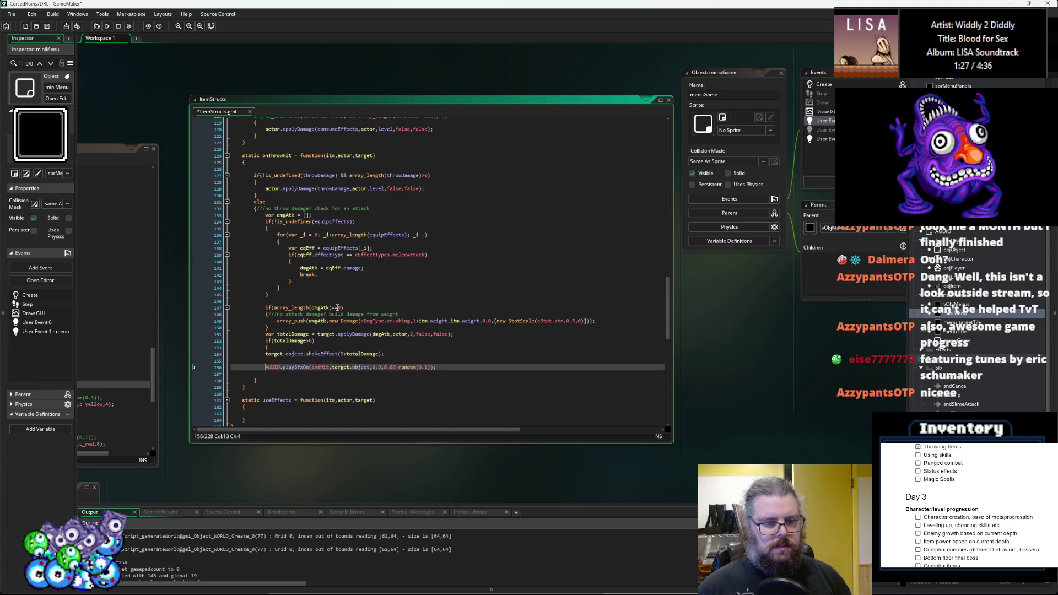
{"action": "type", "text": "}"}
{"action": "key", "text": "Up"}
{"action": "key", "text": "Home"}
{"action": "key", "text": "Tab"}
{"action": "key", "text": "Up"}
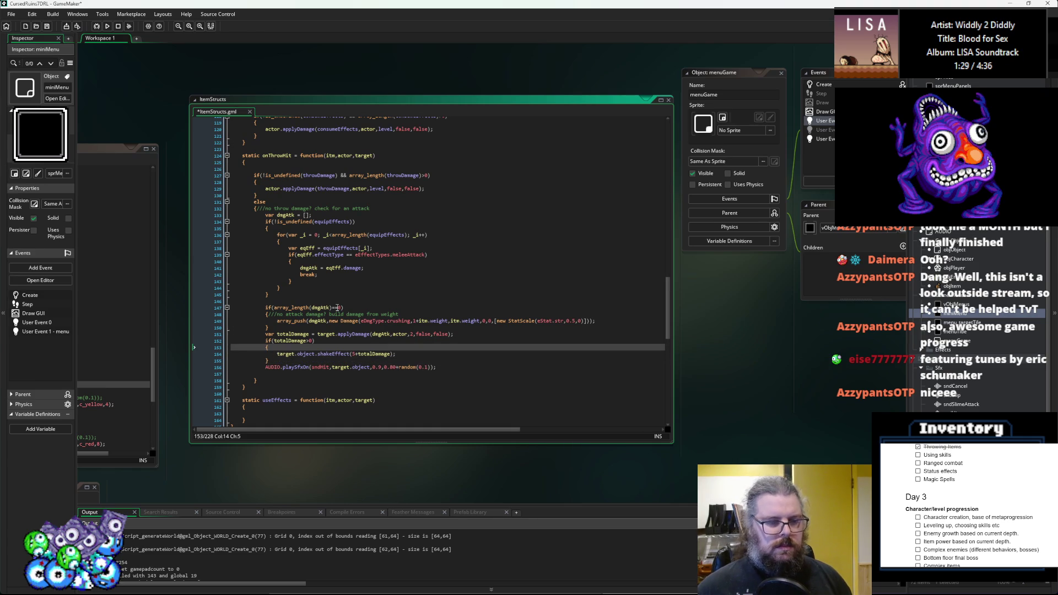
- Save the script and launch the game to test throws
{"action": "left_click", "coordinate": [47, 26]}
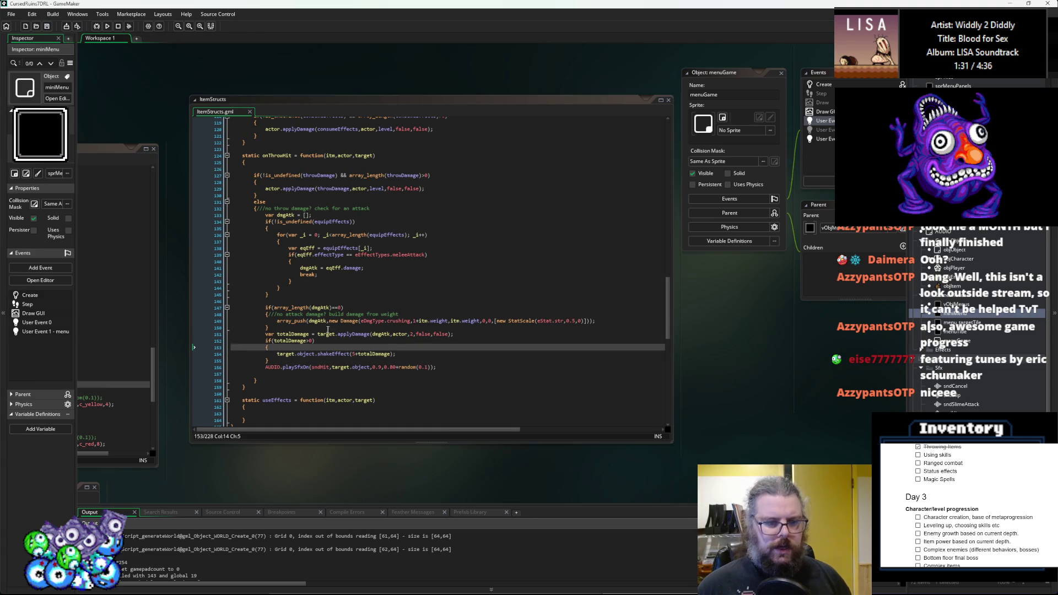
{"action": "left_click", "coordinate": [355, 312]}
{"action": "key", "text": "Up"}
{"action": "key", "text": "Up"}
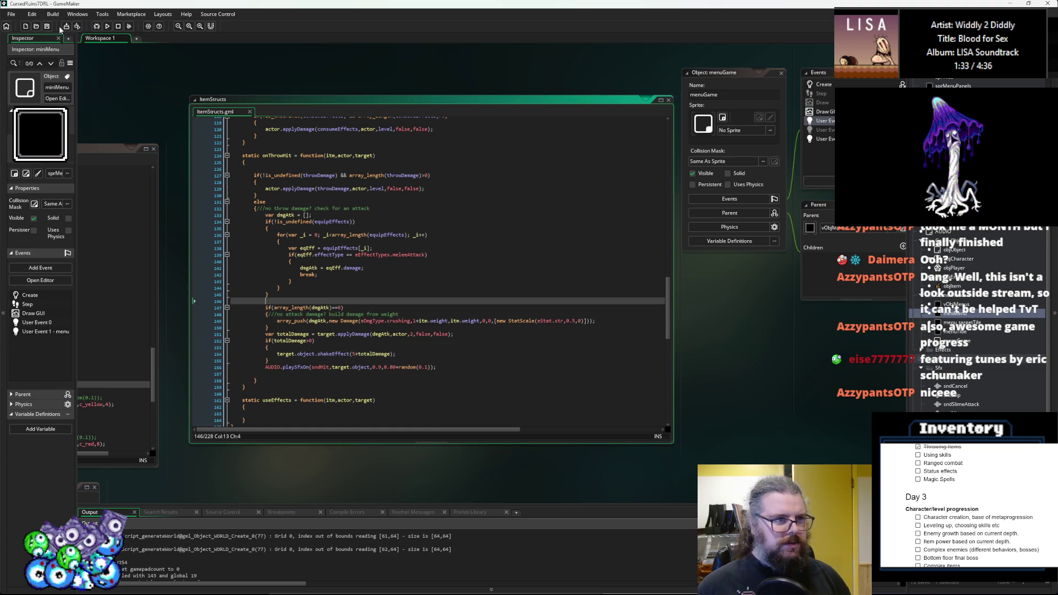
{"action": "left_click", "coordinate": [96, 26]}
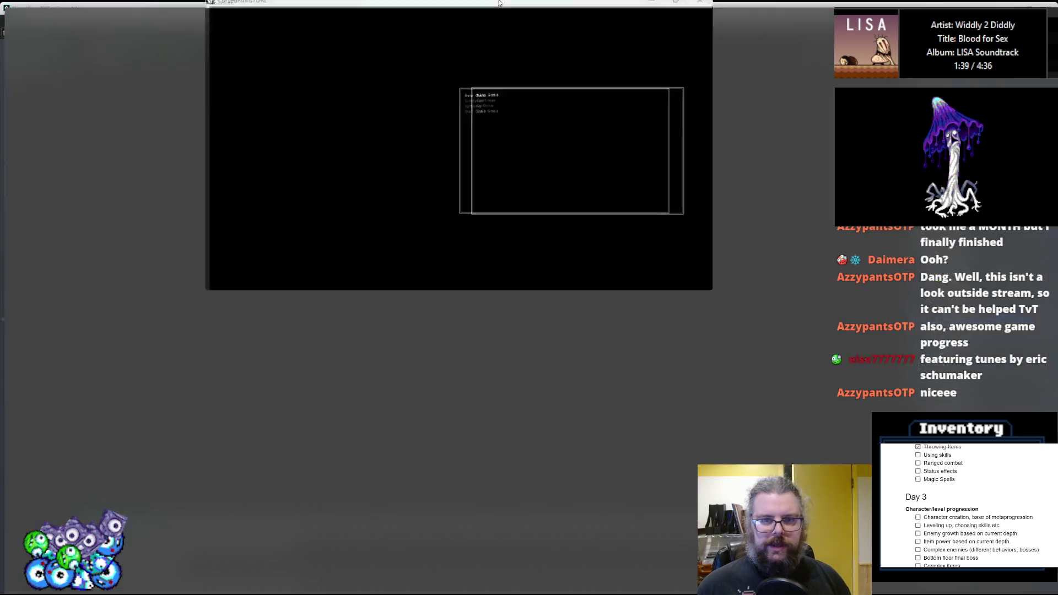
- Start a new game, kill the adjacent slime, and throw the carried item at another slime
{"action": "key", "text": "Return"}
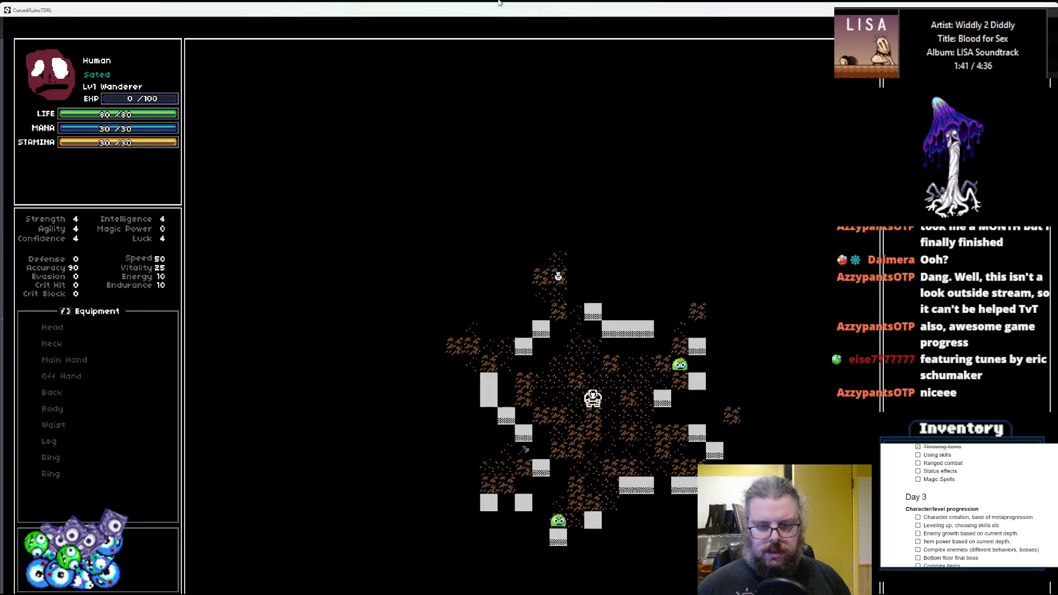
{"action": "key", "text": "Up"}
{"action": "key", "text": "Left"}
{"action": "key", "text": "Left"}
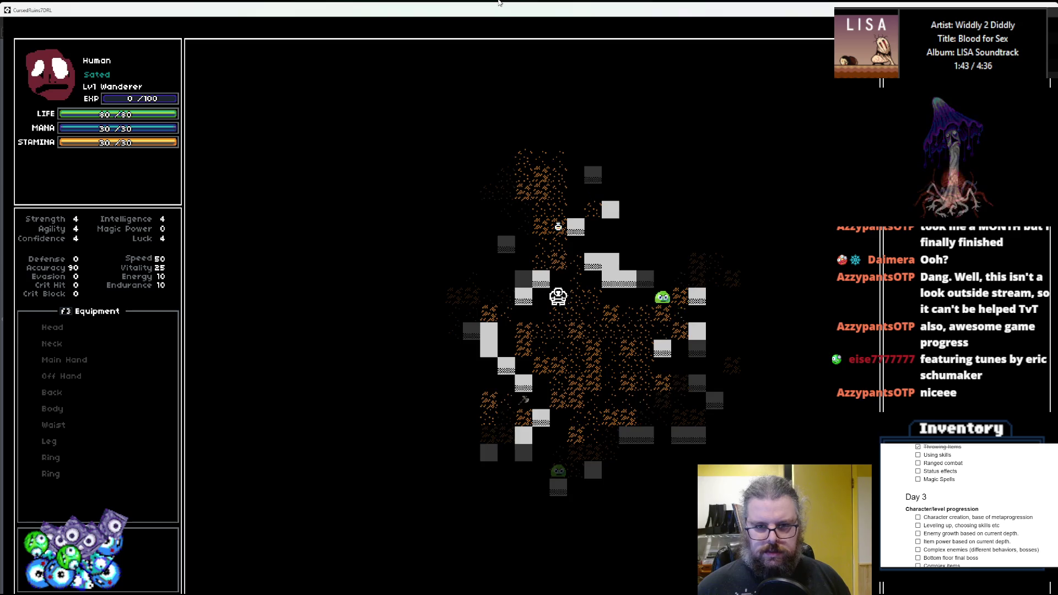
{"action": "key", "text": "Up"}
{"action": "key", "text": "Up"}
{"action": "key", "text": "Up"}
{"action": "key", "text": "Up"}
{"action": "key", "text": "Left"}
{"action": "key", "text": "Right"}
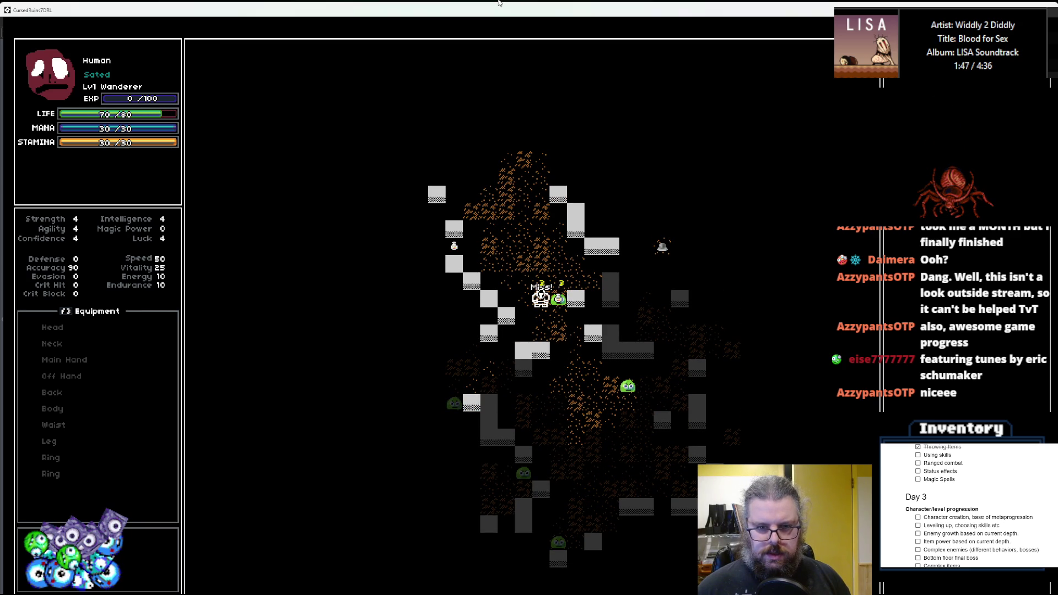
{"action": "key", "text": "Right"}
{"action": "key", "text": "Right"}
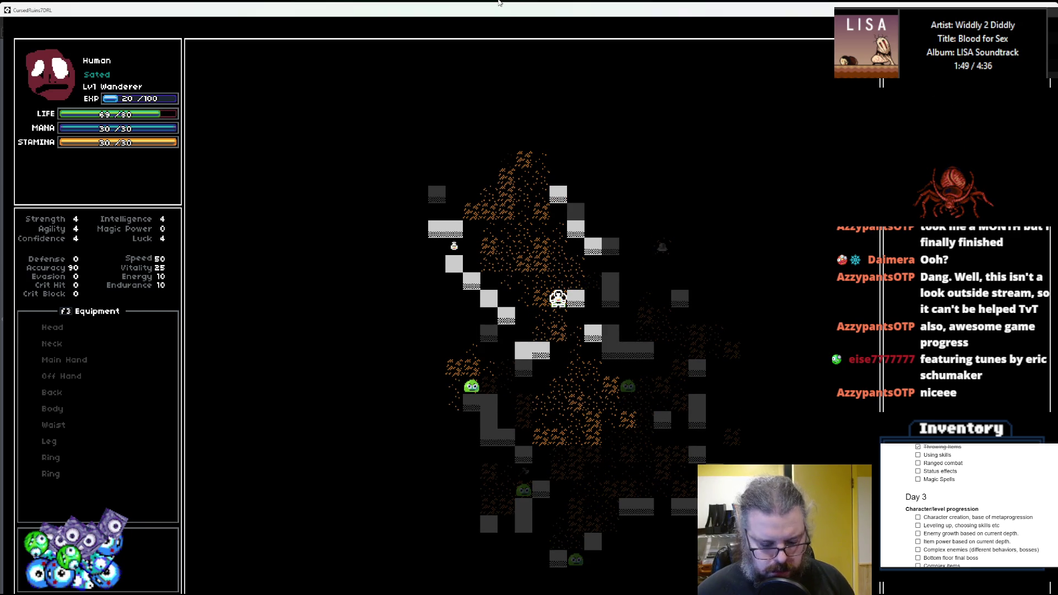
{"action": "key", "text": "Down"}
{"action": "key", "text": "Down"}
{"action": "key", "text": "Down"}
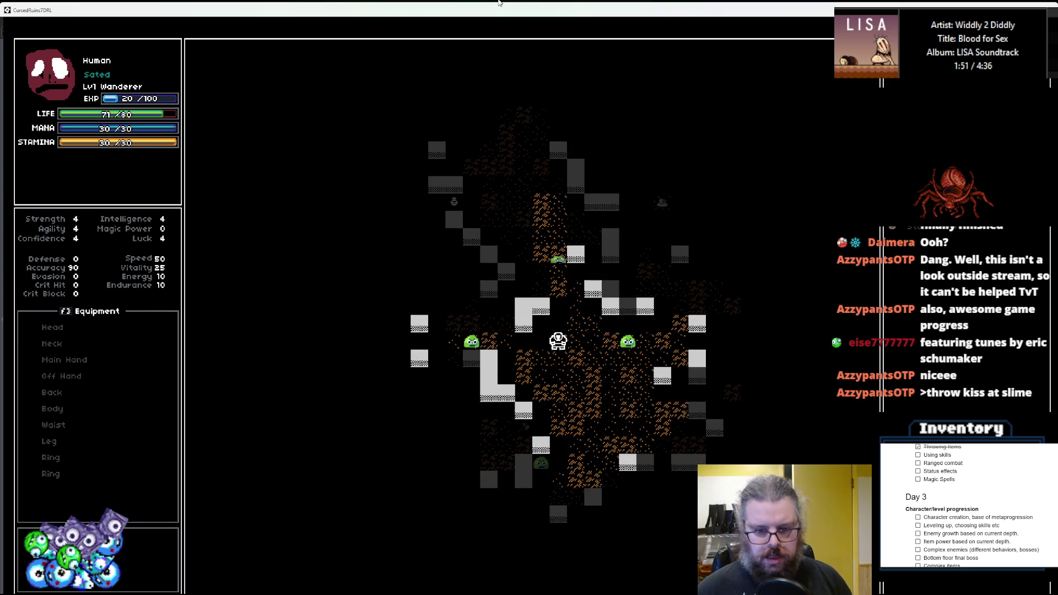
{"action": "key", "text": "Right"}
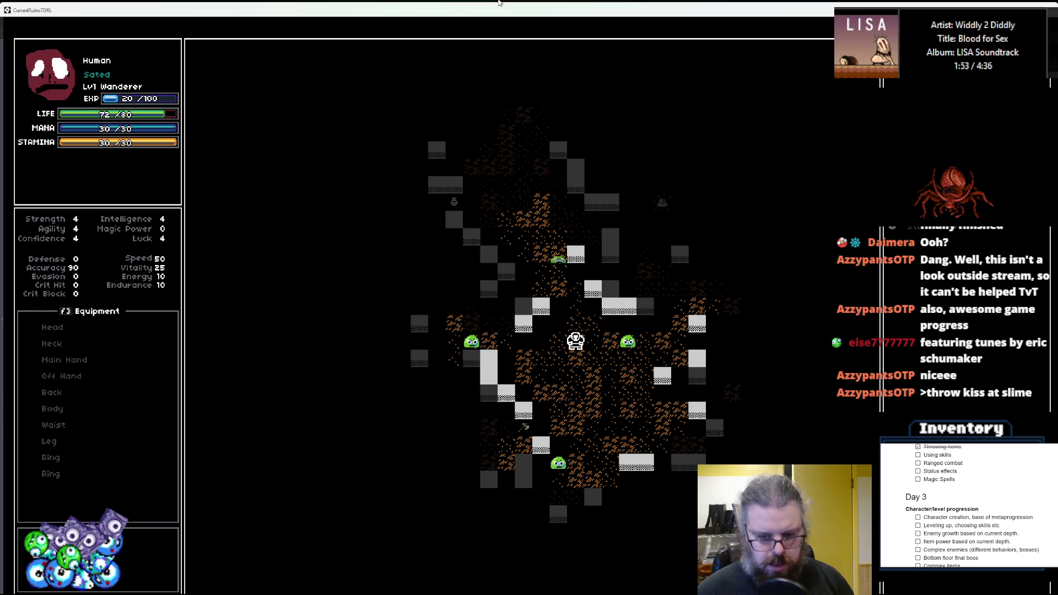
{"action": "key", "text": "i"}
{"action": "key", "text": "Down"}
{"action": "key", "text": "Down"}
{"action": "key", "text": "Return"}
{"action": "key", "text": "Right"}
{"action": "key", "text": "Right"}
{"action": "key", "text": "Right"}
{"action": "key", "text": "Return"}
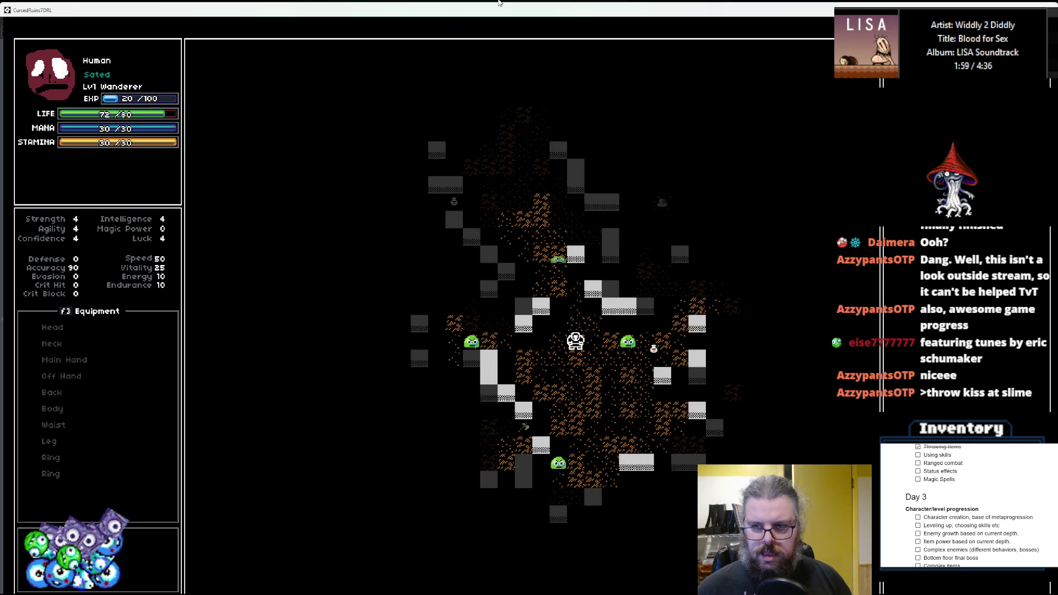
- Reposition the character and throw the item at a slime again
{"action": "key", "text": "Down"}
{"action": "key", "text": "Right"}
{"action": "key", "text": "Right"}
{"action": "key", "text": "Right"}
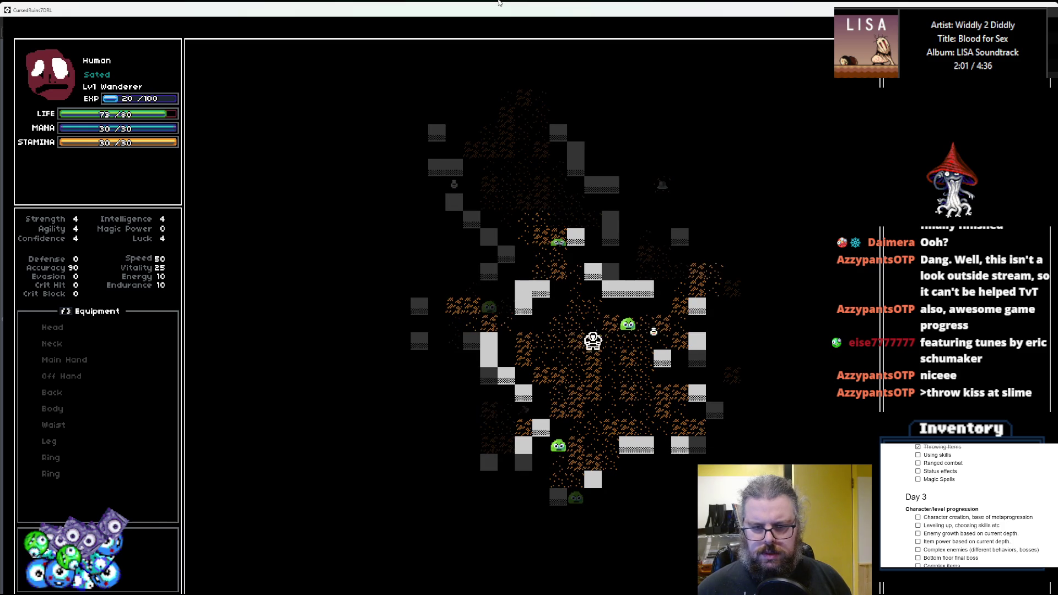
{"action": "key", "text": "Right"}
{"action": "key", "text": "Right"}
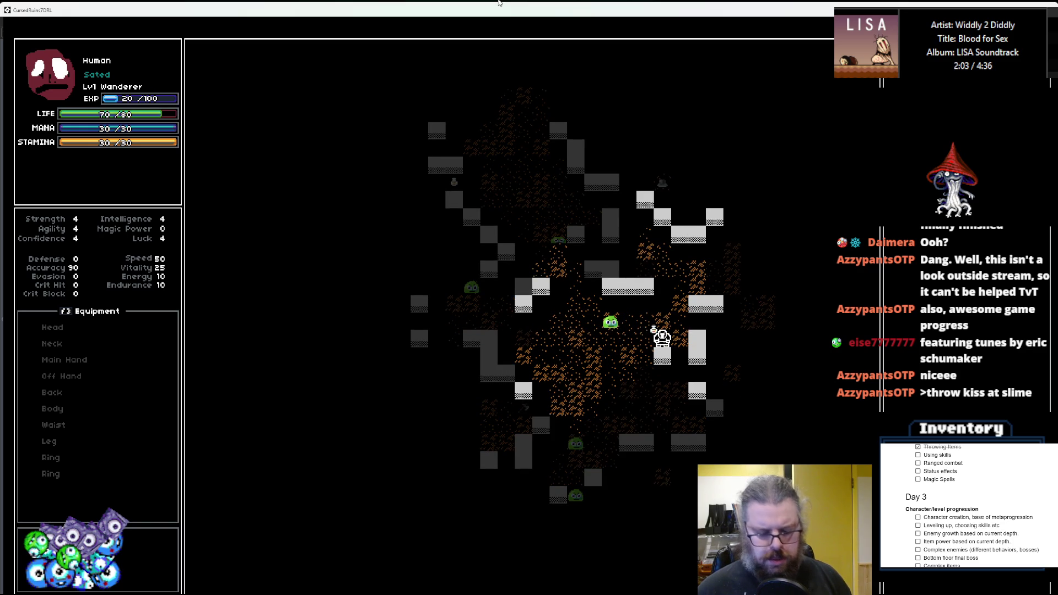
{"action": "key", "text": "Left"}
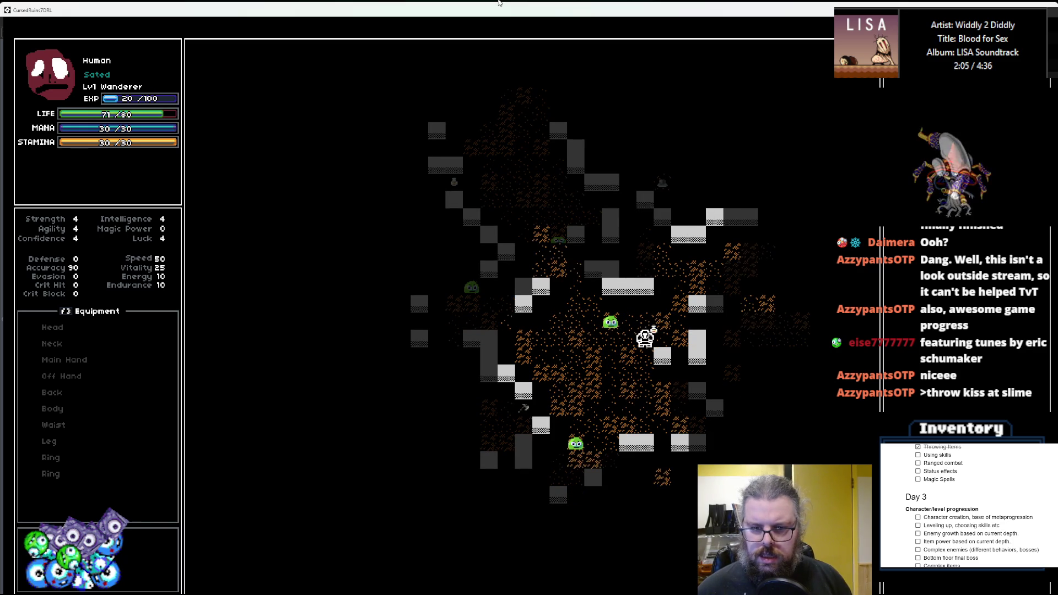
{"action": "key", "text": "Right"}
{"action": "key", "text": "Right"}
{"action": "key", "text": "Up"}
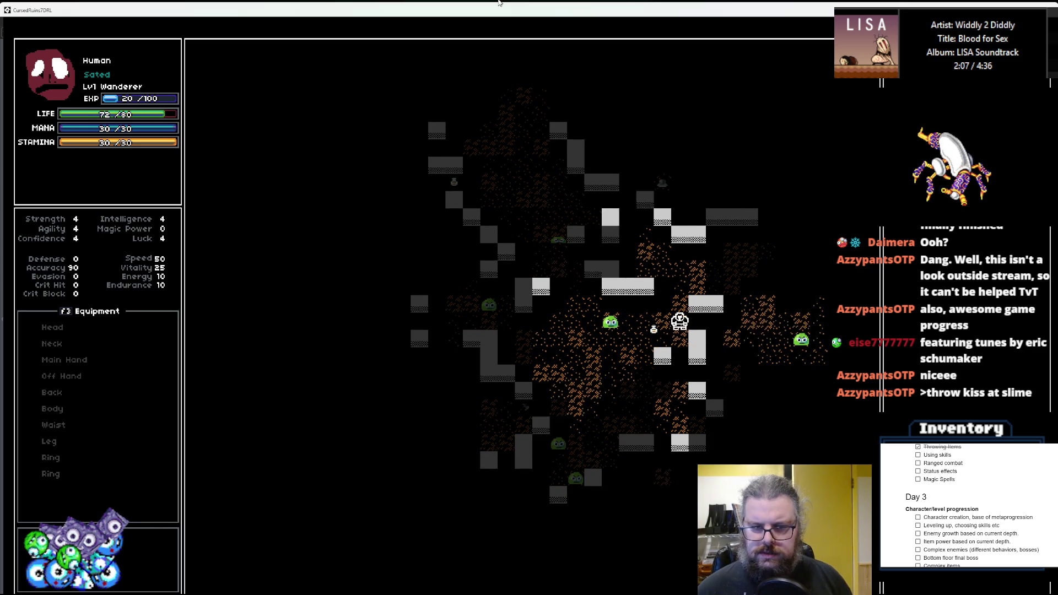
{"action": "key", "text": "Up"}
{"action": "key", "text": "Up"}
{"action": "key", "text": "Up"}
{"action": "key", "text": "Up"}
{"action": "key", "text": "Left"}
{"action": "key", "text": "Left"}
{"action": "key", "text": "Left"}
{"action": "key", "text": "Up"}
{"action": "key", "text": "Up"}
{"action": "key", "text": "Up"}
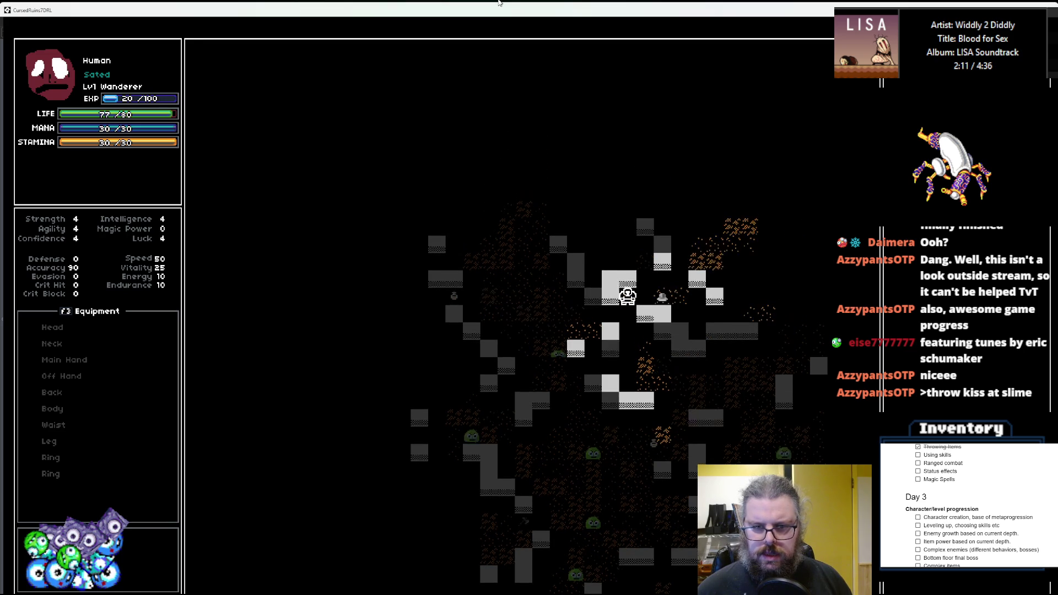
{"action": "key", "text": "Left"}
{"action": "key", "text": "Left"}
{"action": "key", "text": "Right"}
{"action": "key", "text": "Right"}
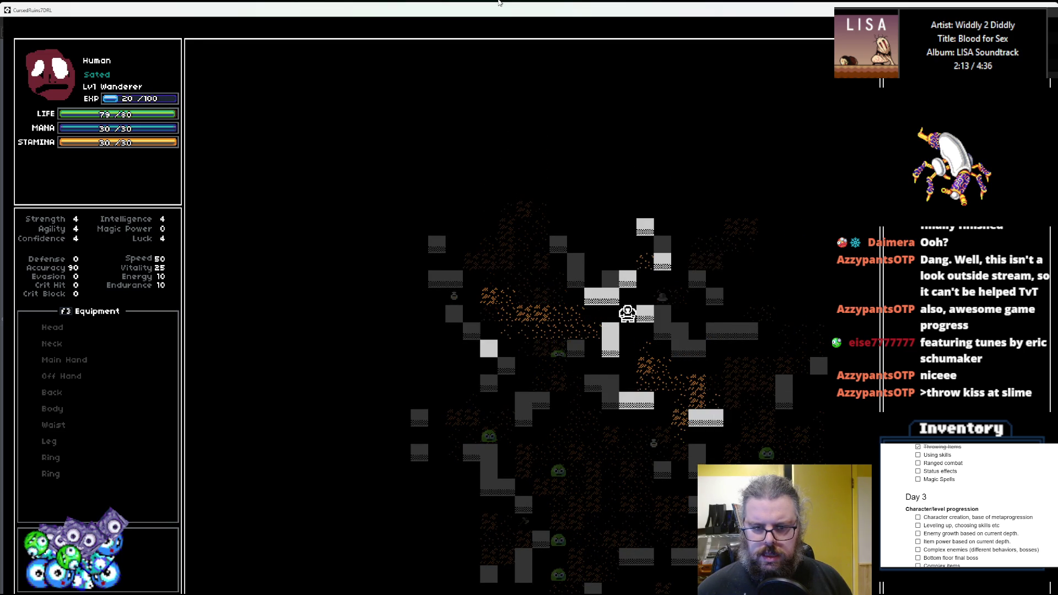
{"action": "key", "text": "Right"}
{"action": "key", "text": "Up"}
{"action": "key", "text": "Right"}
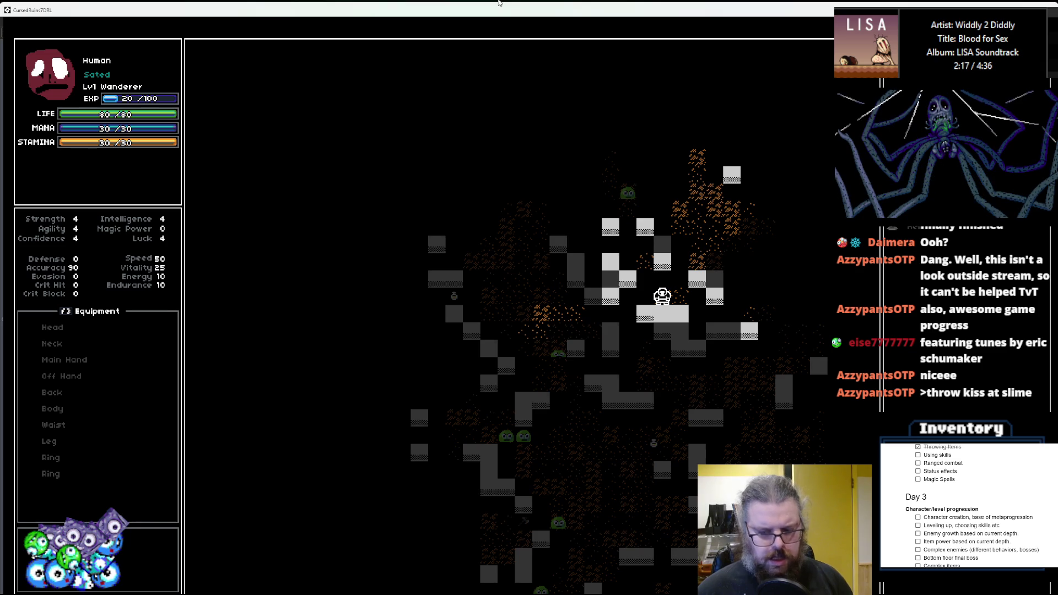
{"action": "key", "text": "i"}
{"action": "key", "text": "Return"}
{"action": "key", "text": "Down"}
{"action": "key", "text": "Down"}
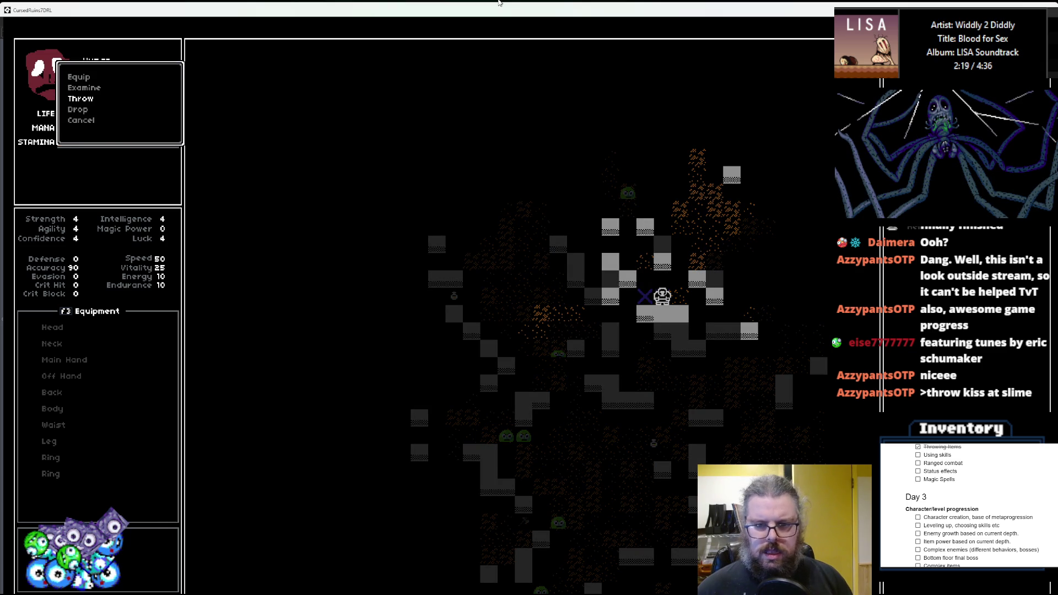
{"action": "key", "text": "Return"}
- Walk toward the other slimes, throw the item at one, then close the game
{"action": "key", "text": "Left"}
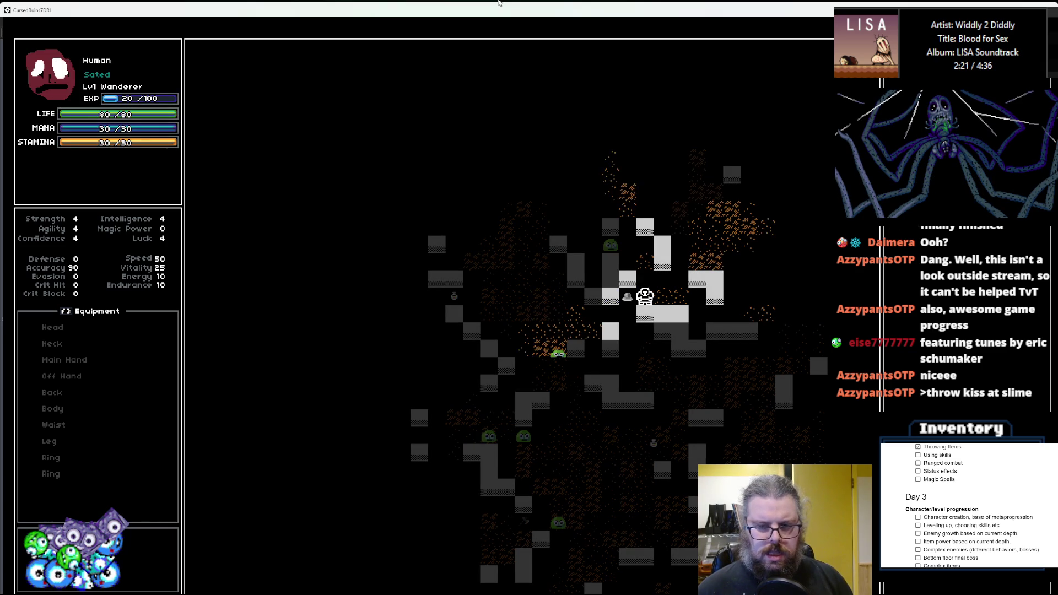
{"action": "key", "text": "Left"}
{"action": "key", "text": "Down"}
{"action": "key", "text": "Left"}
{"action": "key", "text": "Left"}
{"action": "key", "text": "Left"}
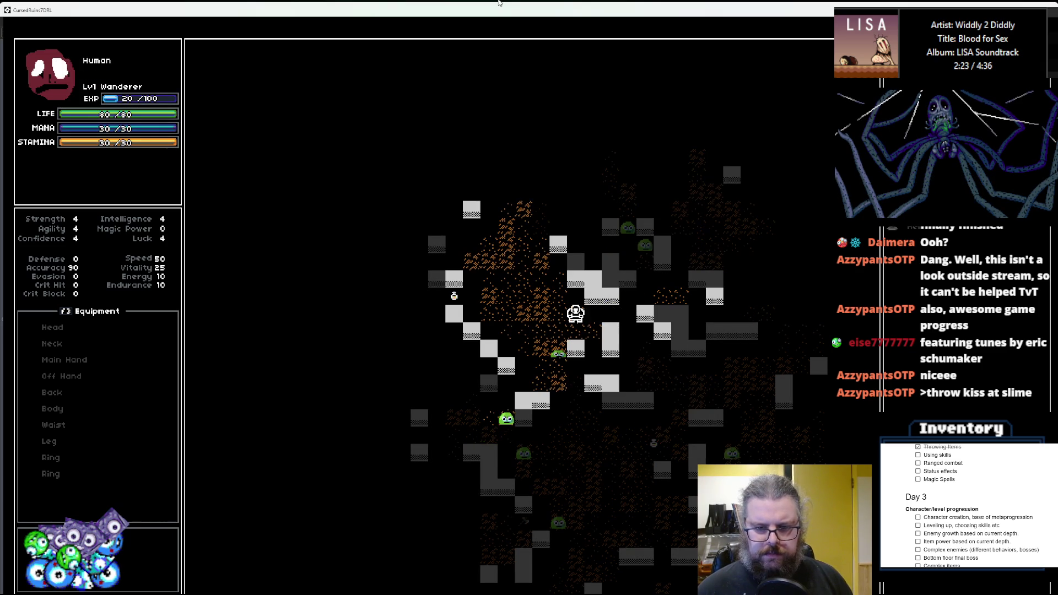
{"action": "key", "text": "Left"}
{"action": "key", "text": "Left"}
{"action": "key", "text": "Down"}
{"action": "key", "text": "Down"}
{"action": "key", "text": "Down"}
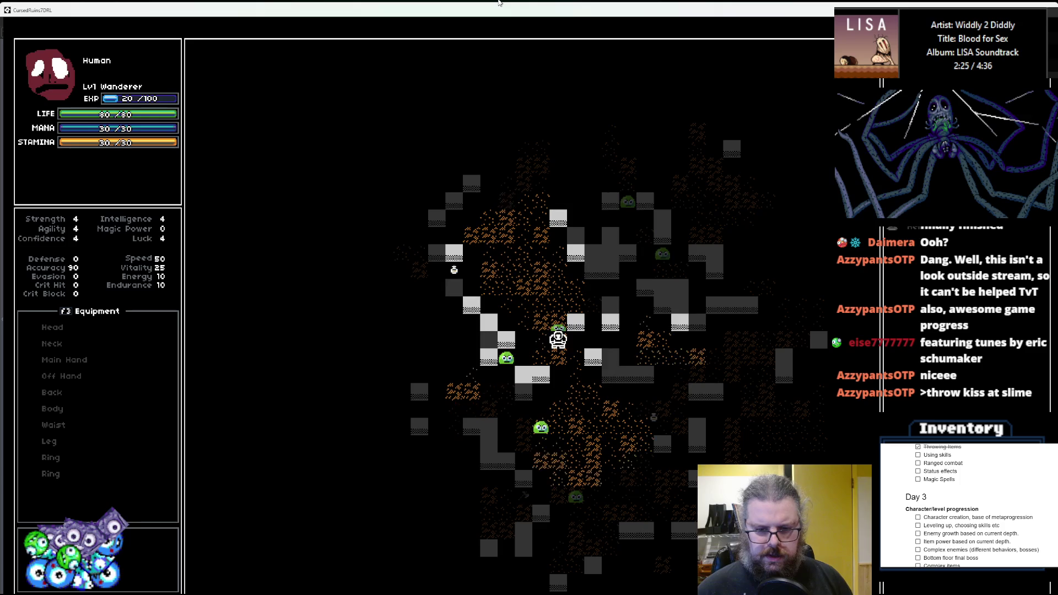
{"action": "key", "text": "Right"}
{"action": "key", "text": "Down"}
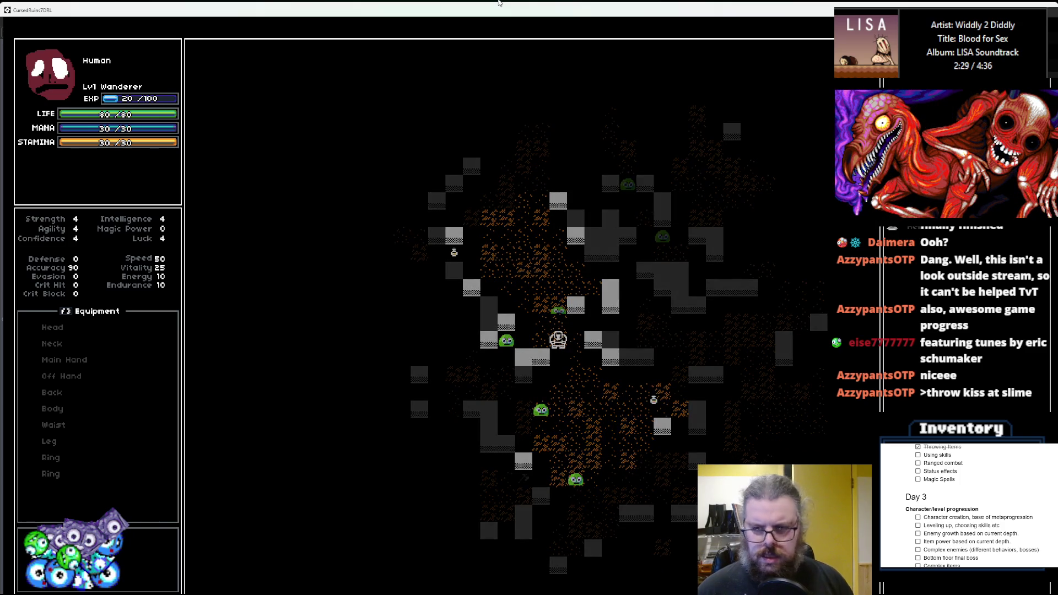
{"action": "key", "text": "1"}
{"action": "key", "text": "Down"}
{"action": "key", "text": "Down"}
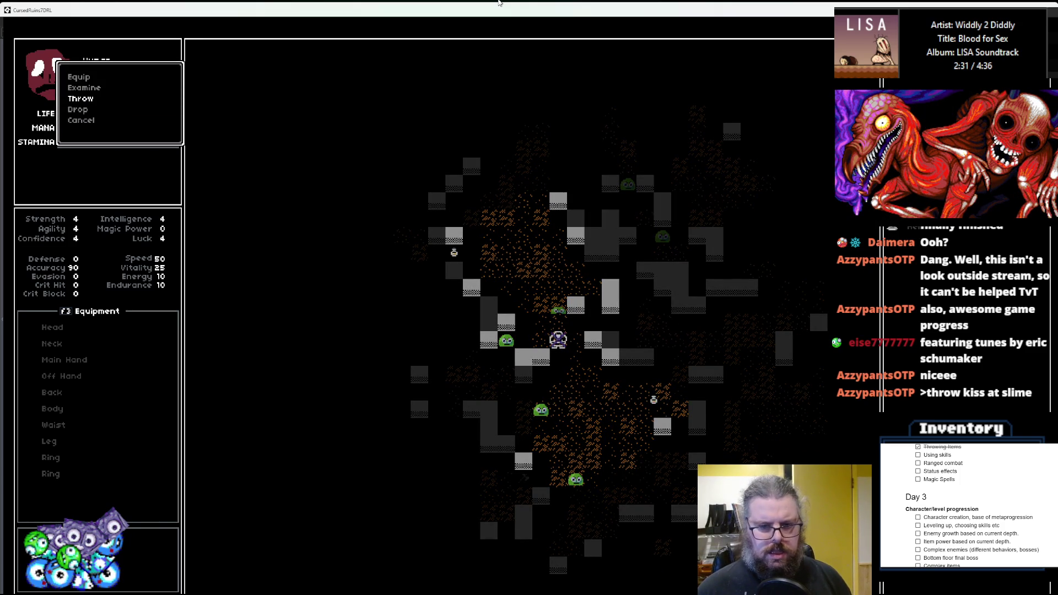
{"action": "key", "text": "Return"}
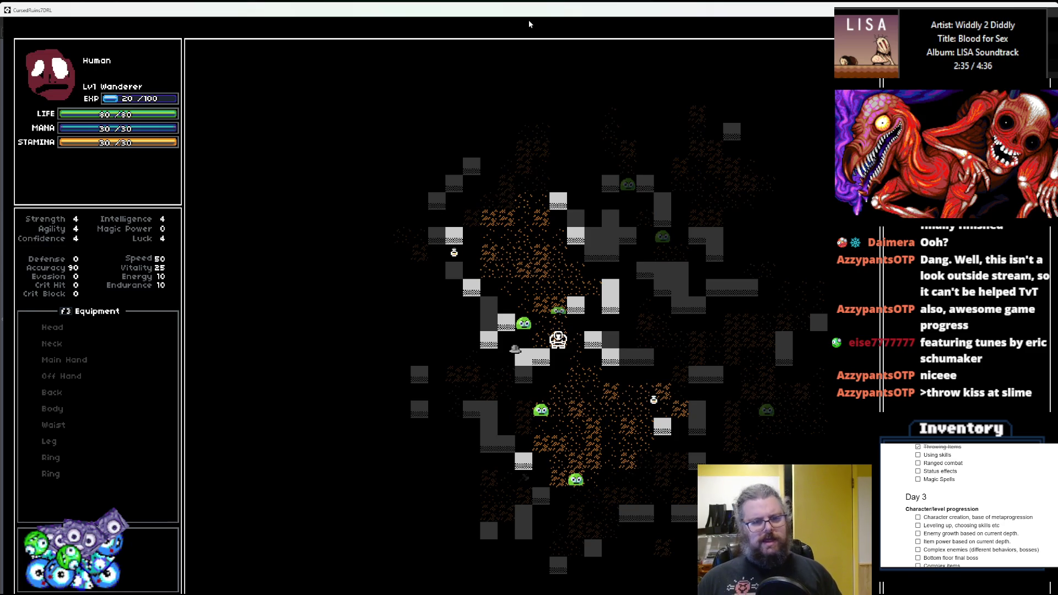
{"action": "left_click", "coordinate": [1048, 9]}
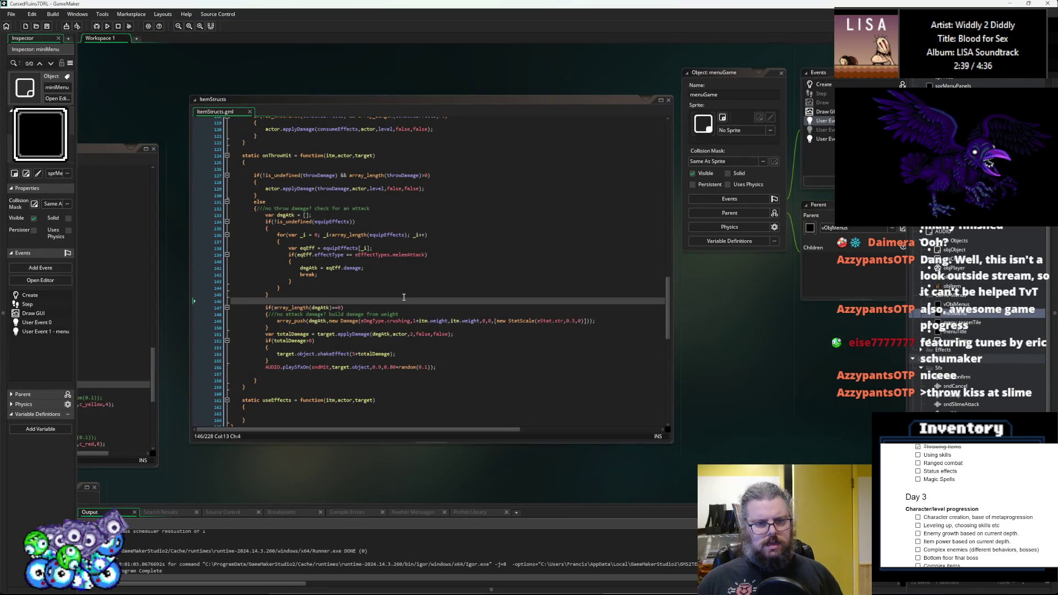
- Browse the act_throwItem throw code and highlight every use of throwResult
{"action": "scroll", "coordinate": [404, 298], "scroll_direction": "left", "scroll_amount": 10}
{"action": "left_click", "coordinate": [724, 333]}
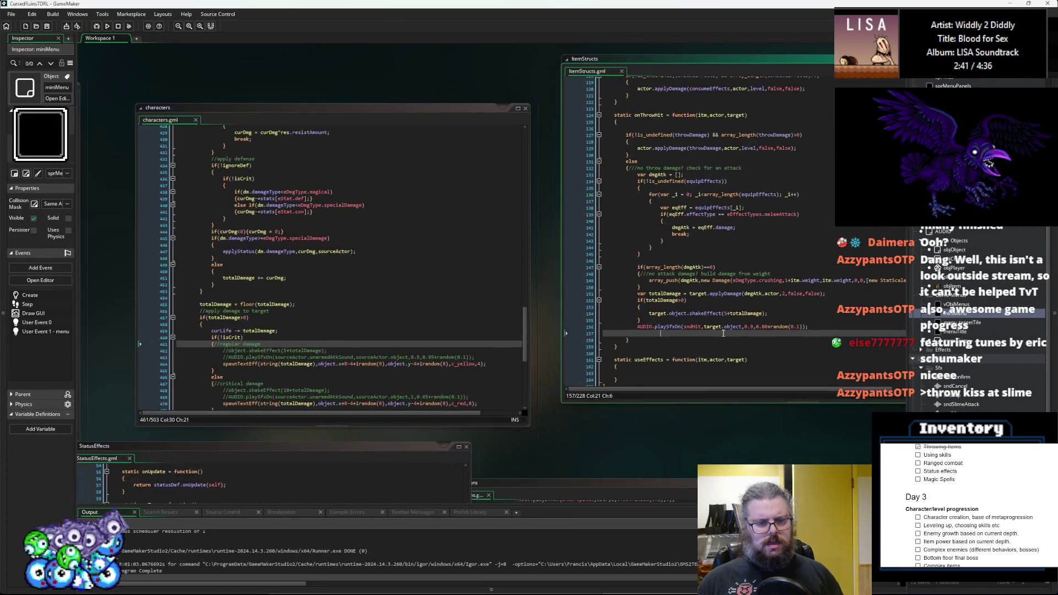
{"action": "scroll", "coordinate": [721, 332], "scroll_direction": "right", "scroll_amount": 10}
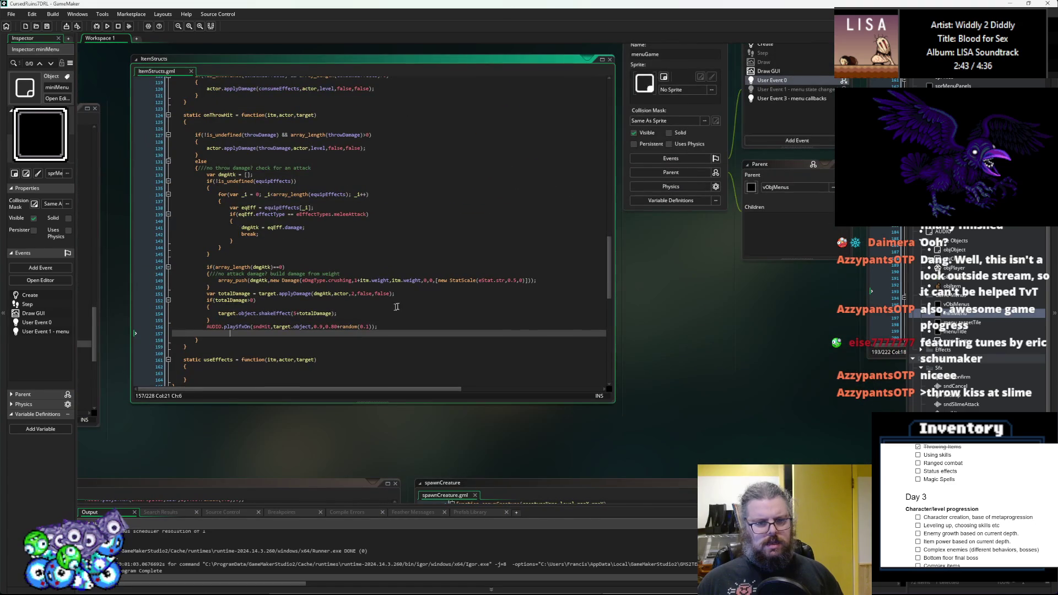
{"action": "key", "text": "Down"}
{"action": "key", "text": "Down"}
{"action": "key", "text": "Down"}
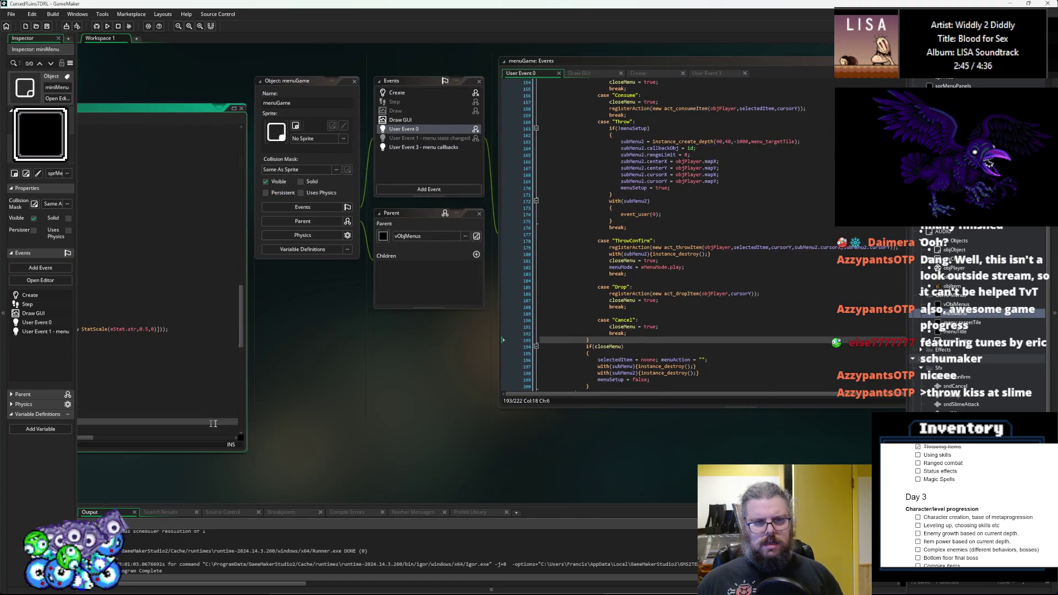
{"action": "scroll", "coordinate": [339, 372], "scroll_direction": "down", "scroll_amount": 5}
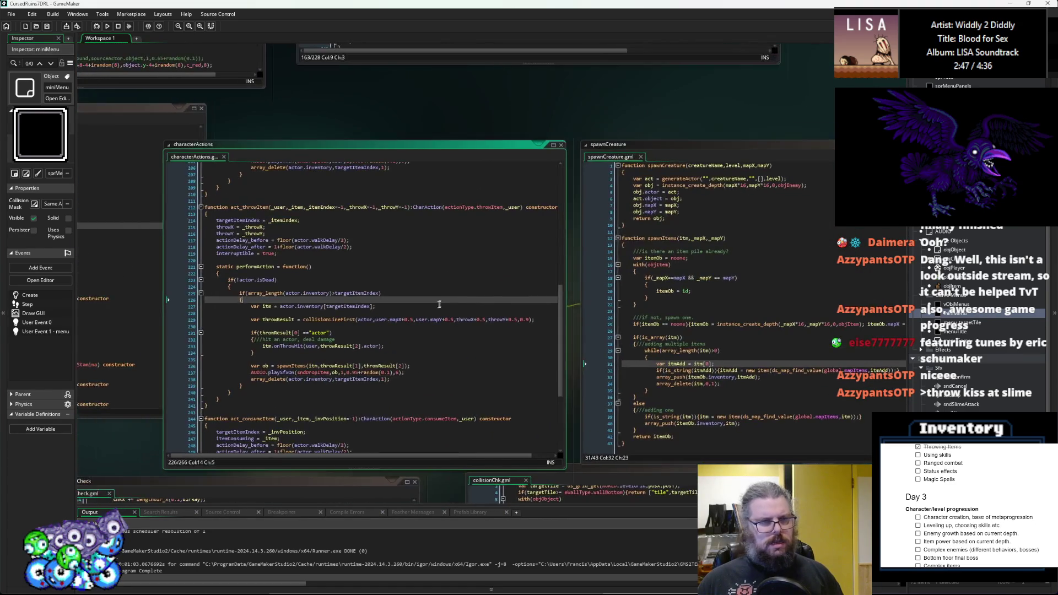
{"action": "left_click", "coordinate": [363, 104]}
{"action": "scroll", "coordinate": [363, 104], "scroll_direction": "up", "scroll_amount": 5}
{"action": "left_click", "coordinate": [468, 333]}
{"action": "scroll", "coordinate": [459, 346], "scroll_direction": "up", "scroll_amount": 1, "text": "ctrl"}
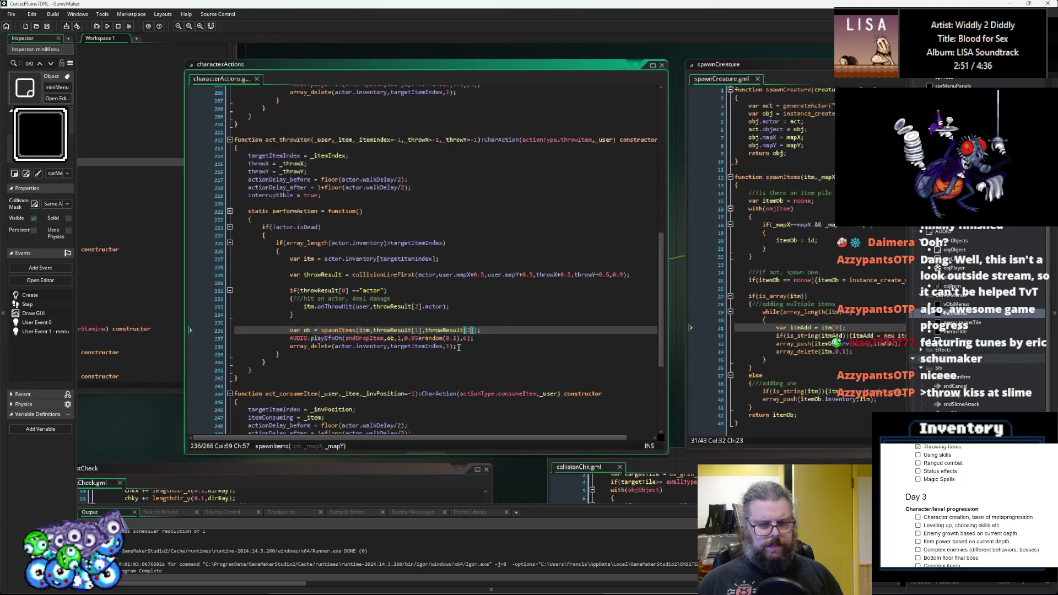
{"action": "double_click", "coordinate": [402, 331]}
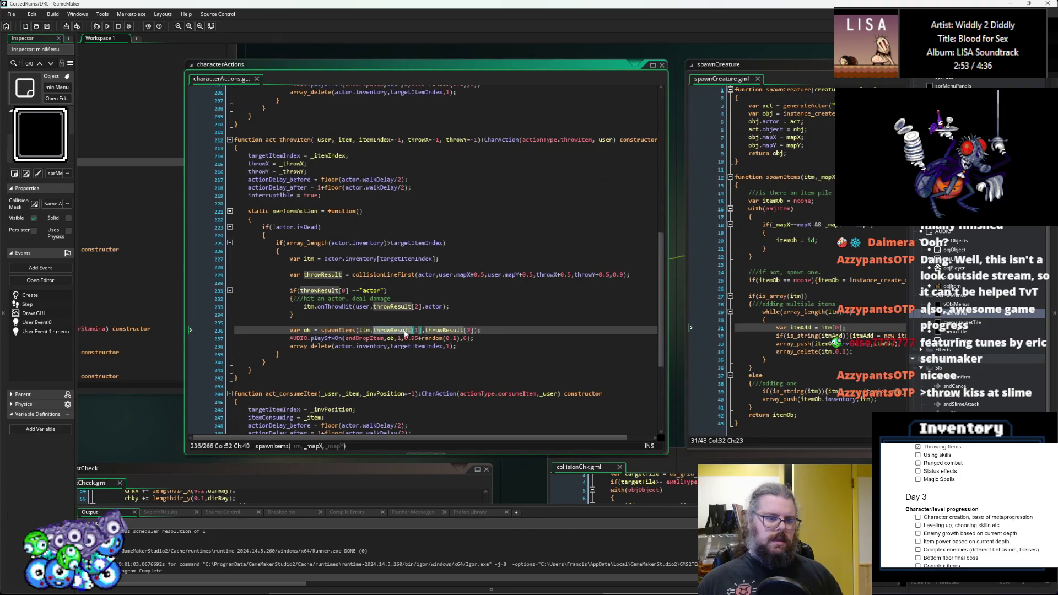
{"action": "scroll", "coordinate": [405, 333], "scroll_direction": "right", "scroll_amount": 5}
{"action": "left_click", "coordinate": [273, 352]}
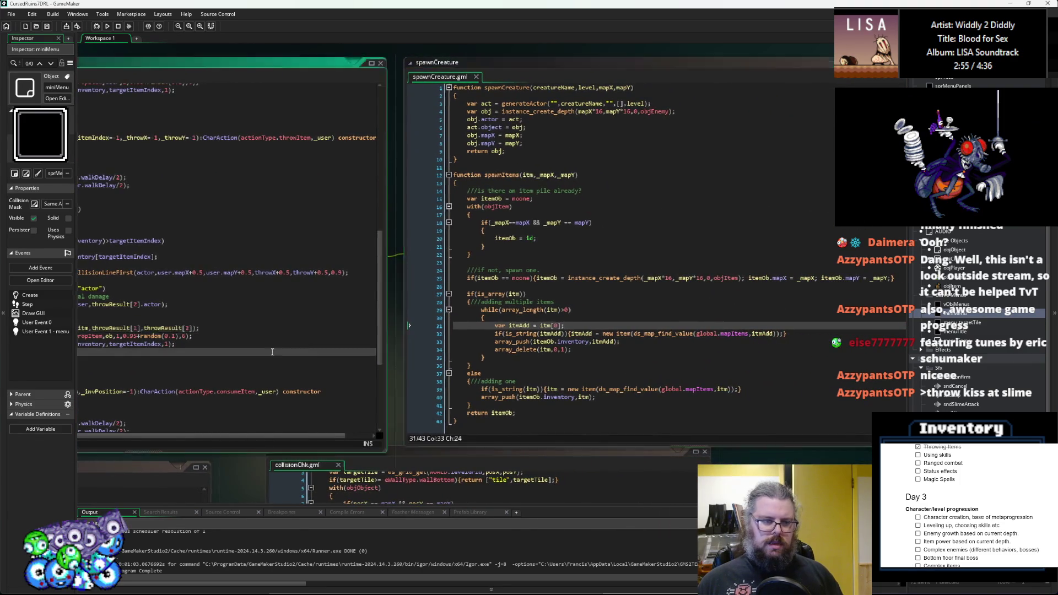
- Set a breakpoint on line 233 of act_throwItem
{"action": "left_click", "coordinate": [164, 292]}
{"action": "left_click", "coordinate": [160, 277]}
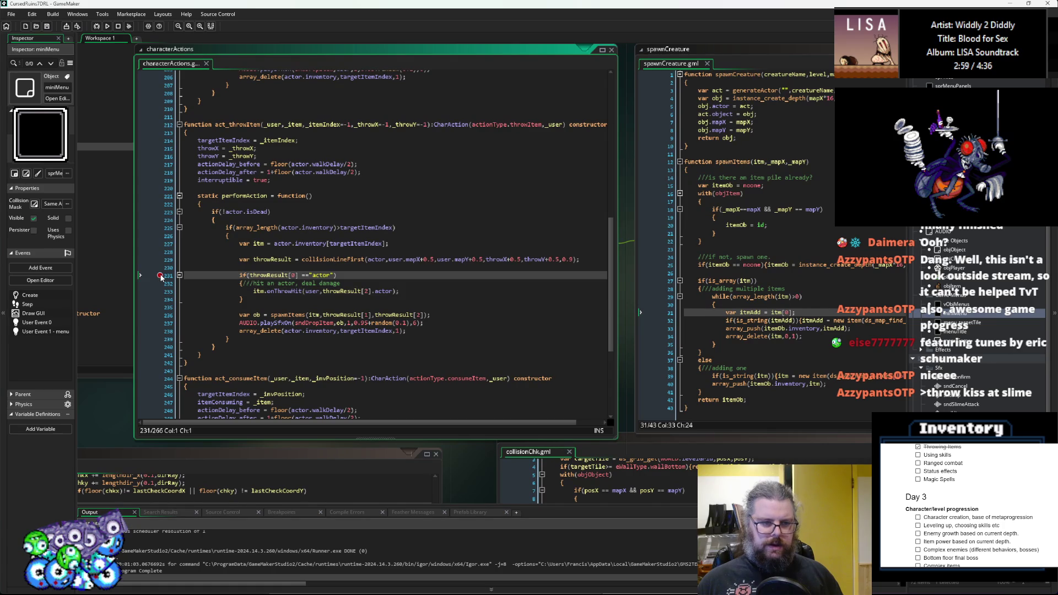
{"action": "left_click", "coordinate": [160, 292]}
{"action": "left_click", "coordinate": [436, 325]}
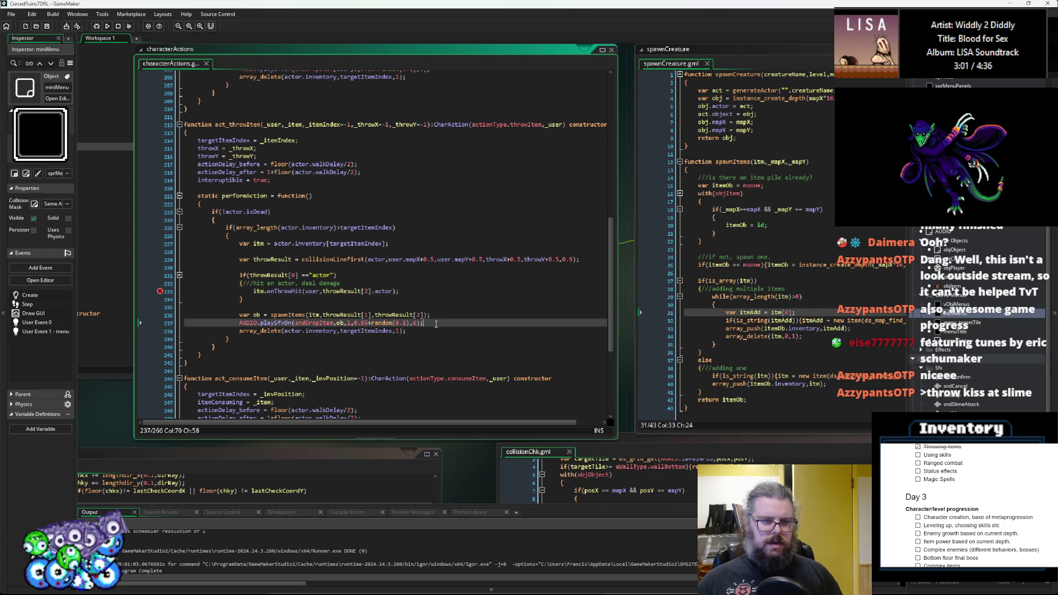
- Change the onThrowHit call's throwResult[4] to throwResult[3], then return to rayCastCheck
{"action": "left_click", "coordinate": [733, 368]}
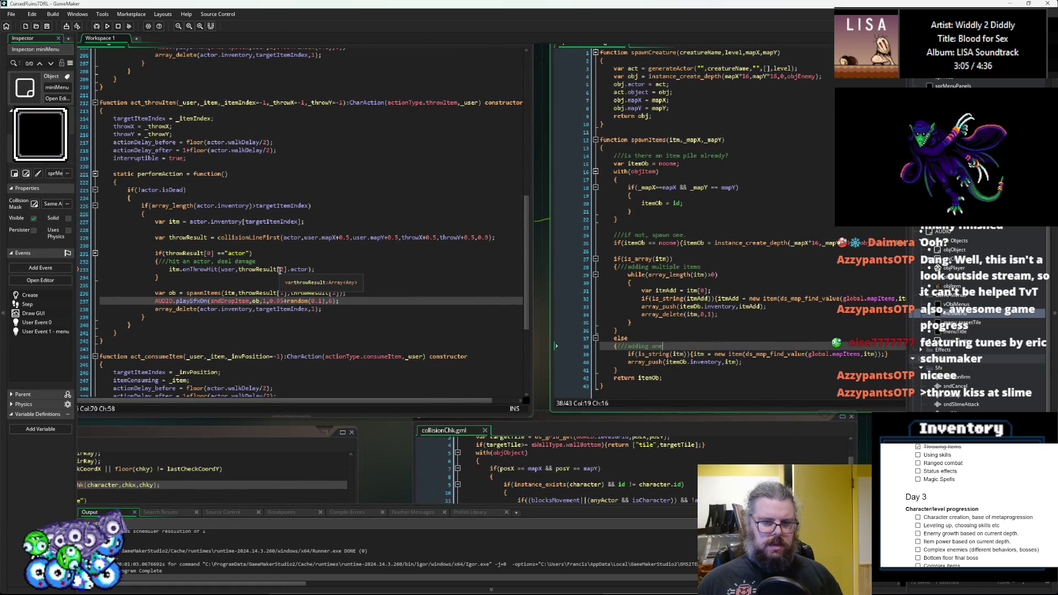
{"action": "left_click", "coordinate": [595, 325]}
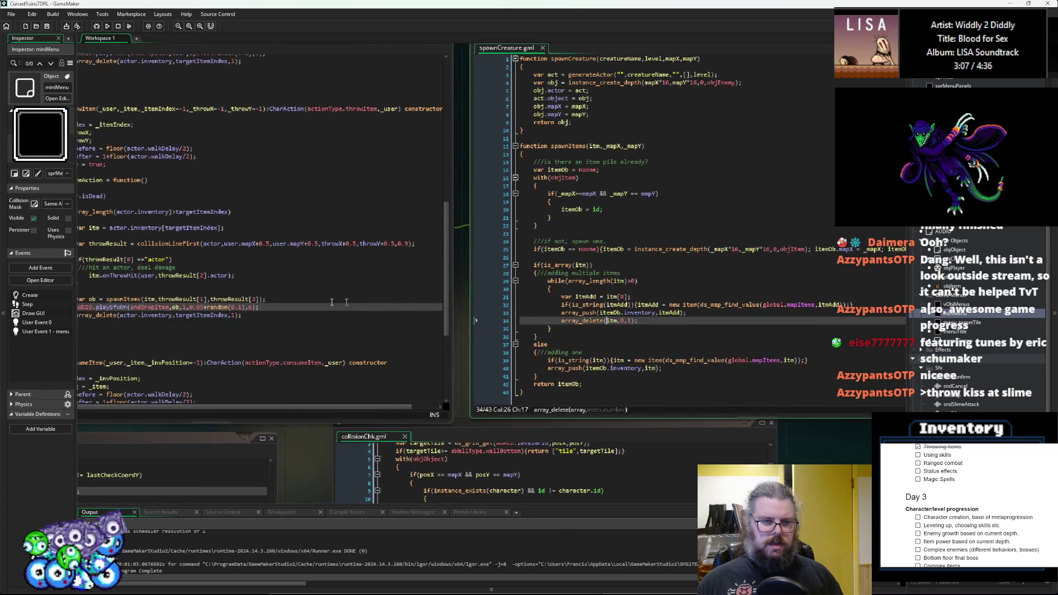
{"action": "double_click", "coordinate": [202, 275]}
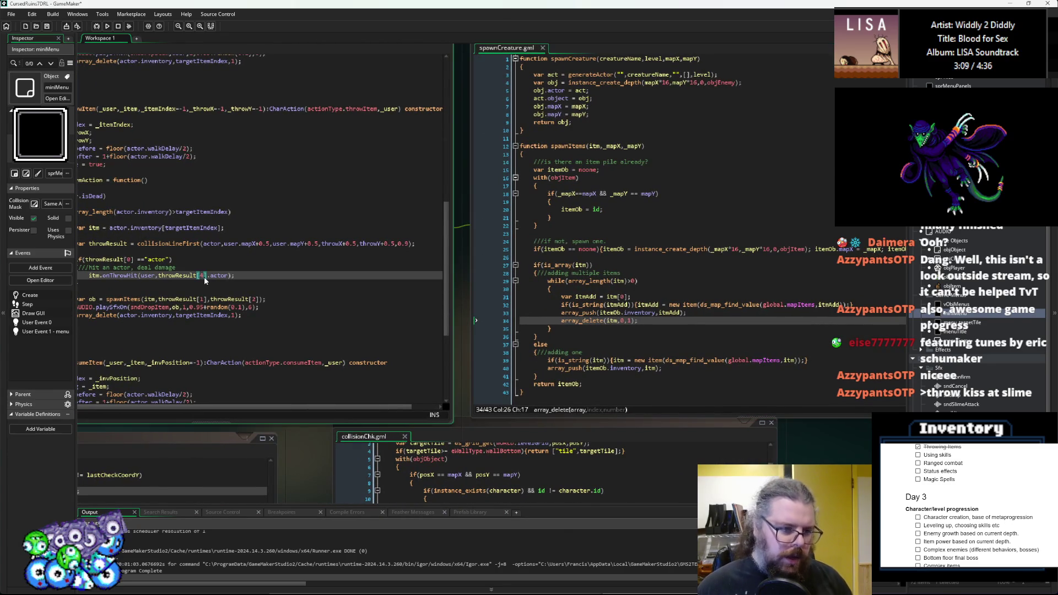
{"action": "type", "text": "3"}
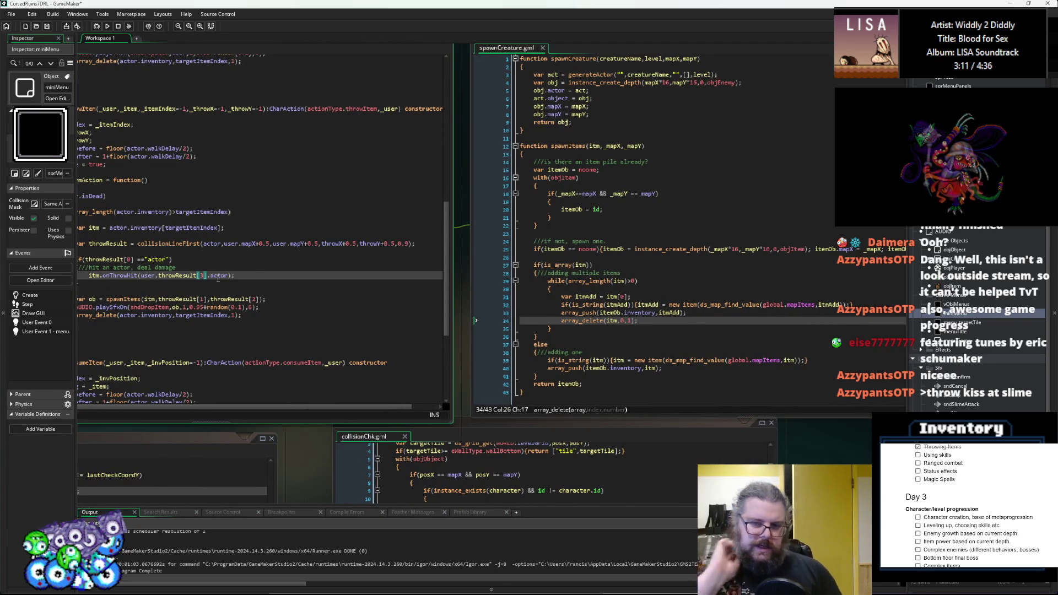
{"action": "key", "text": "alt+Left"}
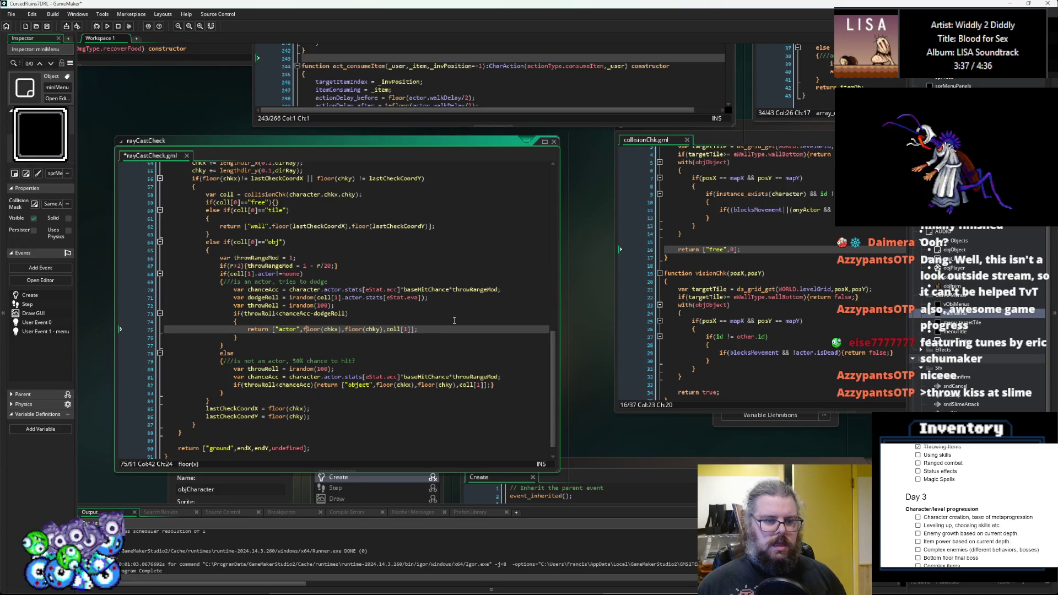
- Save the project with the floor(chky) edit and launch the game in debug mode
{"action": "key", "text": "Right"}
{"action": "key", "text": "Right"}
{"action": "key", "text": "Right"}
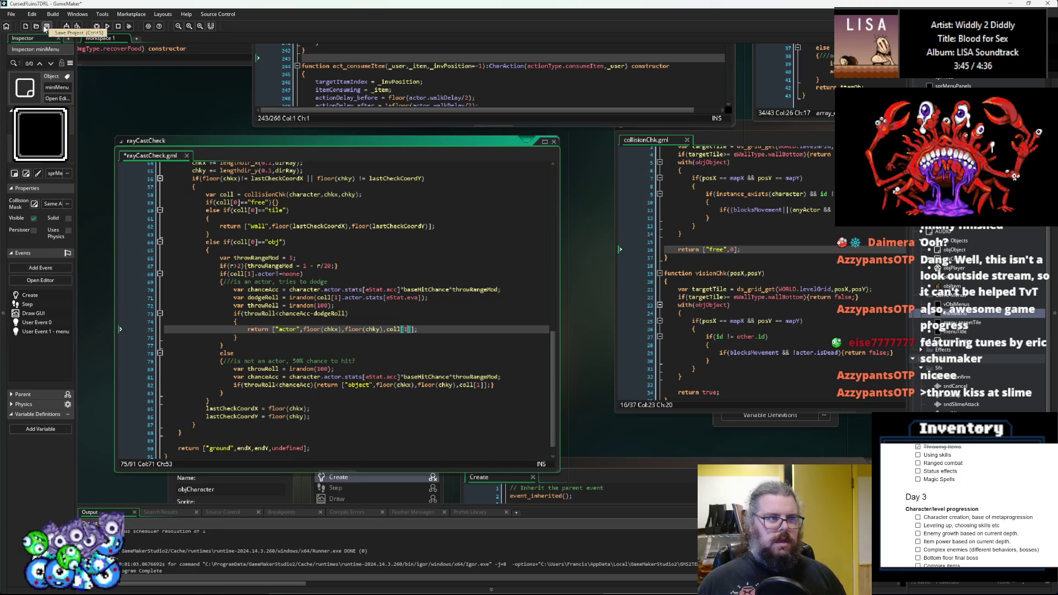
{"action": "left_click", "coordinate": [47, 26]}
{"action": "left_click", "coordinate": [522, 65]}
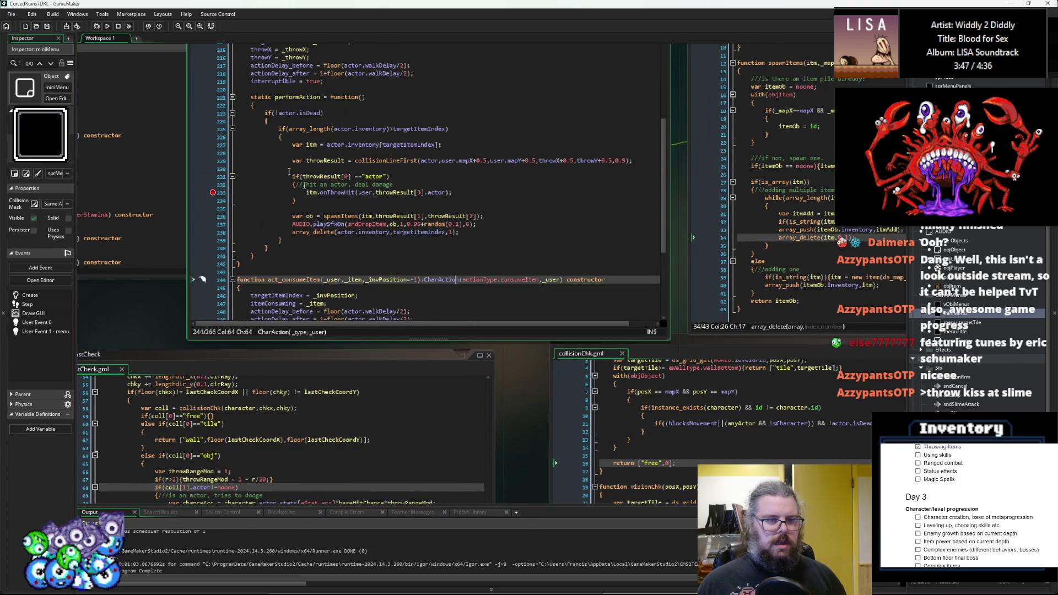
{"action": "left_click", "coordinate": [329, 184]}
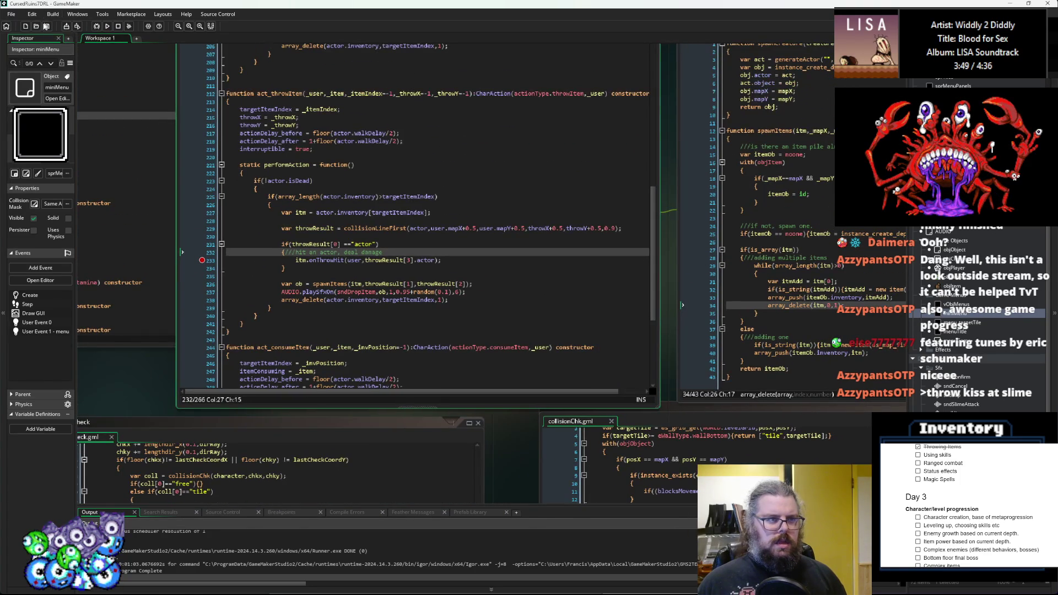
{"action": "left_click", "coordinate": [97, 26]}
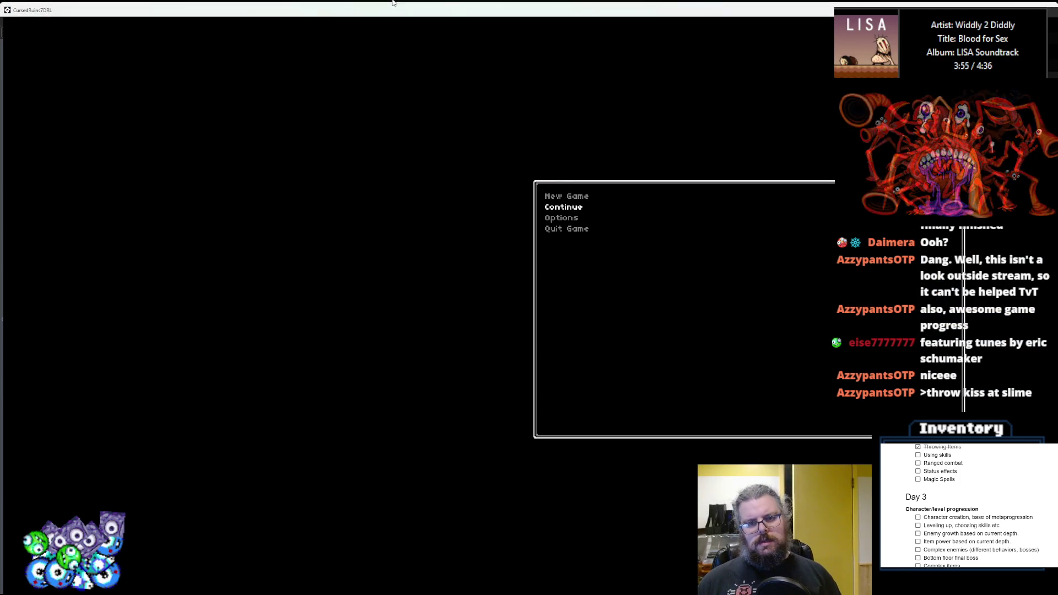
- Bring the game window into view and walk the player up toward the slimes
{"action": "mouse_move", "coordinate": [393, 3]}
{"action": "left_mouse_down"}
{"action": "mouse_move", "coordinate": [366, 231]}
{"action": "mouse_move", "coordinate": [0, 220]}
{"action": "mouse_move", "coordinate": [333, 3]}
{"action": "left_mouse_up"}
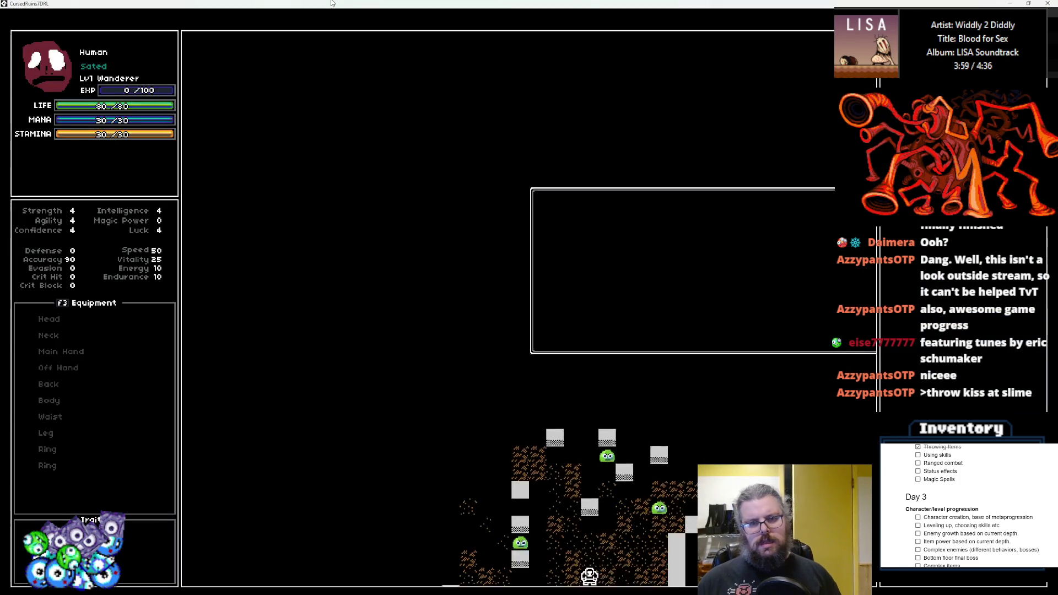
{"action": "key", "text": "Left"}
{"action": "key", "text": "Left"}
{"action": "key", "text": "Left"}
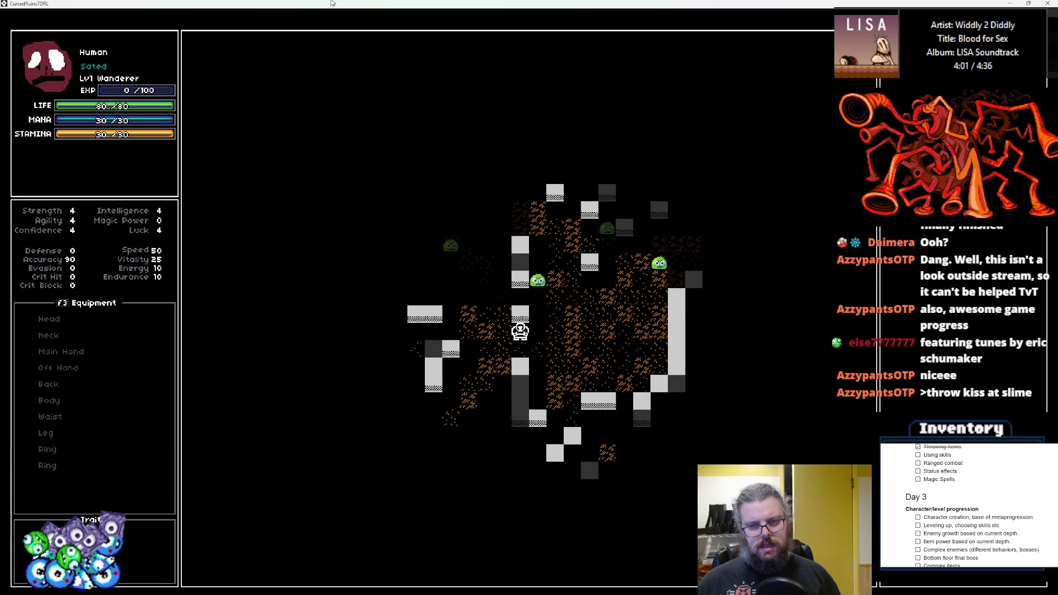
{"action": "key", "text": "Left"}
{"action": "key", "text": "Left"}
{"action": "key", "text": "Up"}
{"action": "key", "text": "Up"}
{"action": "key", "text": "Up"}
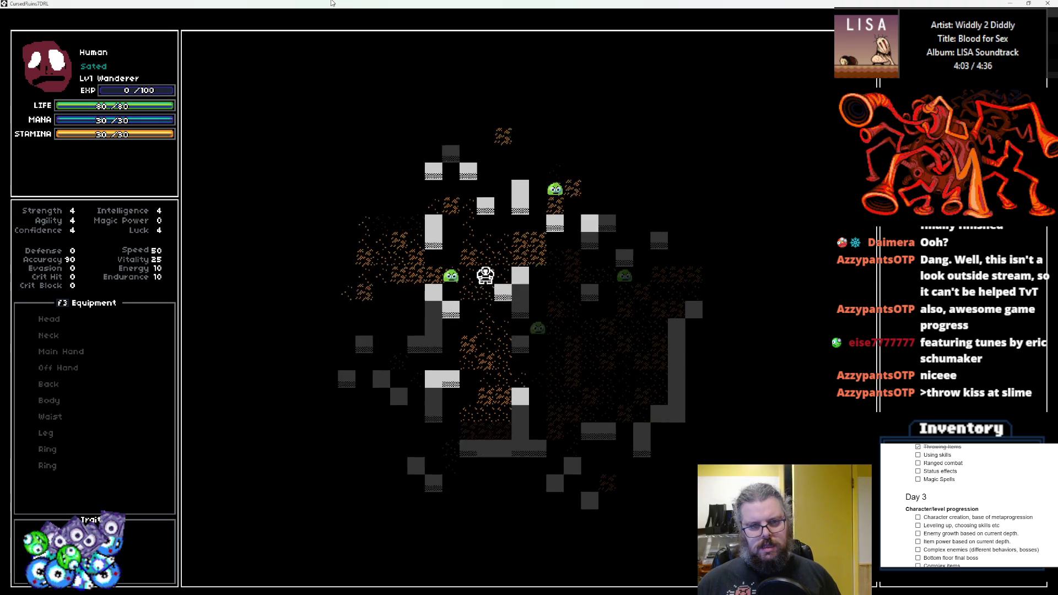
{"action": "key", "text": "Up"}
{"action": "key", "text": "Up"}
{"action": "key", "text": "Up"}
{"action": "key", "text": "Left"}
{"action": "key", "text": "Left"}
{"action": "key", "text": "Up"}
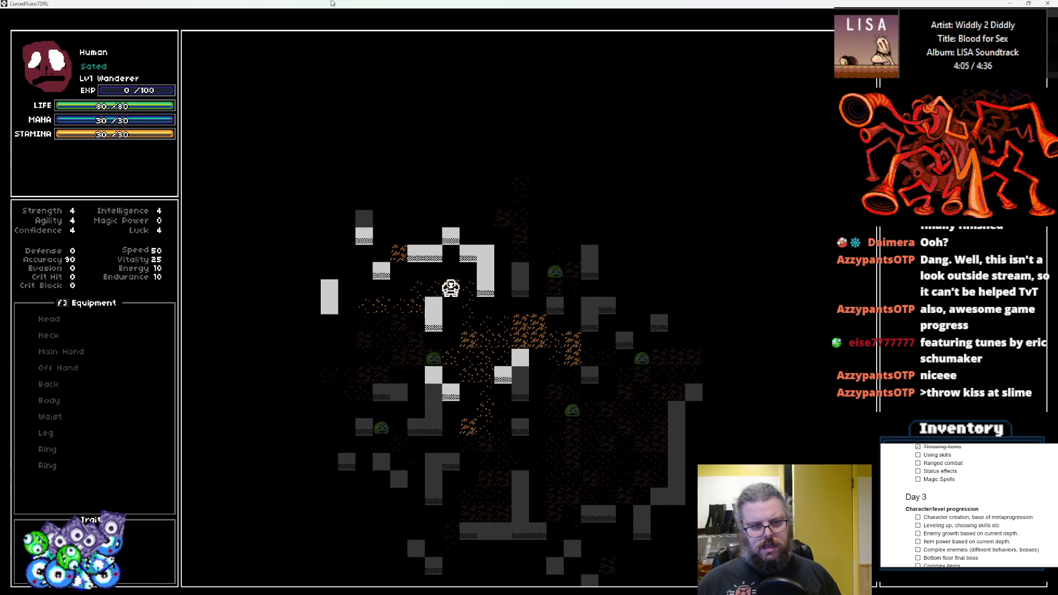
{"action": "key", "text": "Left"}
{"action": "key", "text": "Left"}
{"action": "key", "text": "Left"}
{"action": "key", "text": "Up"}
{"action": "key", "text": "Up"}
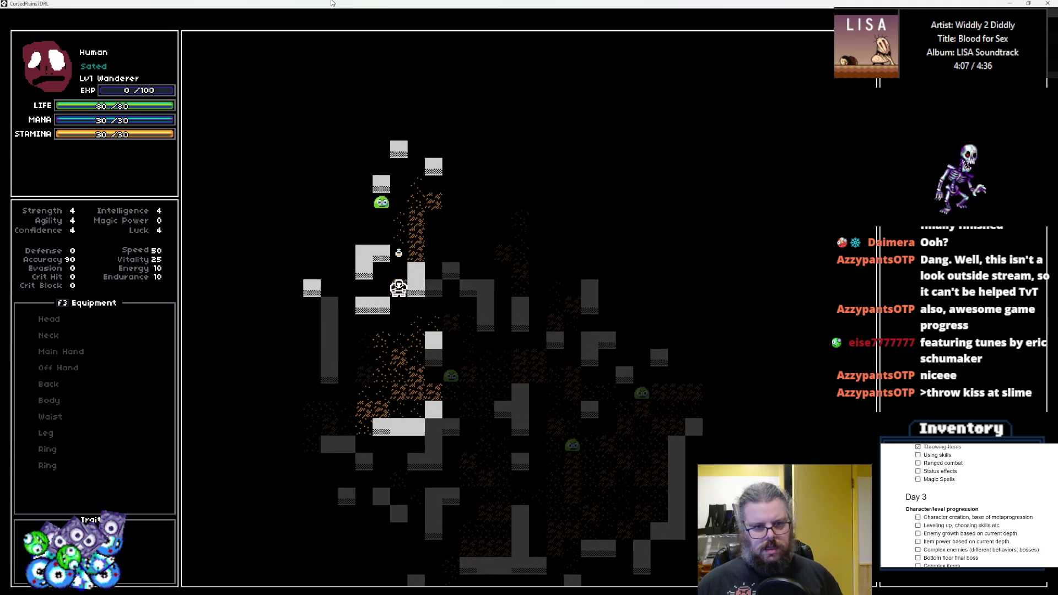
{"action": "key", "text": "Up"}
{"action": "key", "text": "Up"}
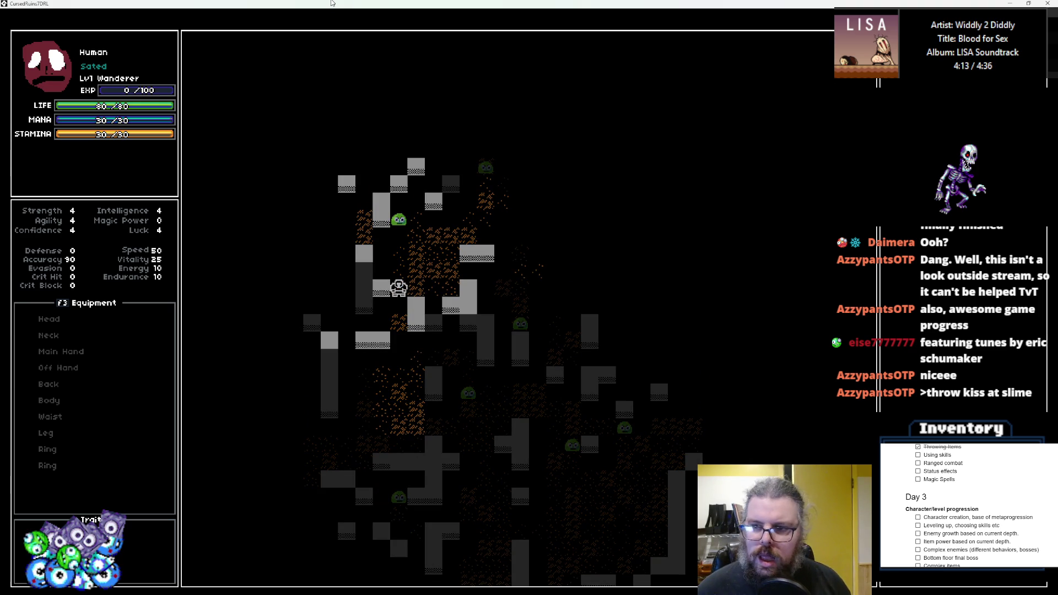
- Throw the carried item at the slime and move the game window aside
{"action": "key", "text": "1"}
{"action": "key", "text": "Down"}
{"action": "key", "text": "Down"}
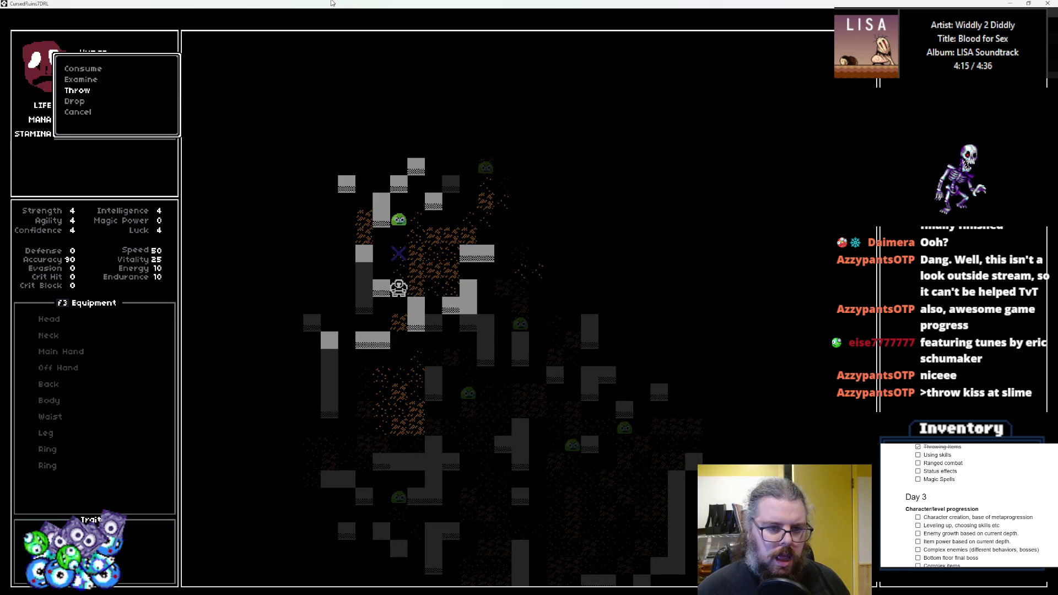
{"action": "key", "text": "Return"}
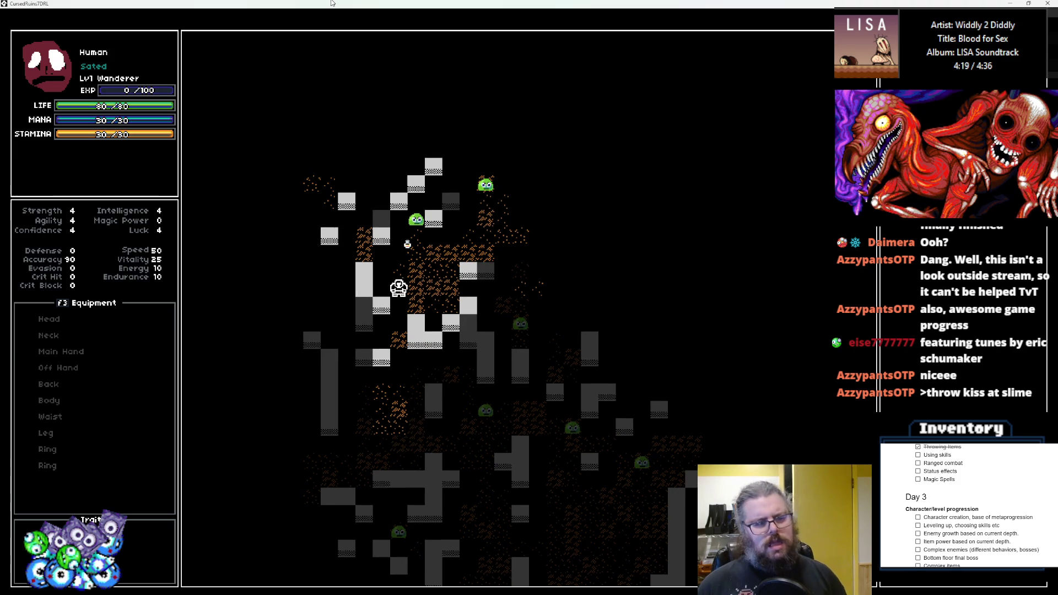
{"action": "mouse_move", "coordinate": [426, 2]}
{"action": "left_mouse_down"}
{"action": "mouse_move", "coordinate": [423, 149]}
{"action": "mouse_move", "coordinate": [0, 165]}
{"action": "left_mouse_up"}
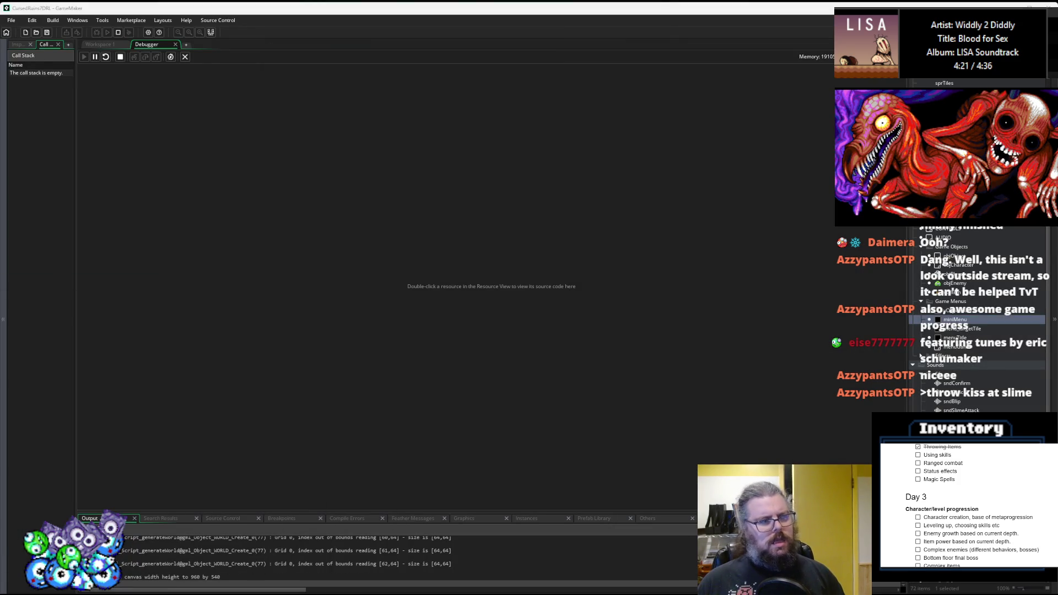
- Return to Workspace 1 and breakpoint rayCastCheck line 70's chance-to-hit calculation
{"action": "left_click", "coordinate": [114, 46]}
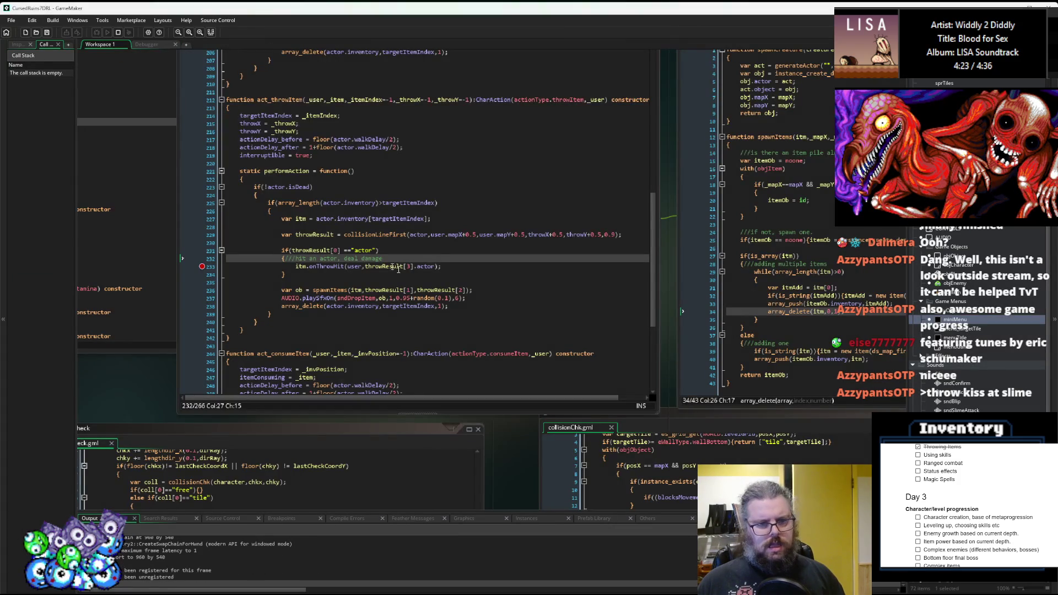
{"action": "scroll", "coordinate": [500, 285], "scroll_direction": "right", "scroll_amount": 5}
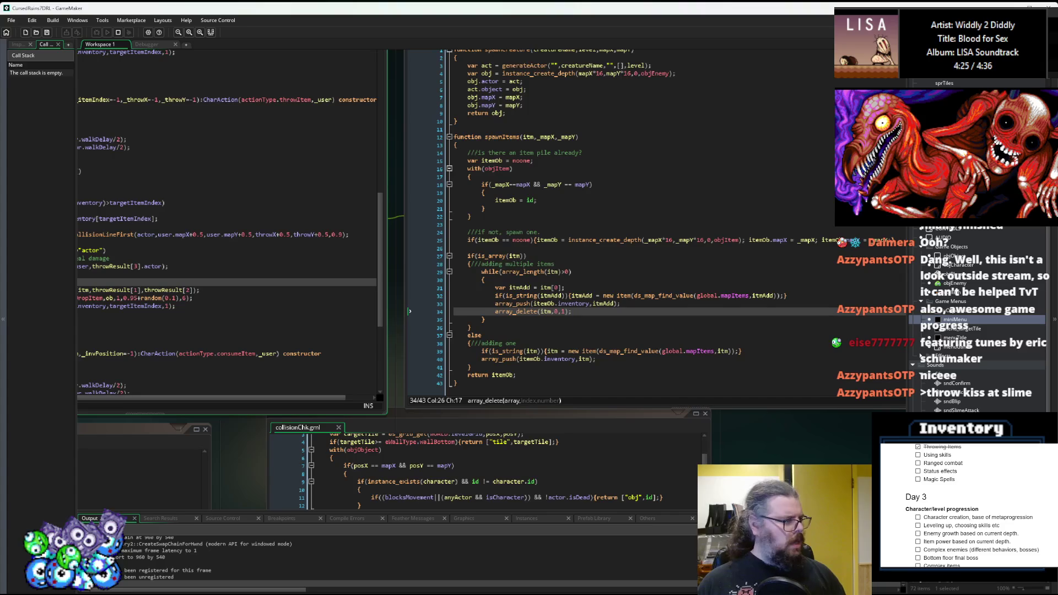
{"action": "left_click", "coordinate": [286, 259]}
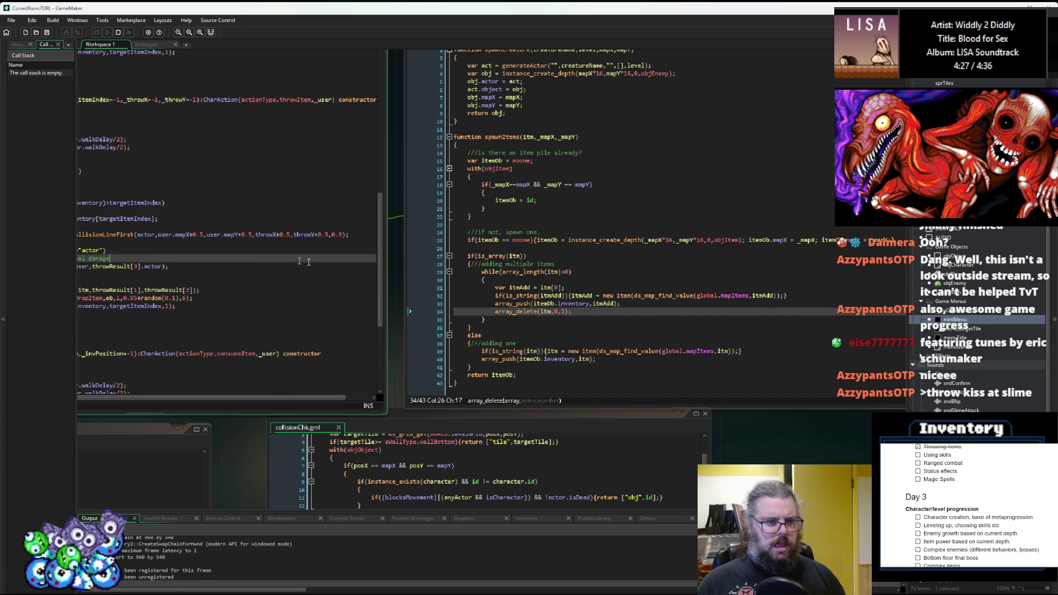
{"action": "scroll", "coordinate": [286, 259], "scroll_direction": "left", "scroll_amount": 4}
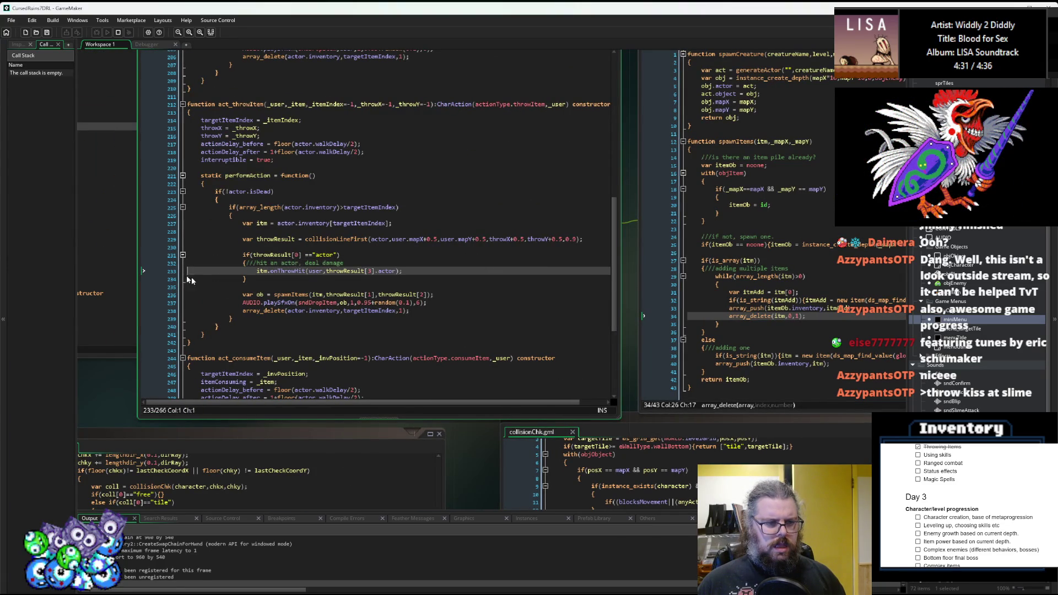
{"action": "scroll", "coordinate": [452, 310], "scroll_direction": "right", "scroll_amount": 6}
{"action": "key", "text": "ctrl+Tab"}
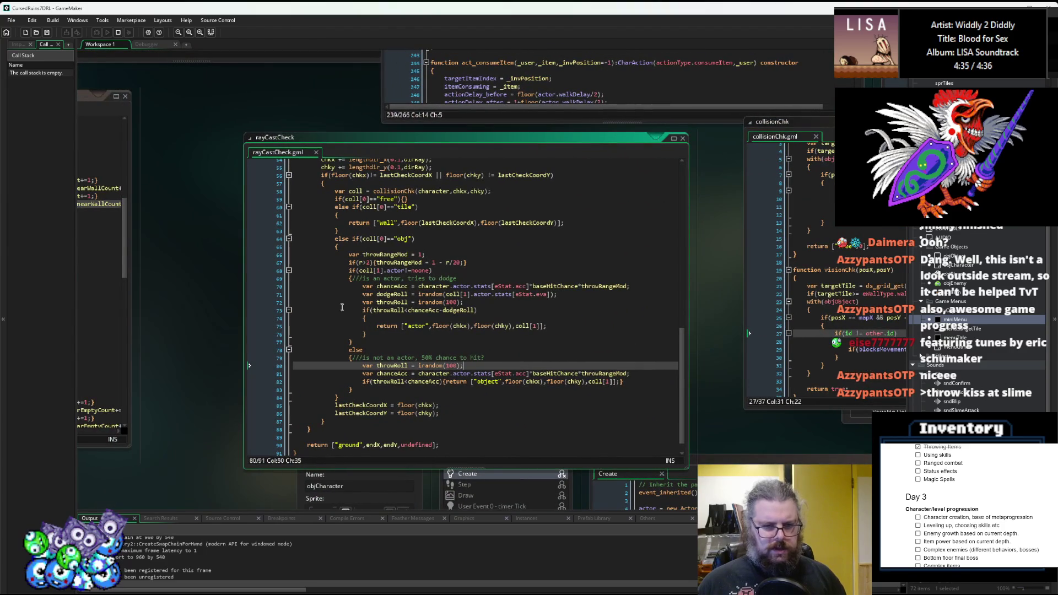
{"action": "left_click", "coordinate": [288, 287]}
{"action": "key", "text": "F9"}
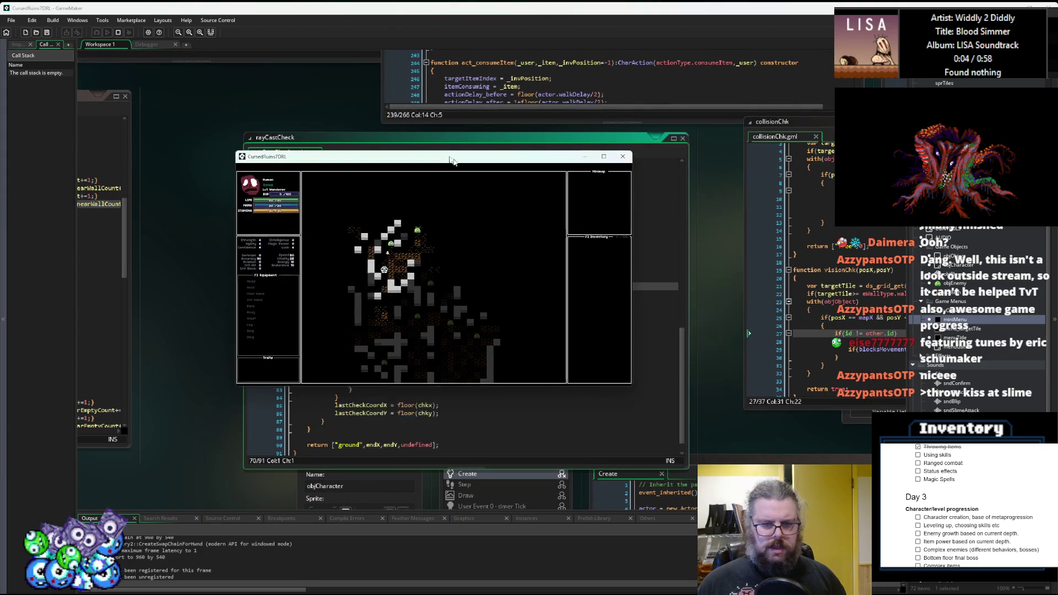
- Maximize the game window and walk the player right until beside a slime
{"action": "double_click", "coordinate": [443, 154]}
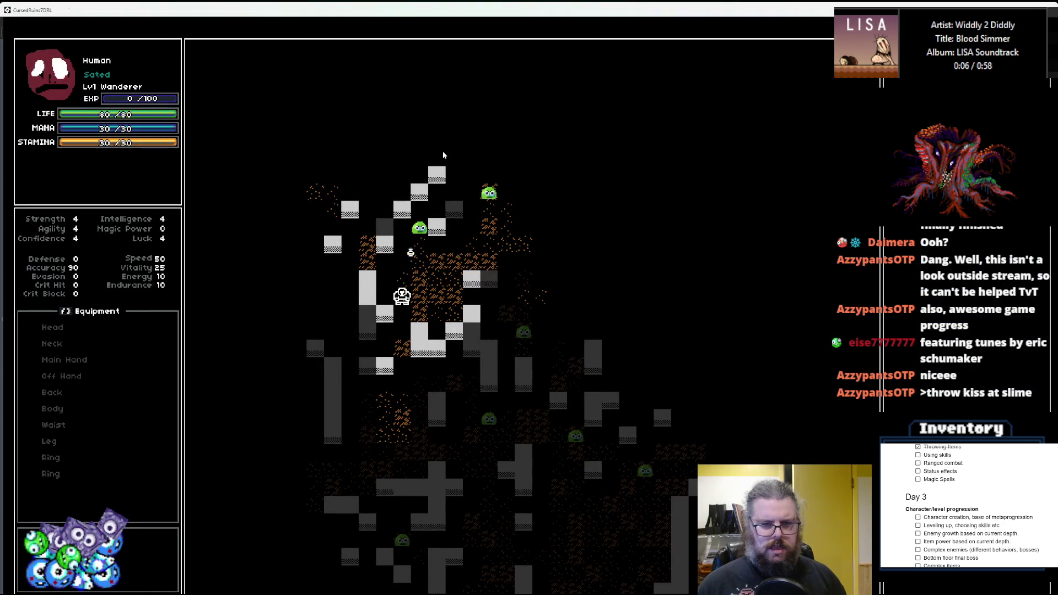
{"action": "key", "text": "Right"}
{"action": "key", "text": "Right"}
{"action": "key", "text": "Right"}
{"action": "key", "text": "Up"}
{"action": "key", "text": "Up"}
{"action": "key", "text": "Up"}
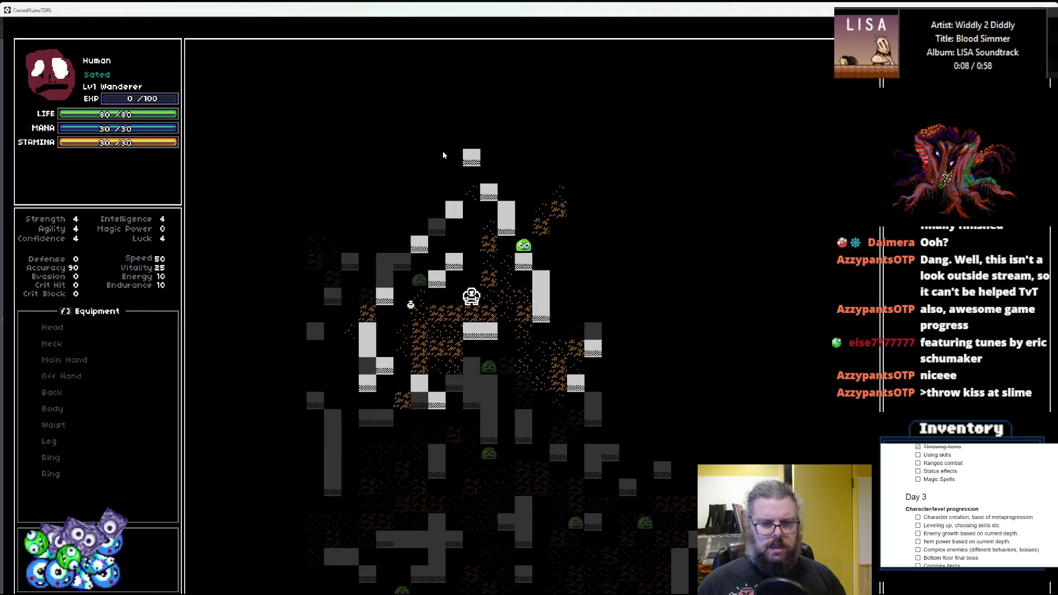
{"action": "key", "text": "Right"}
{"action": "key", "text": "Right"}
{"action": "key", "text": "Down"}
{"action": "key", "text": "Right"}
{"action": "key", "text": "Down"}
{"action": "key", "text": "Right"}
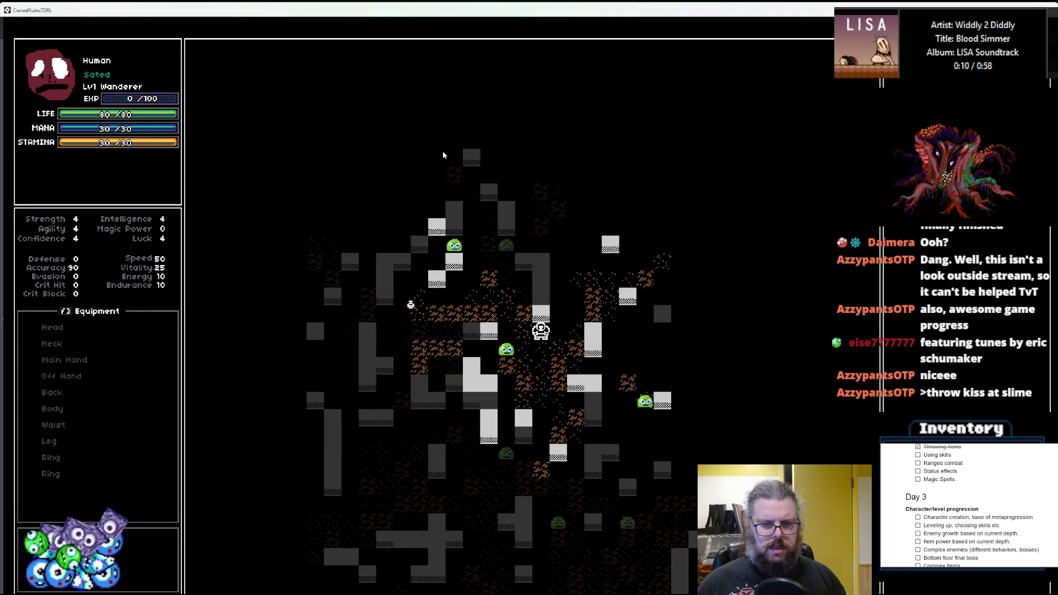
{"action": "key", "text": "Right"}
{"action": "key", "text": "Right"}
{"action": "key", "text": "Up"}
{"action": "key", "text": "Up"}
{"action": "key", "text": "Up"}
{"action": "key", "text": "Right"}
{"action": "key", "text": "Right"}
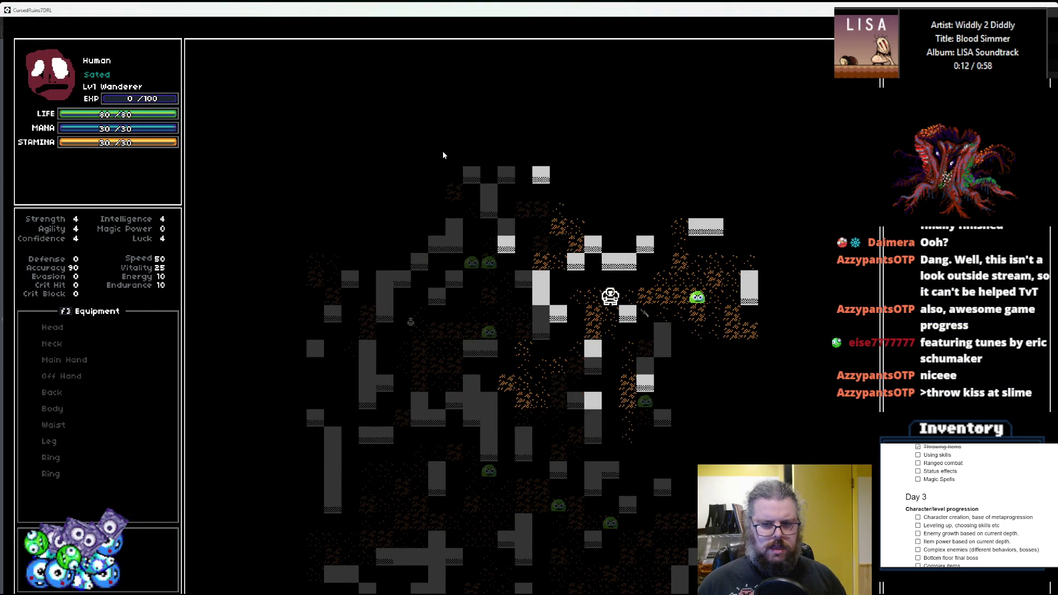
{"action": "key", "text": "Right"}
{"action": "key", "text": "Right"}
{"action": "key", "text": "Down"}
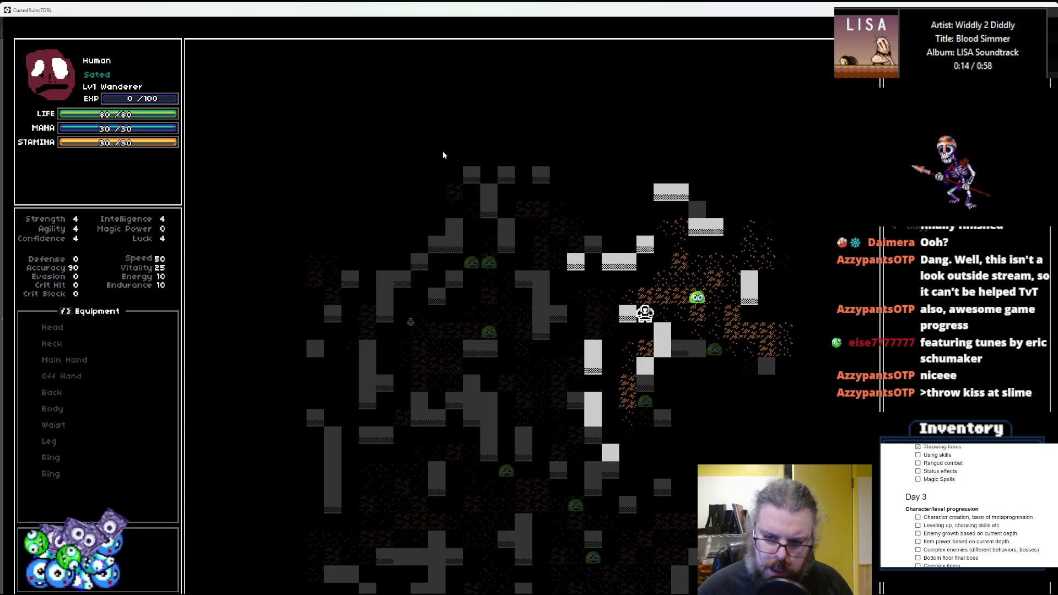
{"action": "key", "text": "Up"}
{"action": "key", "text": "Right"}
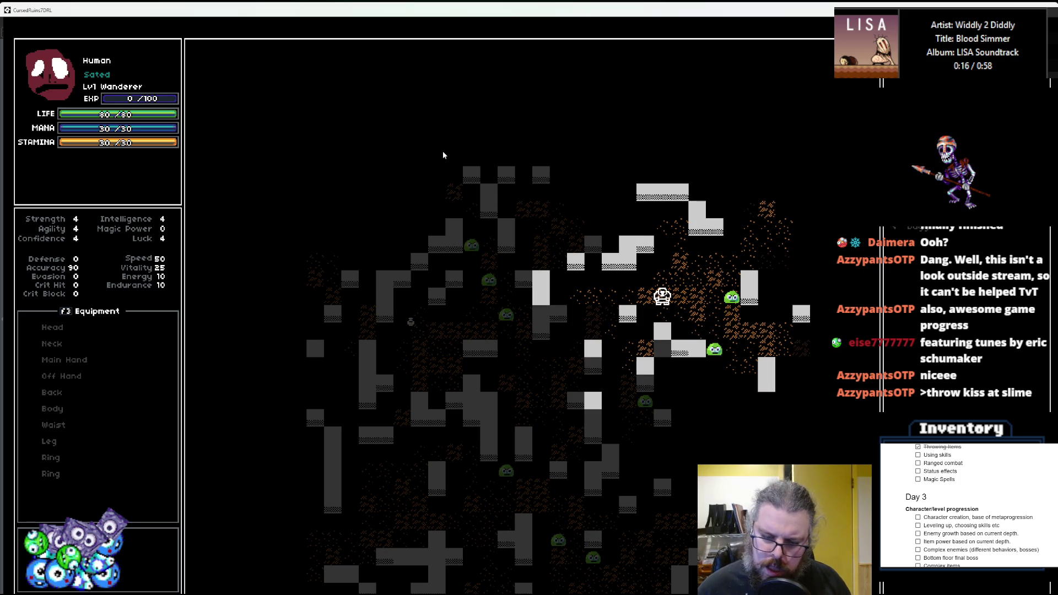
{"action": "key", "text": "Right"}
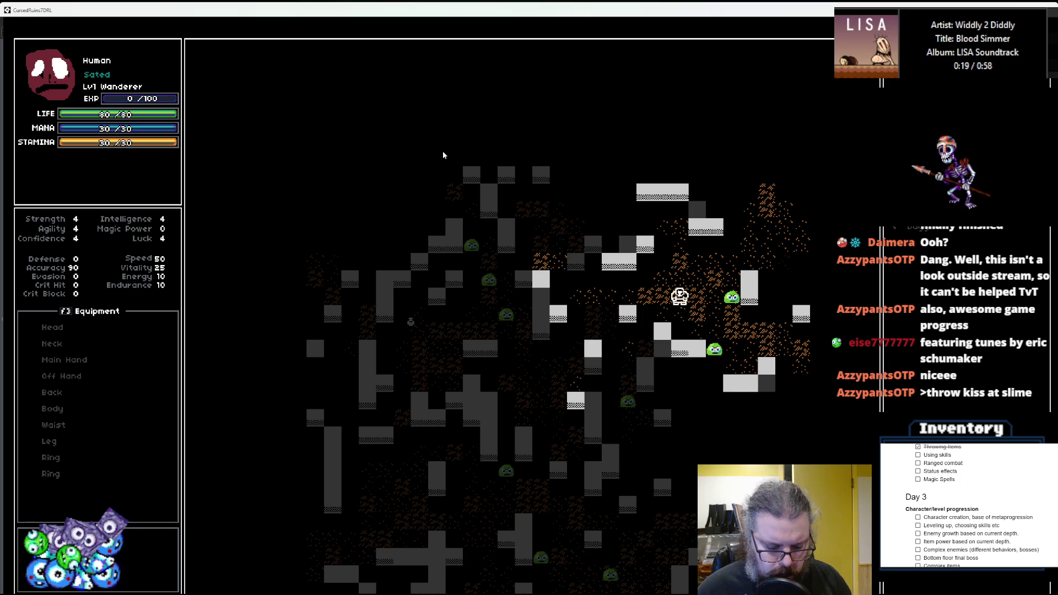
- Throw an inventory item at the adjacent slime
{"action": "key", "text": "i"}
{"action": "key", "text": "Down"}
{"action": "key", "text": "Down"}
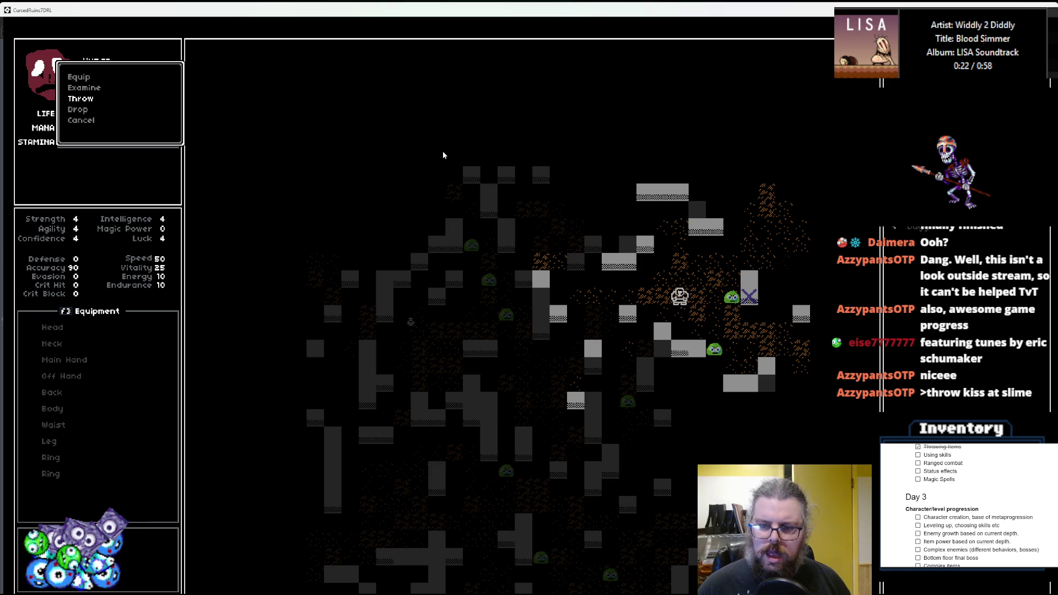
{"action": "key", "text": "Return"}
{"action": "key", "text": "Right"}
{"action": "key", "text": "Left"}
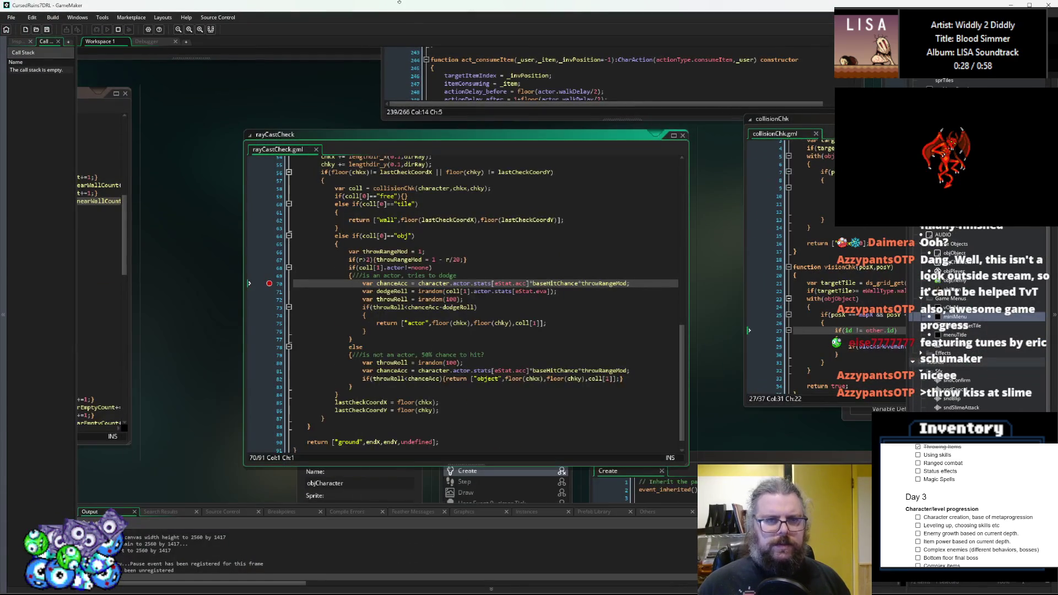
- Inspect rayCastCheck lines 65–71 and breakpoint line 66's throwRangeMod = 1 instead of line 70
{"action": "left_click", "coordinate": [410, 244]}
{"action": "scroll", "coordinate": [442, 286], "scroll_direction": "up", "scroll_amount": 2}
{"action": "left_click", "coordinate": [387, 307]}
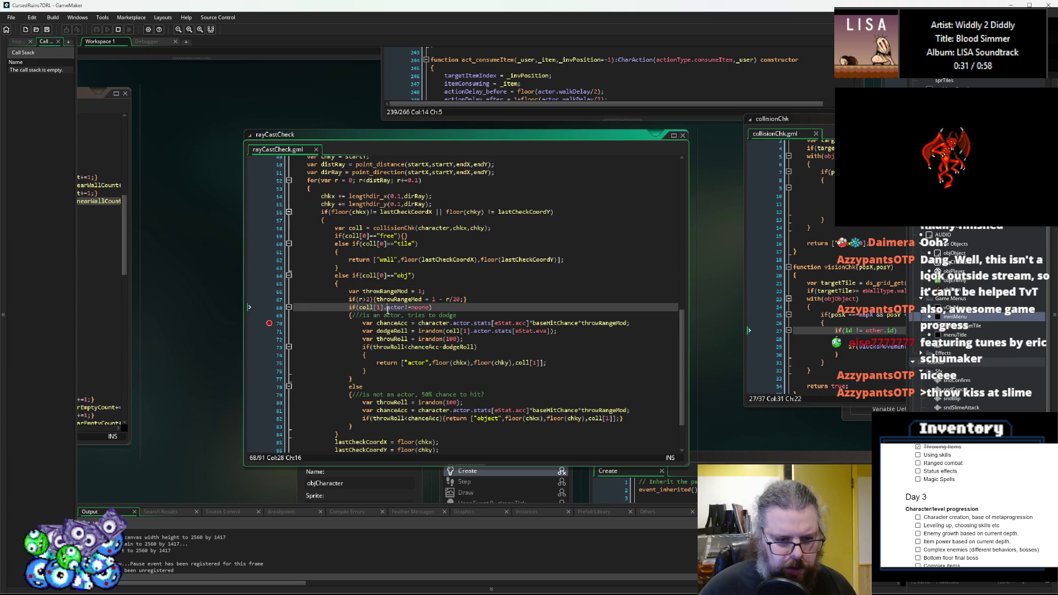
{"action": "left_click", "coordinate": [457, 300]}
{"action": "left_click", "coordinate": [418, 331]}
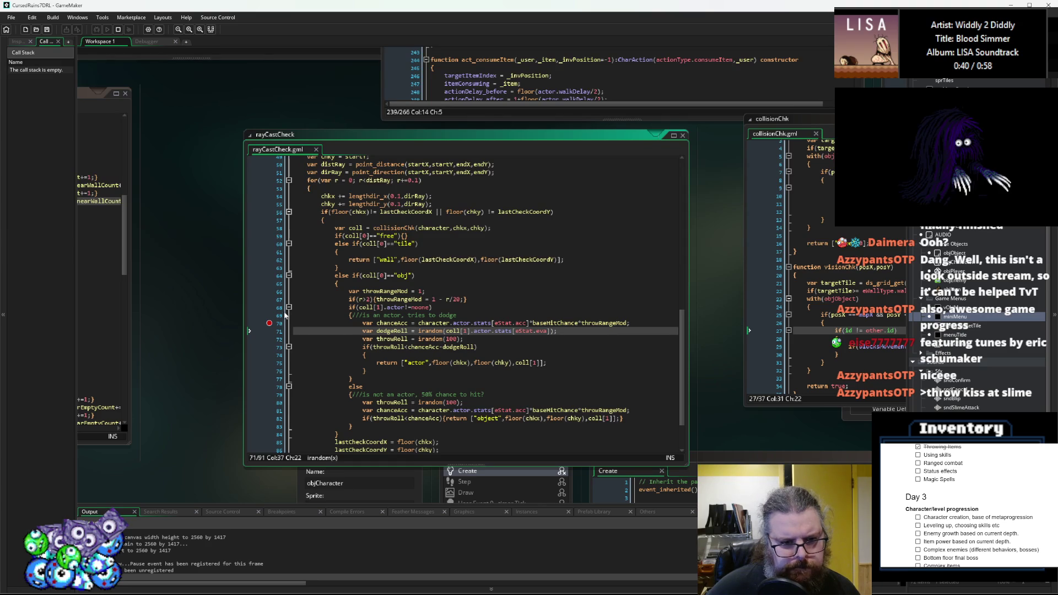
{"action": "left_click", "coordinate": [392, 307]}
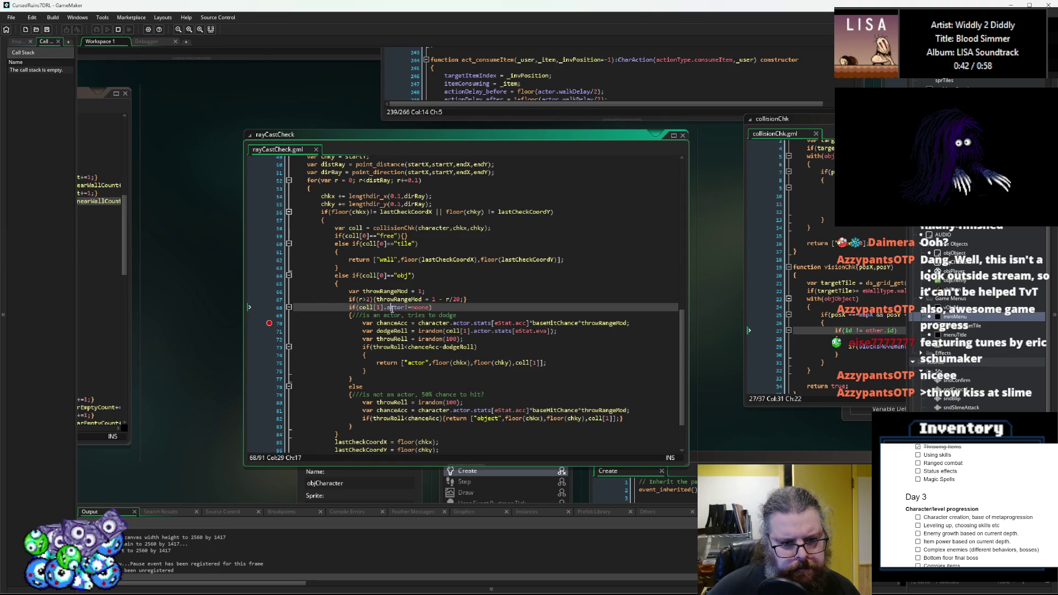
{"action": "left_click", "coordinate": [269, 325]}
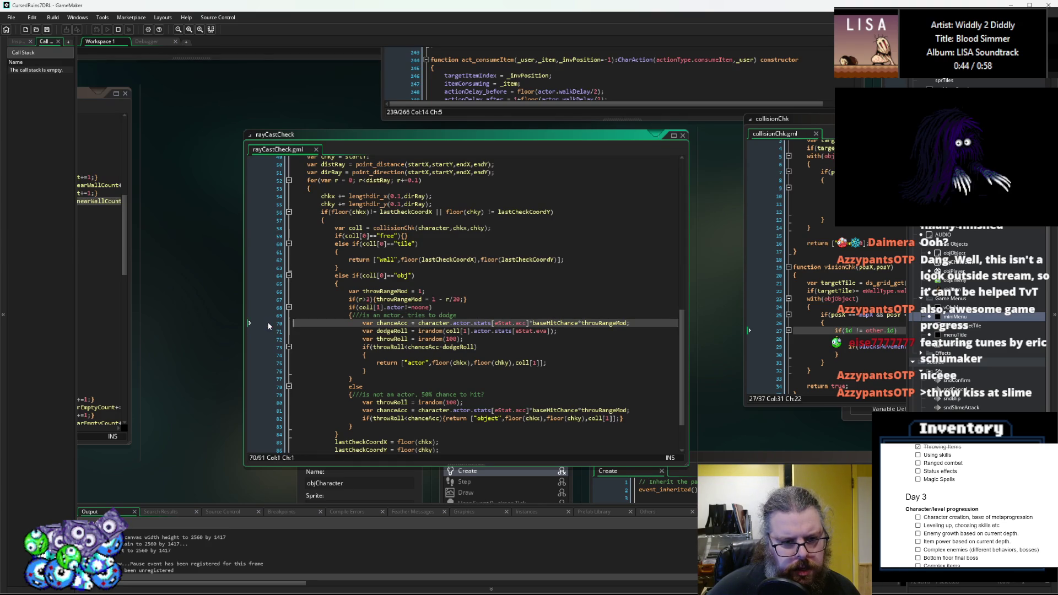
{"action": "left_click", "coordinate": [266, 291]}
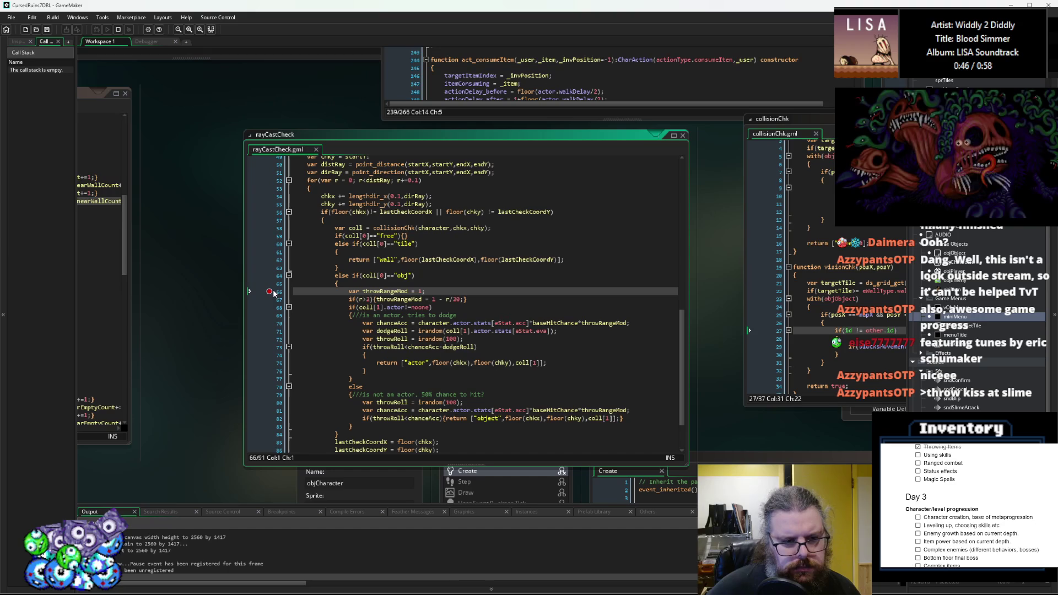
{"action": "scroll", "coordinate": [459, 404], "scroll_direction": "down", "scroll_amount": 1}
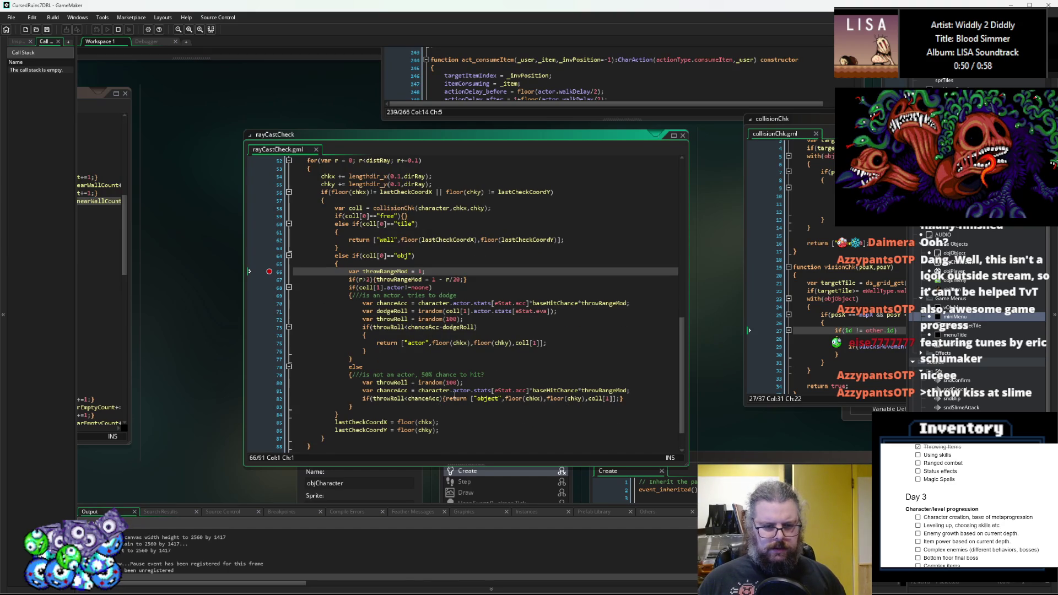
{"action": "scroll", "coordinate": [455, 394], "scroll_direction": "up", "scroll_amount": 1}
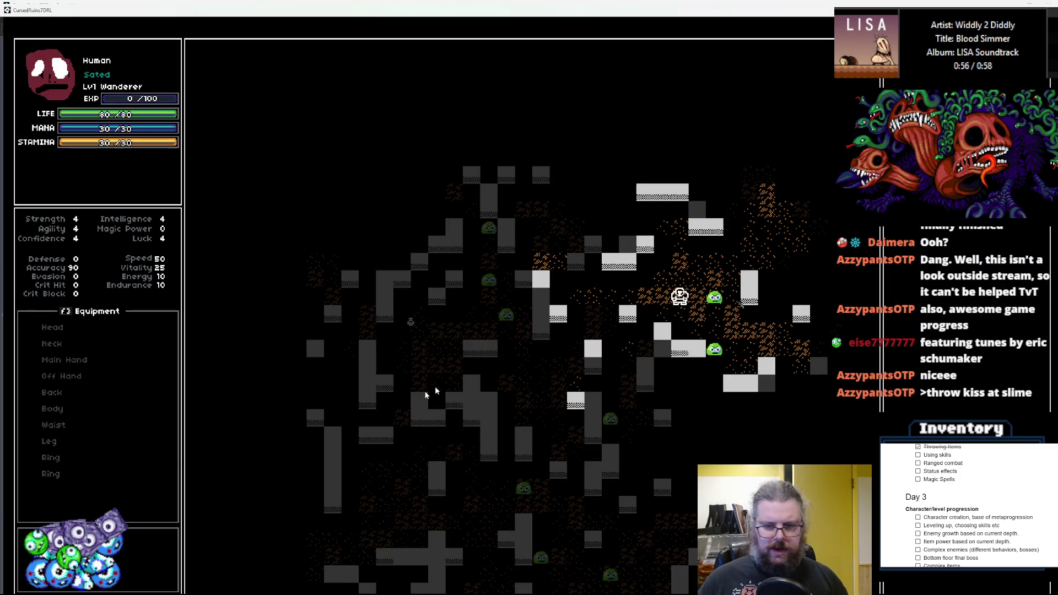
- Walk the player up, right, then left until next to another slime
{"action": "key", "text": "Up"}
{"action": "key", "text": "Up"}
{"action": "key", "text": "Right"}
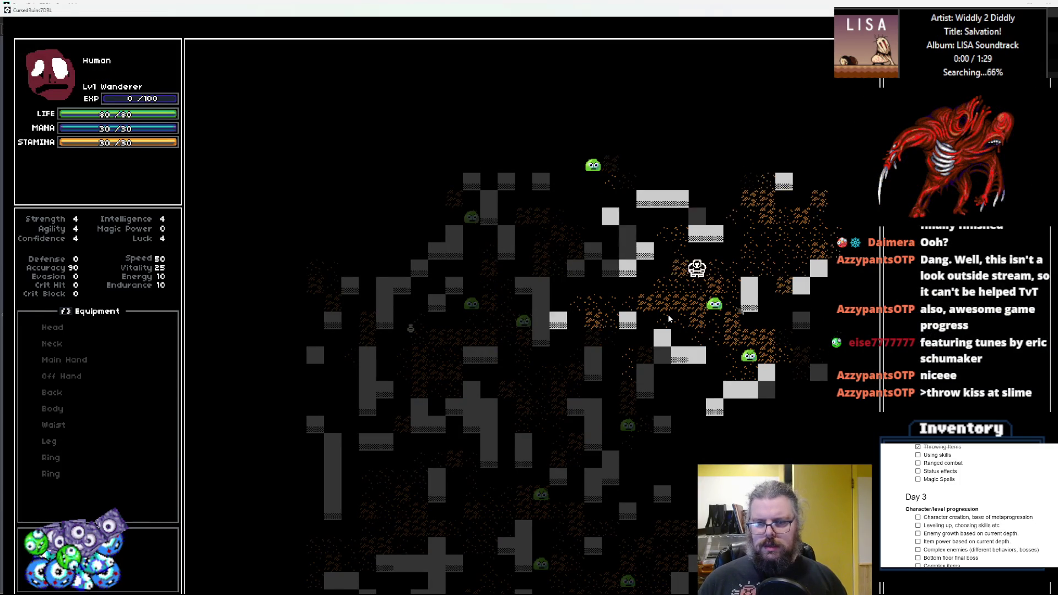
{"action": "key", "text": "Right"}
{"action": "key", "text": "Right"}
{"action": "key", "text": "Up"}
{"action": "key", "text": "Up"}
{"action": "key", "text": "Up"}
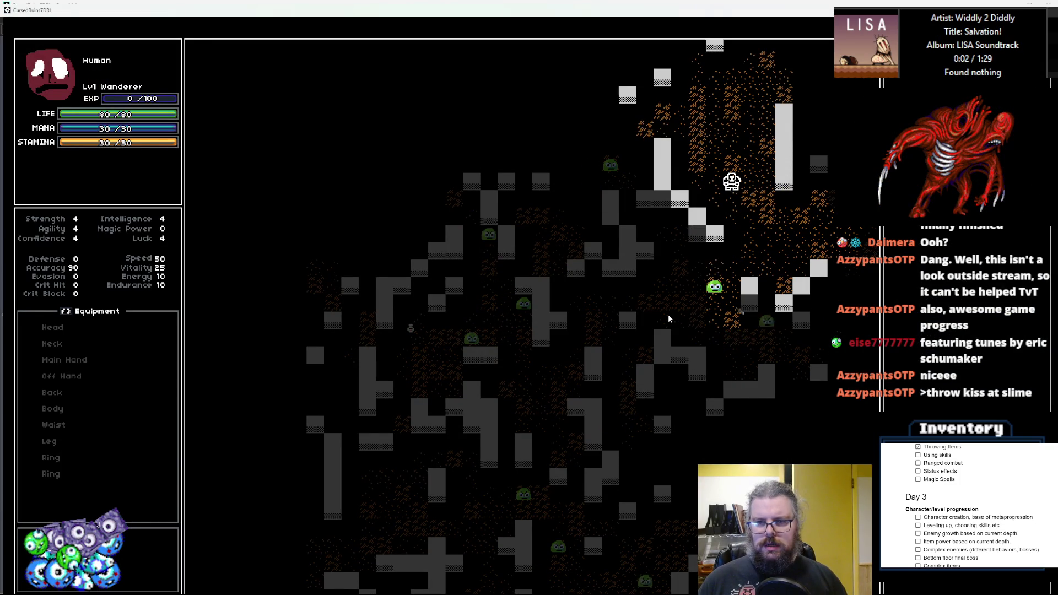
{"action": "key", "text": "Up"}
{"action": "key", "text": "Up"}
{"action": "key", "text": "Up"}
{"action": "key", "text": "Left"}
{"action": "key", "text": "Left"}
{"action": "key", "text": "Left"}
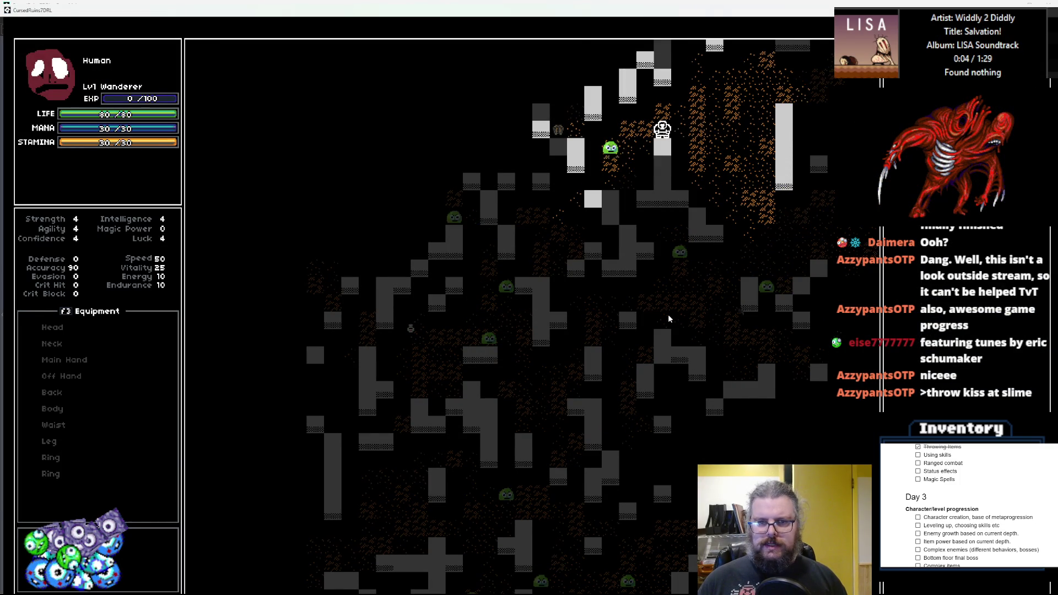
{"action": "key", "text": "Left"}
{"action": "key", "text": "Left"}
{"action": "key", "text": "Left"}
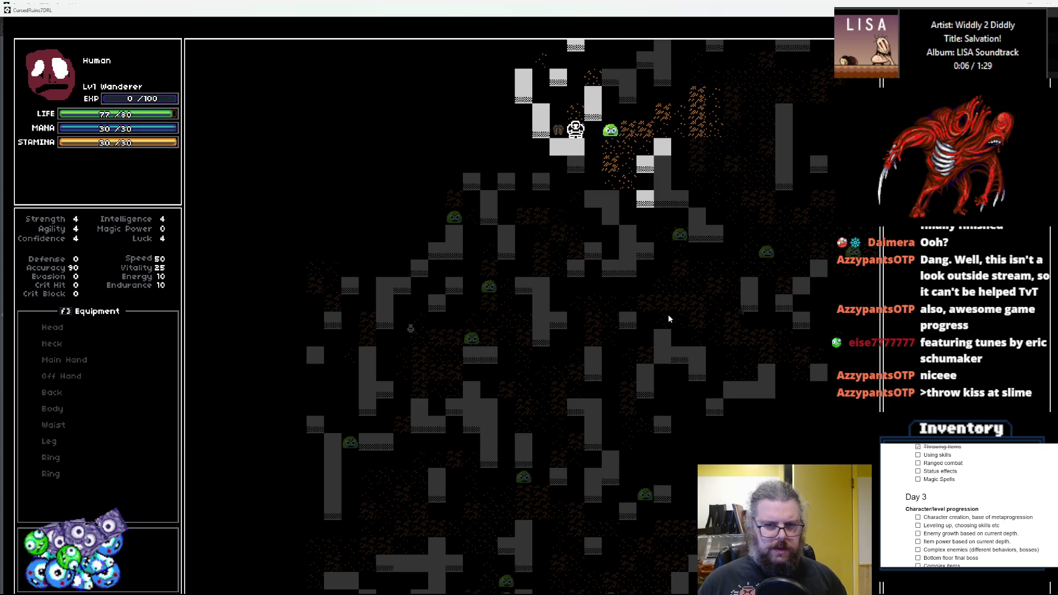
{"action": "key", "text": "Left"}
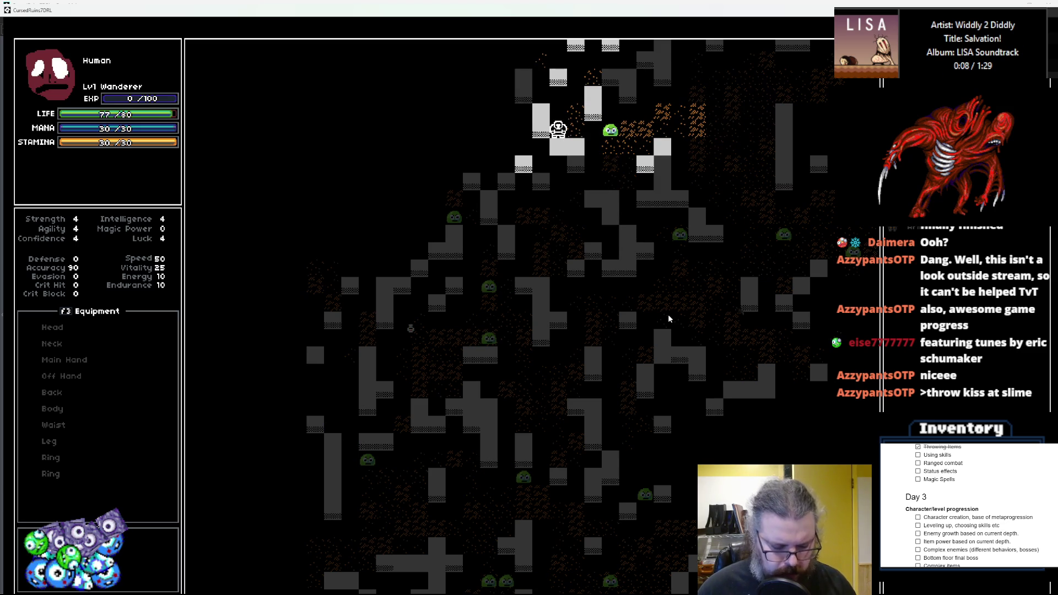
- Throw an inventory item at the adjacent slime and un-maximize the game window
{"action": "key", "text": "i"}
{"action": "key", "text": "Return"}
{"action": "key", "text": "Down"}
{"action": "key", "text": "Down"}
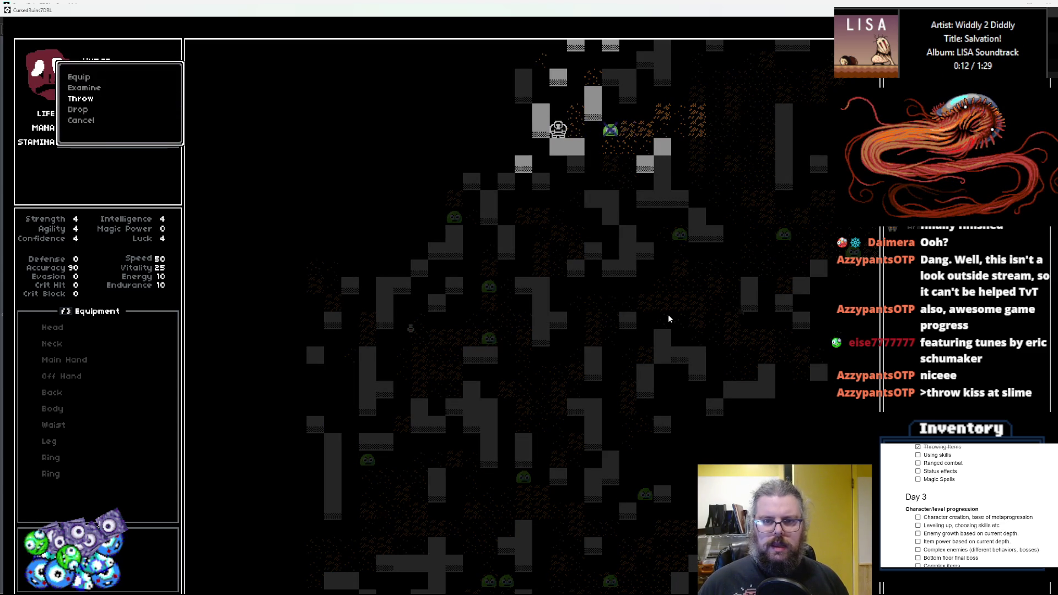
{"action": "key", "text": "Return"}
{"action": "key", "text": "Right"}
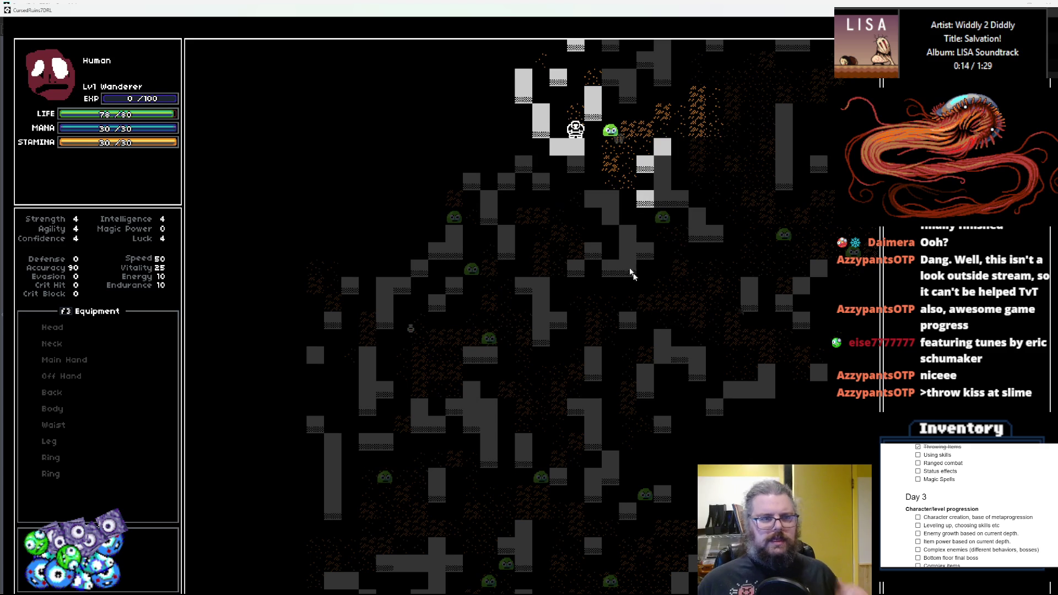
{"action": "mouse_move", "coordinate": [317, 18]}
{"action": "left_mouse_down"}
{"action": "mouse_move", "coordinate": [473, 144]}
{"action": "mouse_move", "coordinate": [634, 121]}
{"action": "mouse_move", "coordinate": [620, 109]}
{"action": "mouse_move", "coordinate": [513, 120]}
{"action": "mouse_move", "coordinate": [513, 110]}
{"action": "mouse_move", "coordinate": [1057, 121]}
{"action": "left_mouse_up"}
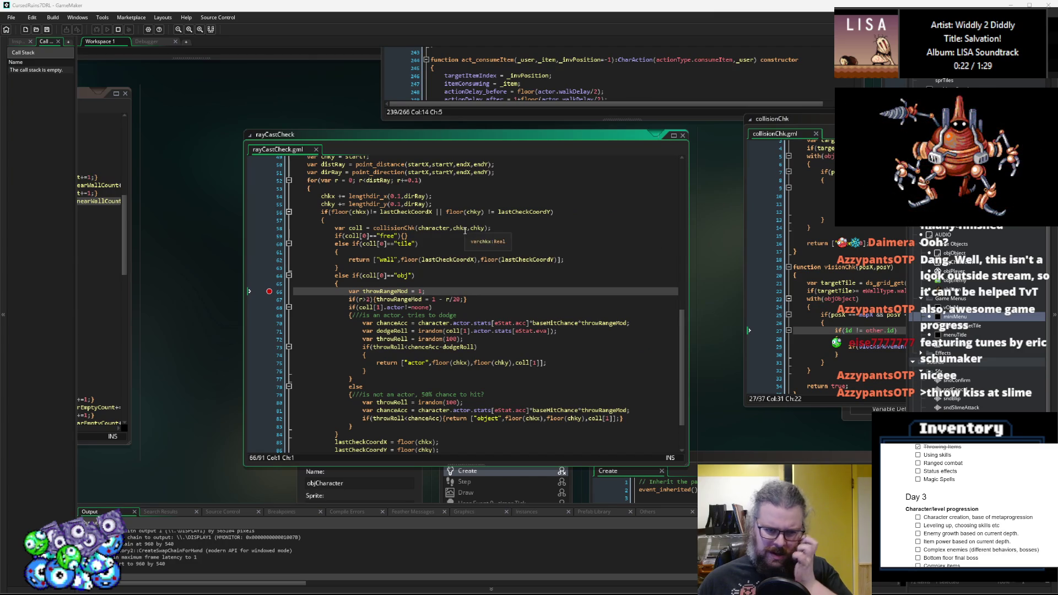
- Add a breakpoint on rayCastCheck line 62, the "wall" return
{"action": "scroll", "coordinate": [410, 291], "scroll_direction": "up", "scroll_amount": 1}
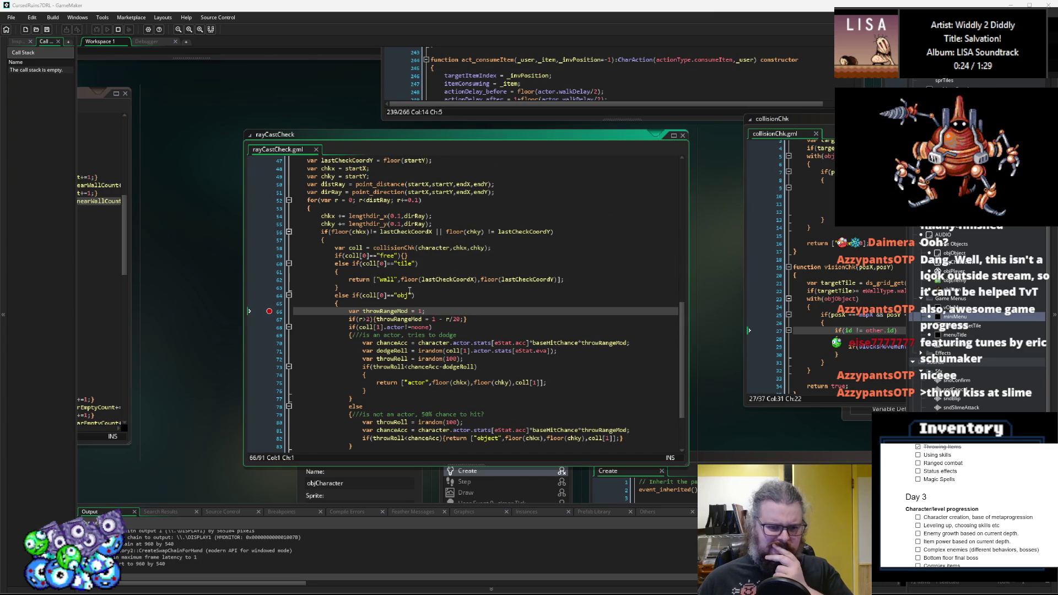
{"action": "left_click", "coordinate": [276, 281]}
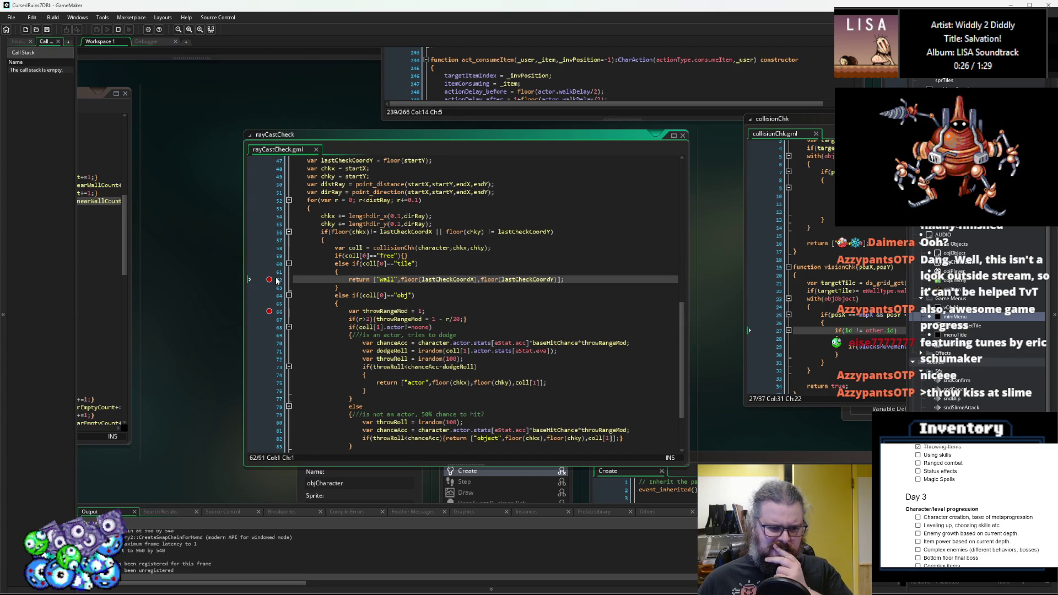
{"action": "scroll", "coordinate": [277, 280], "scroll_direction": "down", "scroll_amount": 1}
{"action": "scroll", "coordinate": [336, 291], "scroll_direction": "down", "scroll_amount": 1}
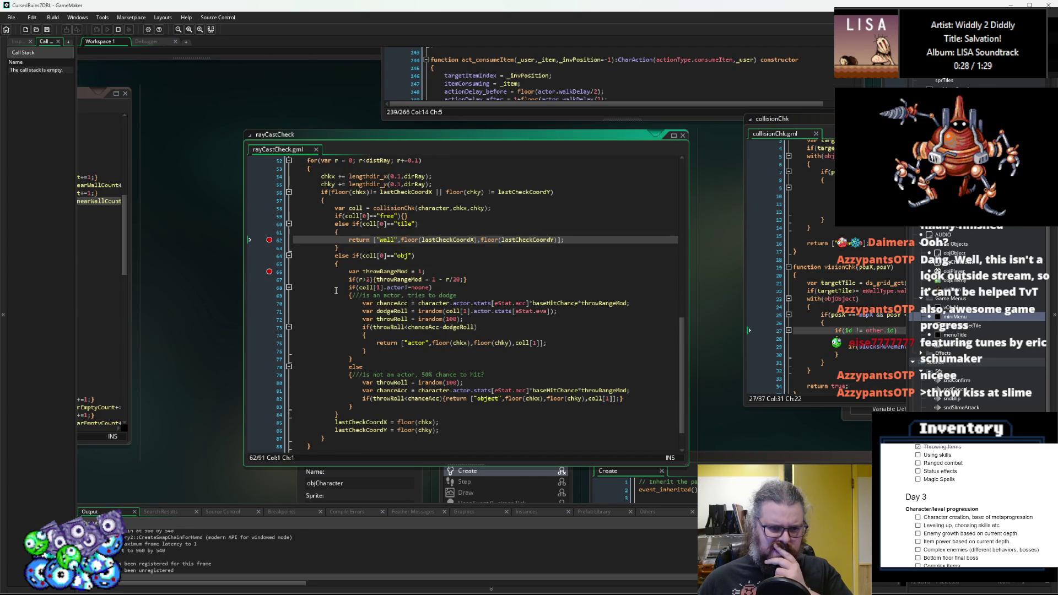
{"action": "scroll", "coordinate": [336, 290], "scroll_direction": "up", "scroll_amount": 1}
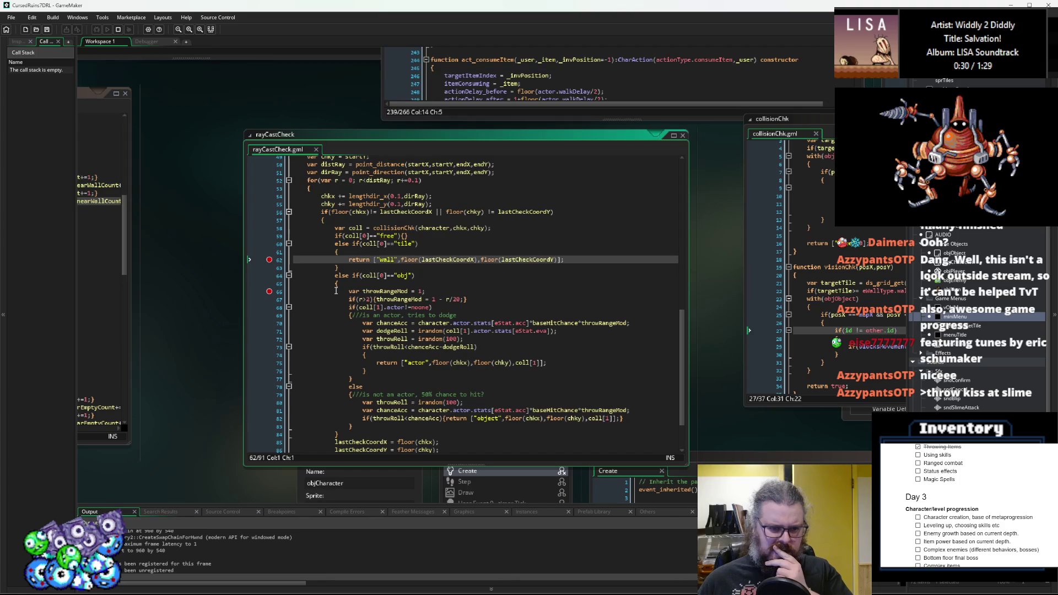
{"action": "scroll", "coordinate": [336, 290], "scroll_direction": "down", "scroll_amount": 2}
{"action": "scroll", "coordinate": [336, 291], "scroll_direction": "up", "scroll_amount": 2}
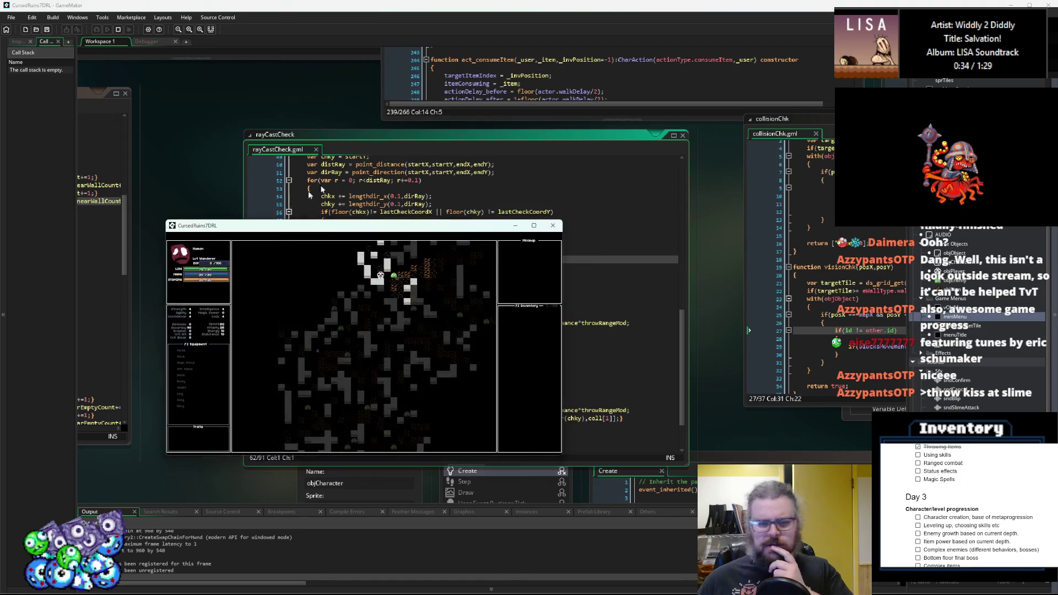
- Reposition the relaunched game window and walk the player down through the dungeon to a slime
{"action": "left_click_drag", "start_coordinate": [350, 228], "coordinate": [379, 170]}
{"action": "key", "text": "Up"}
{"action": "key", "text": "Up"}
{"action": "key", "text": "Up"}
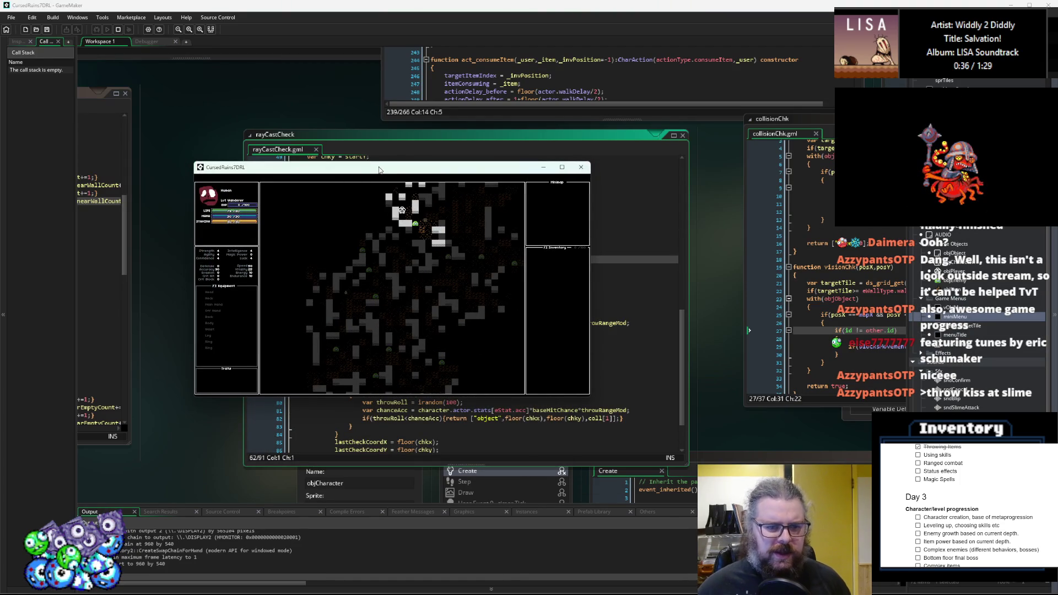
{"action": "key", "text": "Left"}
{"action": "key", "text": "Left"}
{"action": "key", "text": "Left"}
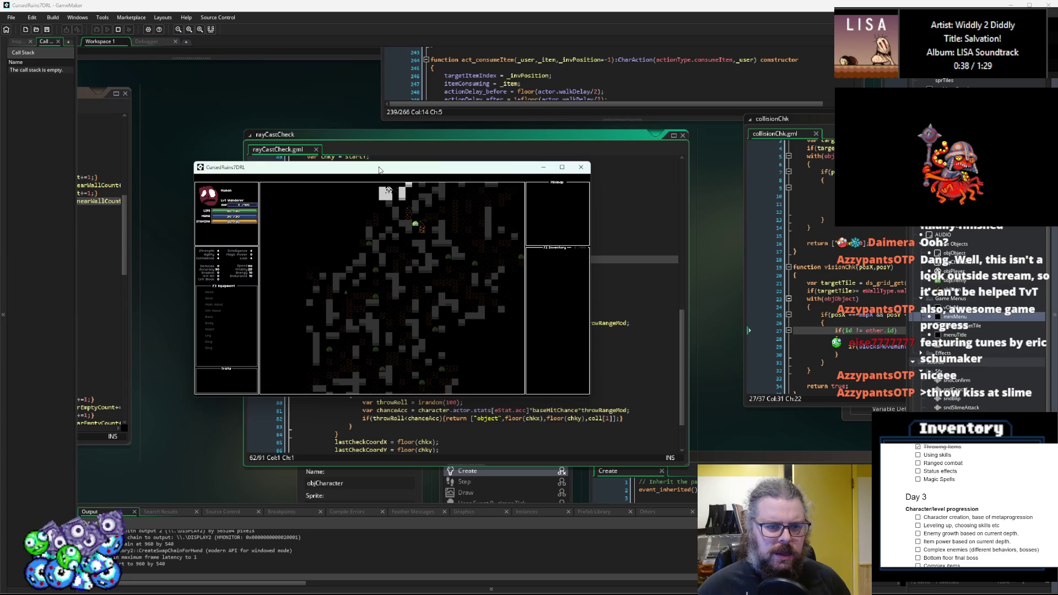
{"action": "key", "text": "Left"}
{"action": "key", "text": "Left"}
{"action": "key", "text": "Left"}
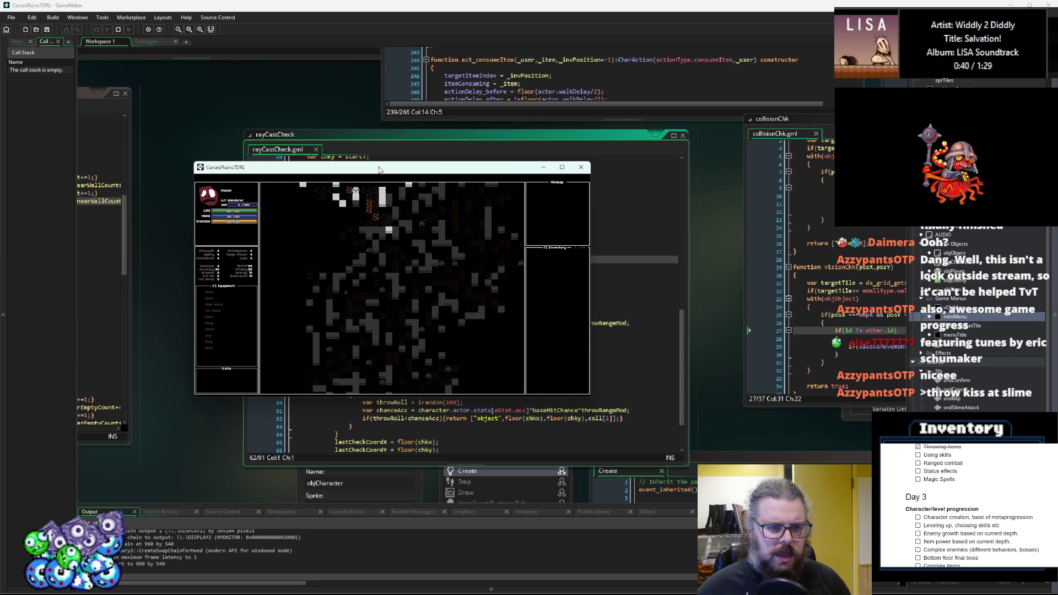
{"action": "key", "text": "Down"}
{"action": "key", "text": "Down"}
{"action": "key", "text": "Down"}
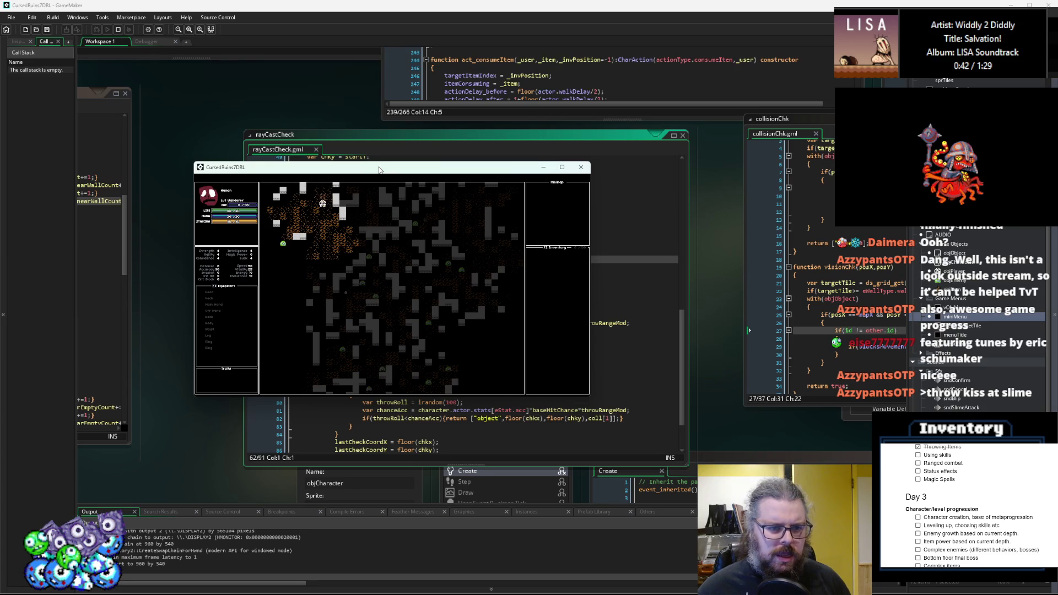
{"action": "key", "text": "Down"}
{"action": "key", "text": "Down"}
{"action": "key", "text": "Down"}
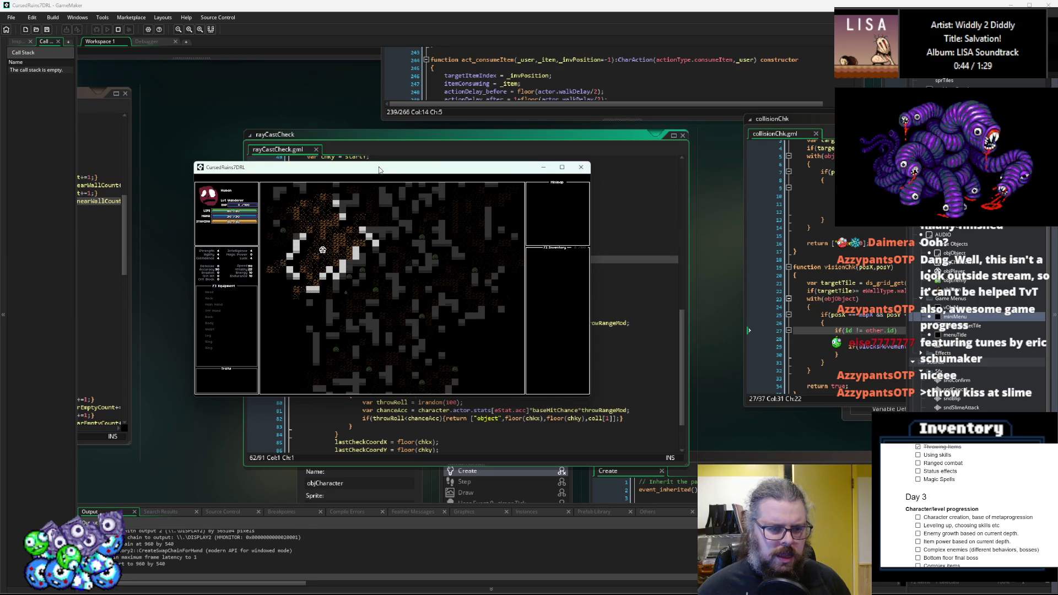
{"action": "key", "text": "Left"}
{"action": "key", "text": "Left"}
{"action": "key", "text": "Left"}
{"action": "key", "text": "Left"}
{"action": "key", "text": "Left"}
{"action": "key", "text": "Left"}
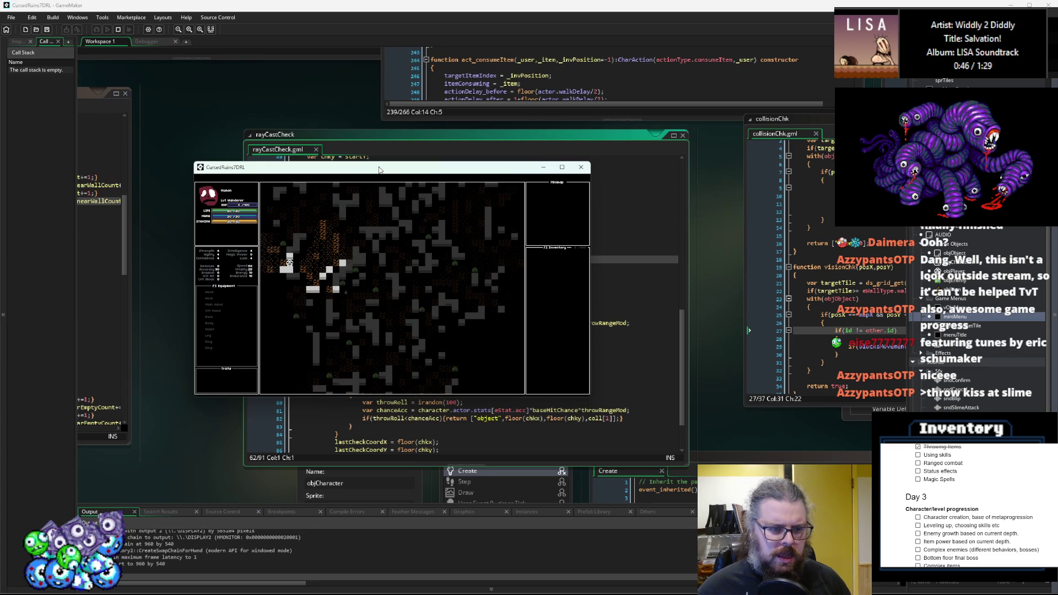
{"action": "key", "text": "Down"}
{"action": "key", "text": "Down"}
{"action": "key", "text": "Down"}
{"action": "key", "text": "Down"}
{"action": "key", "text": "Down"}
{"action": "key", "text": "Down"}
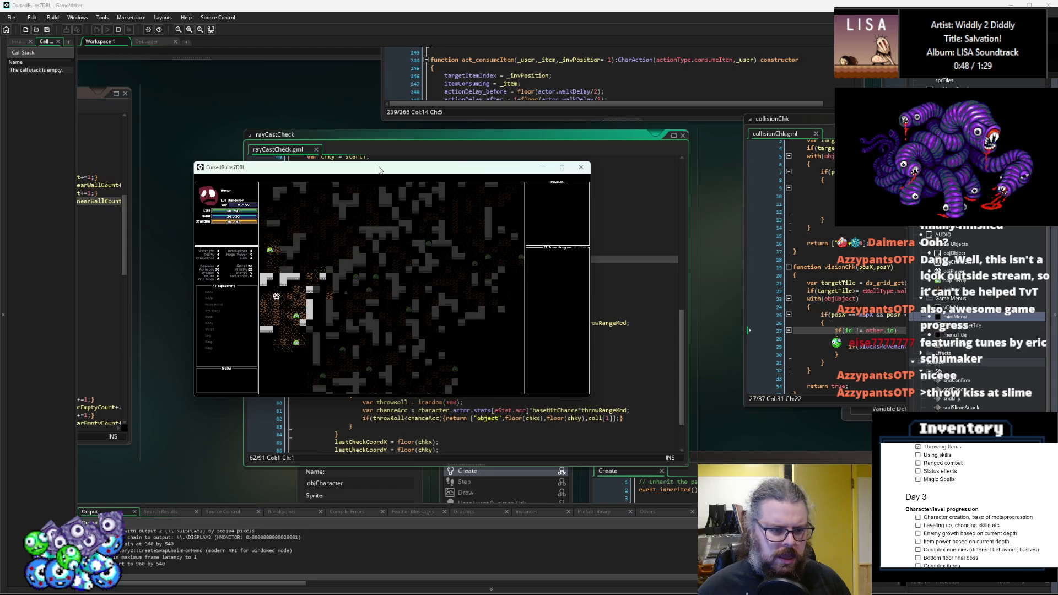
{"action": "key", "text": "Right"}
{"action": "key", "text": "Down"}
{"action": "key", "text": "Down"}
{"action": "key", "text": "Down"}
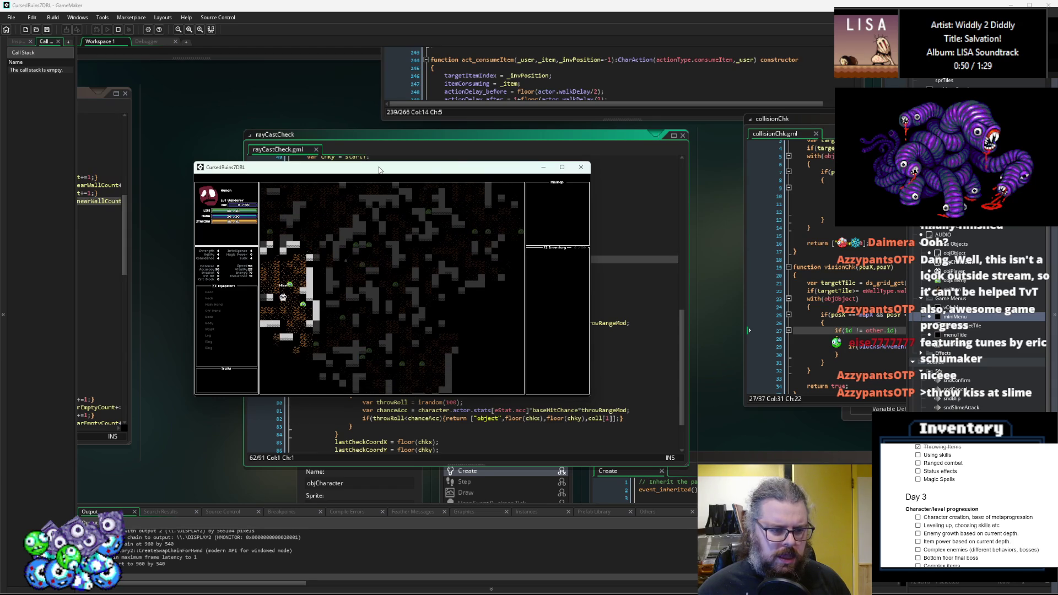
{"action": "key", "text": "Left"}
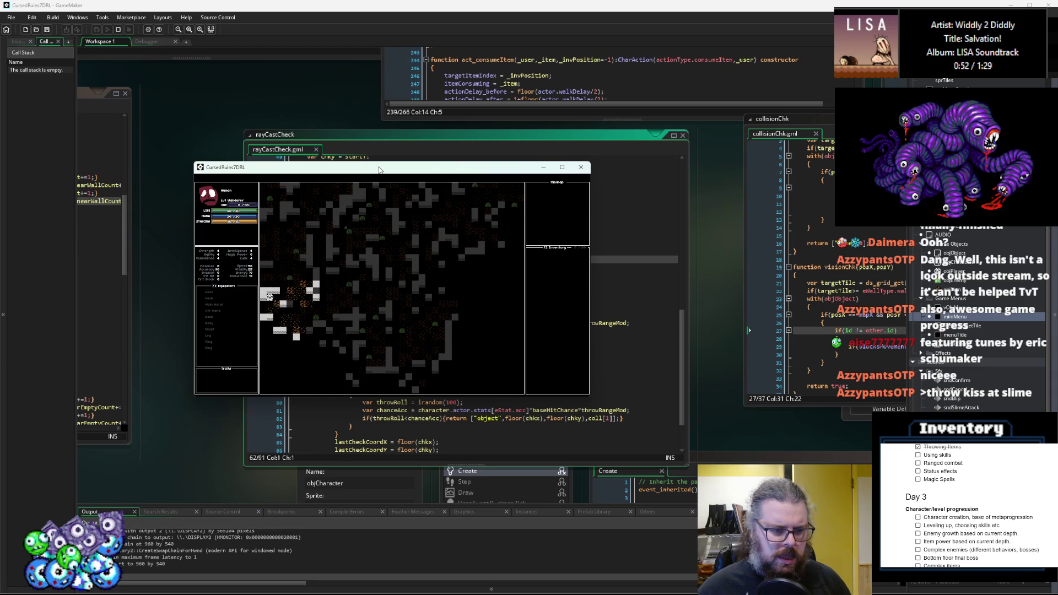
{"action": "key", "text": "Down"}
{"action": "key", "text": "Down"}
{"action": "key", "text": "Down"}
{"action": "key", "text": "Right"}
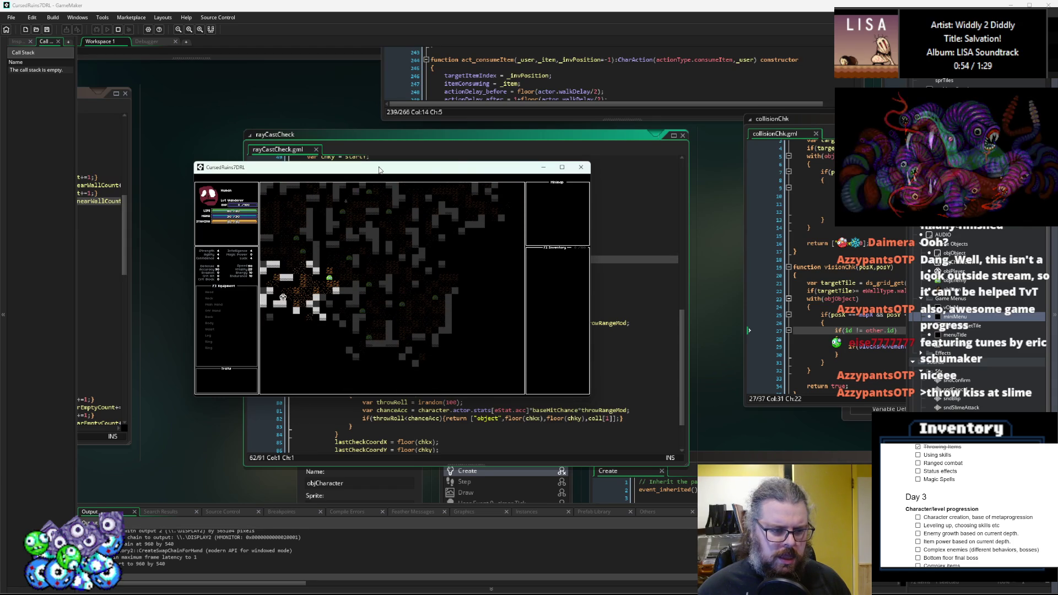
{"action": "key", "text": "Down"}
{"action": "key", "text": "Down"}
{"action": "key", "text": "Right"}
{"action": "key", "text": "Down"}
{"action": "key", "text": "Down"}
{"action": "key", "text": "Down"}
{"action": "key", "text": "Right"}
{"action": "key", "text": "Right"}
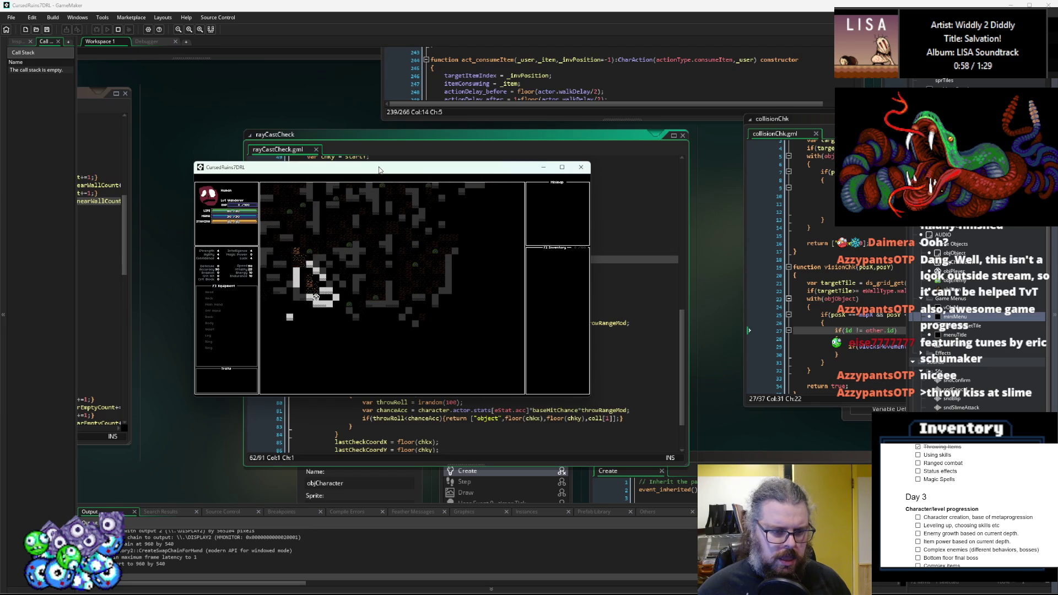
{"action": "key", "text": "Up"}
{"action": "key", "text": "Left"}
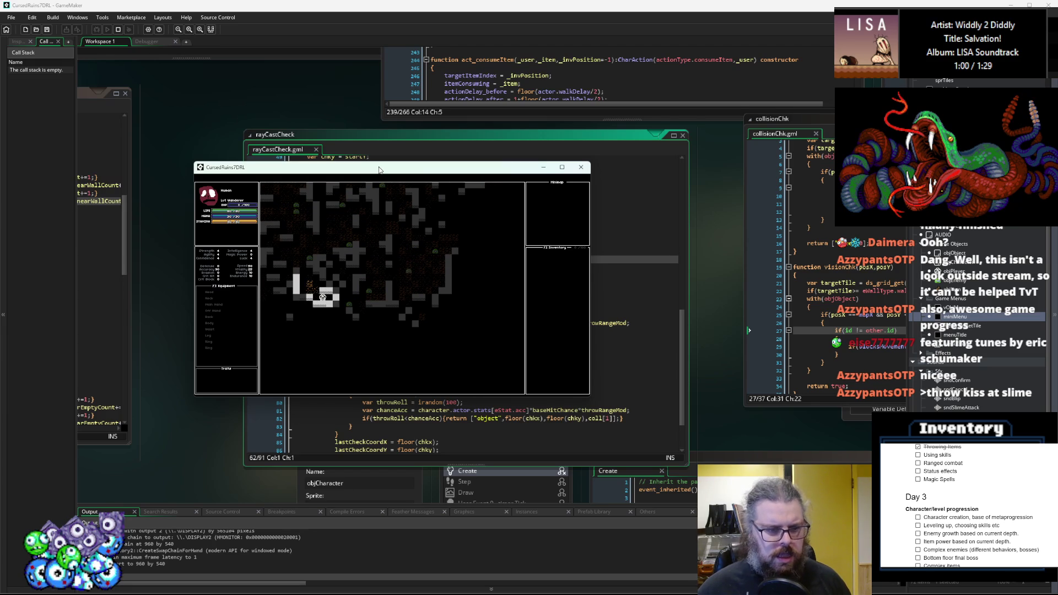
{"action": "key", "text": "Up"}
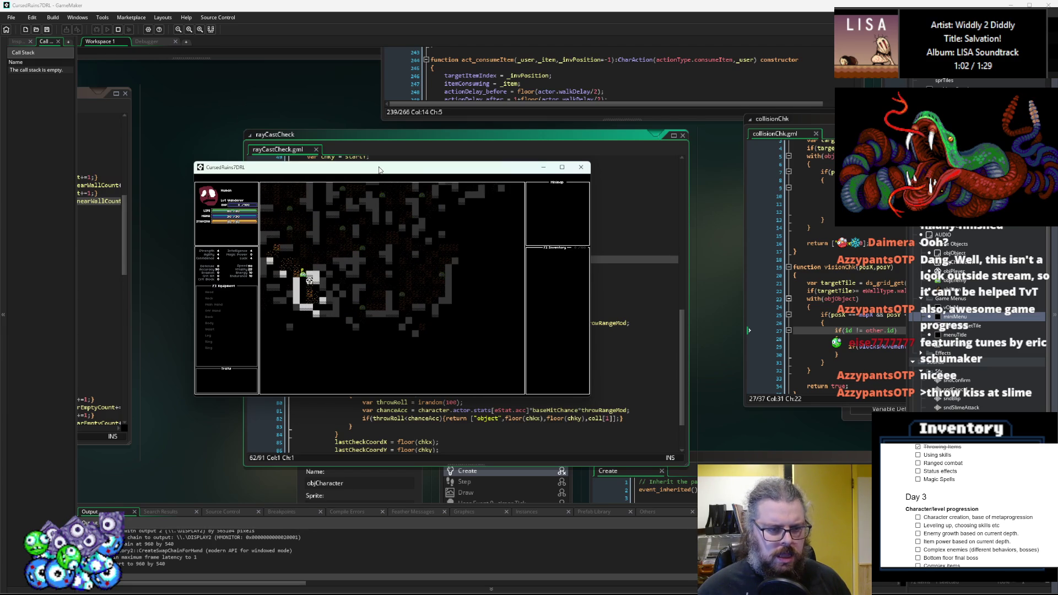
- Bump-attack the slimes until one dies for 20 EXP
{"action": "key", "text": "Up"}
{"action": "key", "text": "Up"}
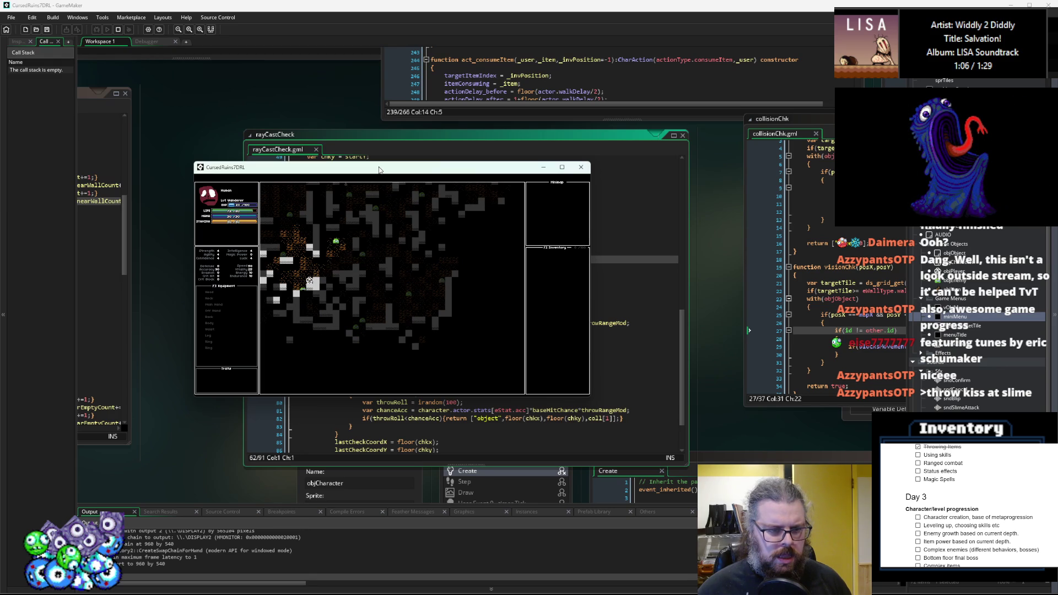
{"action": "key", "text": "Up"}
{"action": "key", "text": "Right"}
{"action": "key", "text": "Down"}
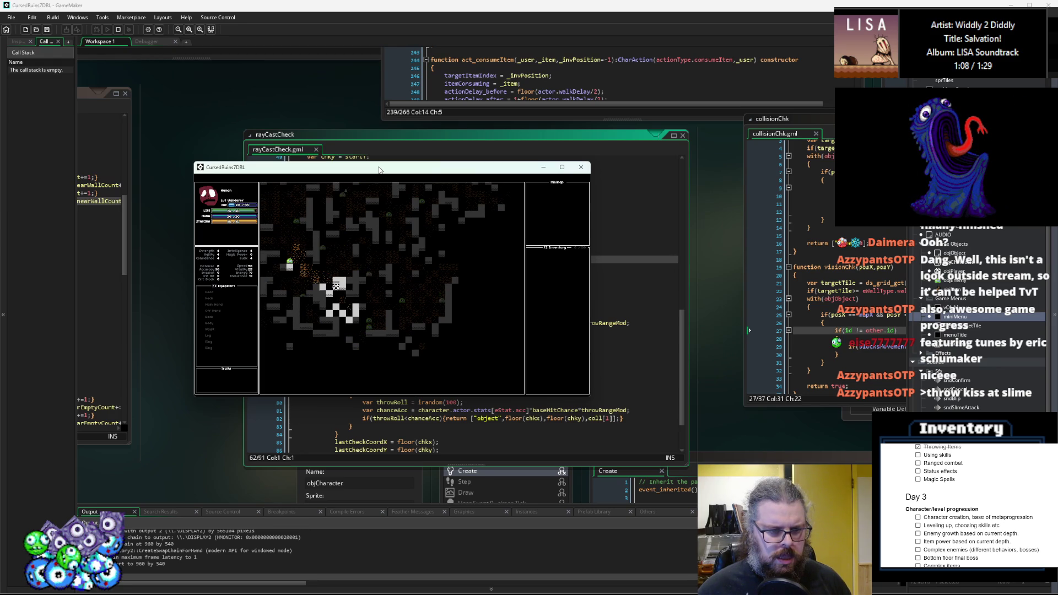
{"action": "key", "text": "Right"}
{"action": "key", "text": "Right"}
{"action": "key", "text": "Right"}
{"action": "key", "text": "Right"}
{"action": "key", "text": "Up"}
{"action": "key", "text": "Down"}
{"action": "key", "text": "Down"}
{"action": "key", "text": "Down"}
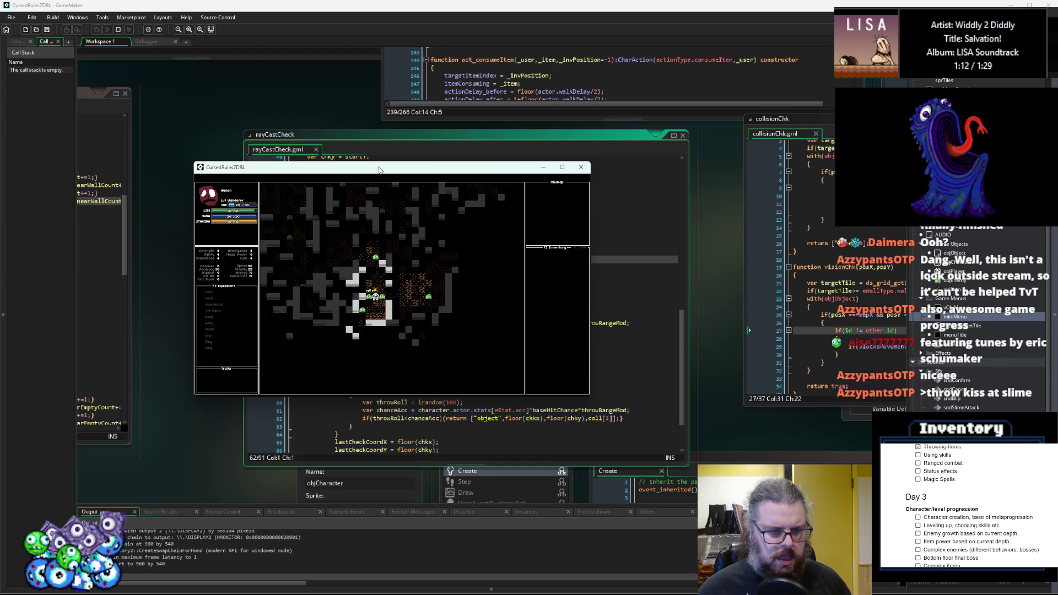
{"action": "key", "text": "Left"}
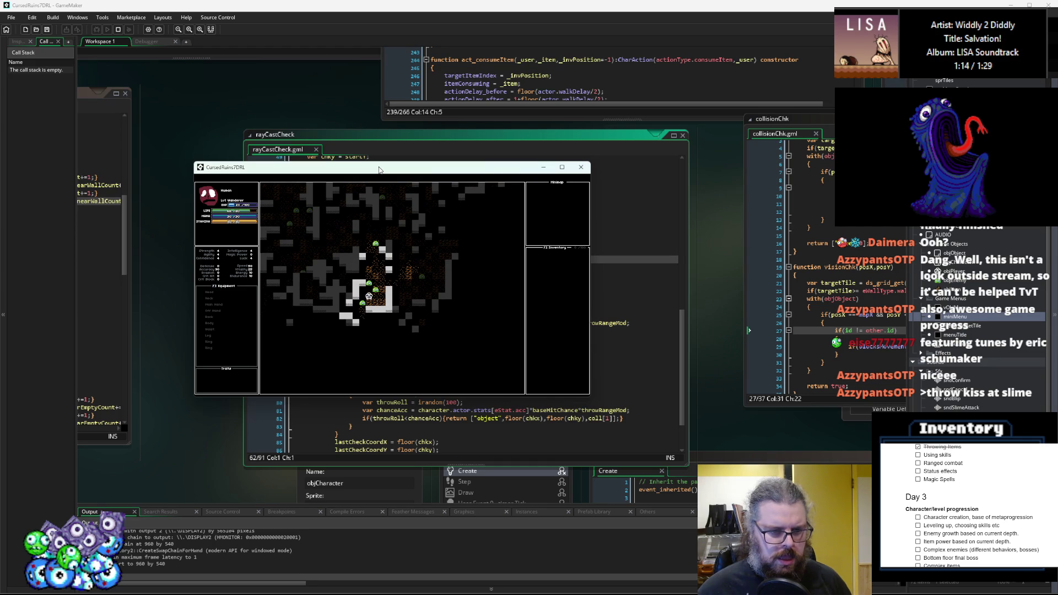
{"action": "key", "text": "Down"}
{"action": "key", "text": "Left"}
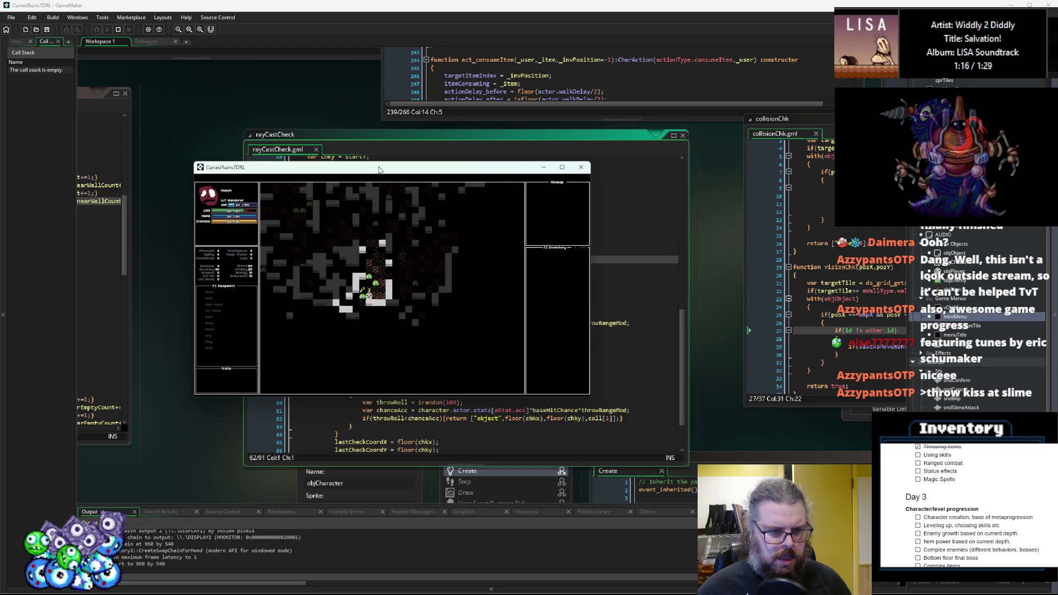
- Walk down into the new area and pick up the potion
{"action": "key", "text": "Down"}
{"action": "key", "text": "Down"}
{"action": "key", "text": "Down"}
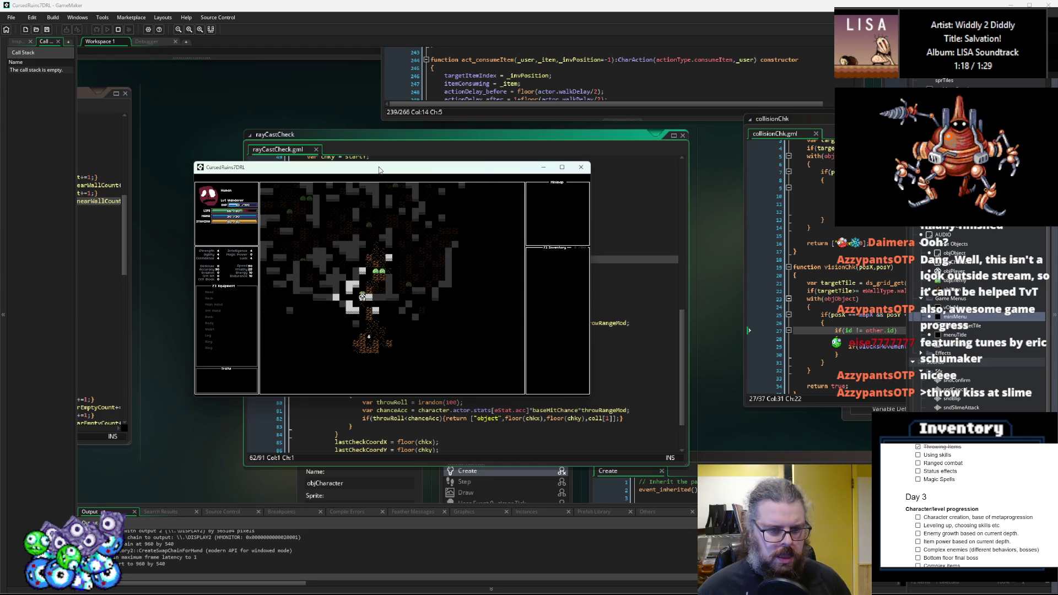
{"action": "key", "text": "Down"}
{"action": "key", "text": "Down"}
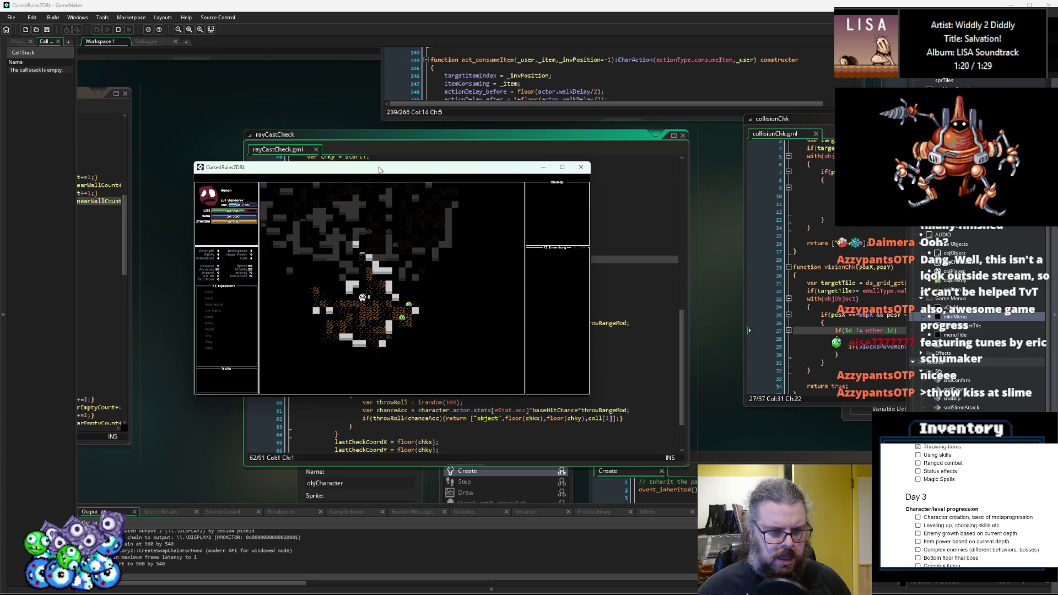
{"action": "key", "text": "Down"}
{"action": "key", "text": "Left"}
{"action": "key", "text": "Left"}
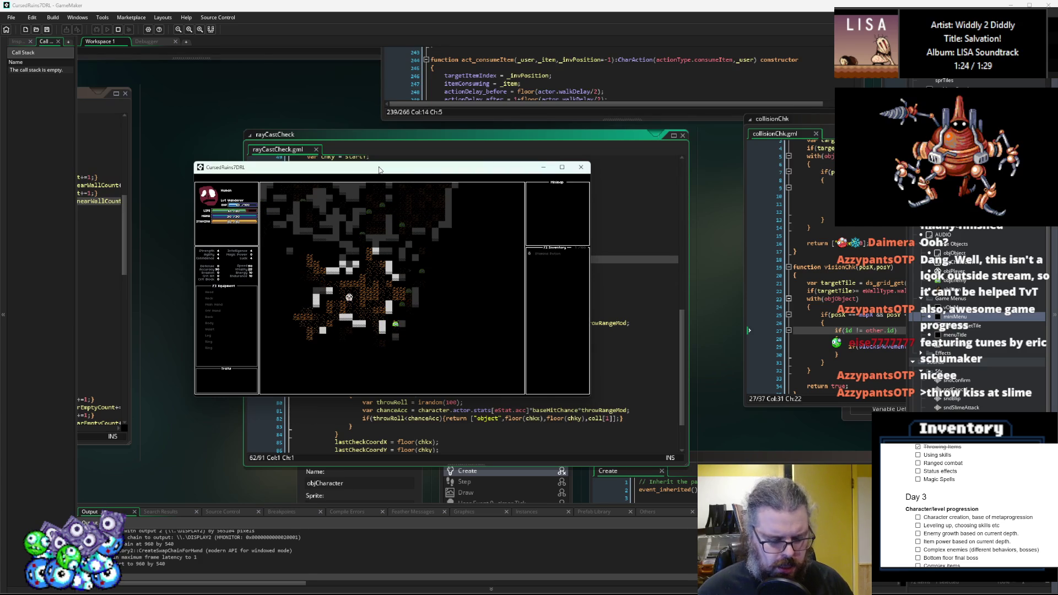
- Throw the potion at a nearby slime and move the game window aside
{"action": "key", "text": "Right"}
{"action": "key", "text": "Right"}
{"action": "key", "text": "Right"}
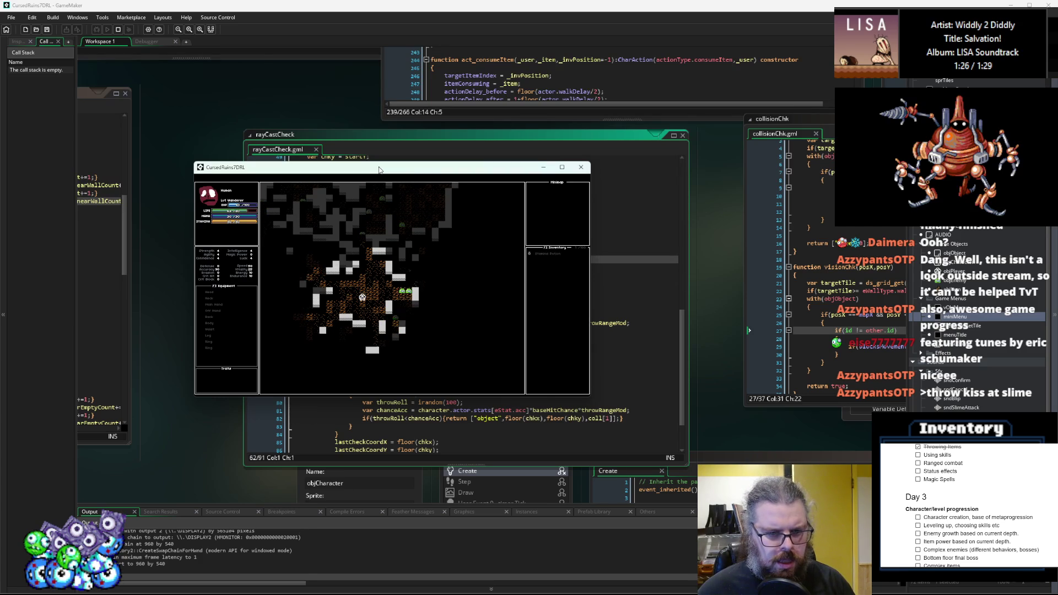
{"action": "key", "text": "Right"}
{"action": "key", "text": "Right"}
{"action": "key", "text": "Left"}
{"action": "key", "text": "Down"}
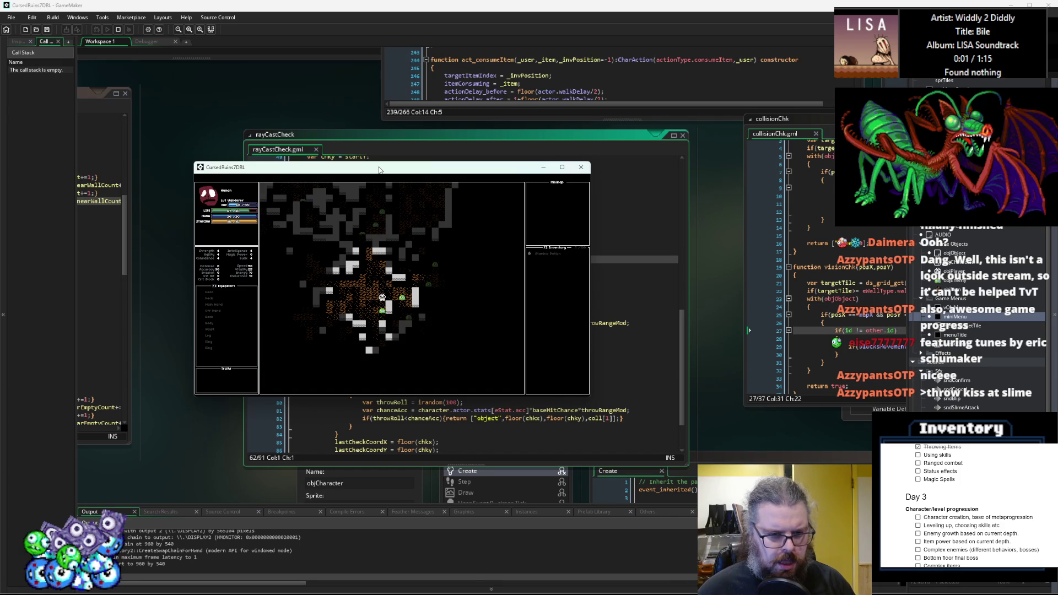
{"action": "key", "text": "Return"}
{"action": "key", "text": "Down"}
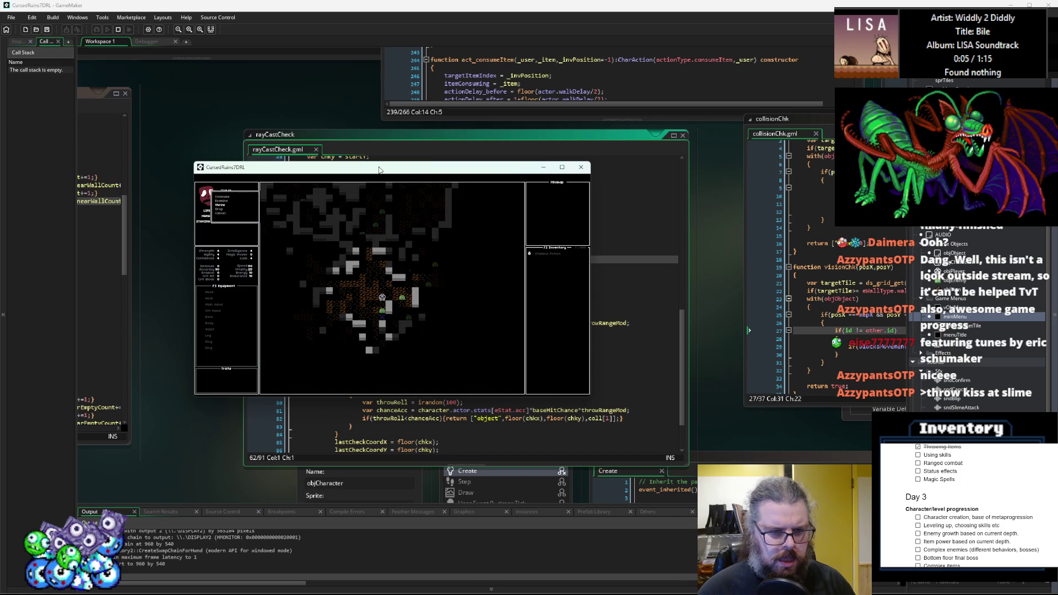
{"action": "key", "text": "Return"}
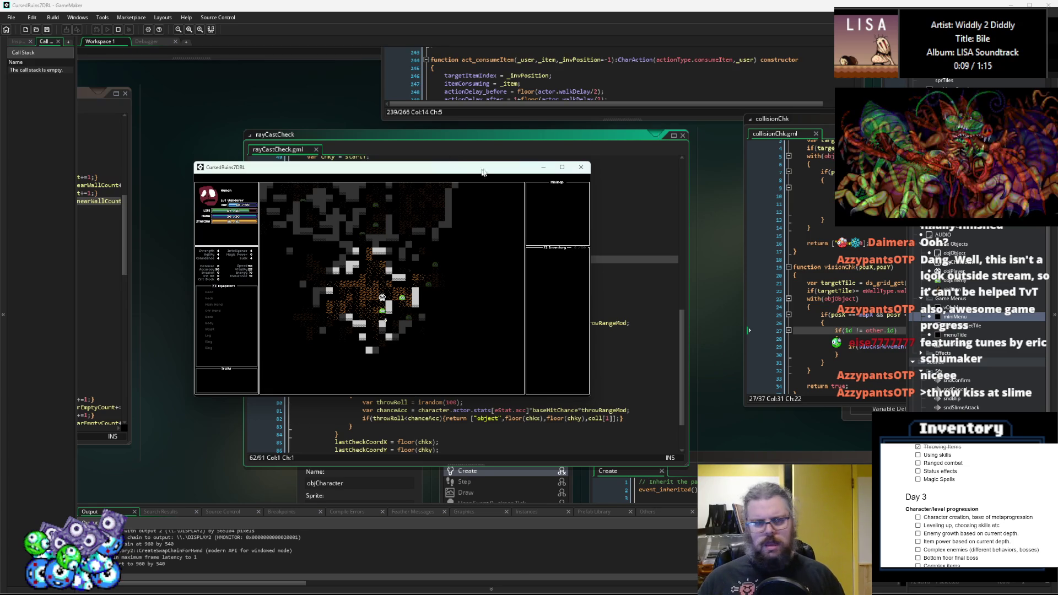
{"action": "left_click_drag", "start_coordinate": [461, 170], "coordinate": [876, 169]}
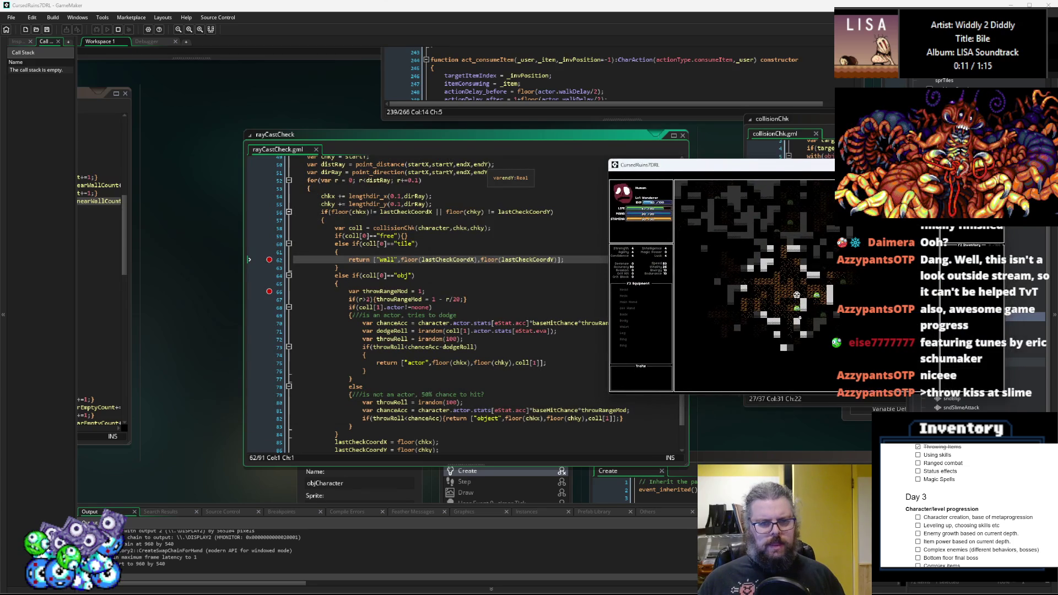
- Stop the game, set a breakpoint on line 58's collisionChk call, save all, and start debugging
{"action": "scroll", "coordinate": [395, 272], "scroll_direction": "up", "scroll_amount": 2}
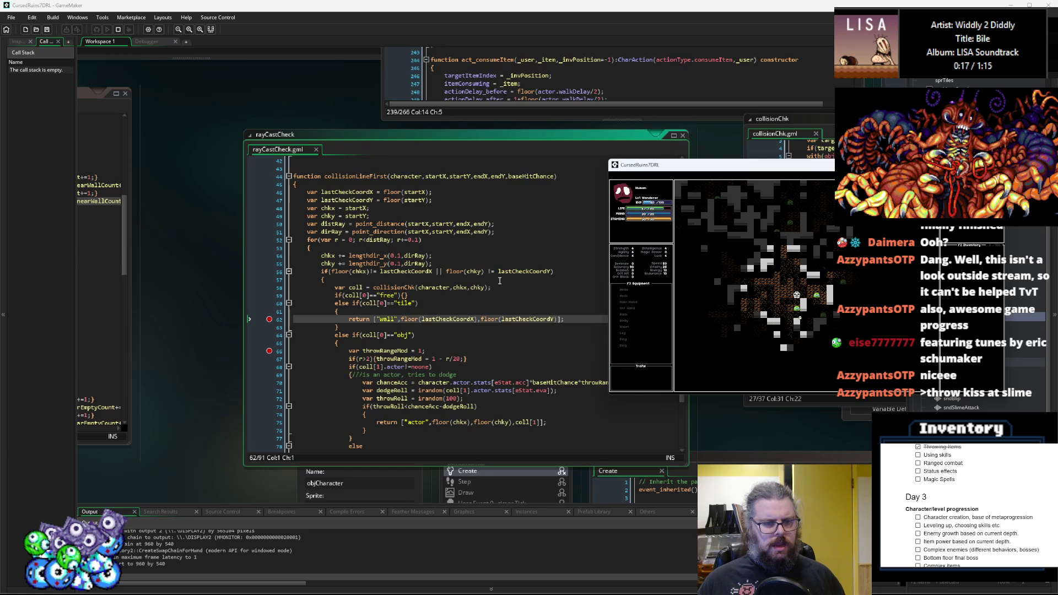
{"action": "key", "text": "Escape"}
{"action": "left_click", "coordinate": [339, 311]}
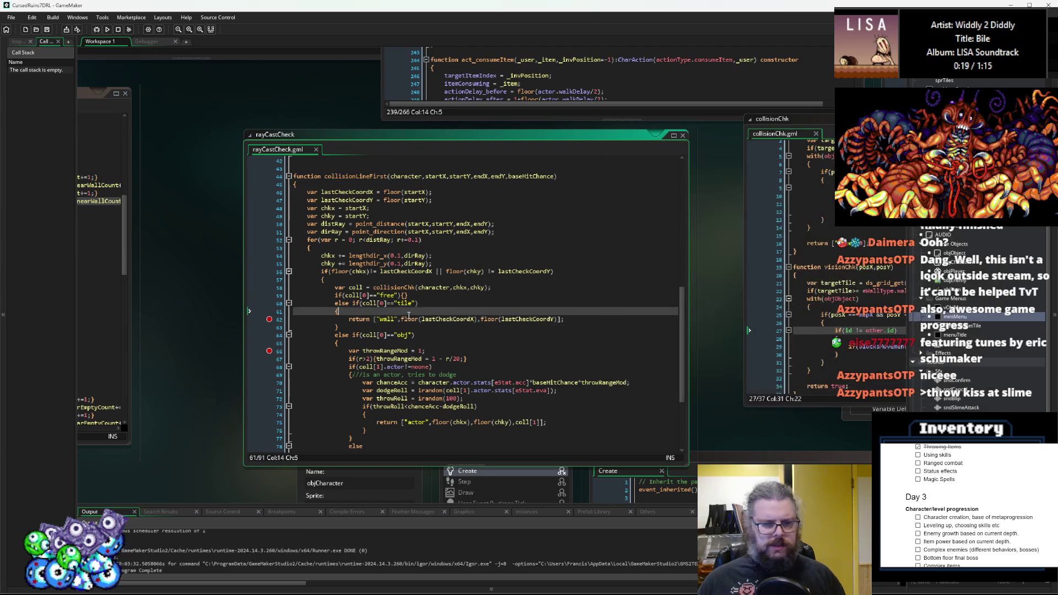
{"action": "left_click", "coordinate": [276, 288]}
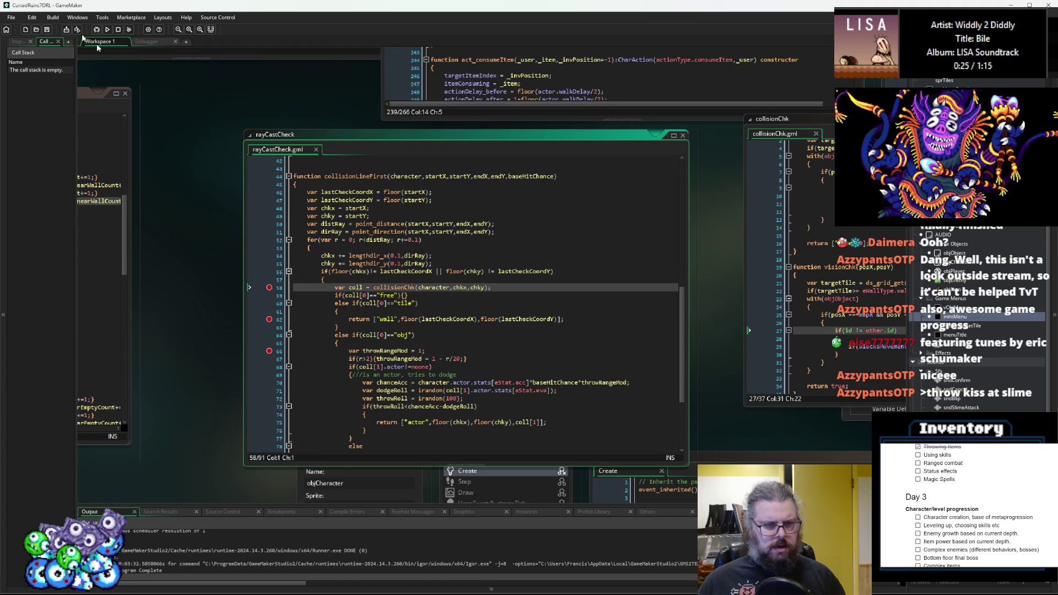
{"action": "left_click", "coordinate": [47, 30]}
{"action": "left_click", "coordinate": [96, 32]}
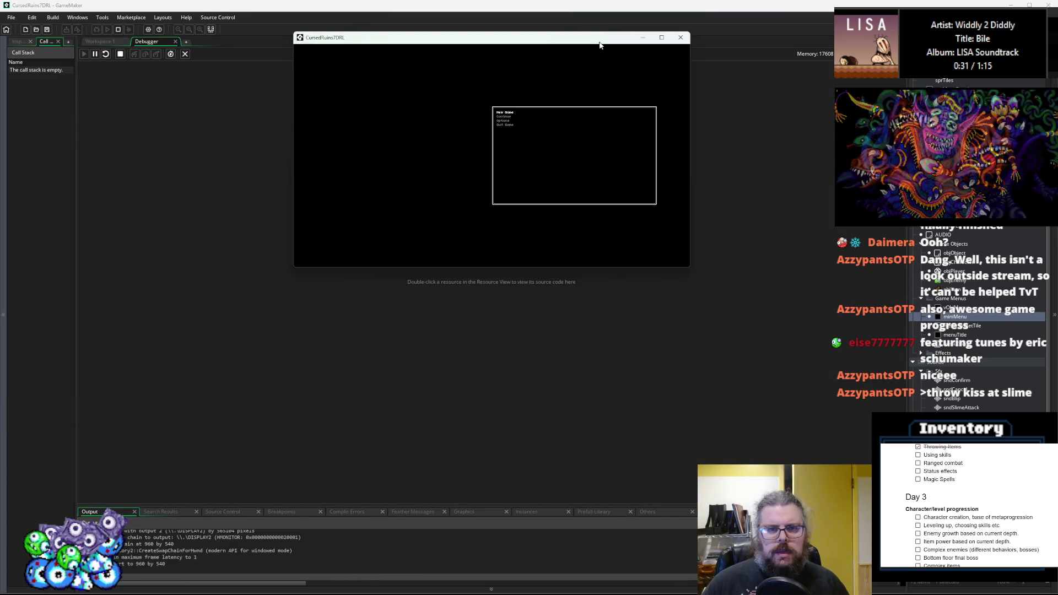
- Walk the player up and left across the map, then right toward the slimes
{"action": "key", "text": "Up"}
{"action": "key", "text": "Left"}
{"action": "key", "text": "Up"}
{"action": "key", "text": "Left"}
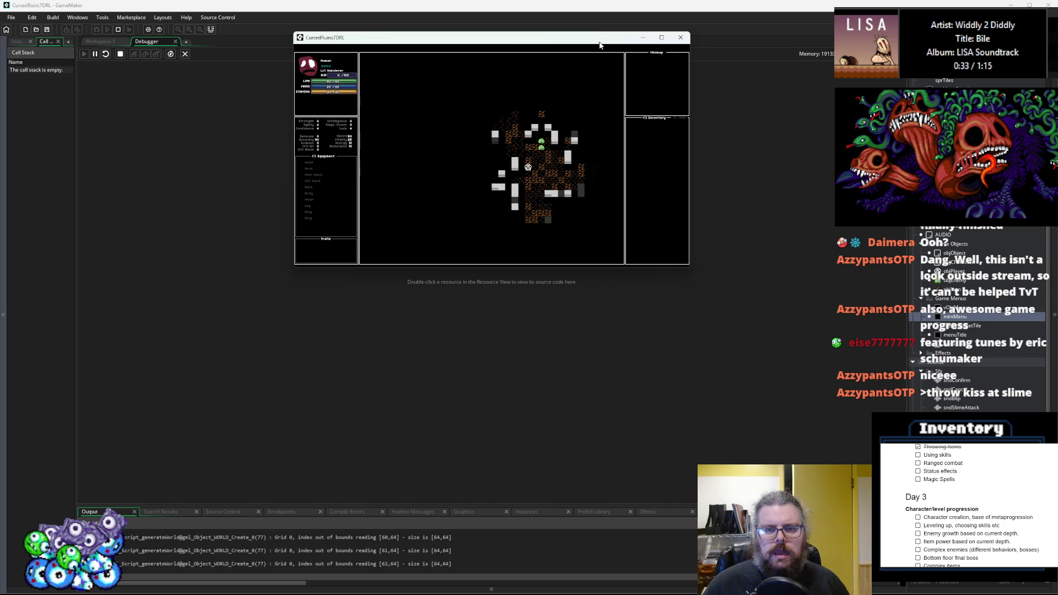
{"action": "key", "text": "Up"}
{"action": "key", "text": "Left"}
{"action": "key", "text": "Up"}
{"action": "key", "text": "Left"}
{"action": "key", "text": "Up"}
{"action": "key", "text": "Left"}
{"action": "key", "text": "Up"}
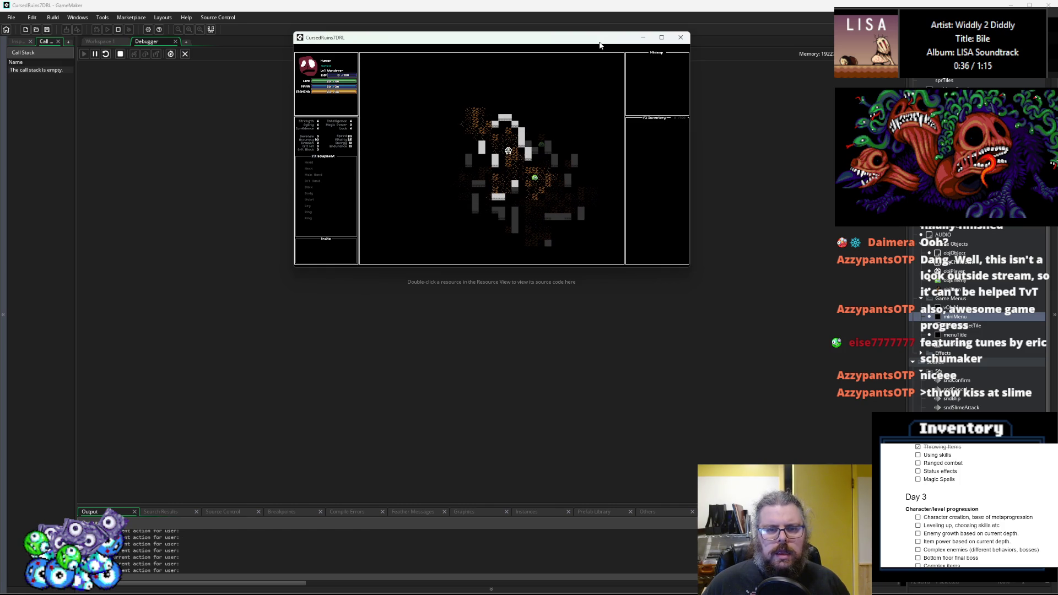
{"action": "key", "text": "Left"}
{"action": "key", "text": "Up"}
{"action": "key", "text": "Left"}
{"action": "key", "text": "Up"}
{"action": "key", "text": "Left"}
{"action": "key", "text": "Left"}
{"action": "key", "text": "Left"}
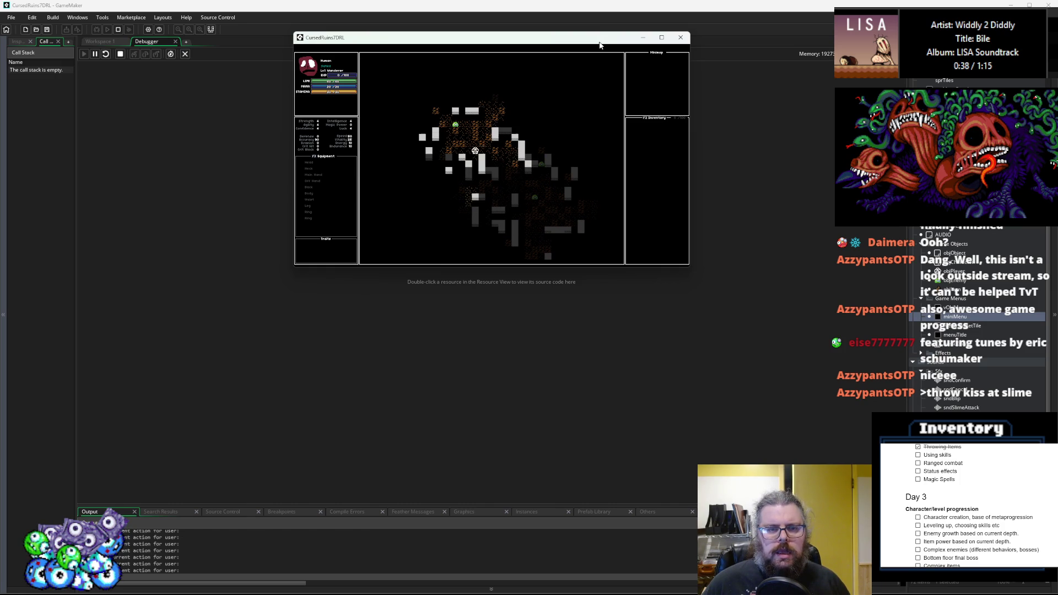
{"action": "key", "text": "Left"}
{"action": "key", "text": "Left"}
{"action": "key", "text": "Left"}
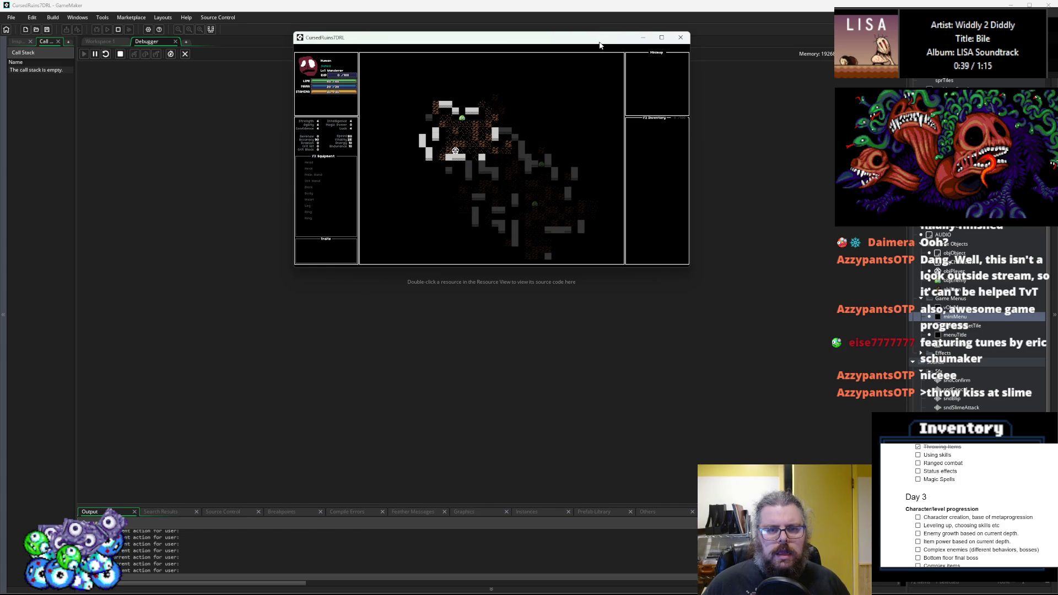
{"action": "key", "text": "Left"}
{"action": "key", "text": "Up"}
{"action": "key", "text": "Left"}
{"action": "key", "text": "Up"}
{"action": "key", "text": "Left"}
{"action": "key", "text": "Up"}
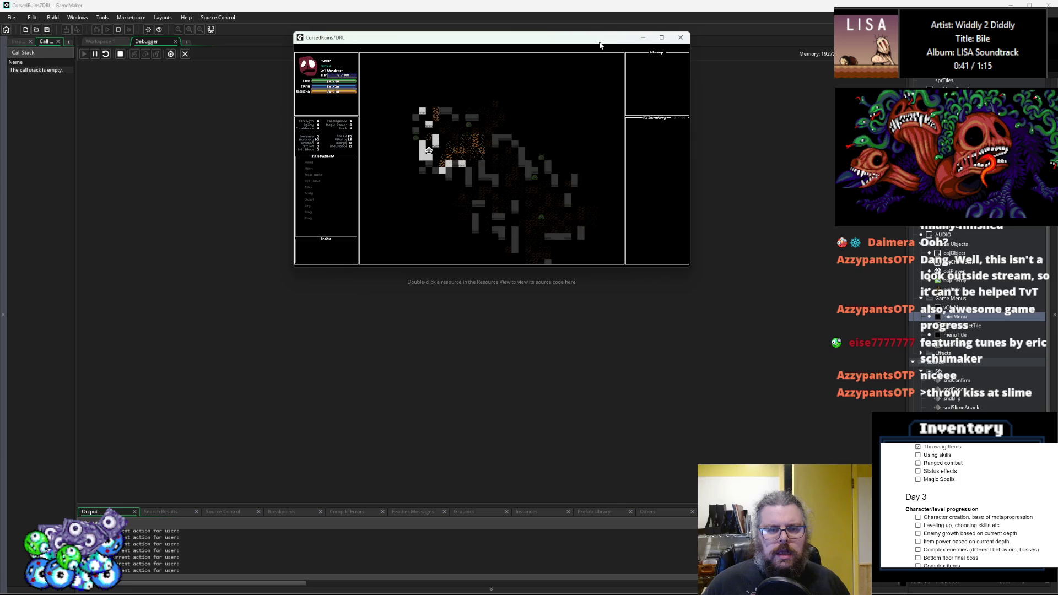
{"action": "key", "text": "Up"}
{"action": "key", "text": "Up"}
{"action": "key", "text": "Up"}
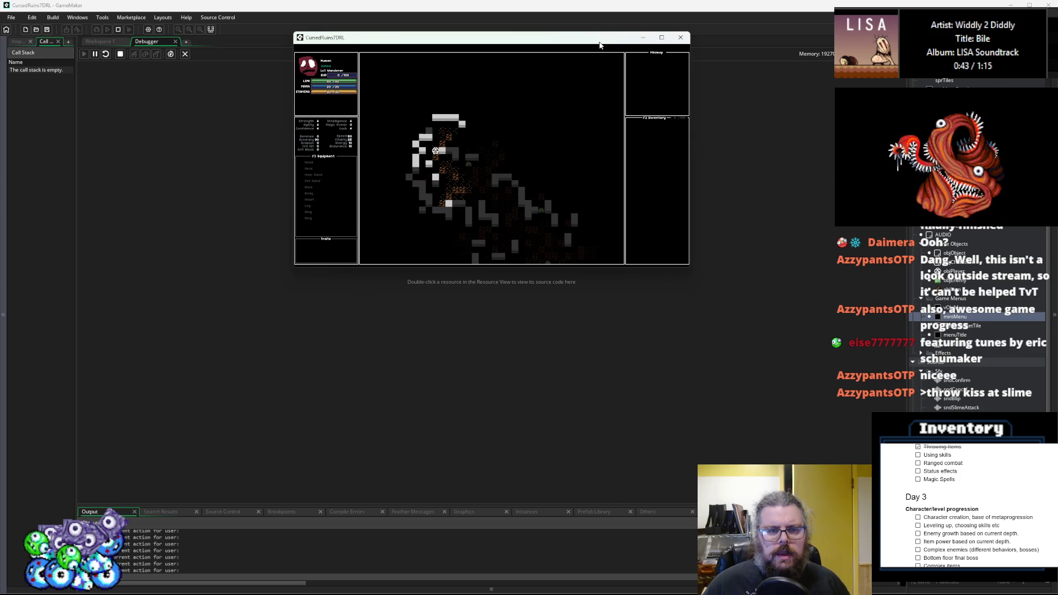
{"action": "key", "text": "Right"}
{"action": "key", "text": "Up"}
{"action": "key", "text": "Right"}
{"action": "key", "text": "Right"}
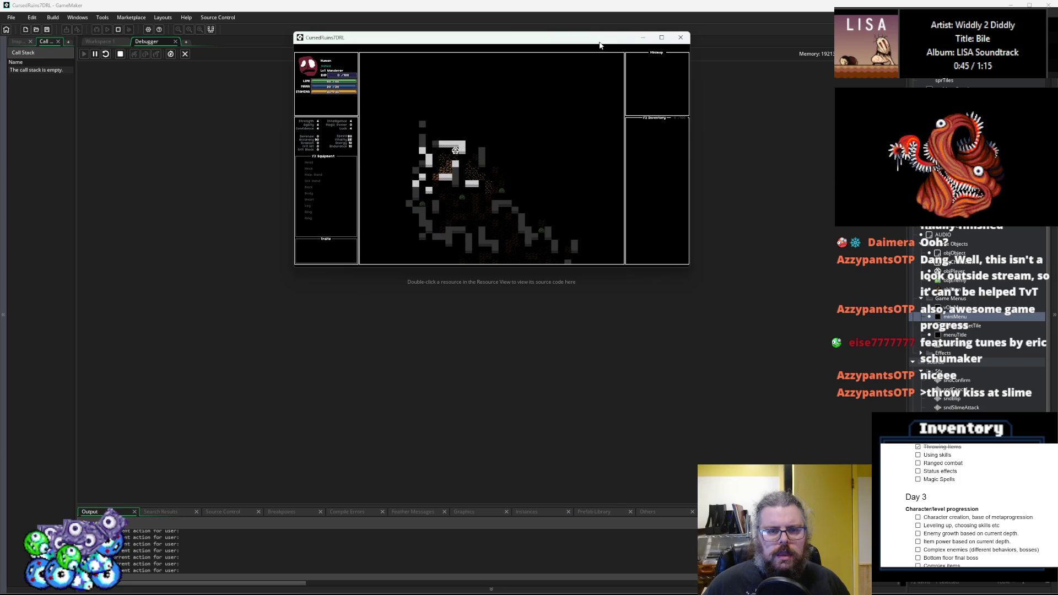
{"action": "key", "text": "Right"}
{"action": "key", "text": "Right"}
{"action": "key", "text": "Down"}
{"action": "key", "text": "Right"}
{"action": "key", "text": "Right"}
{"action": "key", "text": "Right"}
{"action": "key", "text": "Right"}
{"action": "key", "text": "Up"}
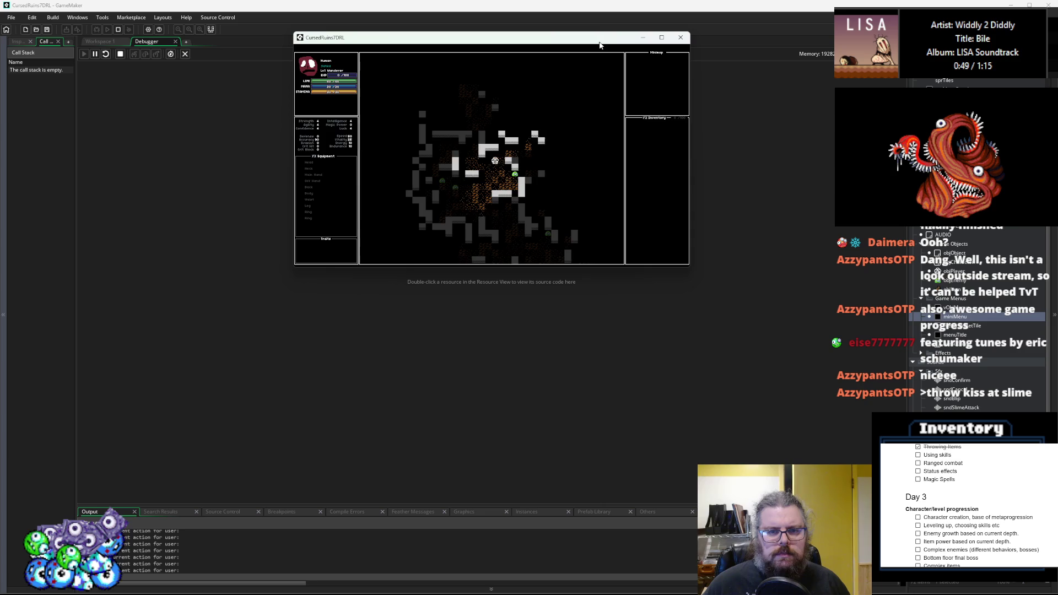
{"action": "key", "text": "Right"}
{"action": "key", "text": "Right"}
{"action": "key", "text": "Right"}
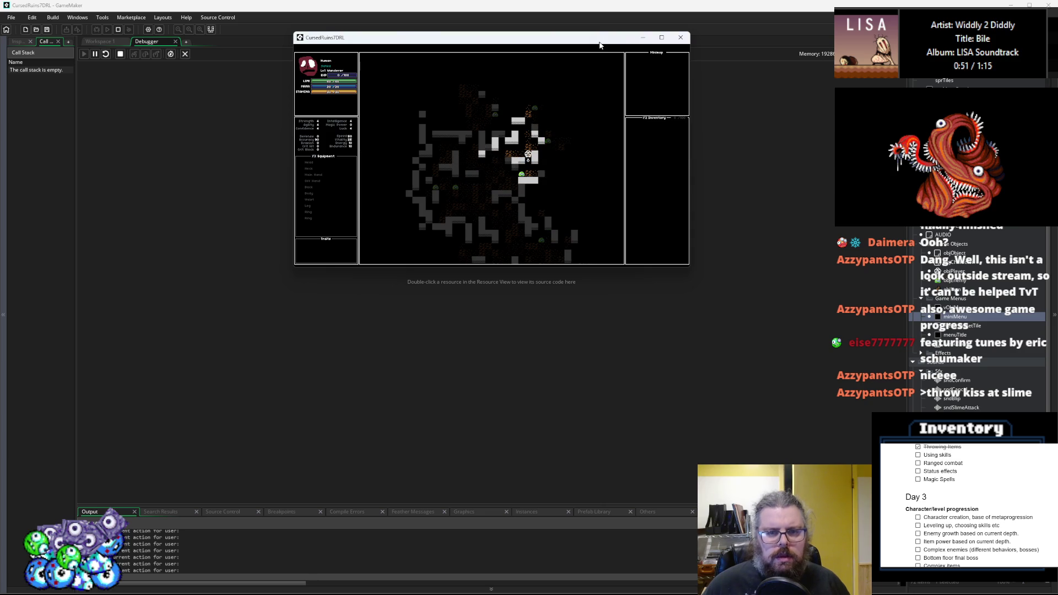
{"action": "key", "text": "Down"}
- Pick up the Mana Potion and throw it to hit the line 58 breakpoint
{"action": "key", "text": "g"}
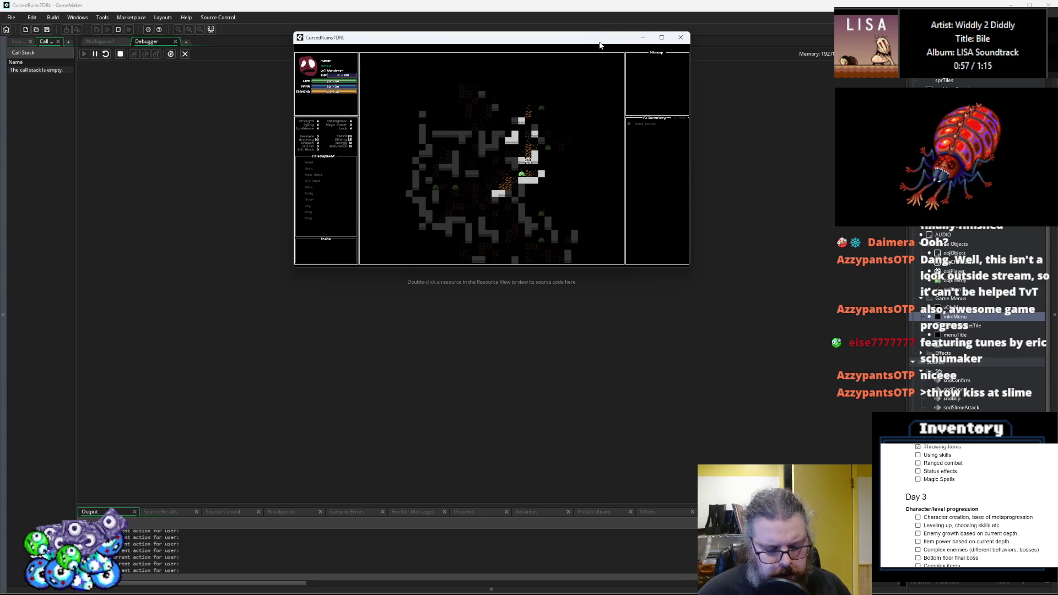
{"action": "key", "text": "a"}
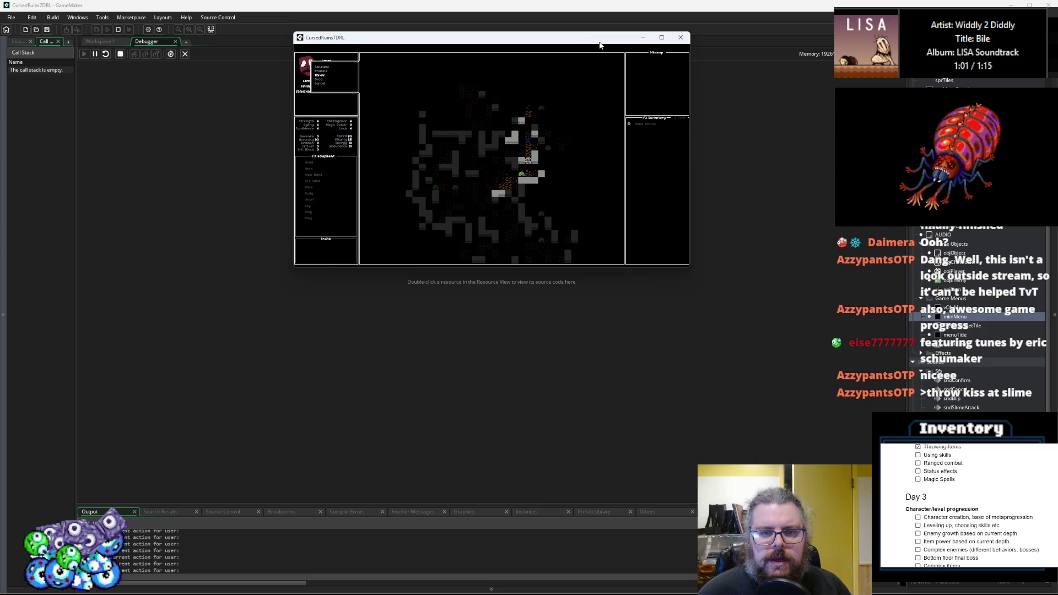
{"action": "key", "text": "Return"}
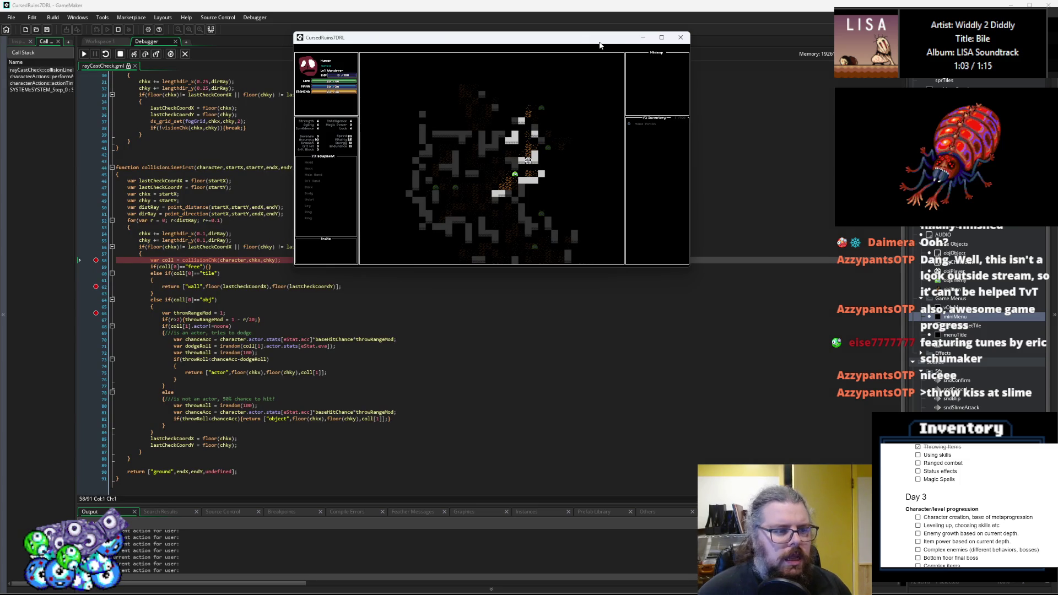
- Resume past the line 58 breakpoint several times and inspect its collisionChk call
{"action": "left_click_drag", "start_coordinate": [600, 44], "coordinate": [222, 243]}
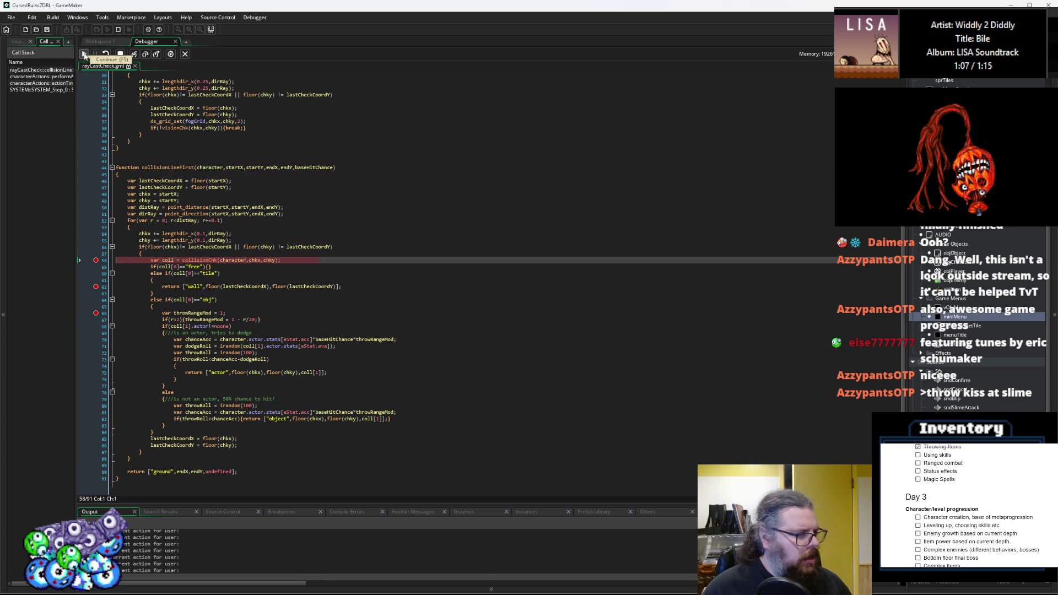
{"action": "left_click", "coordinate": [84, 54]}
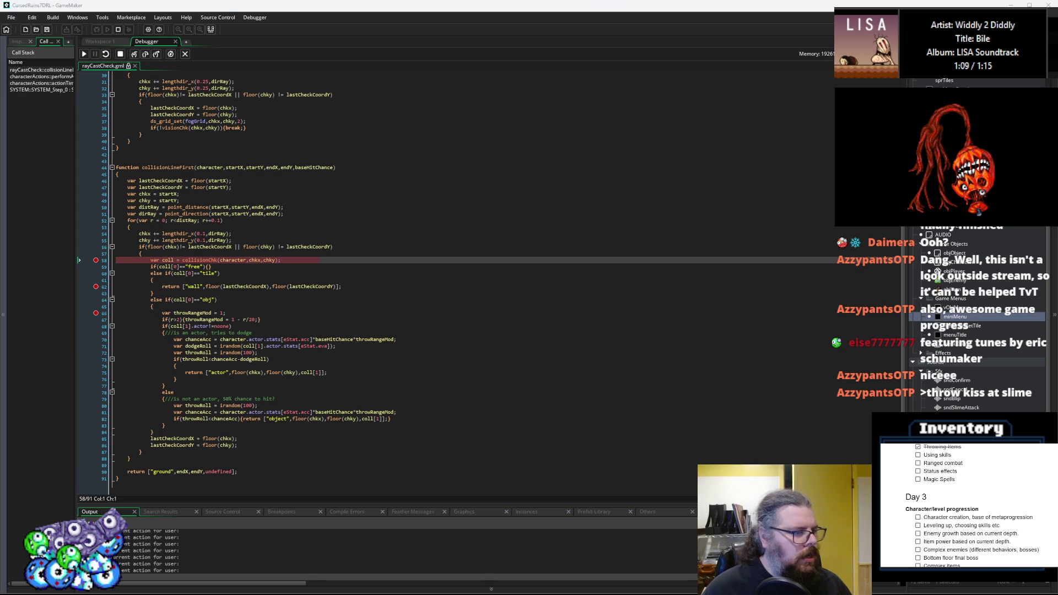
{"action": "left_click", "coordinate": [84, 55]}
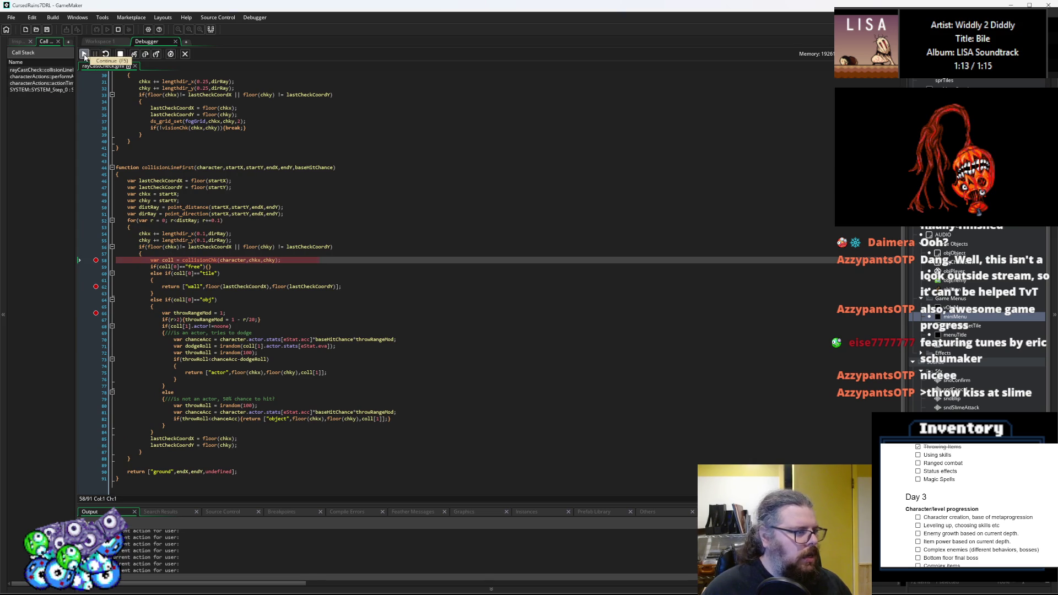
{"action": "left_click", "coordinate": [85, 55]}
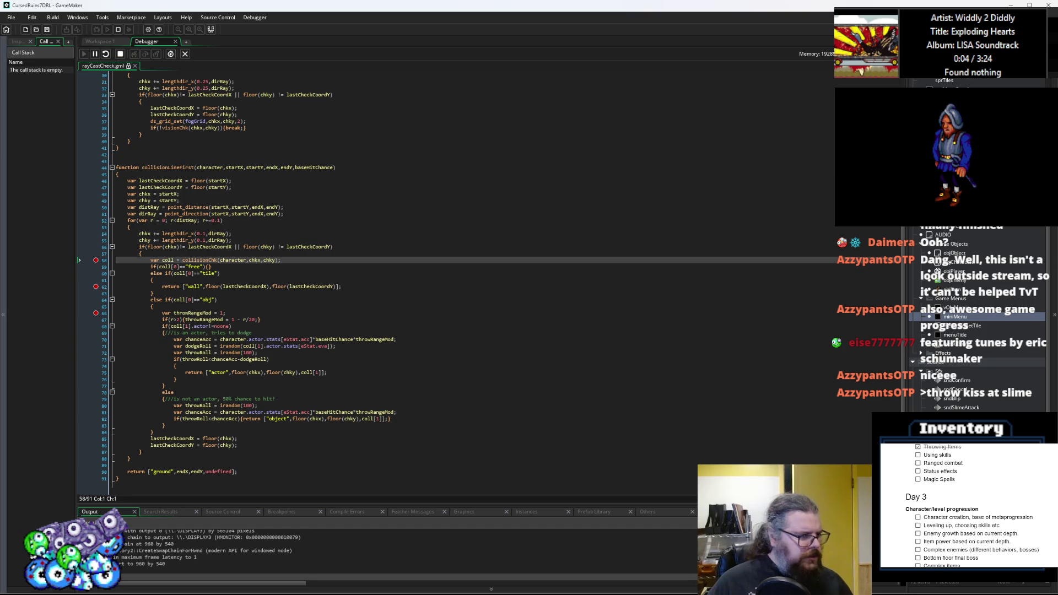
{"action": "left_click", "coordinate": [256, 286]}
{"action": "left_click", "coordinate": [243, 261]}
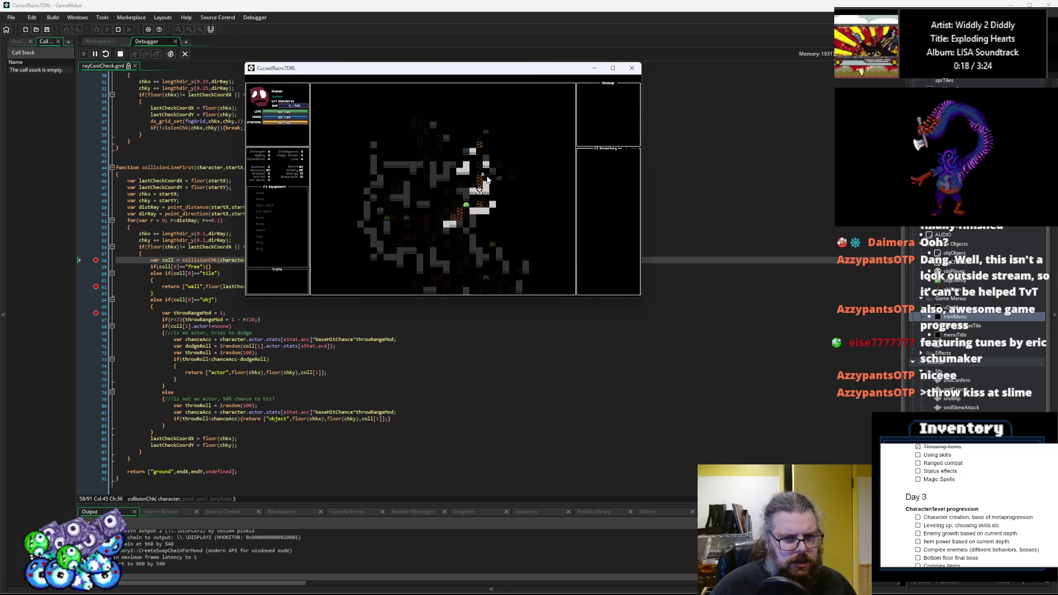
- Step to line 83, add a breakpoint on the return at line 90, and resume
{"action": "mouse_move", "coordinate": [388, 70]}
{"action": "left_mouse_down"}
{"action": "mouse_move", "coordinate": [438, 73]}
{"action": "mouse_move", "coordinate": [0, 166]}
{"action": "left_mouse_up"}
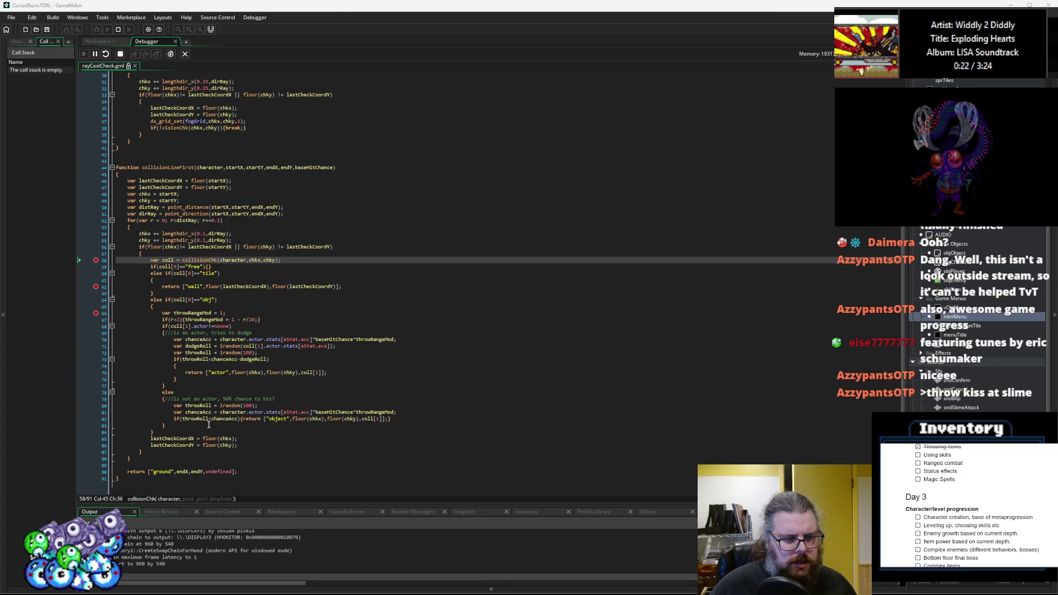
{"action": "key", "text": "F10"}
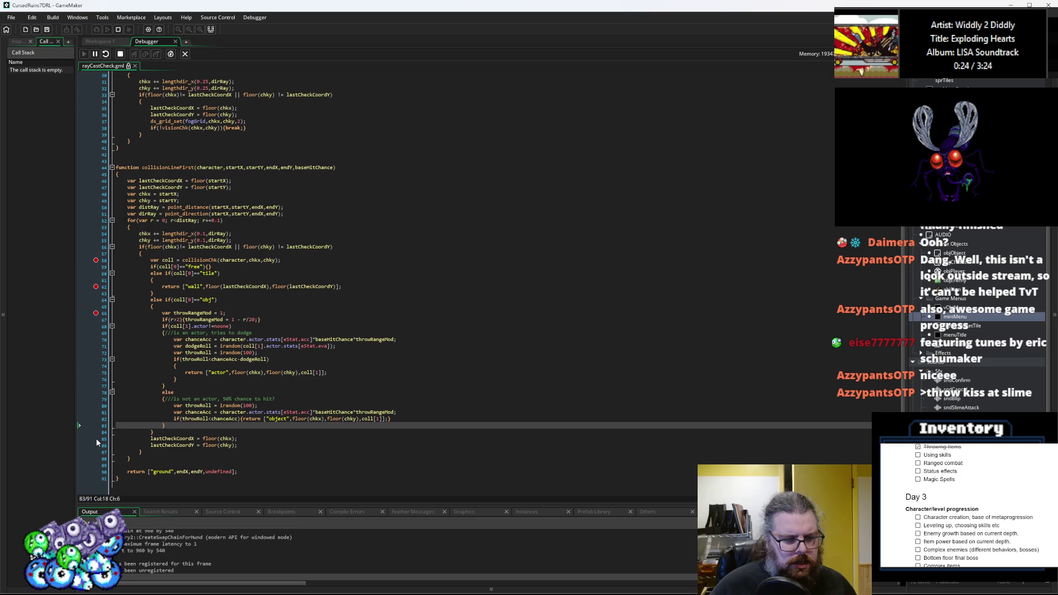
{"action": "left_click", "coordinate": [100, 472]}
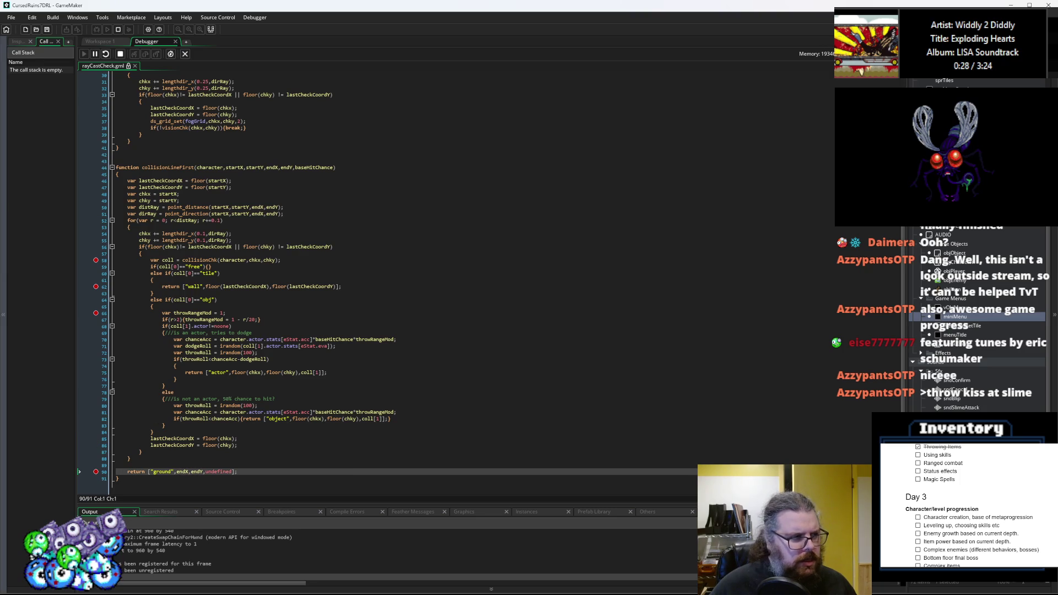
{"action": "key", "text": "F5"}
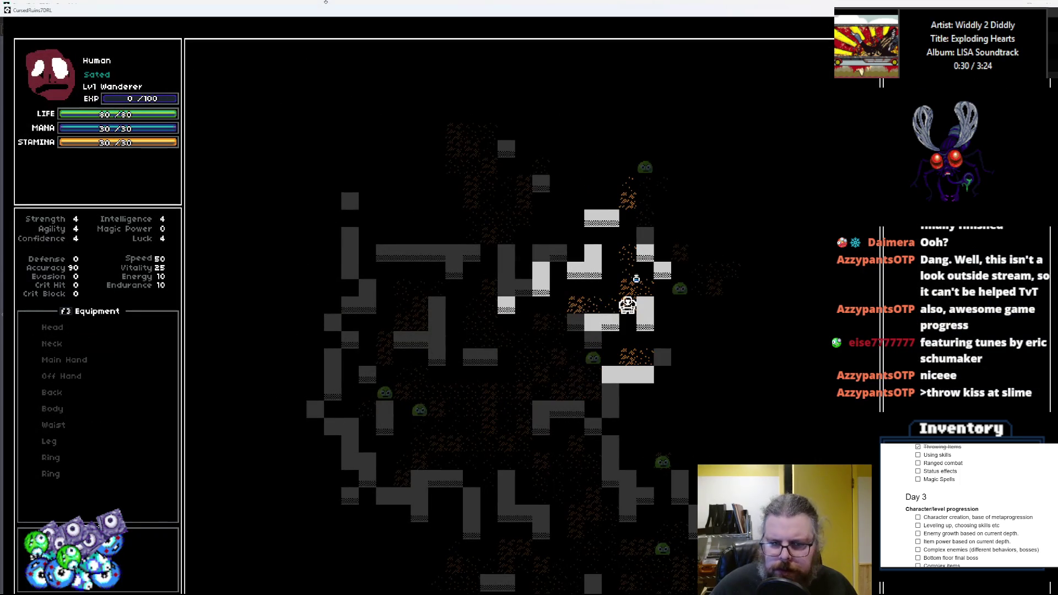
- Walk the player toward the slimes and throw the held item at one
{"action": "key", "text": "Up"}
{"action": "key", "text": "Up"}
{"action": "key", "text": "Up"}
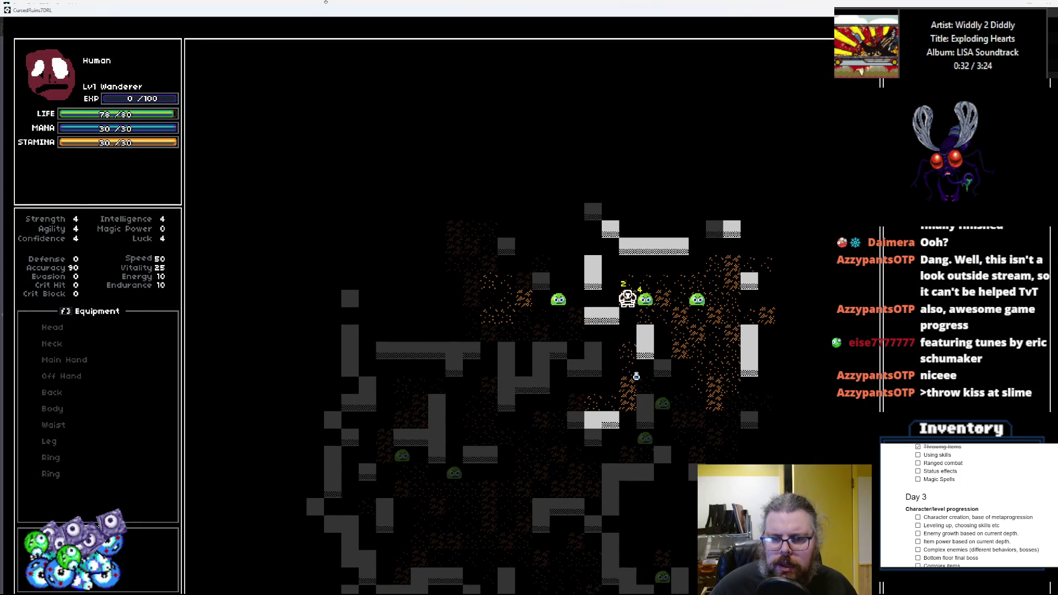
{"action": "key", "text": "Up"}
{"action": "key", "text": "Right"}
{"action": "key", "text": "Right"}
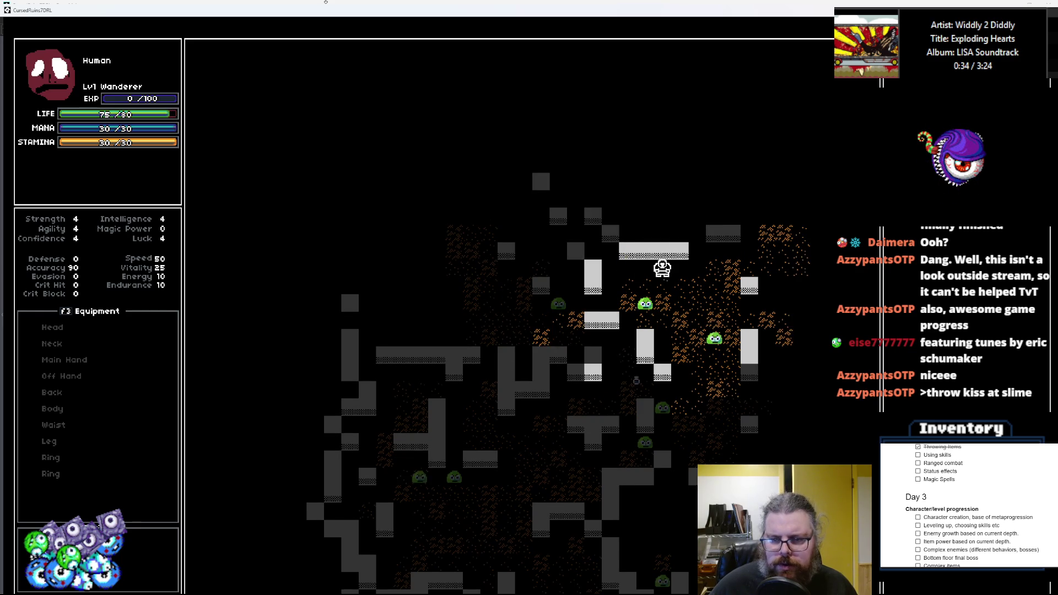
{"action": "key", "text": "Right"}
{"action": "key", "text": "Right"}
{"action": "key", "text": "Right"}
{"action": "key", "text": "Right"}
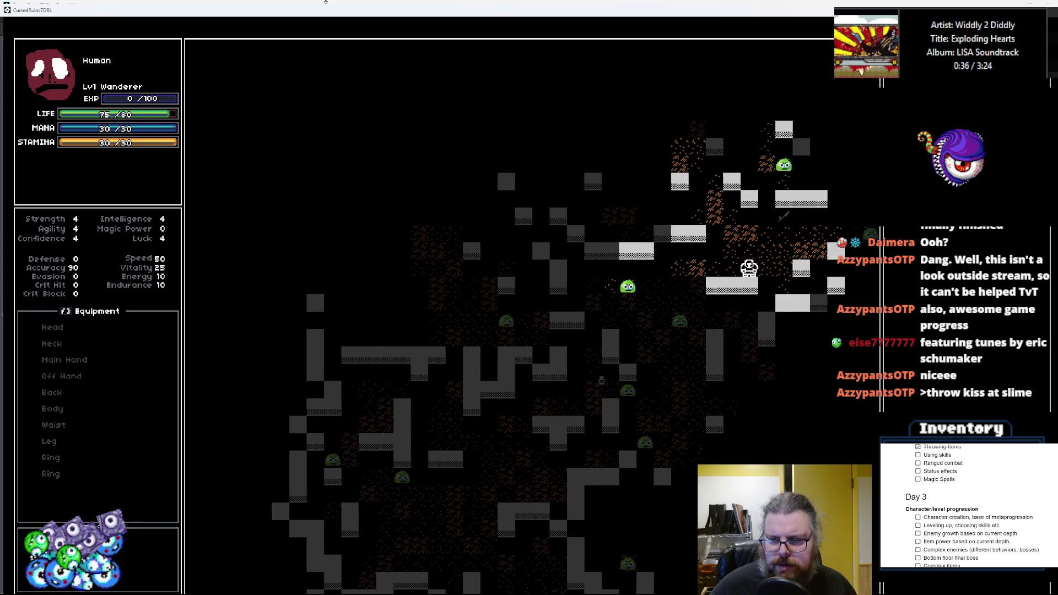
{"action": "key", "text": "Up"}
{"action": "key", "text": "Up"}
{"action": "key", "text": "Up"}
{"action": "key", "text": "Right"}
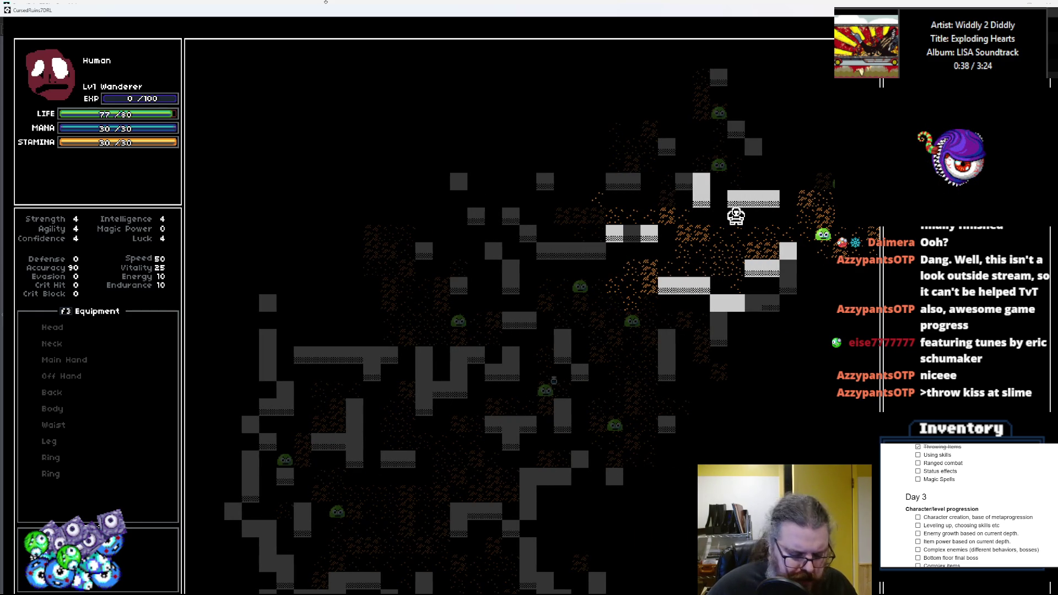
{"action": "key", "text": "Down"}
{"action": "key", "text": "Down"}
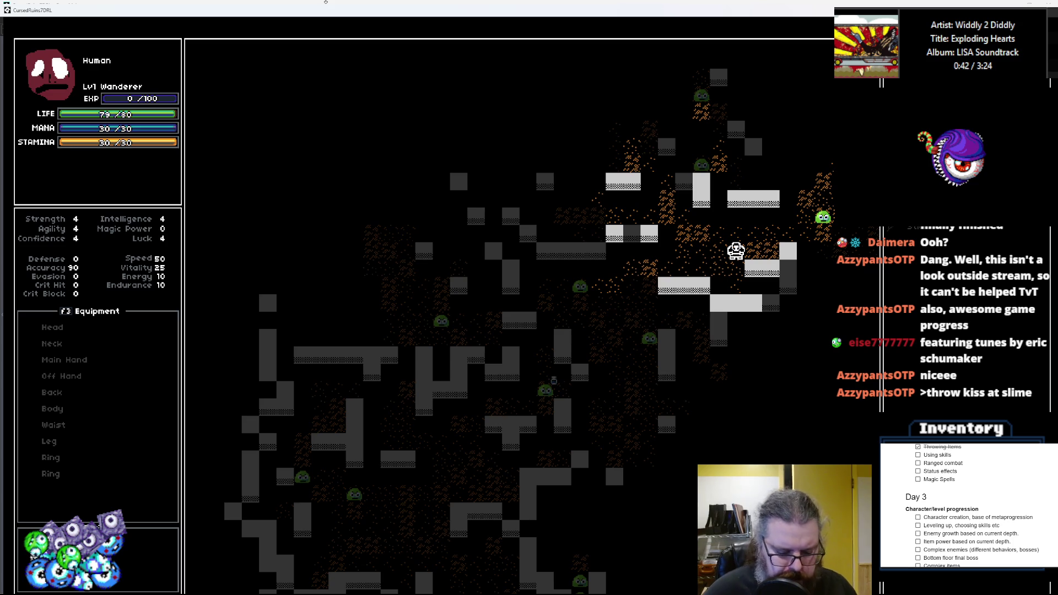
{"action": "key", "text": "i"}
{"action": "key", "text": "Down"}
{"action": "key", "text": "Down"}
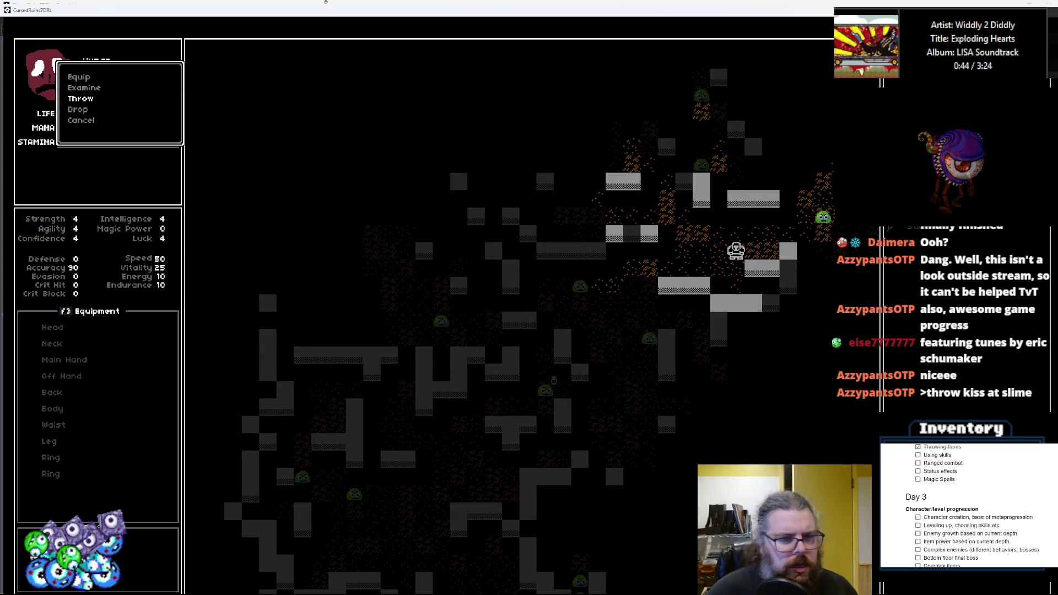
{"action": "key", "text": "Escape"}
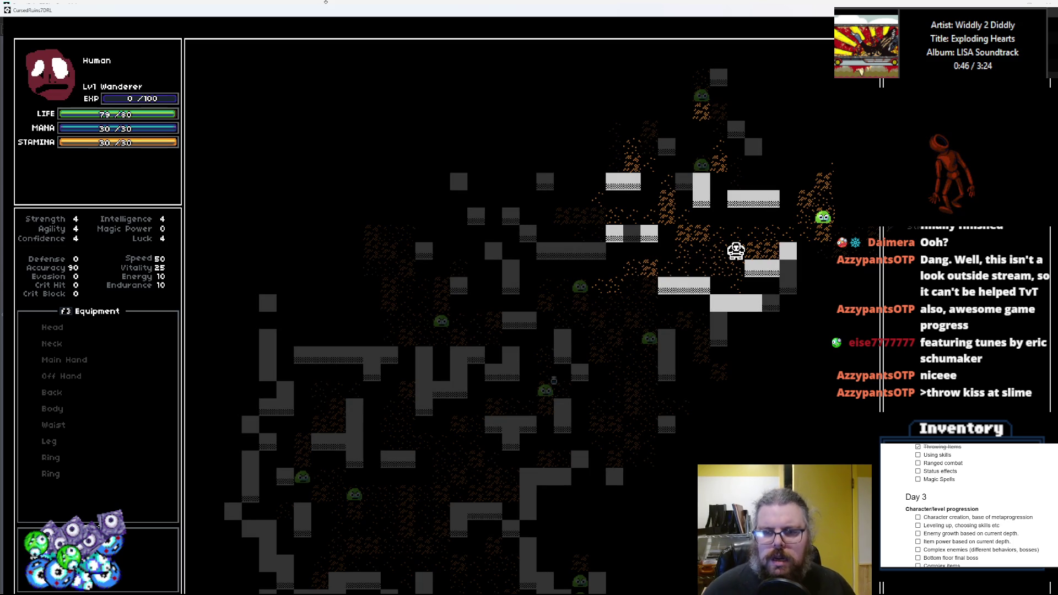
{"action": "double_click", "coordinate": [468, 11]}
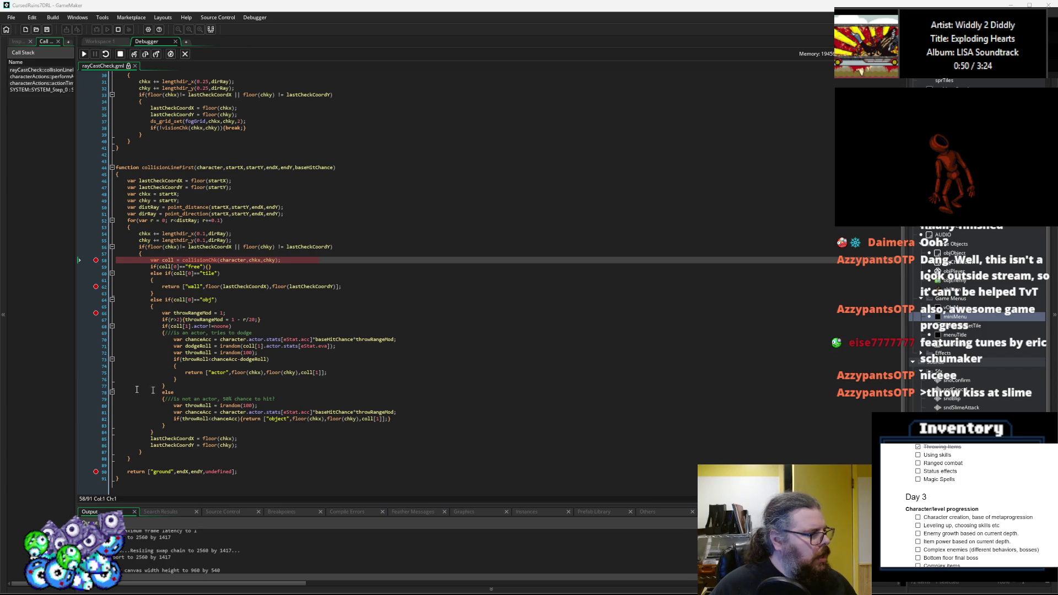
- Step to line 64, remove the line 58 breakpoint, and continue to line 90
{"action": "key", "text": "F10"}
{"action": "left_click", "coordinate": [278, 300]}
{"action": "left_click", "coordinate": [94, 261]}
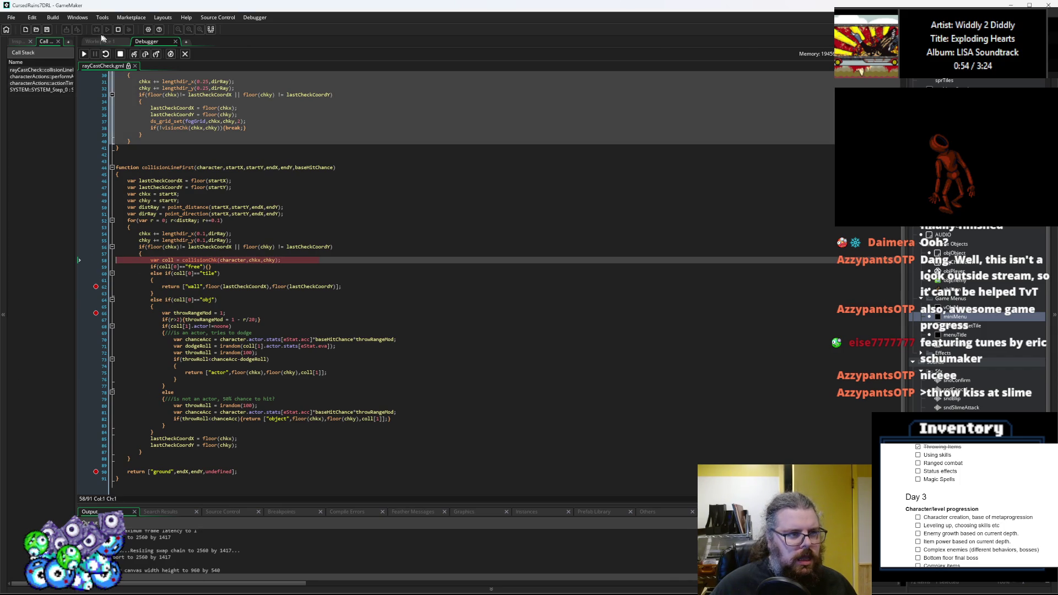
{"action": "left_click", "coordinate": [84, 54]}
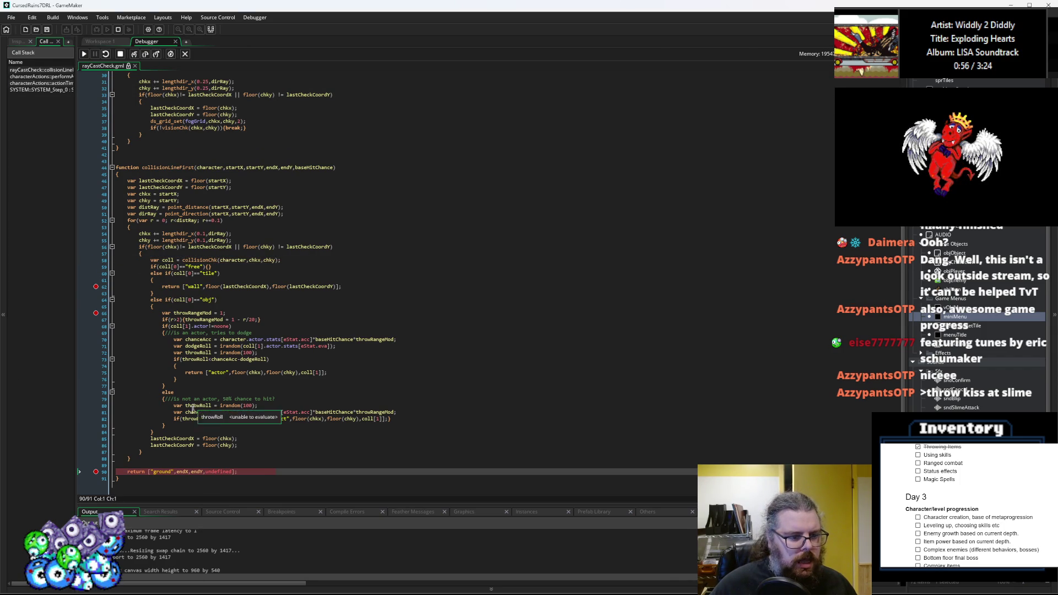
- Wrap endX and endY on line 90 in floor() calls
{"action": "mouse_move", "coordinate": [185, 472]}
{"action": "left_click", "coordinate": [186, 472]}
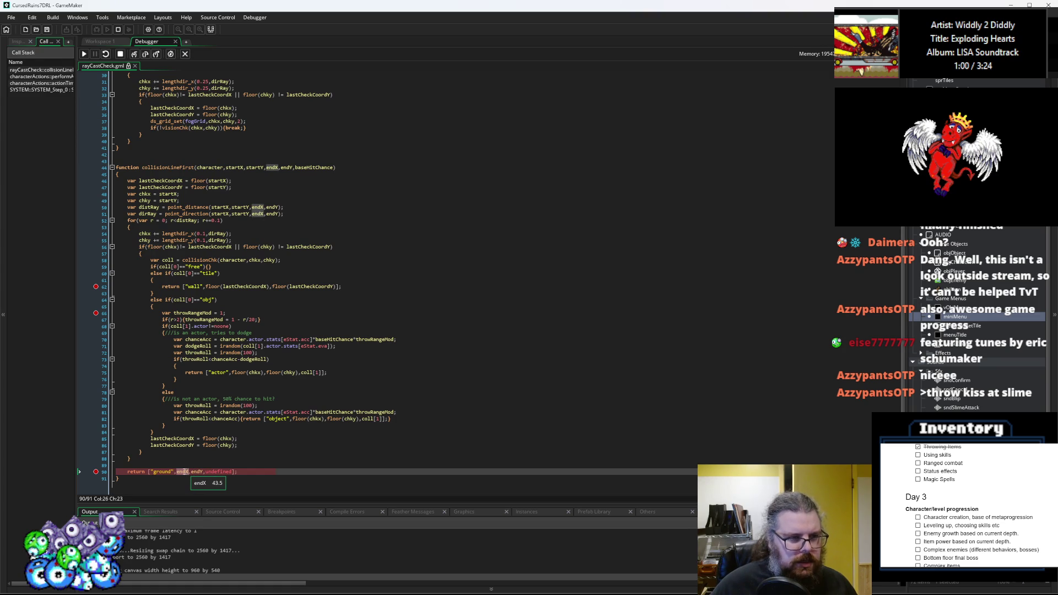
{"action": "type", "text": "floor("}
{"action": "key", "text": "Right"}
{"action": "key", "text": "Right"}
{"action": "type", "text": ")"}
{"action": "key", "text": "Right"}
{"action": "key", "text": "Right"}
{"action": "type", "text": "f"}
{"action": "type", "text": "or("}
{"action": "type", "text": ")"}
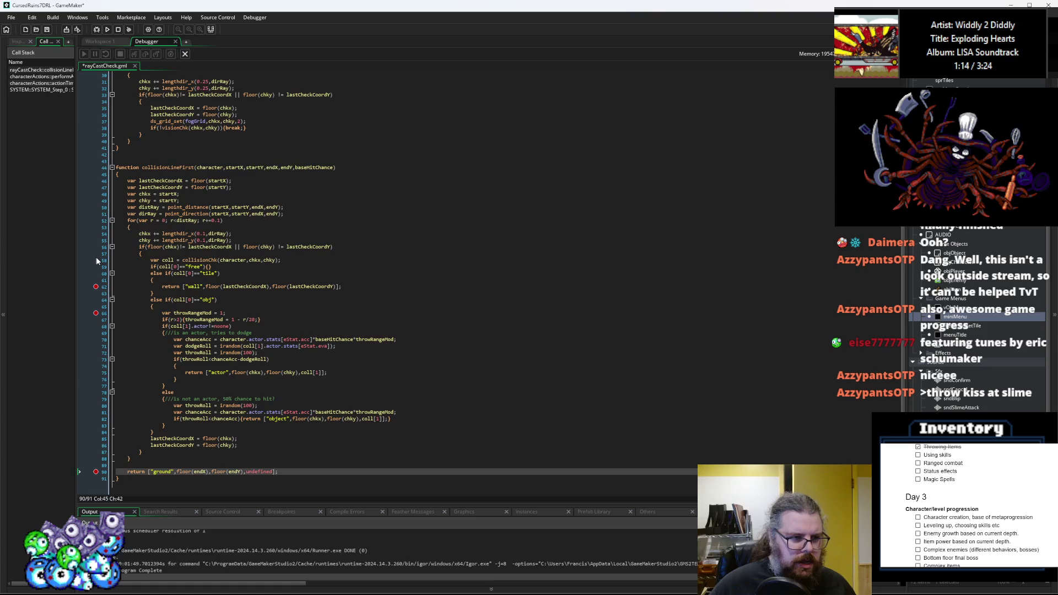
- Step to line 62 and clear the breakpoints on lines 66 and 90
{"action": "key", "text": "F5"}
{"action": "key", "text": "F10"}
{"action": "left_click", "coordinate": [96, 313]}
{"action": "left_click", "coordinate": [96, 472]}
{"action": "key", "text": "F5"}
{"action": "left_click", "coordinate": [243, 260]}
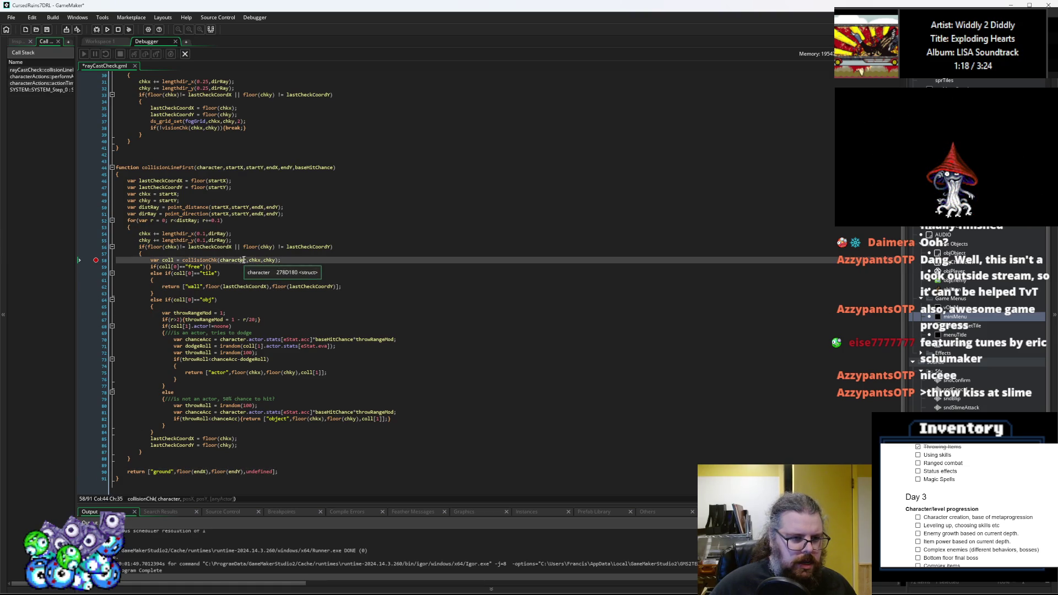
- Change line 58's collisionChk arguments to floor(chkx) and floor(chky), drop its breakpoint, and rerun
{"action": "left_click", "coordinate": [249, 260]}
{"action": "type", "text": "floor("}
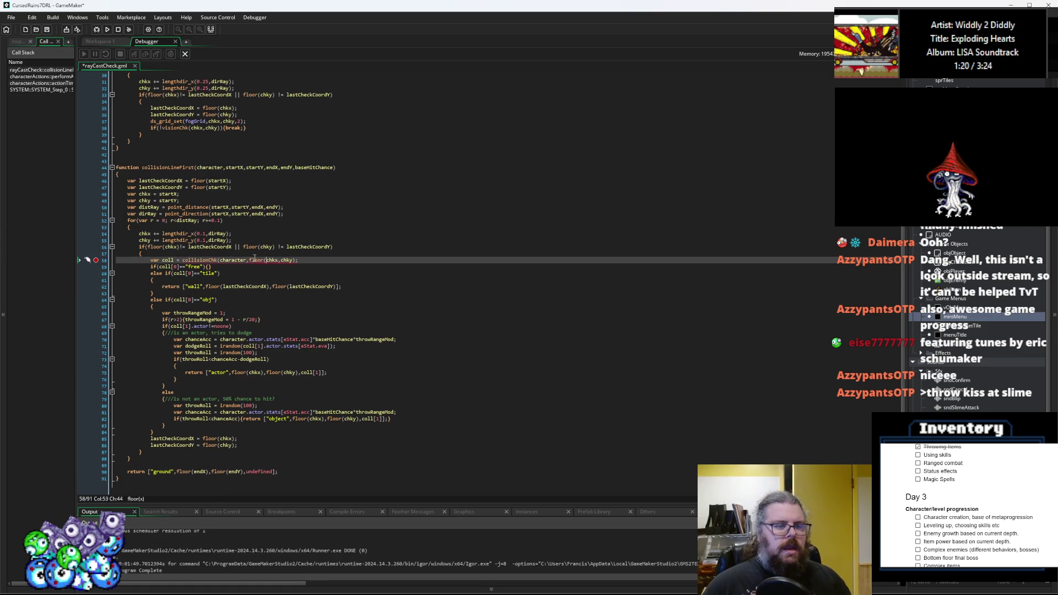
{"action": "key", "text": "Right"}
{"action": "key", "text": "Right"}
{"action": "key", "text": "Right"}
{"action": "type", "text": ")"}
{"action": "key", "text": "Right"}
{"action": "type", "text": "floor(chkx"}
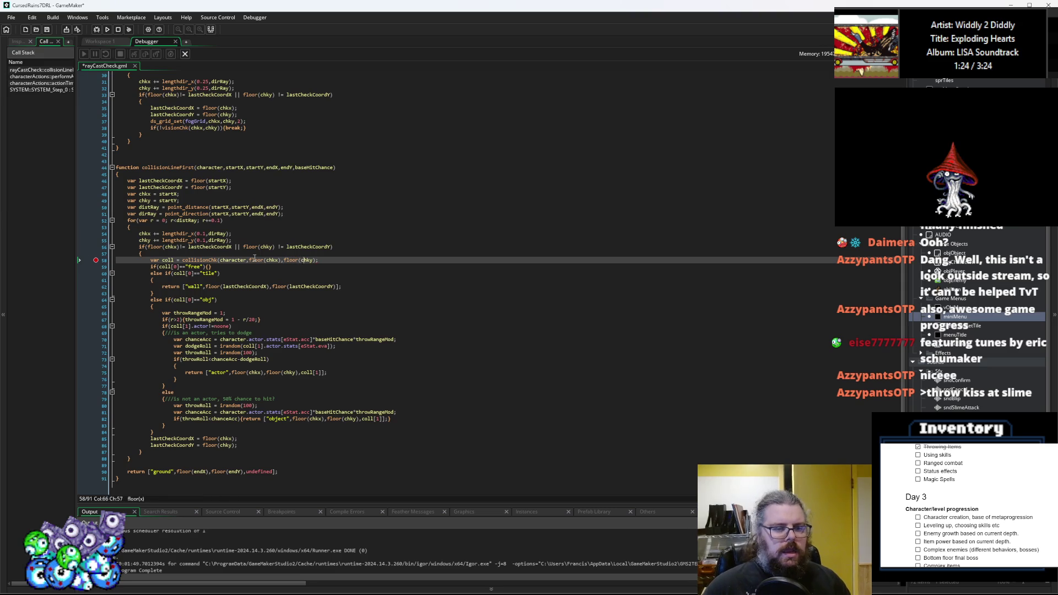
{"action": "type", "text": ")"}
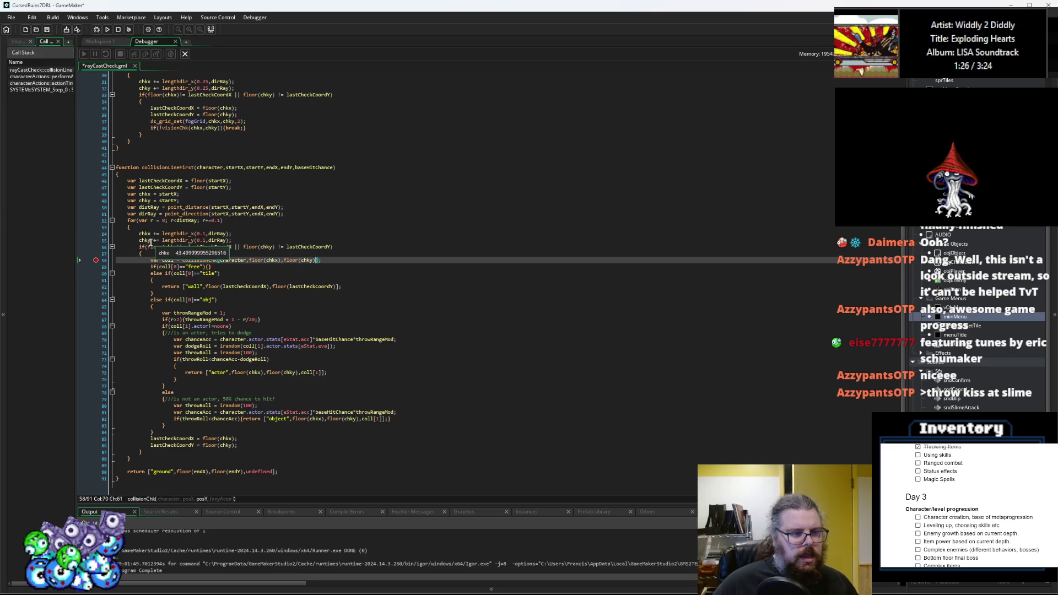
{"action": "key", "text": "F9"}
{"action": "left_click", "coordinate": [226, 320]}
{"action": "key", "text": "F5"}
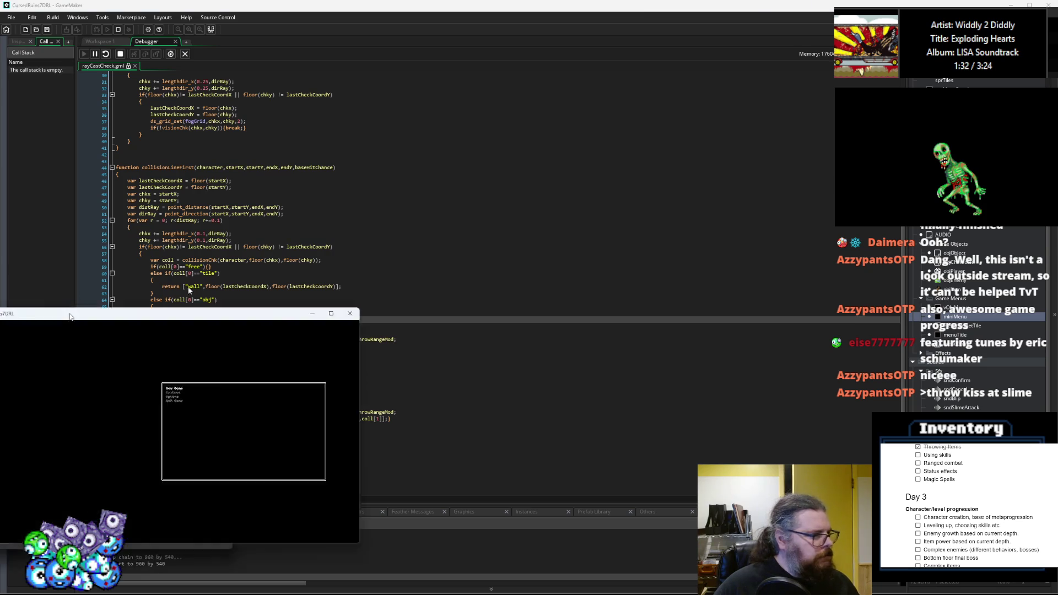
- Start a new game, walk up toward the slimes, and throw the item at the slime above
{"action": "key", "text": "Return"}
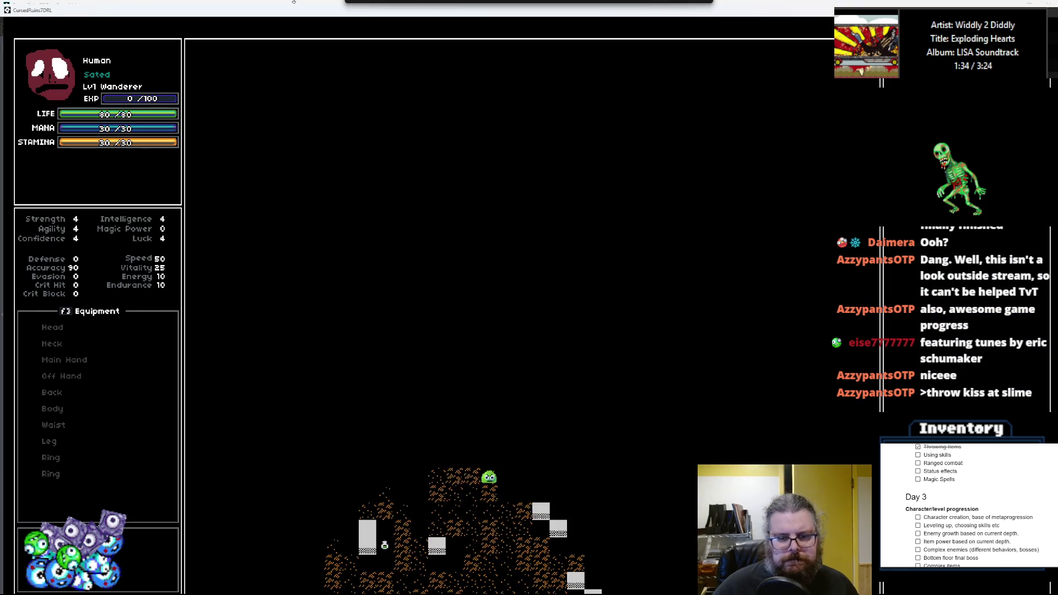
{"action": "key", "text": "Up"}
{"action": "key", "text": "Up"}
{"action": "key", "text": "Left"}
{"action": "key", "text": "Up"}
{"action": "key", "text": "Left"}
{"action": "key", "text": "Right"}
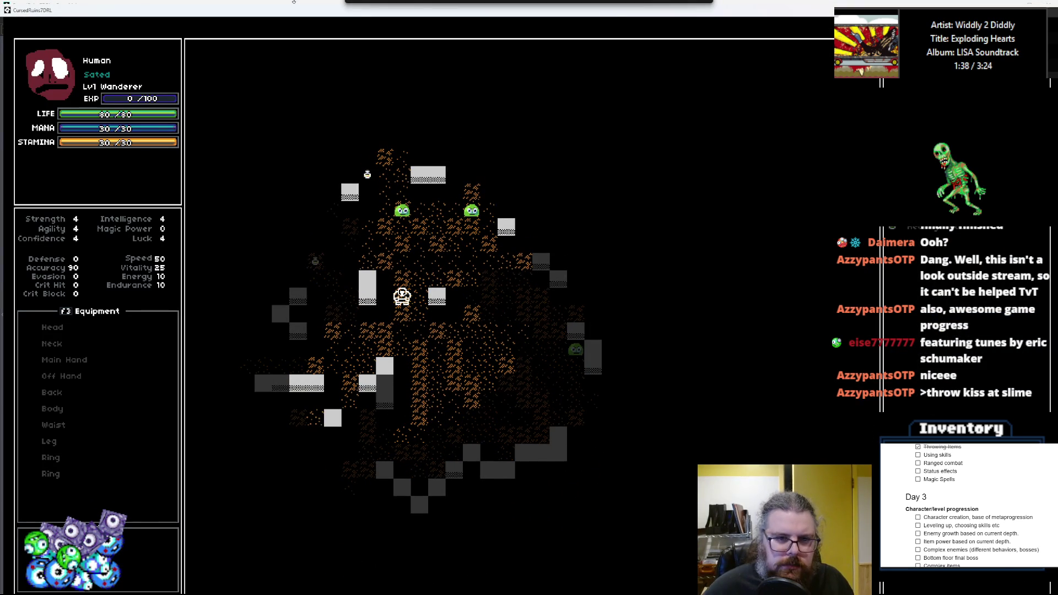
{"action": "key", "text": "Up"}
{"action": "key", "text": "Up"}
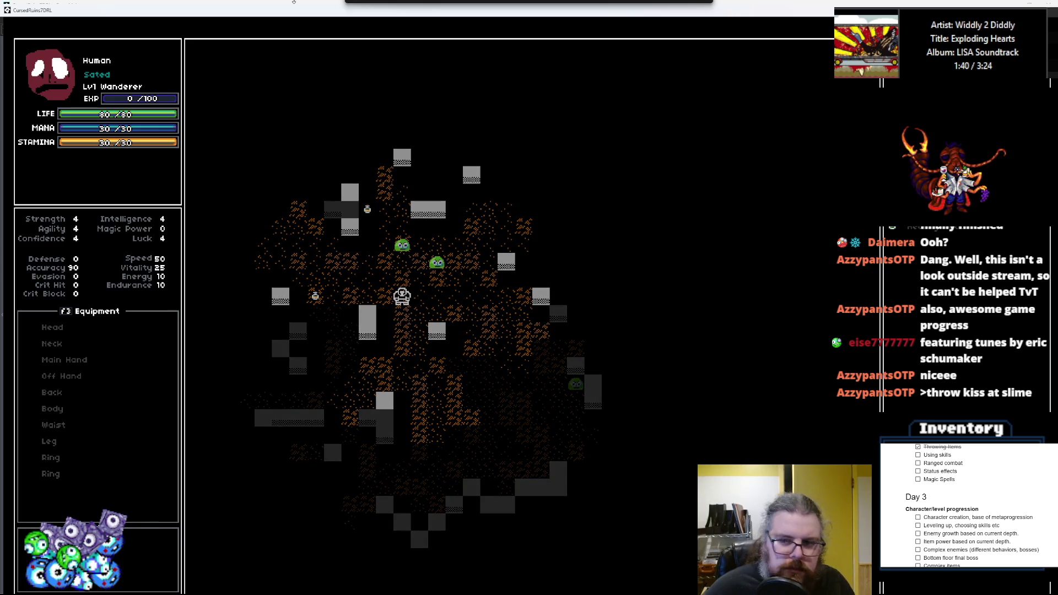
{"action": "key", "text": "i"}
{"action": "key", "text": "Down"}
{"action": "key", "text": "Down"}
{"action": "key", "text": "Return"}
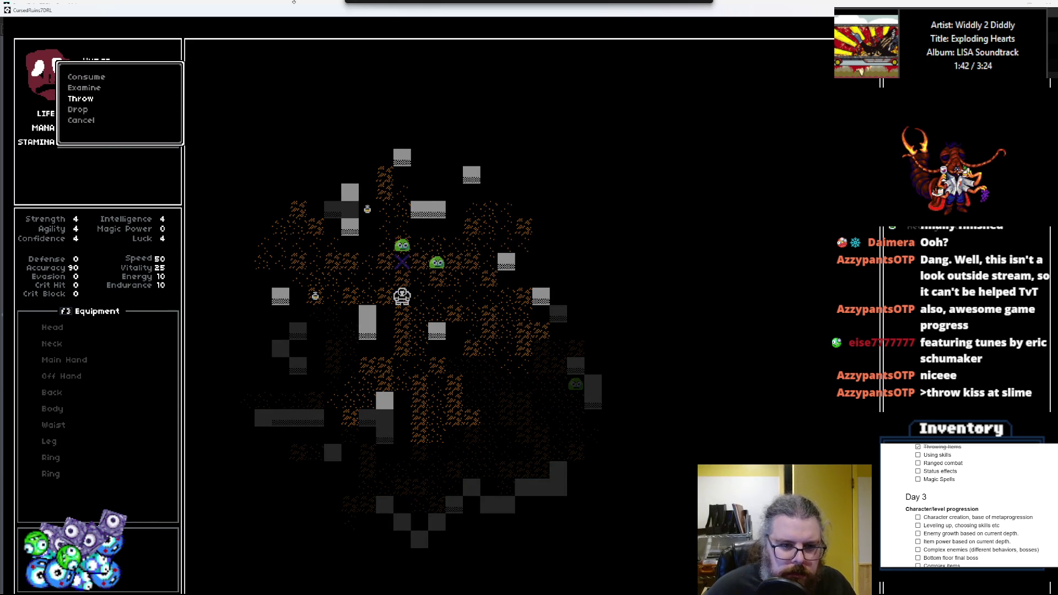
- Retrieve the dropped item, throw it right onto a slime, then switch to the debugger
{"action": "key", "text": "Left"}
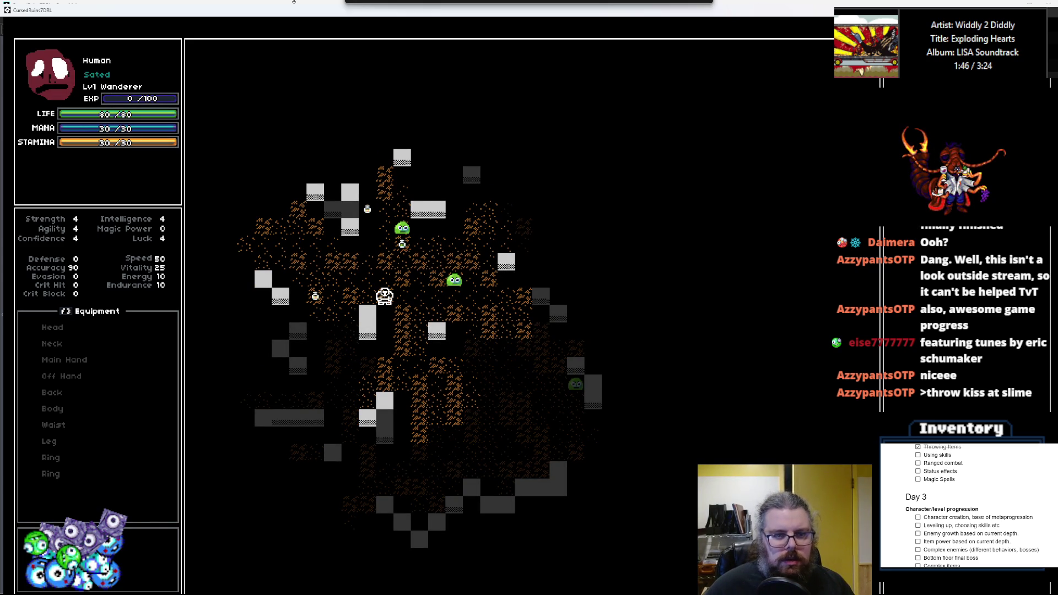
{"action": "key", "text": "Up"}
{"action": "key", "text": "Up"}
{"action": "key", "text": "Up"}
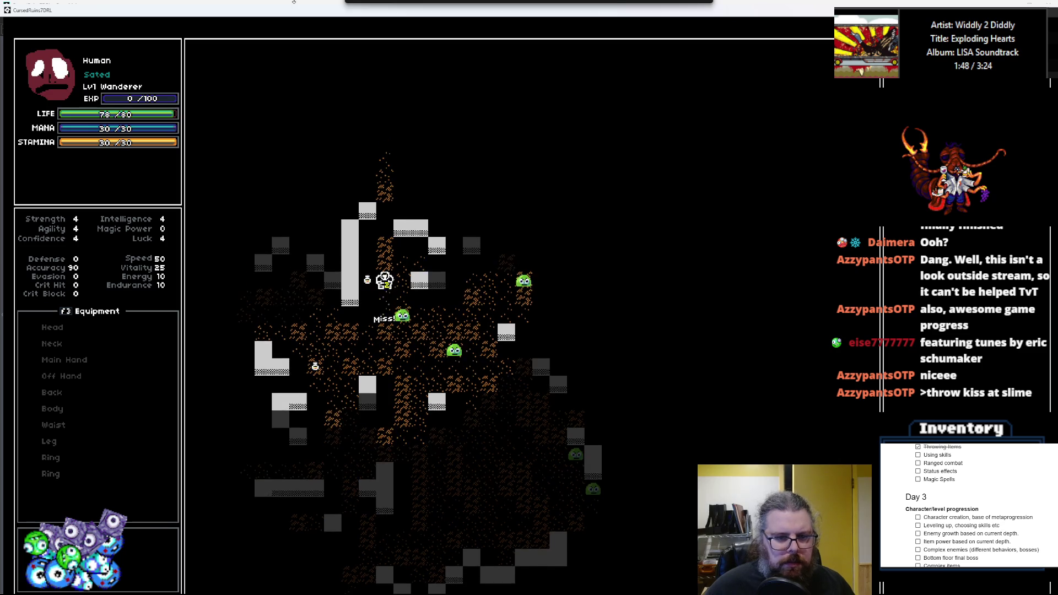
{"action": "key", "text": "Left"}
{"action": "key", "text": "Down"}
{"action": "key", "text": "Down"}
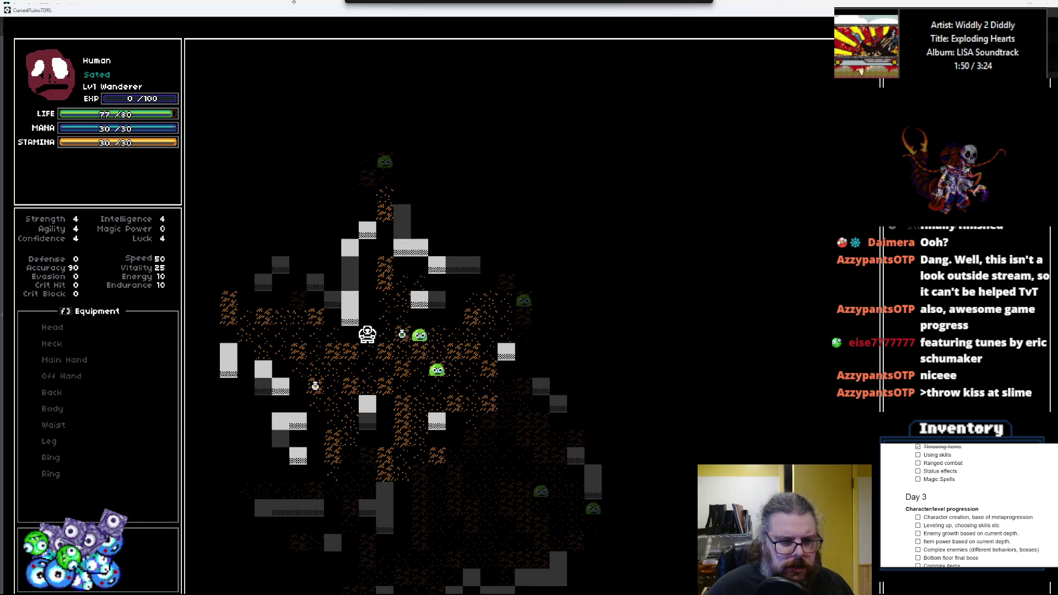
{"action": "key", "text": "Down"}
{"action": "key", "text": "Down"}
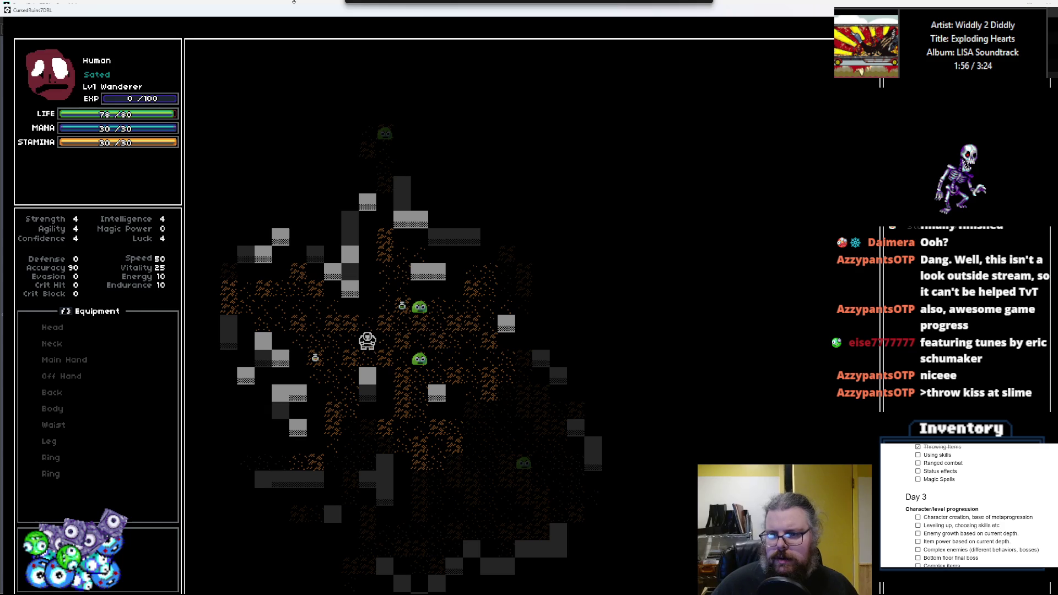
{"action": "key", "text": "i"}
{"action": "key", "text": "Down"}
{"action": "key", "text": "Down"}
{"action": "key", "text": "Return"}
{"action": "key", "text": "Right"}
{"action": "key", "text": "Right"}
{"action": "key", "text": "Right"}
{"action": "key", "text": "Return"}
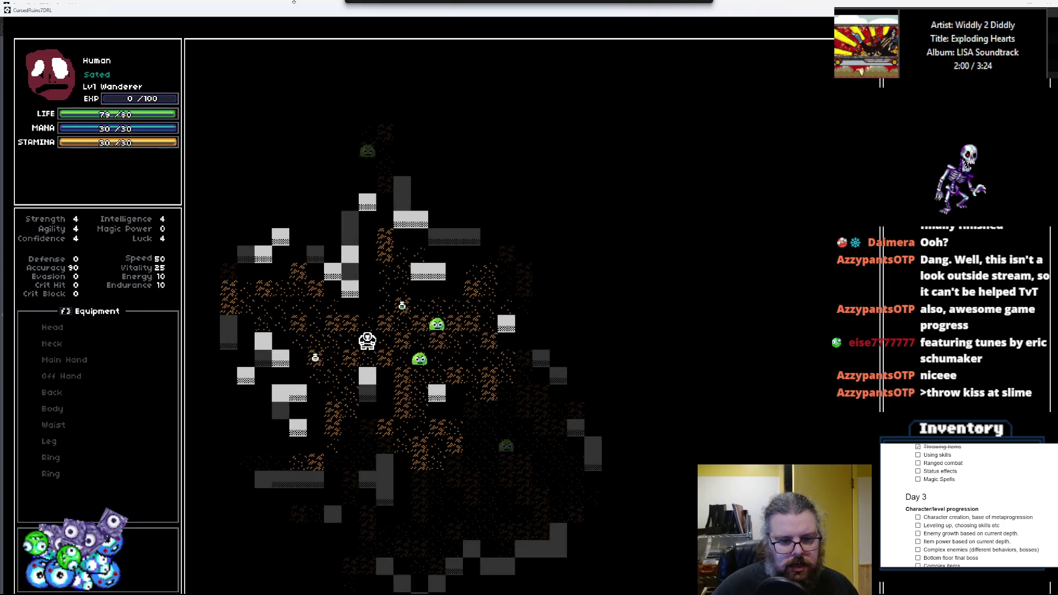
{"action": "key", "text": "Right"}
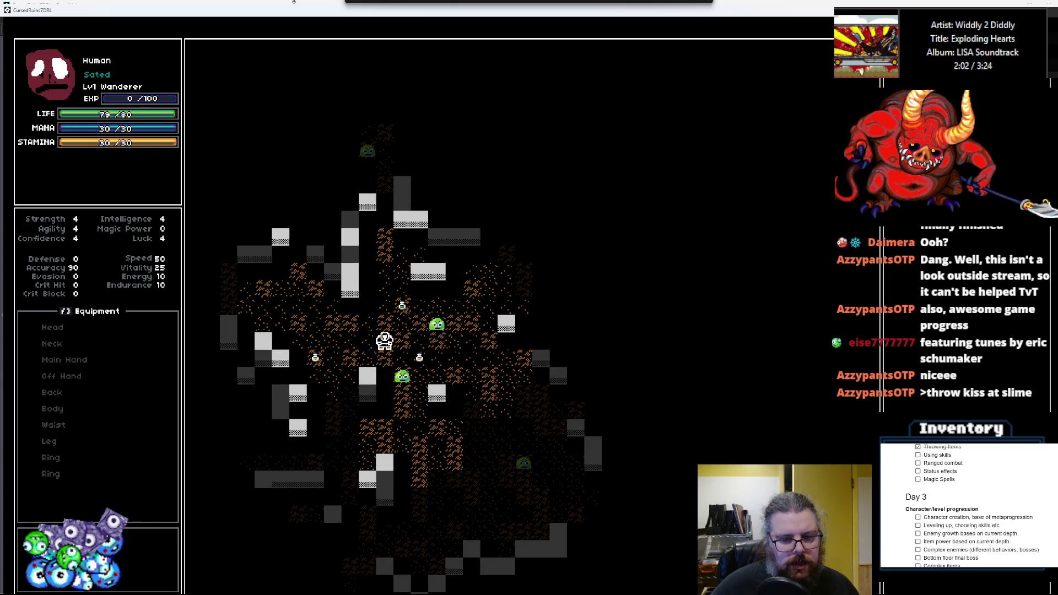
{"action": "key", "text": "alt+Tab"}
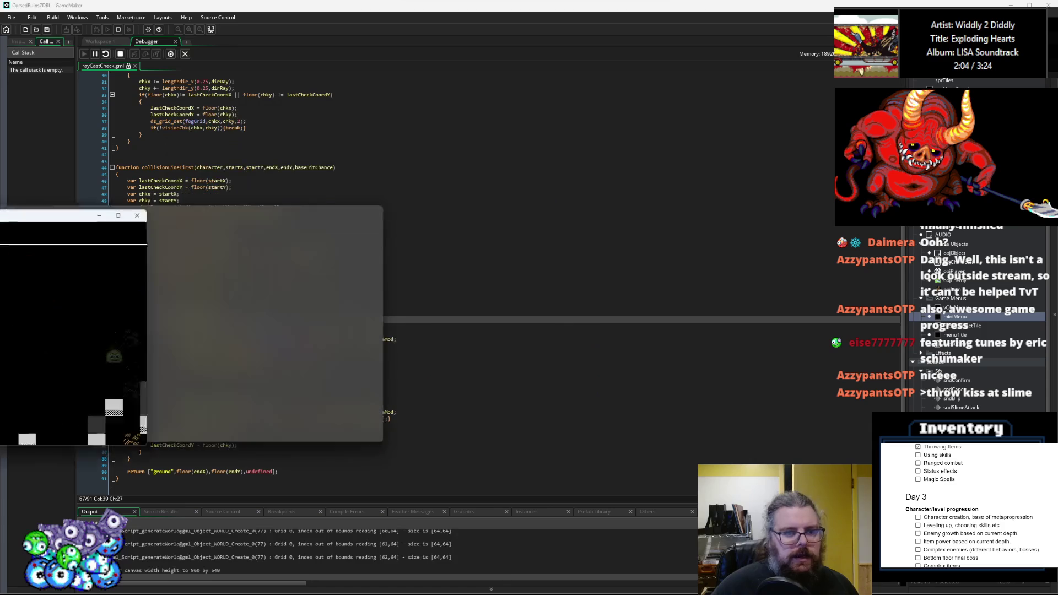
- Step over to line 70 of rayCastCheck and resume the game
{"action": "key", "text": "F10"}
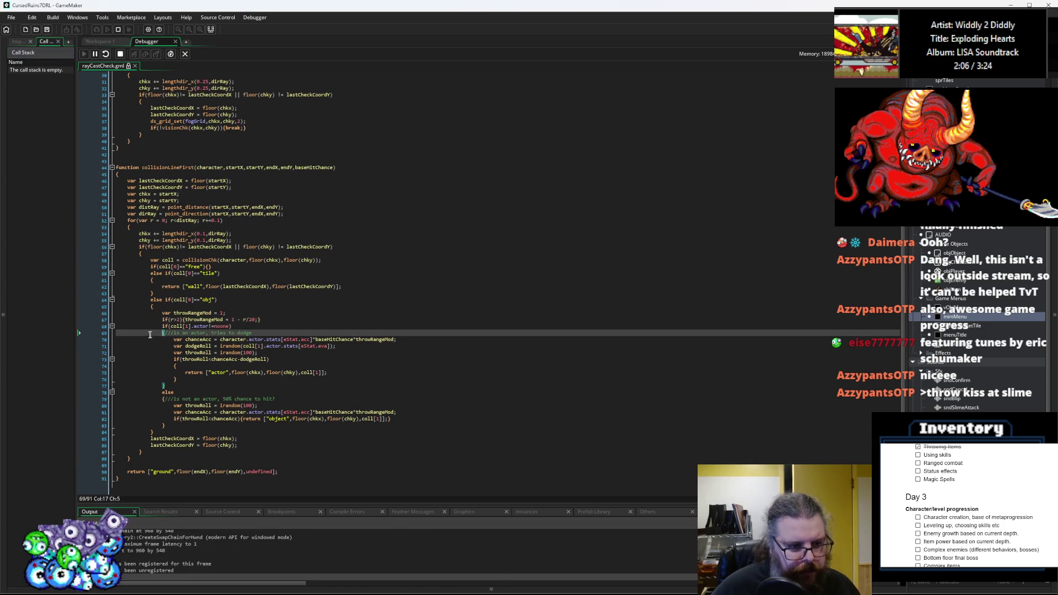
{"action": "key", "text": "F10"}
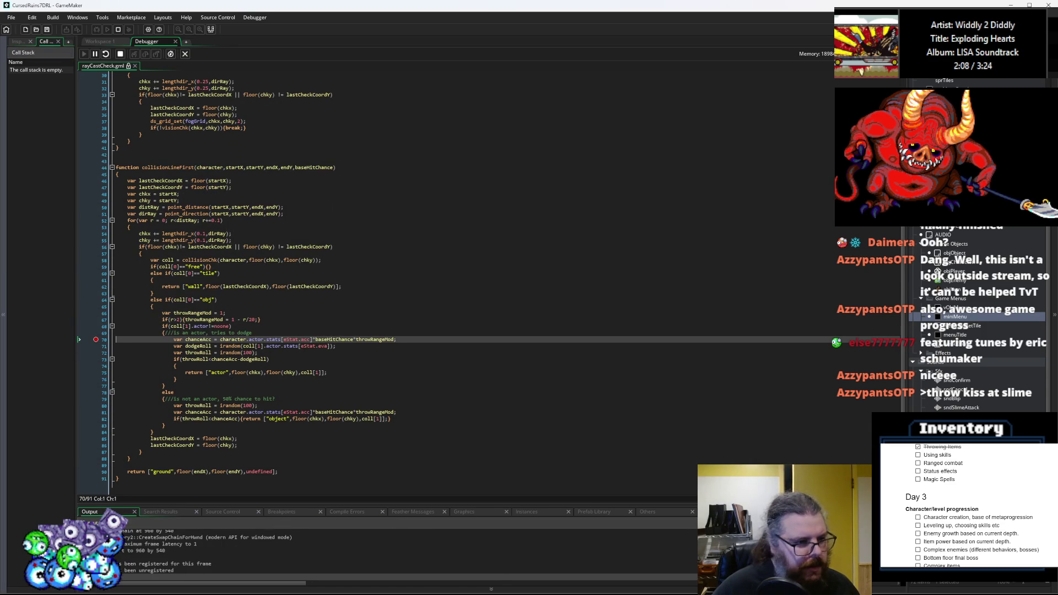
{"action": "key", "text": "F5"}
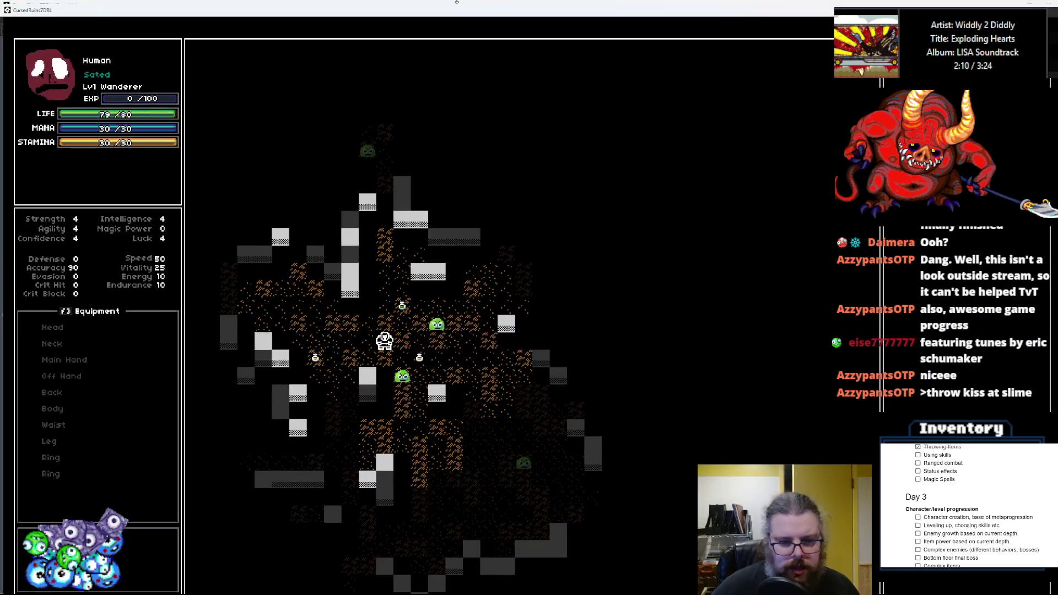
- Move up and right, then throw the item at a nearby target
{"action": "key", "text": "Up"}
{"action": "key", "text": "Right"}
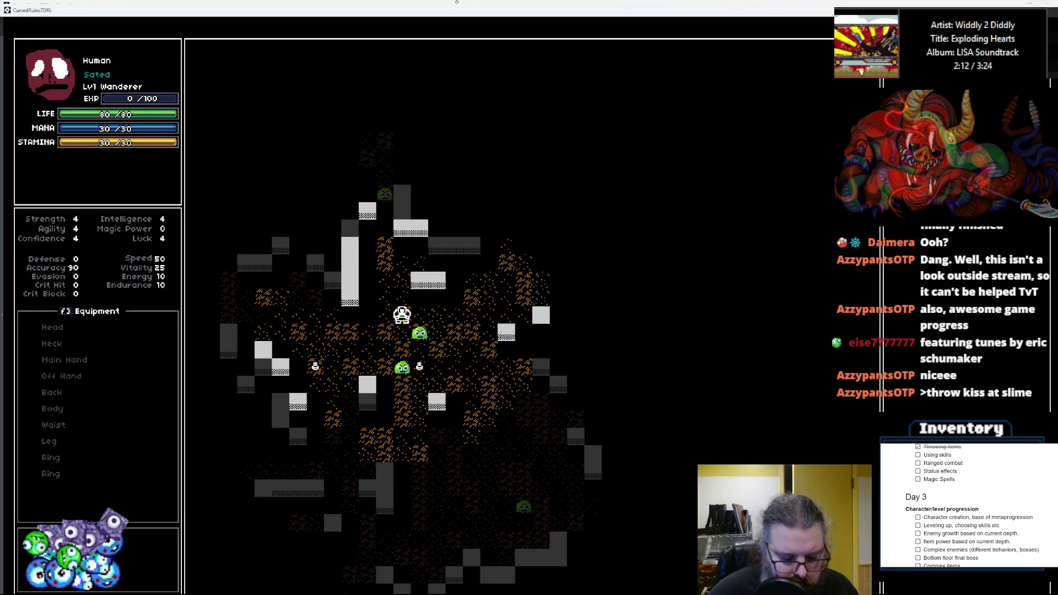
{"action": "key", "text": "Up"}
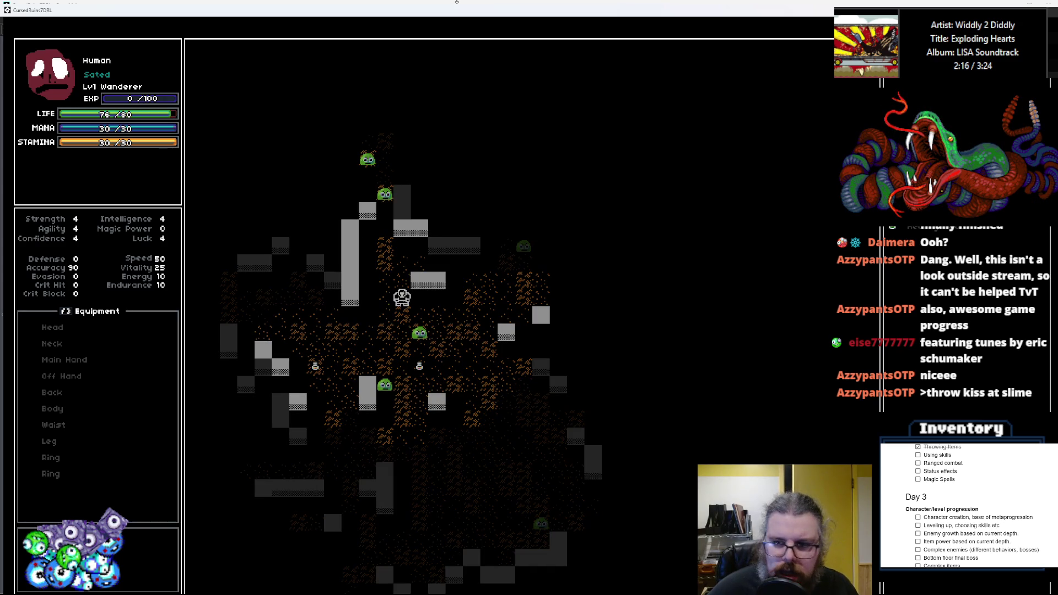
{"action": "key", "text": "i"}
{"action": "key", "text": "Return"}
{"action": "key", "text": "Down"}
{"action": "key", "text": "Down"}
{"action": "key", "text": "Down"}
{"action": "key", "text": "Up"}
{"action": "key", "text": "Return"}
{"action": "key", "text": "Down"}
{"action": "key", "text": "Down"}
{"action": "key", "text": "Right"}
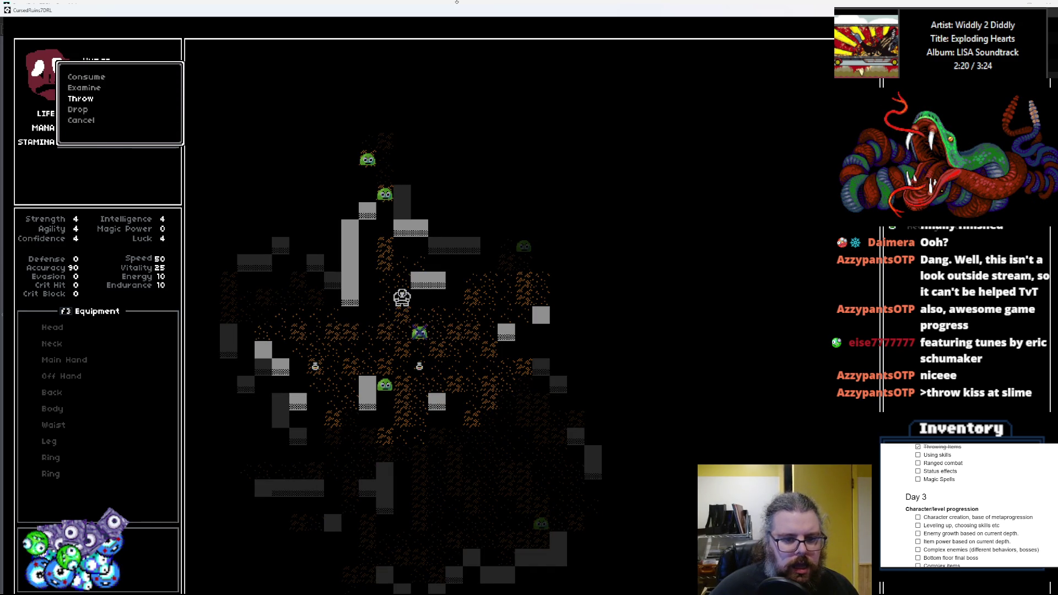
{"action": "key", "text": "Return"}
- Move down and right toward the slimes and throw the item at the slime to the left
{"action": "key", "text": "Down"}
{"action": "key", "text": "Down"}
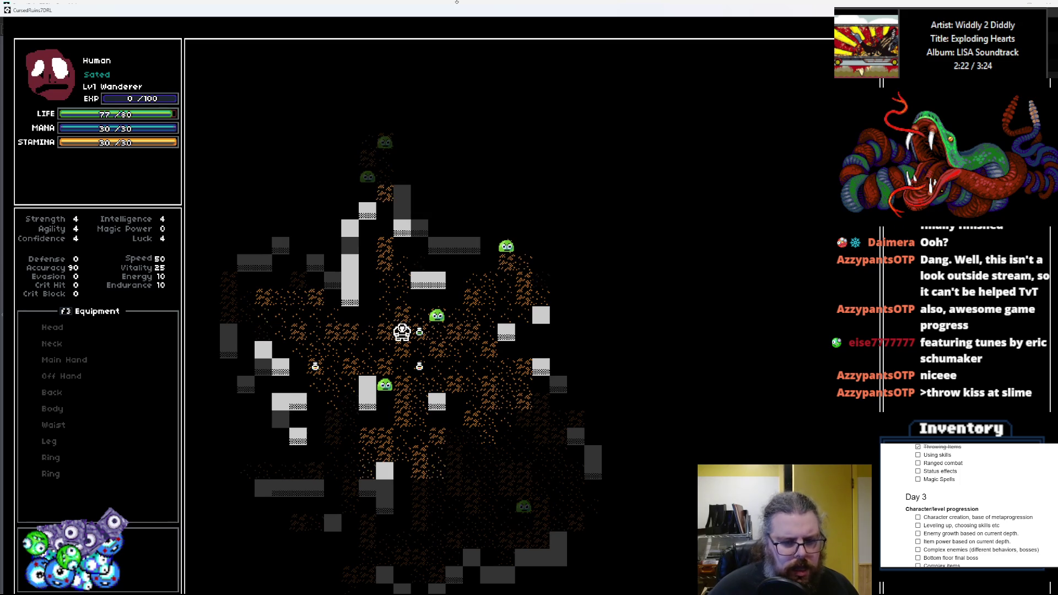
{"action": "key", "text": "Right"}
{"action": "key", "text": "Down"}
{"action": "key", "text": "Down"}
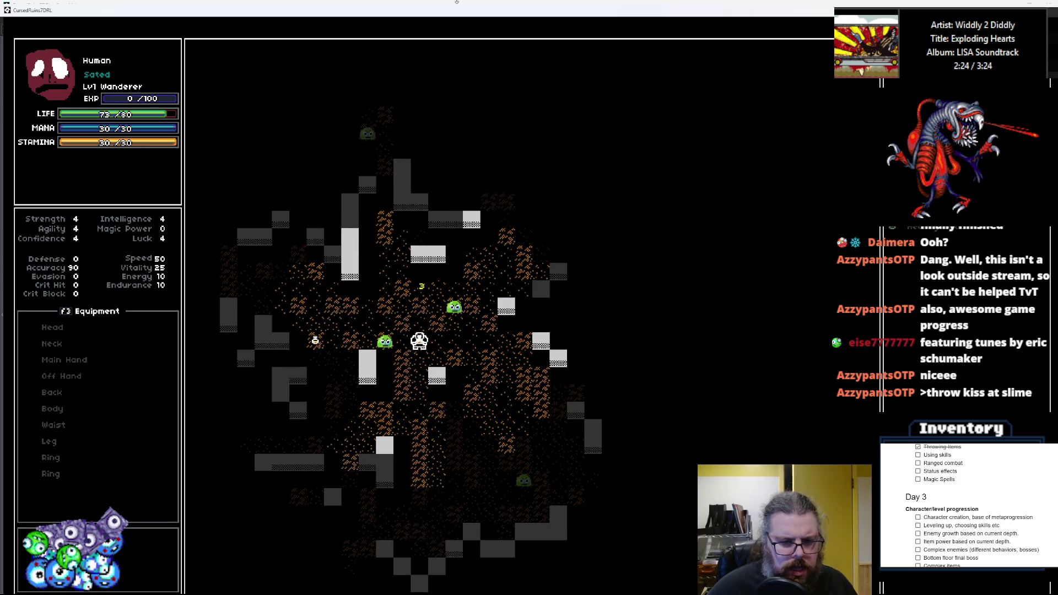
{"action": "key", "text": "Right"}
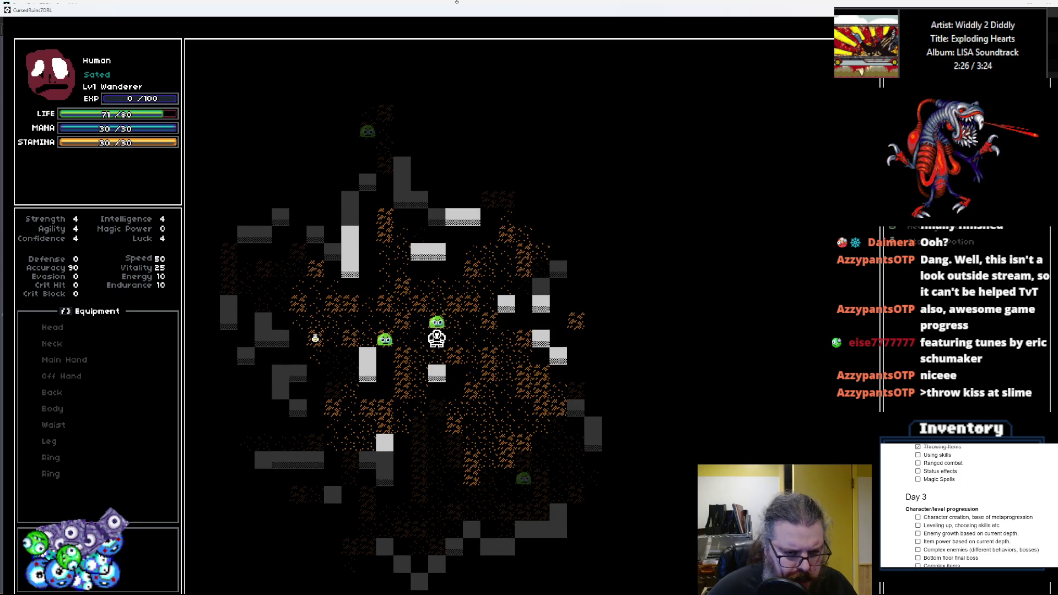
{"action": "key", "text": "i"}
{"action": "key", "text": "Return"}
{"action": "key", "text": "Down"}
{"action": "key", "text": "Down"}
{"action": "key", "text": "Return"}
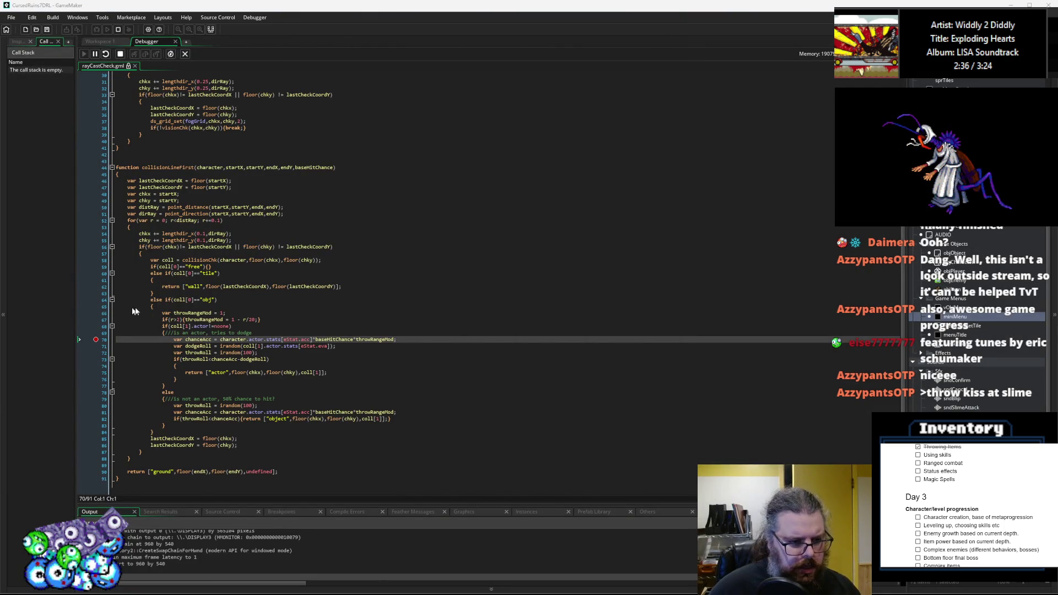
- Set a breakpoint on line 58's collision check, then inspect startY and chky (33.99999999254942)
{"action": "left_click", "coordinate": [202, 332]}
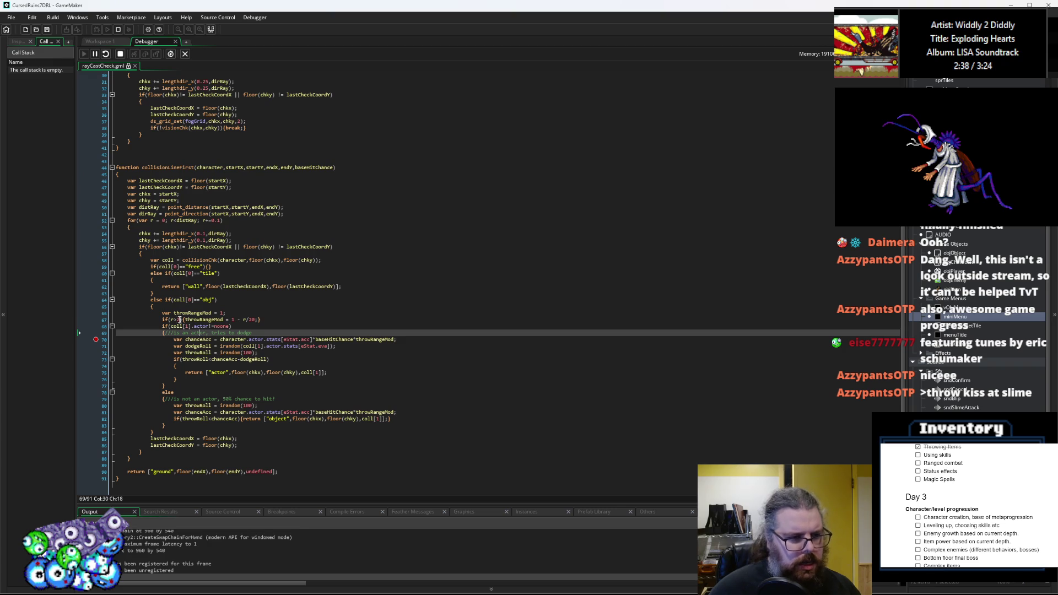
{"action": "left_click", "coordinate": [96, 260]}
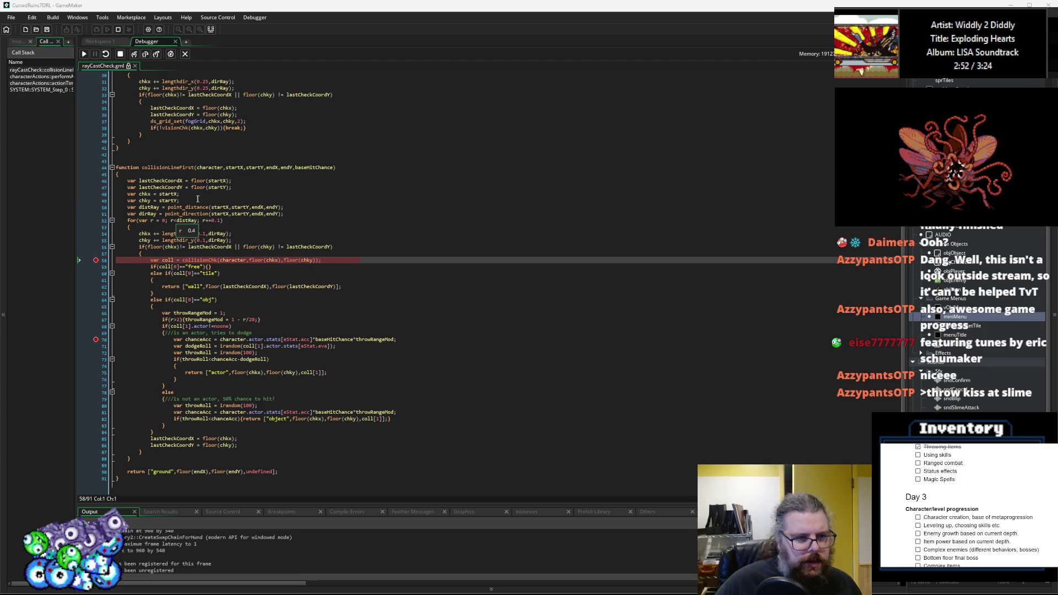
{"action": "mouse_move", "coordinate": [246, 168]}
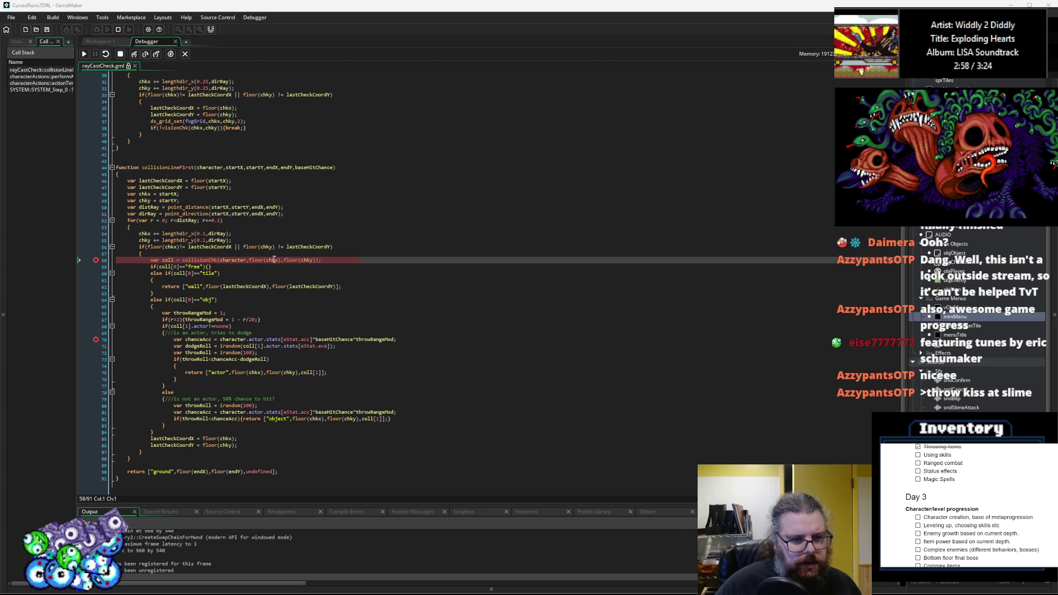
{"action": "mouse_move", "coordinate": [306, 260]}
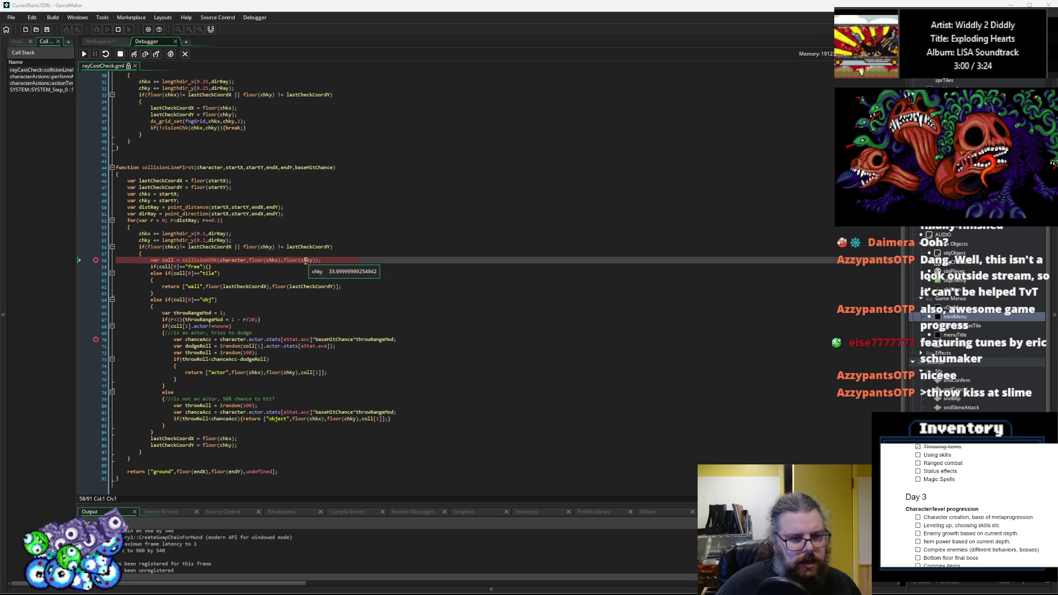
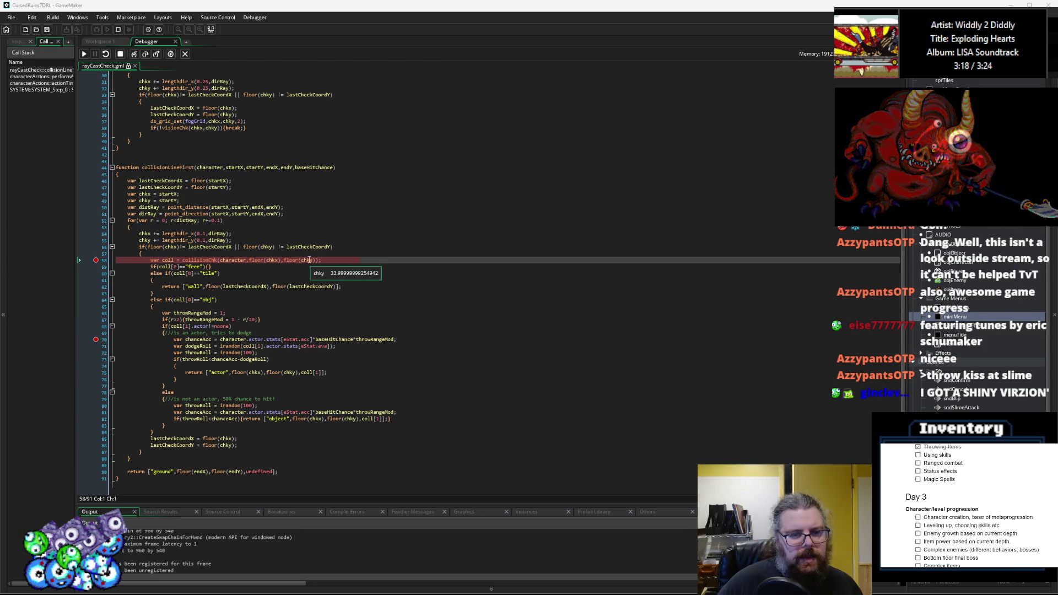
- Stop the debug run, go back to Workspace 1, and open the SYSTEM object's Step event at line 2
{"action": "left_click", "coordinate": [118, 29]}
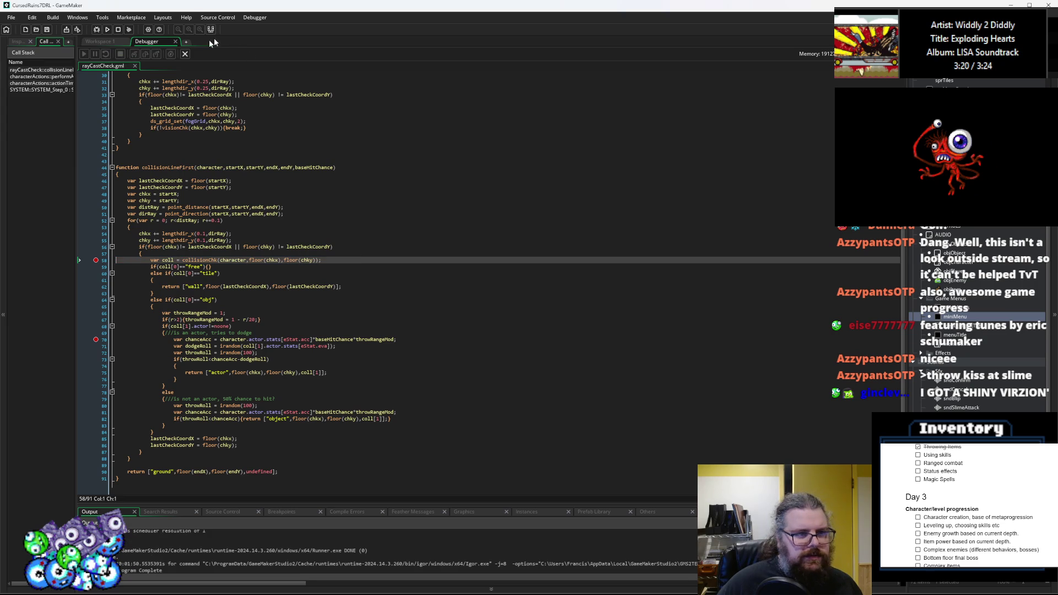
{"action": "left_click", "coordinate": [186, 53]}
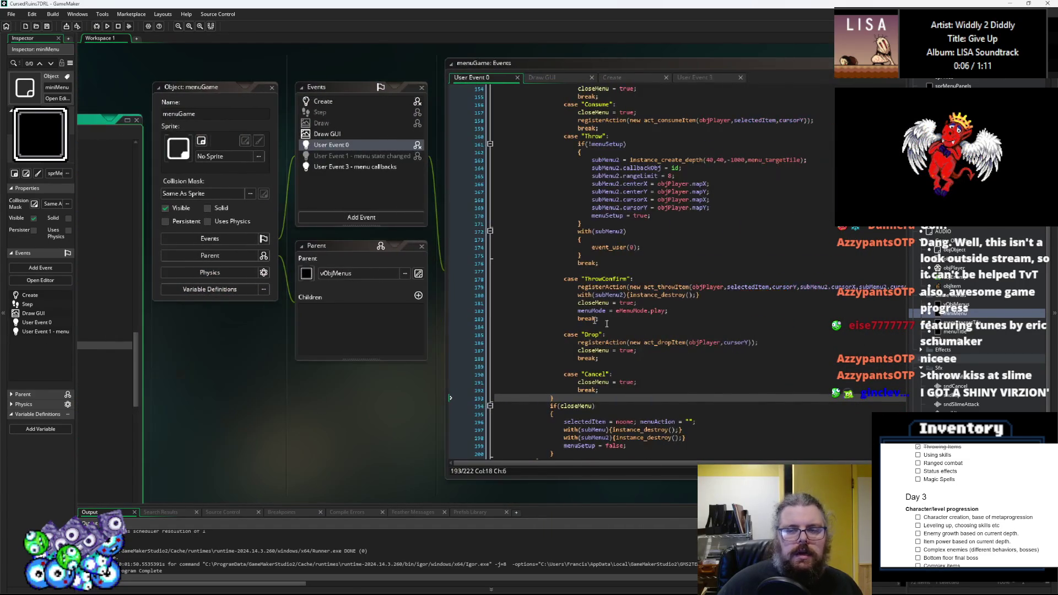
{"action": "double_click", "coordinate": [945, 263]}
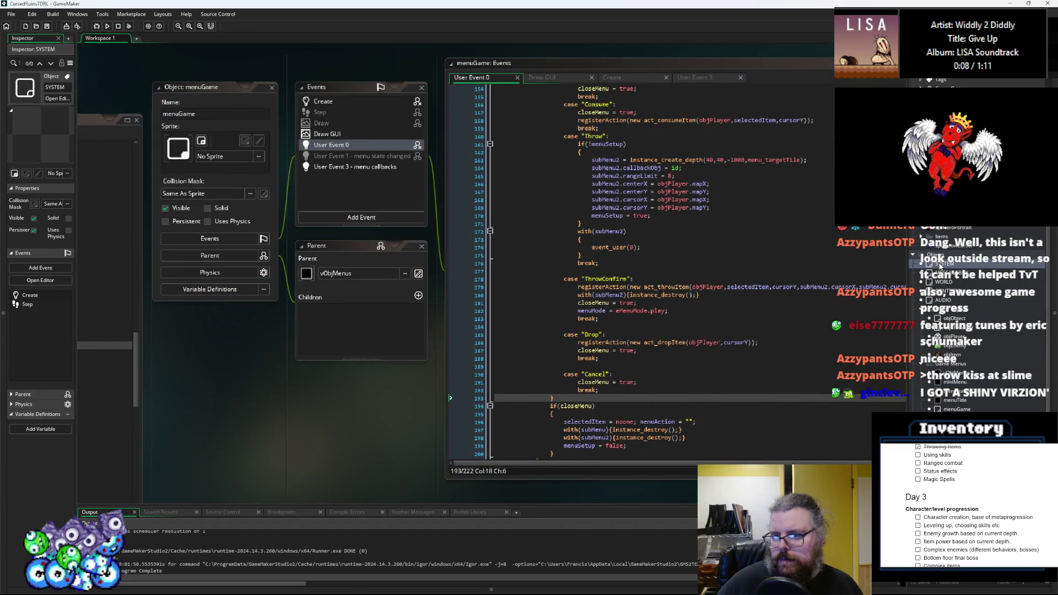
{"action": "left_click", "coordinate": [411, 179]}
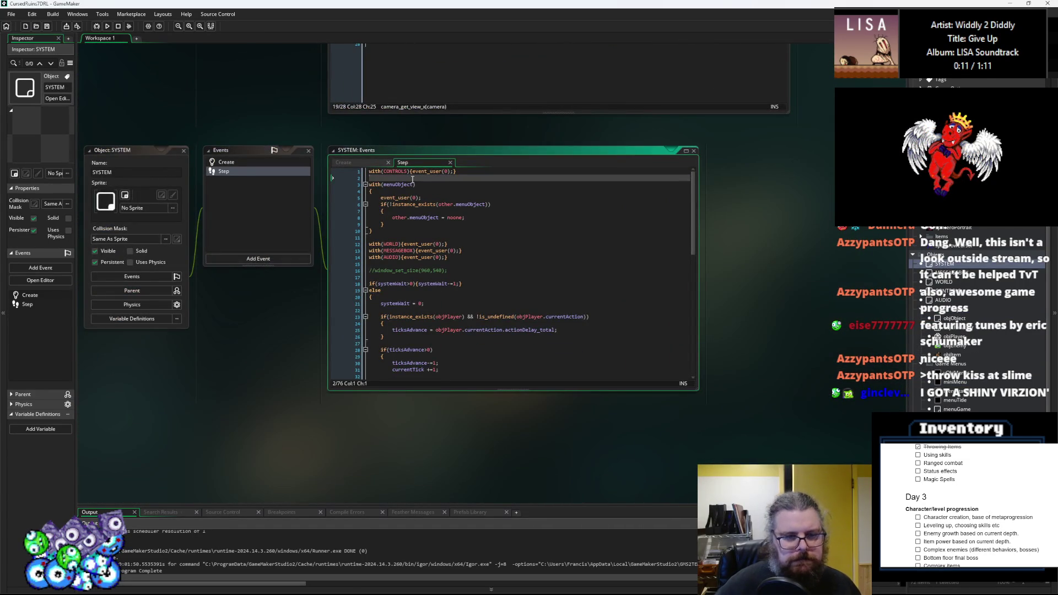
- Add blank lines and browse autocomplete suggestions for float and precision functions
{"action": "key", "text": "Return"}
{"action": "key", "text": "Up"}
{"action": "type", "text": "oat"}
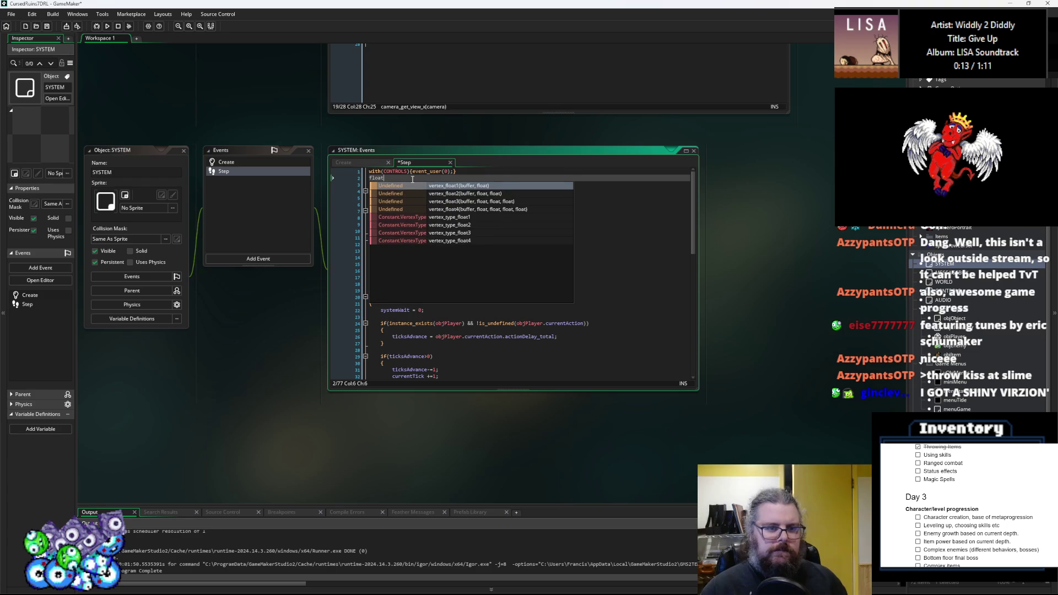
{"action": "key", "text": "BackSpace"}
{"action": "key", "text": "BackSpace"}
{"action": "key", "text": "BackSpace"}
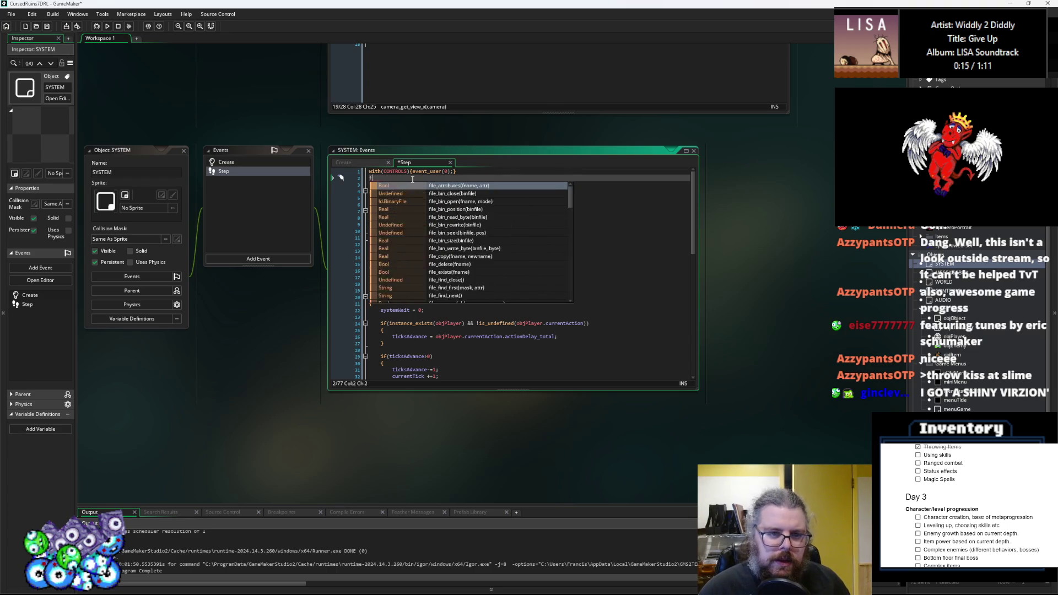
{"action": "type", "text": "glprecision"}
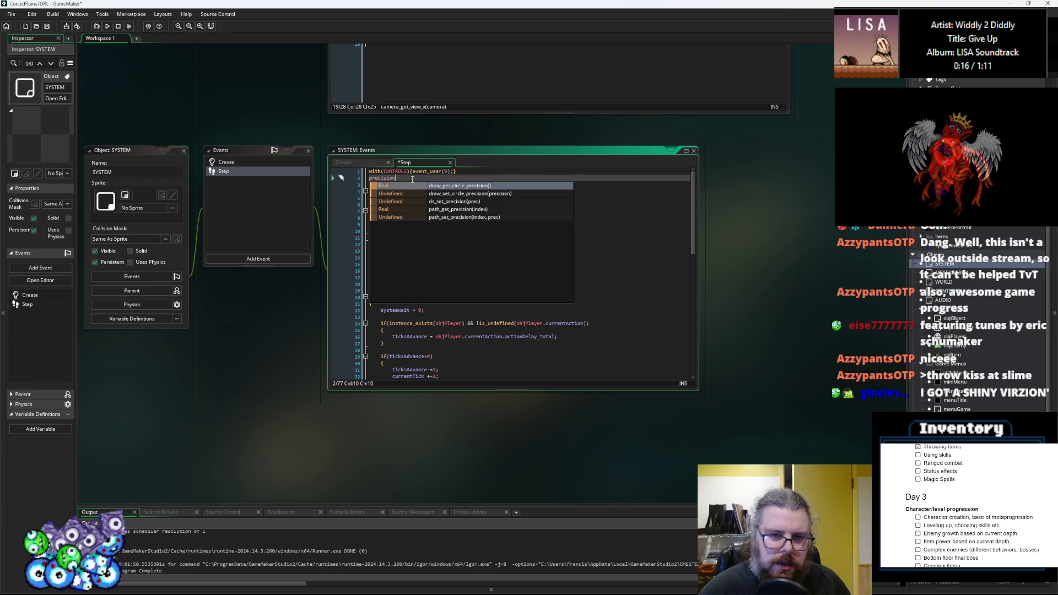
{"action": "key", "text": "Down"}
{"action": "key", "text": "Down"}
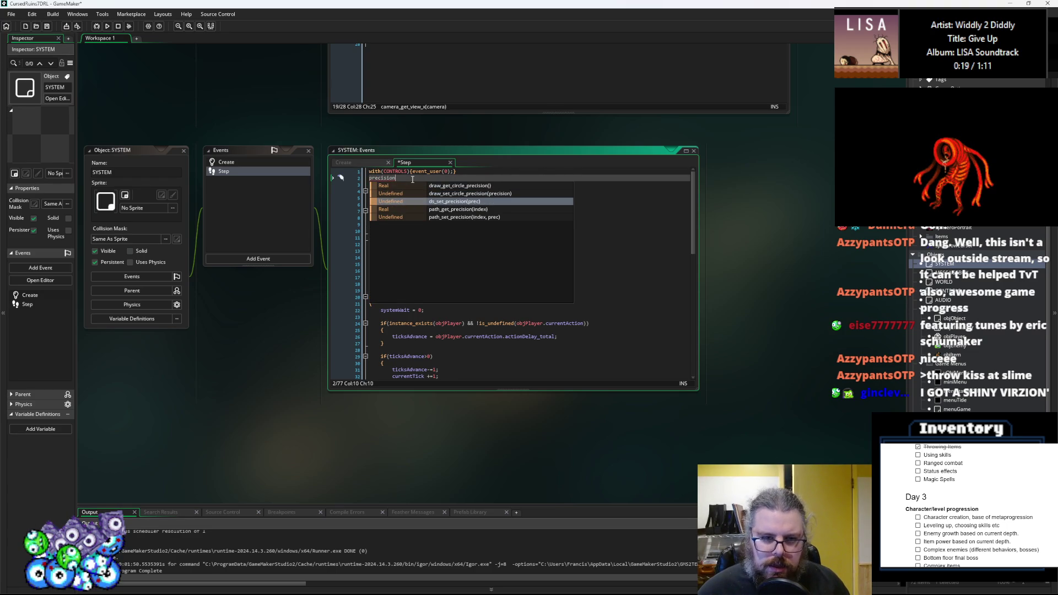
{"action": "key", "text": "Up"}
{"action": "key", "text": "Down"}
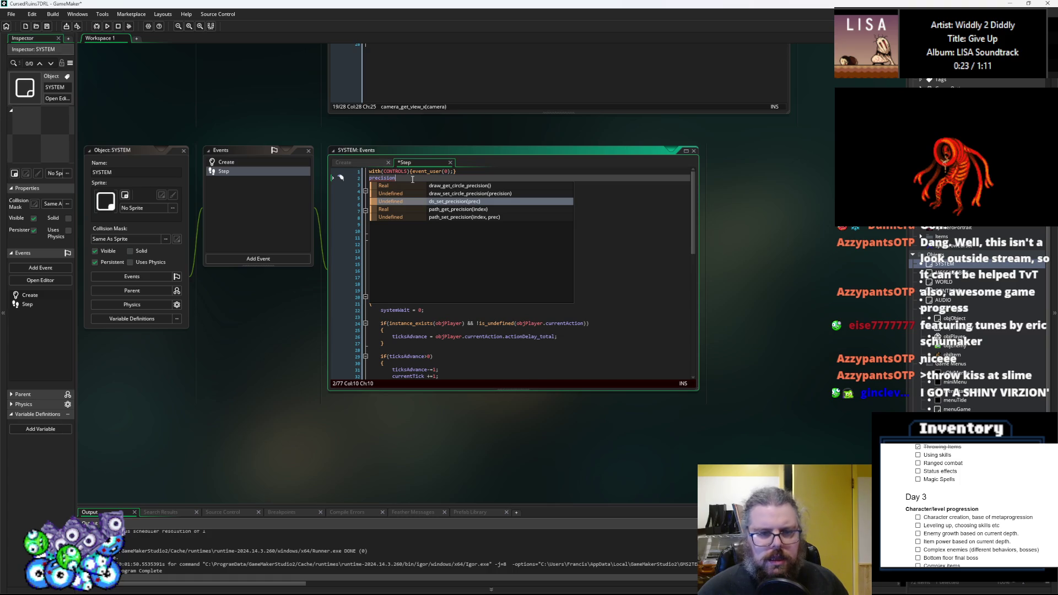
- Erase the typed precision and math words, leaving an empty line 3, and open the Help menu
{"action": "key", "text": "BackSpace"}
{"action": "key", "text": "BackSpace"}
{"action": "key", "text": "BackSpace"}
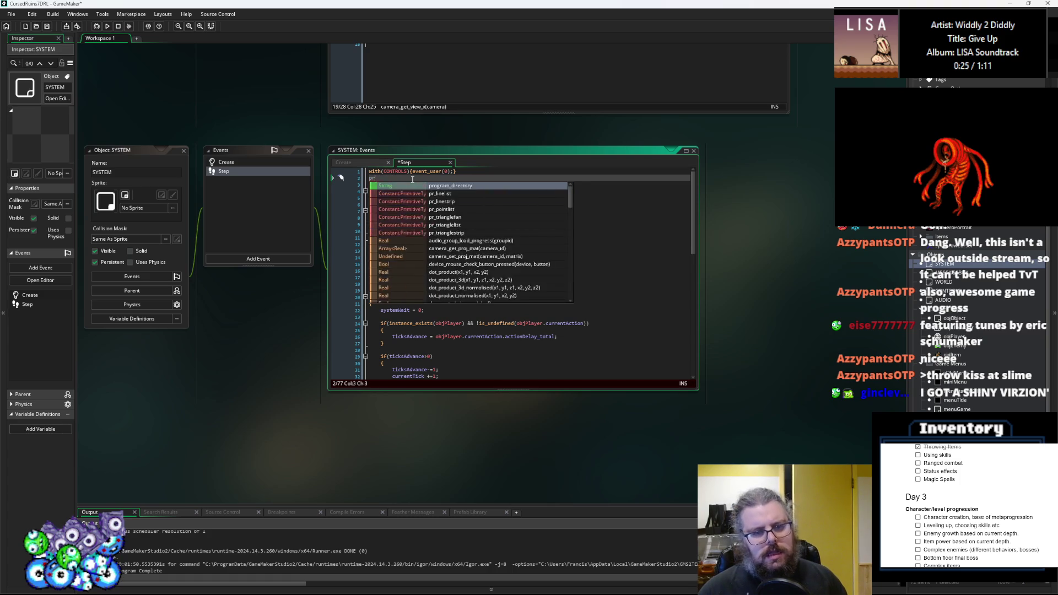
{"action": "key", "text": "Return"}
{"action": "key", "text": "BackSpace"}
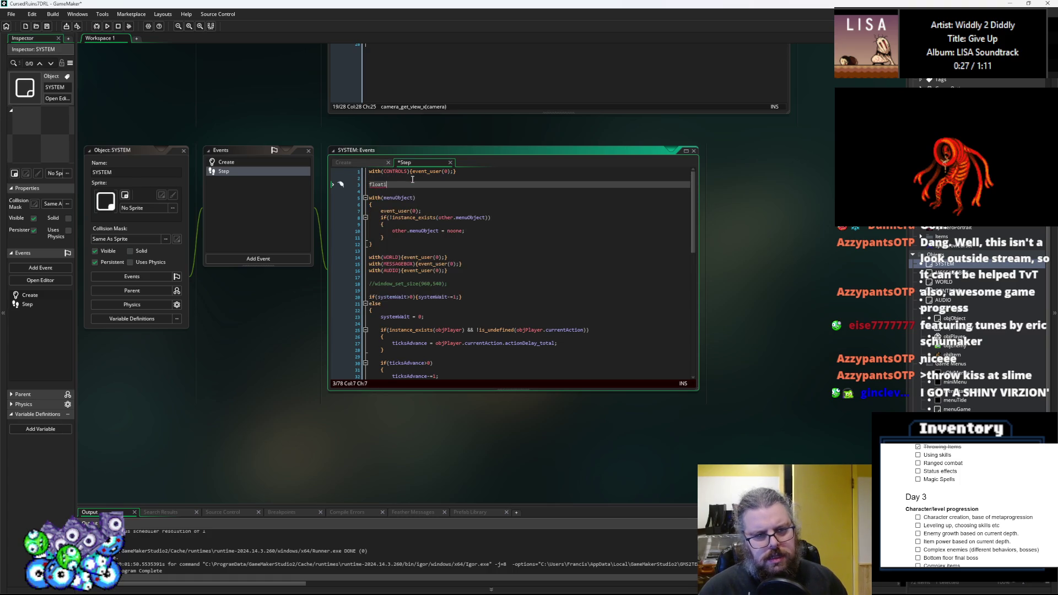
{"action": "key", "text": "BackSpace"}
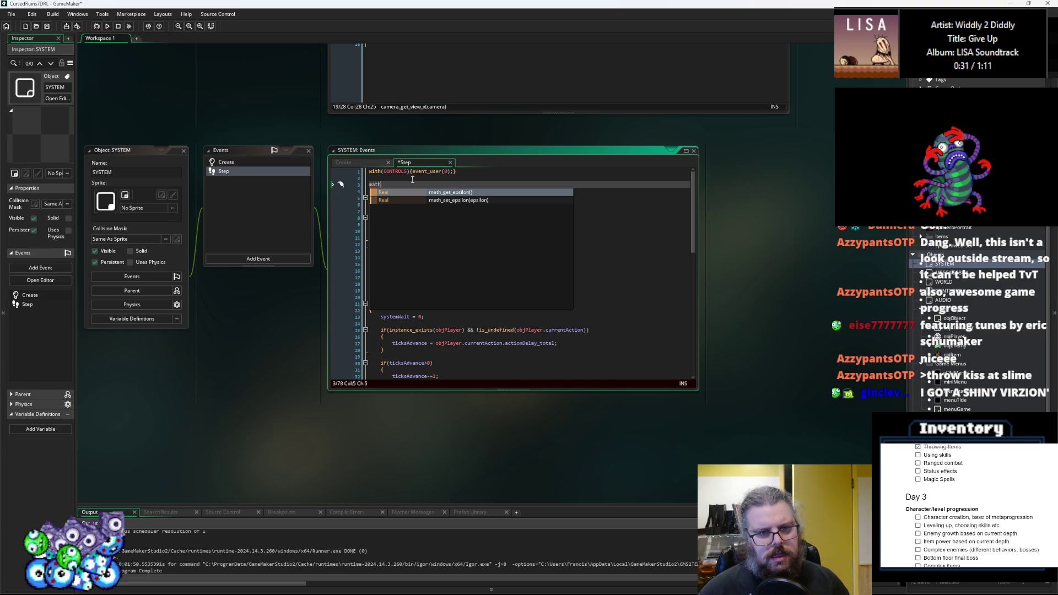
{"action": "key", "text": "BackSpace"}
{"action": "key", "text": "BackSpace"}
{"action": "key", "text": "BackSpace"}
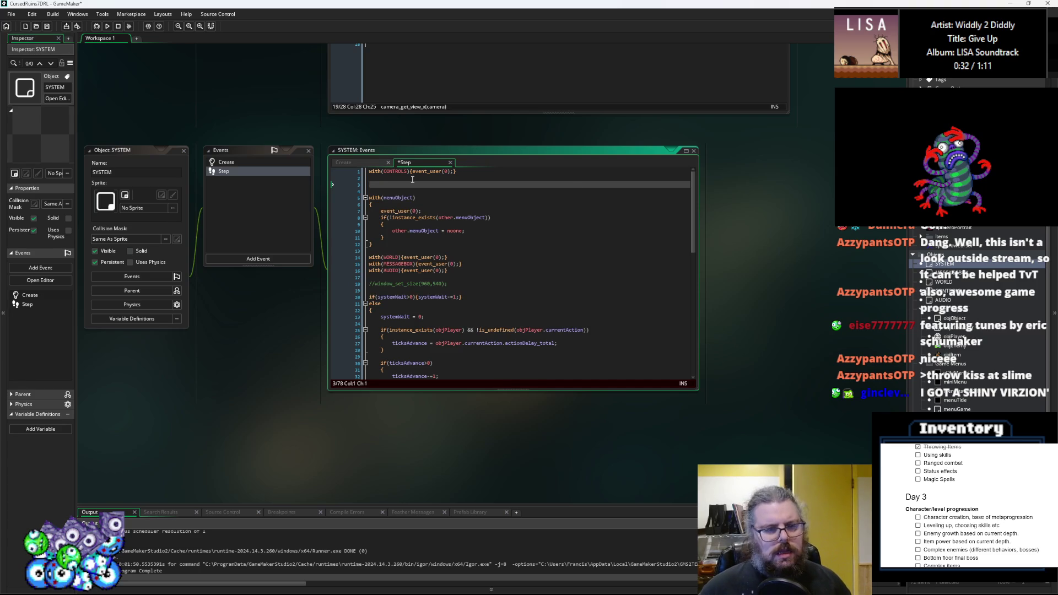
{"action": "left_click", "coordinate": [186, 14]}
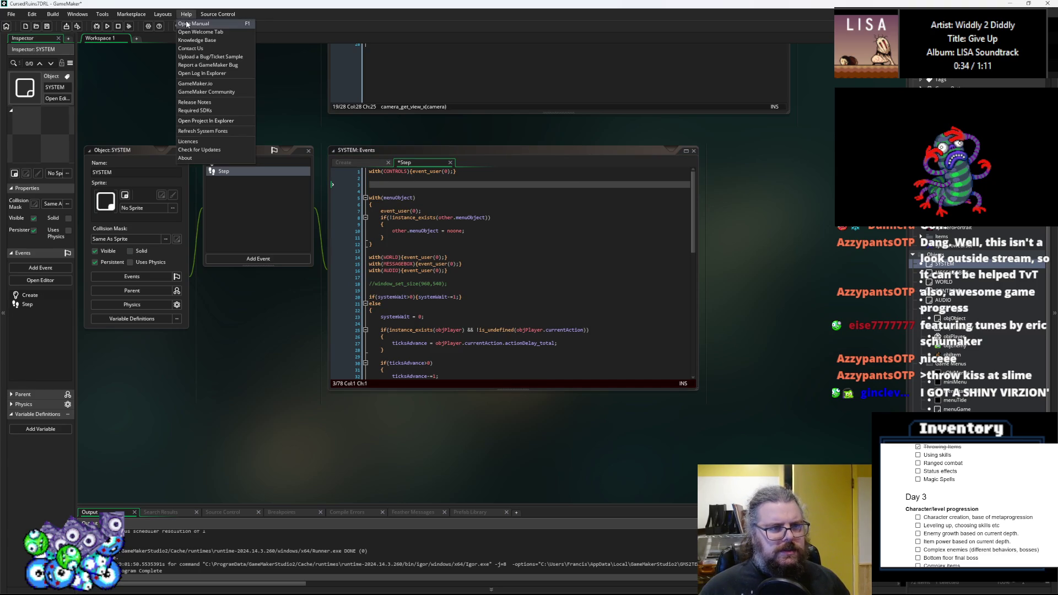
- Open the GameMaker manual, widen it, and search for 'floating point precision'
{"action": "left_click", "coordinate": [188, 24]}
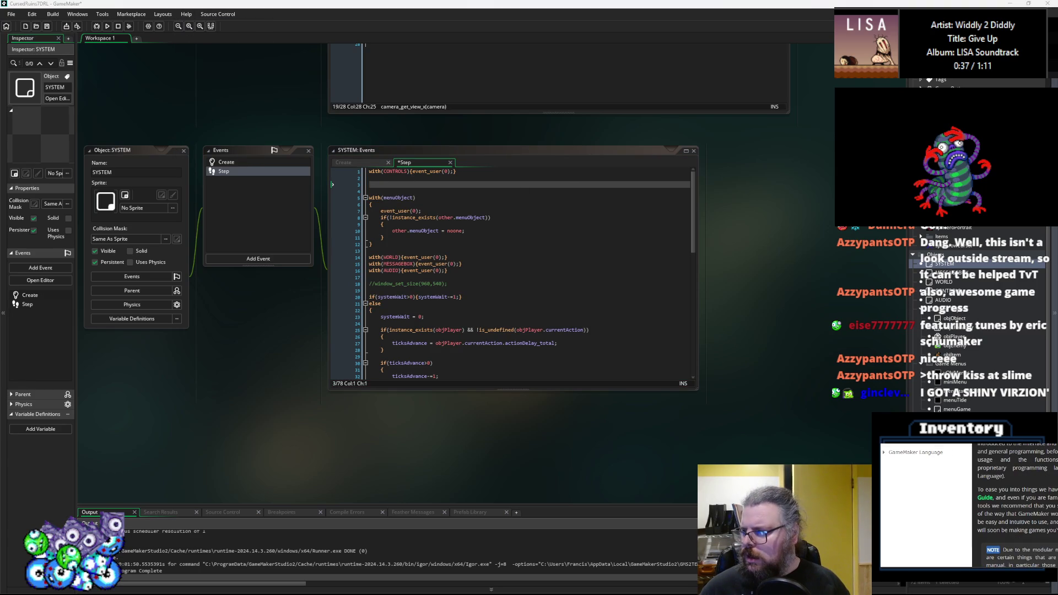
{"action": "scroll", "coordinate": [573, 313], "scroll_direction": "down", "scroll_amount": 5}
{"action": "left_click_drag", "start_coordinate": [593, 313], "coordinate": [810, 313]}
{"action": "left_click", "coordinate": [693, 186]}
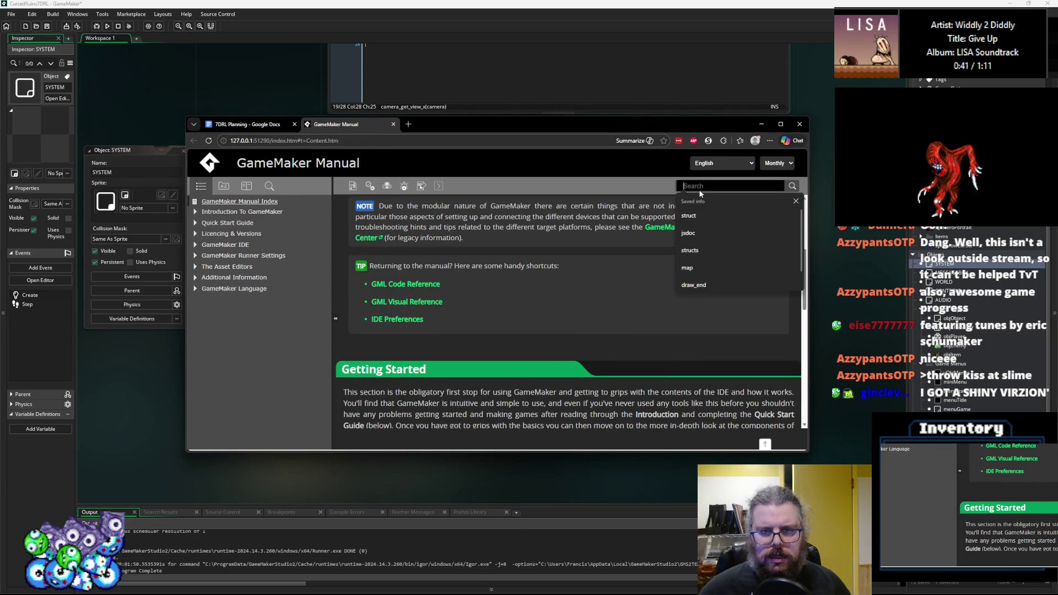
{"action": "type", "text": "floating "}
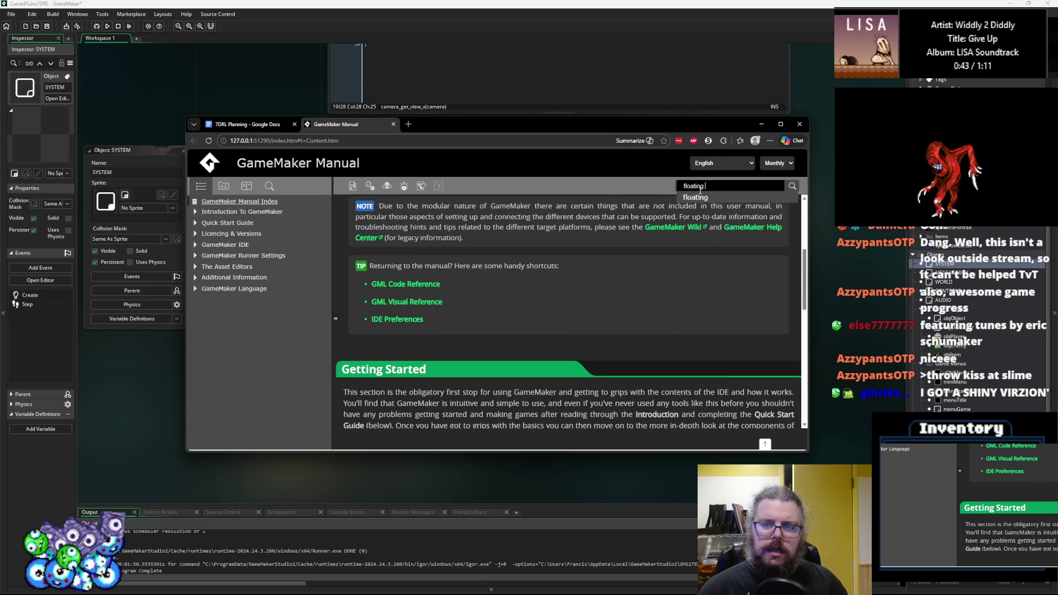
{"action": "type", "text": "point precision"}
{"action": "key", "text": "Return"}
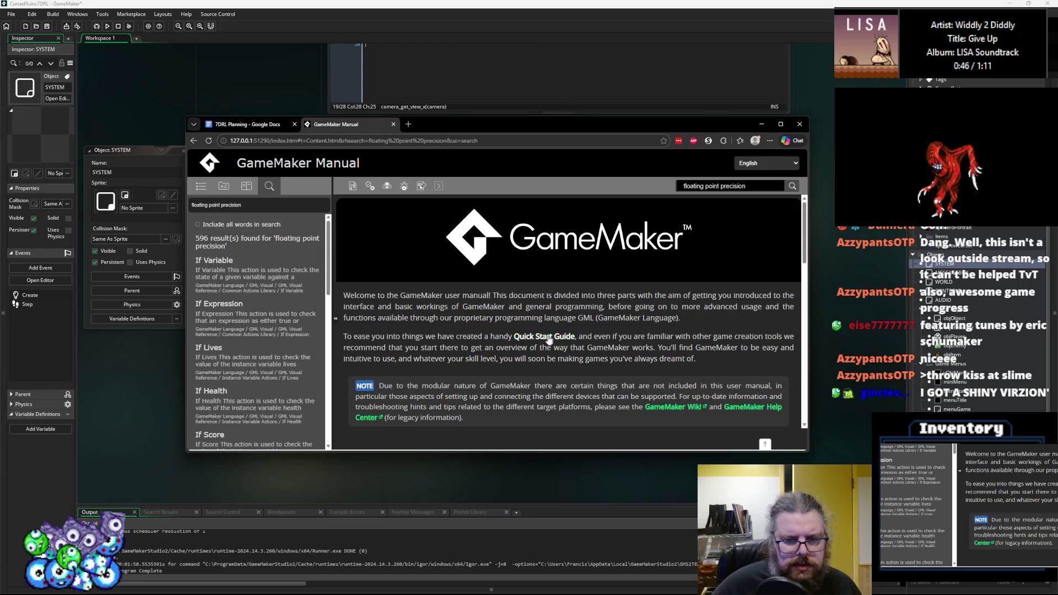
{"action": "scroll", "coordinate": [549, 340], "scroll_direction": "down", "scroll_amount": 7}
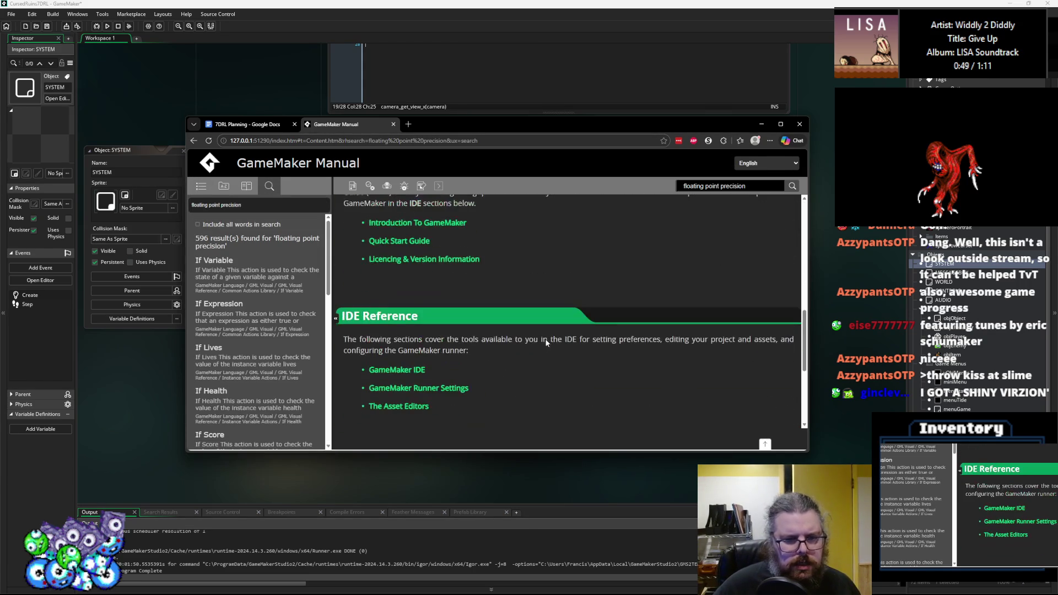
{"action": "scroll", "coordinate": [254, 269], "scroll_direction": "down", "scroll_amount": 2}
{"action": "scroll", "coordinate": [259, 268], "scroll_direction": "down", "scroll_amount": 8}
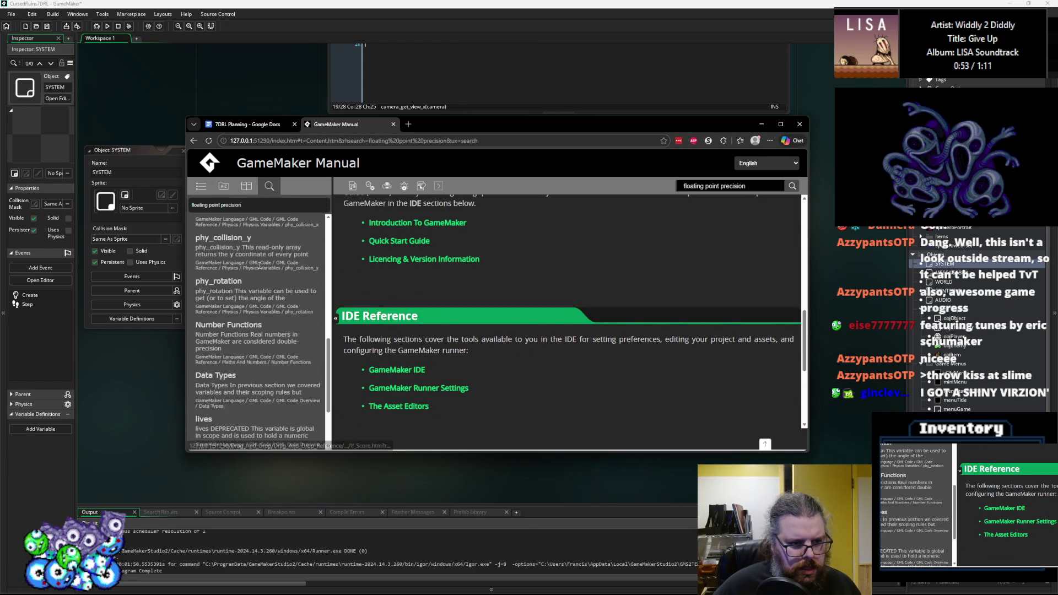
{"action": "scroll", "coordinate": [260, 267], "scroll_direction": "down", "scroll_amount": 3}
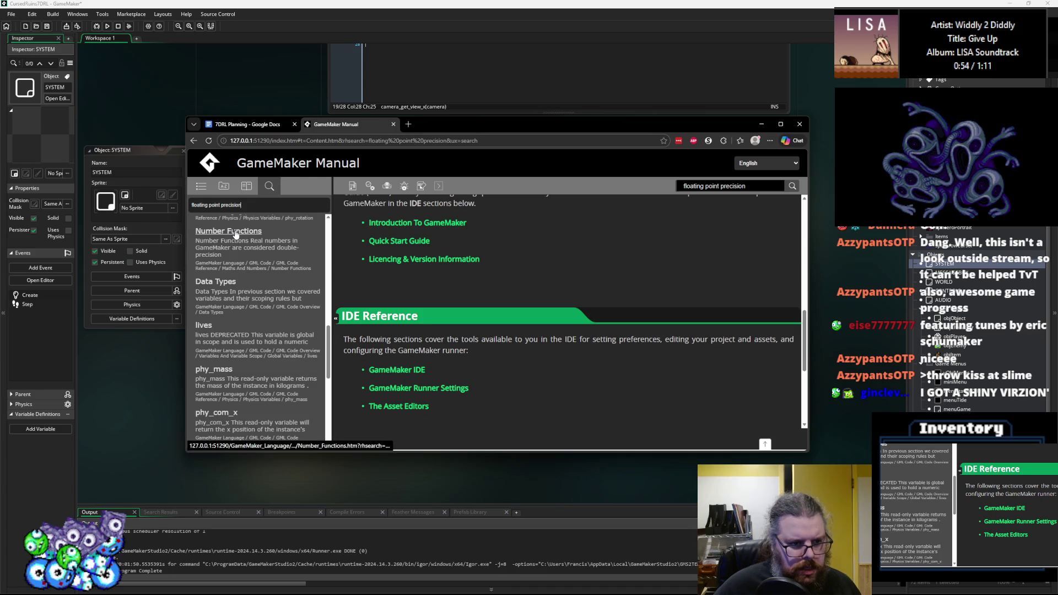
- Go from the Number Functions page to the math_set_epsilon reference page
{"action": "left_click", "coordinate": [236, 234]}
{"action": "scroll", "coordinate": [406, 286], "scroll_direction": "down", "scroll_amount": 10}
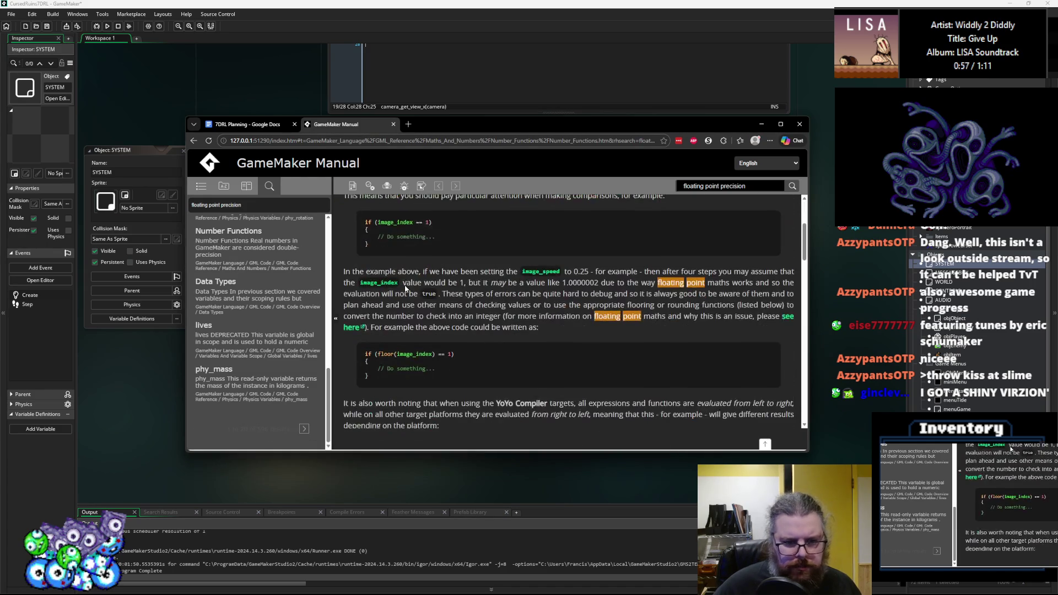
{"action": "scroll", "coordinate": [406, 286], "scroll_direction": "down", "scroll_amount": 5}
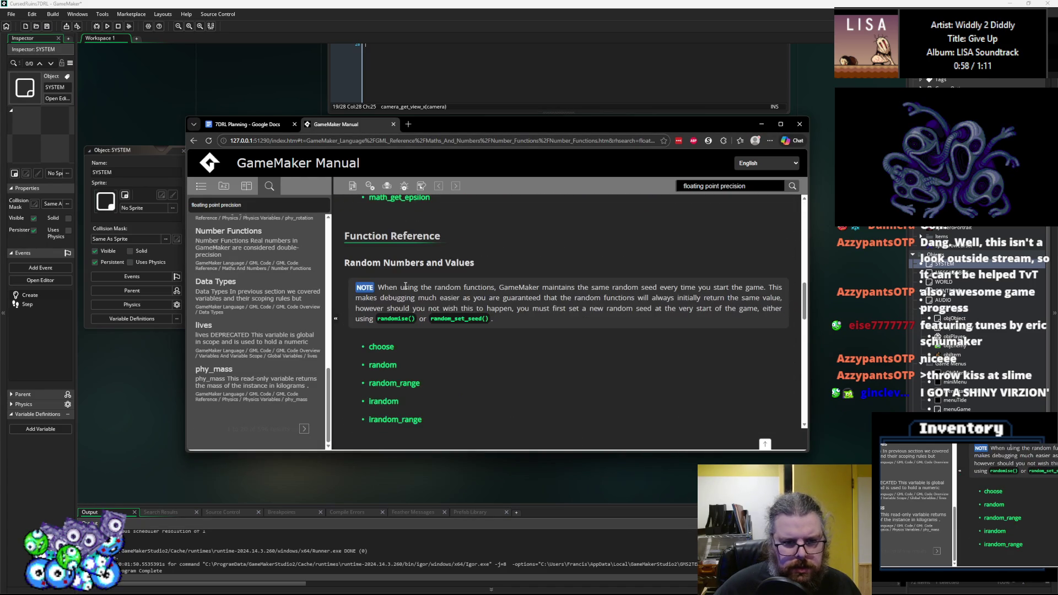
{"action": "scroll", "coordinate": [405, 286], "scroll_direction": "up", "scroll_amount": 3}
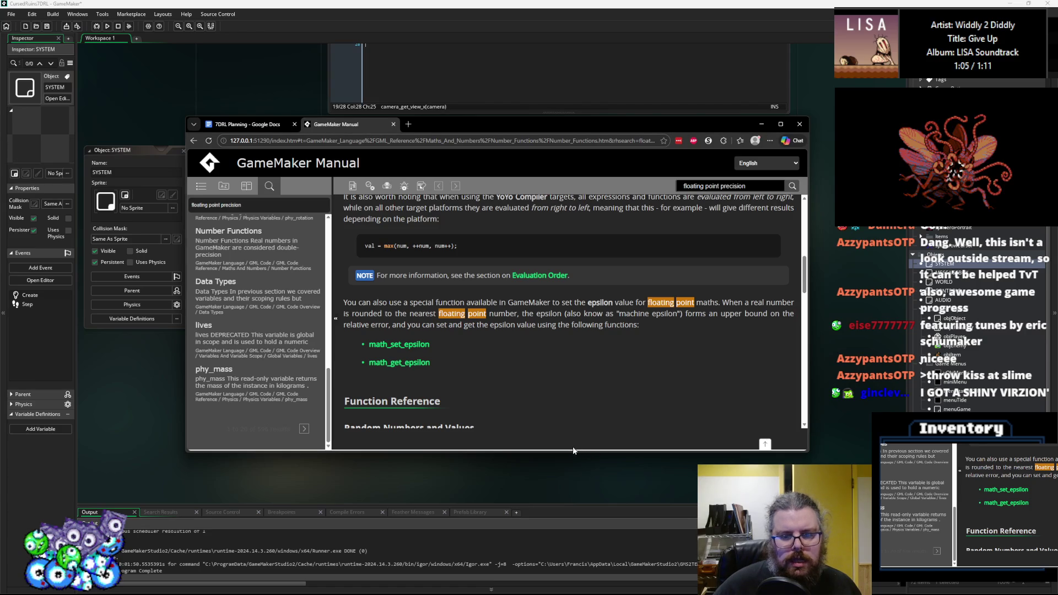
{"action": "left_click_drag", "start_coordinate": [574, 450], "coordinate": [574, 541]}
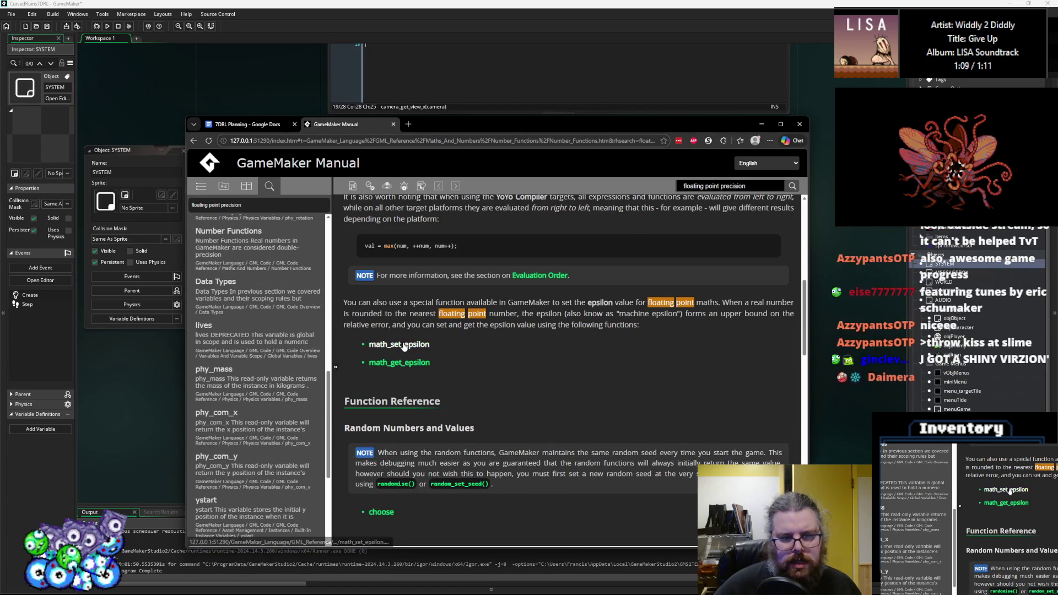
{"action": "left_click", "coordinate": [404, 345]}
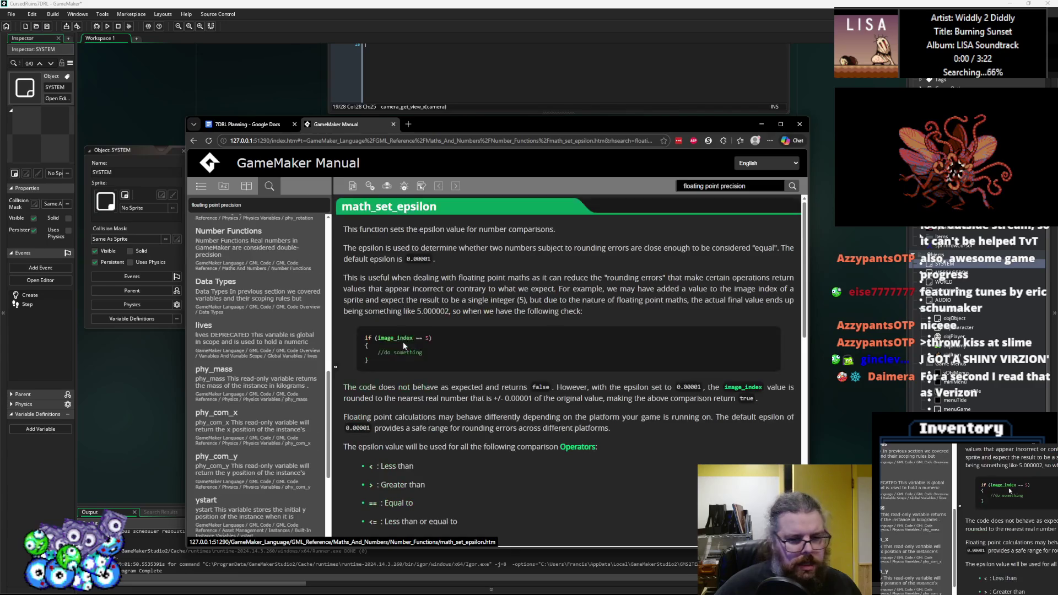
{"action": "scroll", "coordinate": [409, 346], "scroll_direction": "down", "scroll_amount": 9}
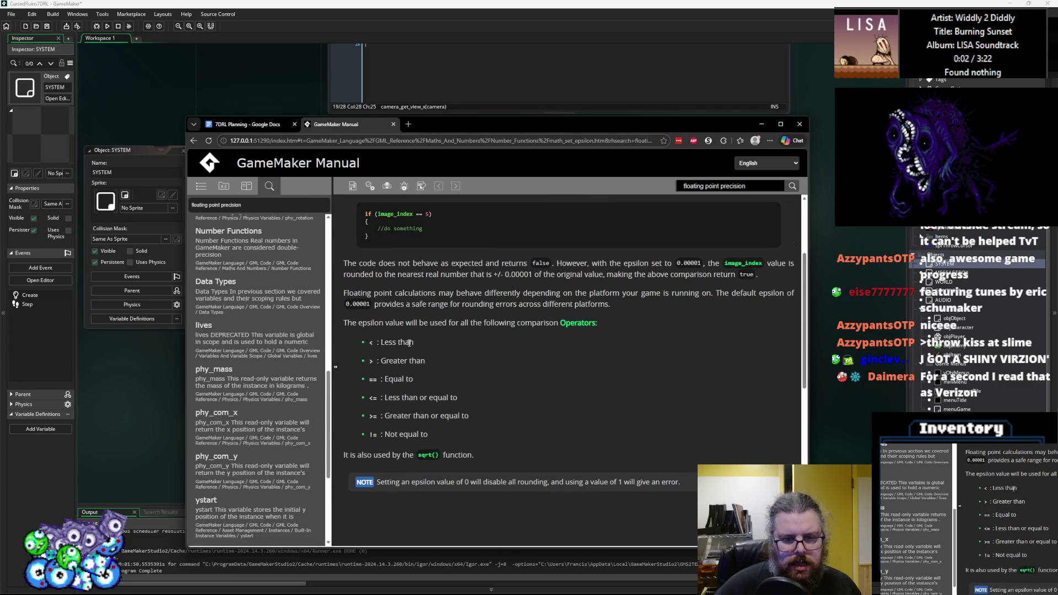
{"action": "scroll", "coordinate": [441, 348], "scroll_direction": "up", "scroll_amount": 2}
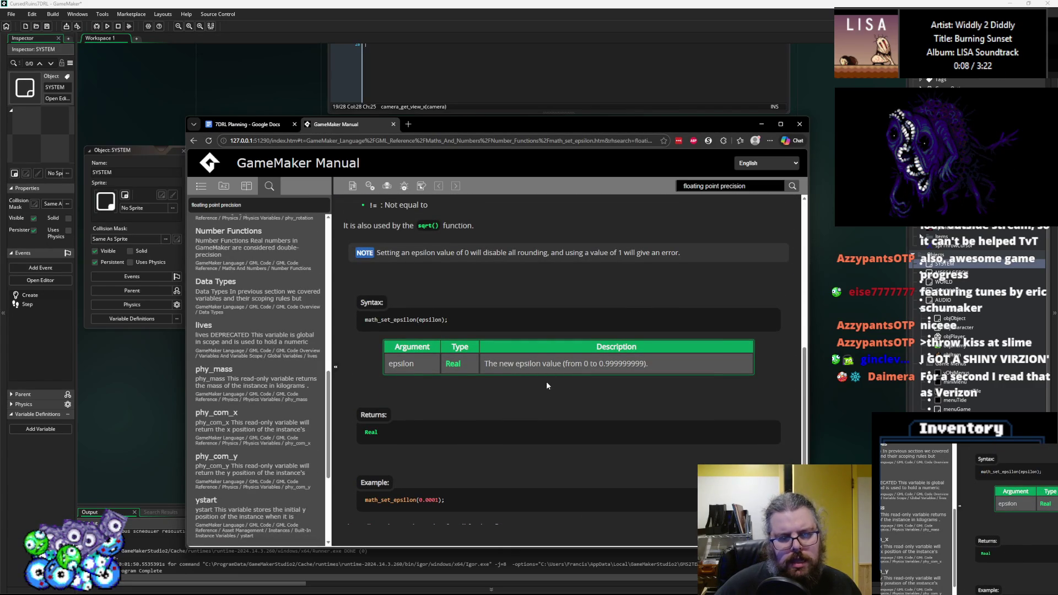
{"action": "scroll", "coordinate": [546, 385], "scroll_direction": "down", "scroll_amount": 3}
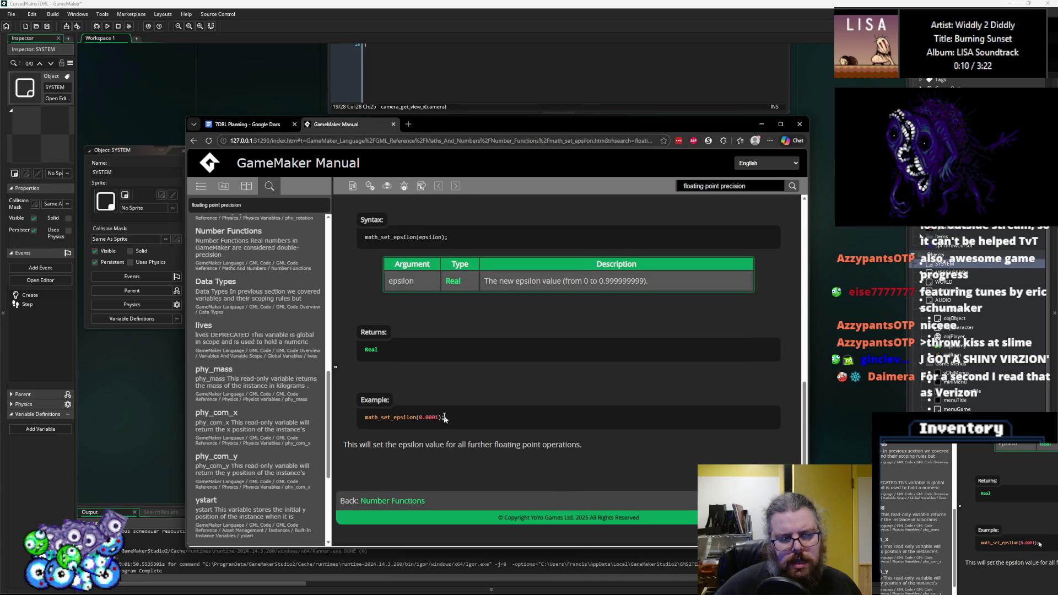
- Copy (0.0001) from the example and return to empty line 3 of the Step code
{"action": "left_click_drag", "start_coordinate": [442, 418], "coordinate": [417, 419]}
{"action": "key", "text": "ctrl+c"}
{"action": "left_click", "coordinate": [417, 418]}
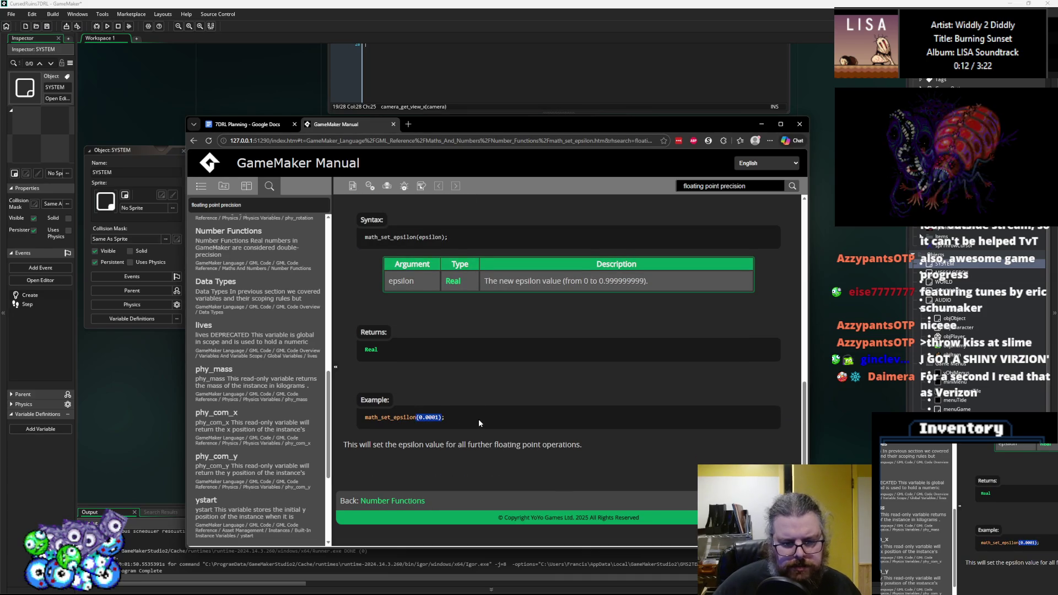
{"action": "left_click", "coordinate": [157, 453]}
{"action": "left_click", "coordinate": [430, 184]}
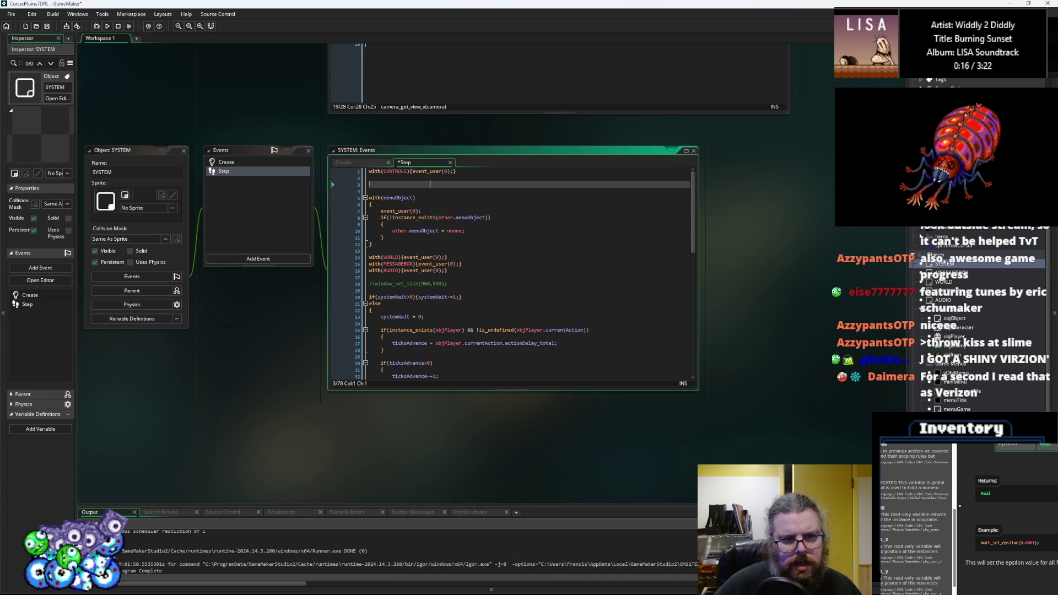
- Paste (0.0001) on line 3 and insert math_set_epsilon before it from autocomplete
{"action": "key", "text": "ctrl+v"}
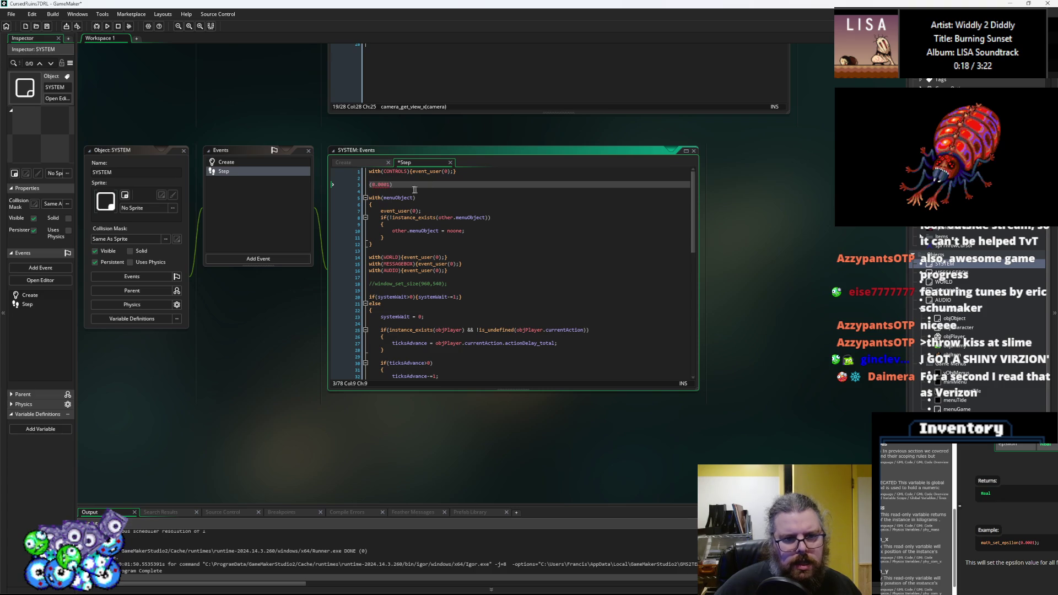
{"action": "left_click", "coordinate": [371, 185]}
{"action": "type", "text": "eps"}
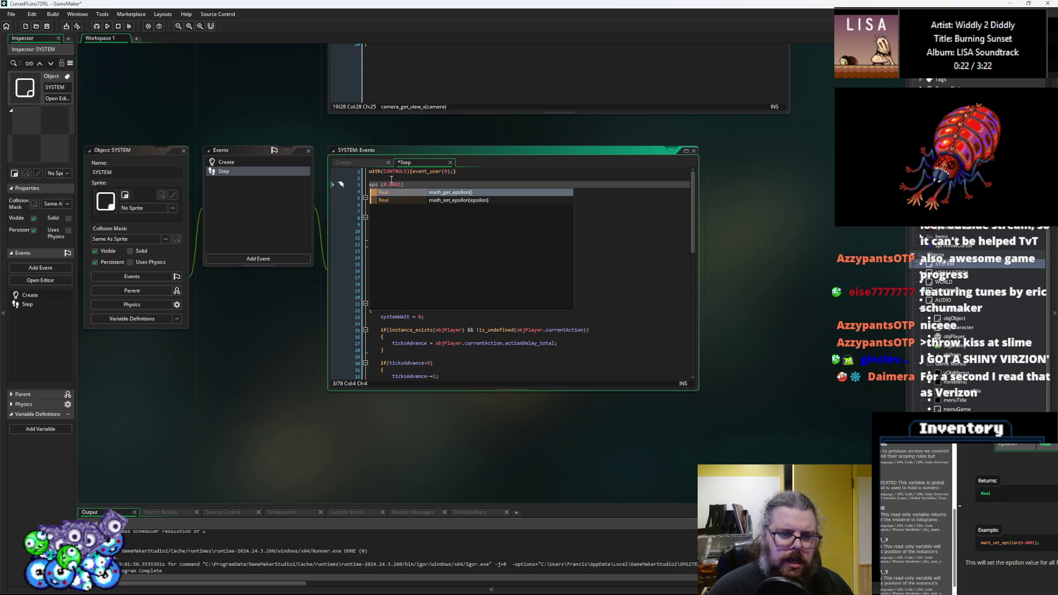
{"action": "key", "text": "Down"}
{"action": "key", "text": "Return"}
{"action": "key", "text": "BackSpace"}
{"action": "key", "text": "BackSpace"}
{"action": "key", "text": "Delete"}
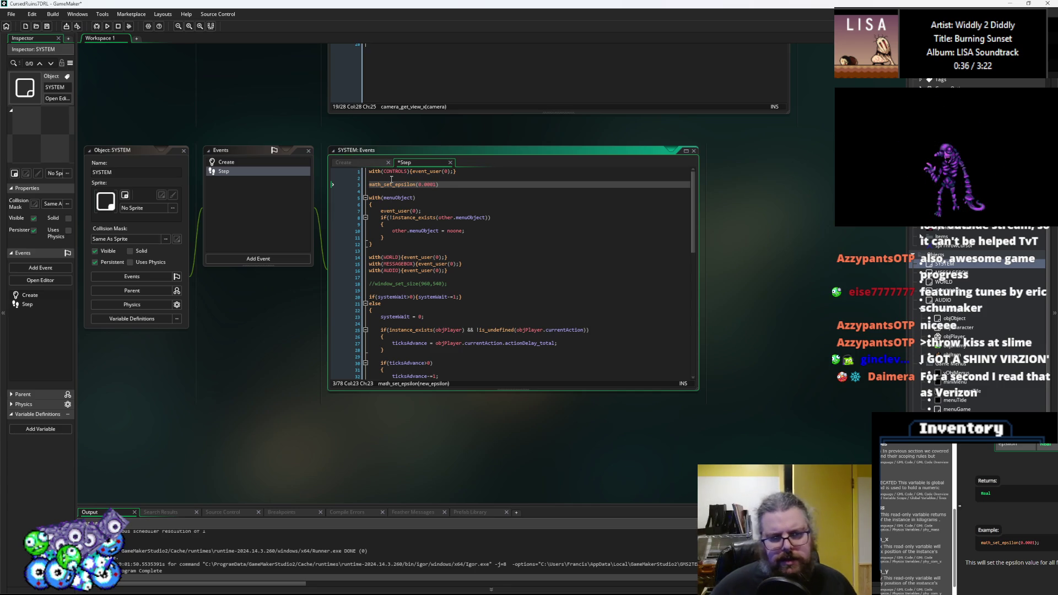
- Finish the line as math_set_epsilon(0.0001);, save, and start a debug run
{"action": "type", "text": "1"}
{"action": "left_click", "coordinate": [447, 185]}
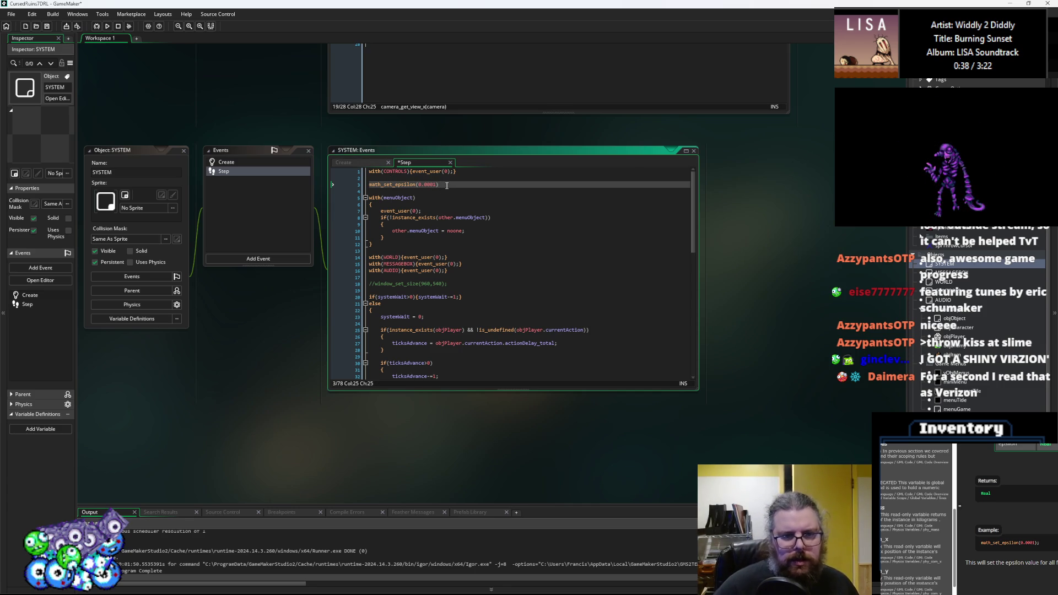
{"action": "type", "text": ";"}
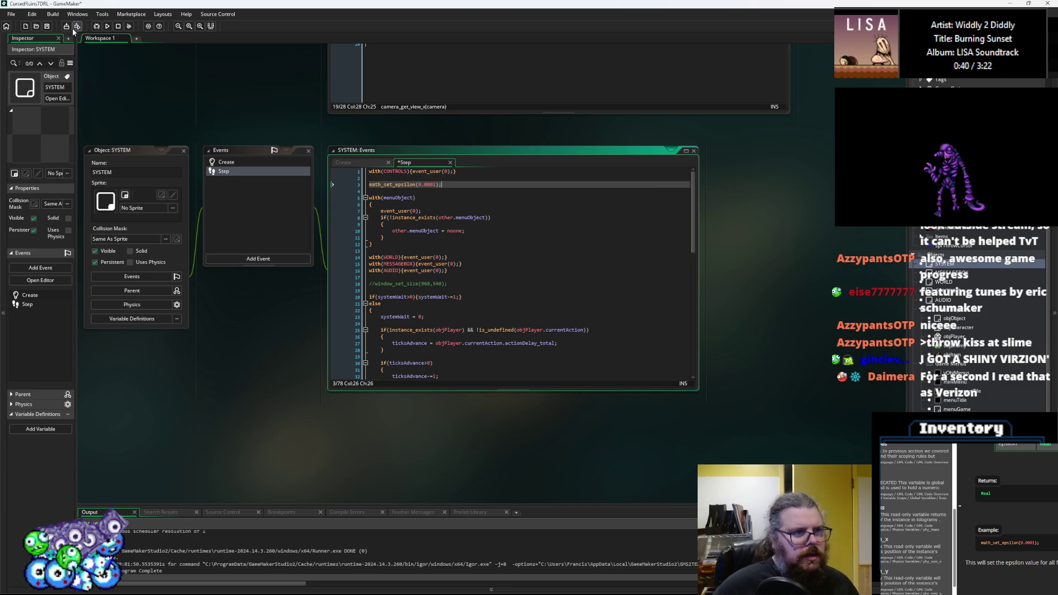
{"action": "left_click", "coordinate": [47, 26]}
{"action": "left_click", "coordinate": [97, 27]}
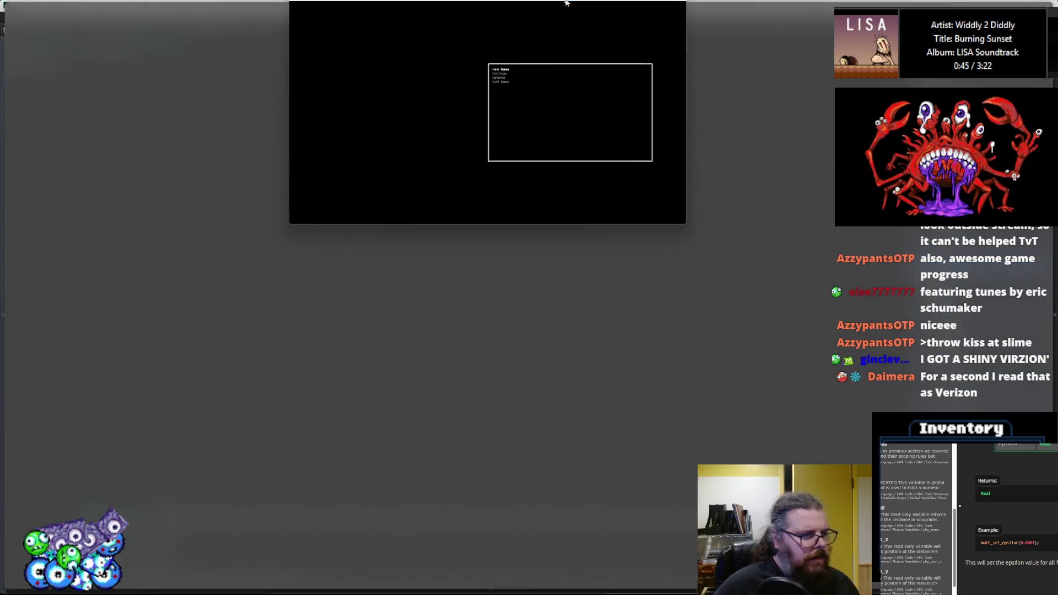
- Maximize the game window and start a New Game from the title menu
{"action": "left_click_drag", "start_coordinate": [566, 2], "coordinate": [565, 2]}
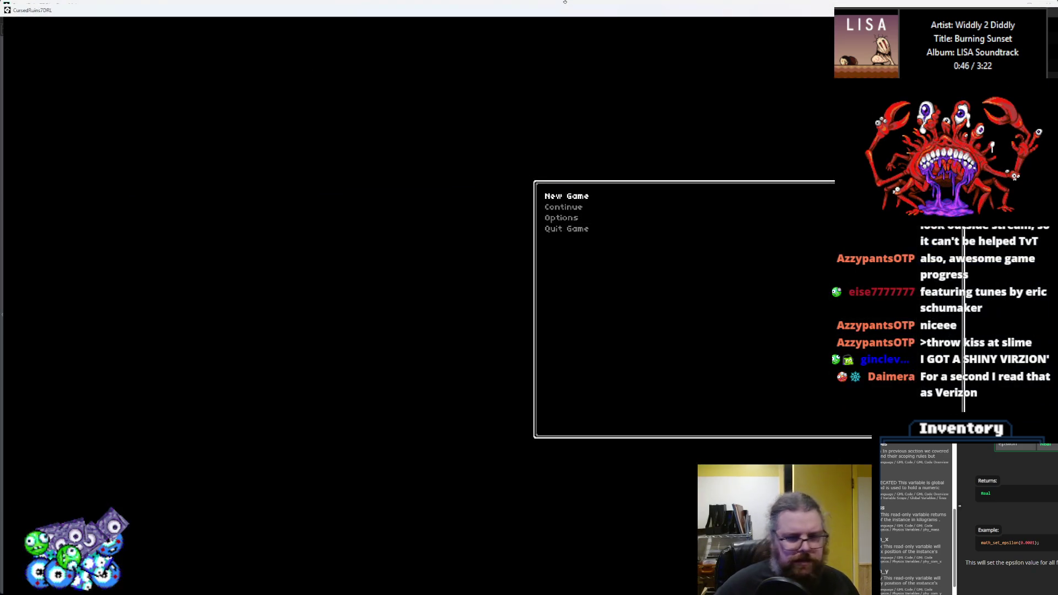
{"action": "key", "text": "Down"}
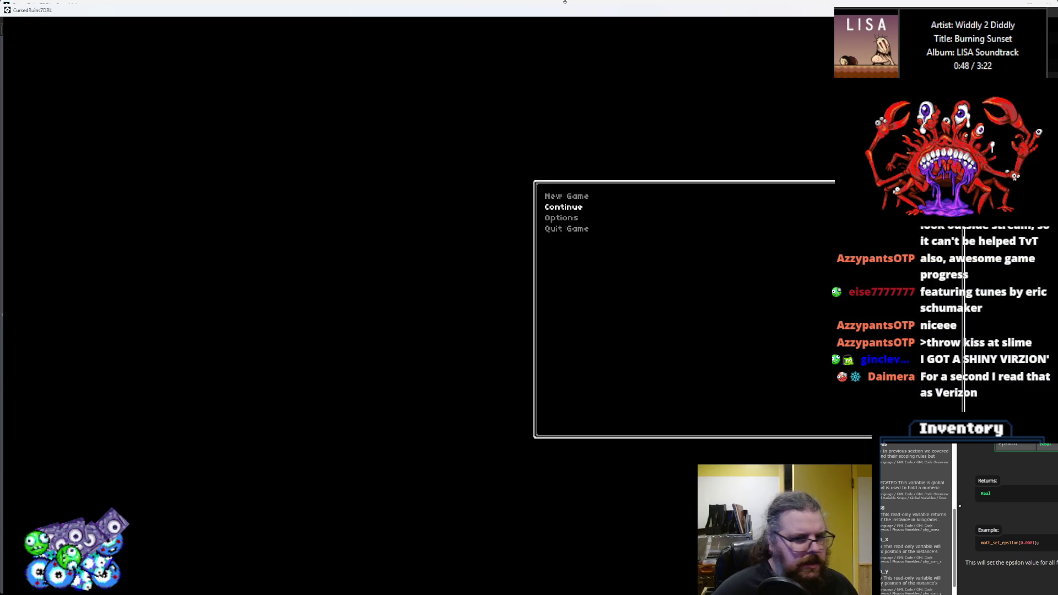
{"action": "key", "text": "Up"}
{"action": "key", "text": "Down"}
{"action": "key", "text": "Up"}
{"action": "key", "text": "Return"}
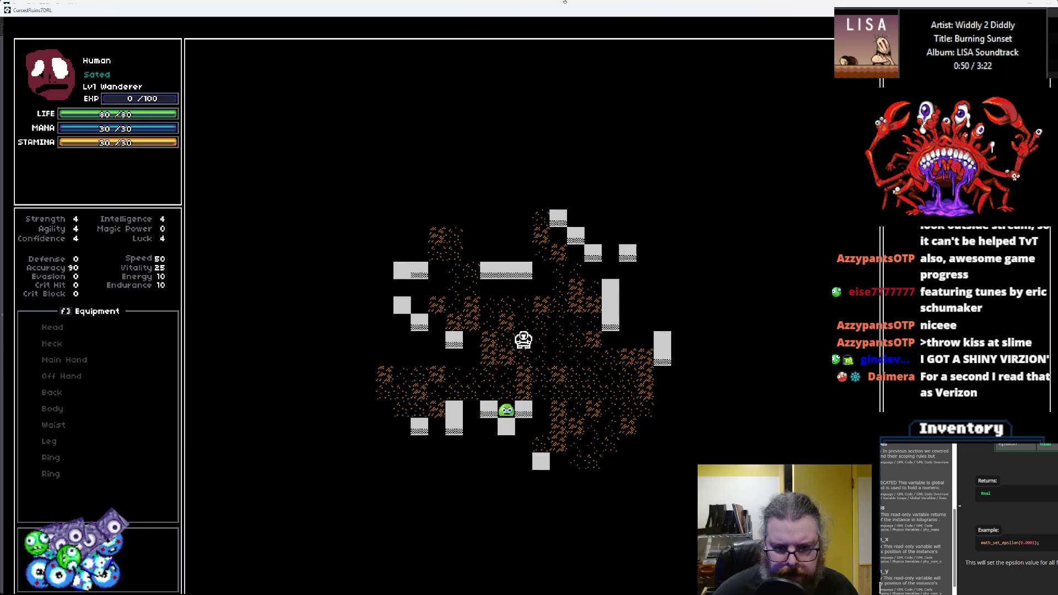
- Walk toward the slimes and throw an item at one, hitting the collisionLineFirst breakpoint
{"action": "key", "text": "Left"}
{"action": "key", "text": "Left"}
{"action": "key", "text": "Left"}
{"action": "key", "text": "Left"}
{"action": "key", "text": "Left"}
{"action": "key", "text": "Left"}
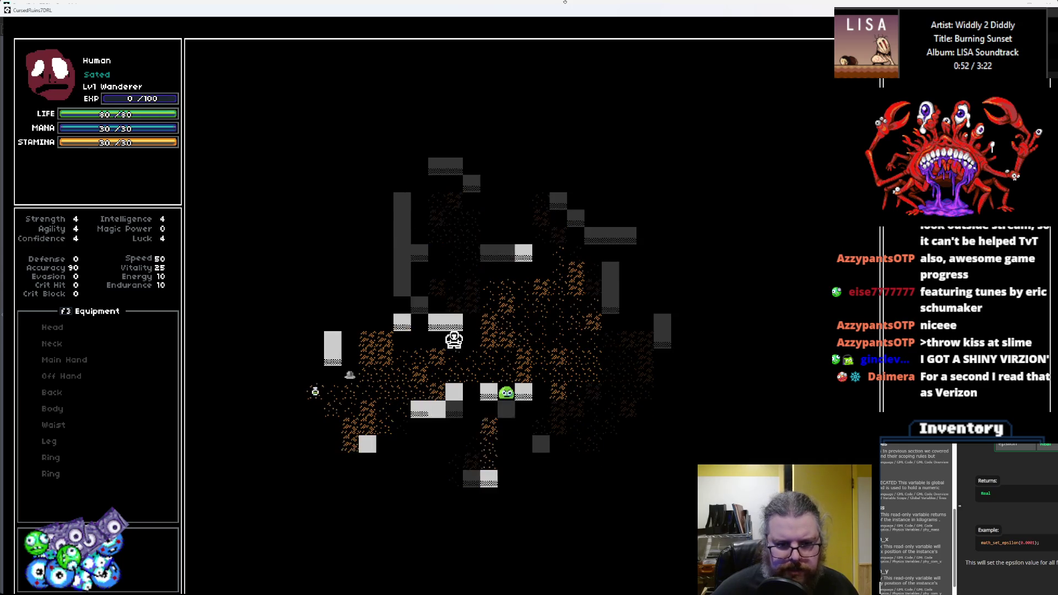
{"action": "key", "text": "Down"}
{"action": "key", "text": "Down"}
{"action": "key", "text": "Left"}
{"action": "key", "text": "Left"}
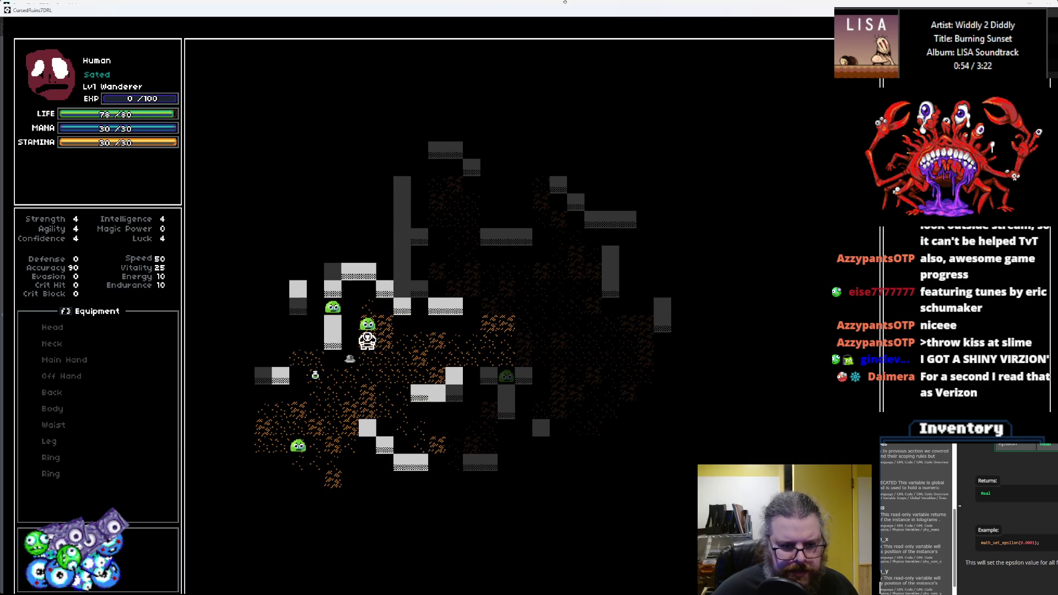
{"action": "key", "text": "Down"}
{"action": "key", "text": "Down"}
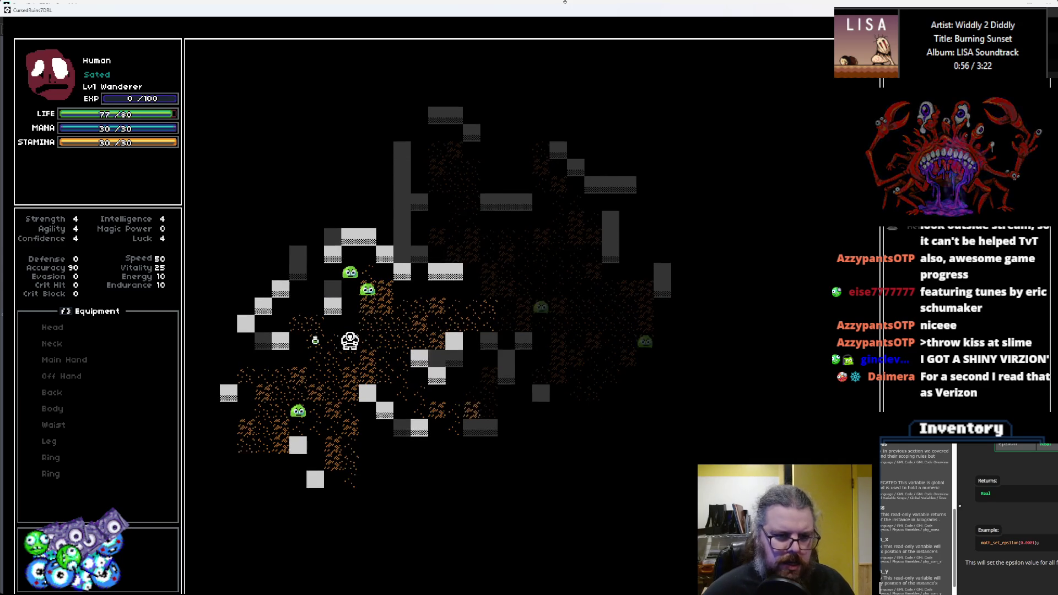
{"action": "key", "text": "Right"}
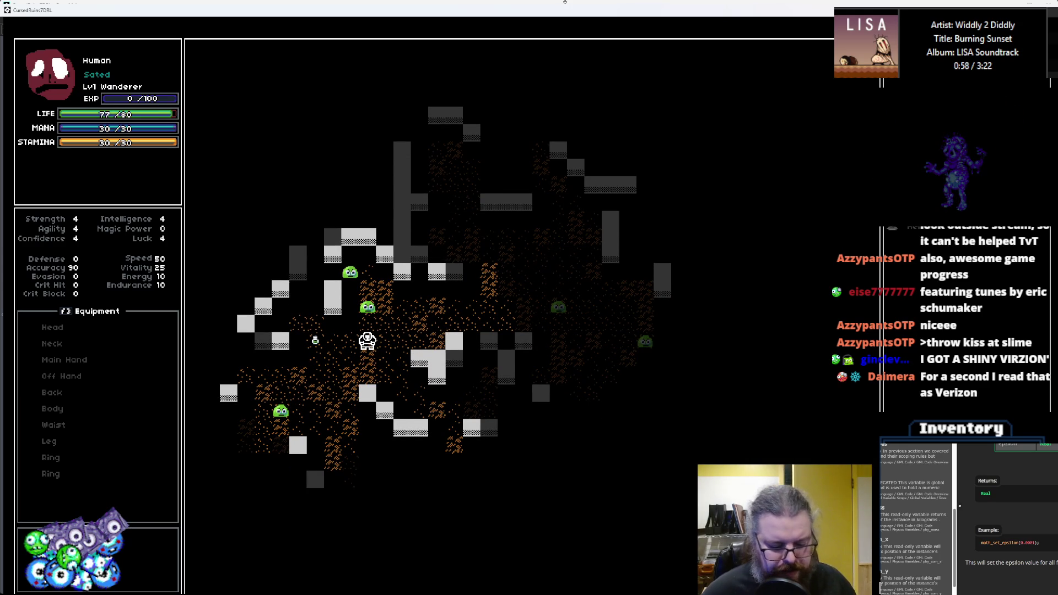
{"action": "key", "text": "Return"}
{"action": "key", "text": "Down"}
{"action": "key", "text": "Down"}
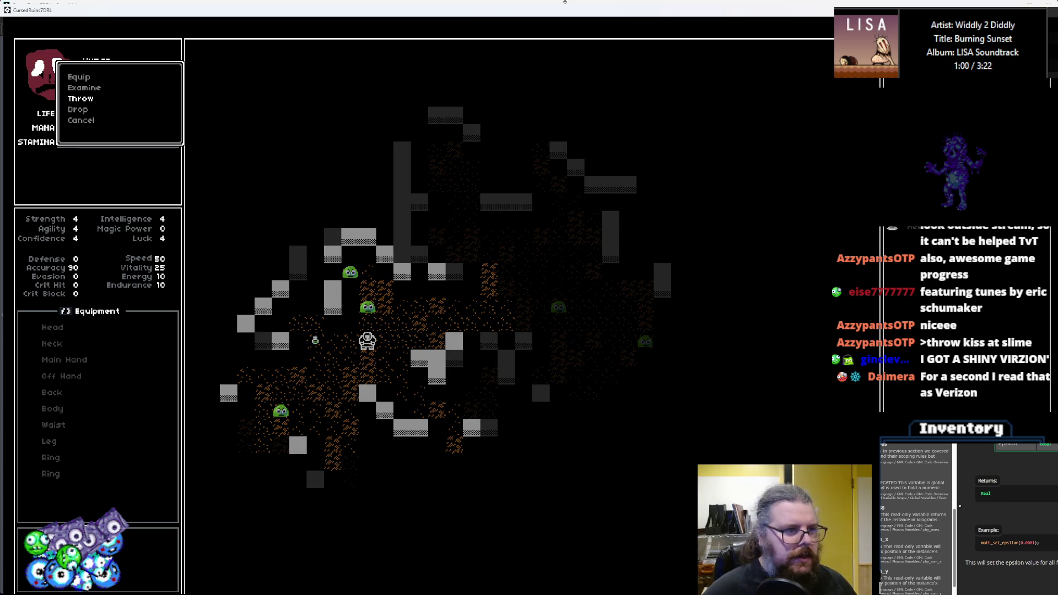
{"action": "key", "text": "Return"}
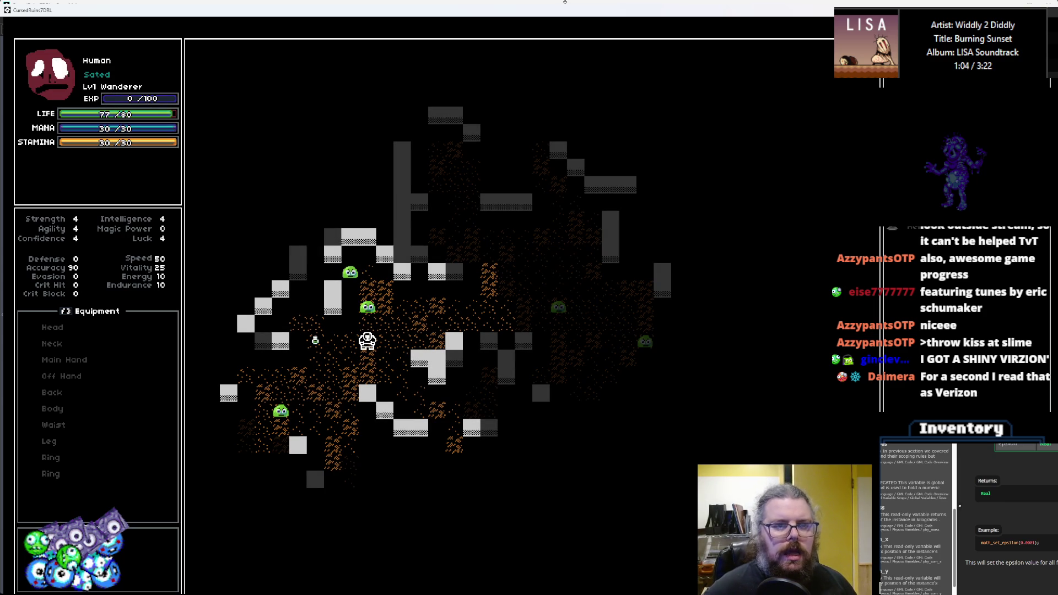
{"action": "key", "text": "Return"}
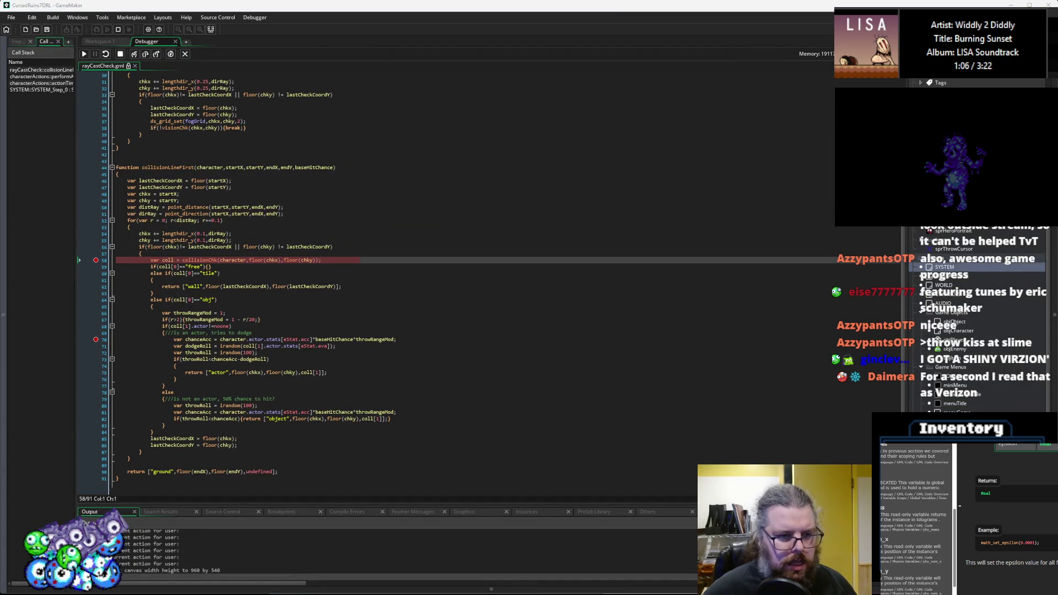
- Check chkx, chky, character and coll, step over the collision check, and enlarge the Output panel
{"action": "mouse_move", "coordinate": [312, 265]}
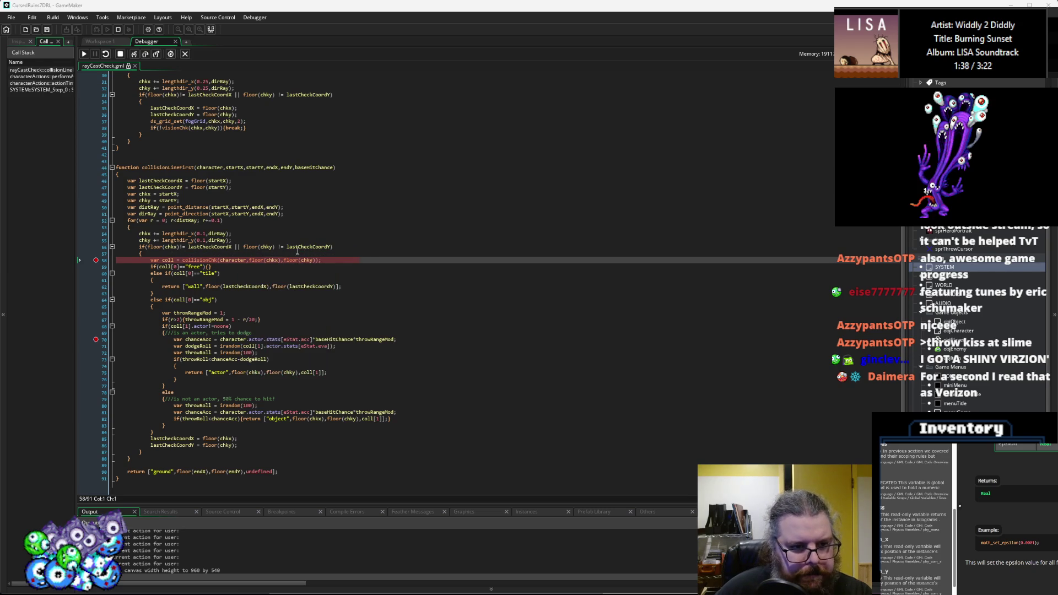
{"action": "mouse_move", "coordinate": [239, 260]}
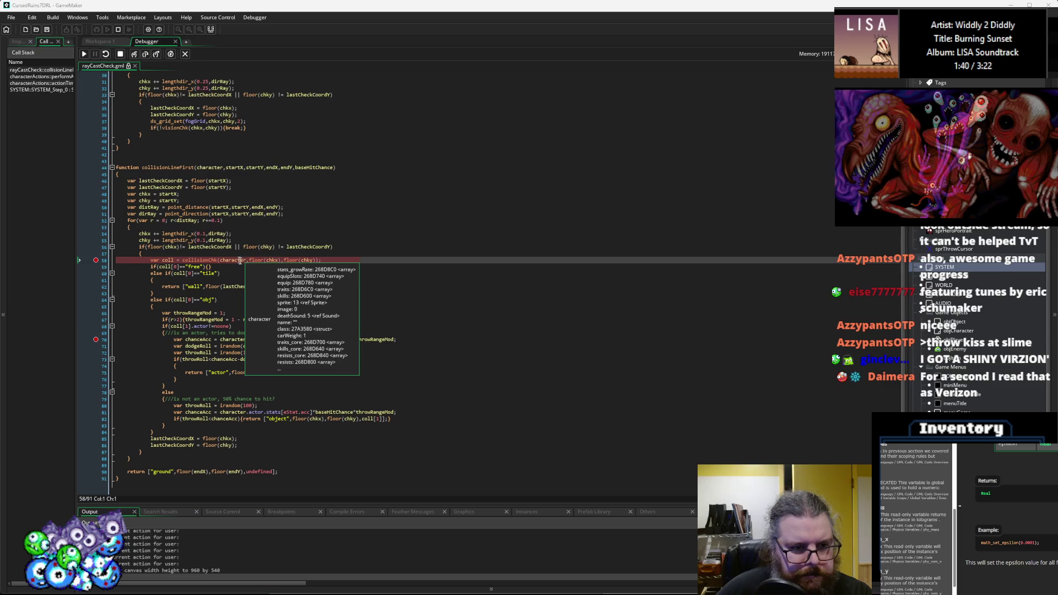
{"action": "mouse_move", "coordinate": [276, 261]}
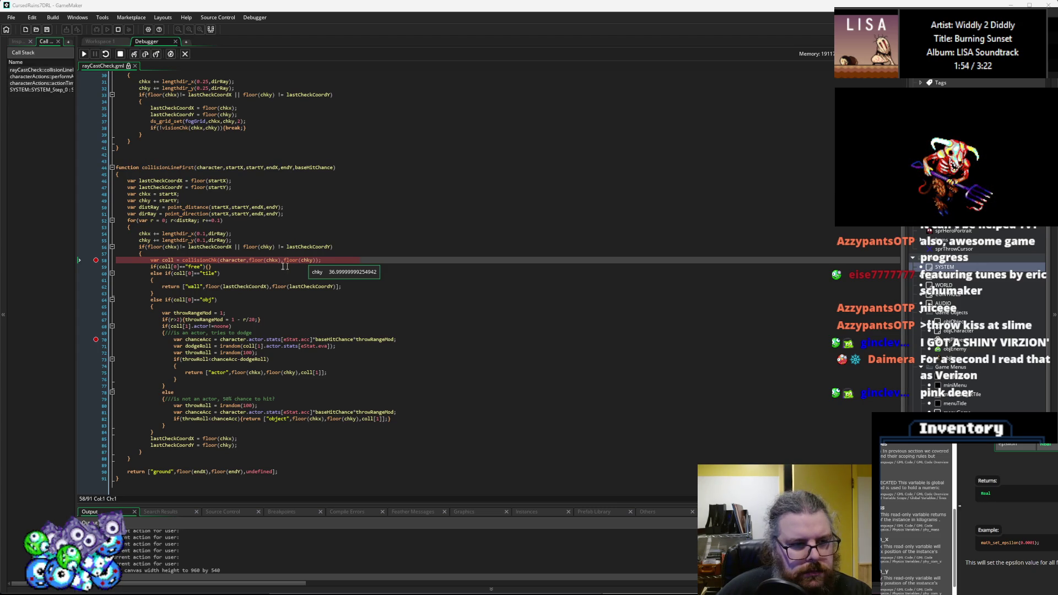
{"action": "mouse_move", "coordinate": [165, 260]}
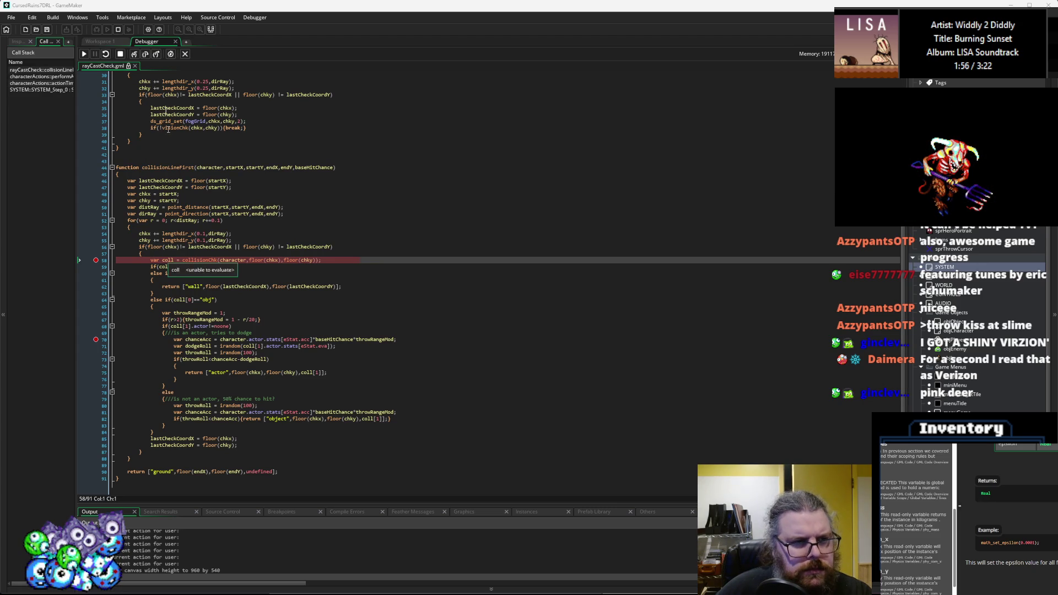
{"action": "left_click", "coordinate": [146, 54]}
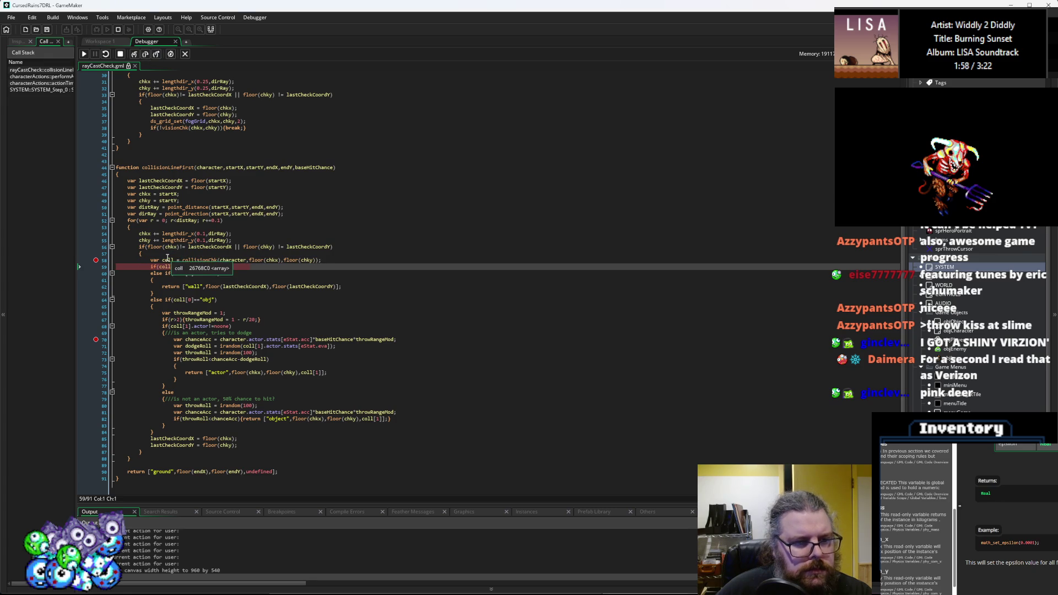
{"action": "left_click_drag", "start_coordinate": [267, 504], "coordinate": [267, 407]}
{"action": "scroll", "coordinate": [199, 389], "scroll_direction": "down", "scroll_amount": 3}
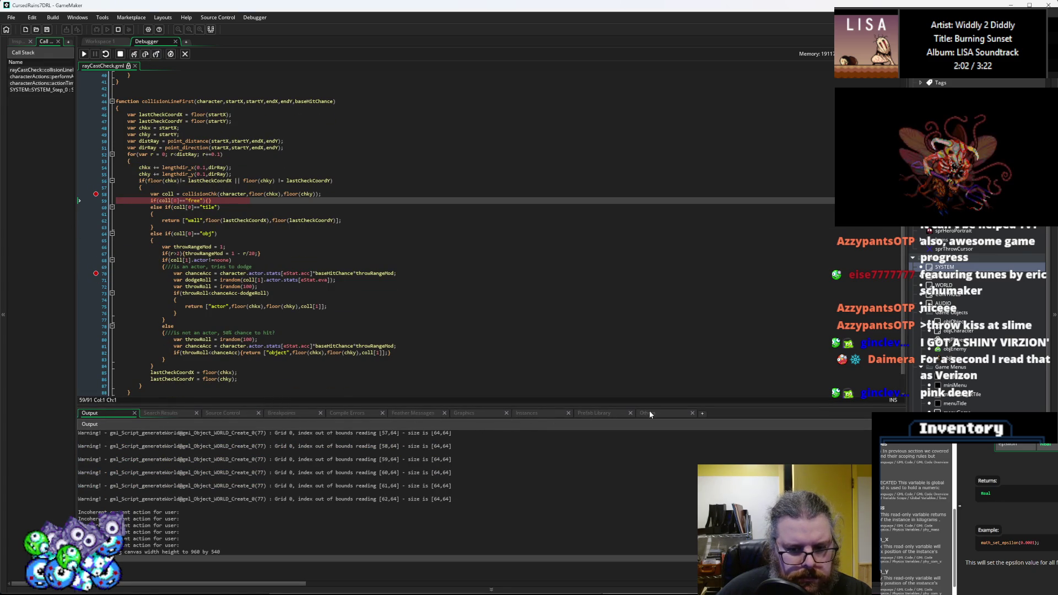
{"action": "left_click", "coordinate": [160, 412]}
- Show the local and global variable views and expand the coll array
{"action": "left_click", "coordinate": [132, 414]}
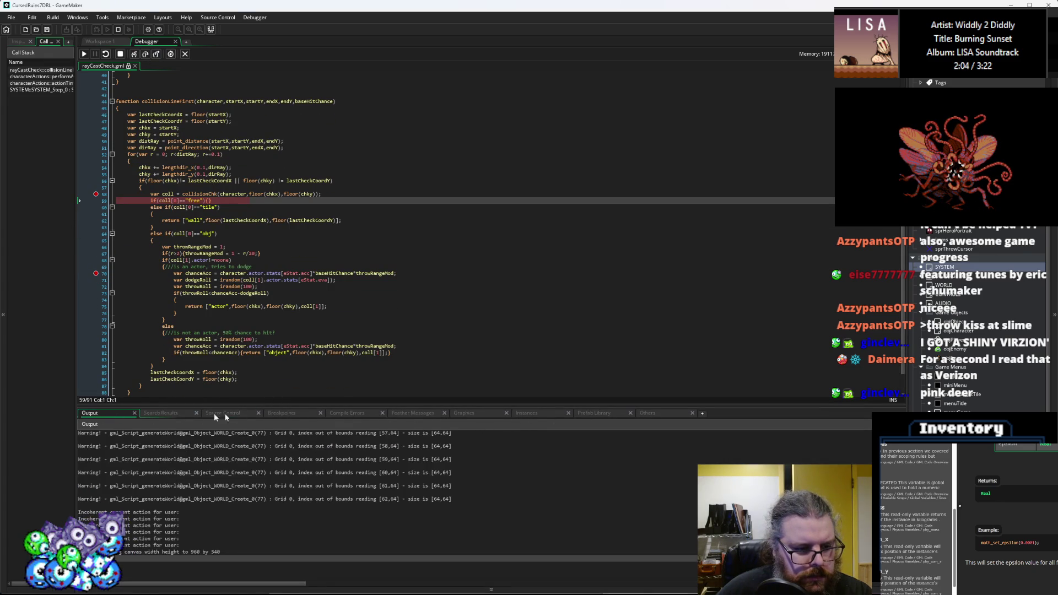
{"action": "left_click", "coordinate": [528, 413]}
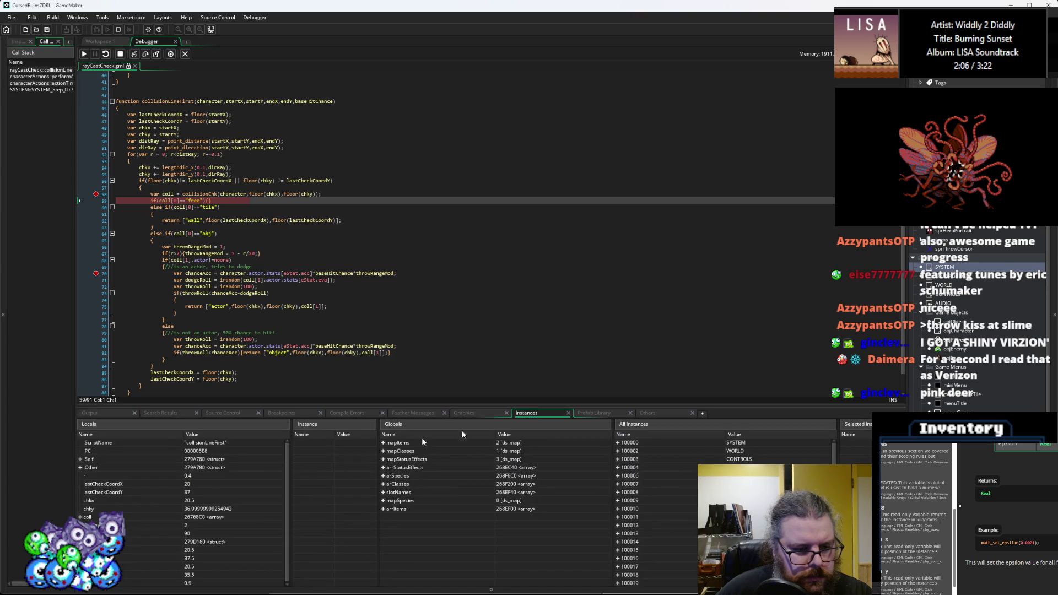
{"action": "left_click", "coordinate": [81, 517]}
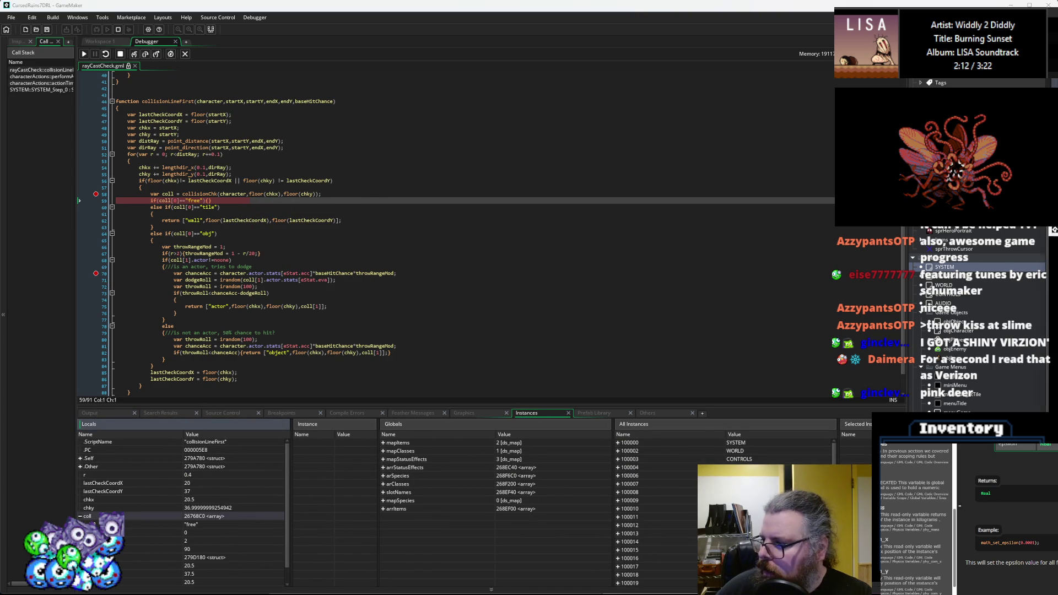
- Continue, step over twice, and run to the line 58 breakpoint again with chky at 37
{"action": "left_click", "coordinate": [84, 53]}
{"action": "mouse_move", "coordinate": [166, 197]}
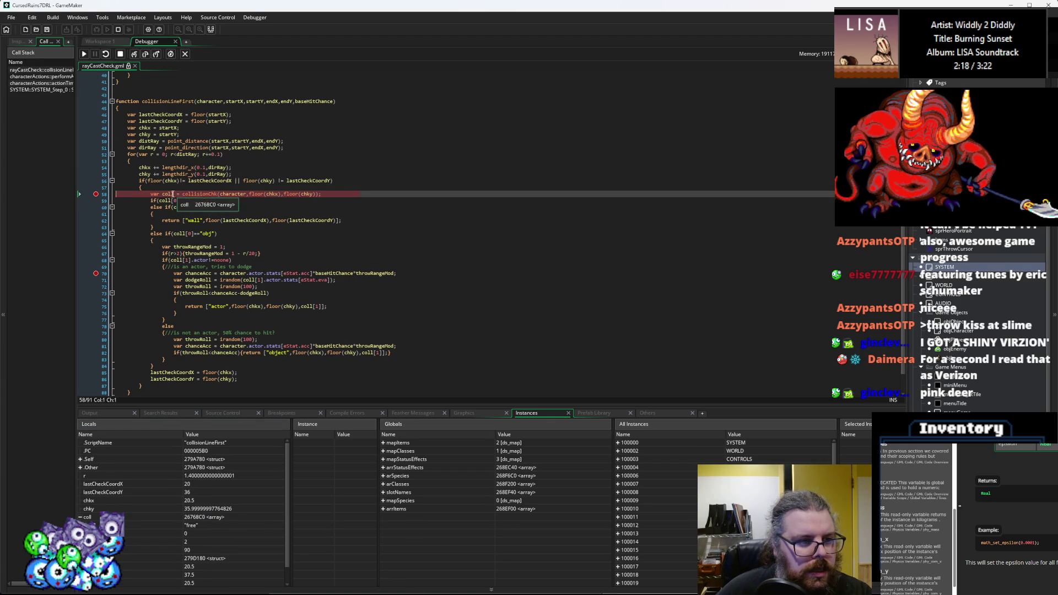
{"action": "left_click", "coordinate": [146, 54]}
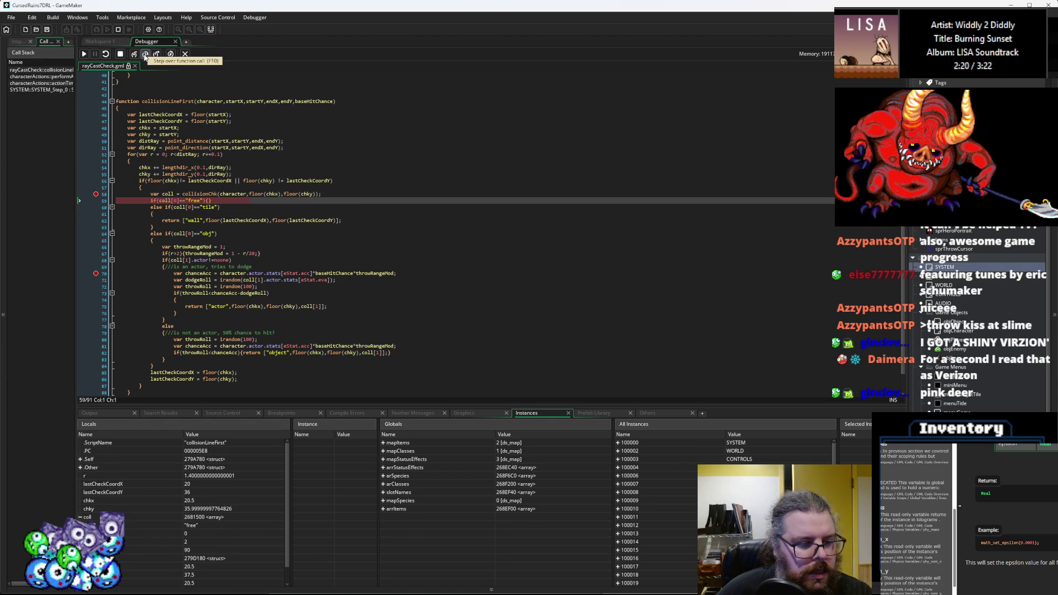
{"action": "left_click", "coordinate": [145, 54]}
{"action": "key", "text": "F5"}
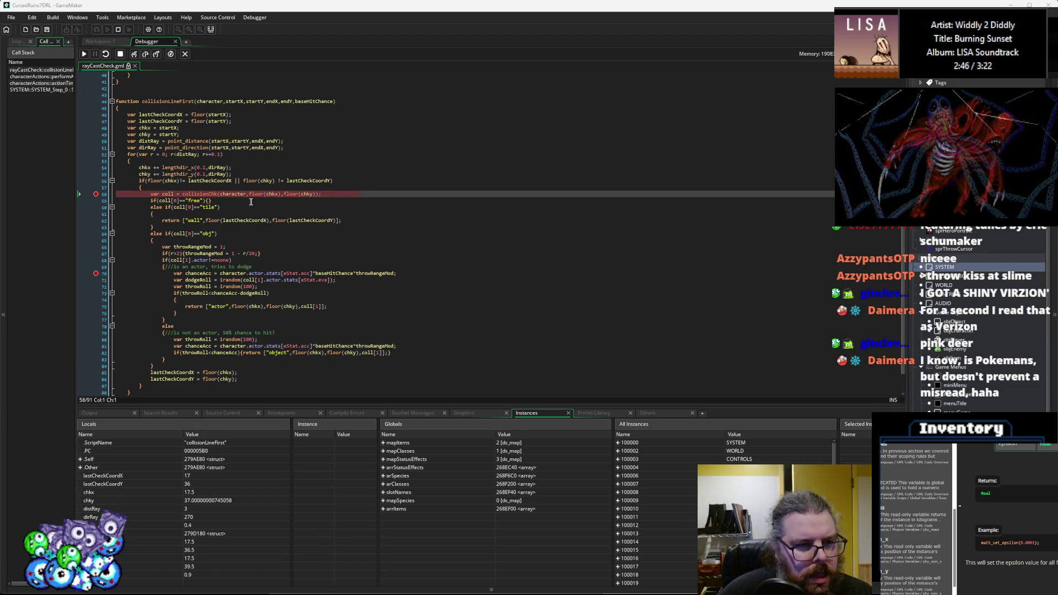
{"action": "mouse_move", "coordinate": [266, 182]}
{"action": "mouse_move", "coordinate": [306, 177]}
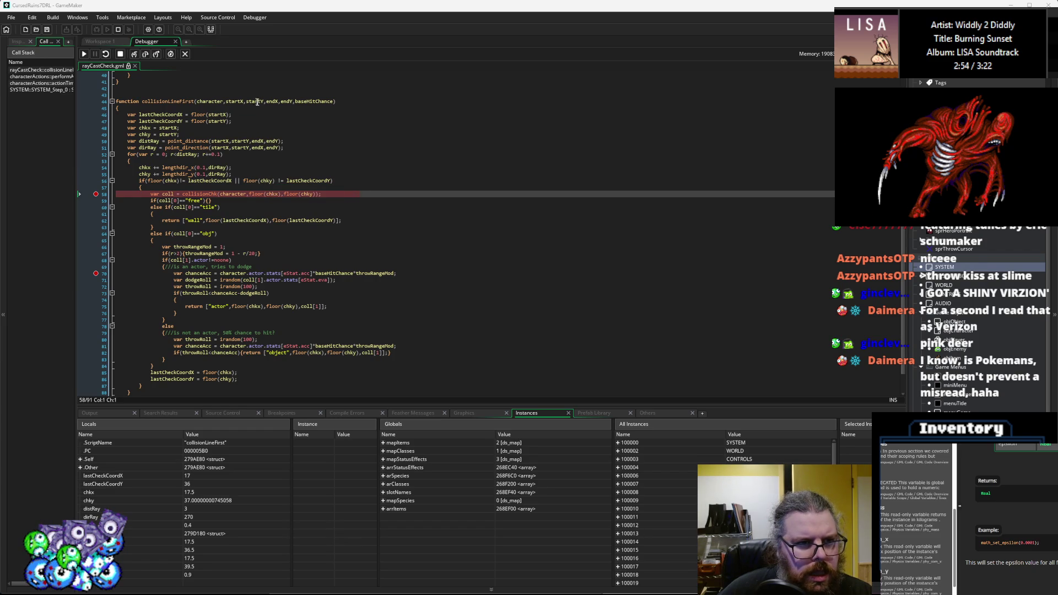
- Continue through two more ray steps, then step over the collision check so coll reads "free"
{"action": "mouse_move", "coordinate": [238, 101]}
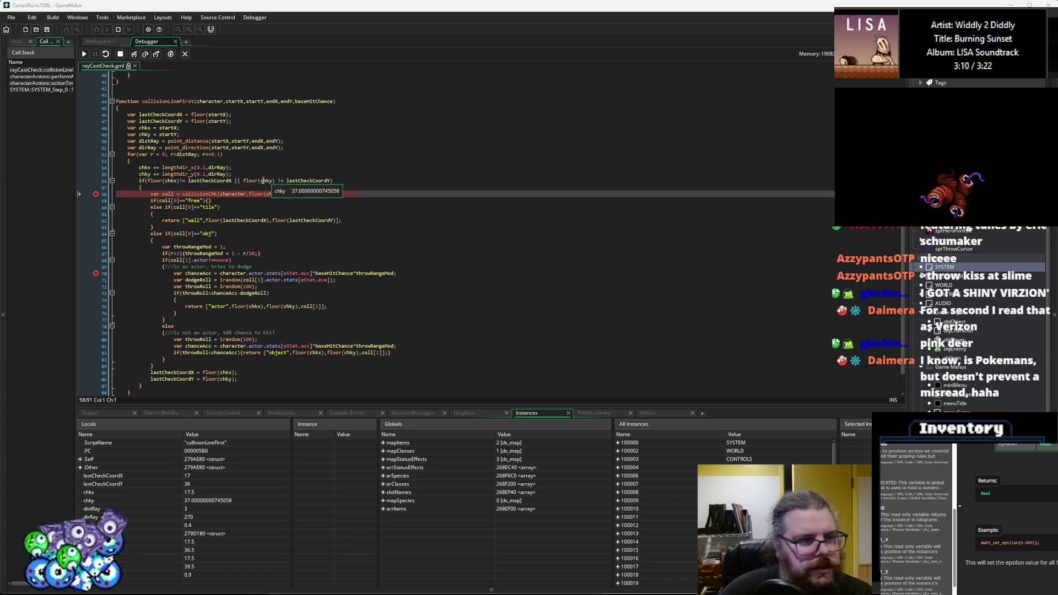
{"action": "mouse_move", "coordinate": [230, 194]}
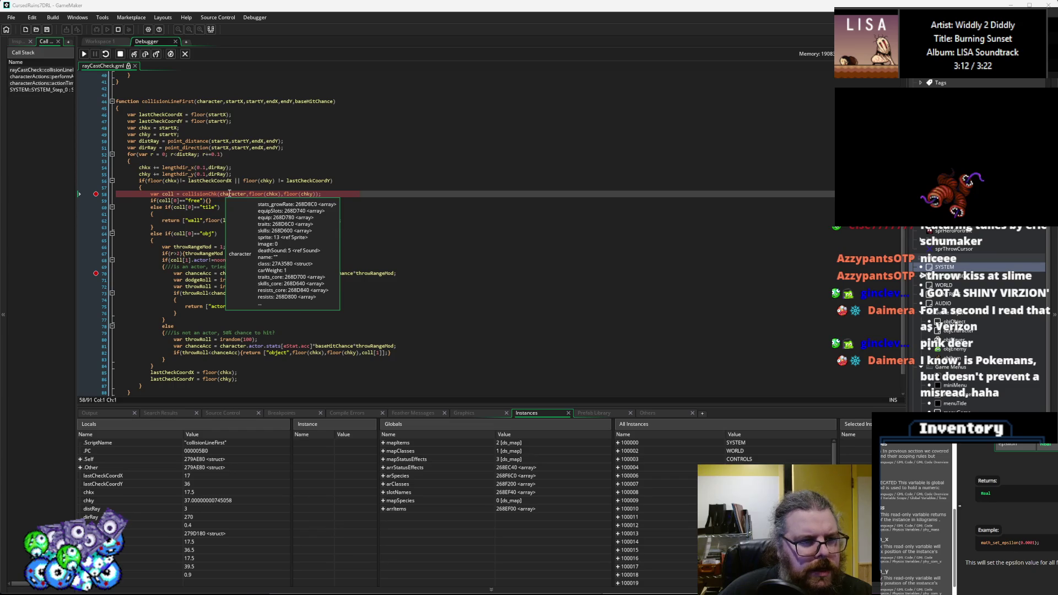
{"action": "left_click", "coordinate": [83, 54]}
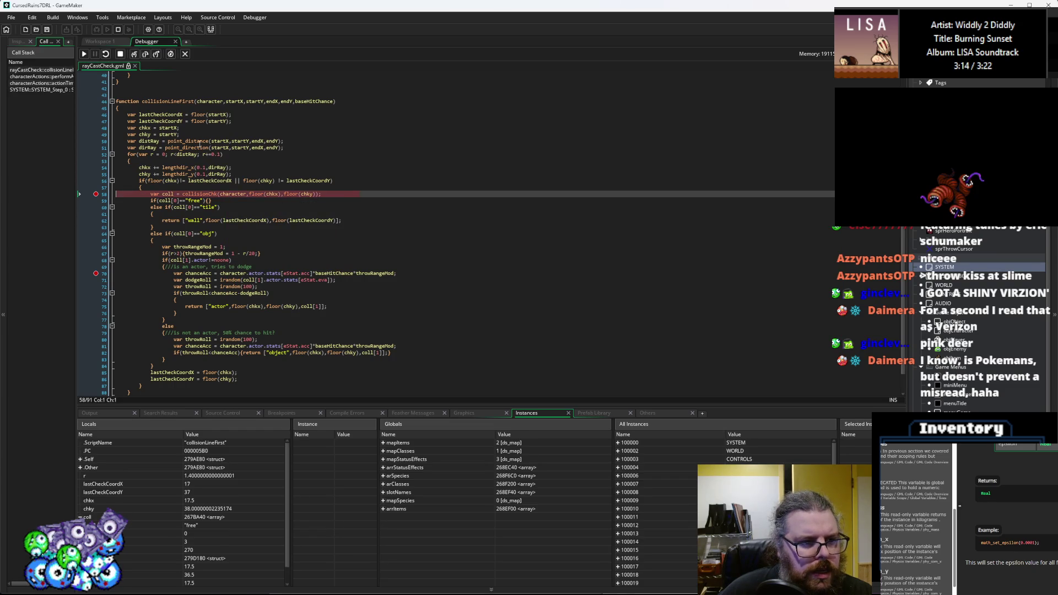
{"action": "mouse_move", "coordinate": [228, 197]}
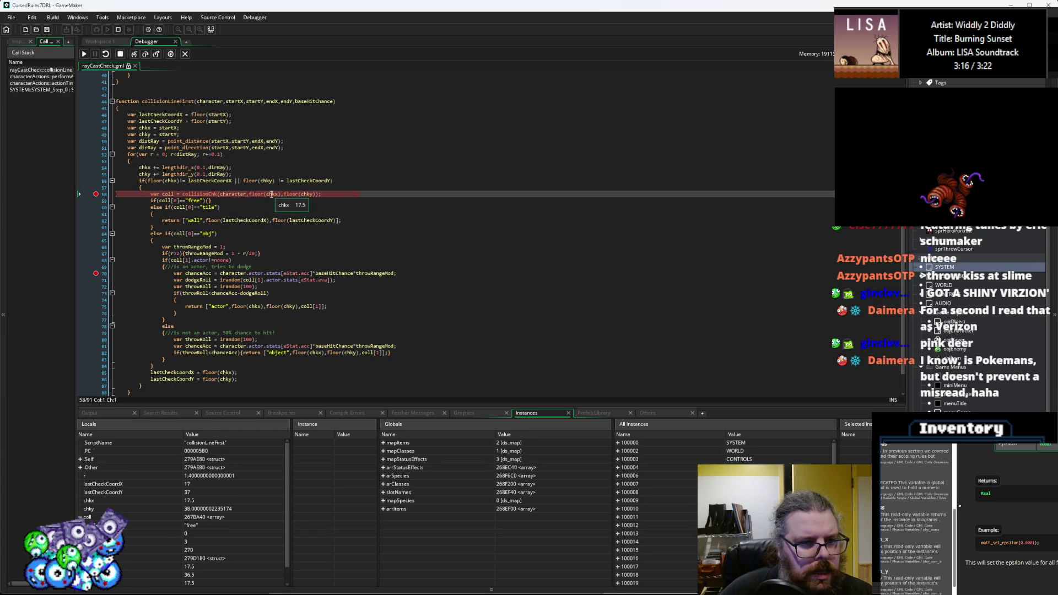
{"action": "mouse_move", "coordinate": [305, 194]}
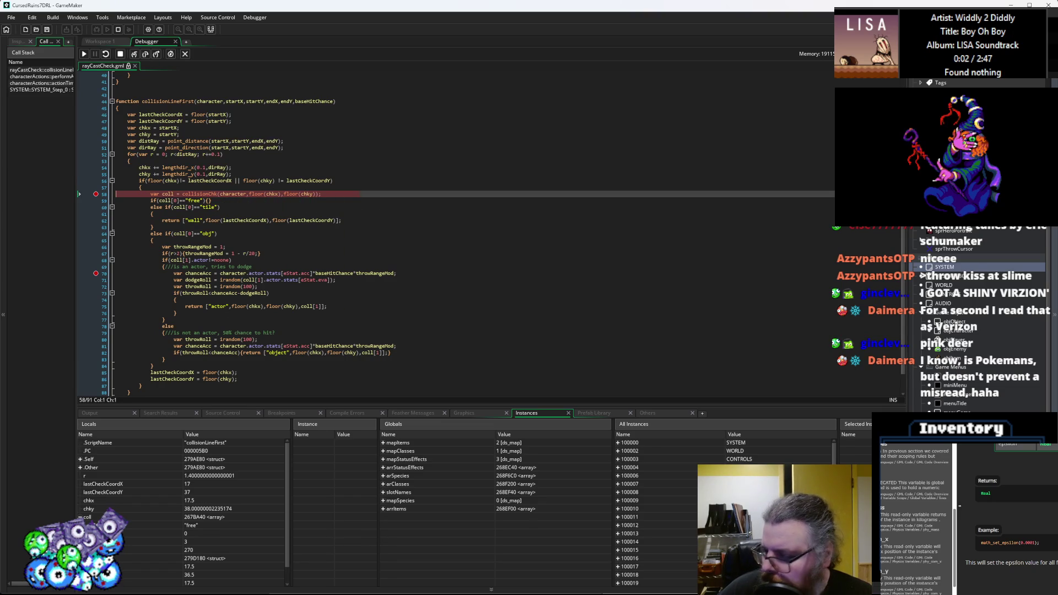
{"action": "left_click", "coordinate": [84, 55]}
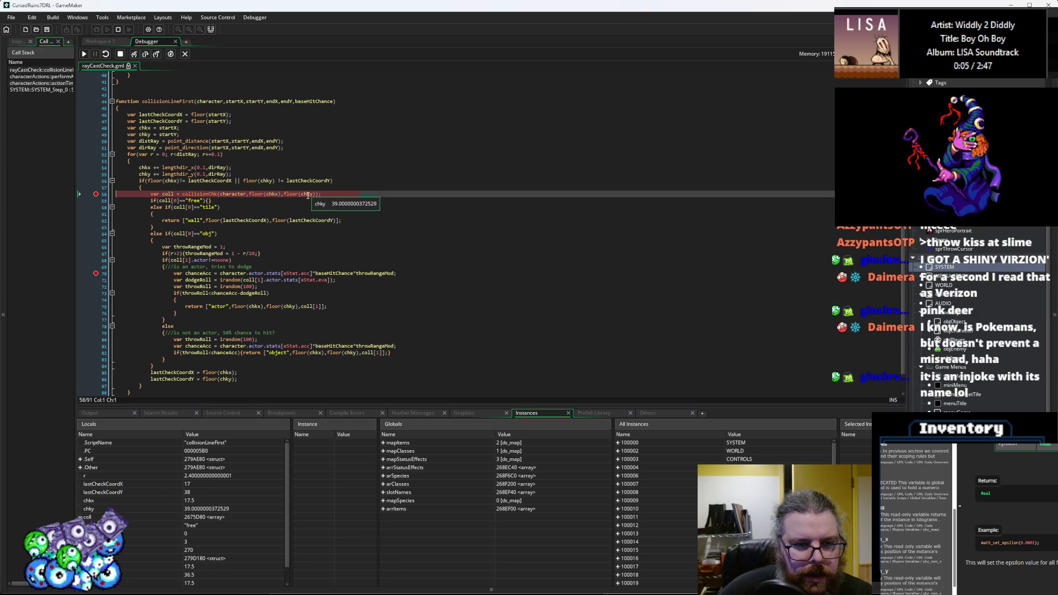
{"action": "left_click", "coordinate": [146, 55]}
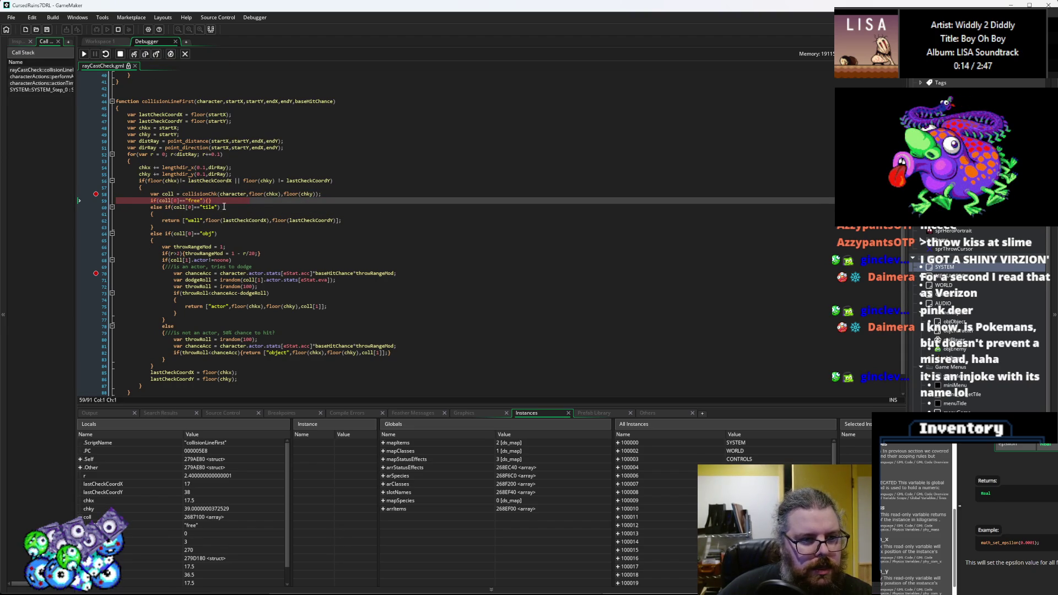
{"action": "mouse_move", "coordinate": [164, 194]}
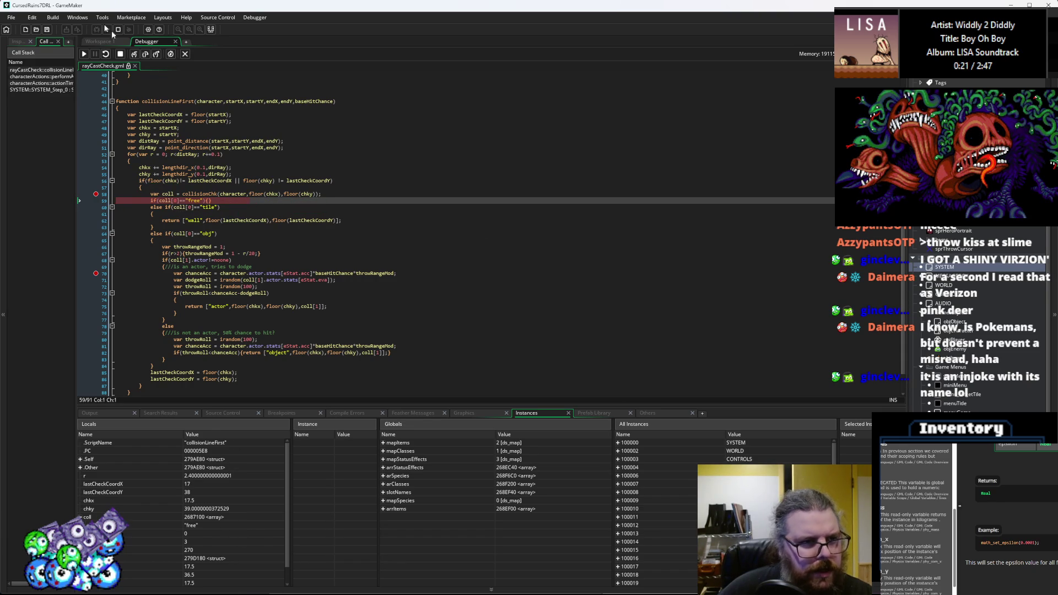
- Resume the game and move the player next to the slimes
{"action": "left_click", "coordinate": [84, 54]}
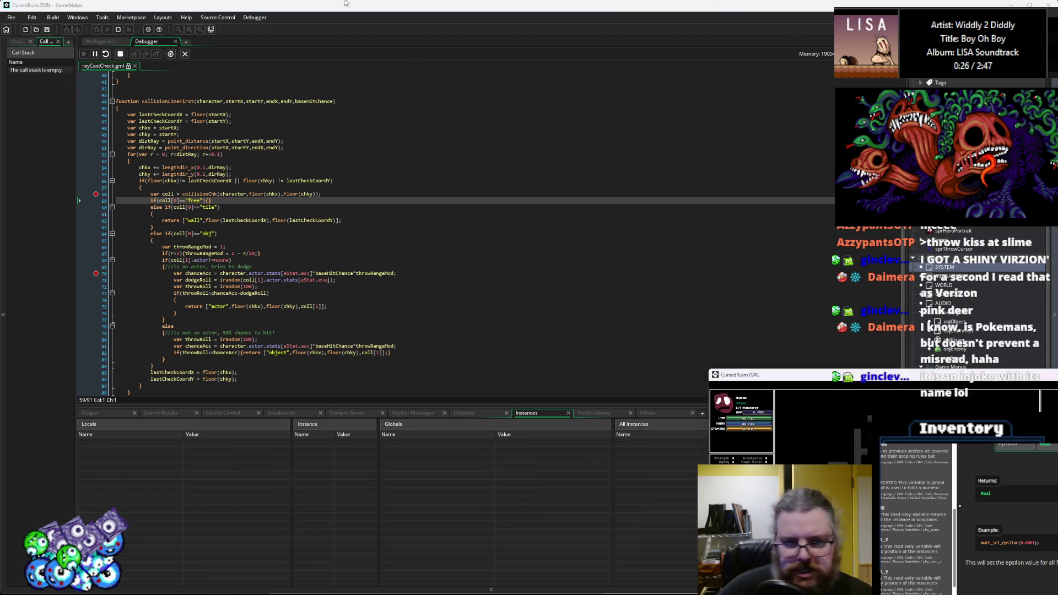
{"action": "key", "text": "Right"}
{"action": "key", "text": "Right"}
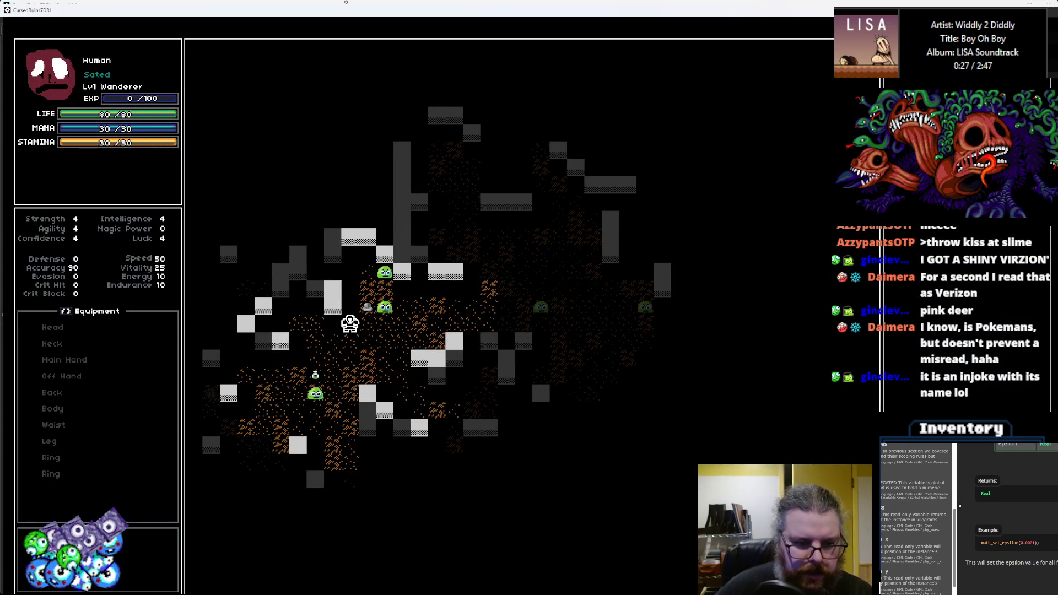
{"action": "key", "text": "Up"}
{"action": "key", "text": "Right"}
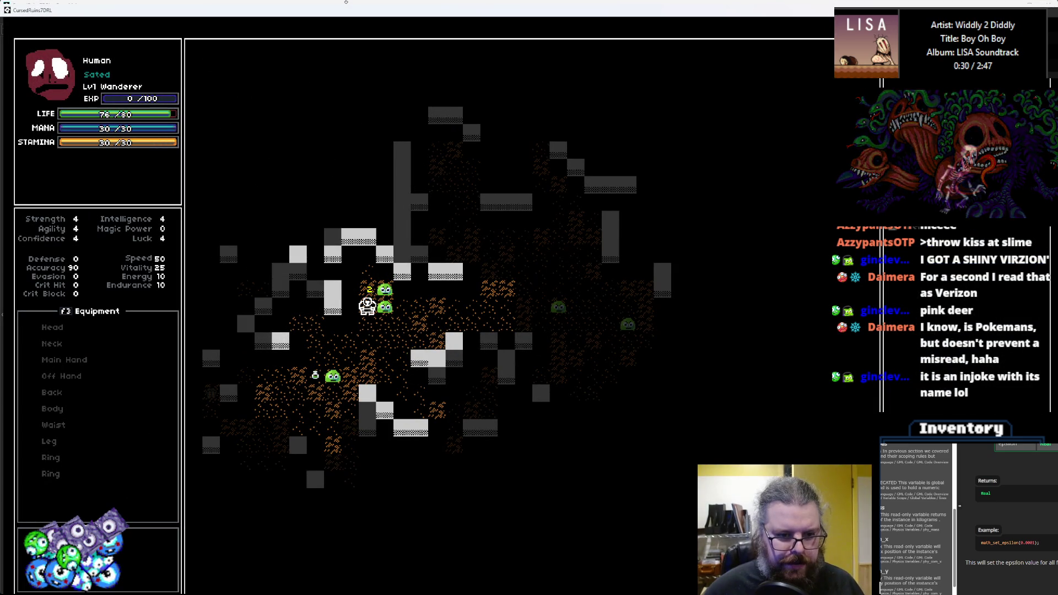
{"action": "key", "text": "Left"}
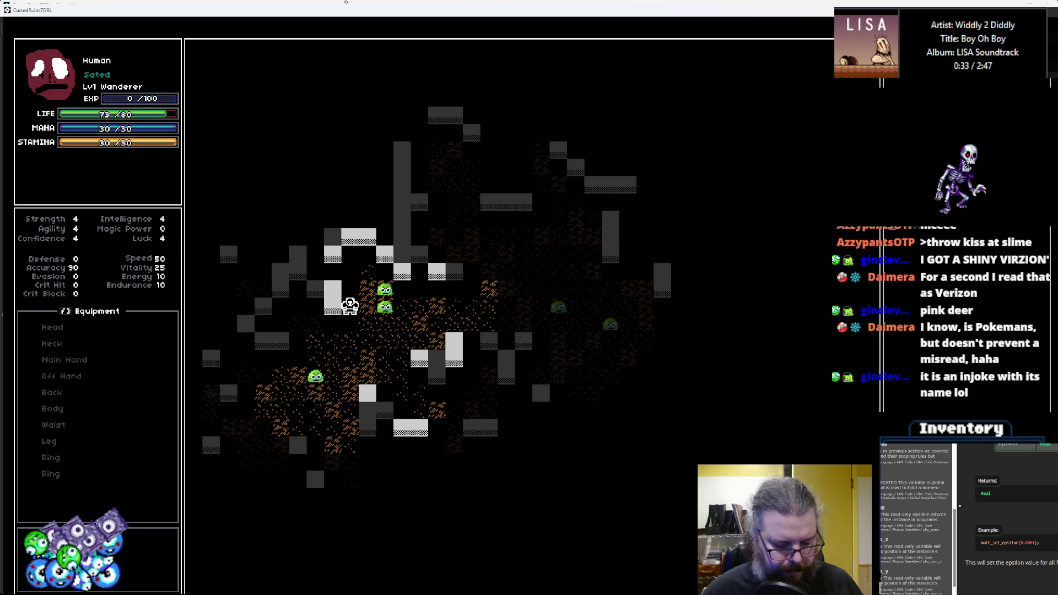
- Throw the carried item at the tile one past the slime
{"action": "key", "text": "i"}
{"action": "key", "text": "Down"}
{"action": "key", "text": "Down"}
{"action": "key", "text": "Return"}
{"action": "key", "text": "Right"}
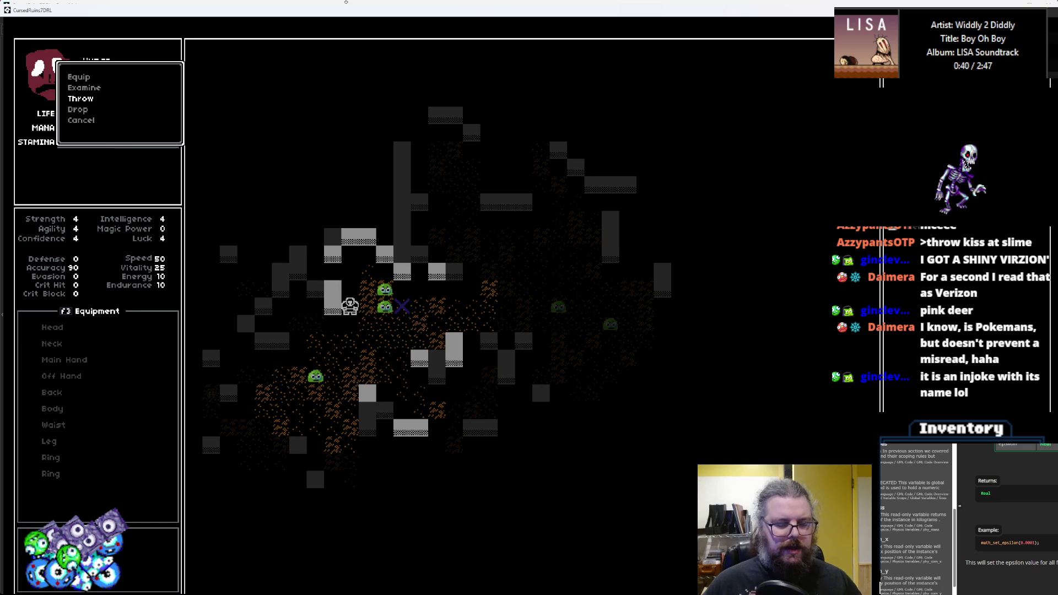
{"action": "key", "text": "Return"}
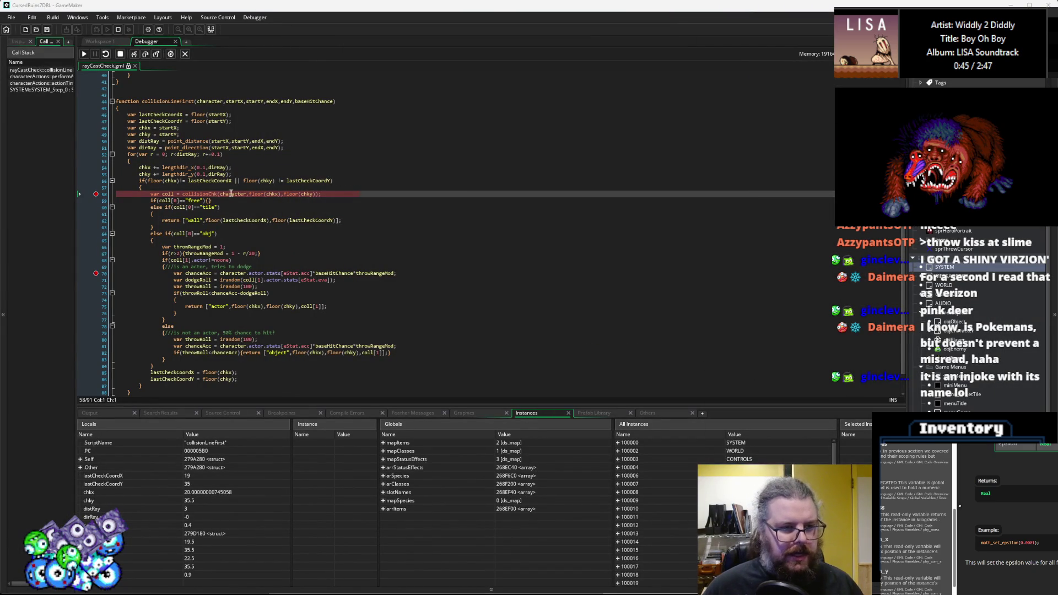
- Continue to the next ray step, then step into collisionChk, pausing at posX 21, posY 35
{"action": "mouse_move", "coordinate": [273, 196]}
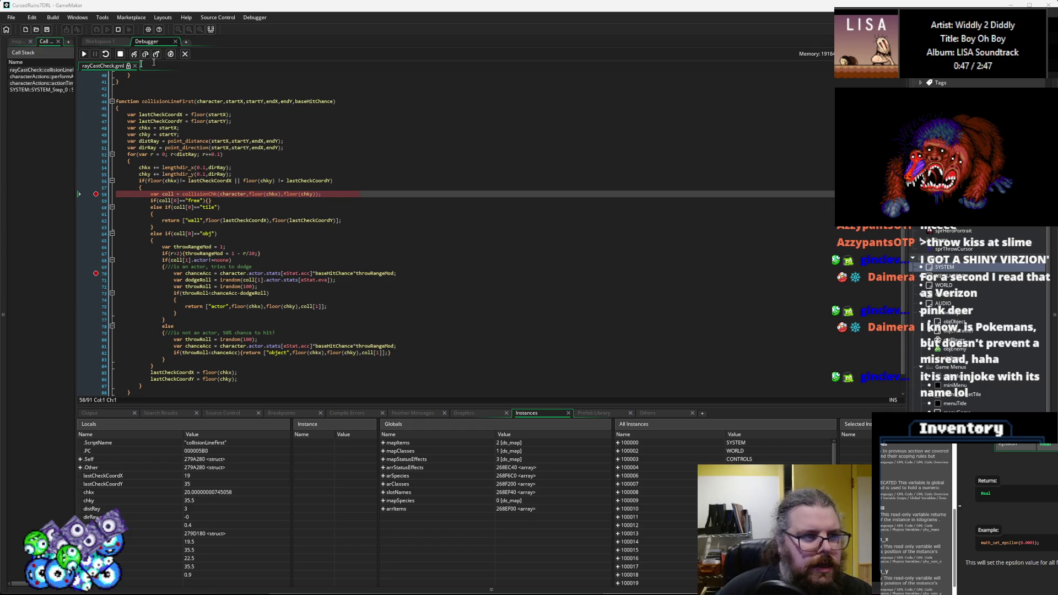
{"action": "left_click", "coordinate": [84, 54]}
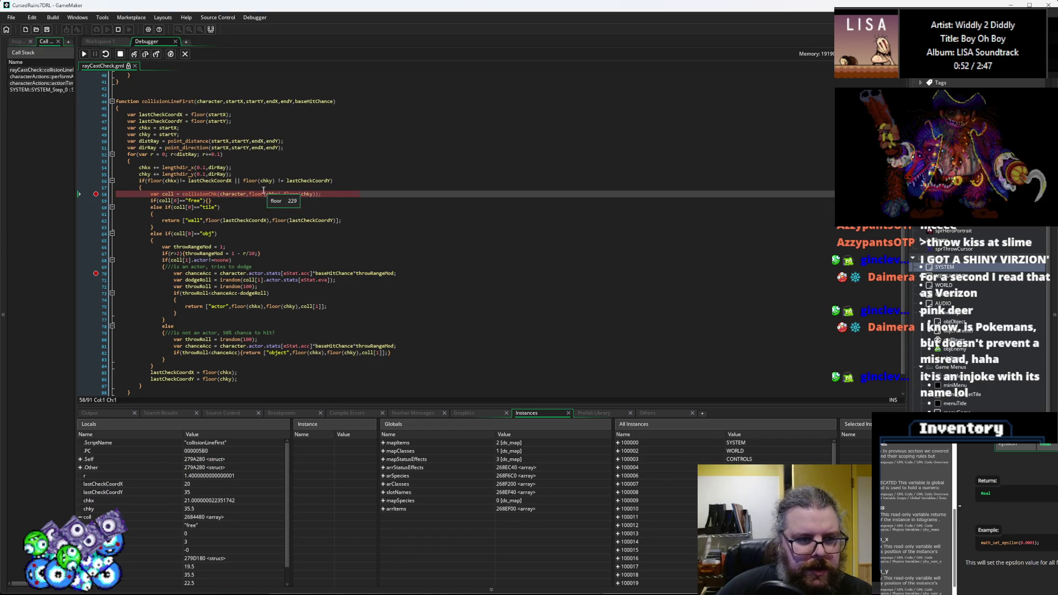
{"action": "mouse_move", "coordinate": [254, 107]}
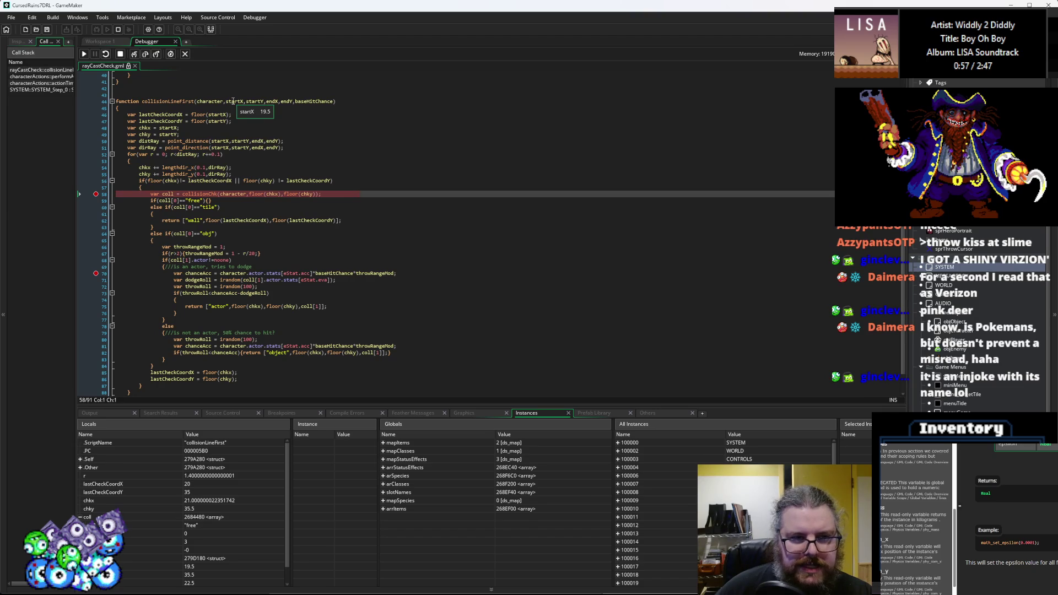
{"action": "mouse_move", "coordinate": [254, 196]}
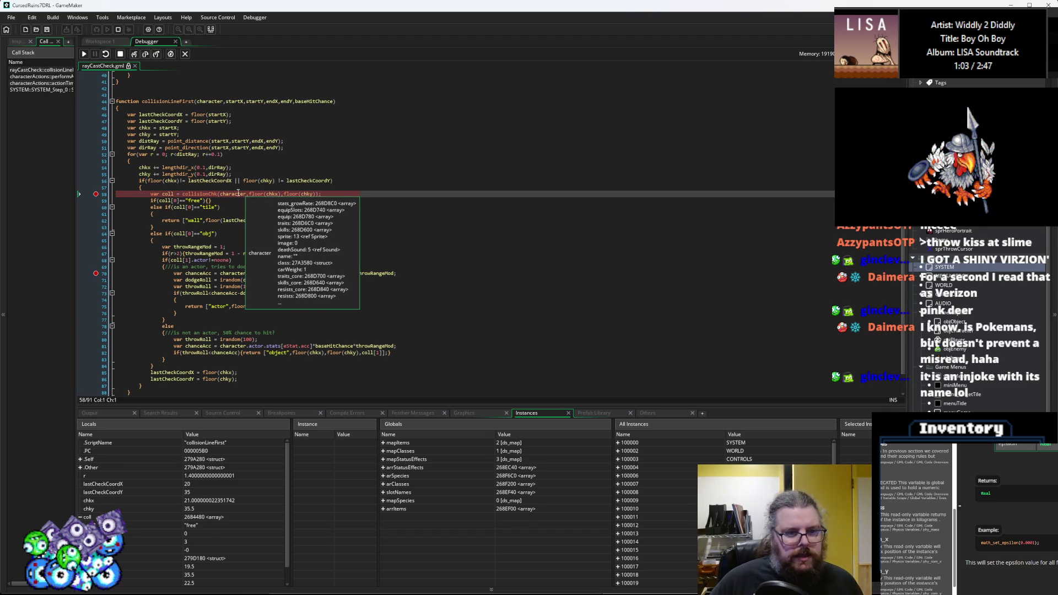
{"action": "left_click", "coordinate": [136, 55]}
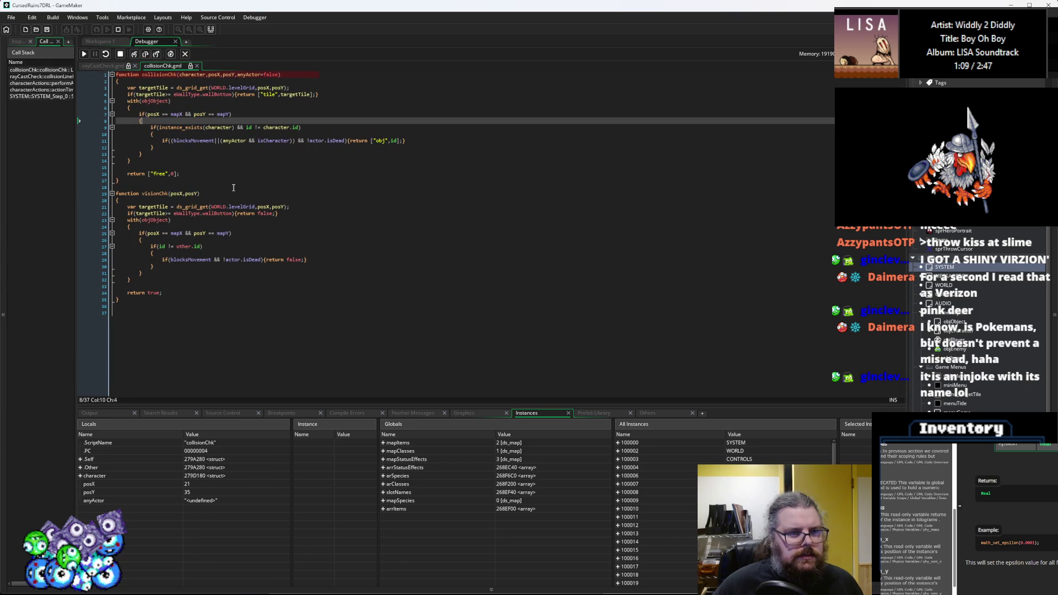
- Step through collisionChk into the object loop, then run to a new breakpoint on line 9
{"action": "mouse_move", "coordinate": [178, 115]}
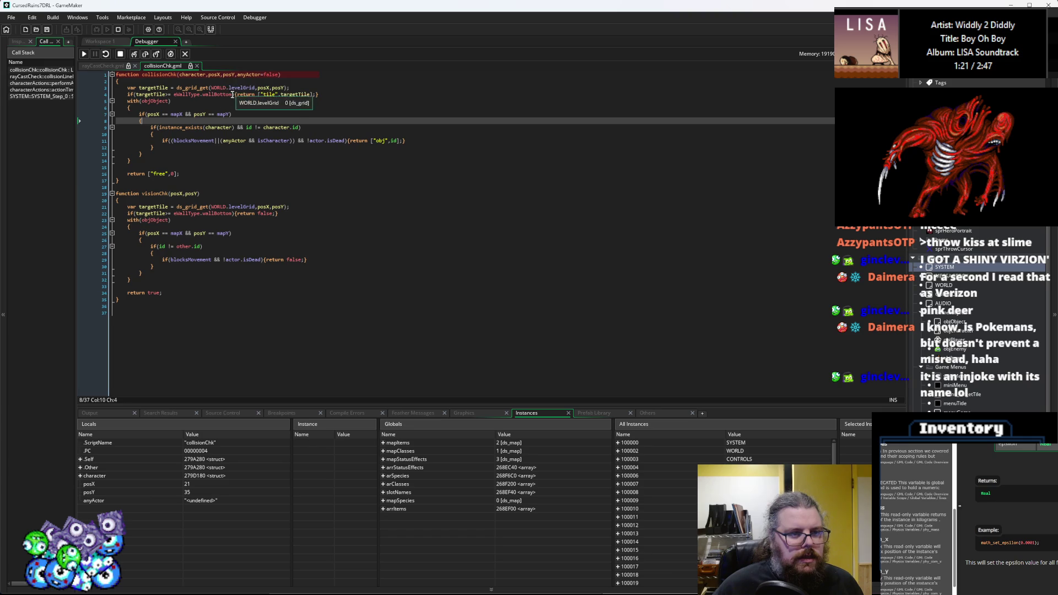
{"action": "left_click", "coordinate": [145, 54]}
{"action": "left_click", "coordinate": [145, 54]}
{"action": "left_click", "coordinate": [145, 54]}
{"action": "left_click", "coordinate": [145, 54]}
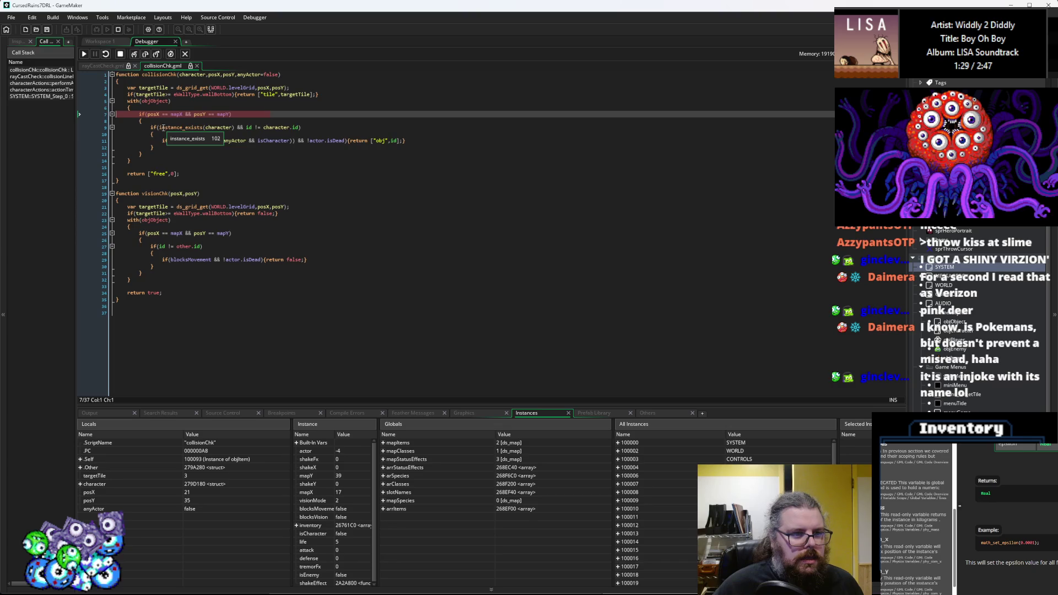
{"action": "left_click", "coordinate": [103, 131]}
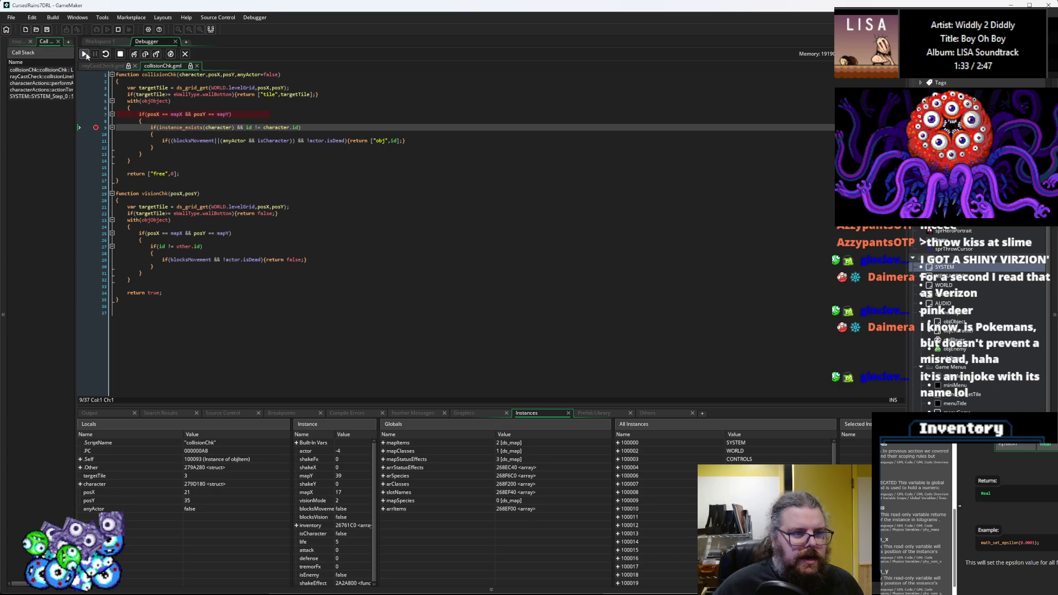
{"action": "left_click", "coordinate": [84, 54]}
- Inspect the character parameter, clear the line 9 breakpoint, and bring up rayCastCheck.gml
{"action": "mouse_move", "coordinate": [153, 113]}
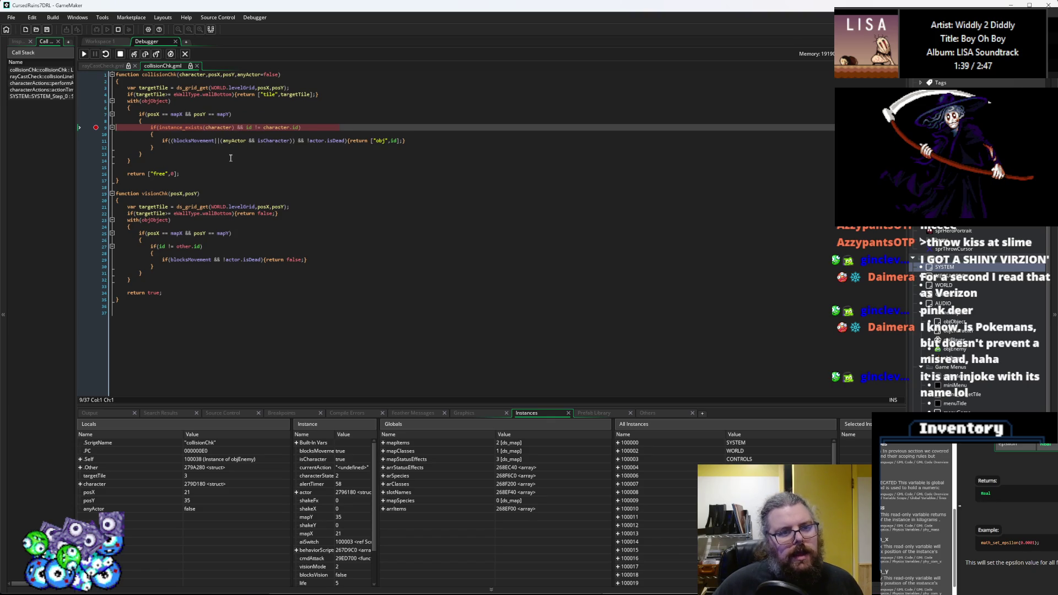
{"action": "mouse_move", "coordinate": [274, 128]}
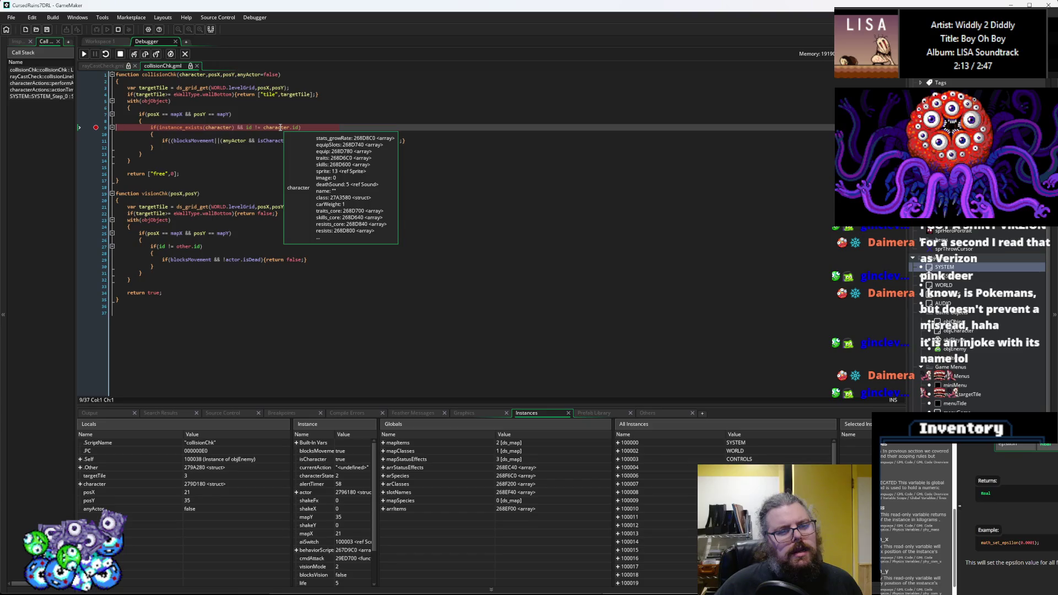
{"action": "left_click", "coordinate": [281, 127]}
{"action": "double_click", "coordinate": [281, 127]}
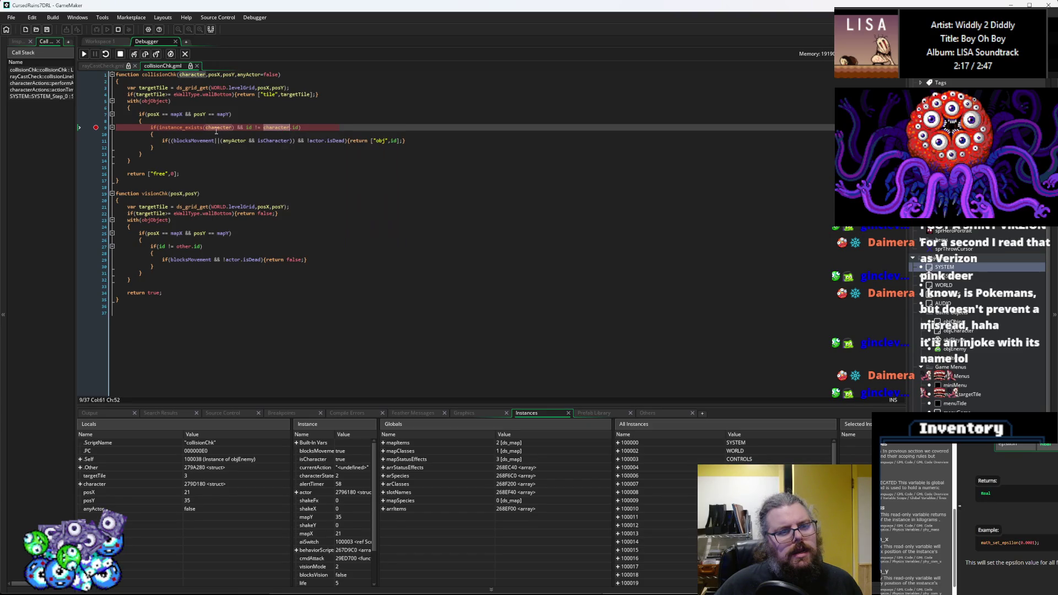
{"action": "mouse_move", "coordinate": [300, 127]}
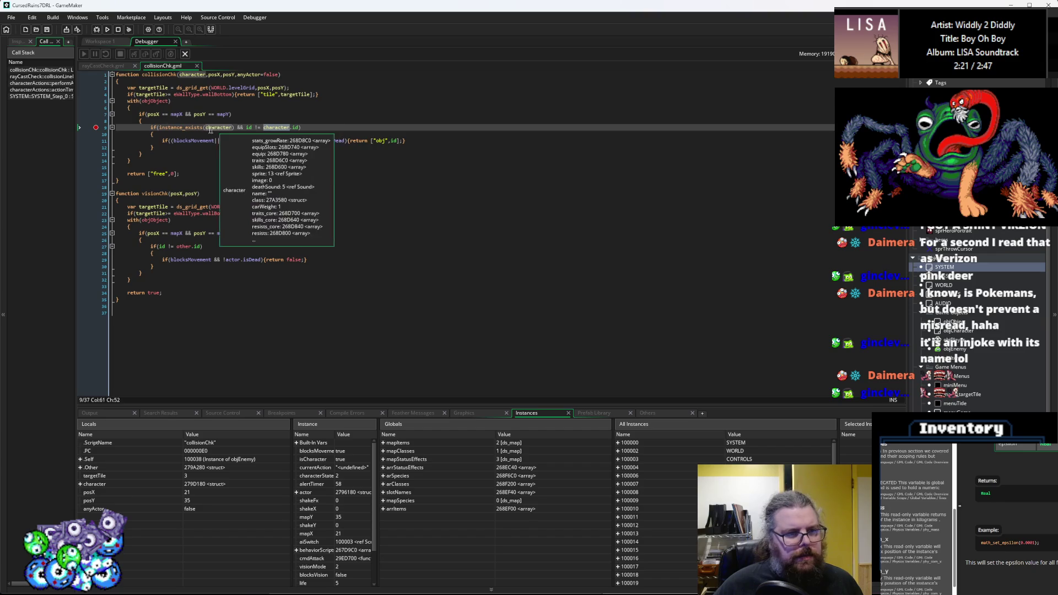
{"action": "left_click", "coordinate": [97, 127]}
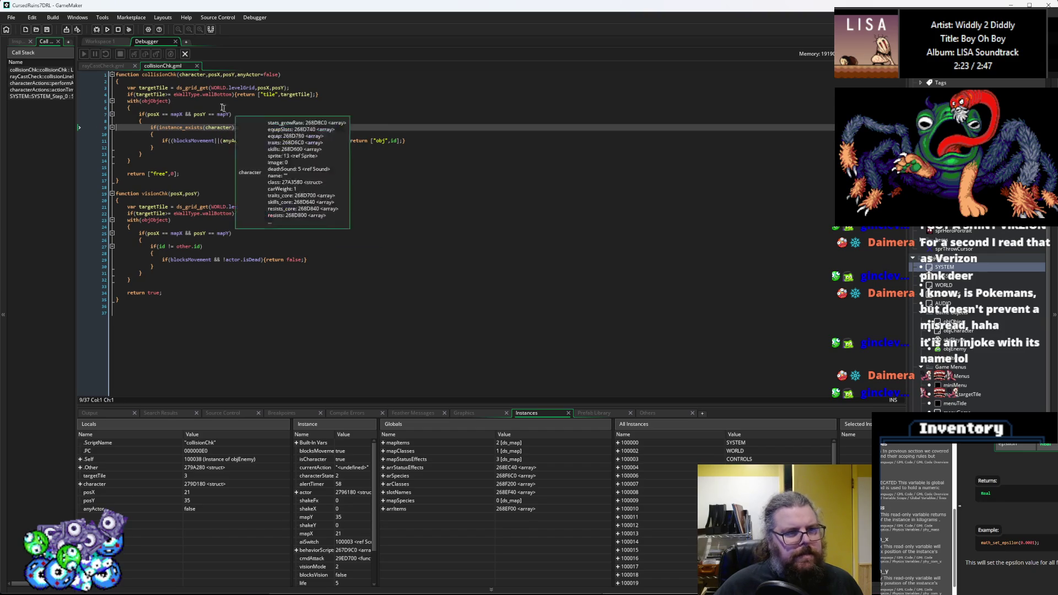
{"action": "double_click", "coordinate": [199, 75]}
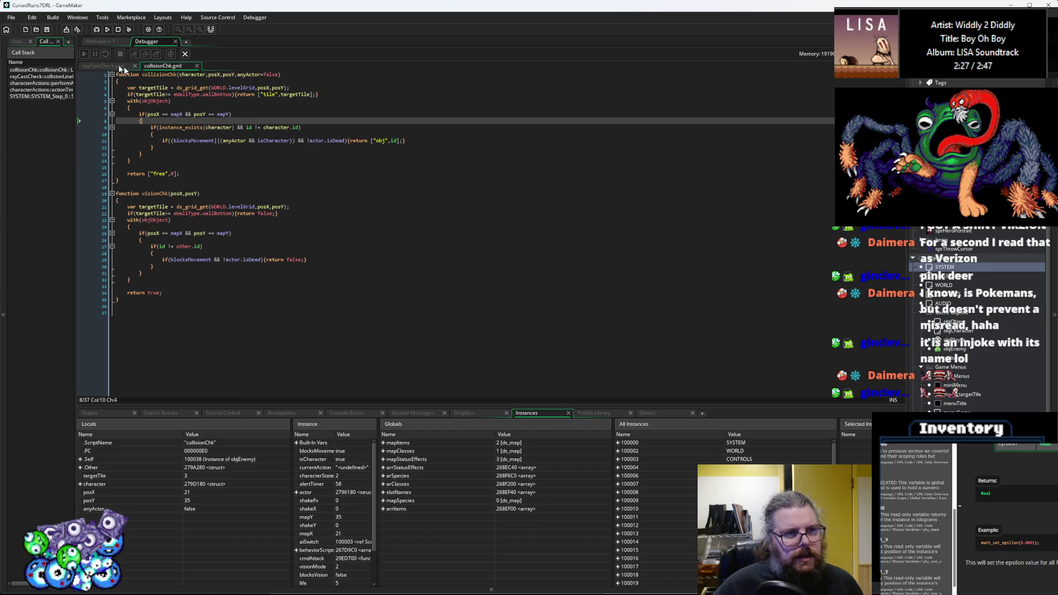
{"action": "left_click", "coordinate": [107, 66]}
- Pass character.object to collisionChk on line 58, clear the line 58 and 70 breakpoints, and save
{"action": "double_click", "coordinate": [237, 196]}
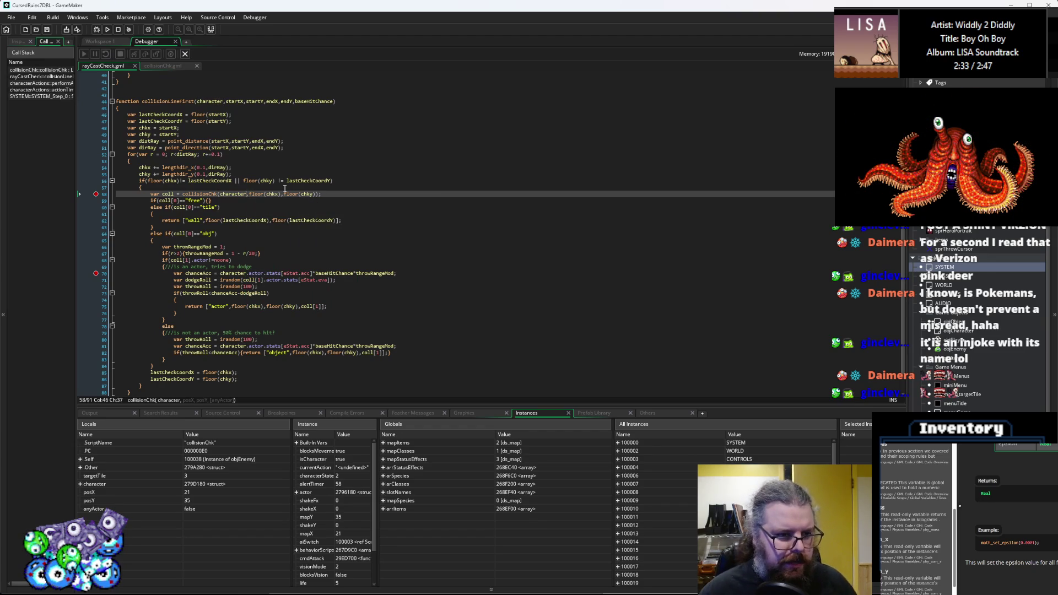
{"action": "type", "text": ".obj"}
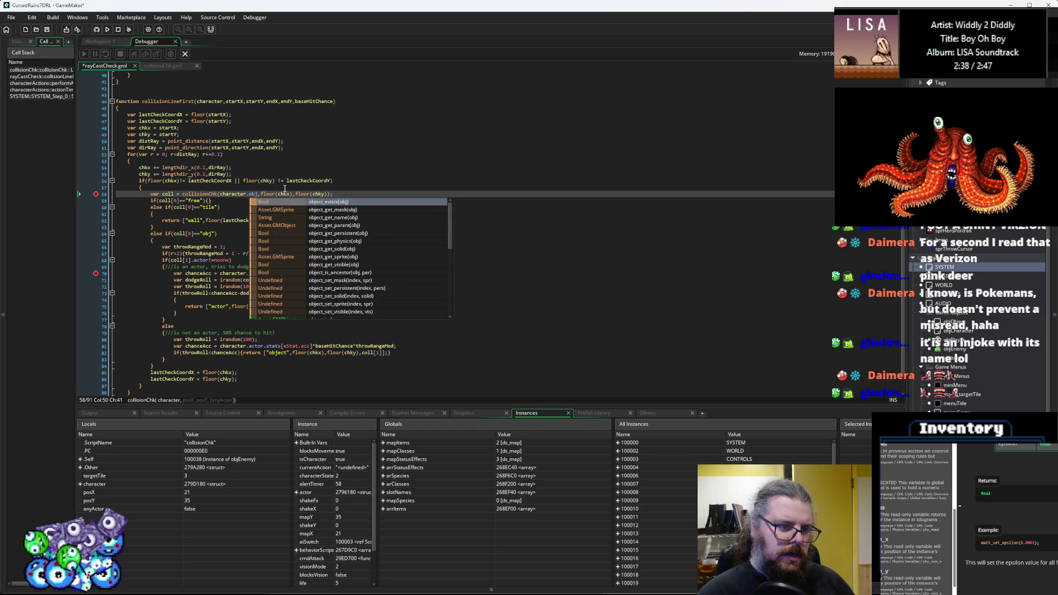
{"action": "key", "text": "BackSpace"}
{"action": "key", "text": "BackSpace"}
{"action": "type", "text": "bject"}
{"action": "left_click", "coordinate": [359, 102]}
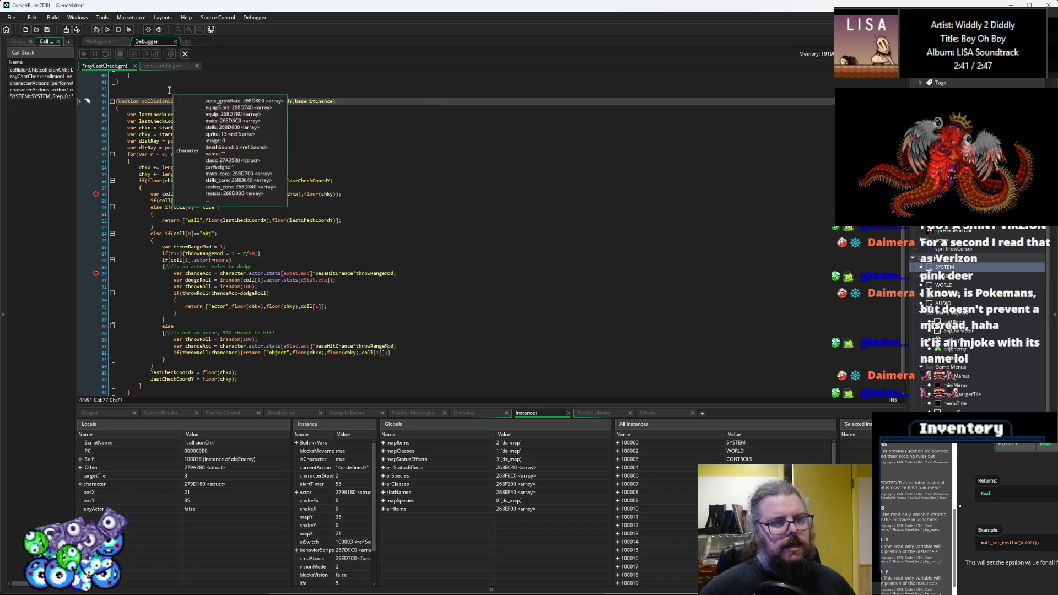
{"action": "left_click", "coordinate": [96, 194]}
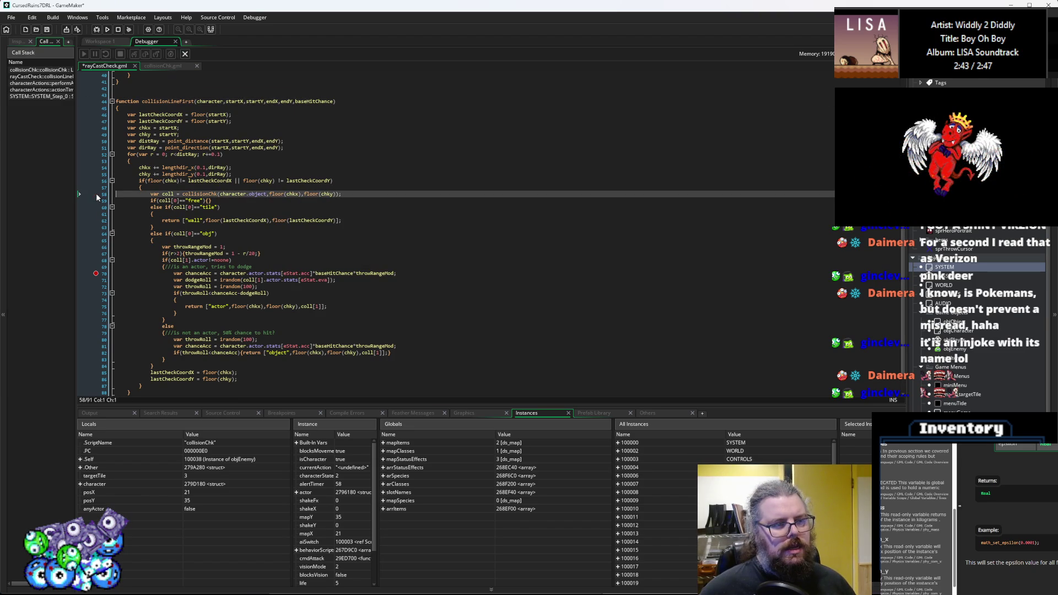
{"action": "left_click", "coordinate": [96, 274]}
{"action": "left_click", "coordinate": [48, 30]}
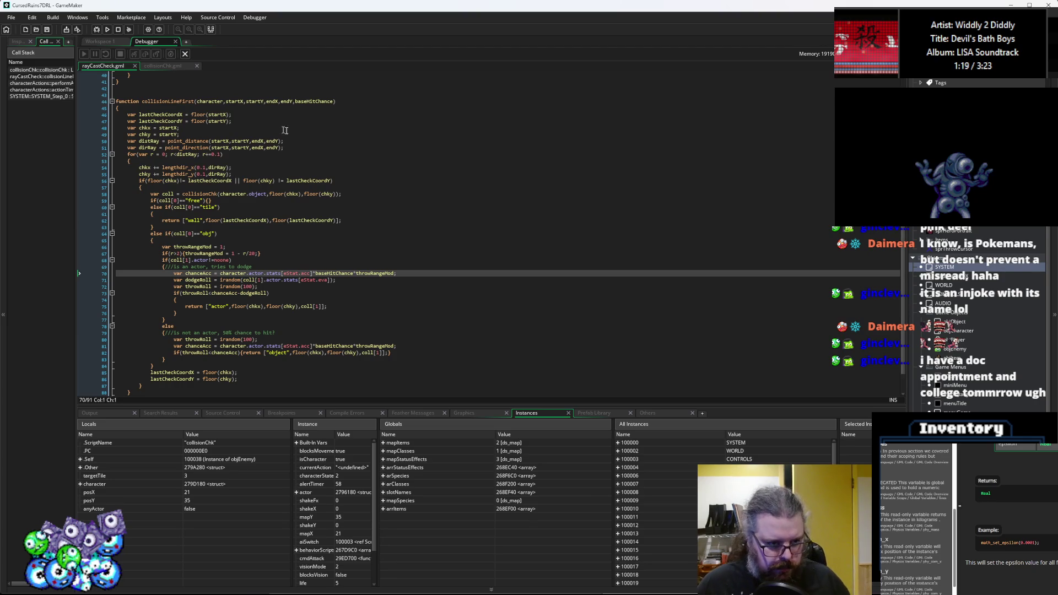
- Step the loop with F10 checking lines 58, 60 and 64, then stop and relaunch debugging
{"action": "left_click", "coordinate": [340, 296]}
{"action": "key", "text": "F10"}
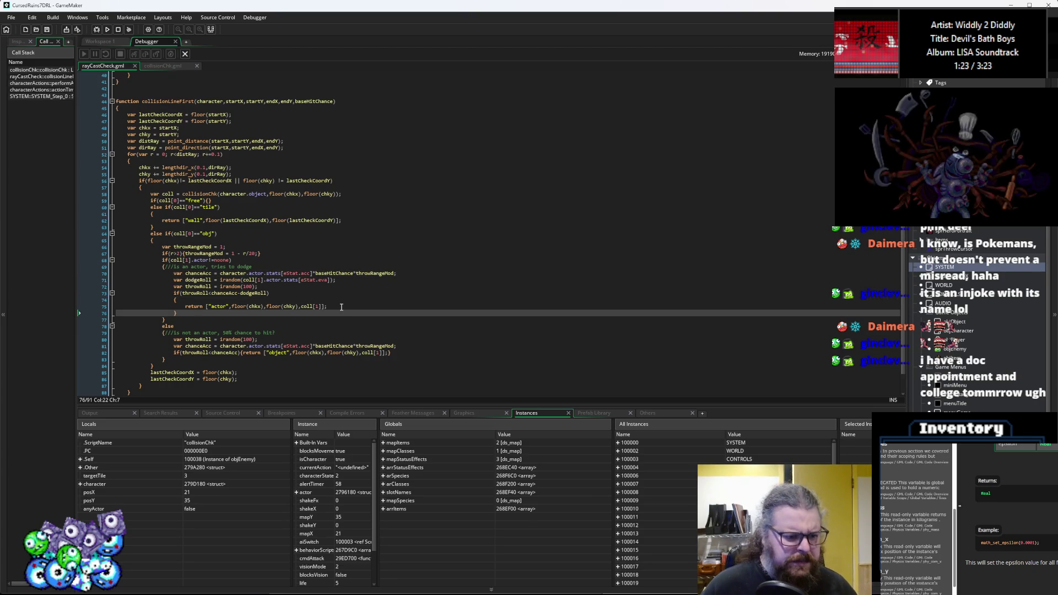
{"action": "key", "text": "F10"}
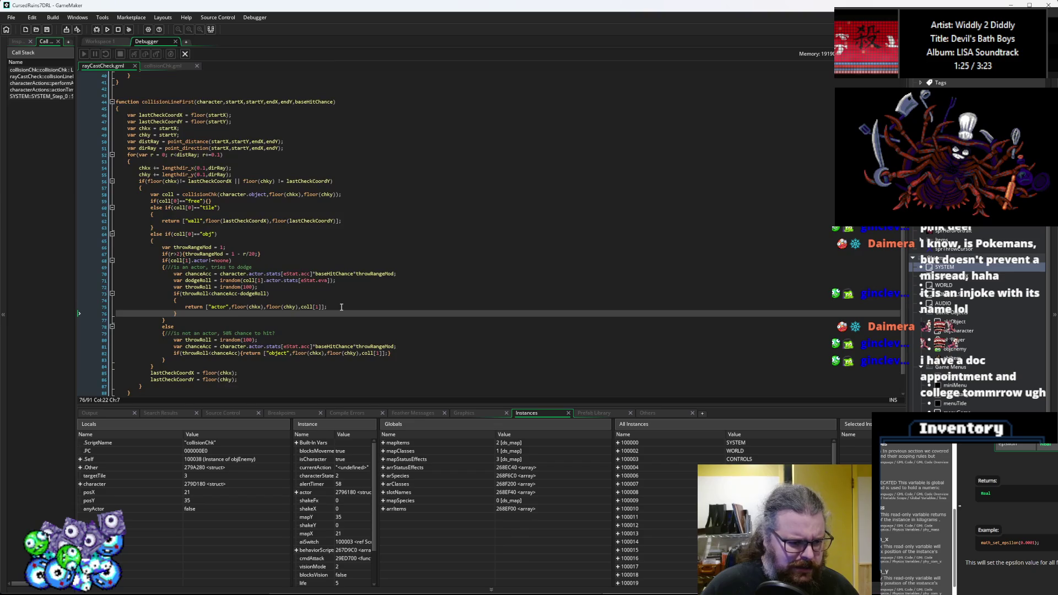
{"action": "scroll", "coordinate": [344, 309], "scroll_direction": "up", "scroll_amount": 2}
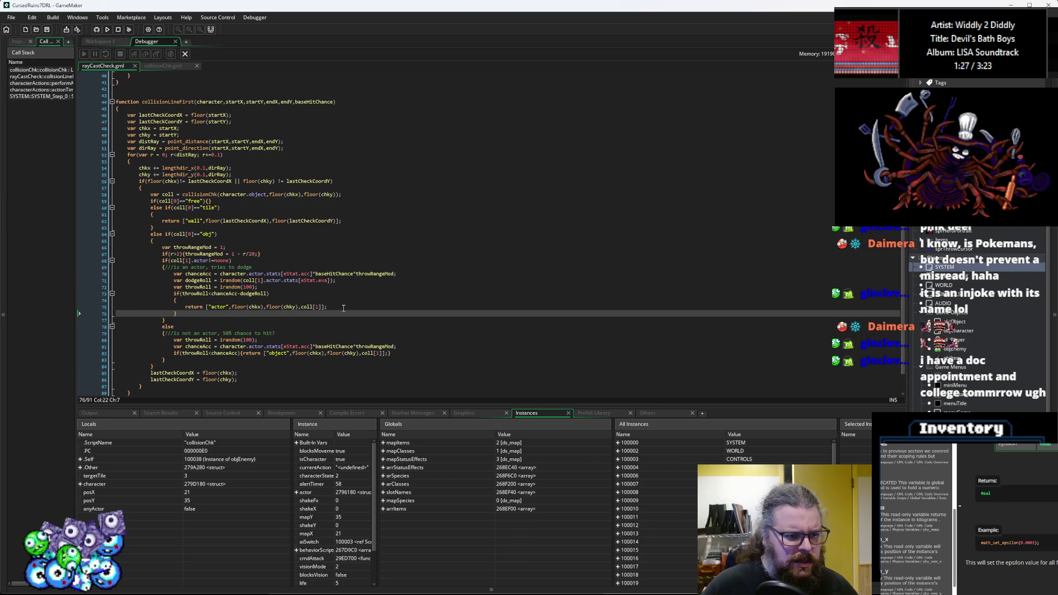
{"action": "key", "text": "F10"}
{"action": "mouse_move", "coordinate": [240, 221]}
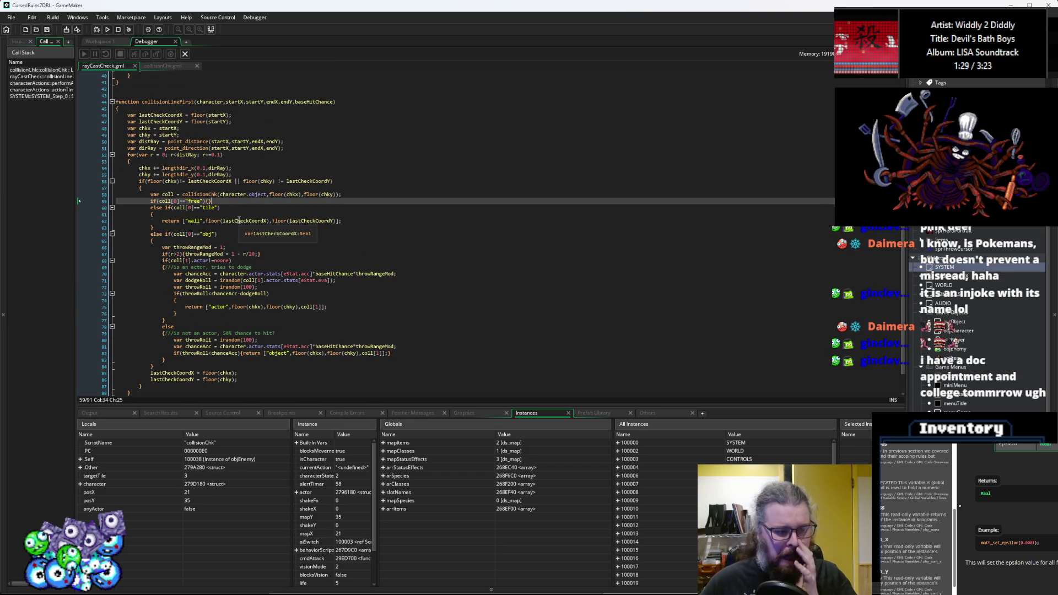
{"action": "left_click", "coordinate": [296, 207]}
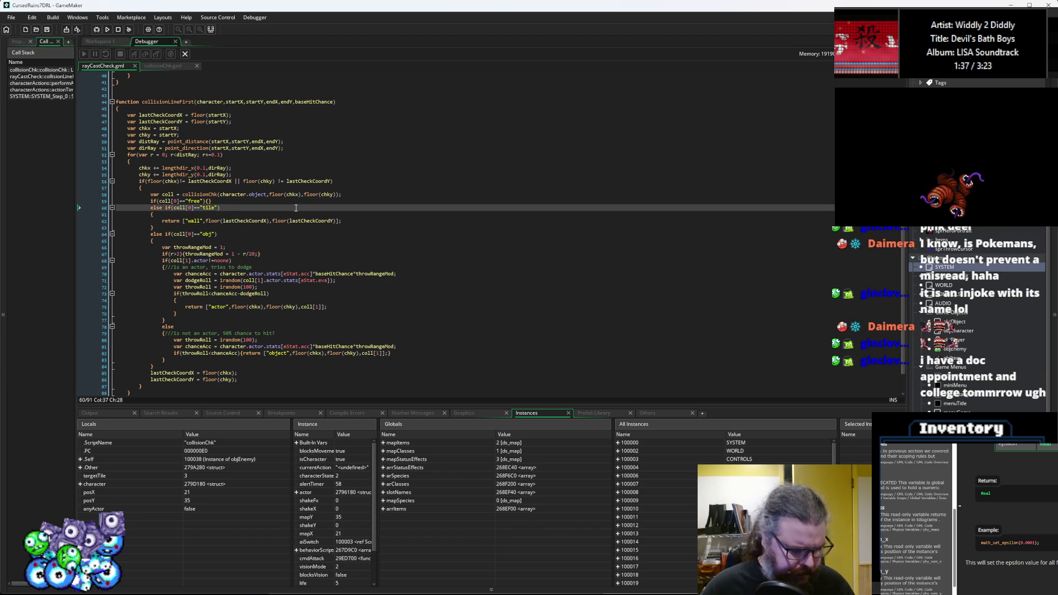
{"action": "left_click", "coordinate": [322, 194]}
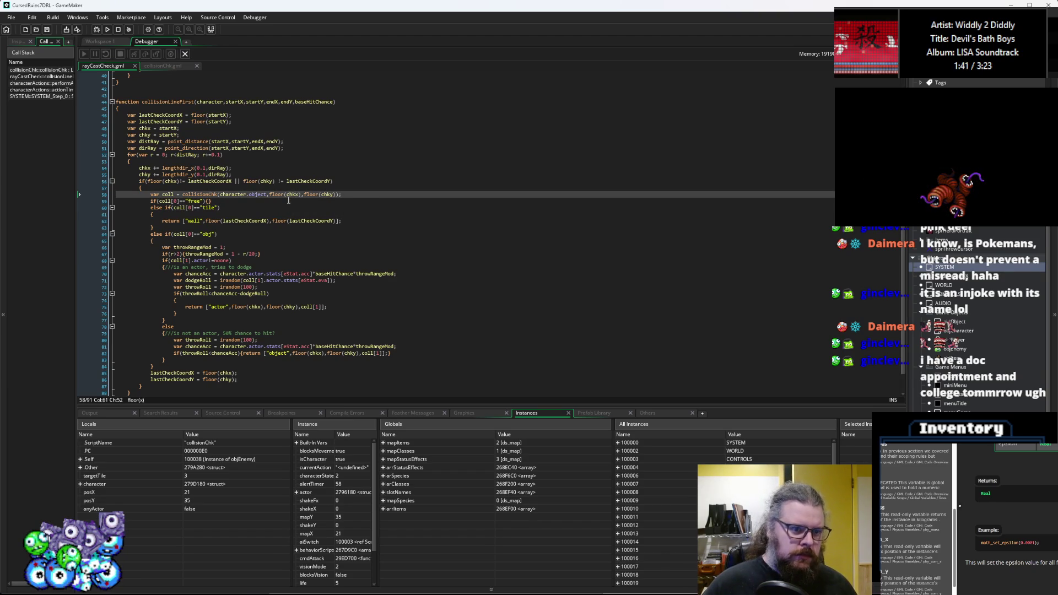
{"action": "mouse_move", "coordinate": [291, 196]}
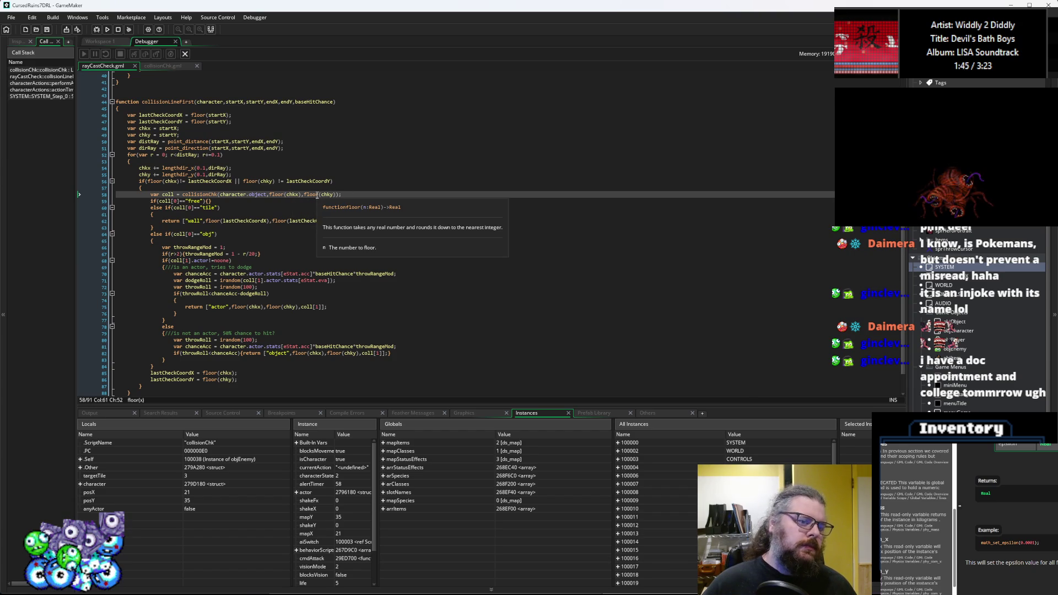
{"action": "left_click", "coordinate": [298, 234]}
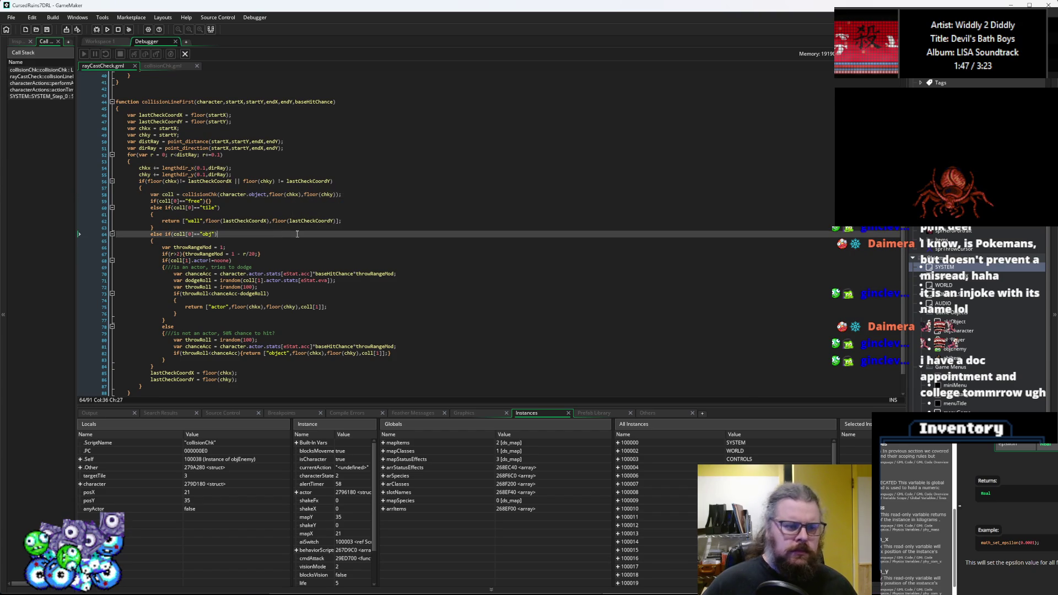
{"action": "left_click", "coordinate": [256, 195]}
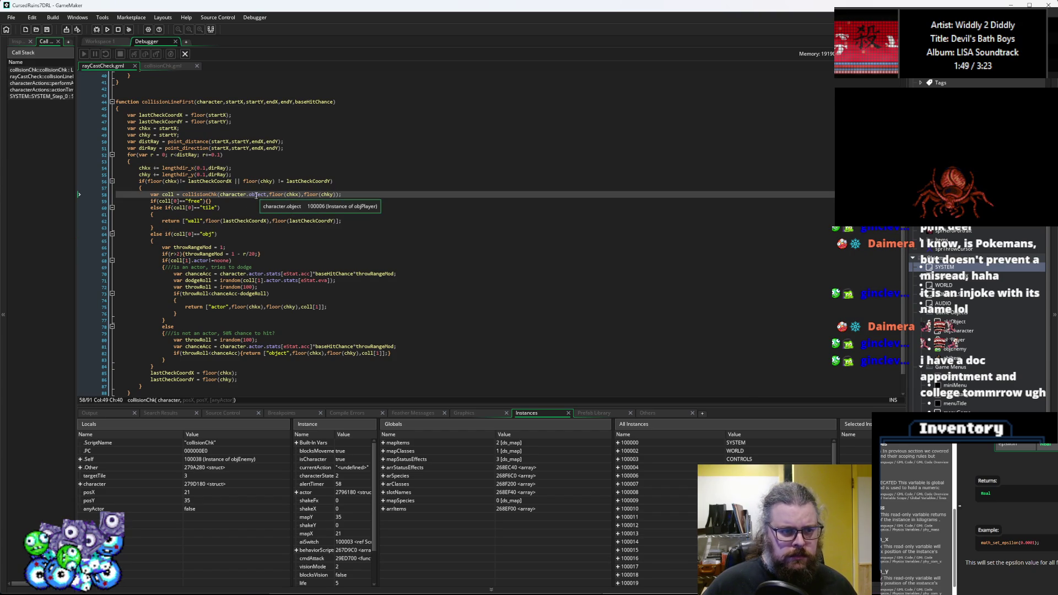
{"action": "left_click", "coordinate": [185, 54]}
{"action": "left_click", "coordinate": [108, 26]}
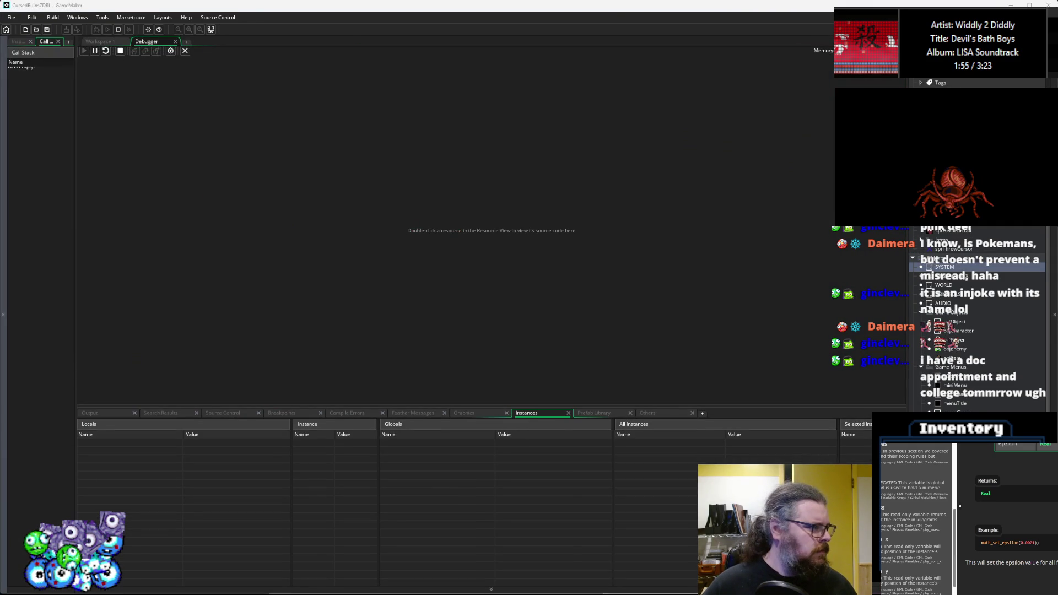
- Maximize the game window, start a New Game, walk up-left, and throw an item from the inventory
{"action": "left_click_drag", "start_coordinate": [297, 226], "coordinate": [445, 1]}
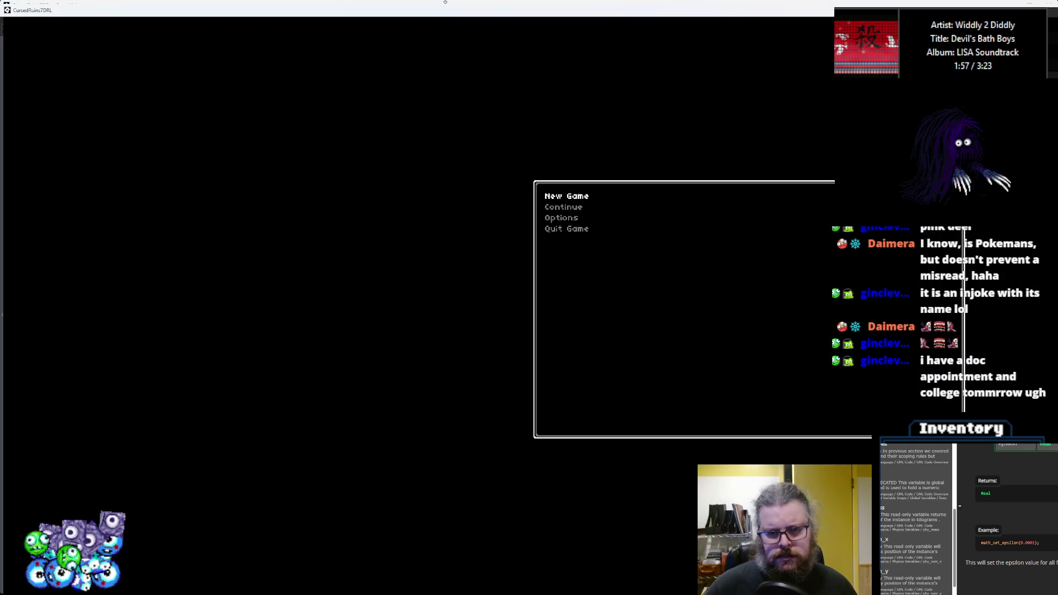
{"action": "key", "text": "Return"}
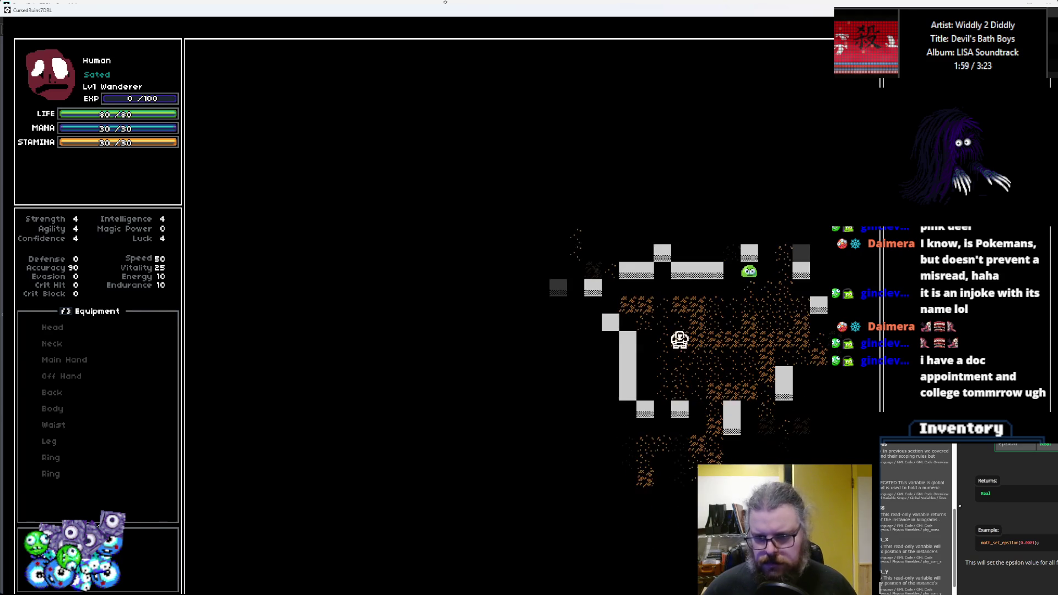
{"action": "key", "text": "Up"}
{"action": "key", "text": "Up"}
{"action": "key", "text": "Up"}
{"action": "key", "text": "Left"}
{"action": "key", "text": "Left"}
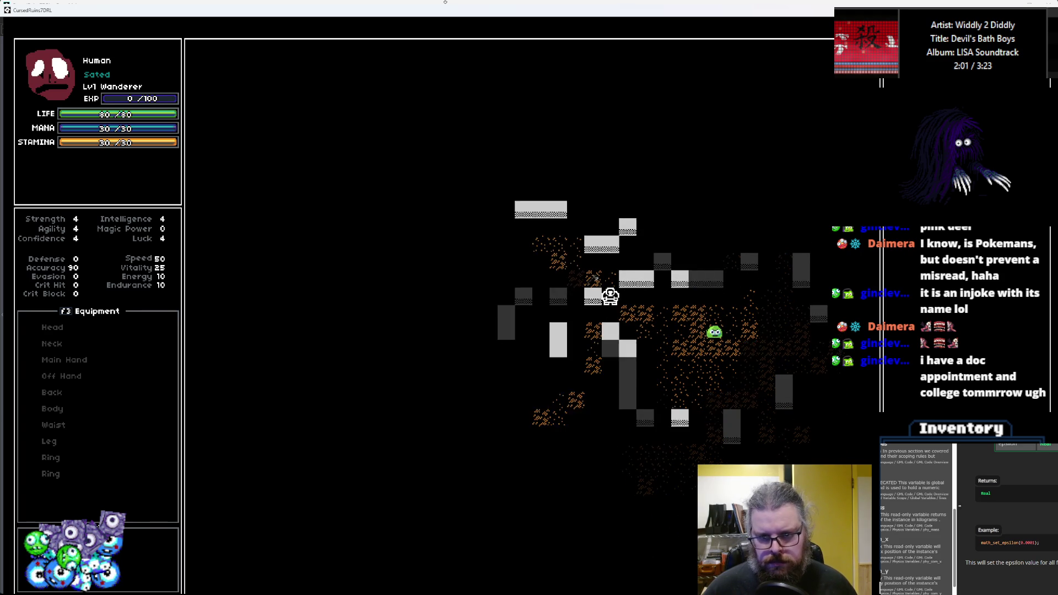
{"action": "key", "text": "Up"}
{"action": "key", "text": "Left"}
{"action": "key", "text": "Up"}
{"action": "key", "text": "Left"}
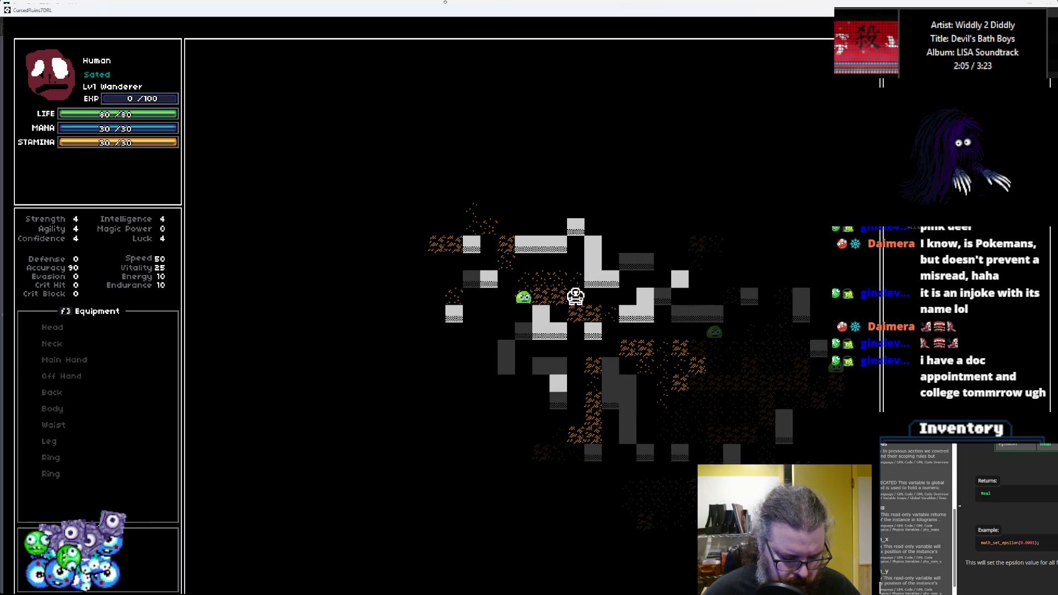
{"action": "key", "text": "i"}
{"action": "key", "text": "Return"}
{"action": "key", "text": "Escape"}
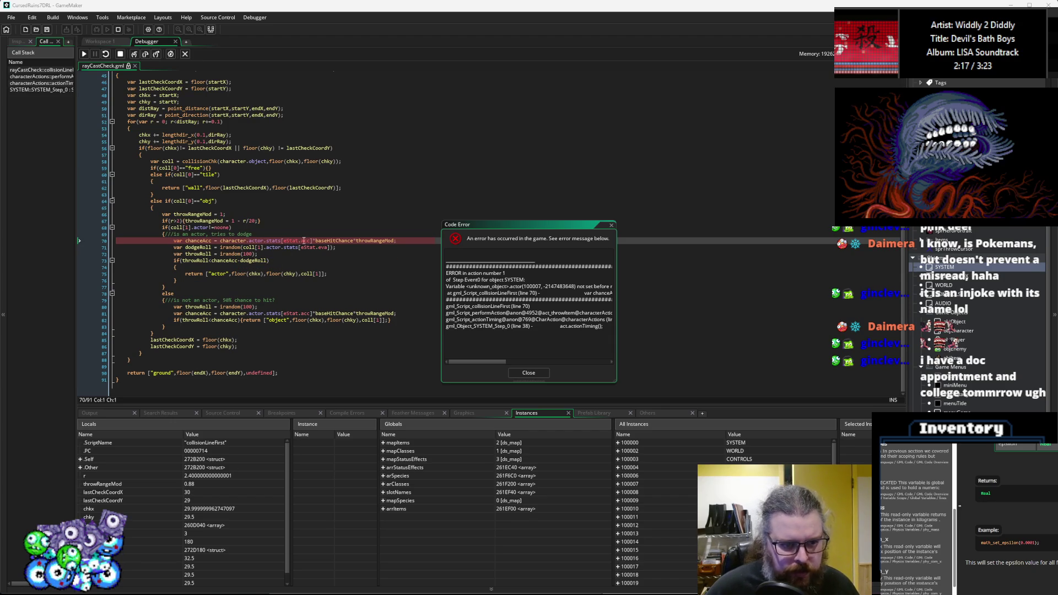
{"action": "mouse_move", "coordinate": [369, 238]}
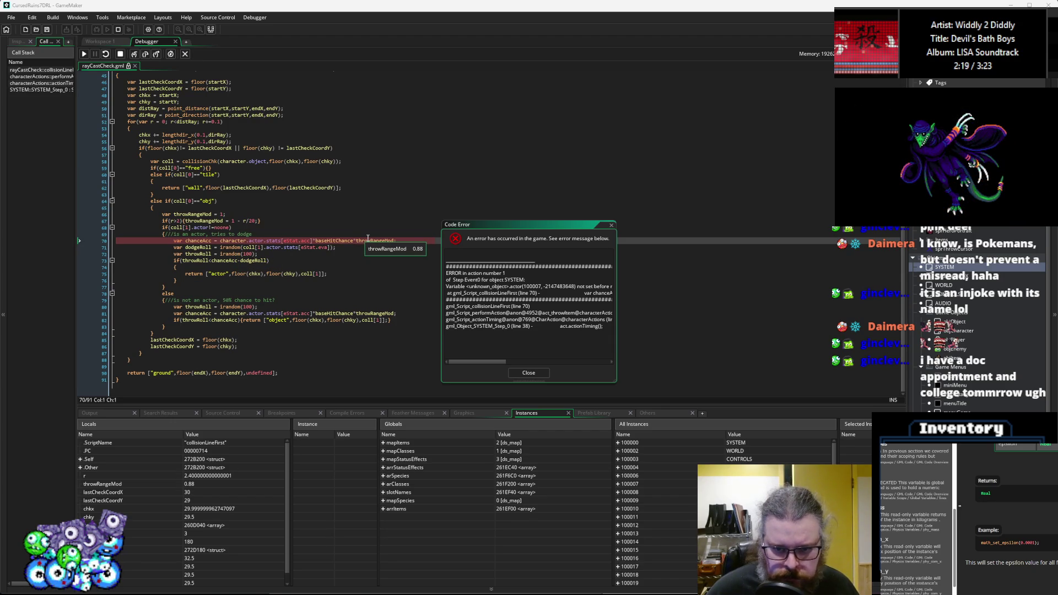
{"action": "mouse_move", "coordinate": [234, 240]}
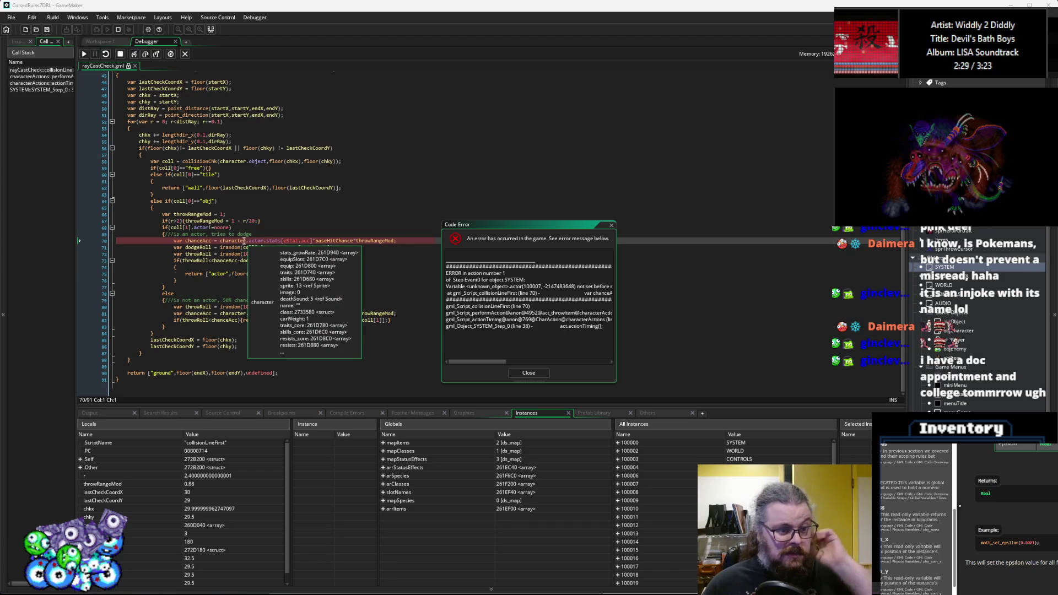
{"action": "left_click", "coordinate": [244, 241]}
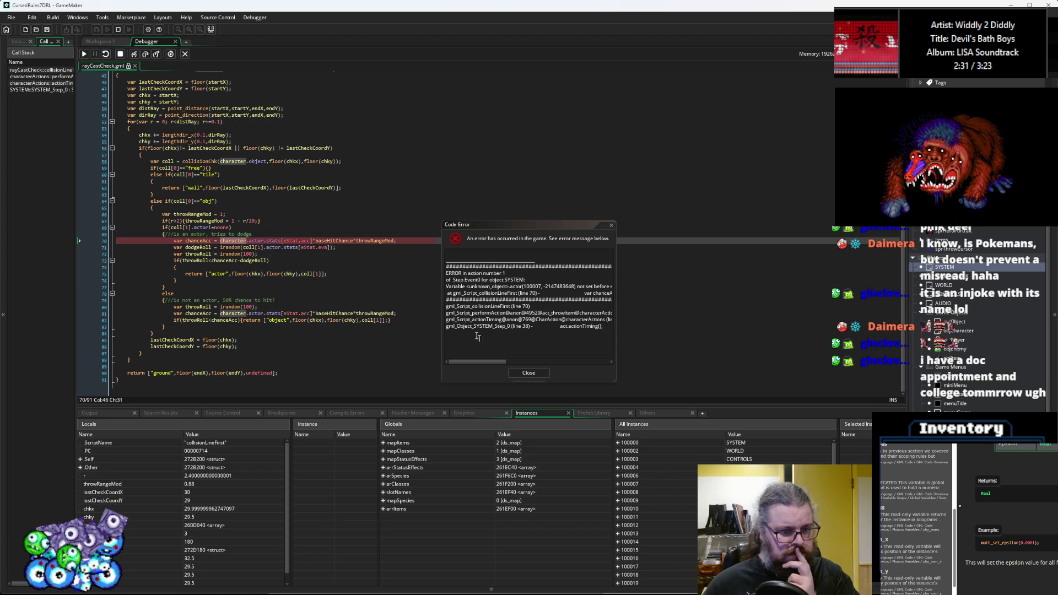
{"action": "mouse_move", "coordinate": [239, 242]}
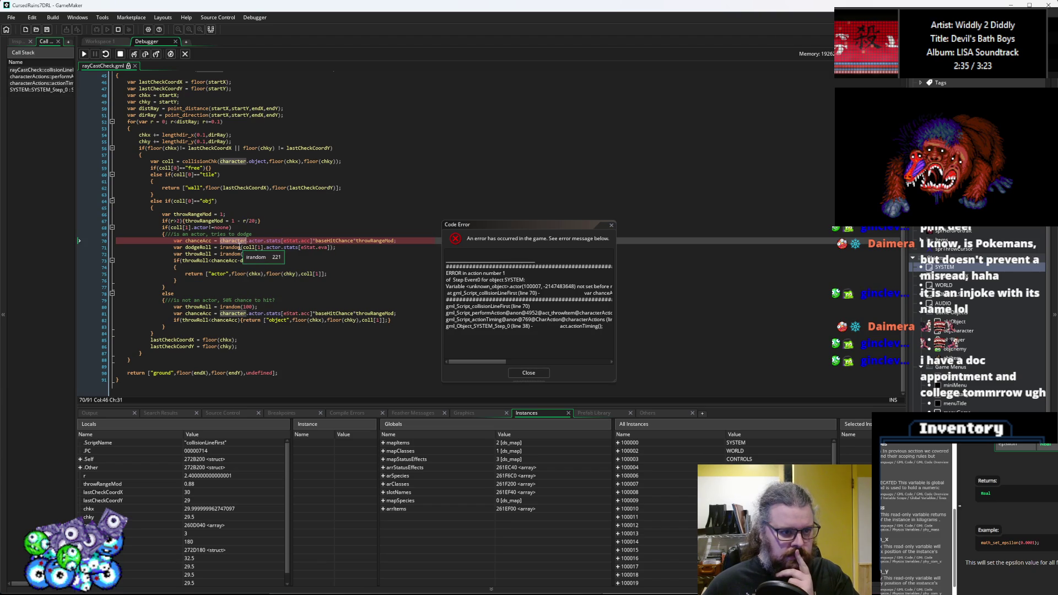
- Dismiss the code error dialog and stop the debugger
{"action": "left_click", "coordinate": [528, 375]}
{"action": "left_click", "coordinate": [528, 373]}
{"action": "left_click", "coordinate": [286, 240]}
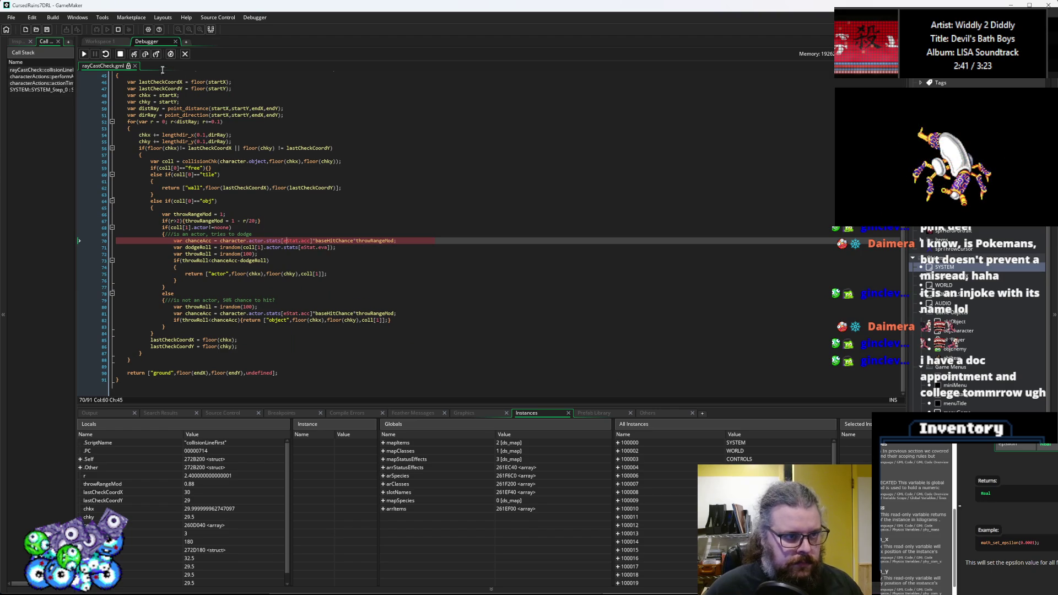
{"action": "left_click", "coordinate": [123, 55]}
- Remove 'actor.' from lines 70 and 81 so both read character.stats, save, and rerun in debug
{"action": "double_click", "coordinate": [256, 241]}
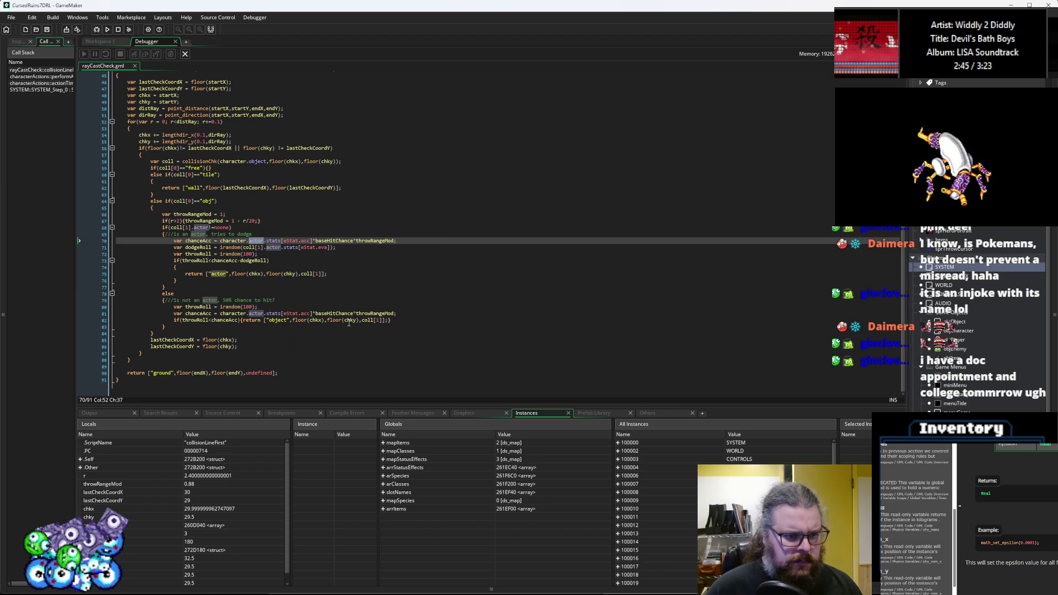
{"action": "key", "text": "BackSpace"}
{"action": "key", "text": "BackSpace"}
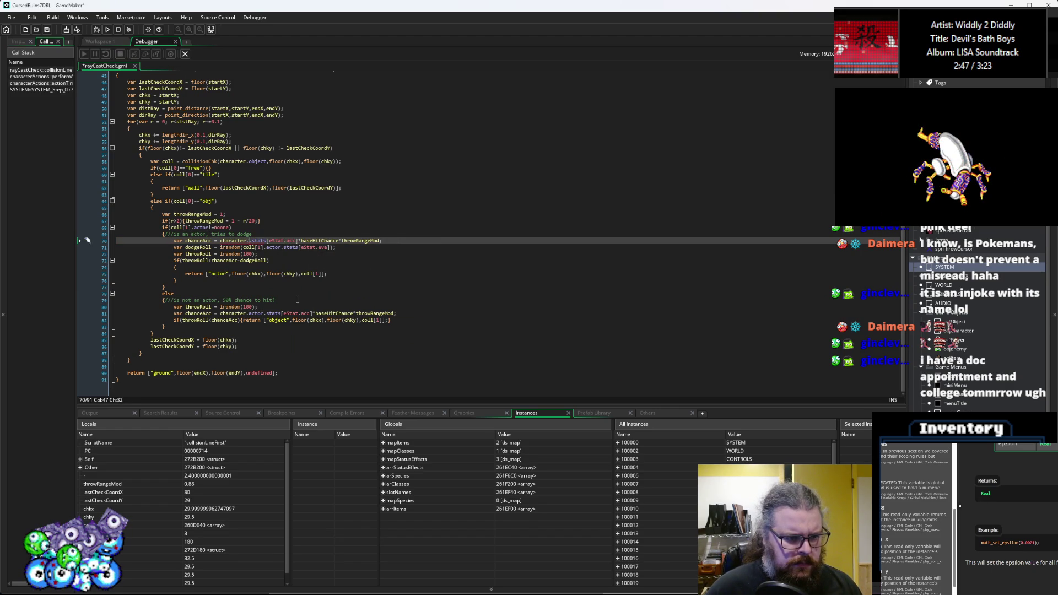
{"action": "key", "text": "Up"}
{"action": "key", "text": "Up"}
{"action": "key", "text": "Up"}
{"action": "double_click", "coordinate": [238, 241]}
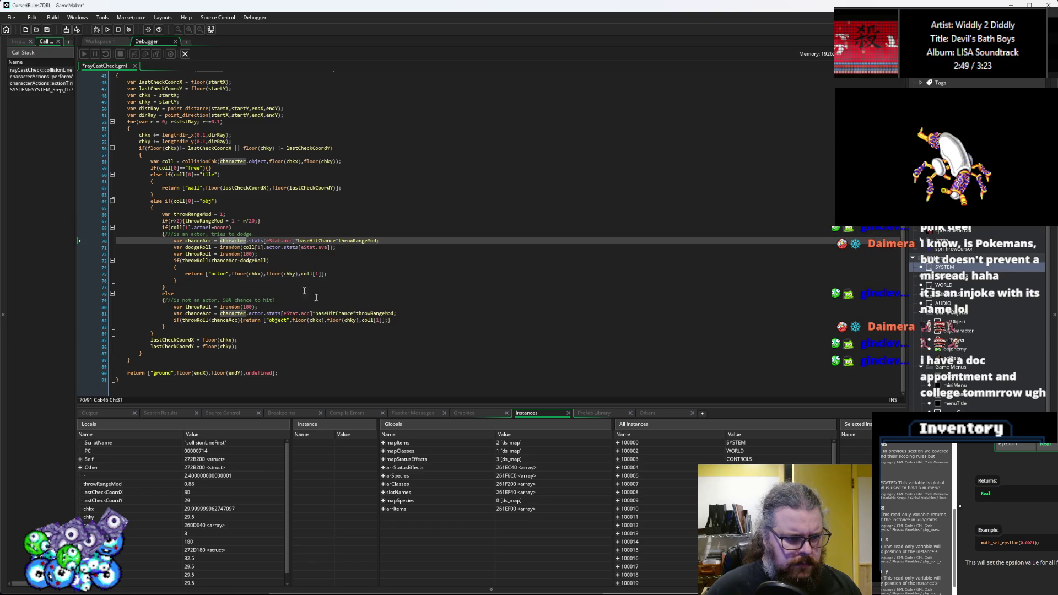
{"action": "left_click", "coordinate": [347, 291]}
{"action": "double_click", "coordinate": [257, 314]}
{"action": "key", "text": "BackSpace"}
{"action": "key", "text": "BackSpace"}
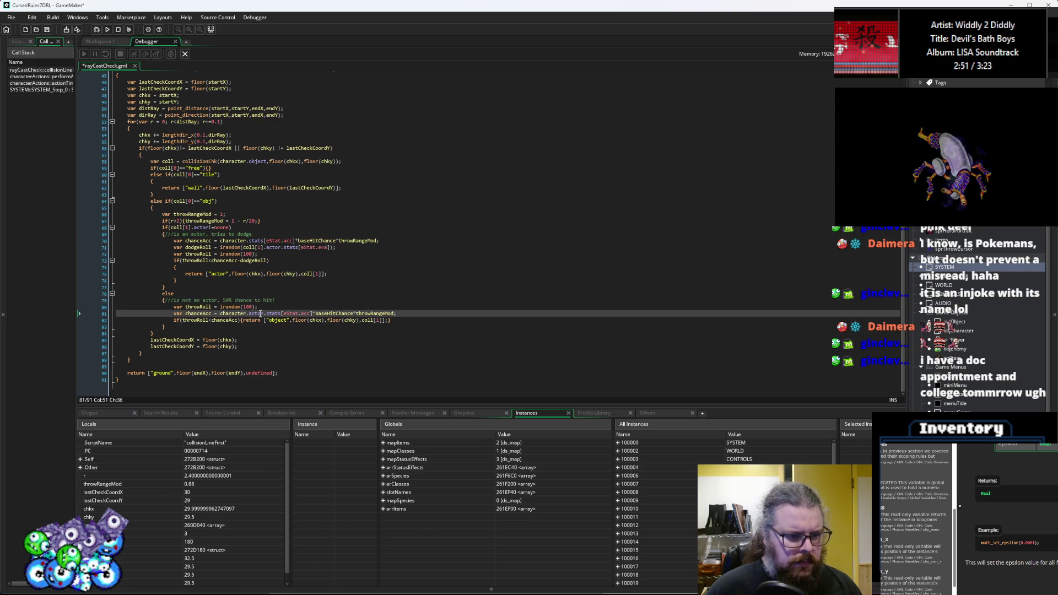
{"action": "left_click", "coordinate": [215, 241]}
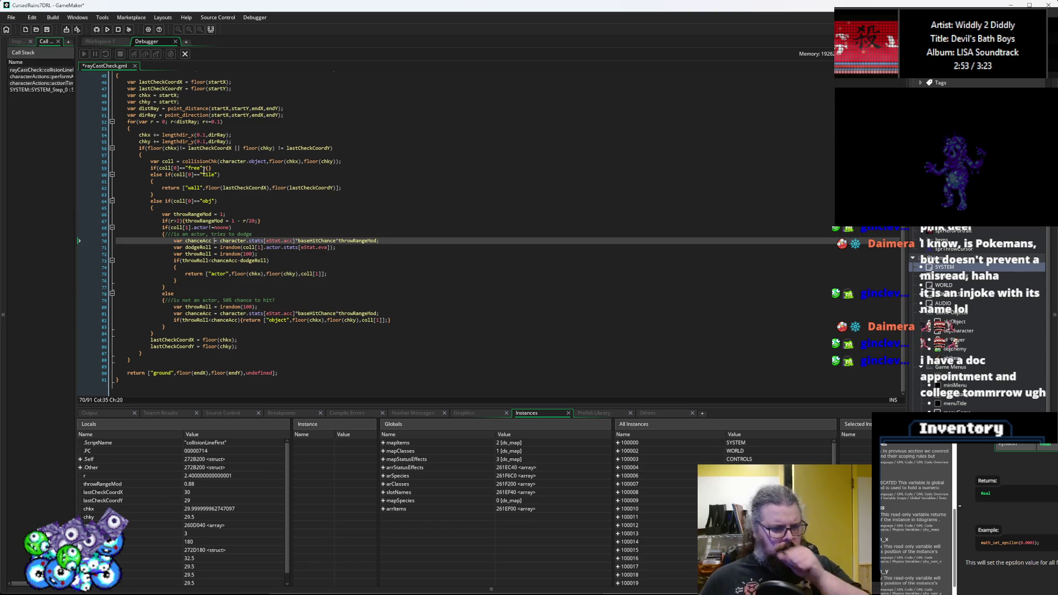
{"action": "key", "text": "ctrl+s"}
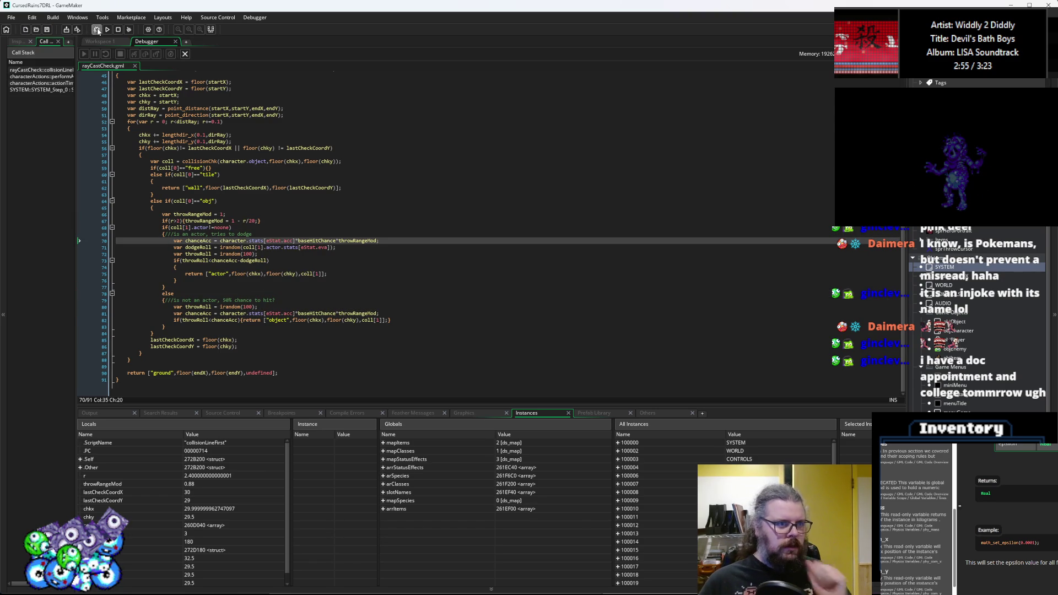
{"action": "left_click", "coordinate": [98, 31]}
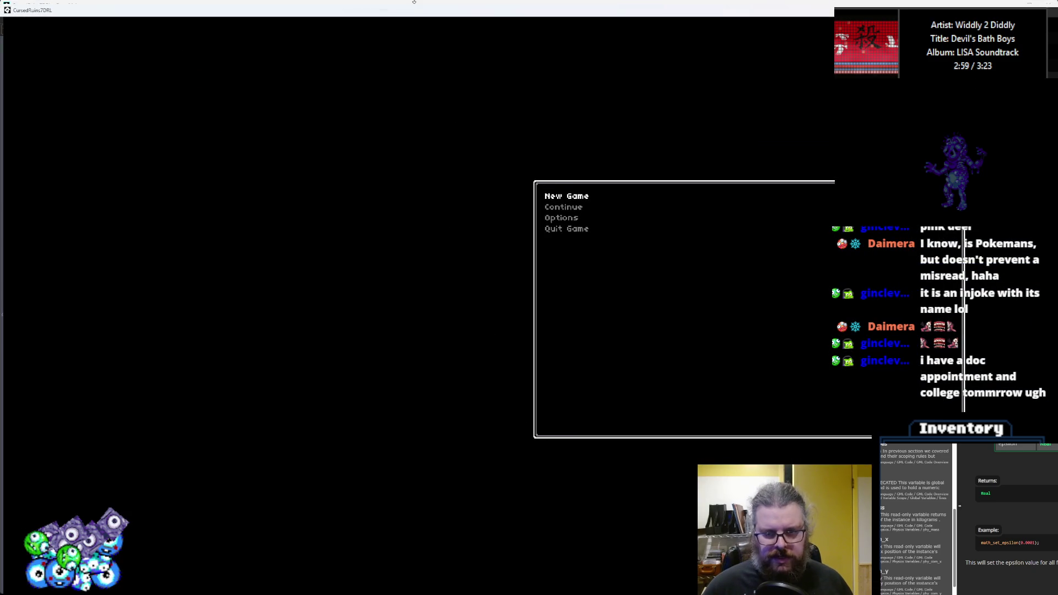
- Start a new game, walk down-left toward the slimes, and throw an item at one
{"action": "key", "text": "Return"}
{"action": "key", "text": "Left"}
{"action": "key", "text": "Left"}
{"action": "key", "text": "Down"}
{"action": "key", "text": "Down"}
{"action": "key", "text": "Down"}
{"action": "key", "text": "Left"}
{"action": "key", "text": "Left"}
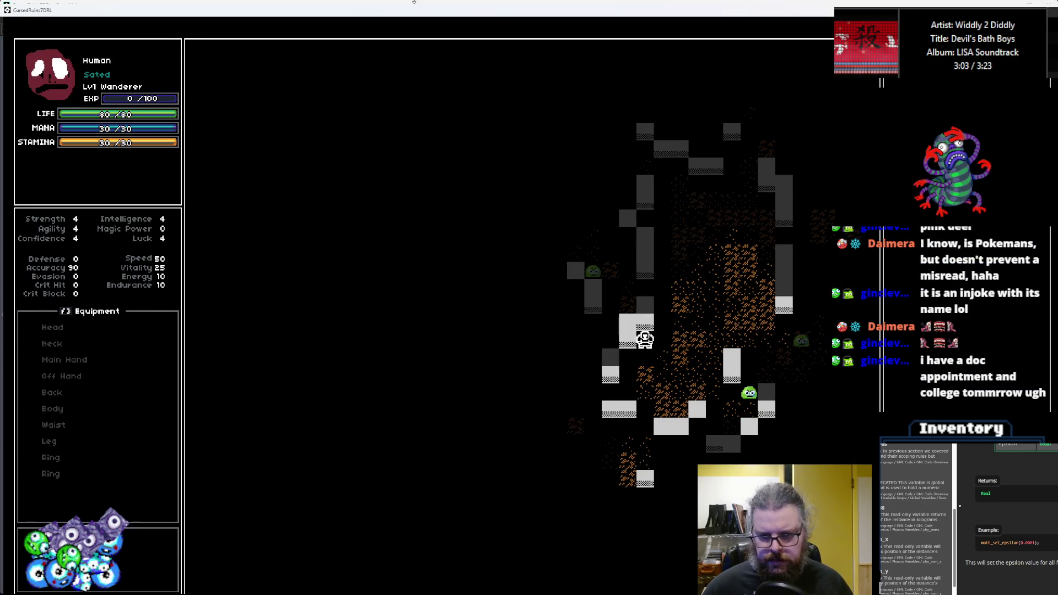
{"action": "key", "text": "Down"}
{"action": "key", "text": "Down"}
{"action": "key", "text": "Down"}
{"action": "key", "text": "Down"}
{"action": "key", "text": "Left"}
{"action": "key", "text": "Left"}
{"action": "key", "text": "Left"}
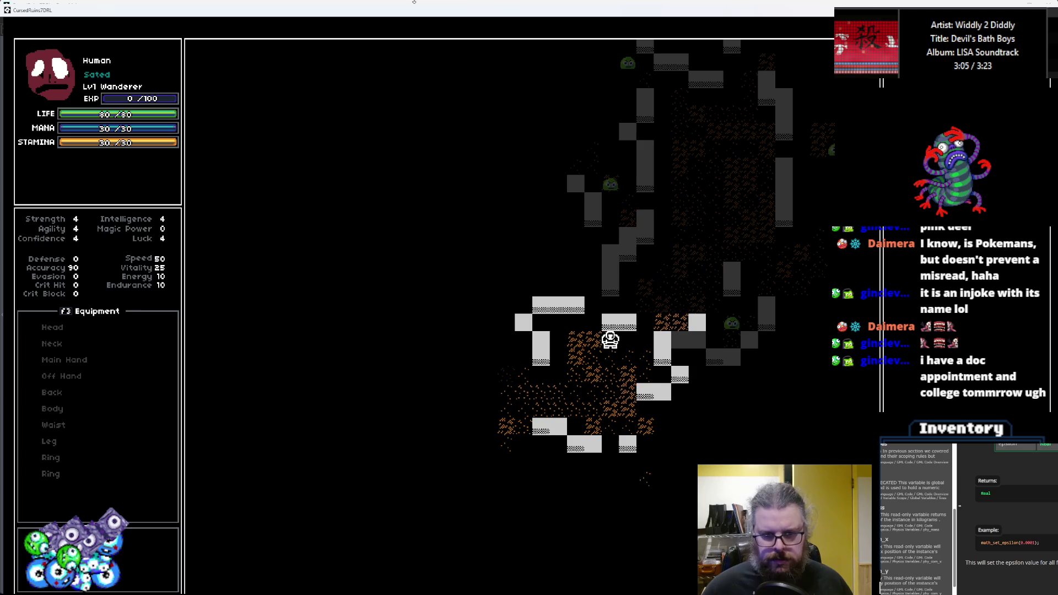
{"action": "key", "text": "Left"}
{"action": "key", "text": "Down"}
{"action": "key", "text": "Down"}
{"action": "key", "text": "Left"}
{"action": "key", "text": "Left"}
{"action": "key", "text": "Left"}
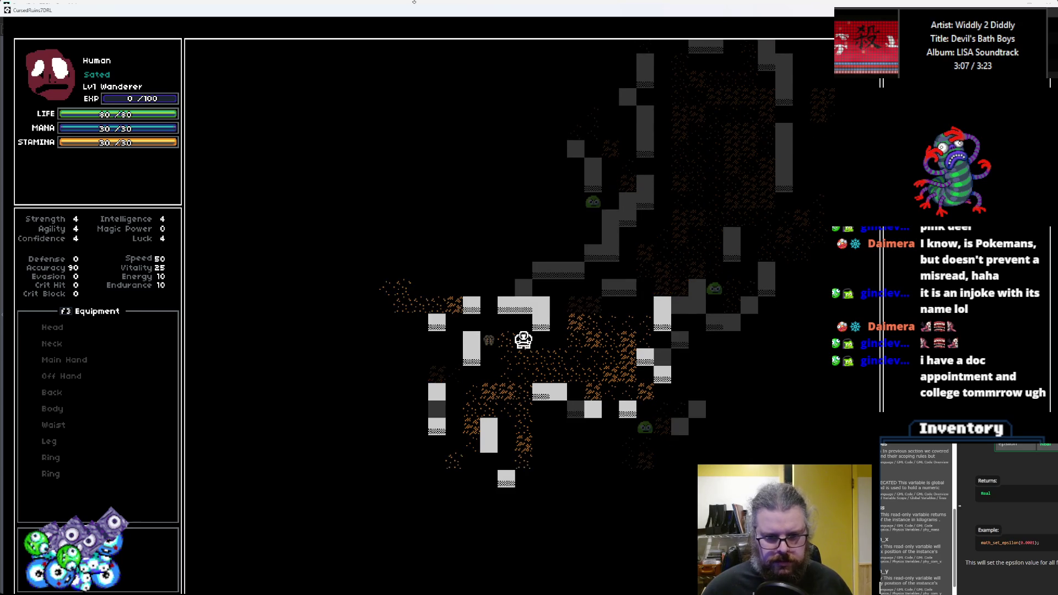
{"action": "key", "text": "Left"}
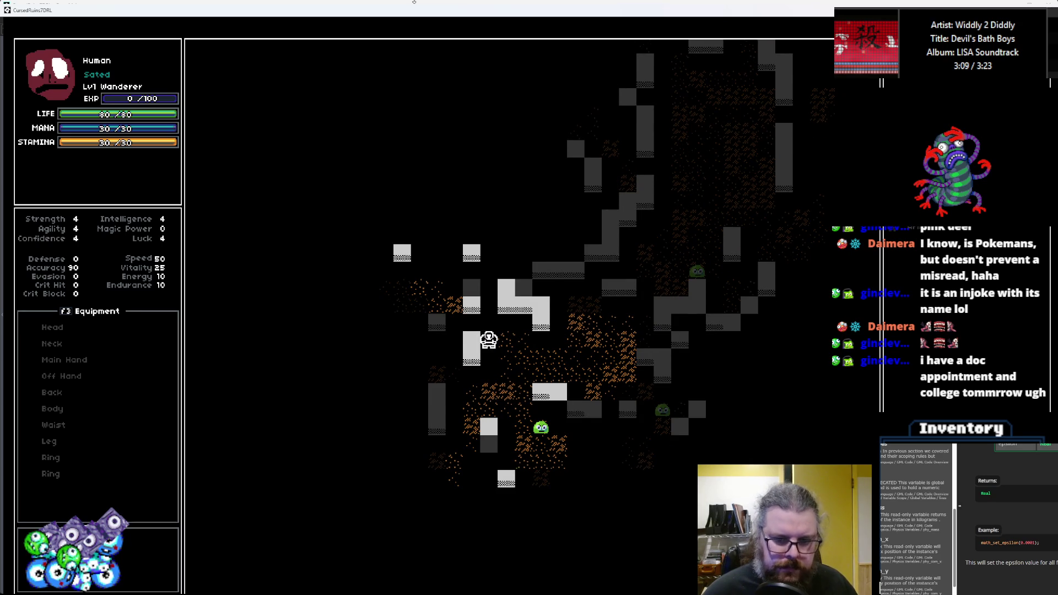
{"action": "key", "text": "Down"}
{"action": "key", "text": "Down"}
{"action": "key", "text": "Down"}
{"action": "key", "text": "Right"}
{"action": "key", "text": "Right"}
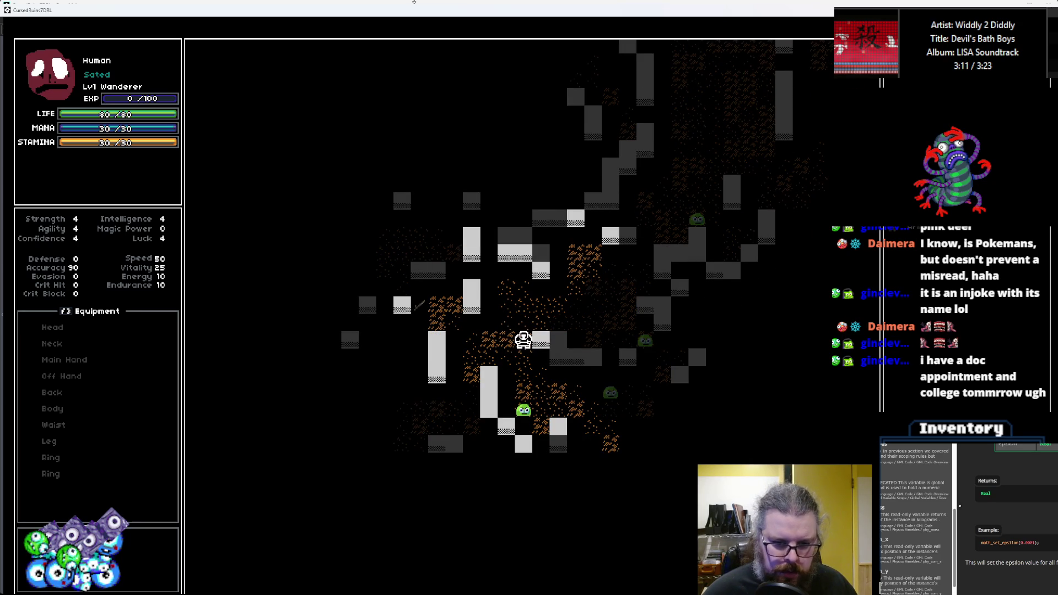
{"action": "key", "text": "Down"}
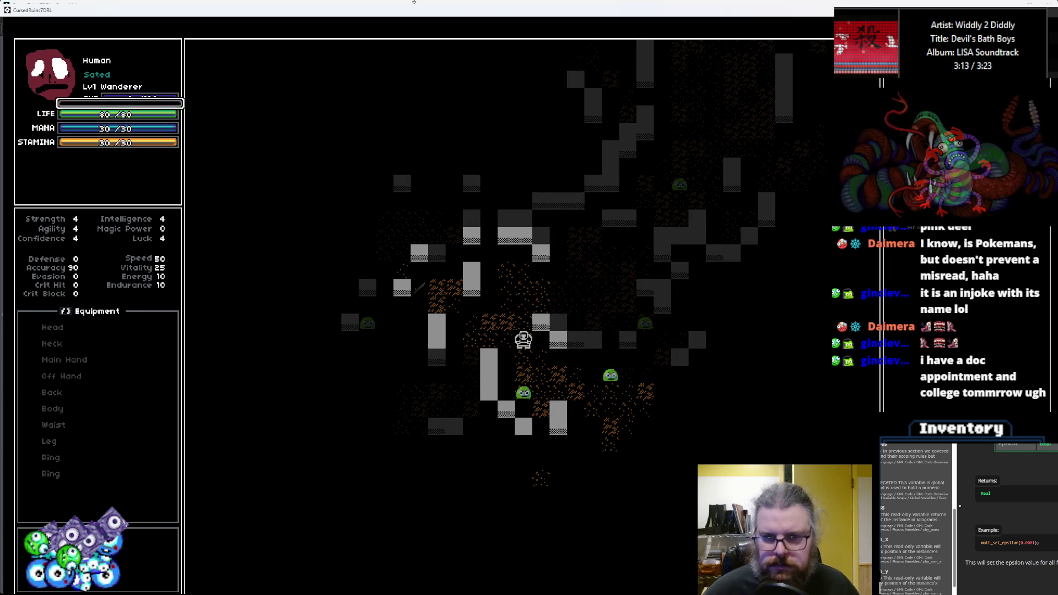
{"action": "key", "text": "Return"}
{"action": "key", "text": "Down"}
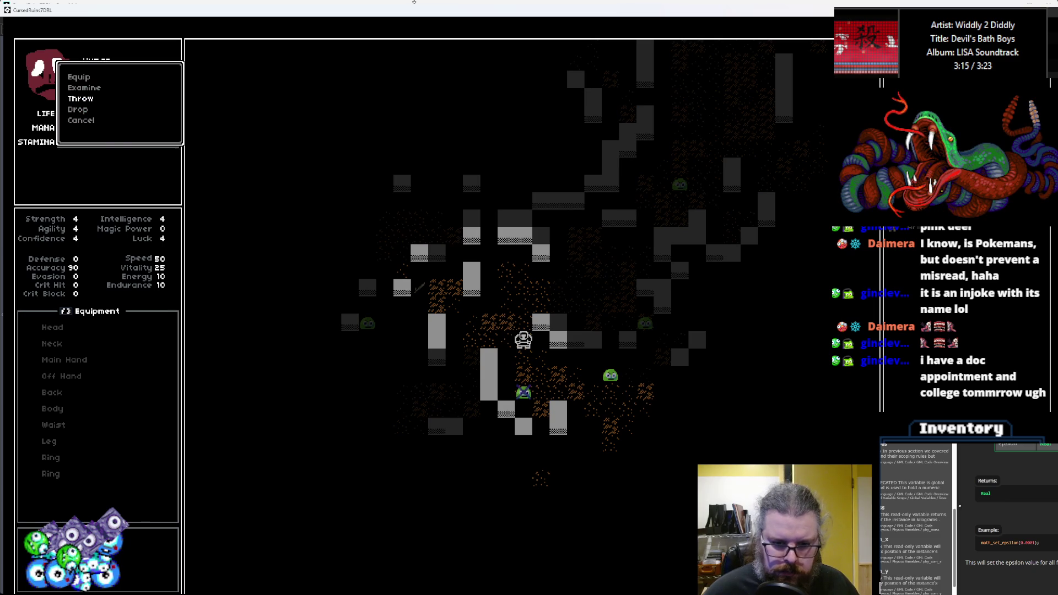
{"action": "key", "text": "Return"}
- Walk beside another slime, open the inventory with F2, and throw the carried item at it
{"action": "key", "text": "Right"}
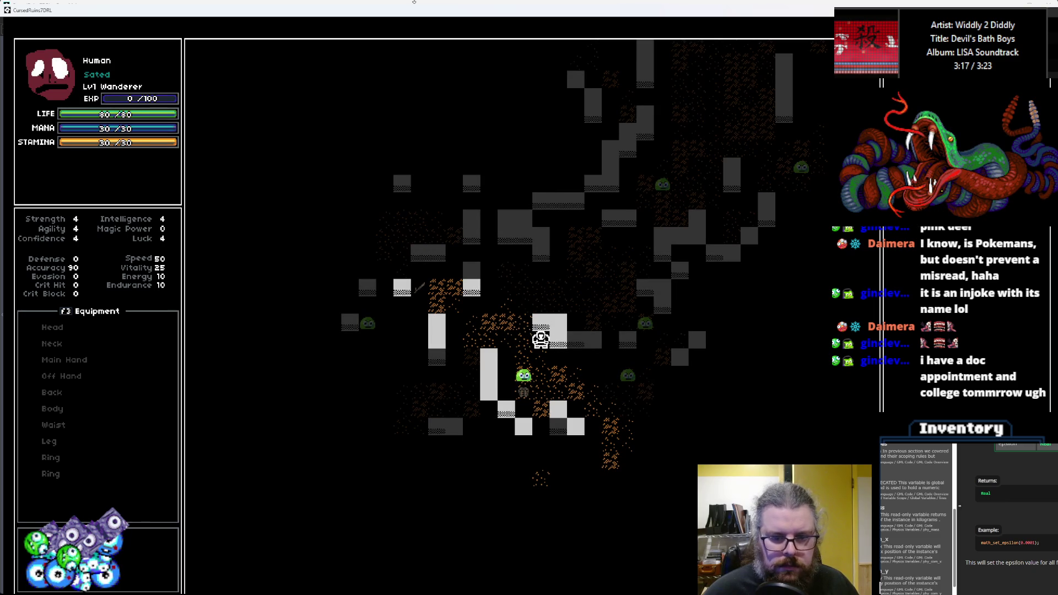
{"action": "key", "text": "Left"}
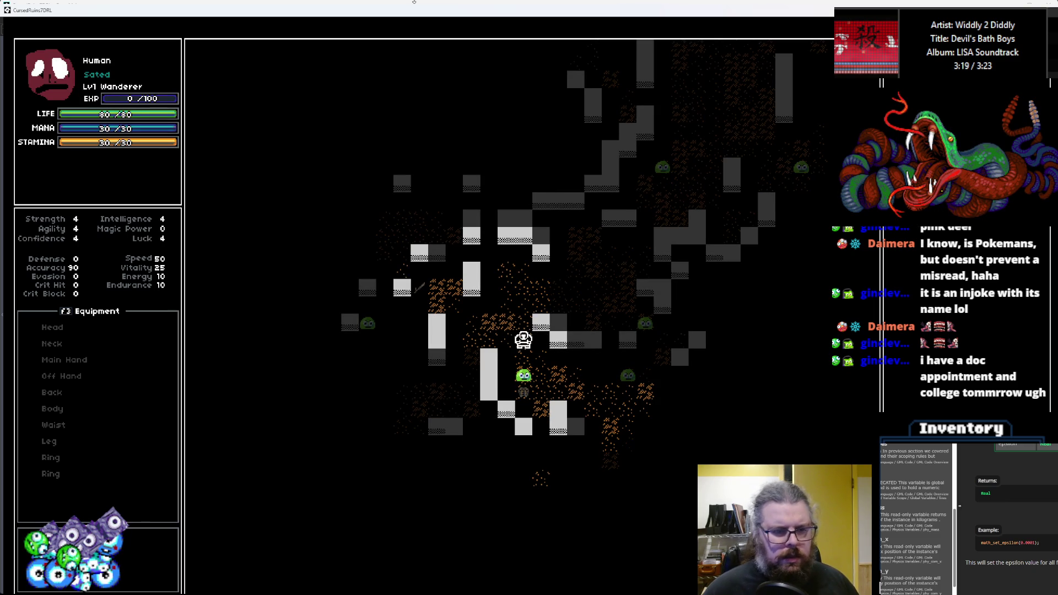
{"action": "key", "text": "Left"}
{"action": "key", "text": "Left"}
{"action": "key", "text": "Left"}
{"action": "key", "text": "Up"}
{"action": "key", "text": "Up"}
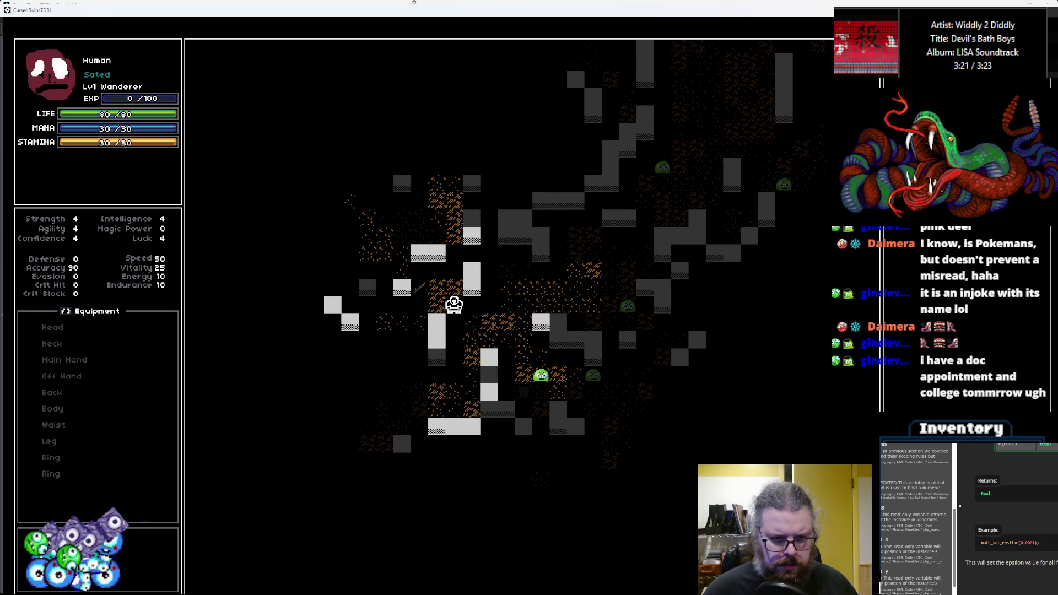
{"action": "key", "text": "Up"}
{"action": "key", "text": "Left"}
{"action": "key", "text": "Left"}
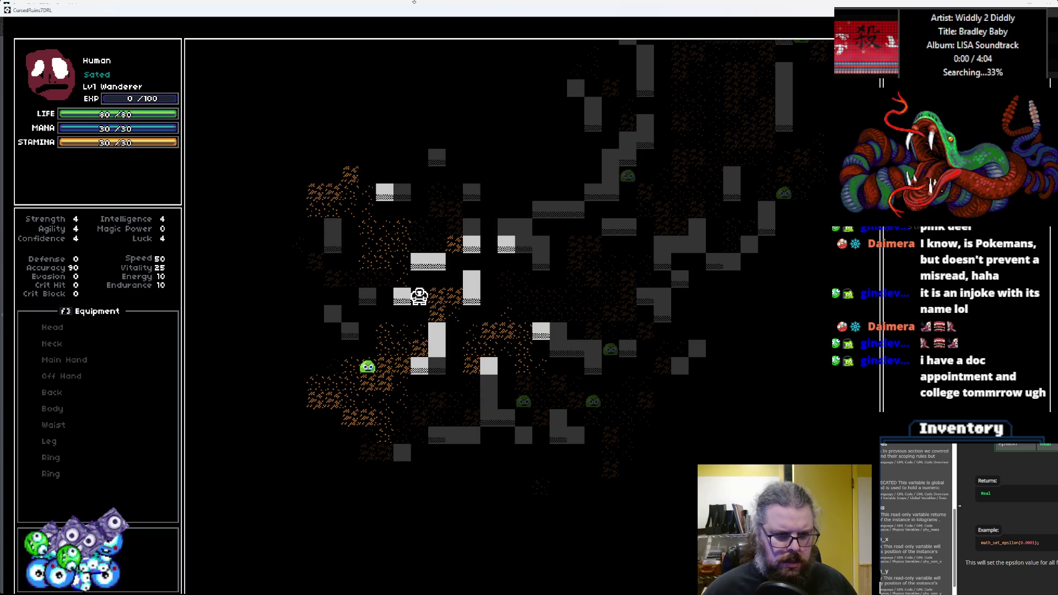
{"action": "key", "text": "Down"}
{"action": "key", "text": "Down"}
{"action": "key", "text": "Left"}
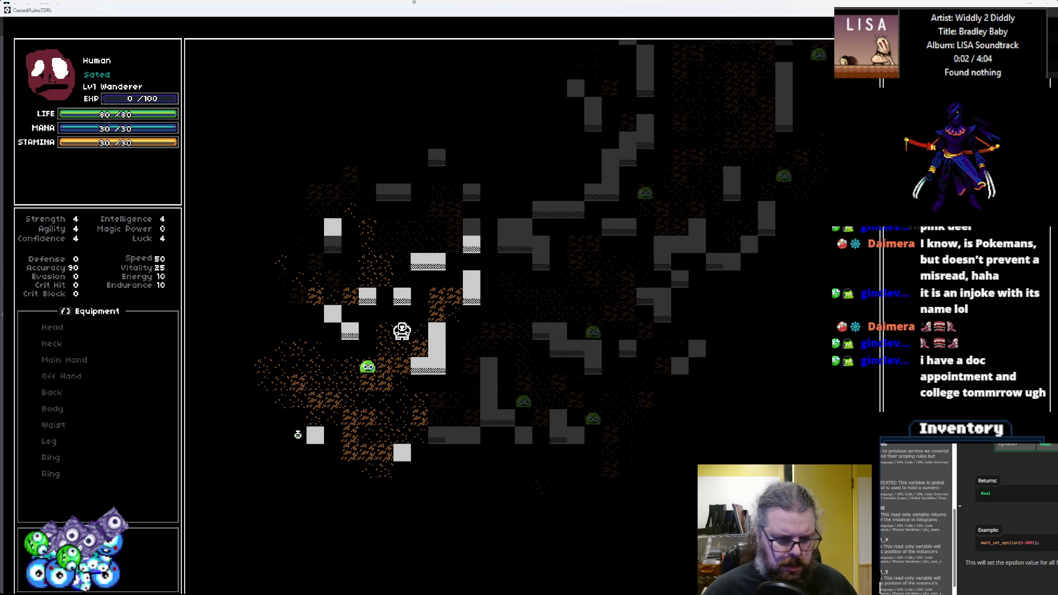
{"action": "key", "text": "Down"}
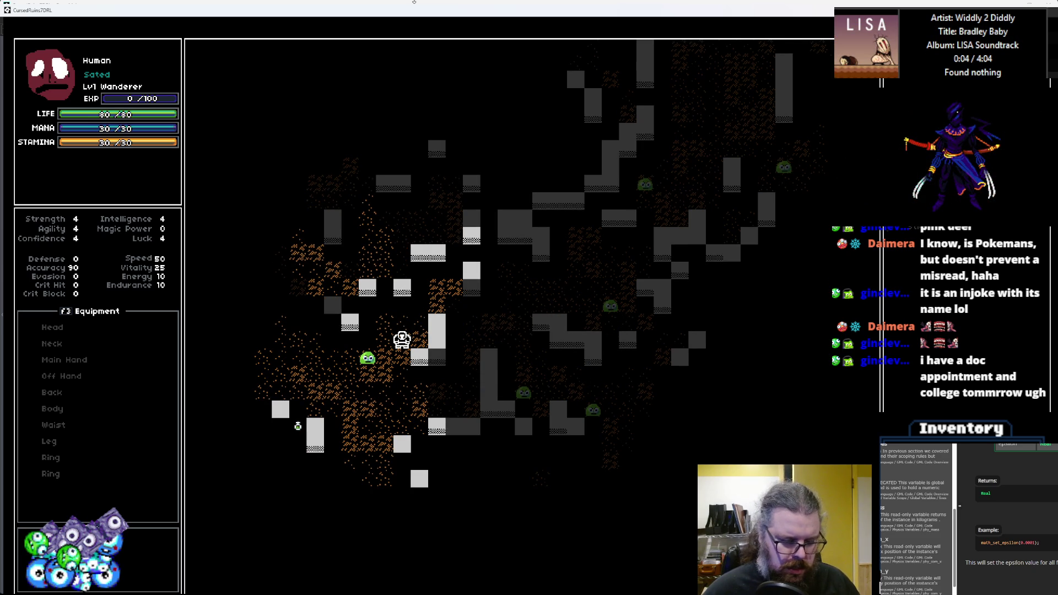
{"action": "key", "text": "F2"}
{"action": "key", "text": "Return"}
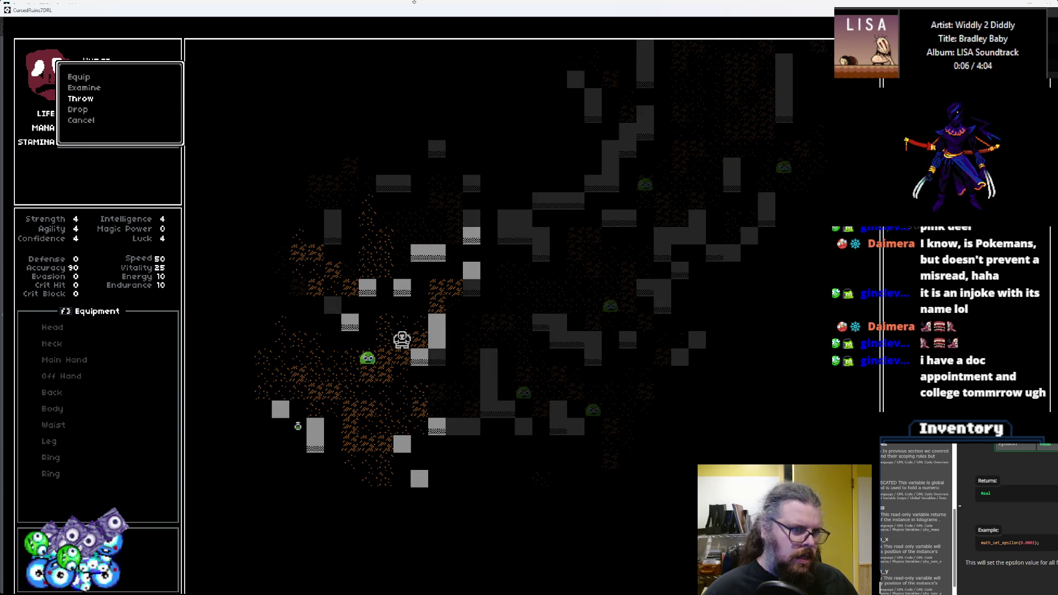
{"action": "key", "text": "Return"}
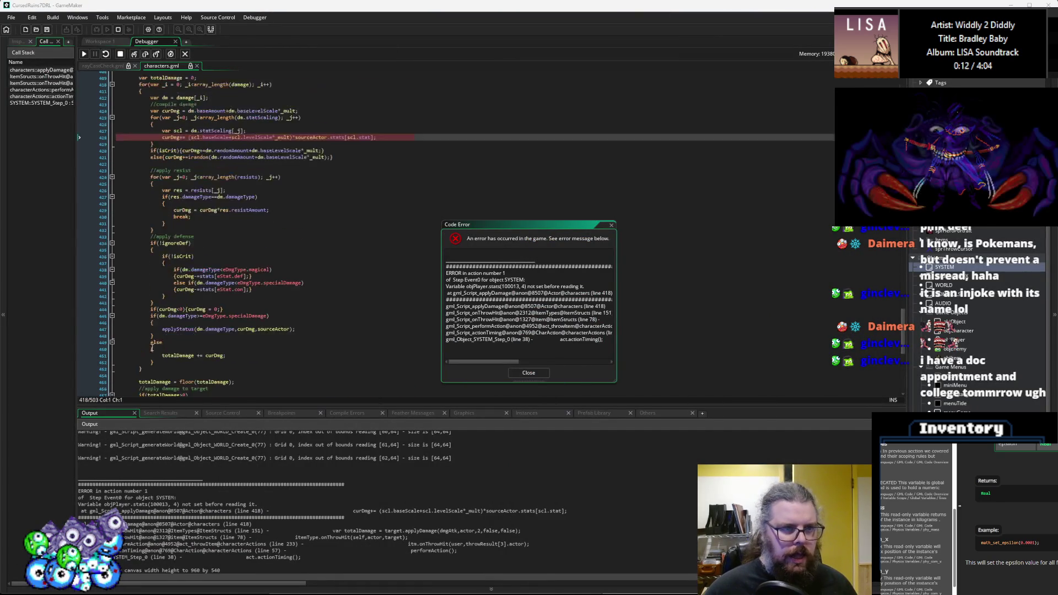
- Inspect sourceActor in the failing applyDamage line and the actor value in onThrowHit
{"action": "left_click", "coordinate": [226, 289]}
{"action": "scroll", "coordinate": [229, 321], "scroll_direction": "up", "scroll_amount": 5}
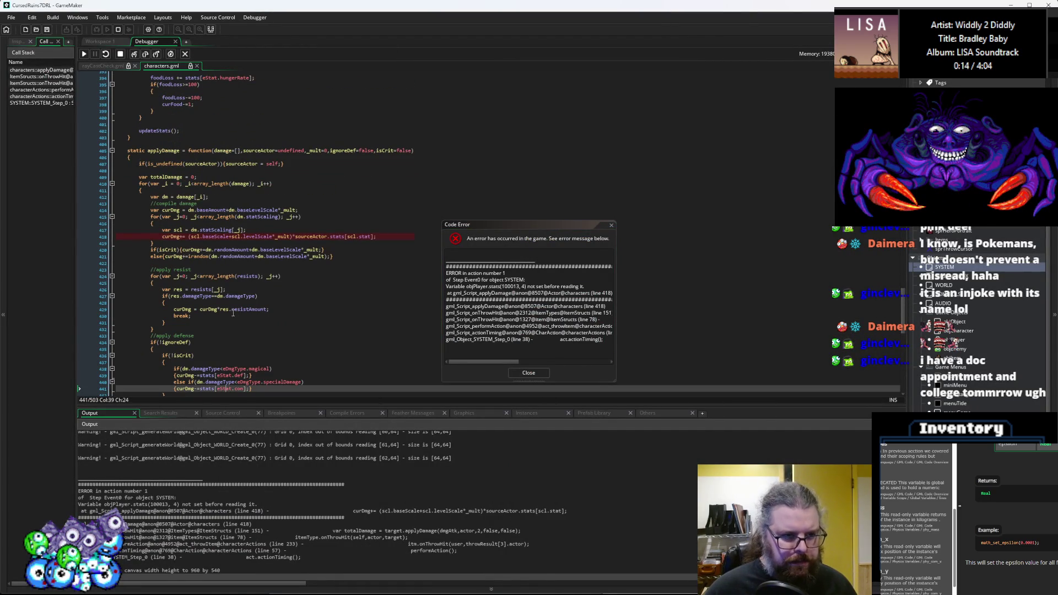
{"action": "scroll", "coordinate": [233, 313], "scroll_direction": "down", "scroll_amount": 1}
{"action": "mouse_move", "coordinate": [237, 221]}
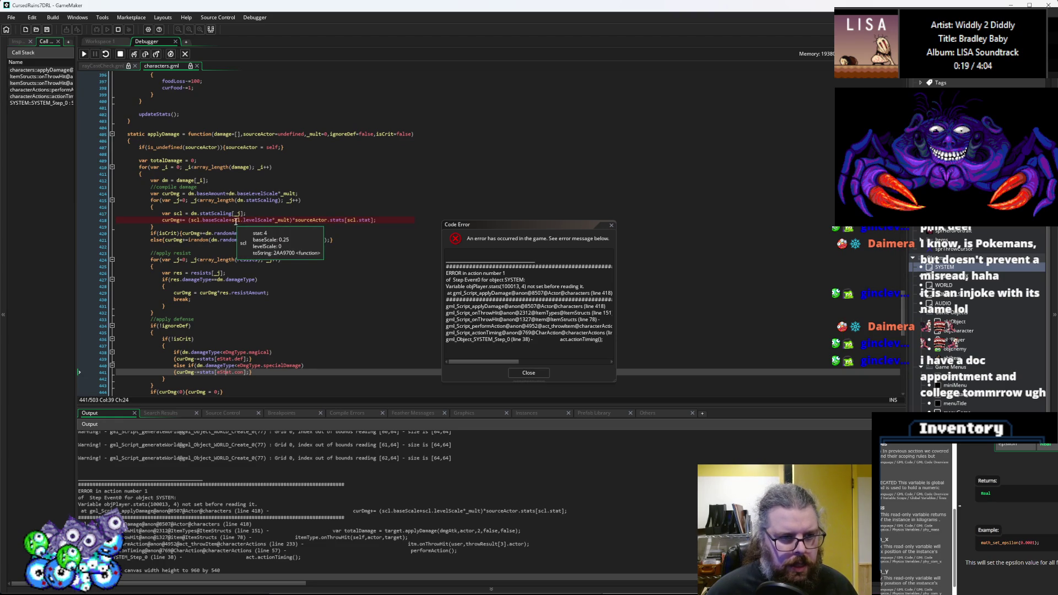
{"action": "left_click", "coordinate": [323, 220]}
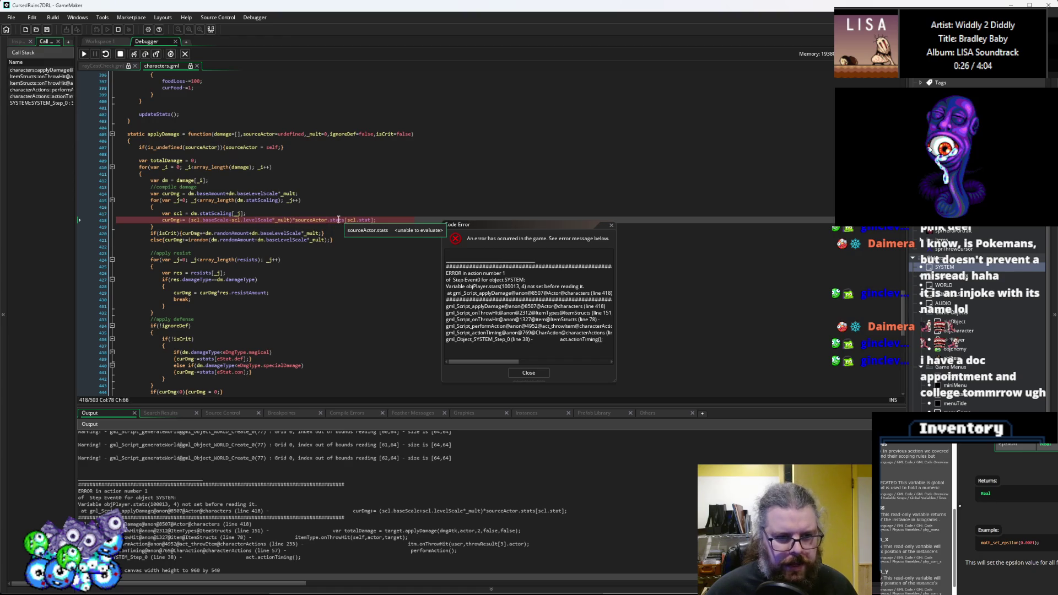
{"action": "left_click", "coordinate": [57, 78]}
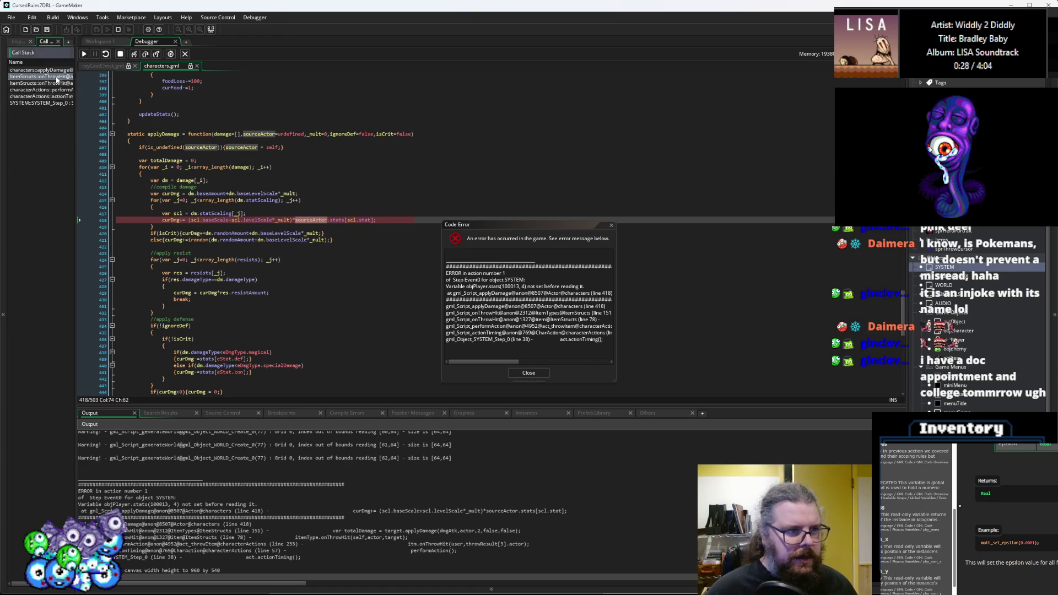
{"action": "double_click", "coordinate": [279, 171]}
{"action": "scroll", "coordinate": [312, 253], "scroll_direction": "up", "scroll_amount": 3}
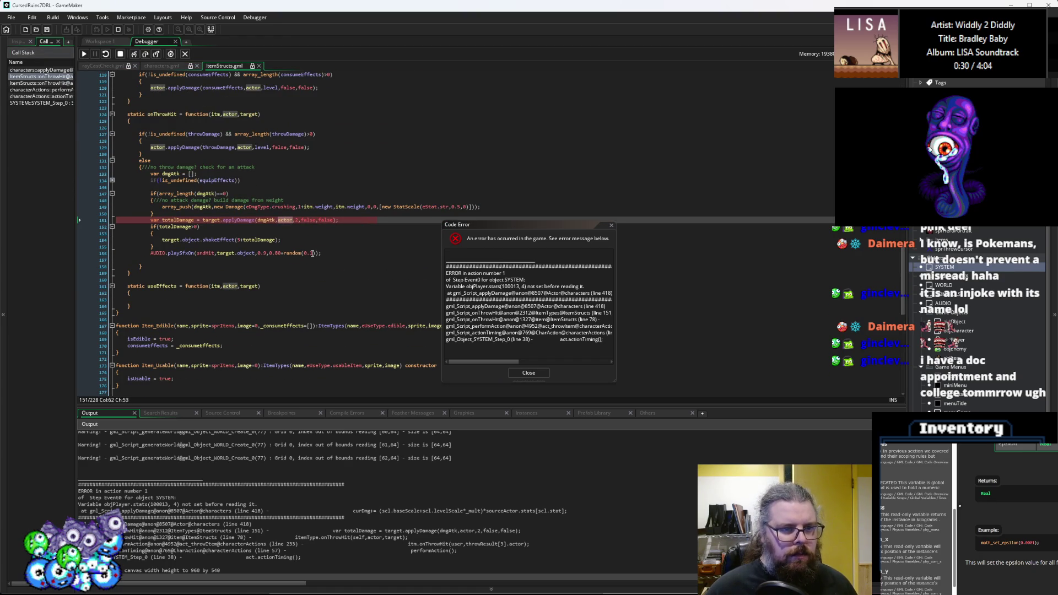
{"action": "left_click", "coordinate": [278, 220]}
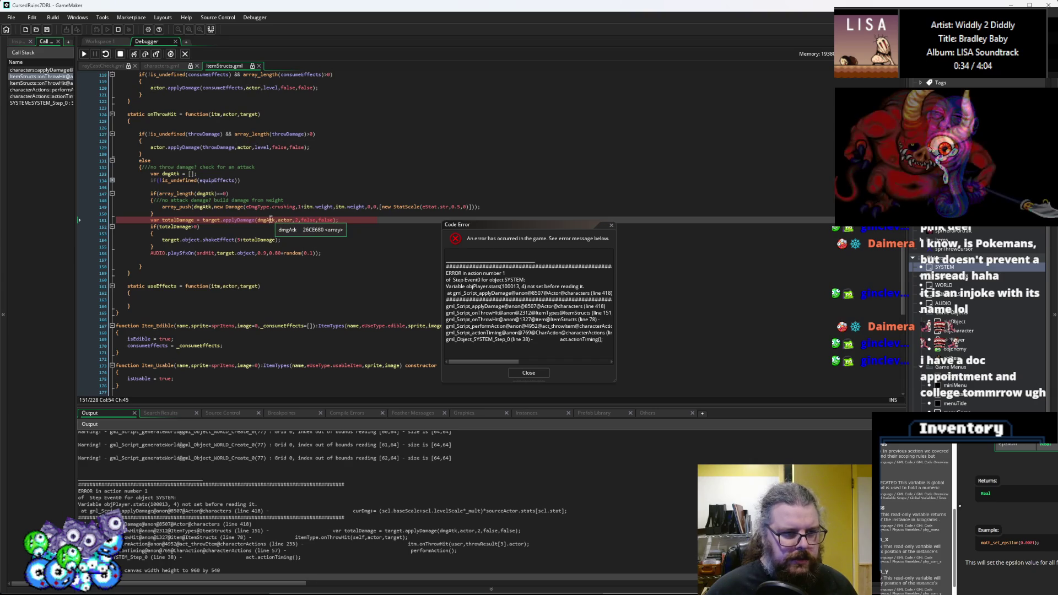
{"action": "double_click", "coordinate": [284, 220]}
{"action": "scroll", "coordinate": [320, 270], "scroll_direction": "up", "scroll_amount": 3}
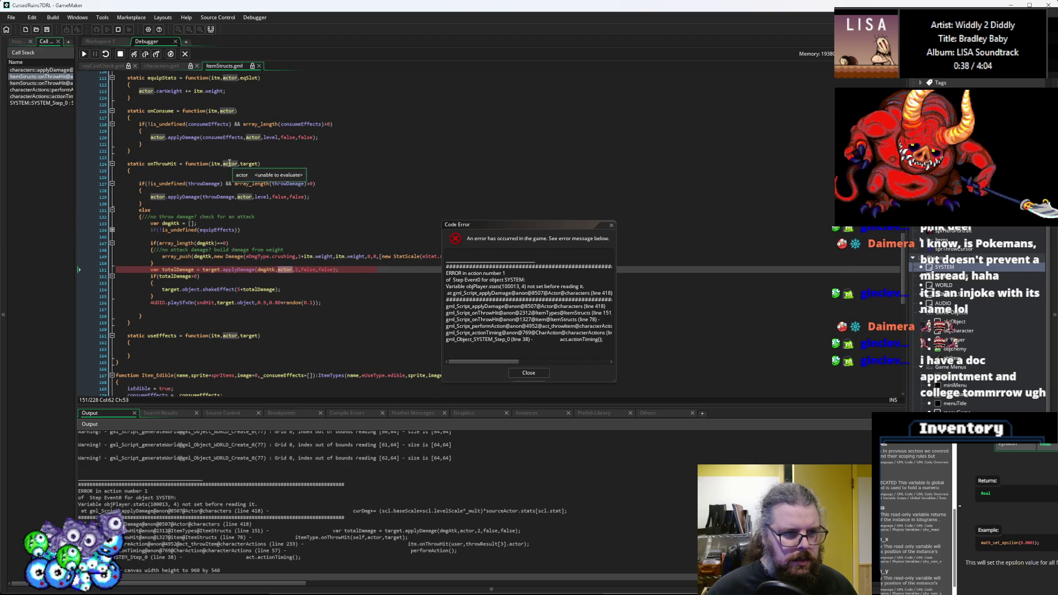
- Trace the call stack to the onThrowHit wrapper at line 78 and act_throwItem's performAction, then dismiss the error
{"action": "left_click", "coordinate": [41, 82]}
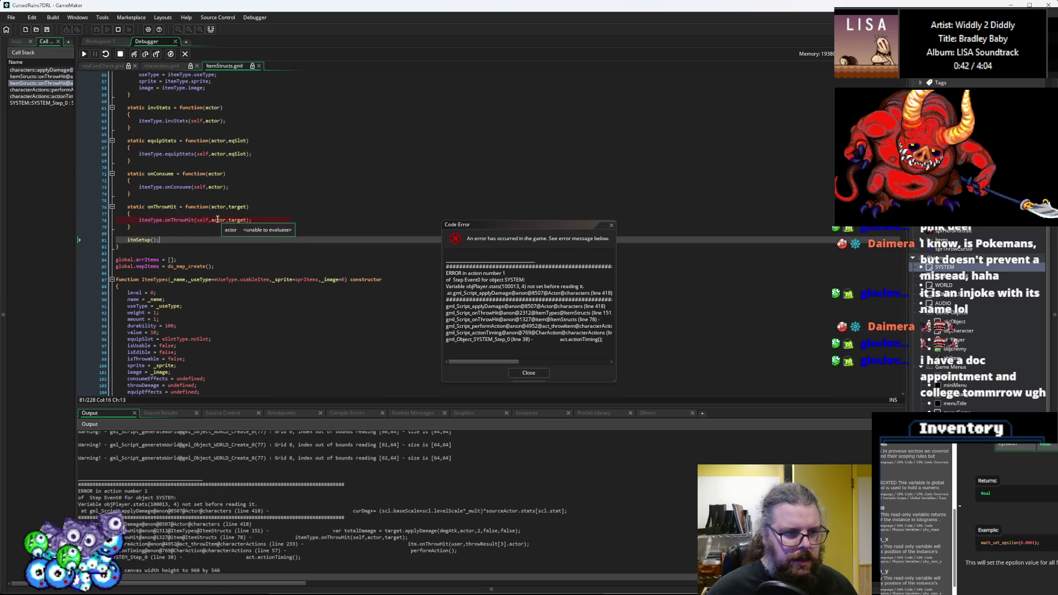
{"action": "left_click", "coordinate": [41, 90]}
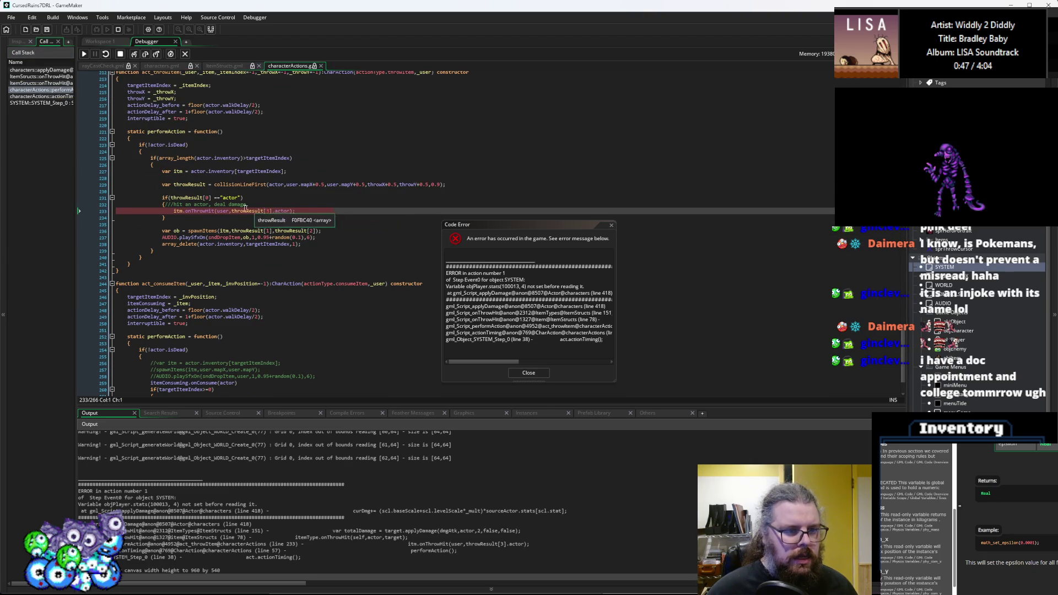
{"action": "scroll", "coordinate": [221, 212], "scroll_direction": "up", "scroll_amount": 2}
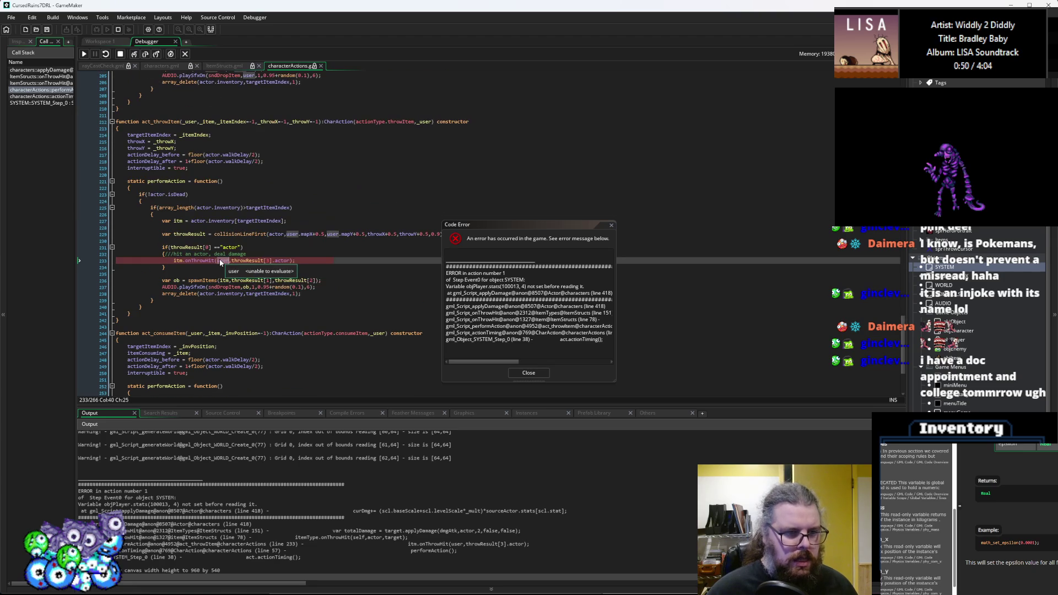
{"action": "left_click", "coordinate": [286, 262]}
{"action": "left_click", "coordinate": [525, 375]}
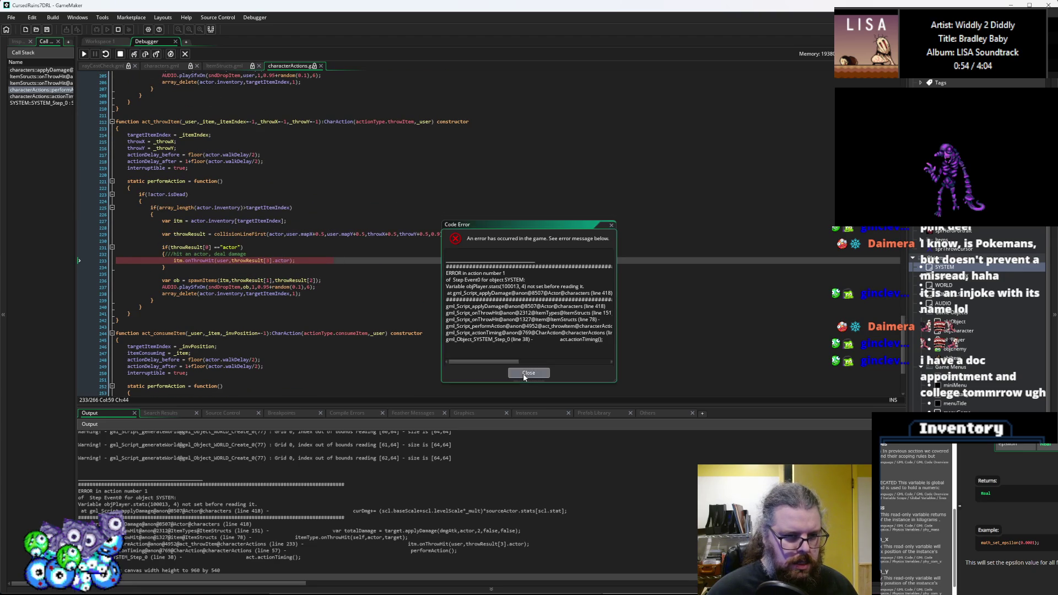
- Stop the crashed game, change user to actor in the itm.onThrowHit call, and relaunch into a New Game
{"action": "left_click", "coordinate": [525, 375]}
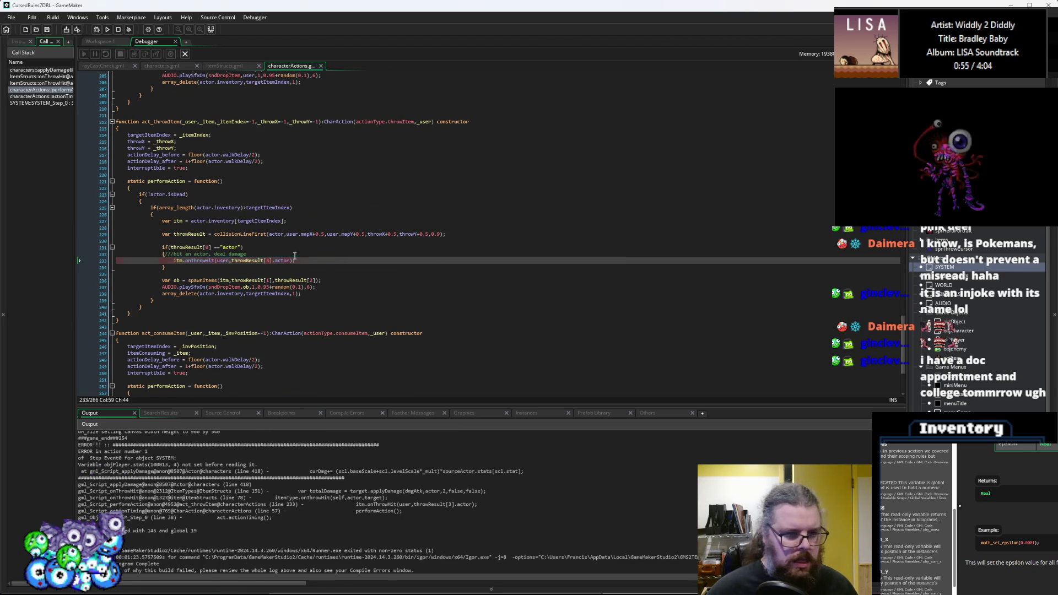
{"action": "left_click", "coordinate": [226, 260]}
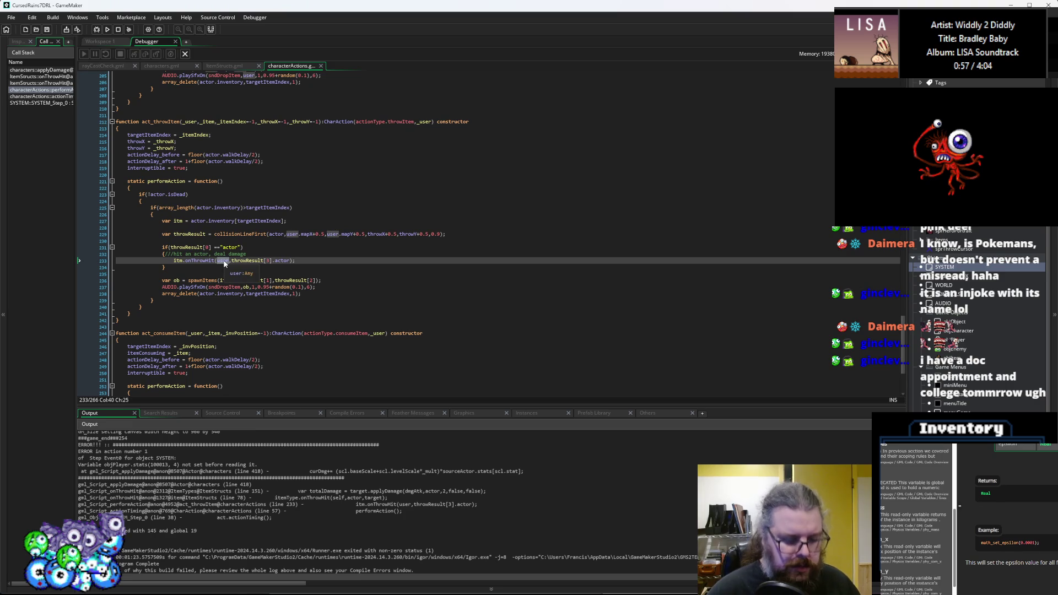
{"action": "key", "text": "BackSpace"}
{"action": "key", "text": "BackSpace"}
{"action": "key", "text": "BackSpace"}
{"action": "type", "text": "actor"}
{"action": "key", "text": "Up"}
{"action": "key", "text": "Up"}
{"action": "key", "text": "End"}
{"action": "left_click", "coordinate": [97, 30]}
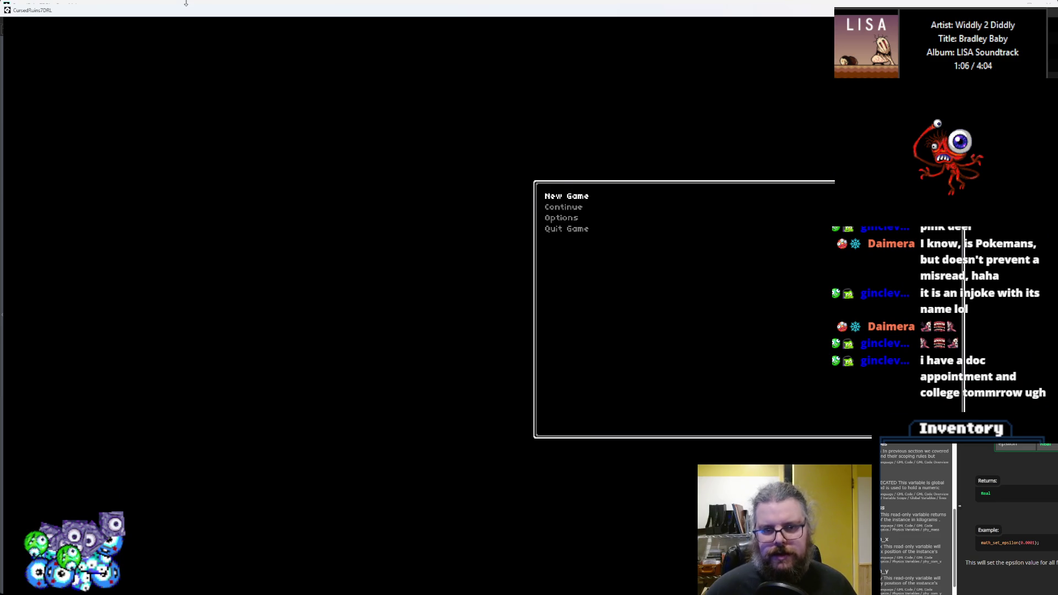
{"action": "key", "text": "Return"}
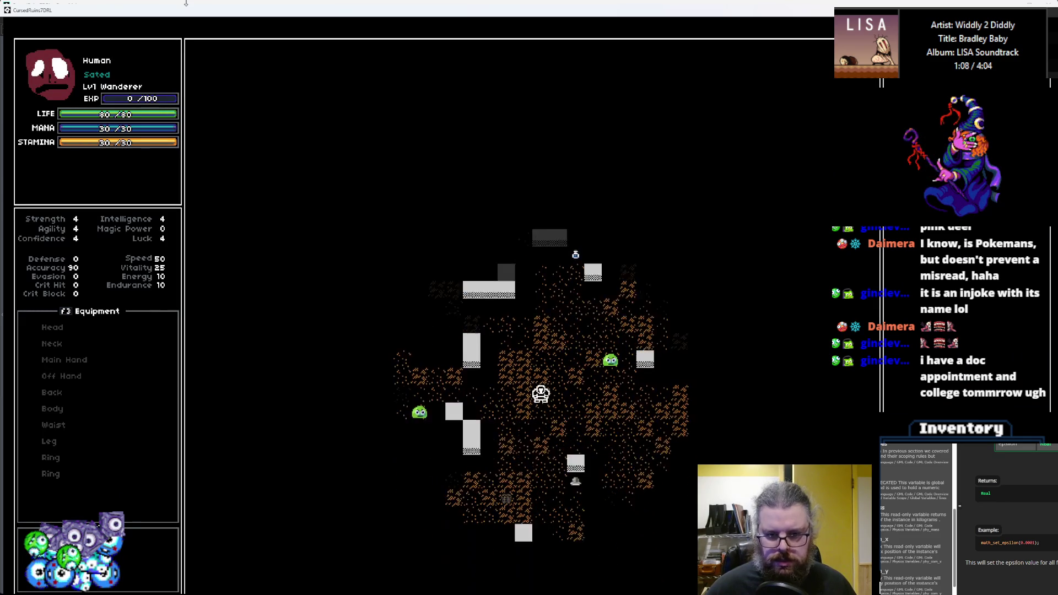
- Walk the hero down to the sword, pick it up, and head back toward the slimes
{"action": "key", "text": "Down"}
{"action": "key", "text": "Down"}
{"action": "key", "text": "Down"}
{"action": "key", "text": "Right"}
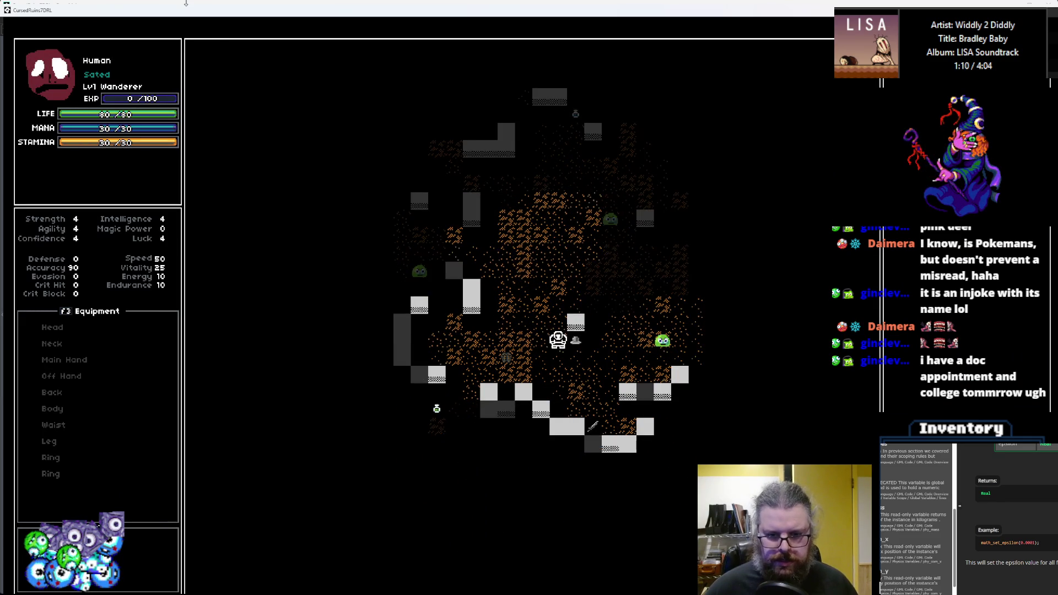
{"action": "key", "text": "Right"}
{"action": "key", "text": "Right"}
{"action": "key", "text": "Right"}
{"action": "key", "text": "Down"}
{"action": "key", "text": "Down"}
{"action": "key", "text": "Down"}
{"action": "key", "text": "Left"}
{"action": "key", "text": "Down"}
{"action": "key", "text": "Up"}
{"action": "key", "text": "Up"}
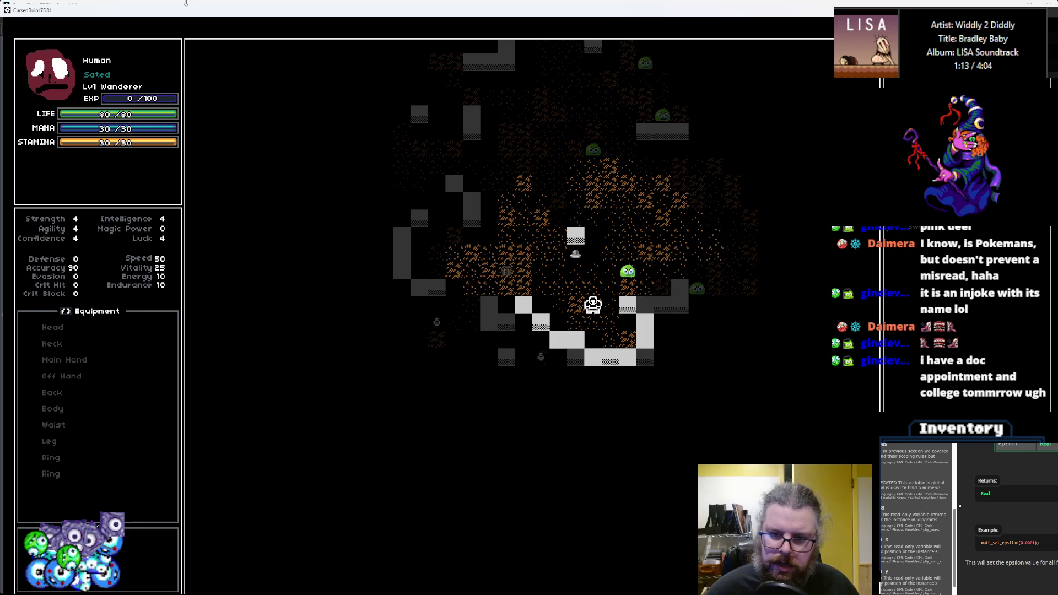
{"action": "key", "text": "Up"}
{"action": "key", "text": "Up"}
{"action": "key", "text": "Right"}
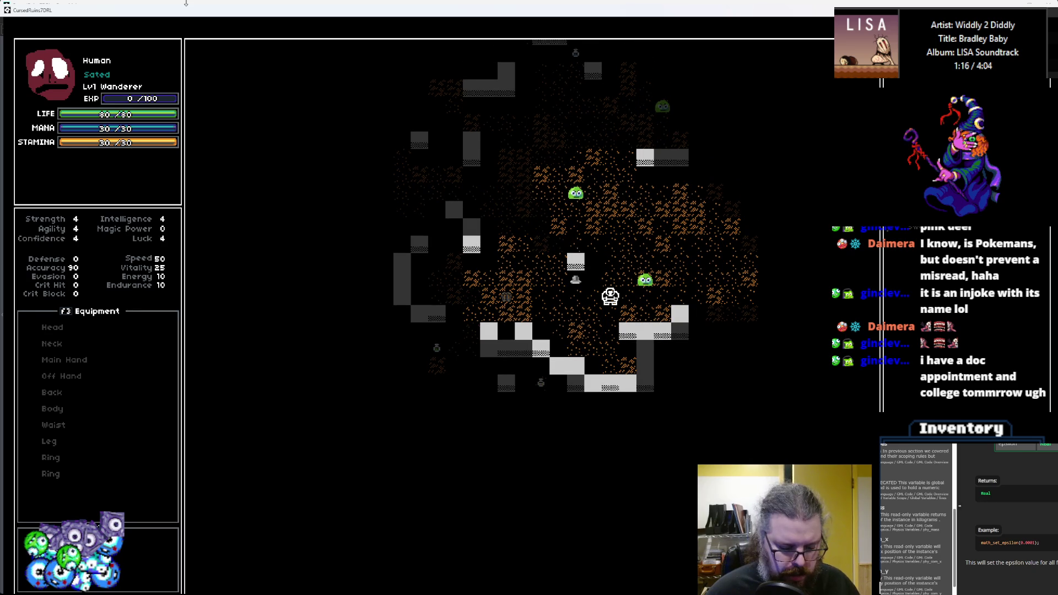
- Move beside a slime and throw the sword at it
{"action": "key", "text": "i"}
{"action": "key", "text": "Return"}
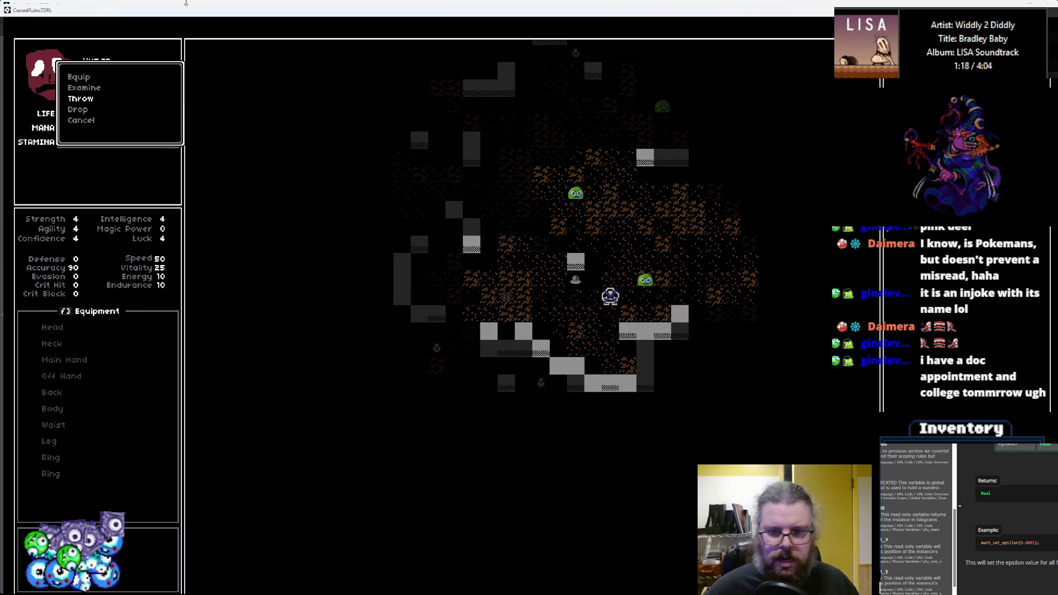
{"action": "key", "text": "Escape"}
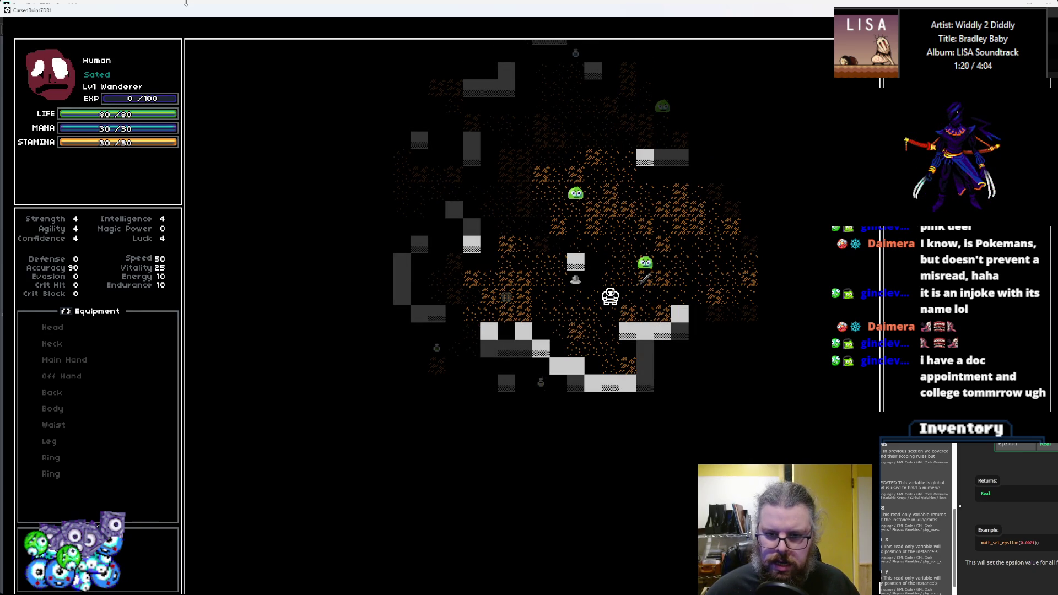
{"action": "key", "text": "Right"}
{"action": "key", "text": "Right"}
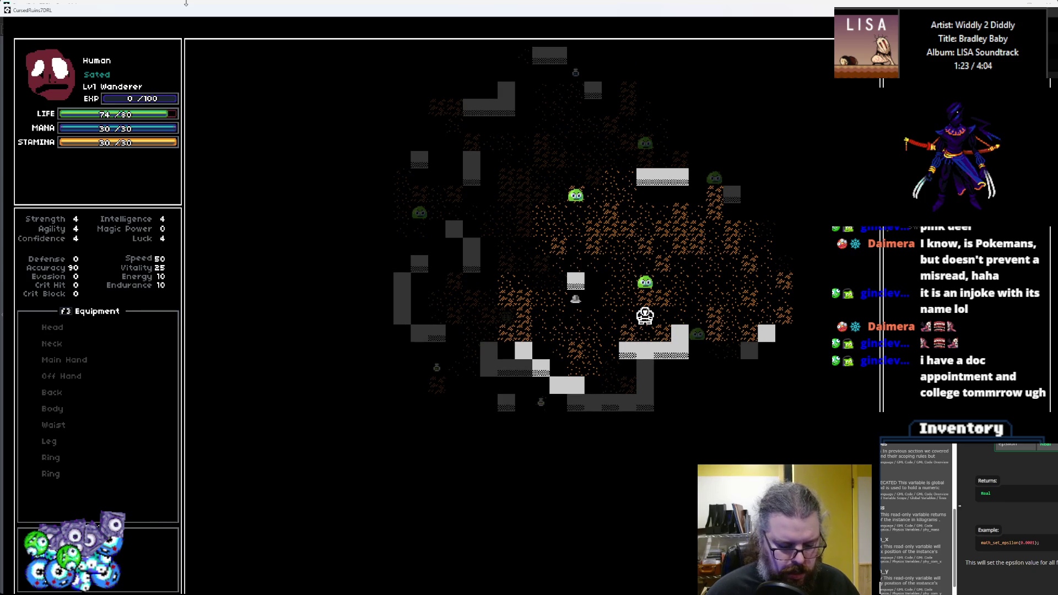
{"action": "key", "text": "Return"}
{"action": "key", "text": "Down"}
{"action": "key", "text": "Down"}
{"action": "key", "text": "Return"}
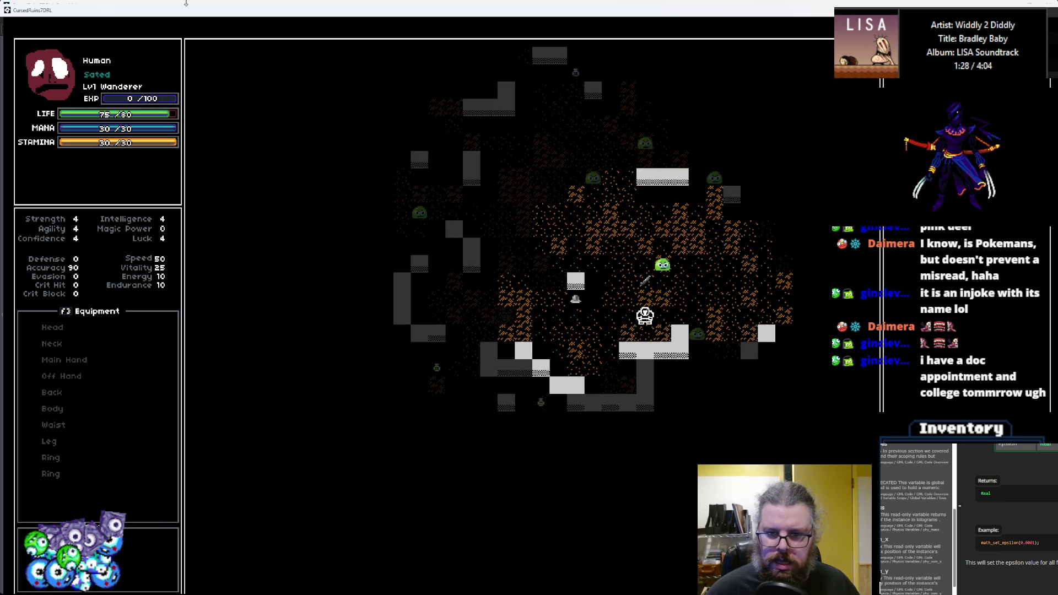
- Retrieve the sword and throw it at the adjacent slime again
{"action": "key", "text": "Up"}
{"action": "key", "text": "Up"}
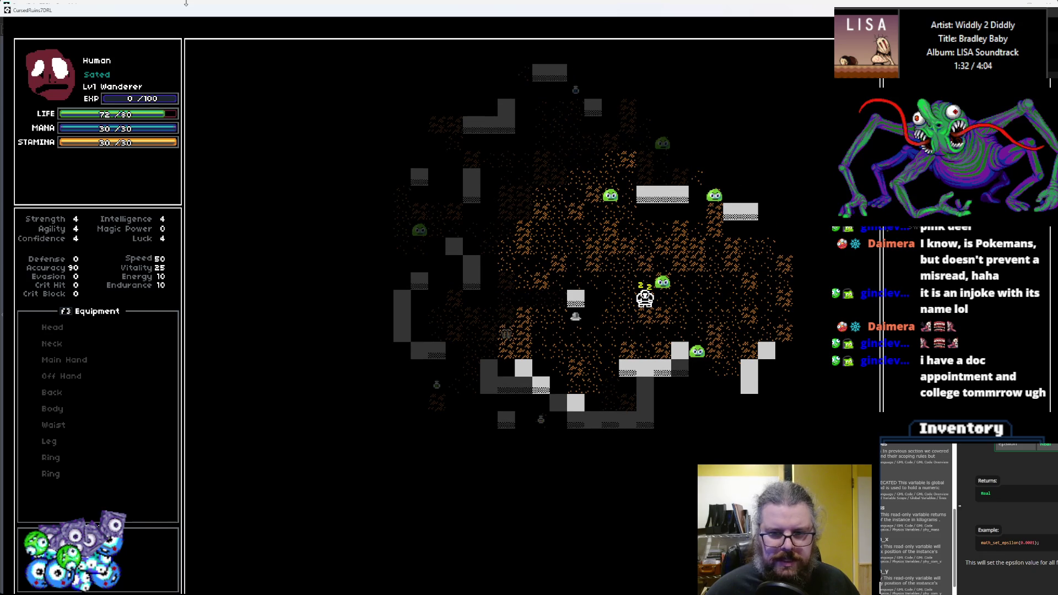
{"action": "key", "text": "KP_7"}
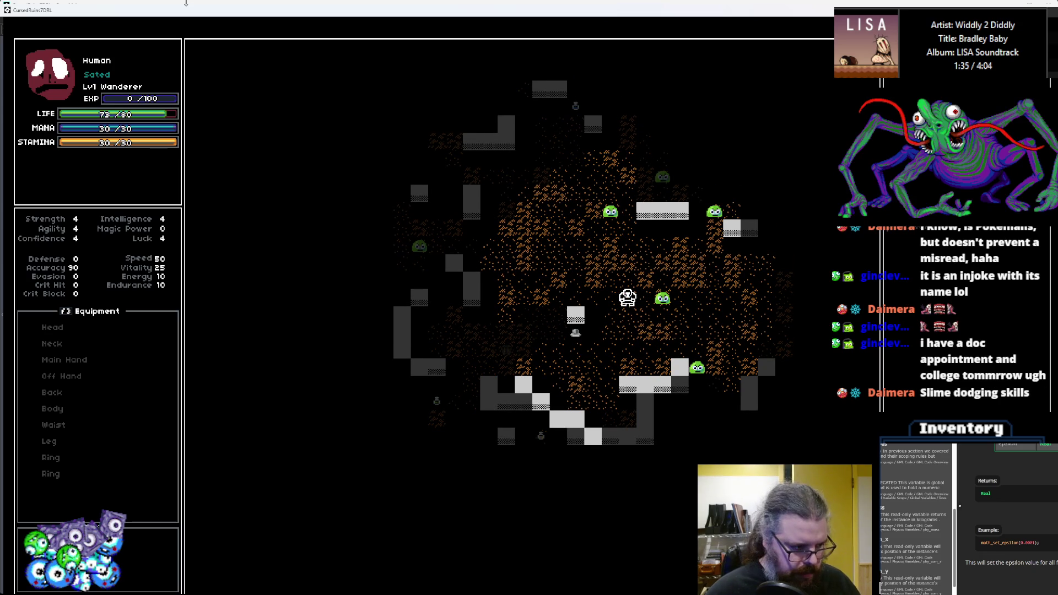
{"action": "key", "text": "KP_4"}
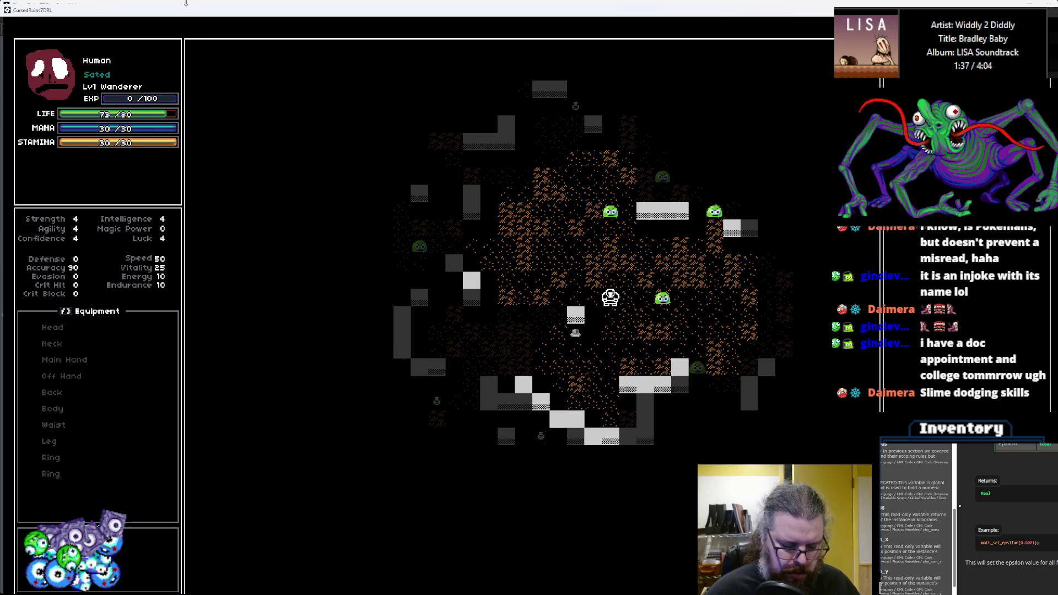
{"action": "key", "text": "KP_6"}
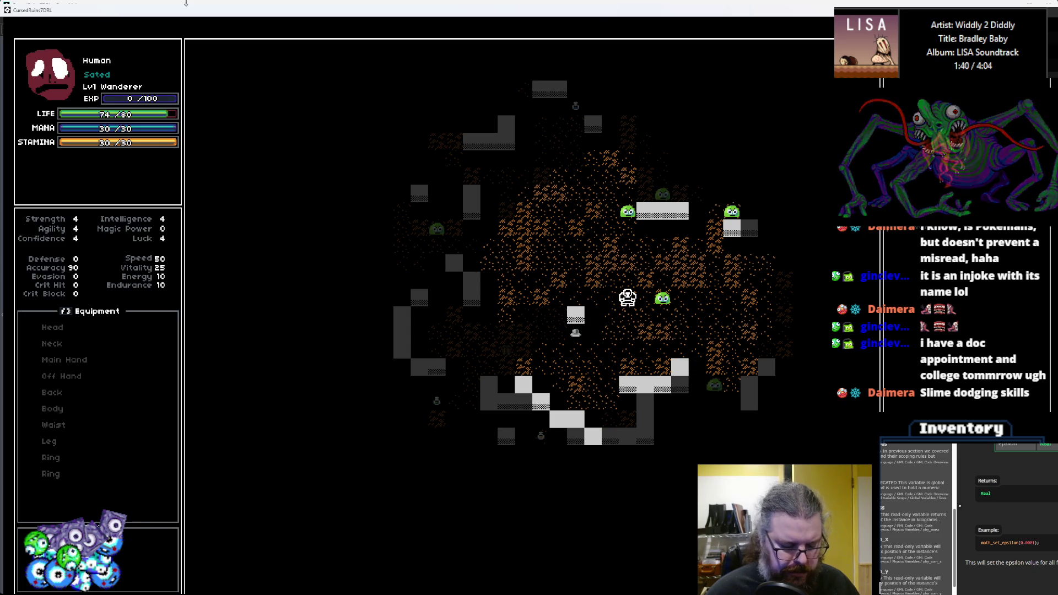
{"action": "key", "text": "a"}
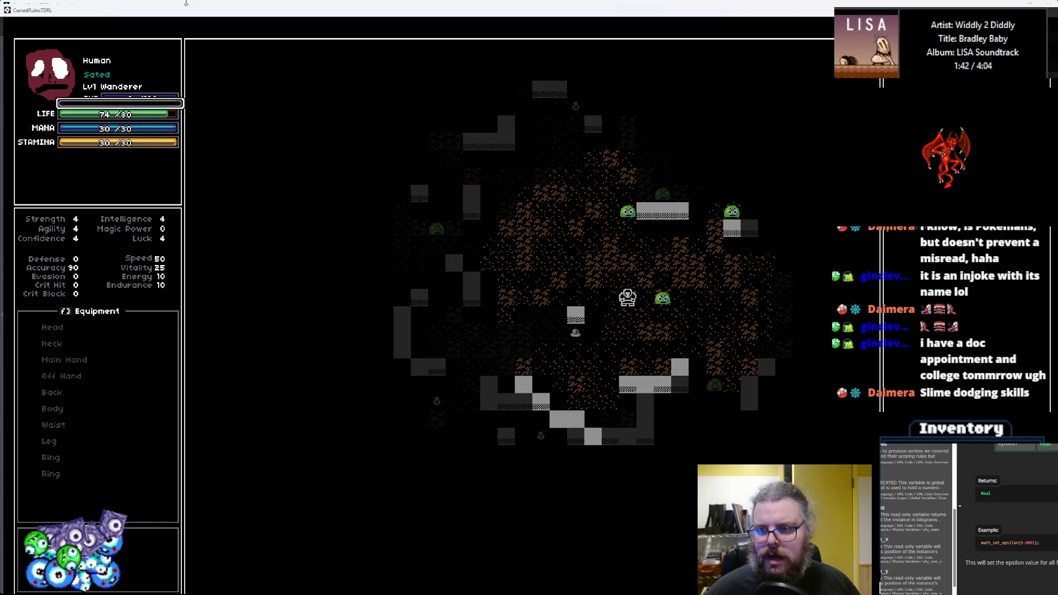
{"action": "key", "text": "Down"}
{"action": "key", "text": "Down"}
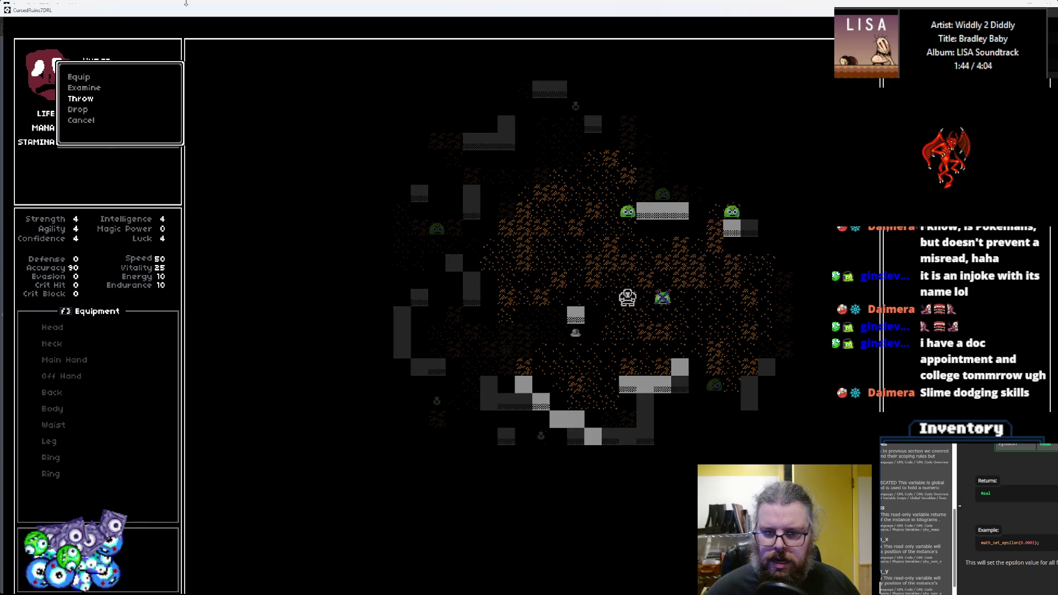
{"action": "key", "text": "Return"}
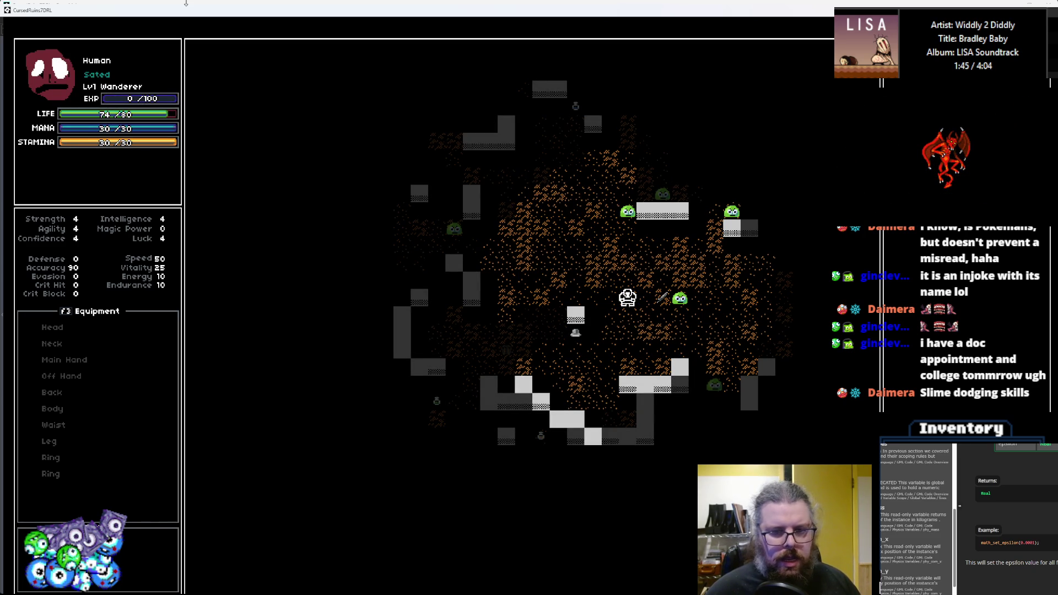
- Pick the sword back up, reposition, and throw it at the nearby slime a third time
{"action": "key", "text": "KP_6"}
{"action": "key", "text": "KP_6"}
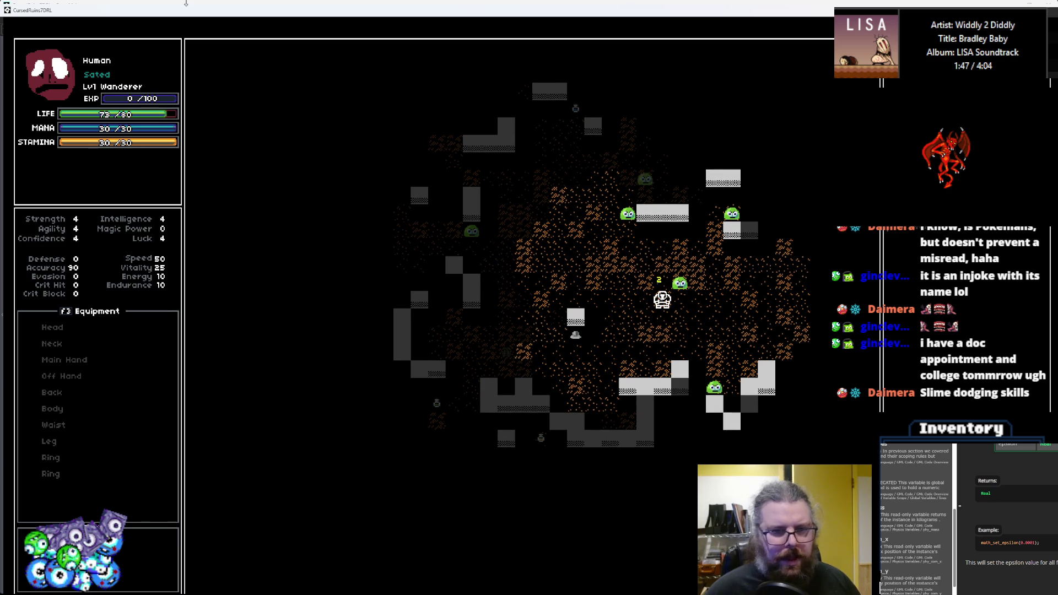
{"action": "key", "text": "KP_4"}
{"action": "key", "text": "KP_4"}
{"action": "key", "text": "KP_8"}
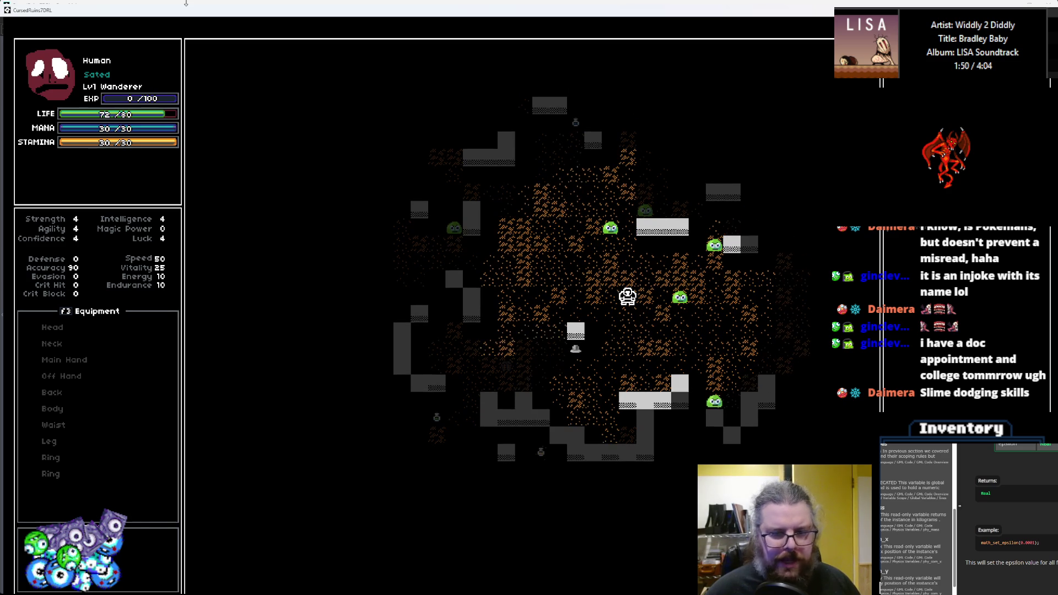
{"action": "key", "text": "i"}
{"action": "key", "text": "Return"}
{"action": "key", "text": "Down"}
{"action": "key", "text": "Down"}
{"action": "key", "text": "Return"}
{"action": "key", "text": "Right"}
{"action": "key", "text": "Return"}
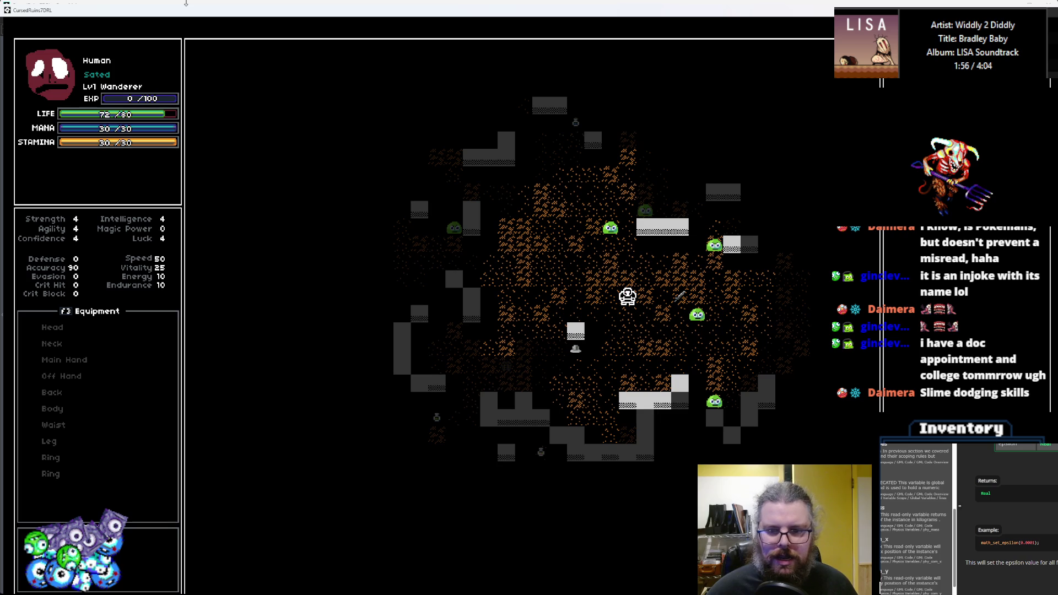
- Walk right toward another slime and choose Throw for the carried item
{"action": "key", "text": "Right"}
{"action": "key", "text": "Right"}
{"action": "key", "text": "Right"}
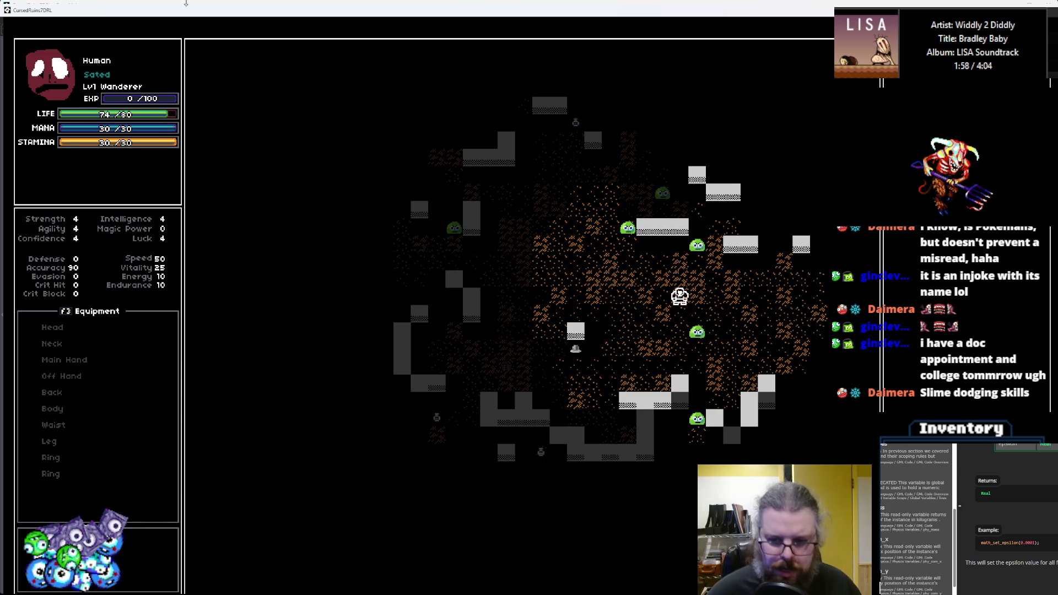
{"action": "key", "text": "Right"}
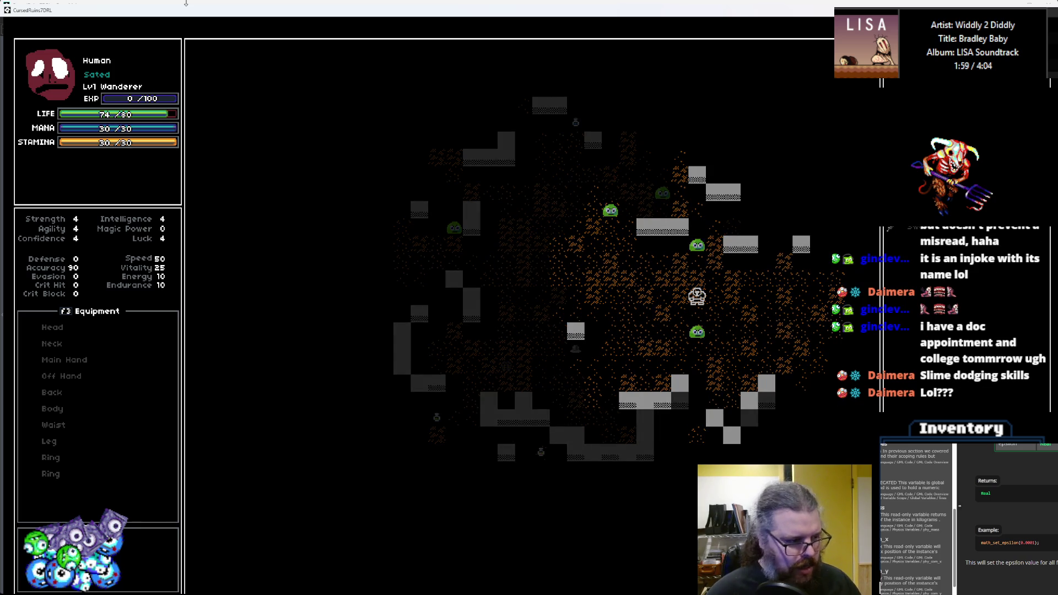
{"action": "key", "text": "Return"}
{"action": "key", "text": "Down"}
{"action": "key", "text": "Down"}
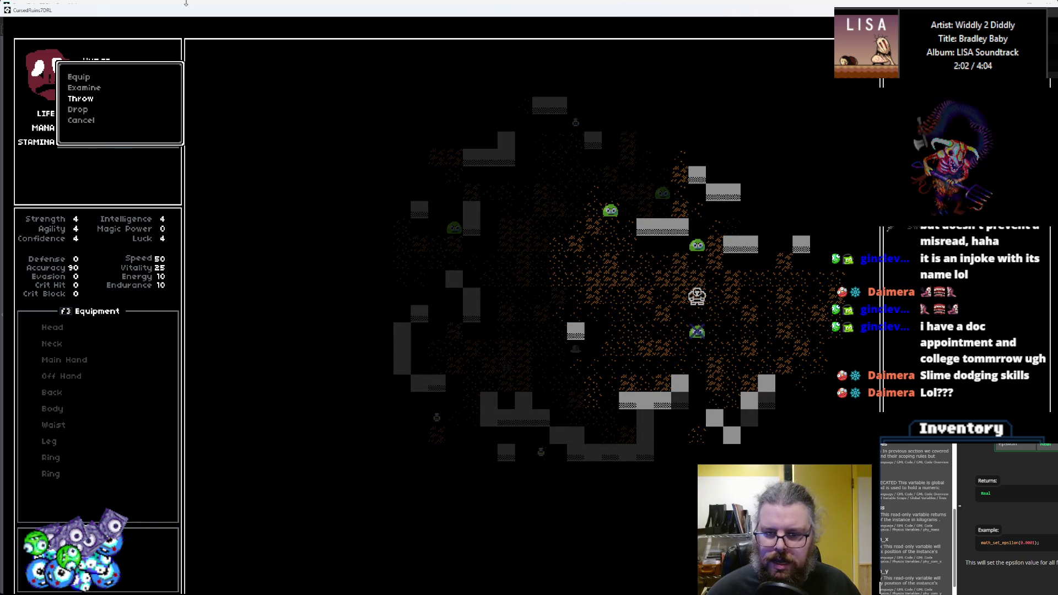
- Throw the item at the slime below, then walk over and pick up the dagger
{"action": "key", "text": "Return"}
{"action": "key", "text": "Return"}
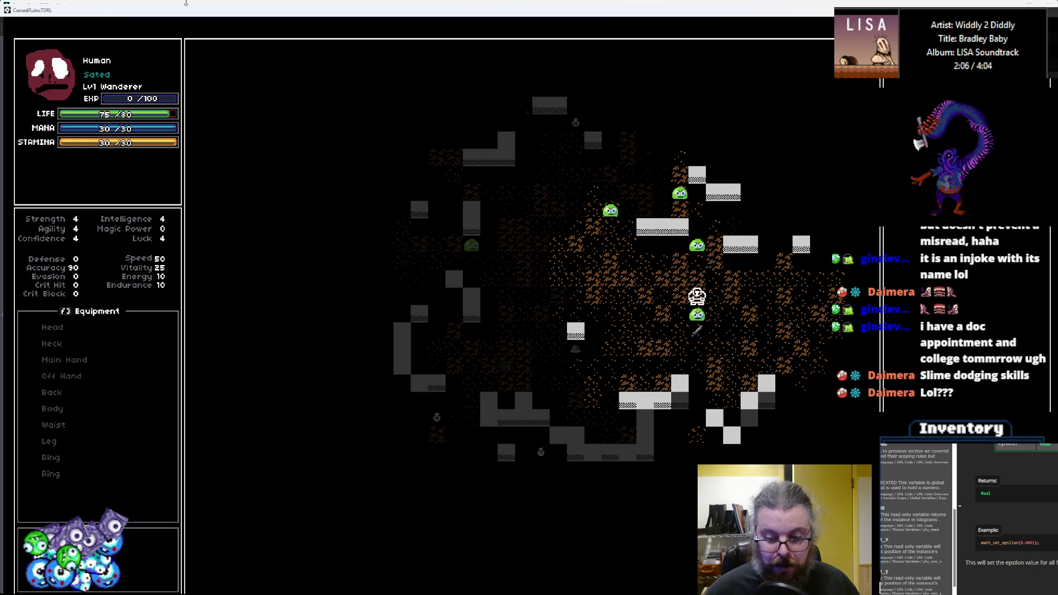
{"action": "key", "text": "Left"}
{"action": "key", "text": "Down"}
{"action": "key", "text": "Down"}
{"action": "key", "text": "Down"}
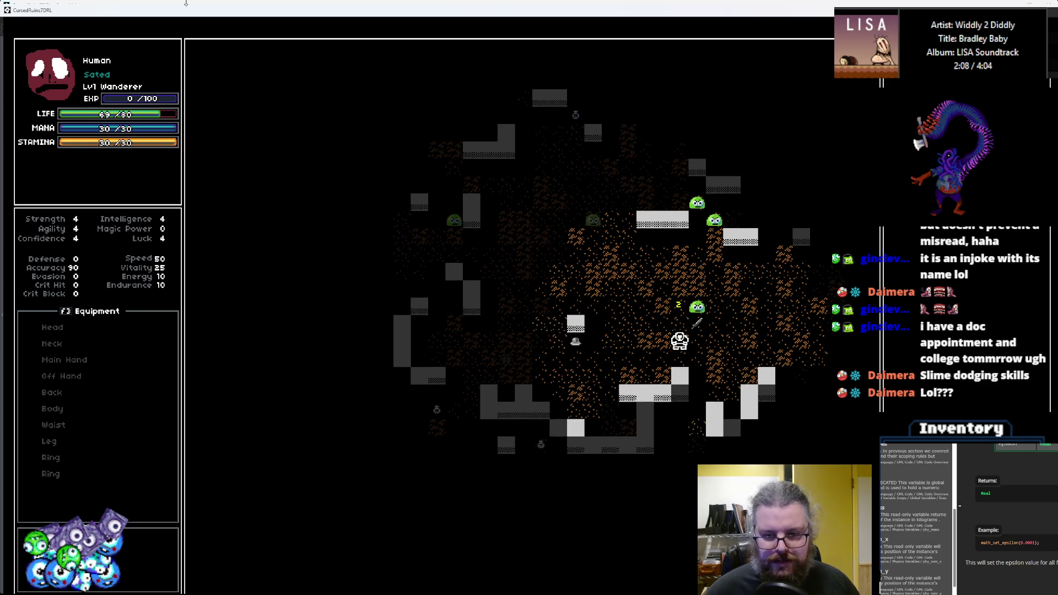
{"action": "key", "text": "Right"}
{"action": "key", "text": "Up"}
{"action": "key", "text": "Left"}
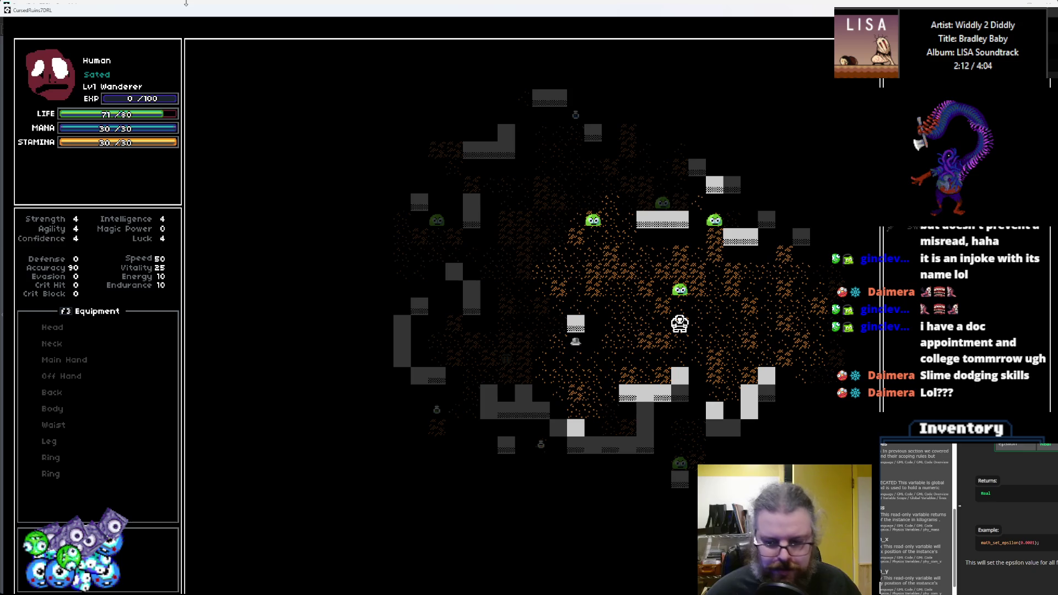
- Throw the dagger at the slime above the player and move up-right
{"action": "key", "text": "i"}
{"action": "key", "text": "Return"}
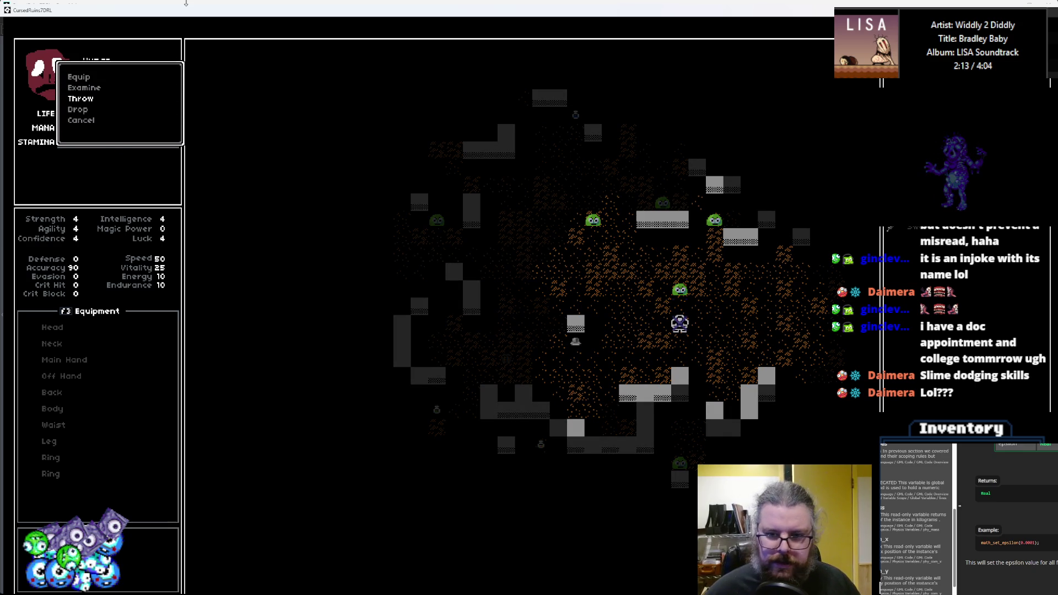
{"action": "key", "text": "Return"}
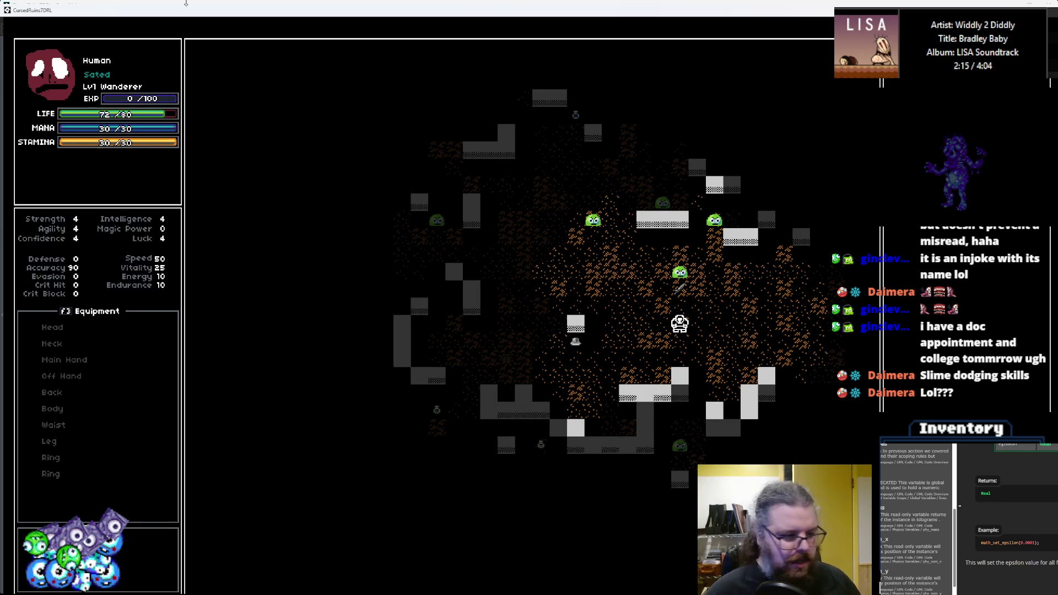
{"action": "key", "text": "Up"}
{"action": "key", "text": "Right"}
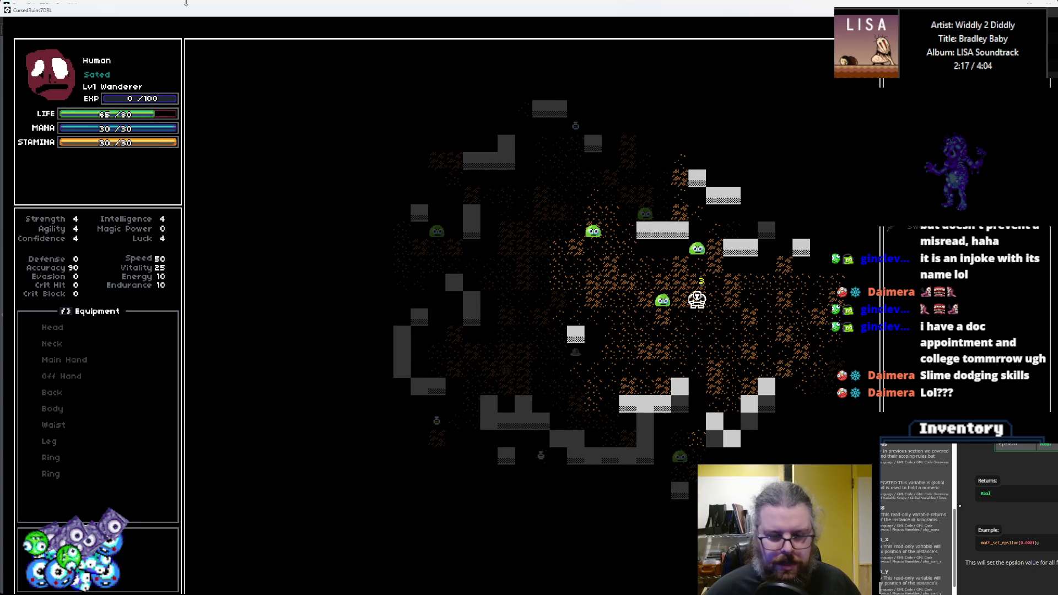
- Throw the dagger at the slime left of the player and walk left onto it
{"action": "key", "text": "i"}
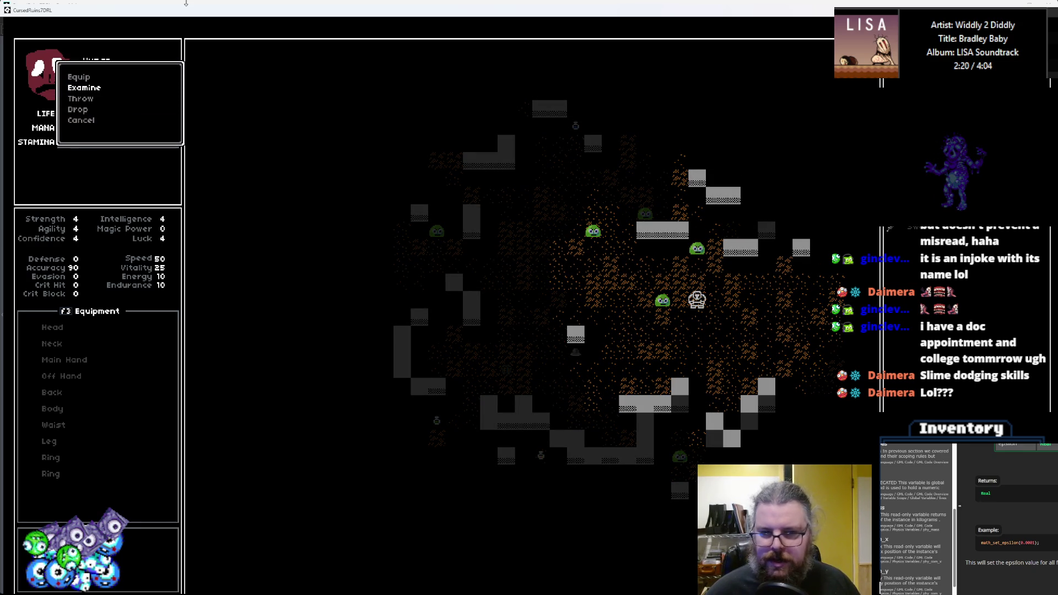
{"action": "key", "text": "Down"}
{"action": "key", "text": "Return"}
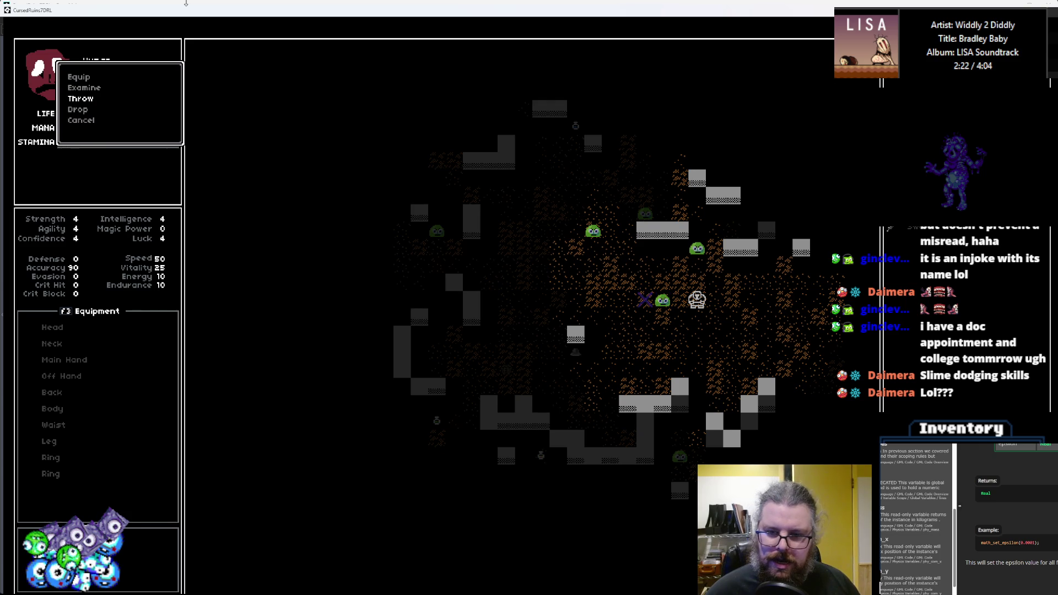
{"action": "key", "text": "Return"}
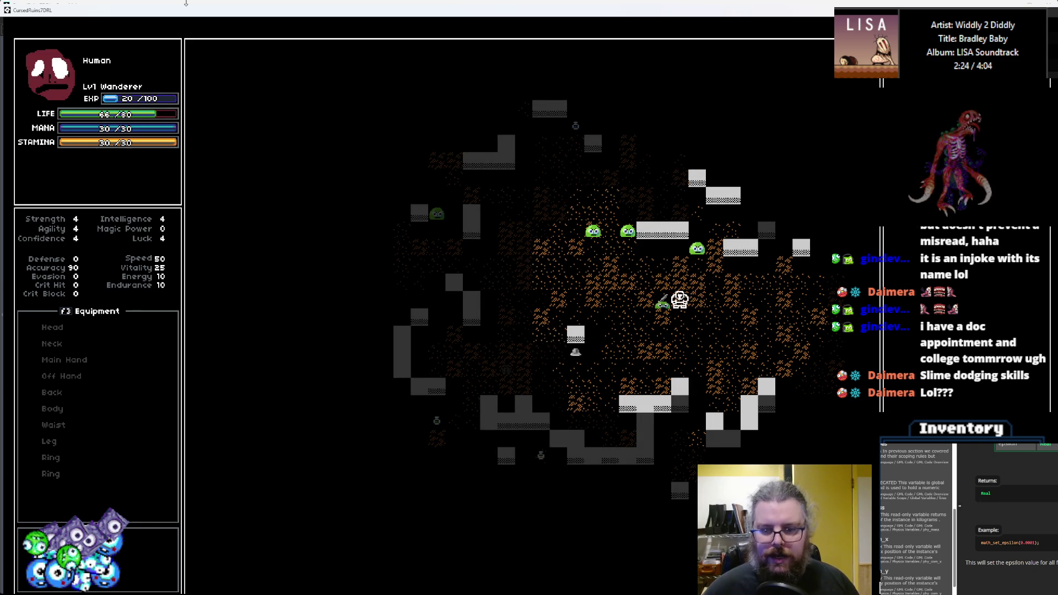
{"action": "key", "text": "Left"}
{"action": "key", "text": "Left"}
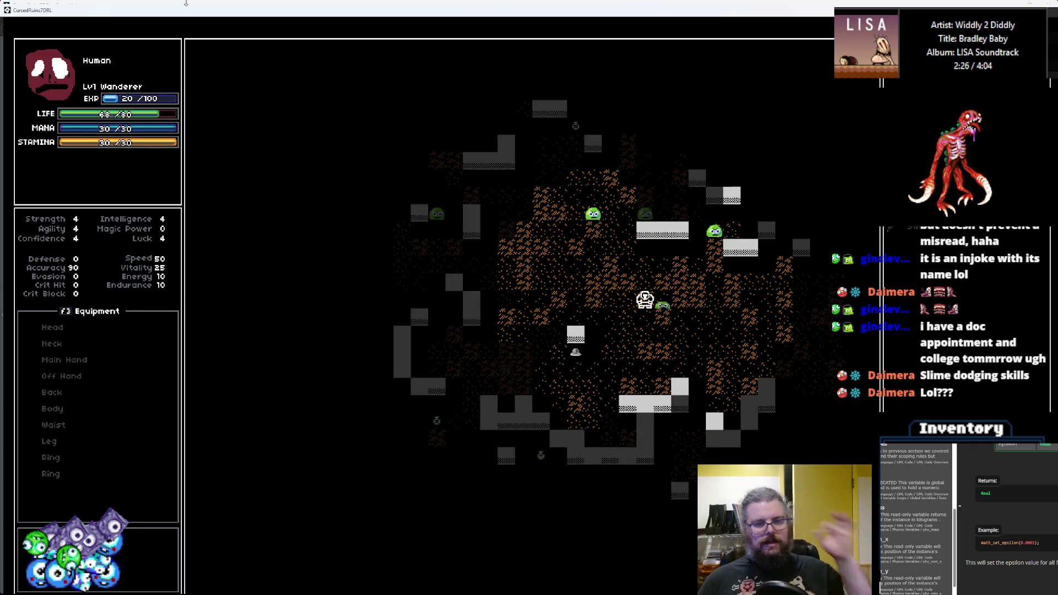
{"action": "key", "text": "Left"}
{"action": "key", "text": "Left"}
{"action": "key", "text": "Left"}
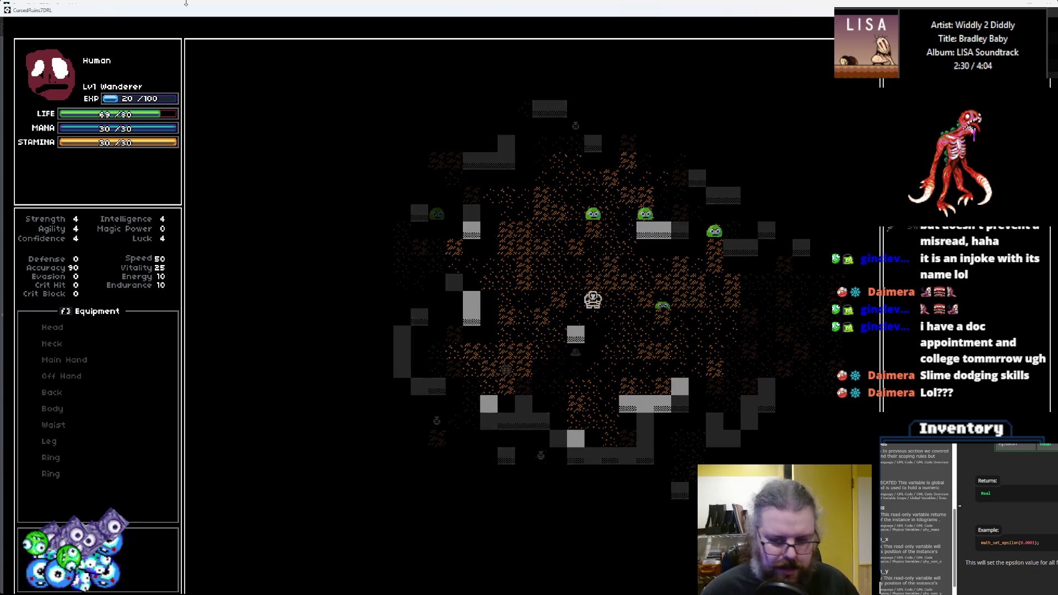
- Throw the dagger at the slime above, walk around, then stop the game run
{"action": "key", "text": "Return"}
{"action": "key", "text": "Down"}
{"action": "key", "text": "Down"}
{"action": "key", "text": "Return"}
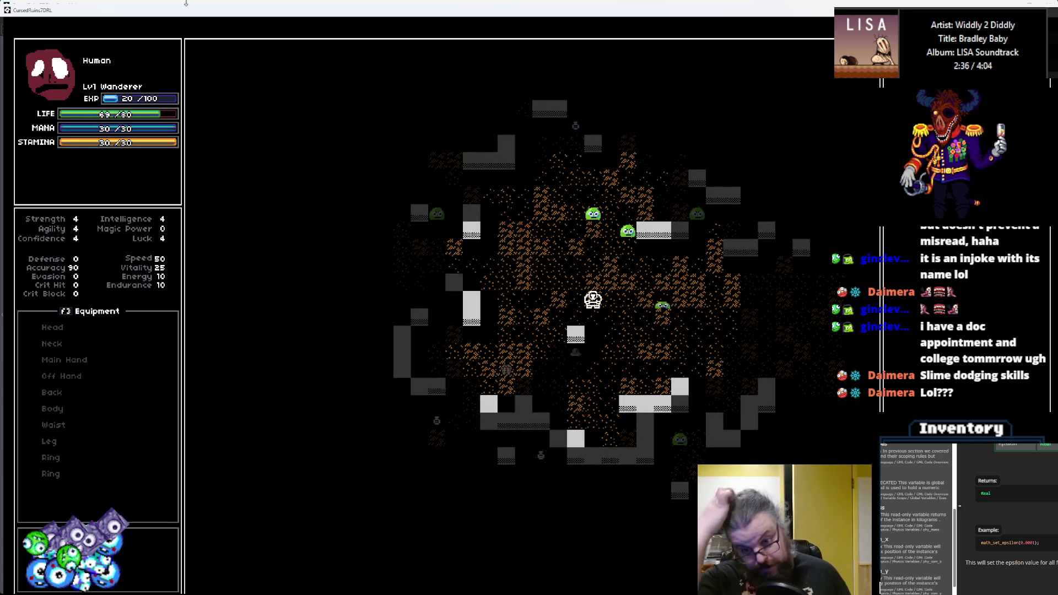
{"action": "key", "text": "Left"}
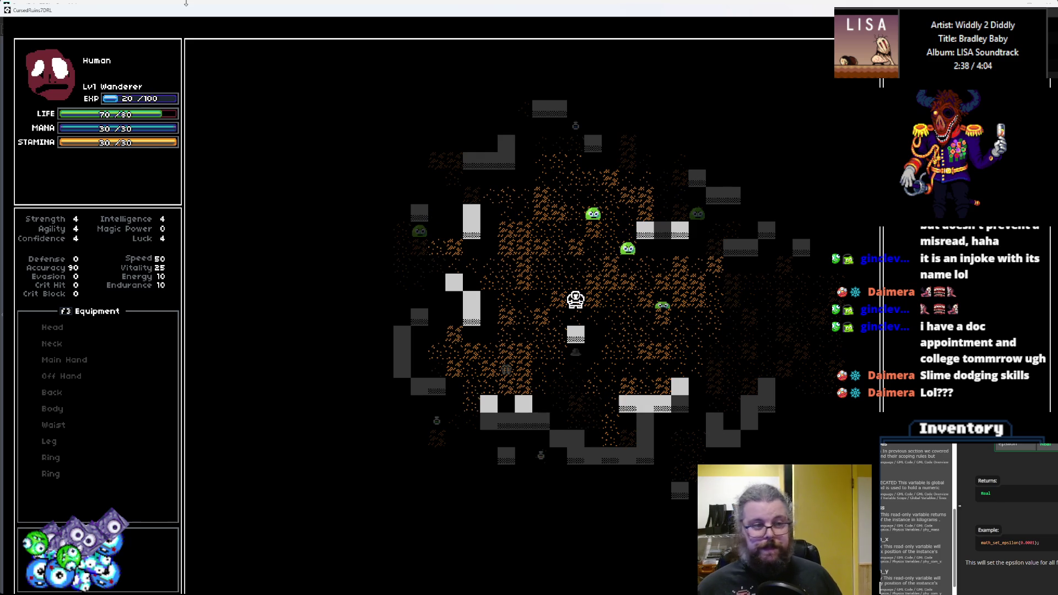
{"action": "key", "text": "Left"}
{"action": "key", "text": "Left"}
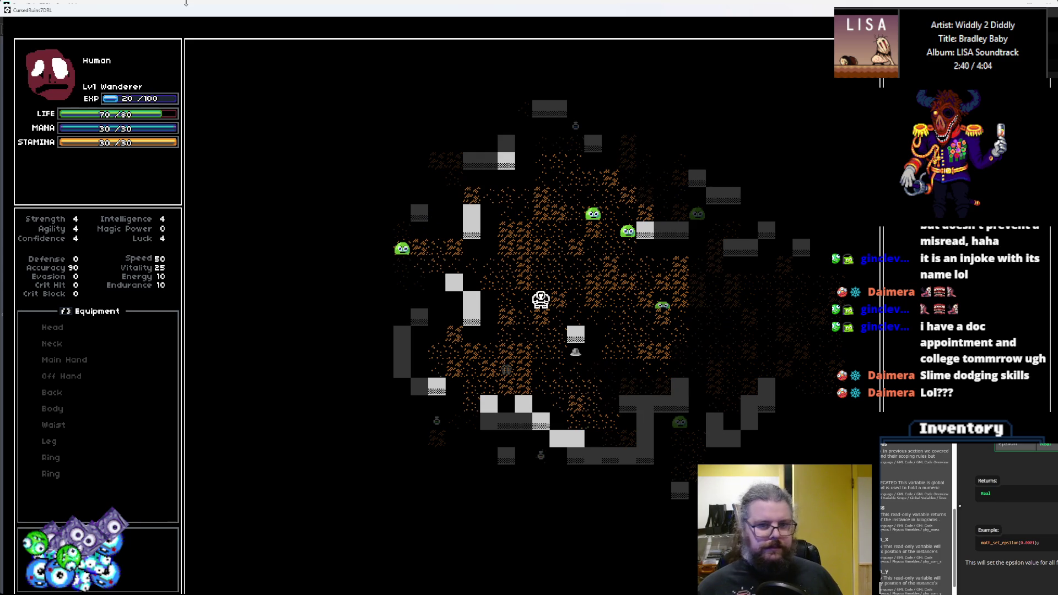
{"action": "key", "text": "Up"}
{"action": "key", "text": "Up"}
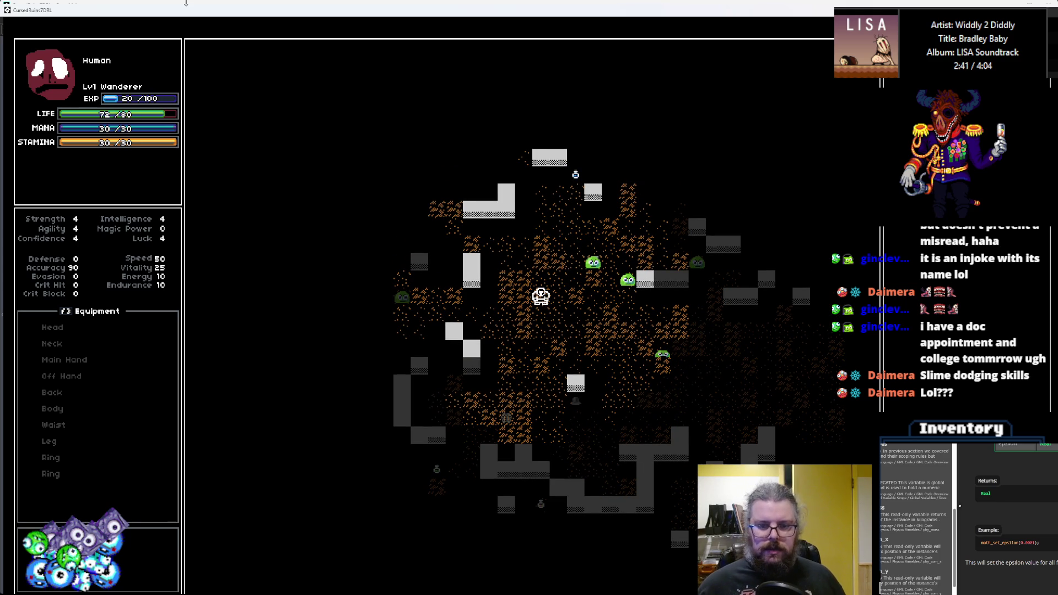
{"action": "key", "text": "Down"}
{"action": "key", "text": "Down"}
{"action": "key", "text": "Down"}
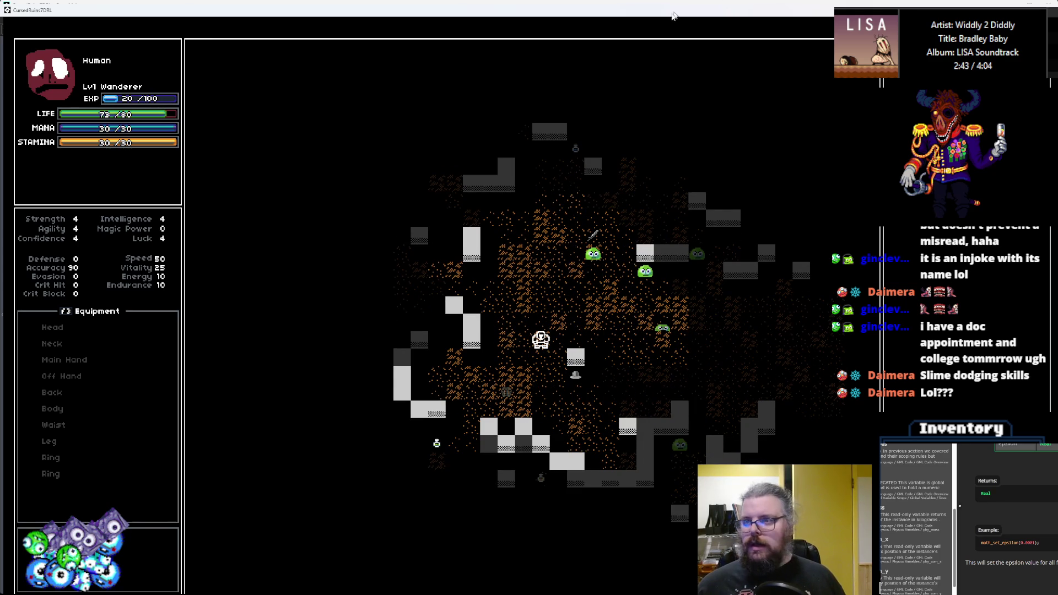
{"action": "left_click", "coordinate": [1048, 4]}
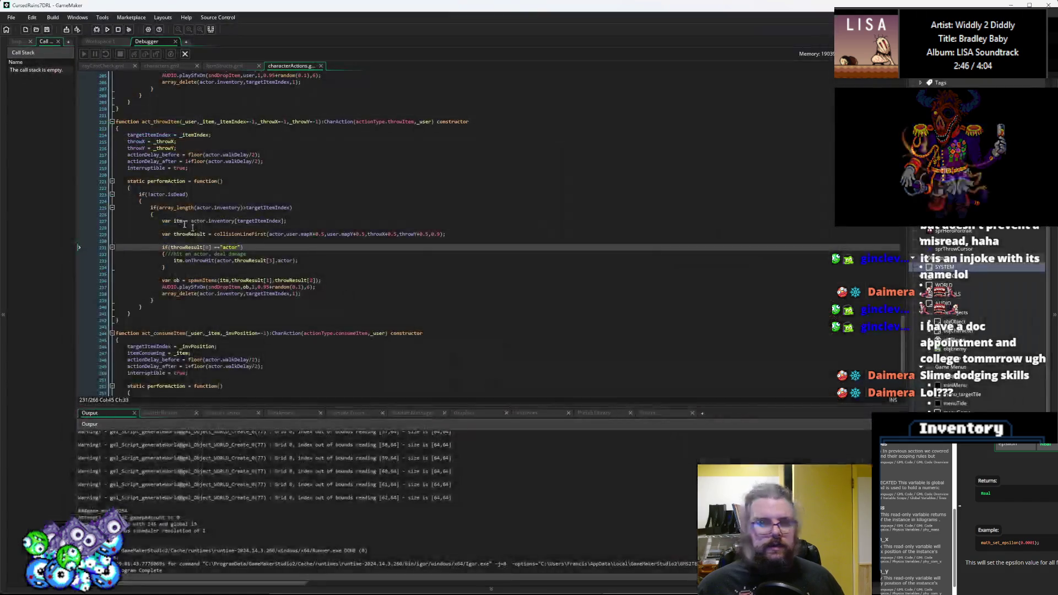
- Close the debugger and look over the WORLD Create code and Effects.gml constructors
{"action": "left_click", "coordinate": [184, 54]}
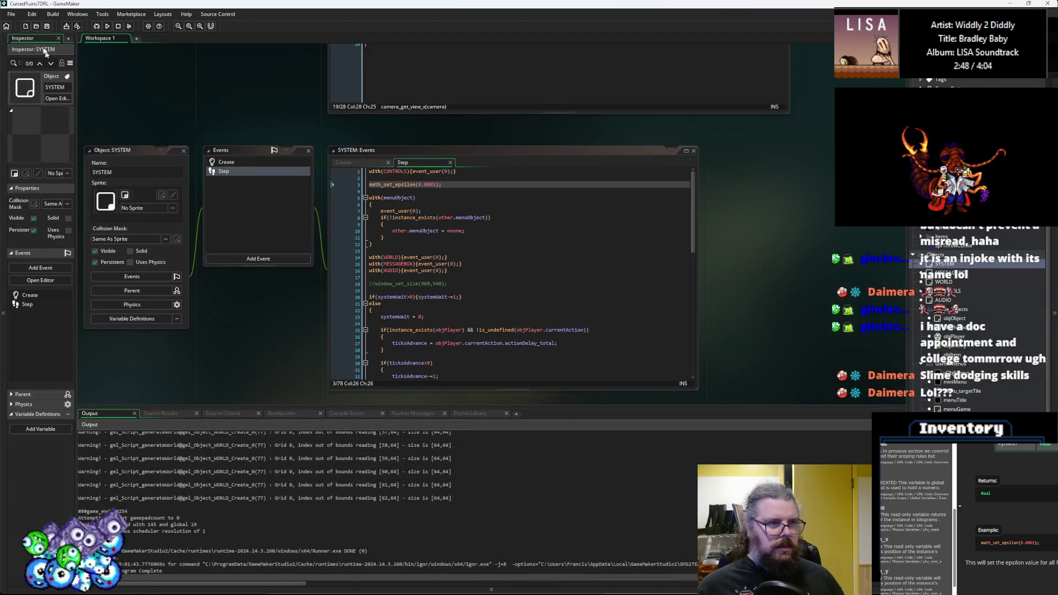
{"action": "scroll", "coordinate": [403, 242], "scroll_direction": "down", "scroll_amount": 10}
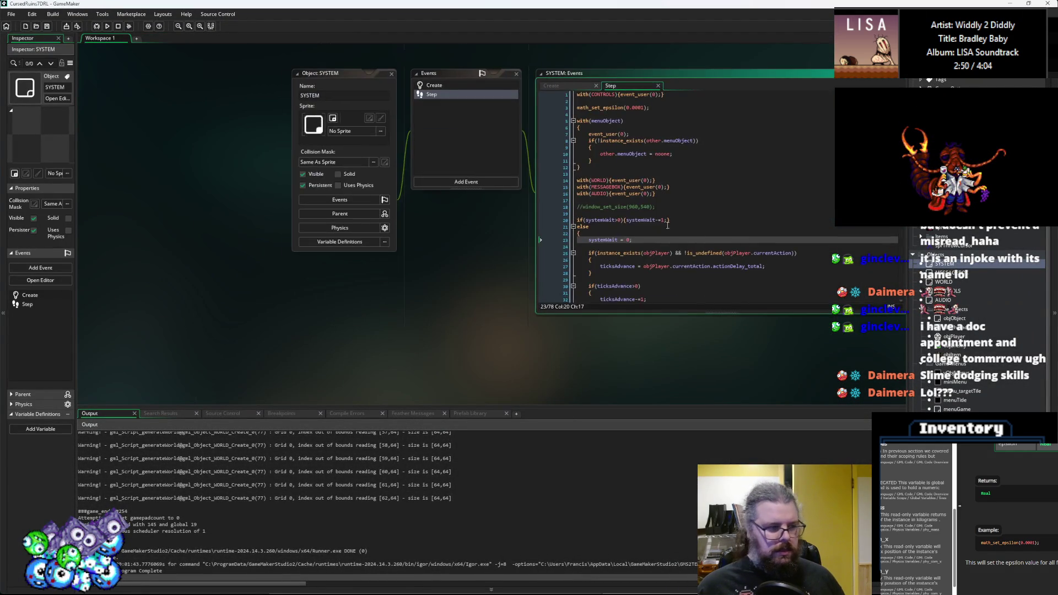
{"action": "scroll", "coordinate": [583, 289], "scroll_direction": "up", "scroll_amount": 10}
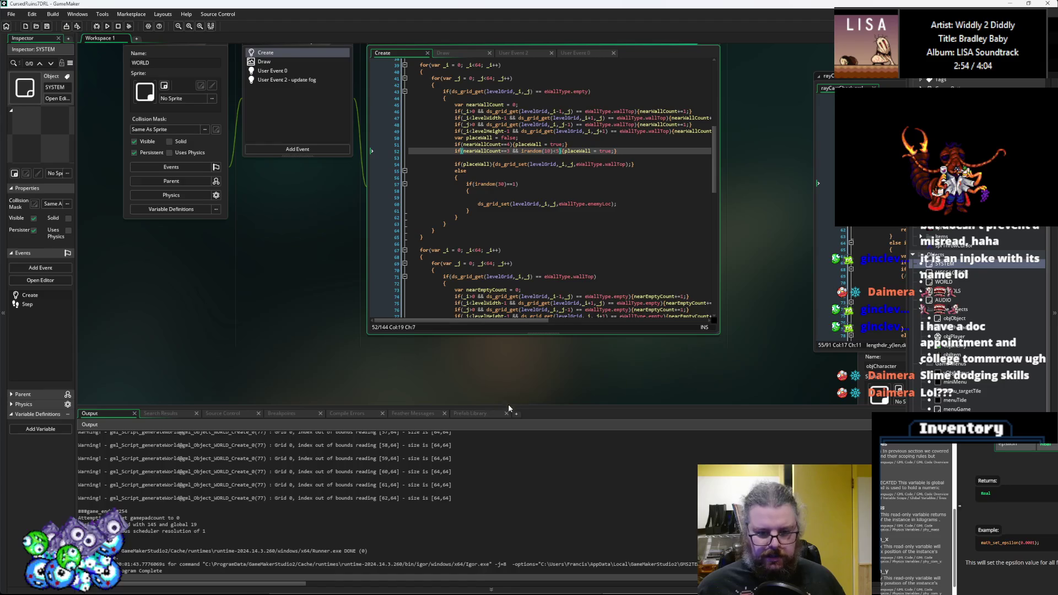
{"action": "left_click_drag", "start_coordinate": [507, 407], "coordinate": [507, 477]}
{"action": "left_click", "coordinate": [539, 183]}
{"action": "scroll", "coordinate": [538, 219], "scroll_direction": "up", "scroll_amount": 10}
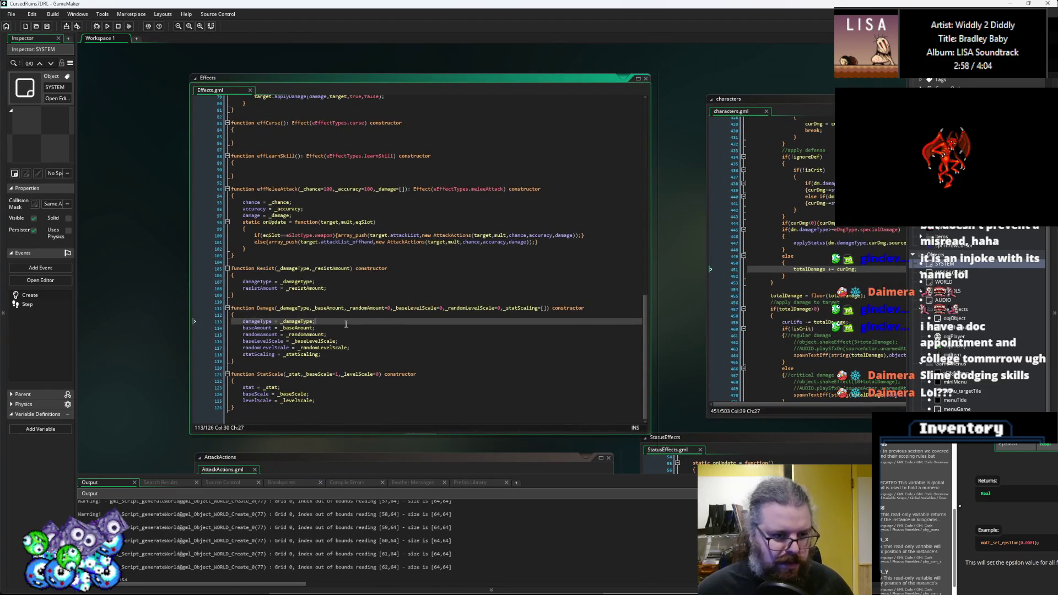
{"action": "scroll", "coordinate": [347, 325], "scroll_direction": "up", "scroll_amount": 9}
{"action": "scroll", "coordinate": [353, 332], "scroll_direction": "up", "scroll_amount": 17}
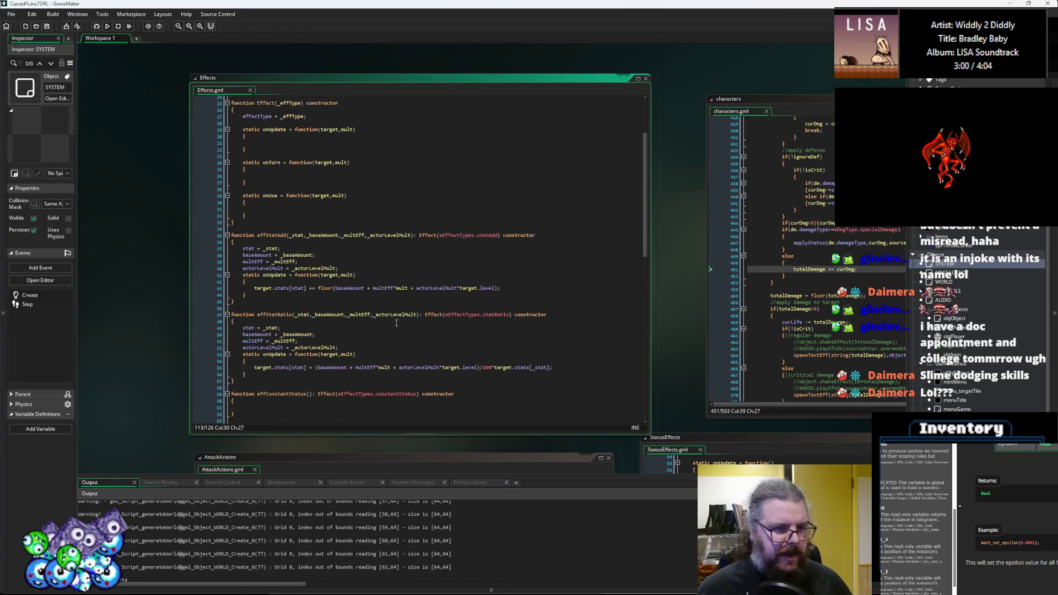
{"action": "left_click", "coordinate": [400, 311]}
{"action": "scroll", "coordinate": [400, 297], "scroll_direction": "up", "scroll_amount": 3}
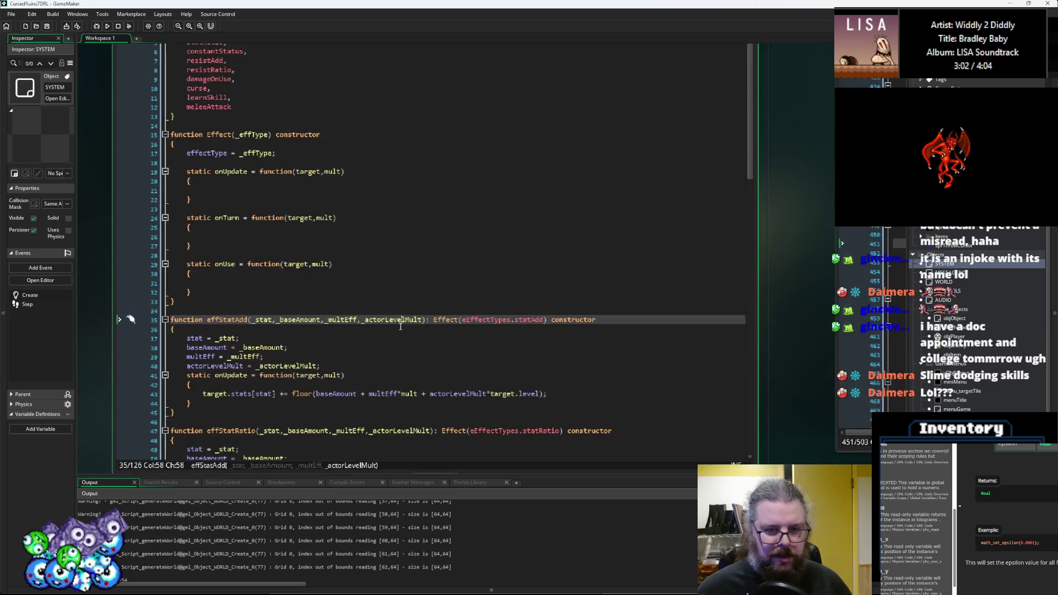
{"action": "left_click", "coordinate": [399, 343]}
{"action": "left_click", "coordinate": [375, 304]}
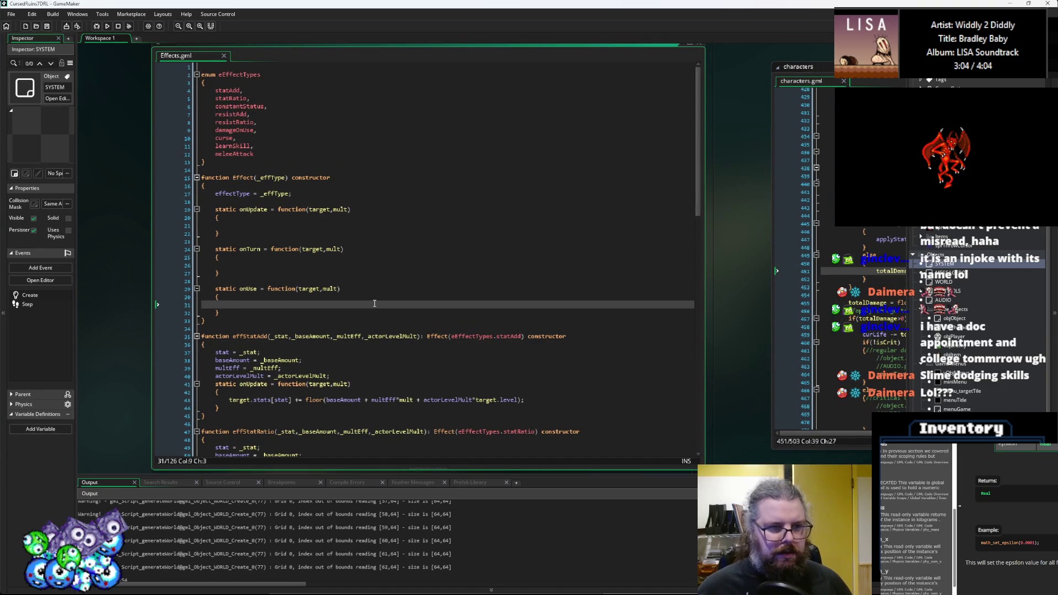
- Switch to ItemStructs.gml and add a blank line after equipEffects = undefined;
{"action": "key", "text": "ctrl+Tab"}
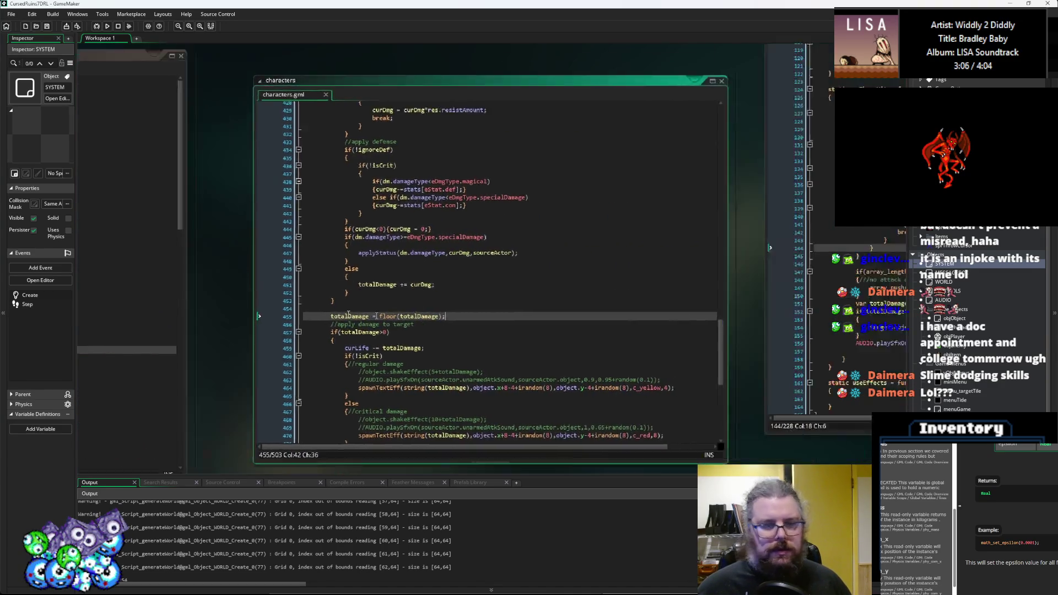
{"action": "scroll", "coordinate": [319, 317], "scroll_direction": "up", "scroll_amount": 20}
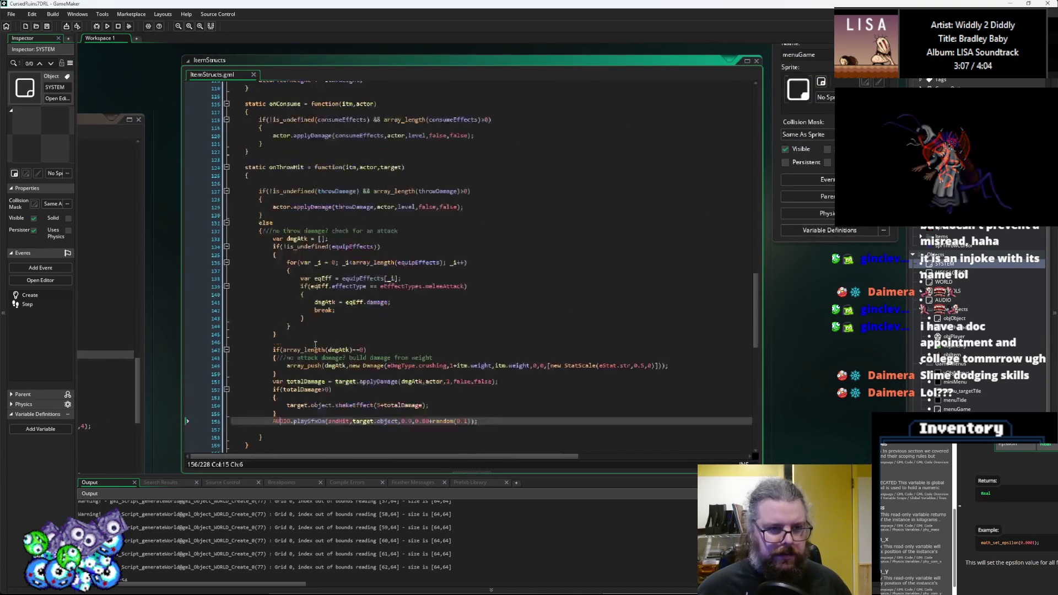
{"action": "scroll", "coordinate": [320, 317], "scroll_direction": "down", "scroll_amount": 7}
{"action": "left_click", "coordinate": [354, 329]}
{"action": "key", "text": "Return"}
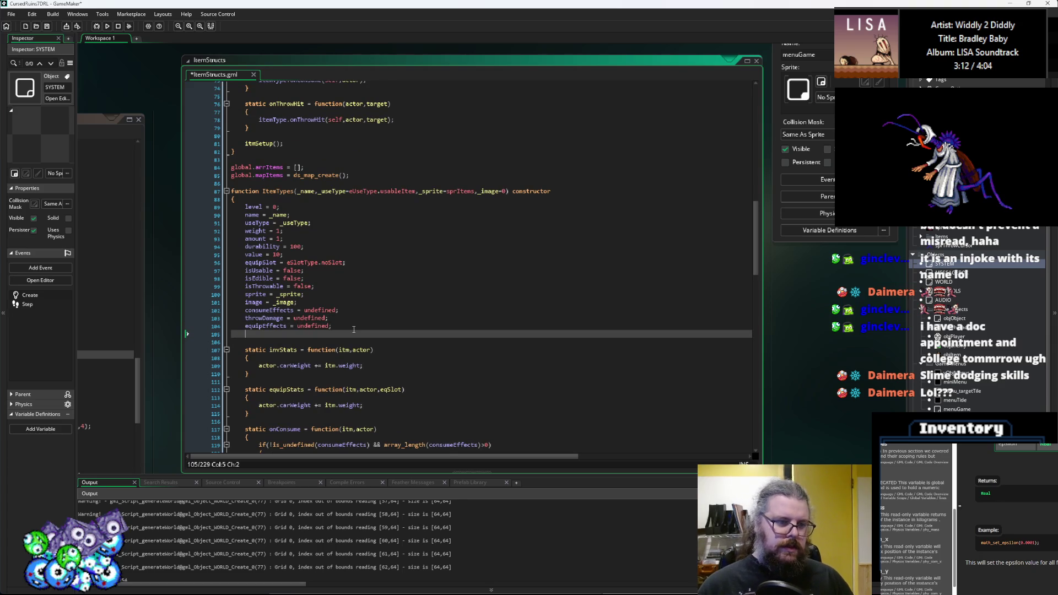
- Add throwAccuracy = 0.6; to the ItemTypes constructor after equipEffects
{"action": "type", "text": "throwAccuracy ="}
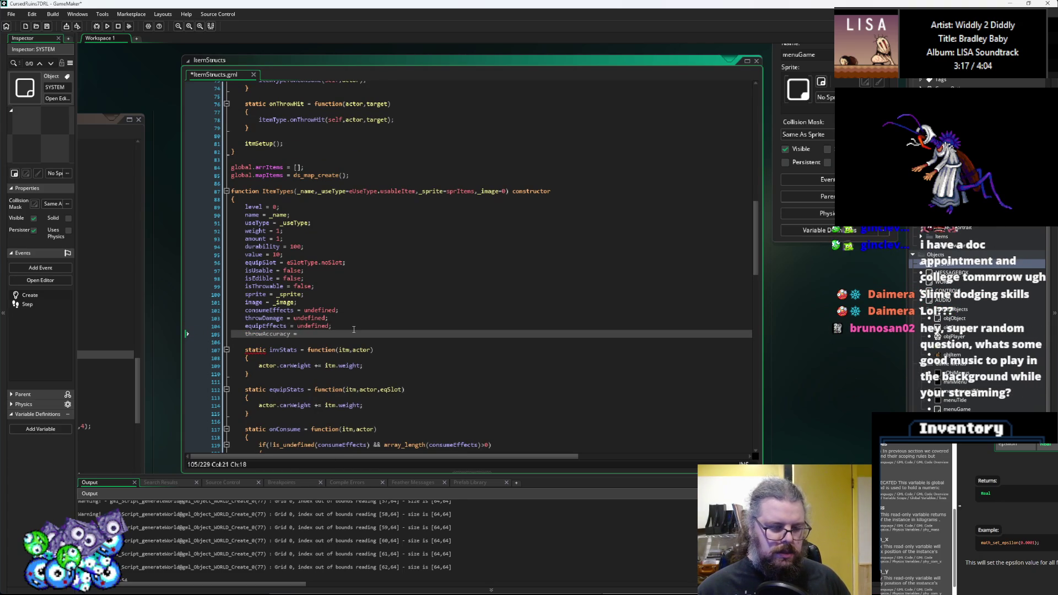
{"action": "type", "text": "0.6"}
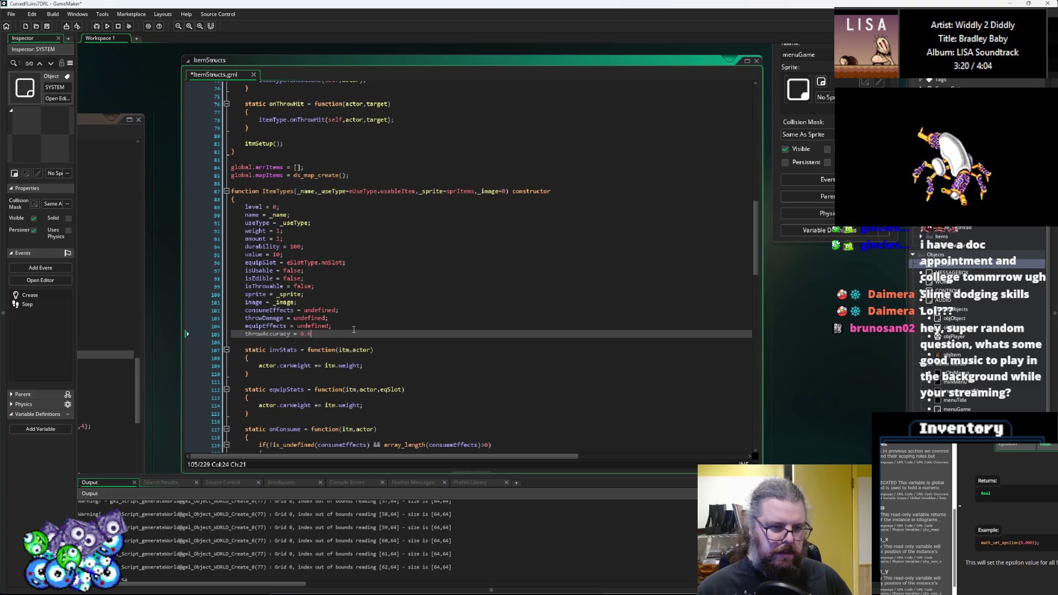
{"action": "key", "text": "BackSpace"}
{"action": "type", "text": "75;"}
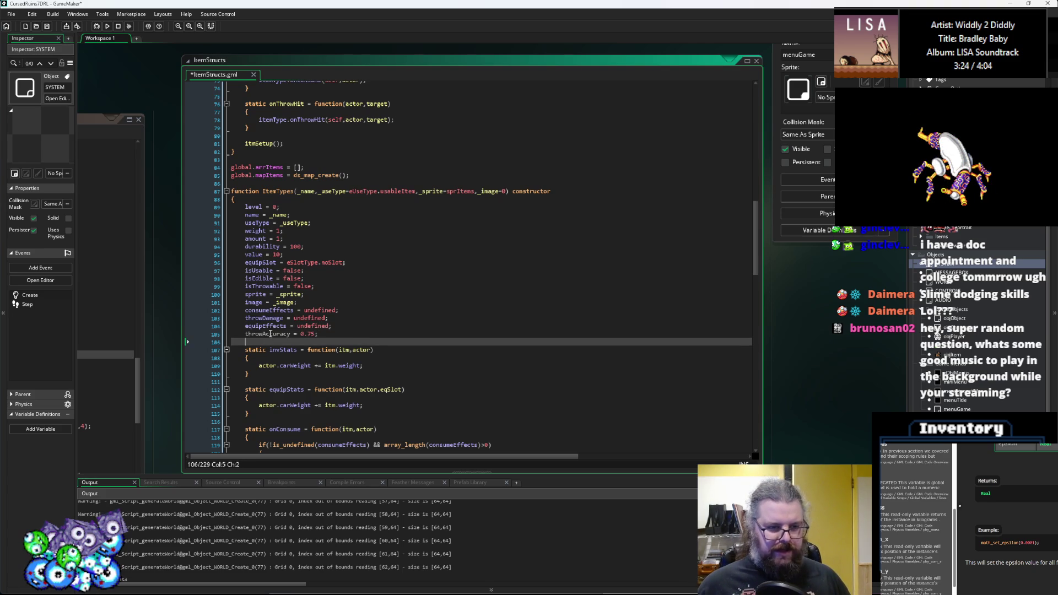
{"action": "scroll", "coordinate": [340, 334], "scroll_direction": "down", "scroll_amount": 2}
{"action": "scroll", "coordinate": [340, 334], "scroll_direction": "down", "scroll_amount": 1}
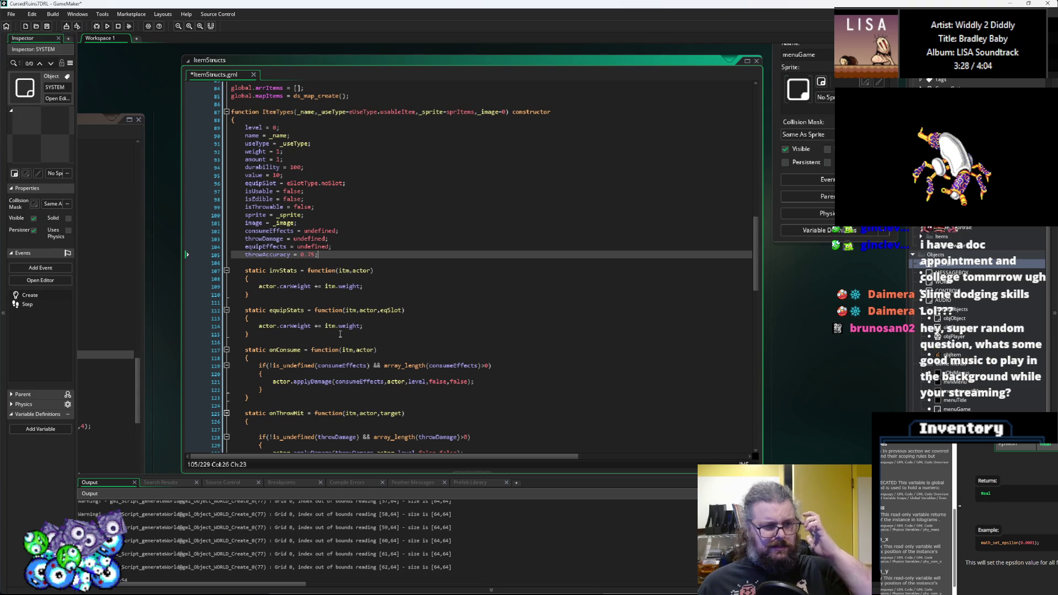
{"action": "double_click", "coordinate": [268, 255]}
{"action": "key", "text": "ctrl+c"}
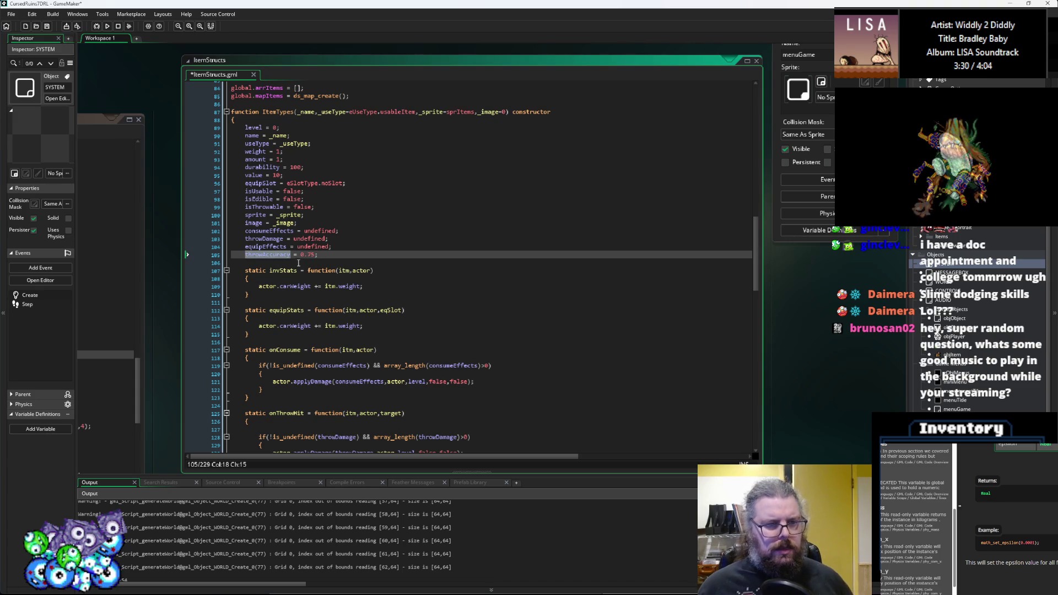
{"action": "scroll", "coordinate": [306, 263], "scroll_direction": "down", "scroll_amount": 14}
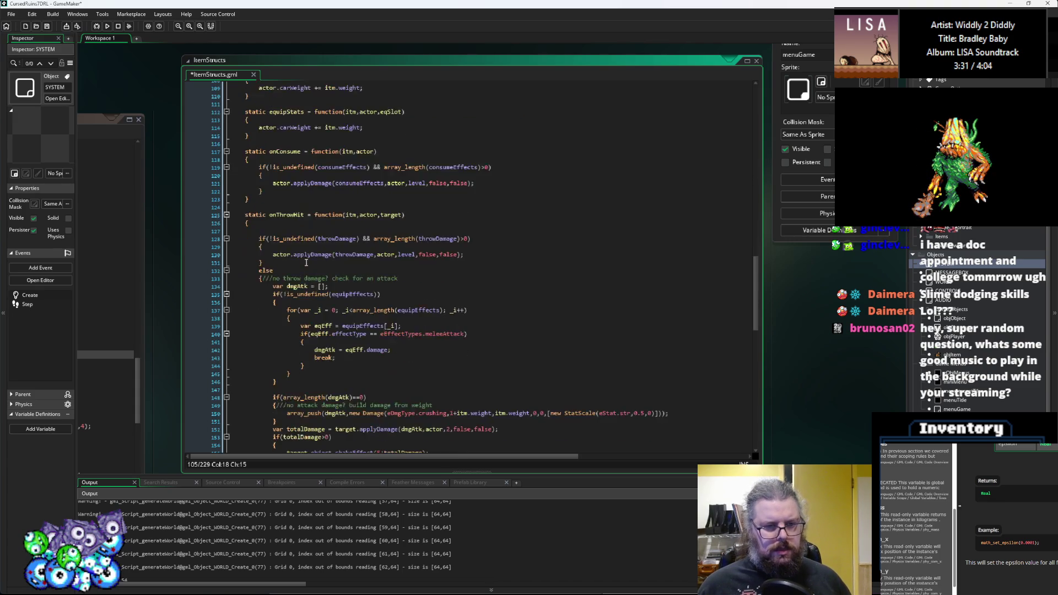
{"action": "scroll", "coordinate": [300, 257], "scroll_direction": "down", "scroll_amount": 9}
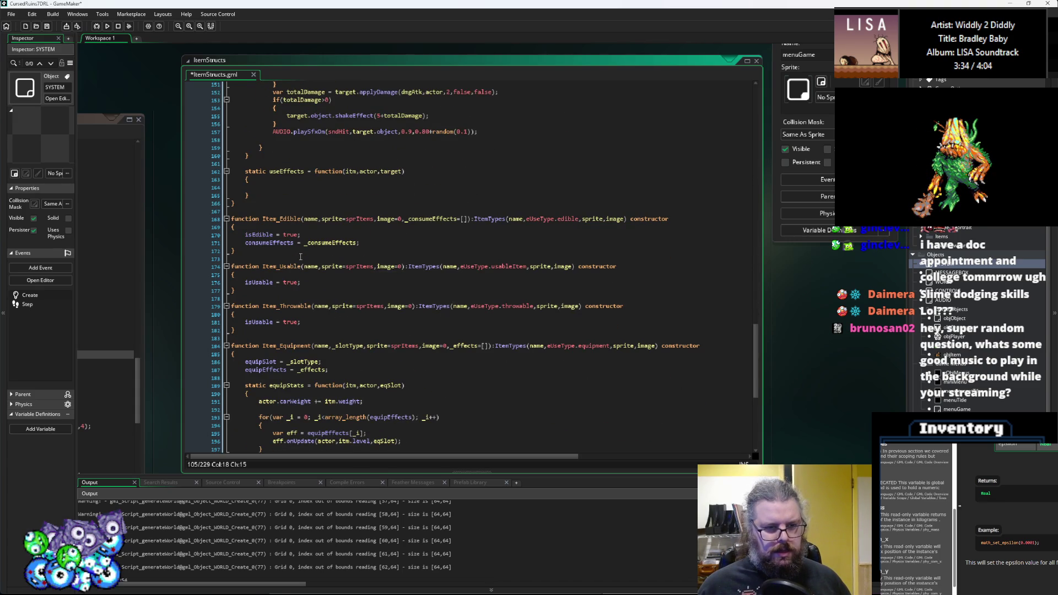
- Add throwAccuracy = 1 to the Item_Throwable constructor and save ItemStructs.gml
{"action": "left_click", "coordinate": [288, 301]}
{"action": "key", "text": "Home"}
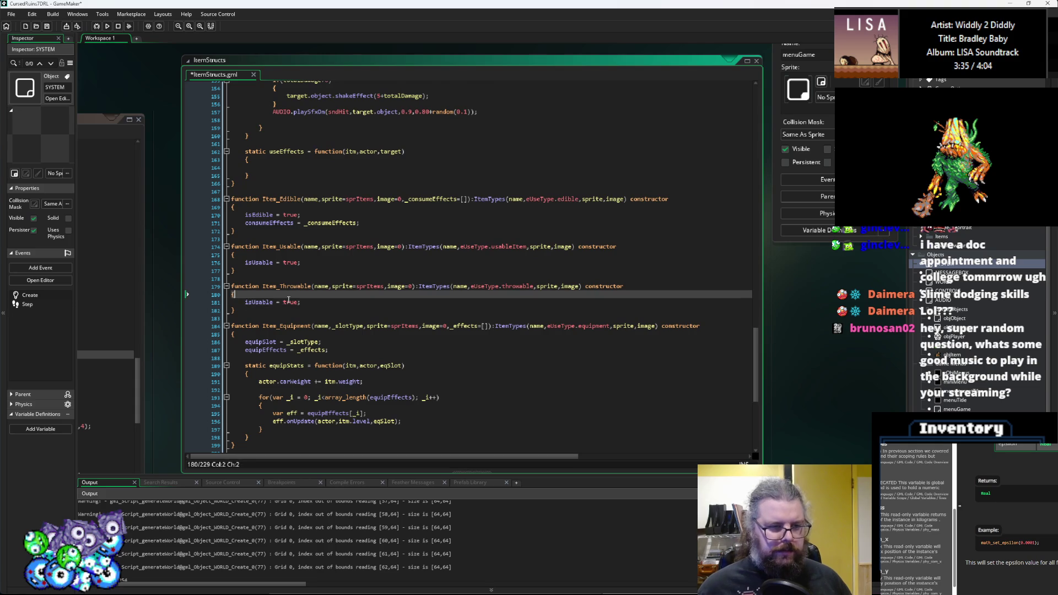
{"action": "key", "text": "Return"}
{"action": "key", "text": "Up"}
{"action": "key", "text": "ctrl+v"}
{"action": "type", "text": "="}
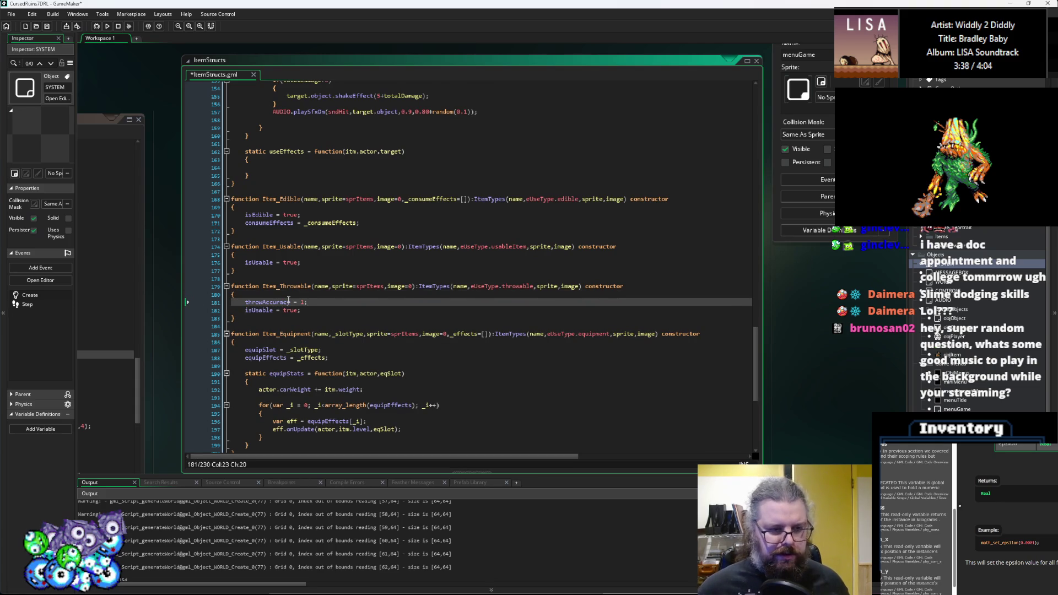
{"action": "key", "text": "ctrl+s"}
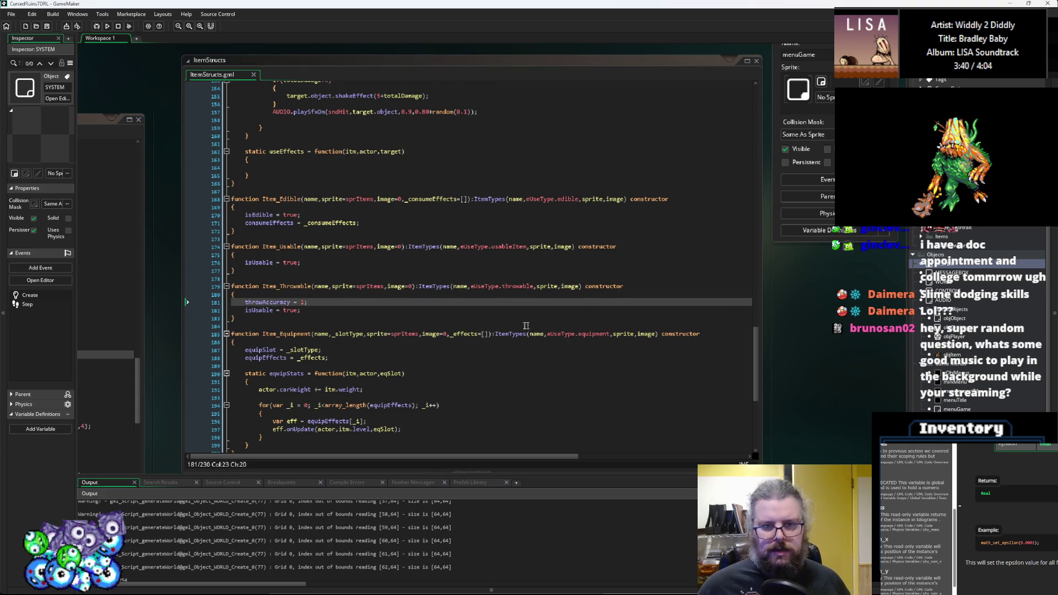
- Add throwRange = 6; below the base throwAccuracy line in ItemTypes
{"action": "double_click", "coordinate": [268, 302]}
{"action": "right_click", "coordinate": [285, 302]}
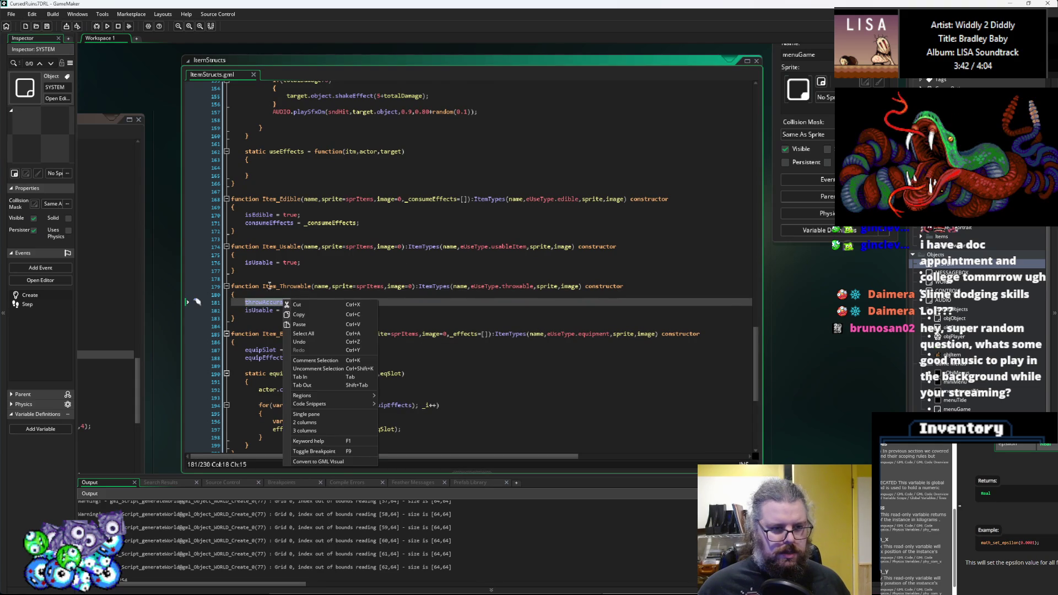
{"action": "left_click", "coordinate": [272, 271]}
{"action": "scroll", "coordinate": [272, 272], "scroll_direction": "up", "scroll_amount": 20}
{"action": "left_click", "coordinate": [334, 298]}
{"action": "key", "text": "Return"}
{"action": "type", "text": "th"}
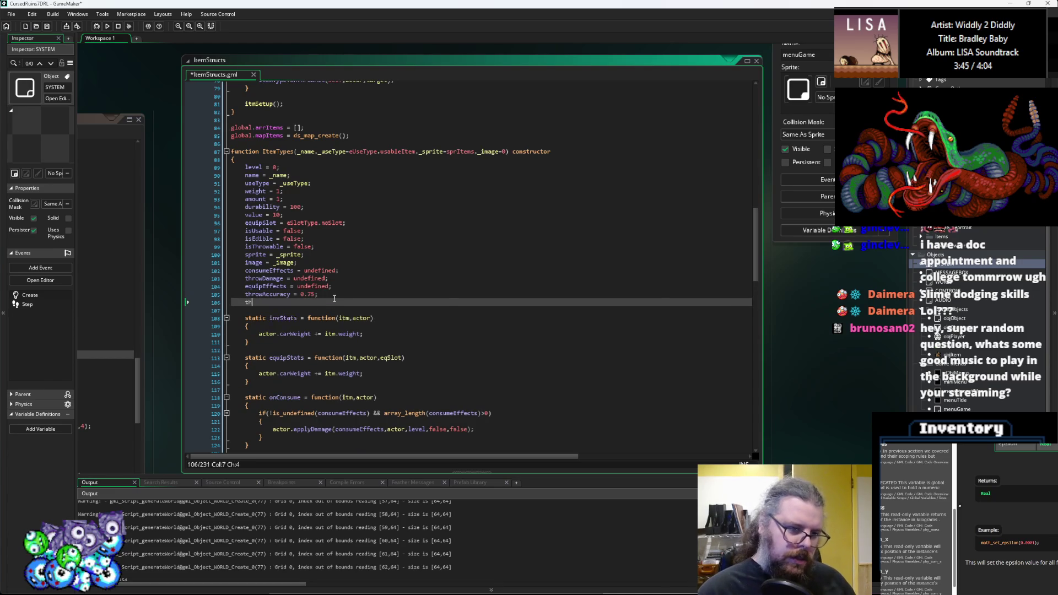
{"action": "type", "text": "rowRange = "}
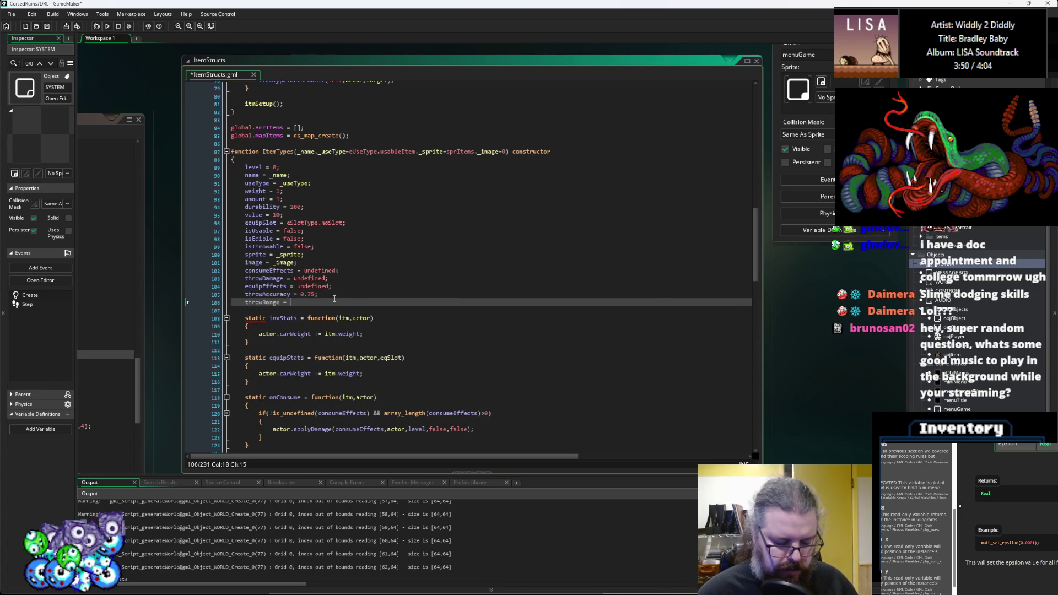
{"action": "type", "text": "6;"}
- Set throwRange = 12; in Item_Throwable right after throwAccuracy = 1
{"action": "left_click", "coordinate": [270, 302]}
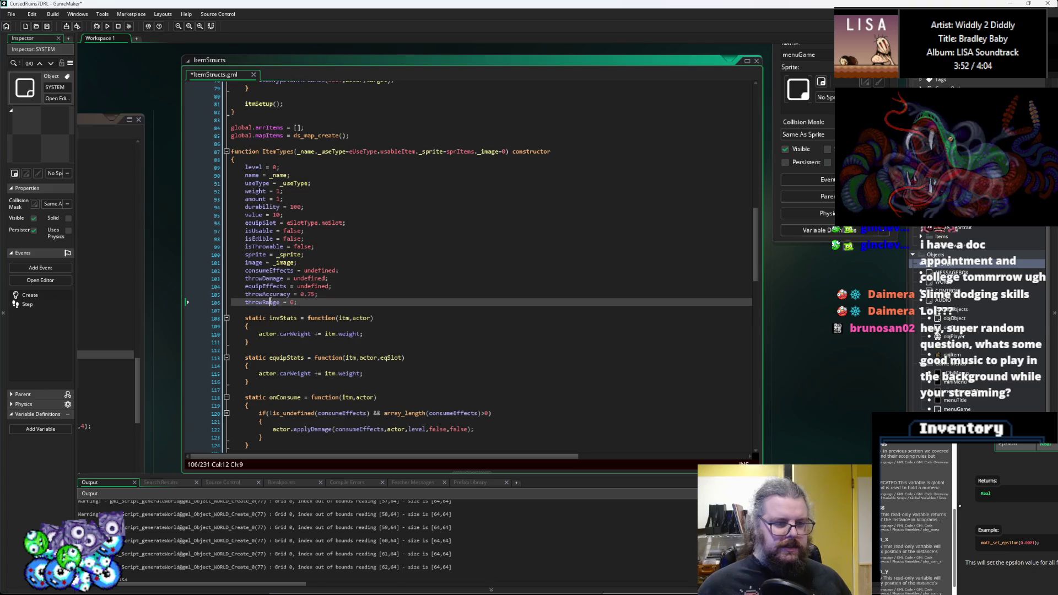
{"action": "scroll", "coordinate": [271, 306], "scroll_direction": "down", "scroll_amount": 20}
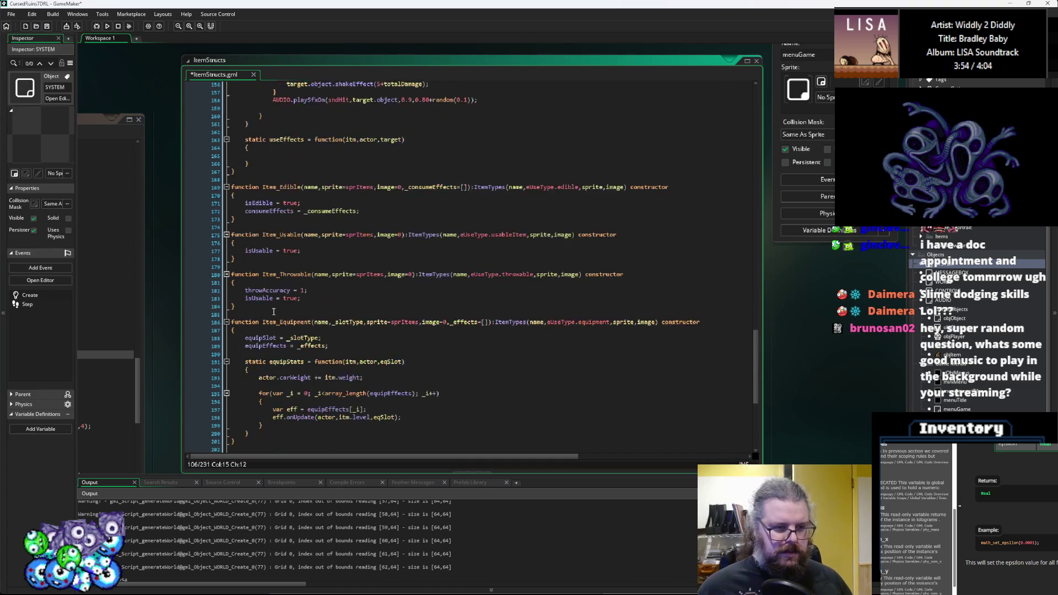
{"action": "left_click", "coordinate": [324, 290]}
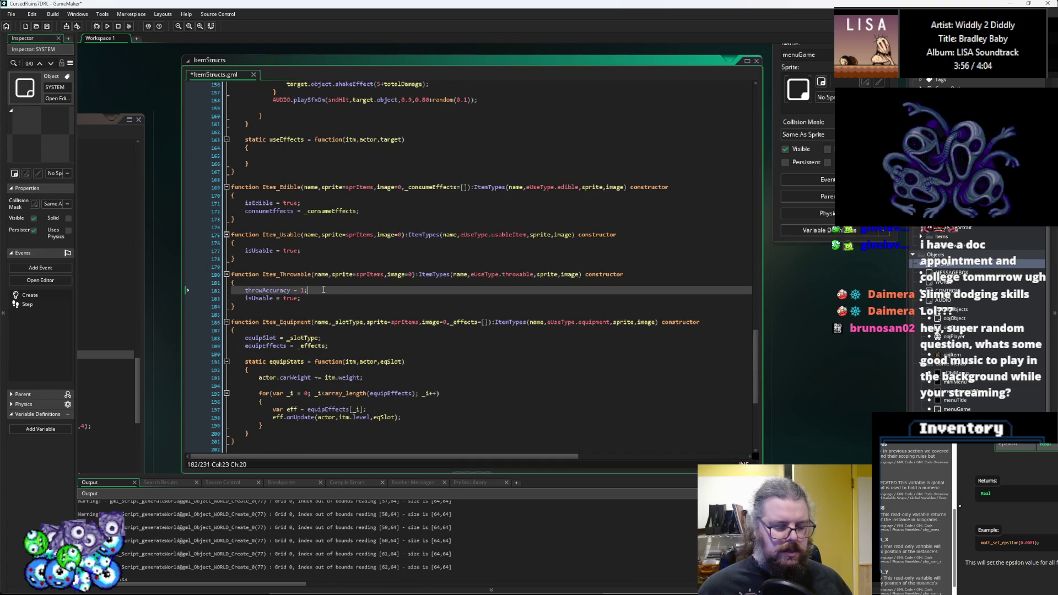
{"action": "type", "text": " throwRange = "}
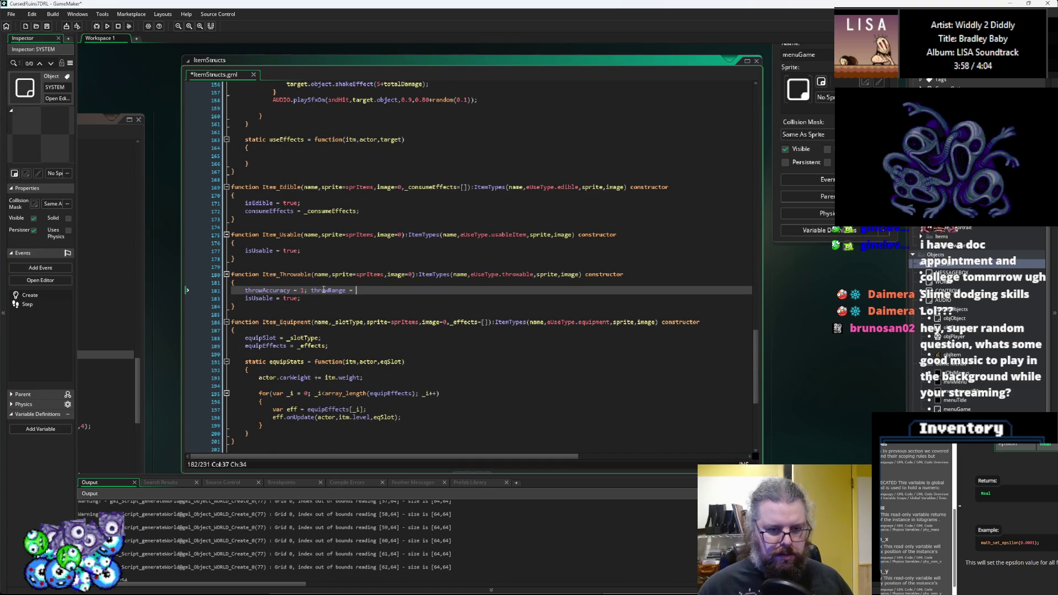
{"action": "type", "text": "12"}
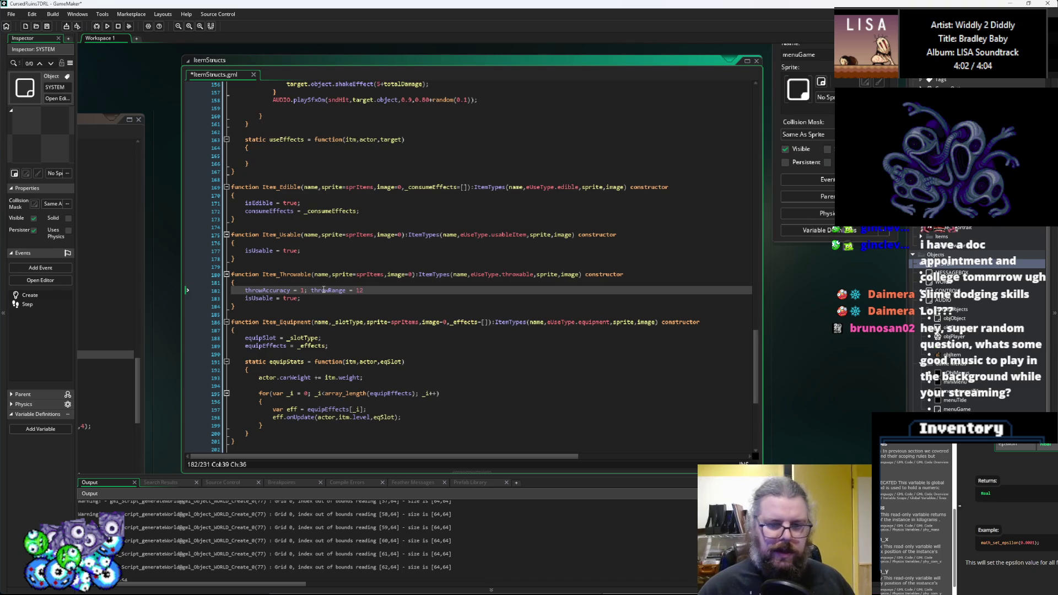
{"action": "type", "text": ";"}
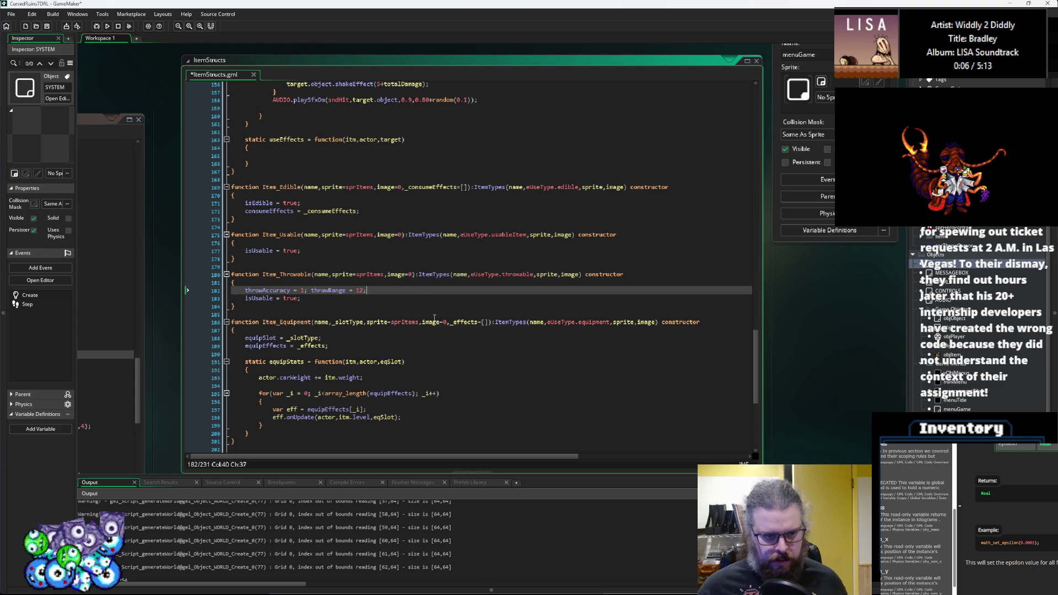
{"action": "left_click", "coordinate": [417, 272]}
- Put throwRange on its own line and add parameters _throwAccuracy=1 and _throwRange=12 to Item_Throwable
{"action": "scroll", "coordinate": [441, 271], "scroll_direction": "up", "scroll_amount": 4}
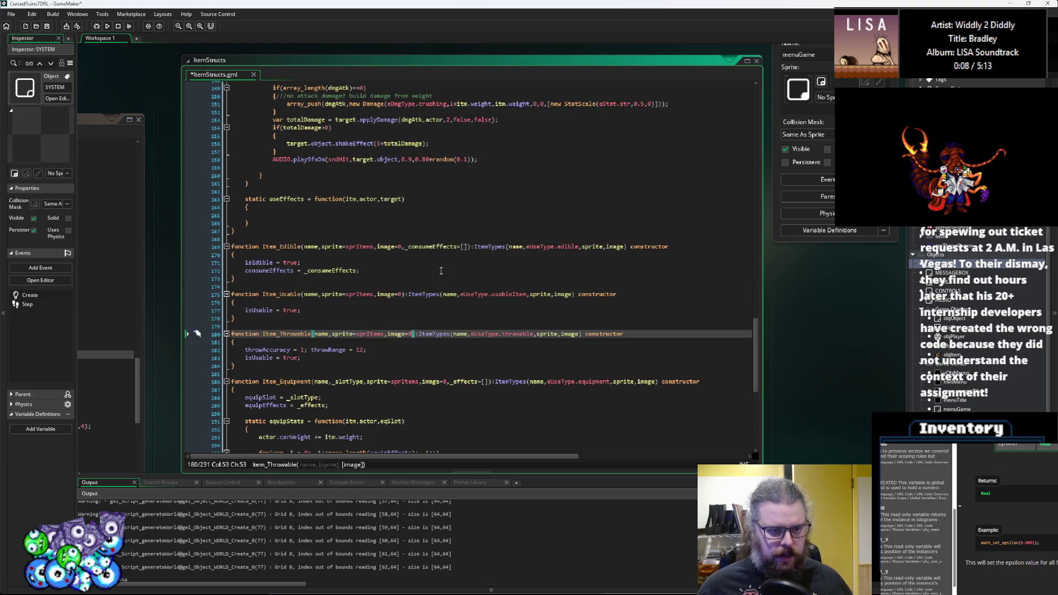
{"action": "scroll", "coordinate": [441, 271], "scroll_direction": "down", "scroll_amount": 4}
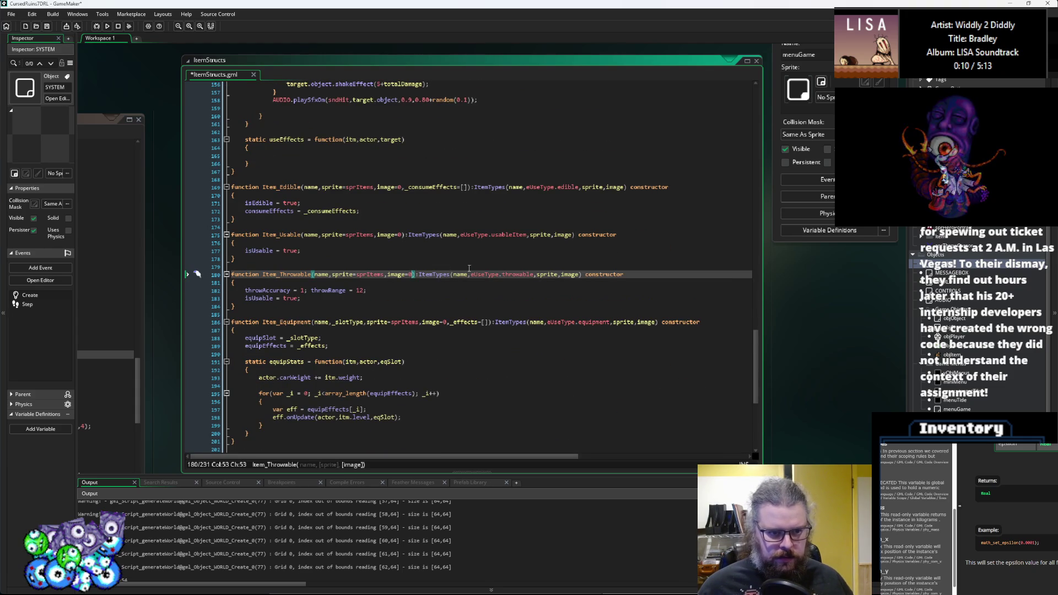
{"action": "left_click", "coordinate": [310, 291]}
{"action": "key", "text": "Return"}
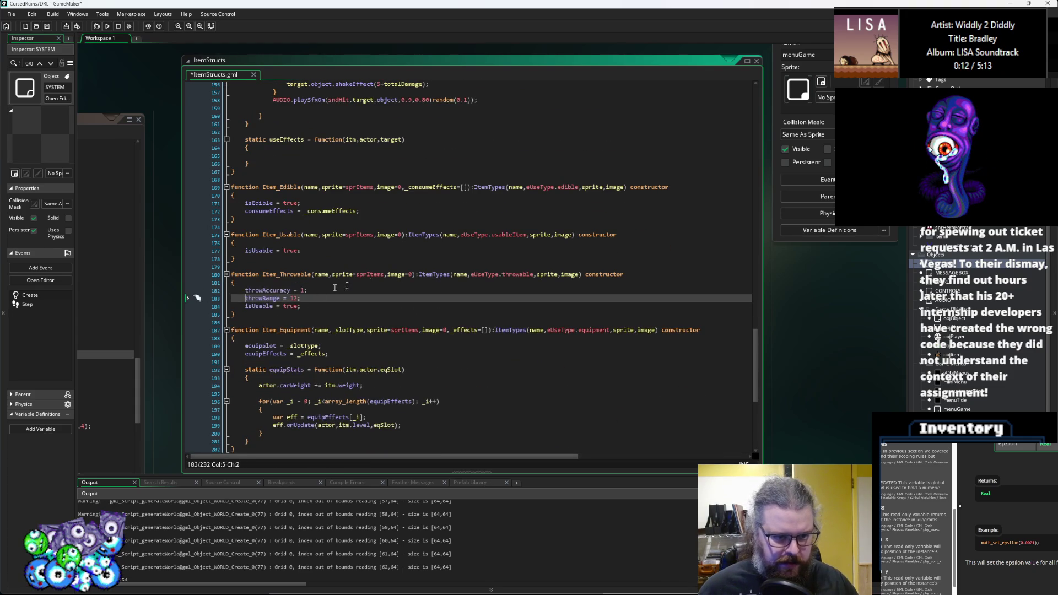
{"action": "left_click", "coordinate": [411, 275]}
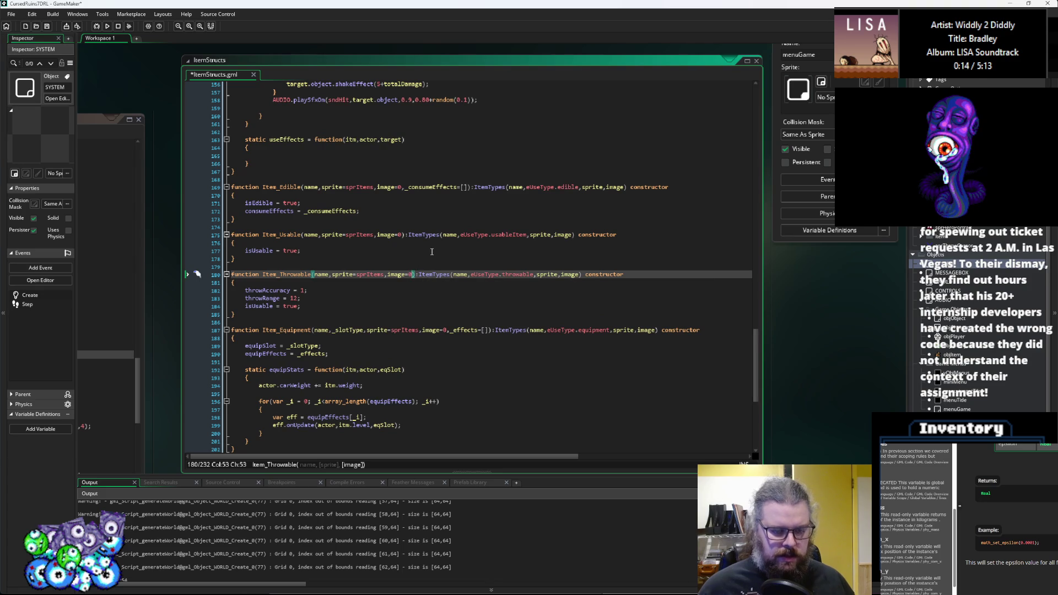
{"action": "type", "text": ",_th"}
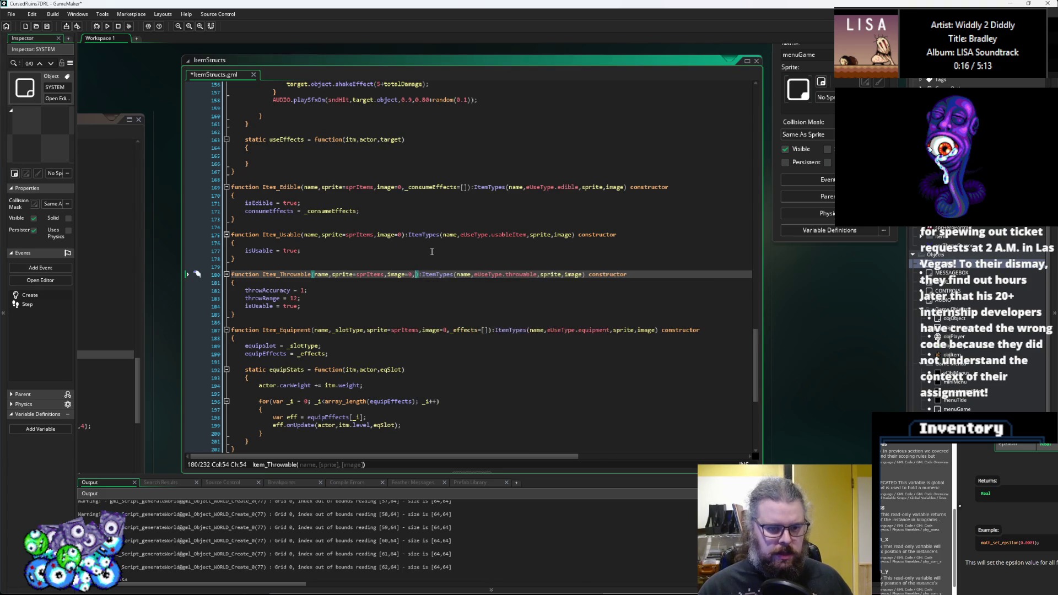
{"action": "type", "text": "rowAc"}
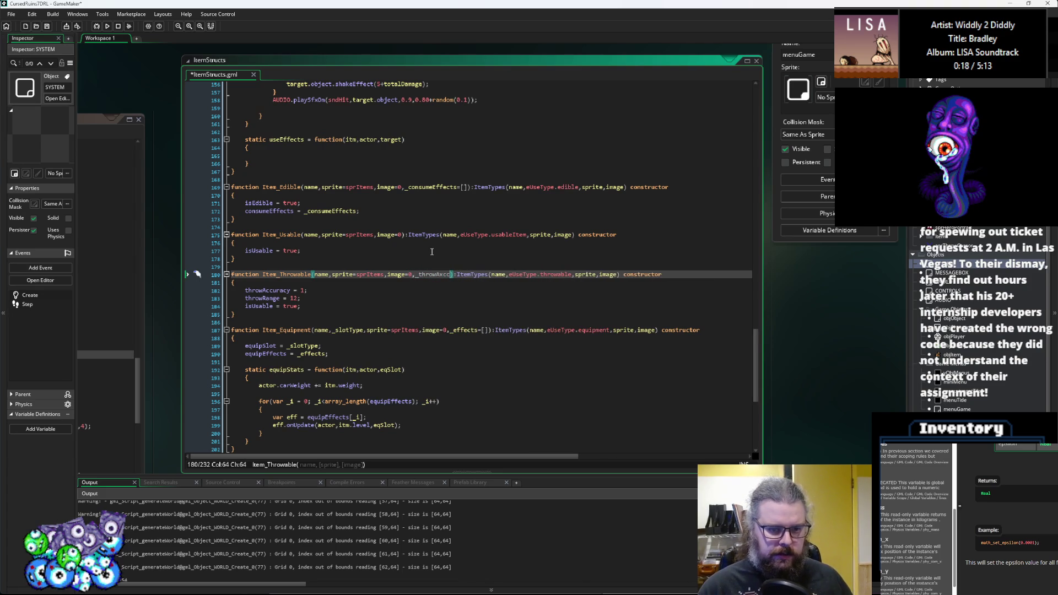
{"action": "type", "text": "curacy,"}
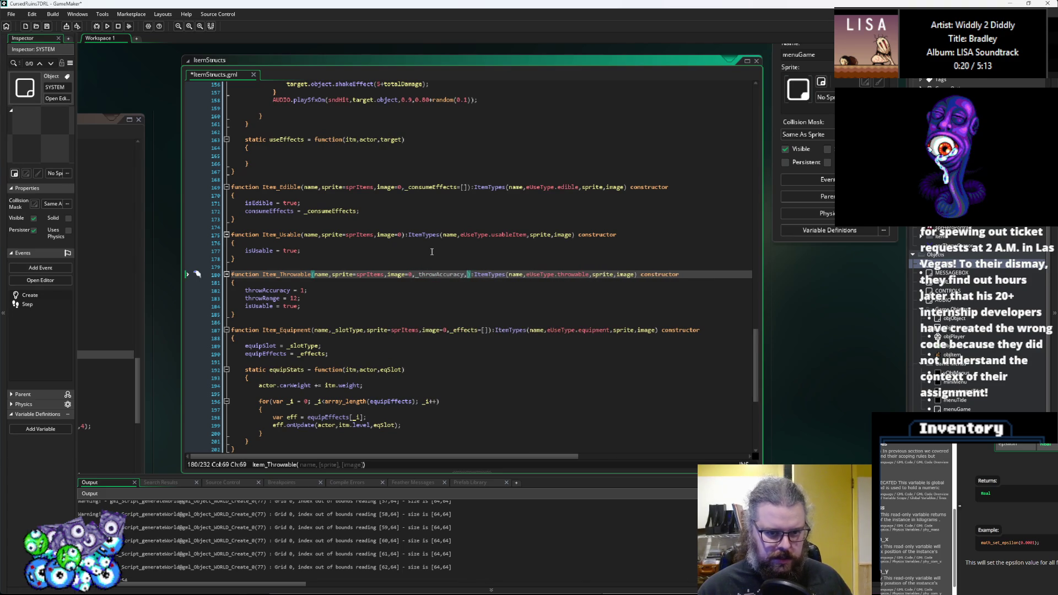
{"action": "key", "text": "BackSpace"}
{"action": "type", "text": "=1,_thr"}
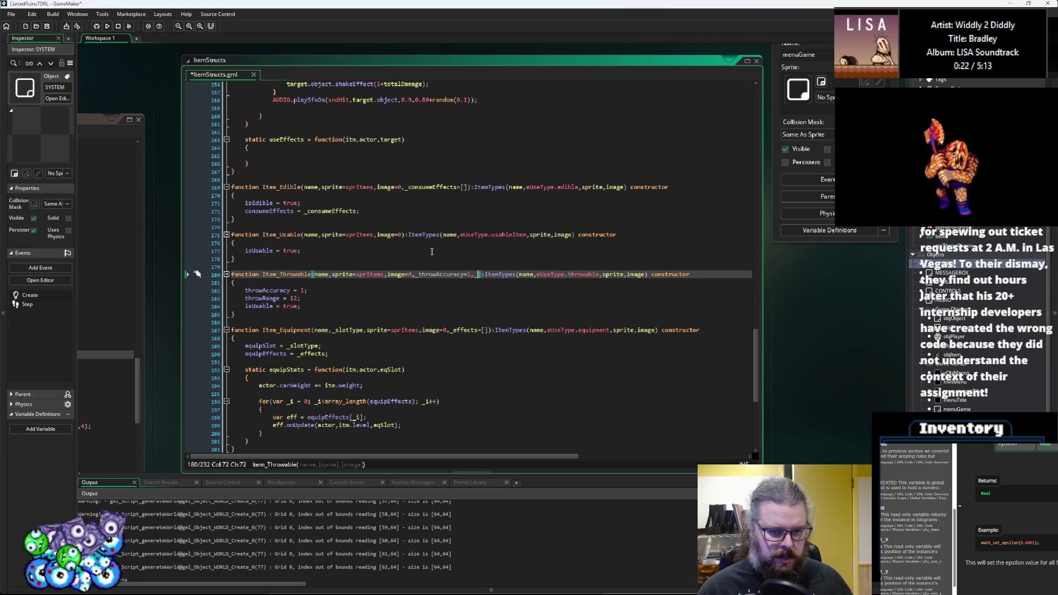
{"action": "type", "text": "owRange=12"}
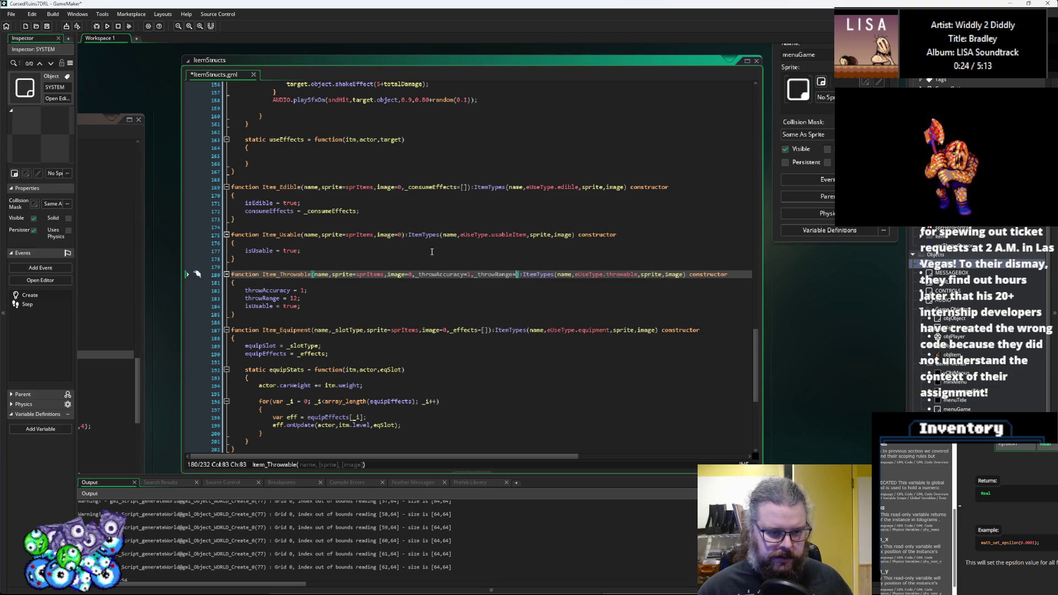
- Assign throwAccuracy = _throwAccuracy and throwRange = _throwRange in the constructor body
{"action": "double_click", "coordinate": [441, 274]}
{"action": "key", "text": "ctrl+c"}
{"action": "left_click", "coordinate": [295, 291]}
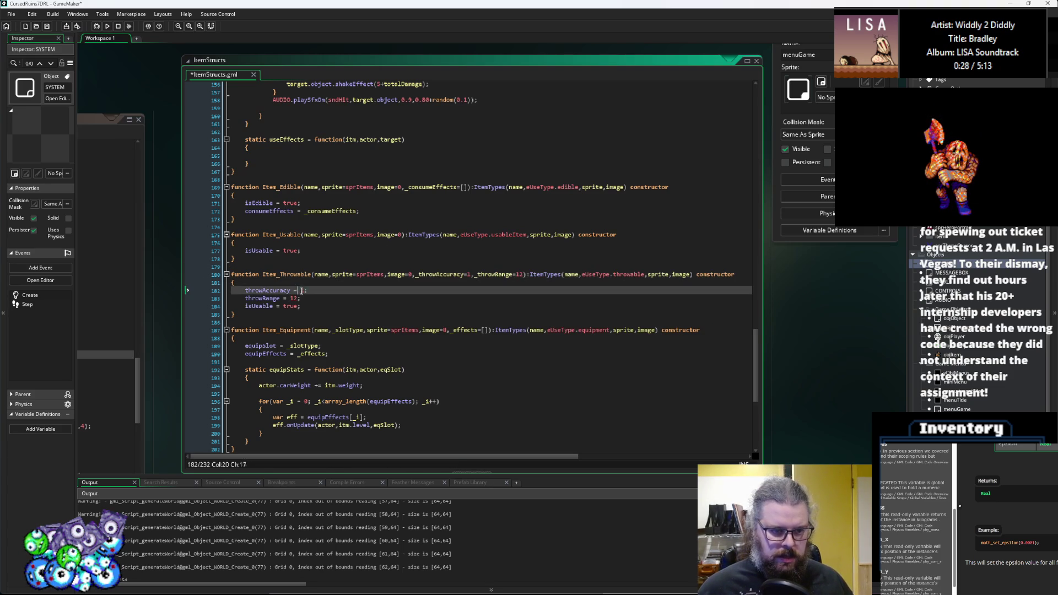
{"action": "key", "text": "ctrl+v"}
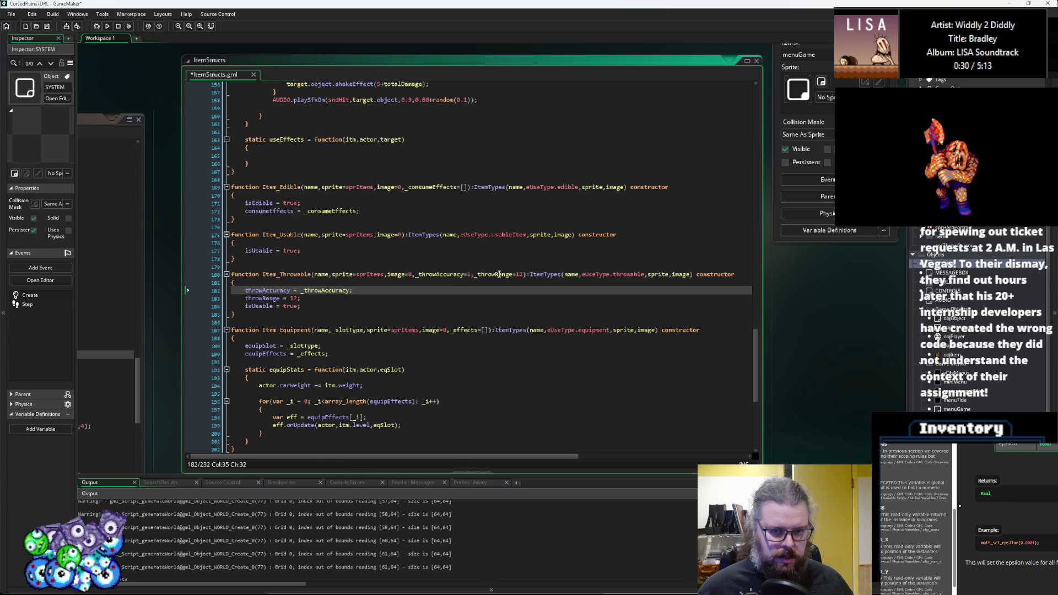
{"action": "double_click", "coordinate": [499, 274]}
{"action": "key", "text": "ctrl+c"}
{"action": "double_click", "coordinate": [294, 298]}
{"action": "key", "text": "ctrl+v"}
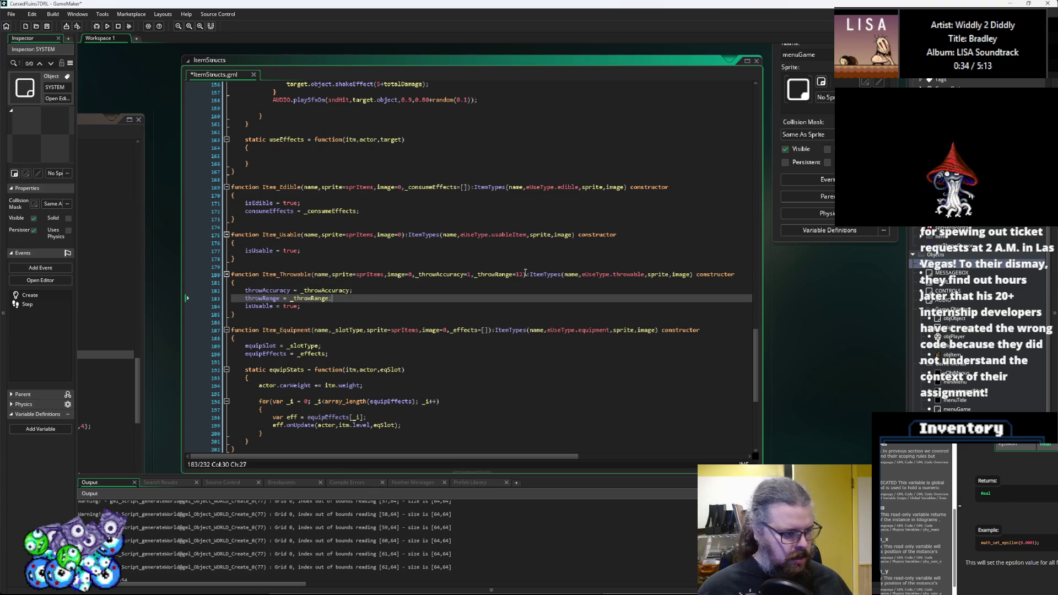
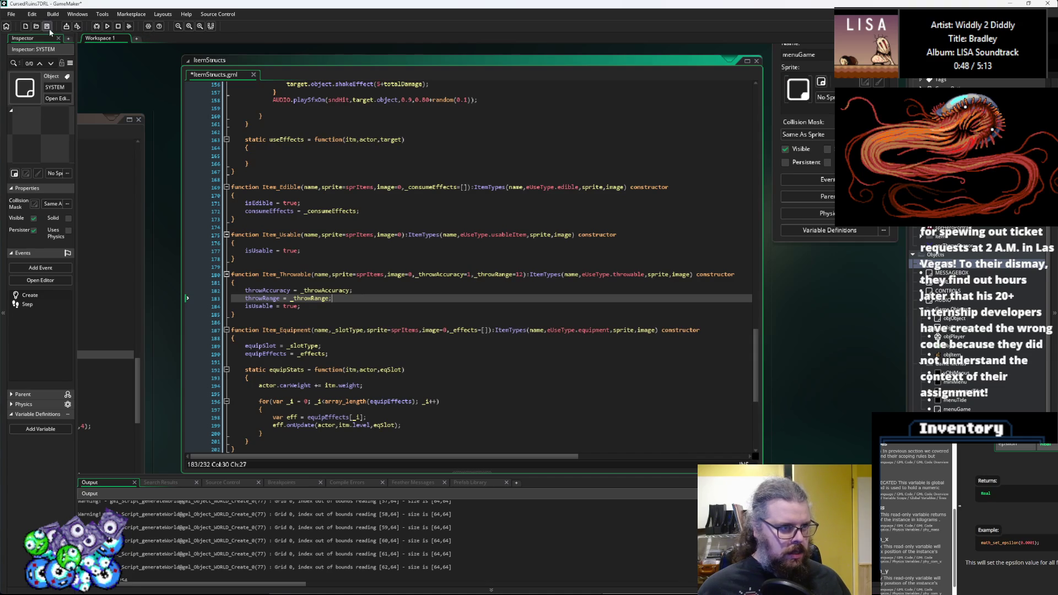
- Save ItemStructs.gml and put the caret back in the Item_Throwable constructor body
{"action": "key", "text": "ctrl+s"}
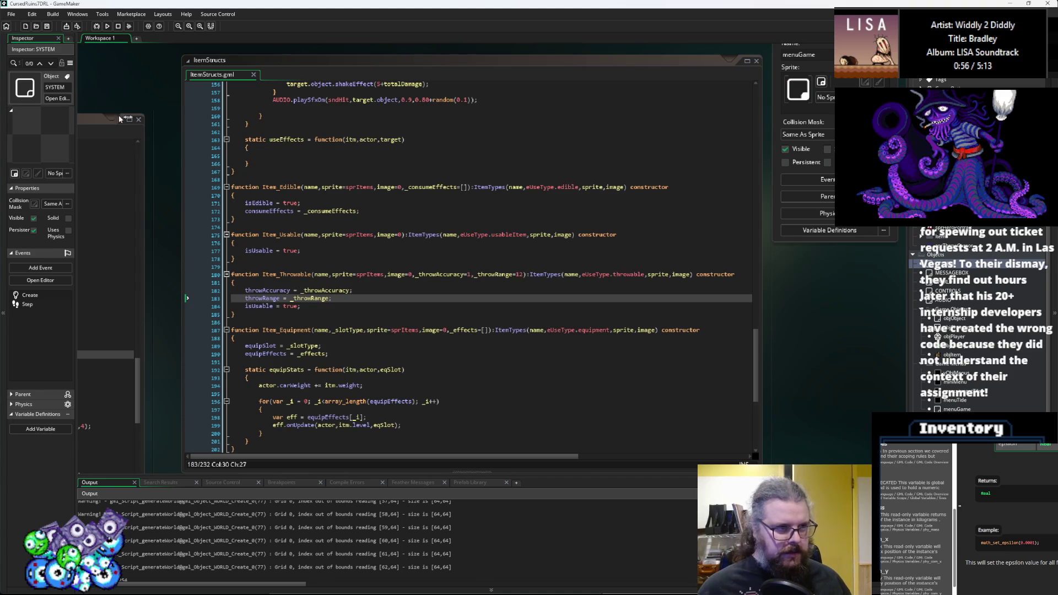
{"action": "left_click", "coordinate": [383, 297]}
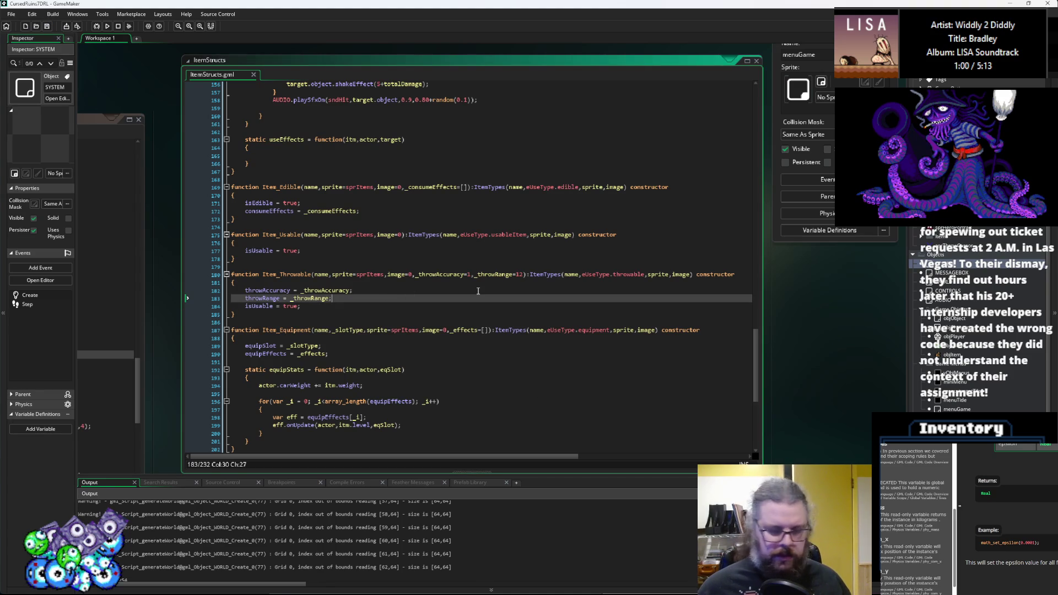
{"action": "left_click", "coordinate": [47, 26]}
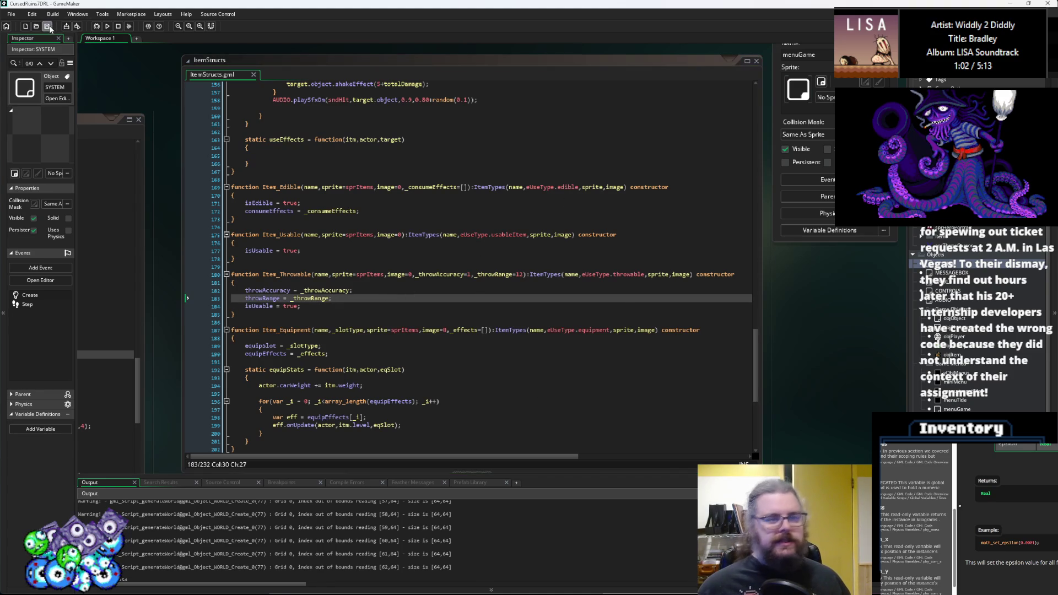
{"action": "mouse_move", "coordinate": [818, 284]}
{"action": "left_mouse_down"}
{"action": "mouse_move", "coordinate": [455, 325]}
{"action": "mouse_move", "coordinate": [851, 298]}
{"action": "mouse_move", "coordinate": [777, 271]}
{"action": "left_mouse_up"}
{"action": "left_click", "coordinate": [268, 276]}
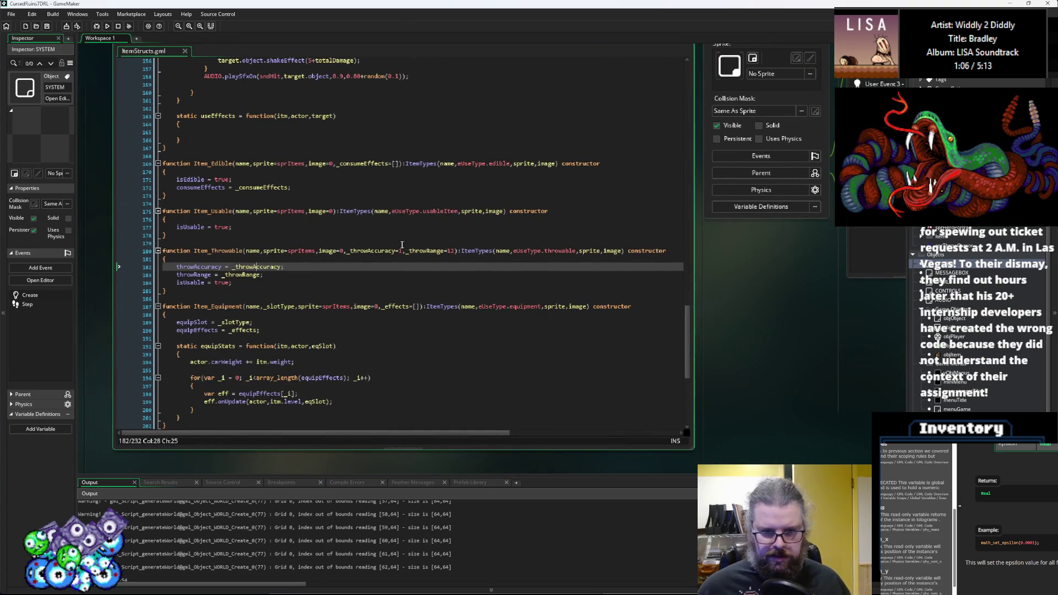
- Append a _throwDamage=[] parameter after _throwRange=12 in Item_Throwable's signature
{"action": "left_click", "coordinate": [428, 252]}
{"action": "key", "text": "Left"}
{"action": "key", "text": "Left"}
{"action": "key", "text": "Left"}
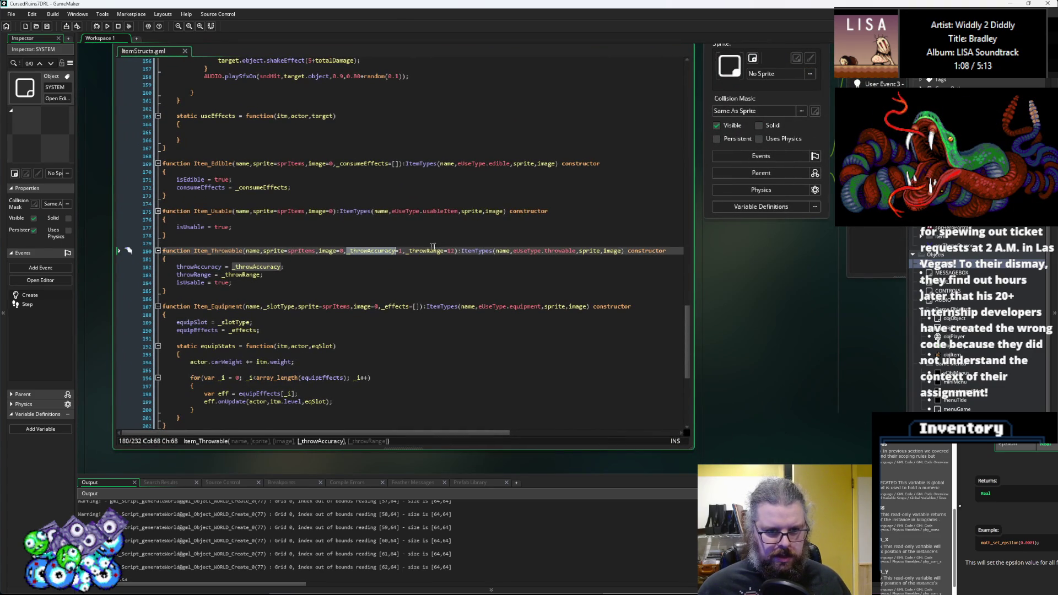
{"action": "left_click", "coordinate": [455, 251]}
{"action": "type", "text": ","}
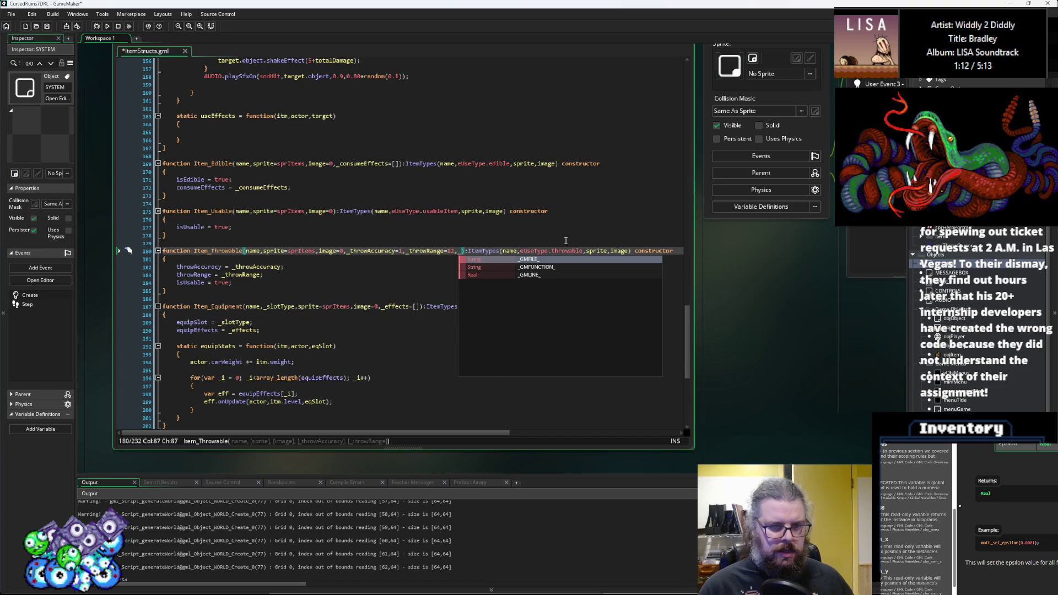
{"action": "key", "text": "BackSpace"}
{"action": "type", "text": "_throwDamage=[]"}
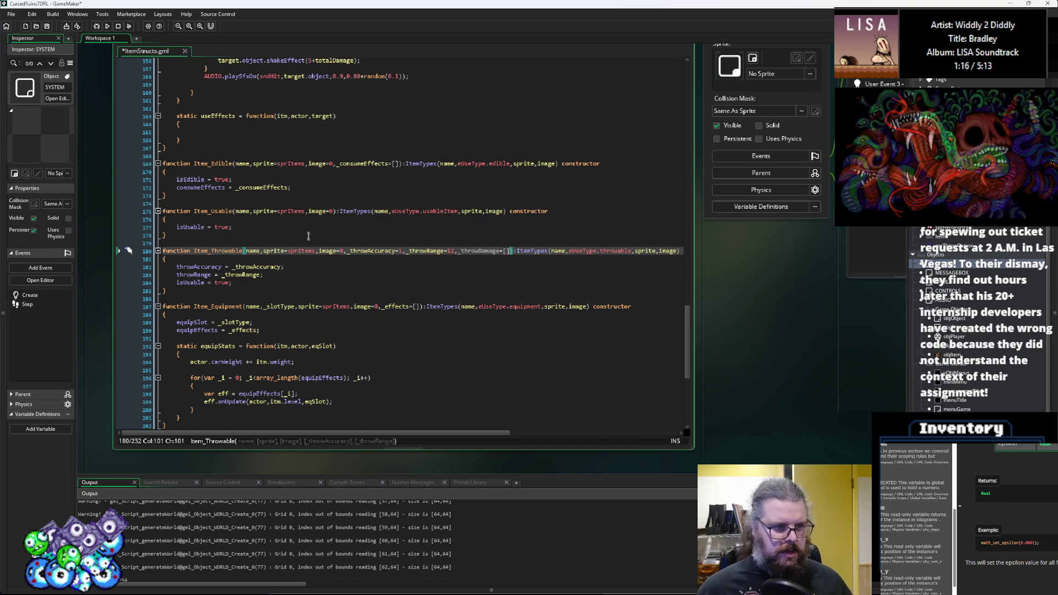
- Add 'throwDamage = _throwDamage;' below the throwRange assignment in Item_Throwable's body
{"action": "scroll", "coordinate": [308, 236], "scroll_direction": "up", "scroll_amount": 15}
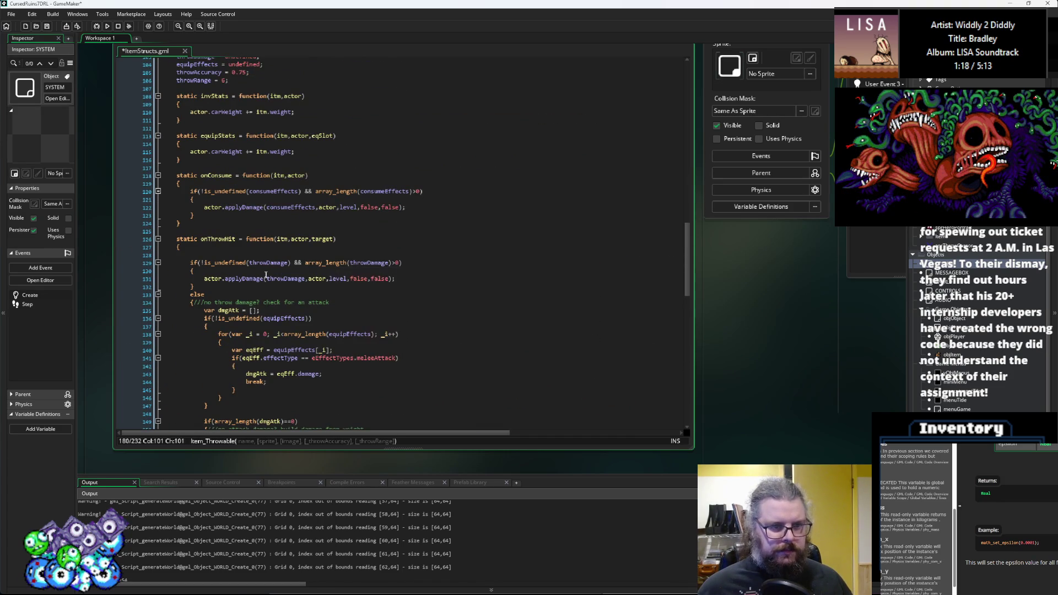
{"action": "double_click", "coordinate": [266, 264]}
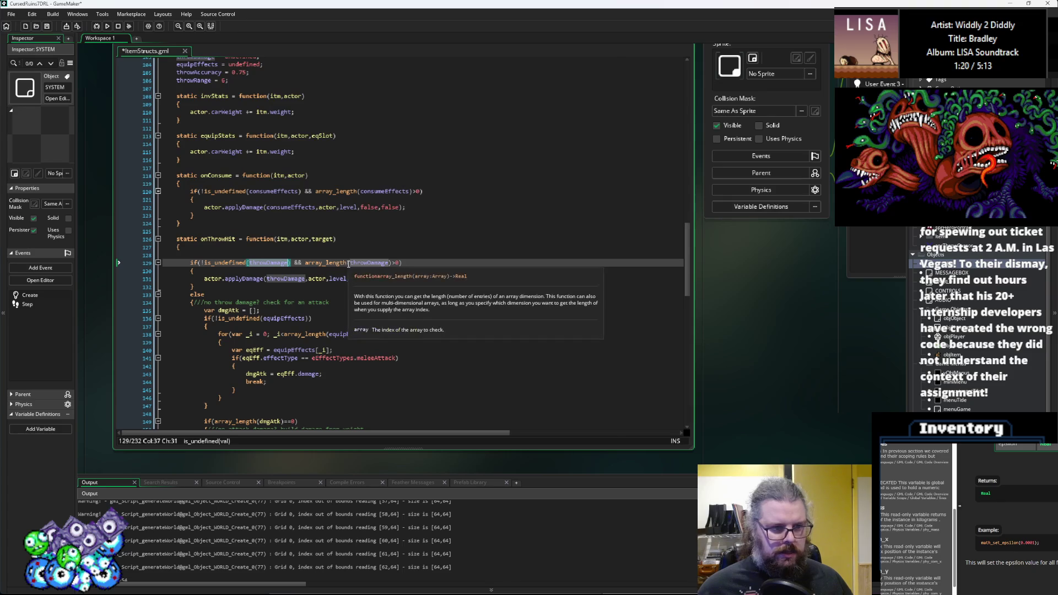
{"action": "scroll", "coordinate": [349, 265], "scroll_direction": "up", "scroll_amount": 5}
{"action": "scroll", "coordinate": [349, 264], "scroll_direction": "down", "scroll_amount": 15}
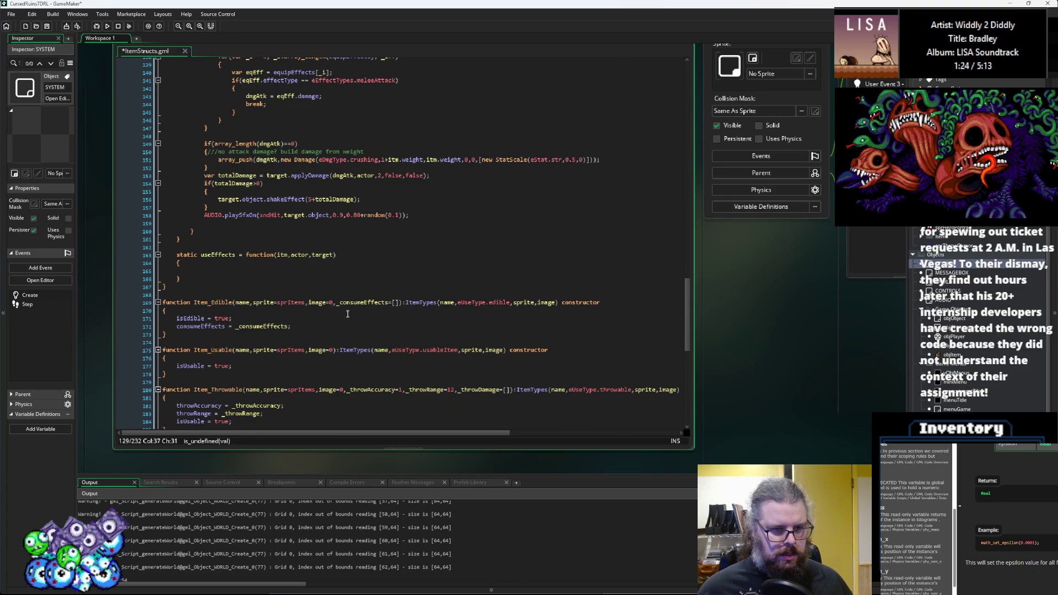
{"action": "left_click", "coordinate": [322, 324]}
{"action": "scroll", "coordinate": [292, 304], "scroll_direction": "down", "scroll_amount": 3}
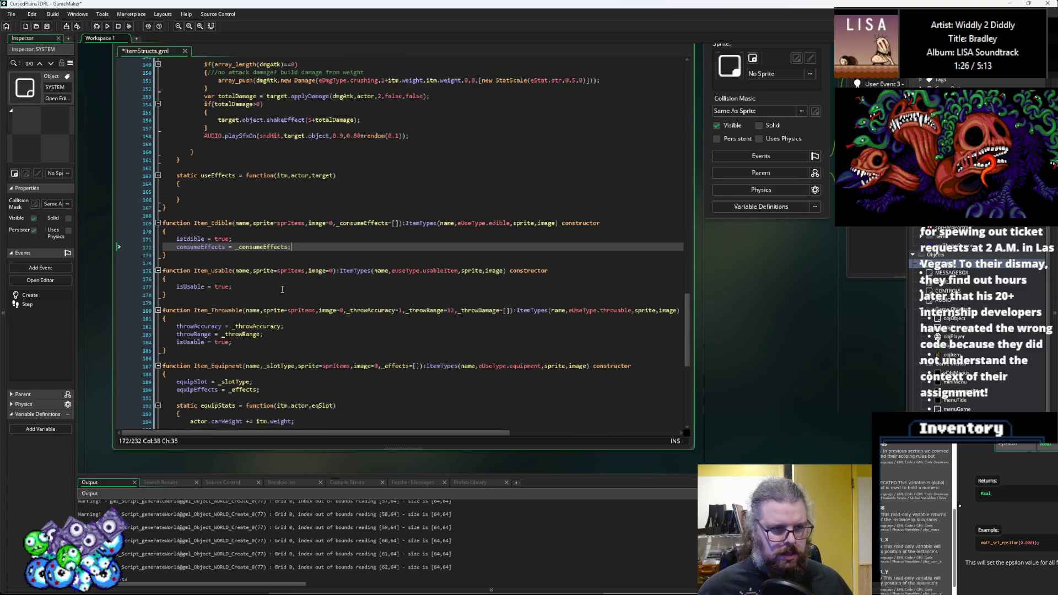
{"action": "left_click", "coordinate": [281, 287]}
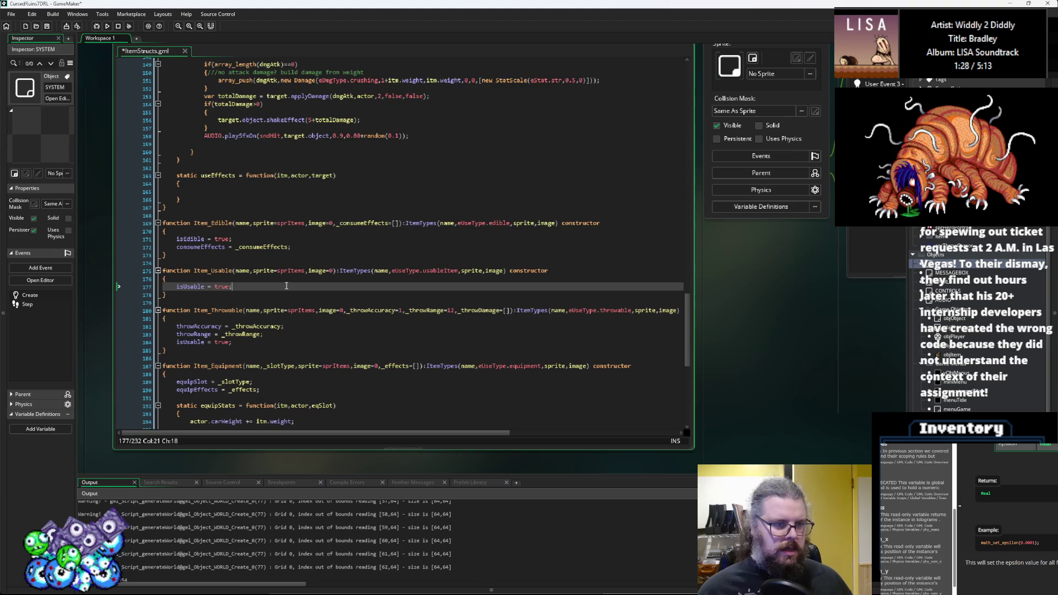
{"action": "key", "text": "Down"}
{"action": "key", "text": "Down"}
{"action": "key", "text": "Down"}
{"action": "key", "text": "Down"}
{"action": "key", "text": "Right"}
{"action": "key", "text": "Right"}
{"action": "key", "text": "Right"}
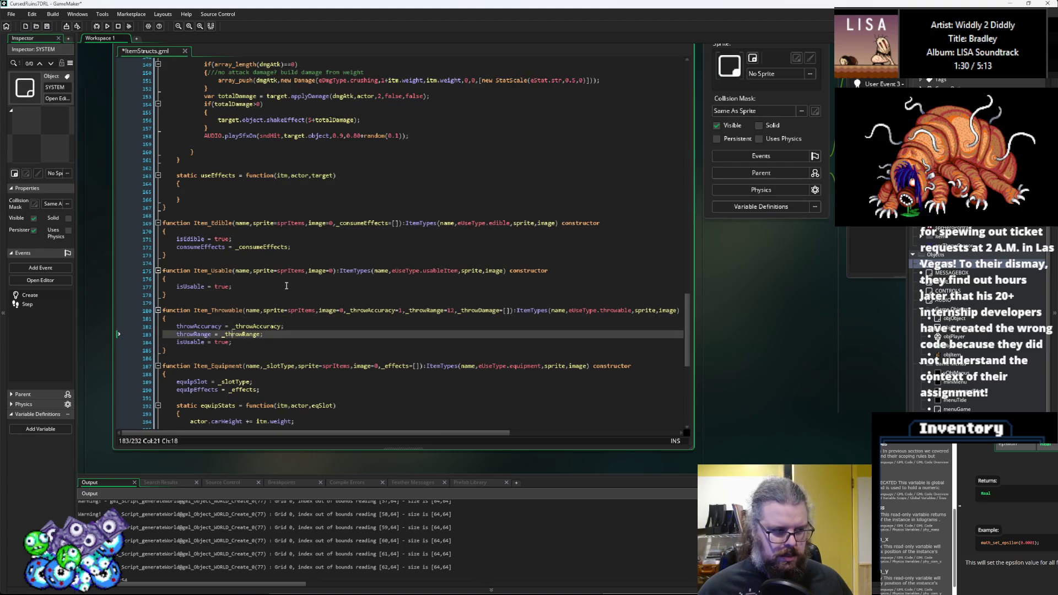
{"action": "key", "text": "Right"}
{"action": "key", "text": "Right"}
{"action": "key", "text": "Right"}
{"action": "key", "text": "Return"}
{"action": "type", "text": "throwDamage"}
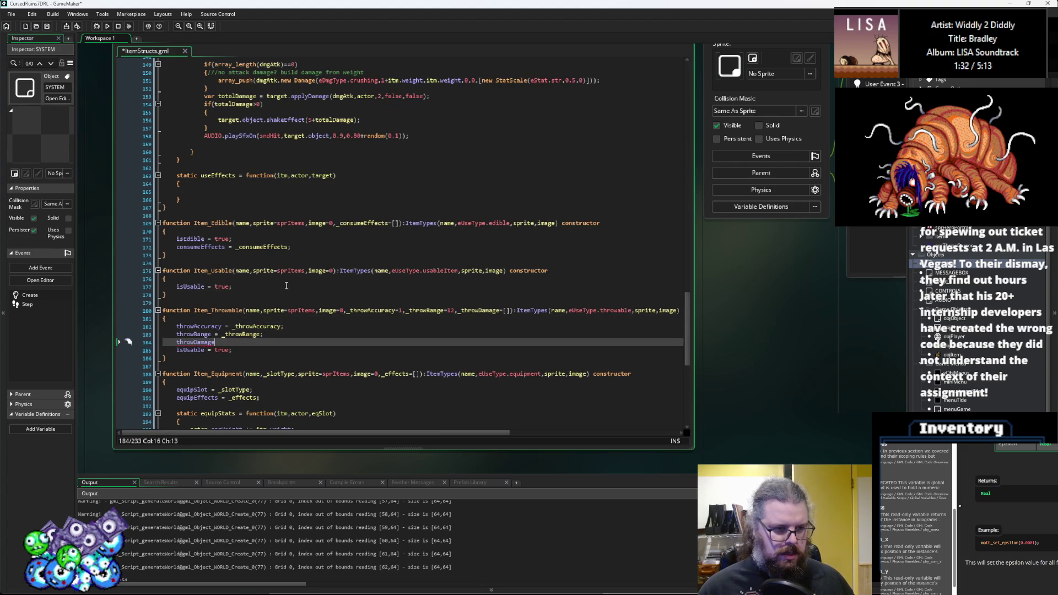
{"action": "type", "text": " = _throwDamage;"}
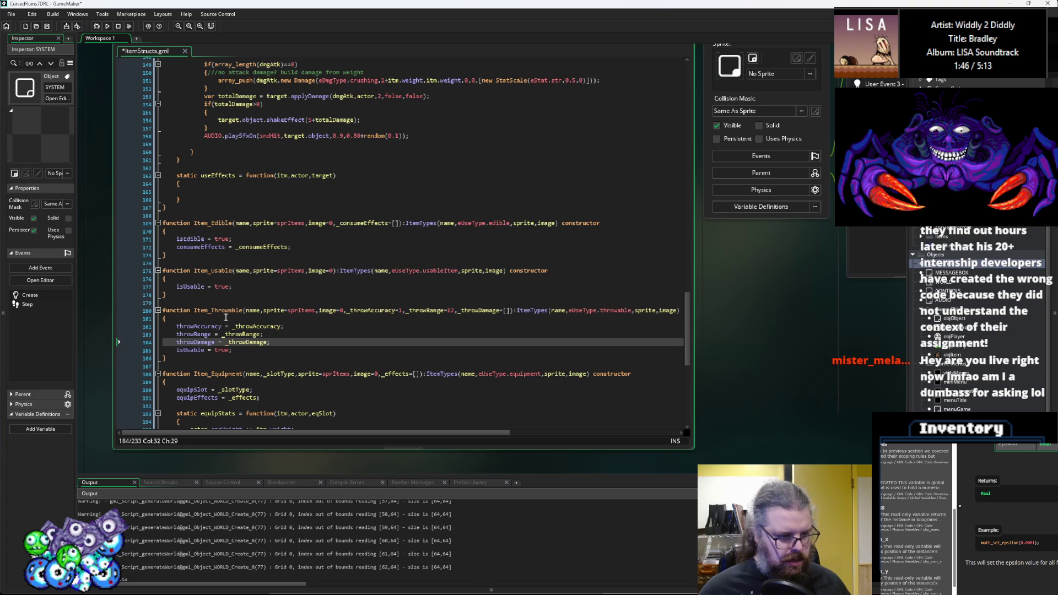
- Copy the throwDamage variable name and save the script
{"action": "double_click", "coordinate": [194, 342]}
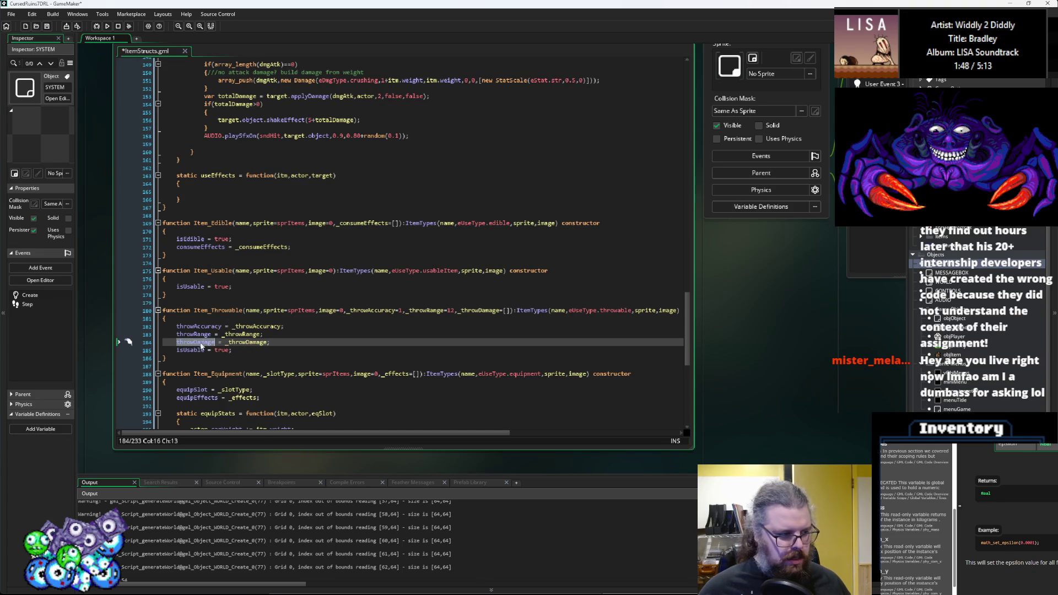
{"action": "right_click", "coordinate": [201, 343]}
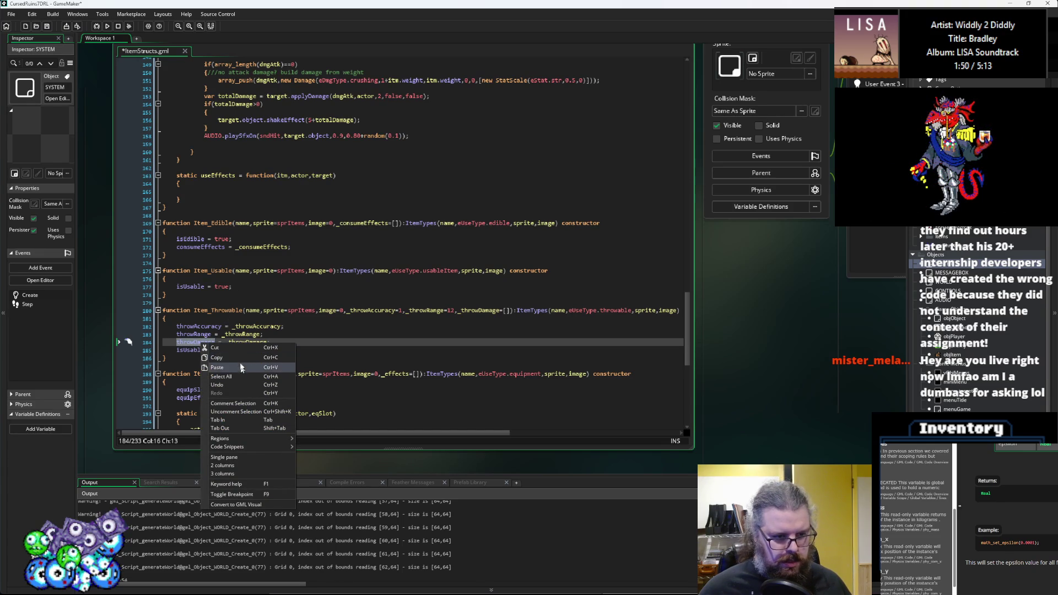
{"action": "left_click", "coordinate": [242, 358]}
{"action": "left_click", "coordinate": [268, 342]}
{"action": "left_click", "coordinate": [47, 26]}
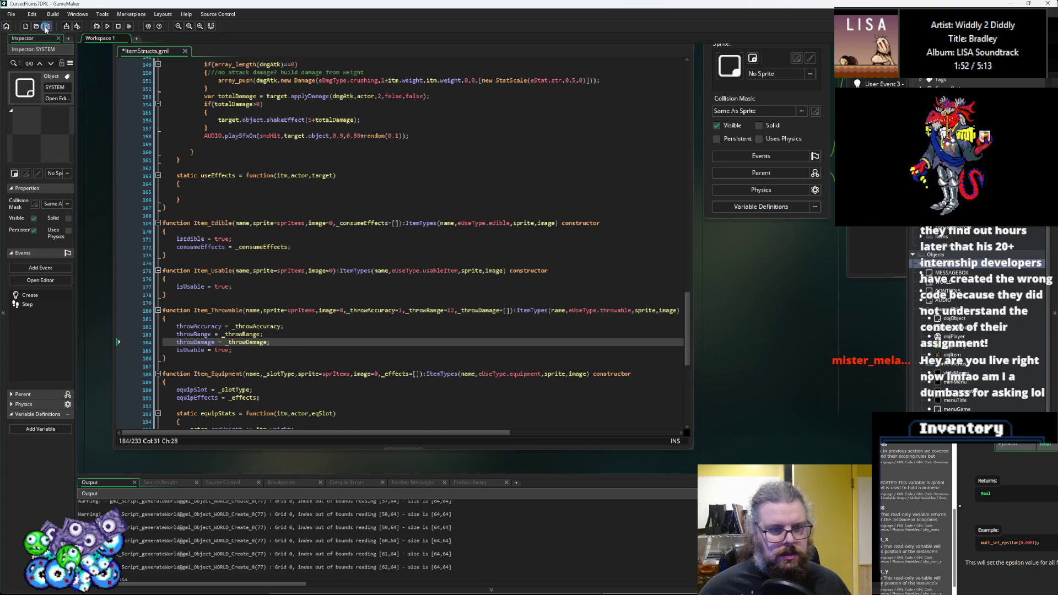
- Find and select the Item_Throwable constructor name for reuse
{"action": "scroll", "coordinate": [285, 312], "scroll_direction": "down", "scroll_amount": 4}
{"action": "scroll", "coordinate": [285, 313], "scroll_direction": "down", "scroll_amount": 6}
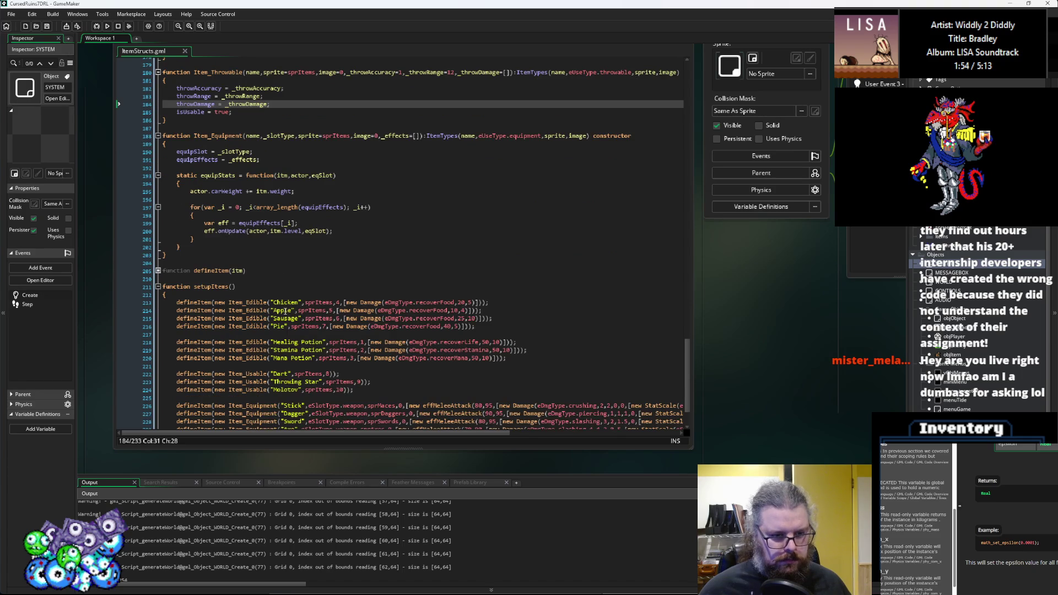
{"action": "scroll", "coordinate": [285, 312], "scroll_direction": "down", "scroll_amount": 2}
{"action": "left_click", "coordinate": [330, 321]}
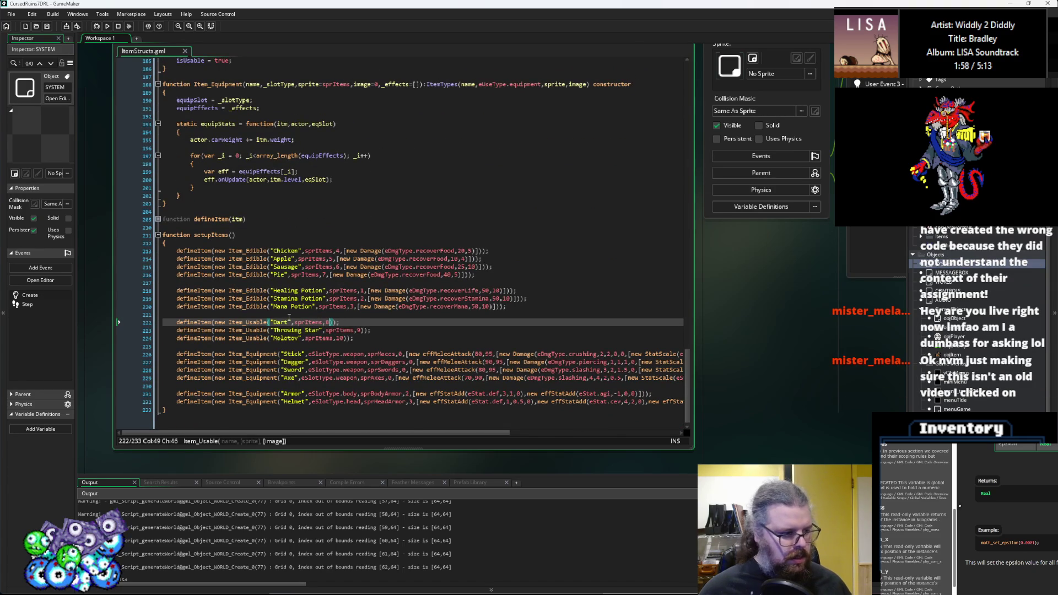
{"action": "scroll", "coordinate": [289, 317], "scroll_direction": "up", "scroll_amount": 7}
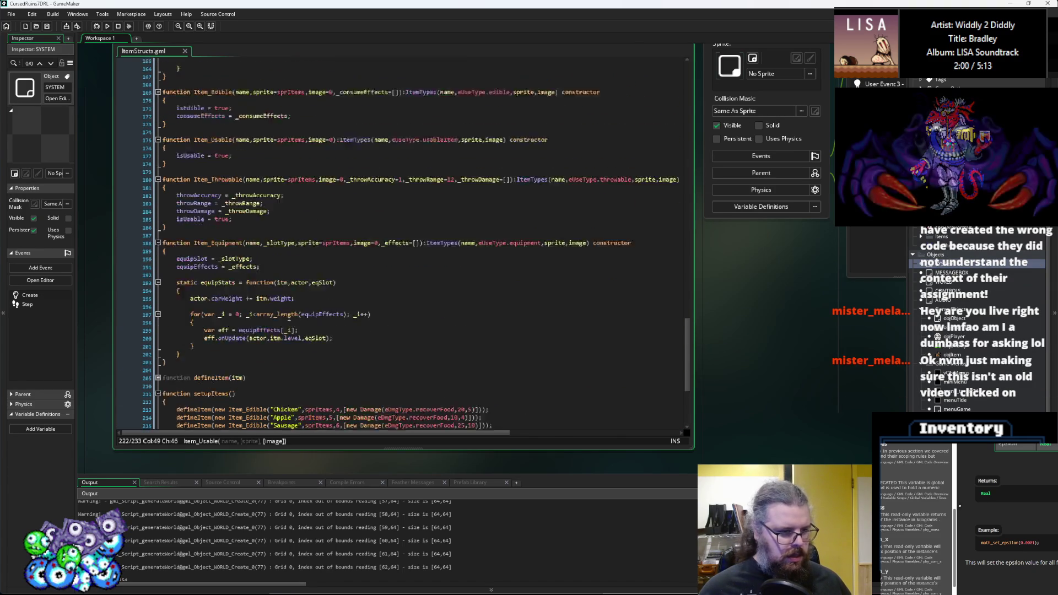
{"action": "scroll", "coordinate": [289, 318], "scroll_direction": "up", "scroll_amount": 7}
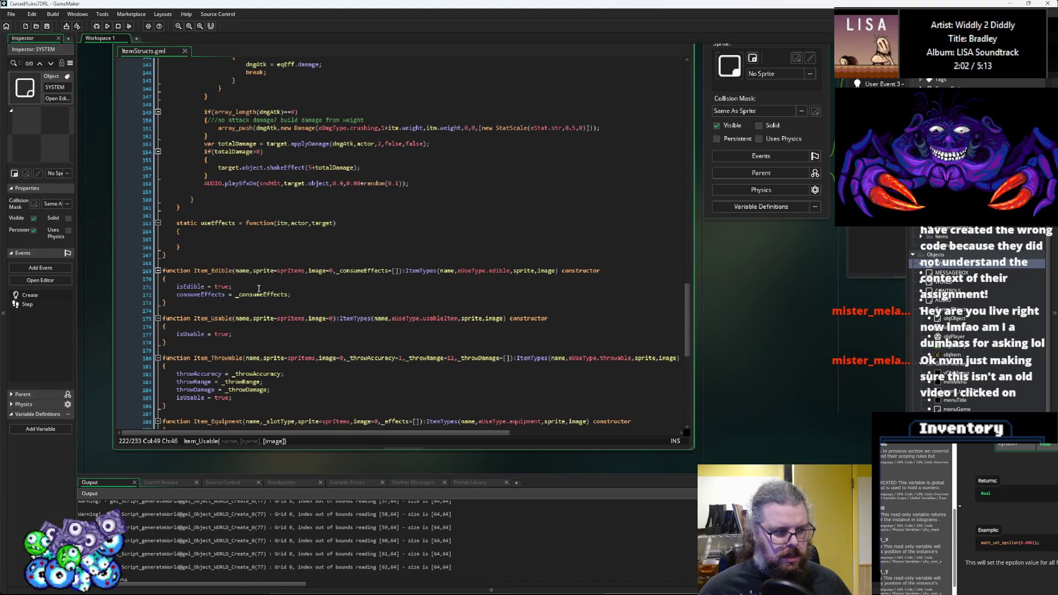
{"action": "double_click", "coordinate": [215, 270]}
{"action": "left_click", "coordinate": [249, 295]}
{"action": "scroll", "coordinate": [246, 292], "scroll_direction": "up", "scroll_amount": 2}
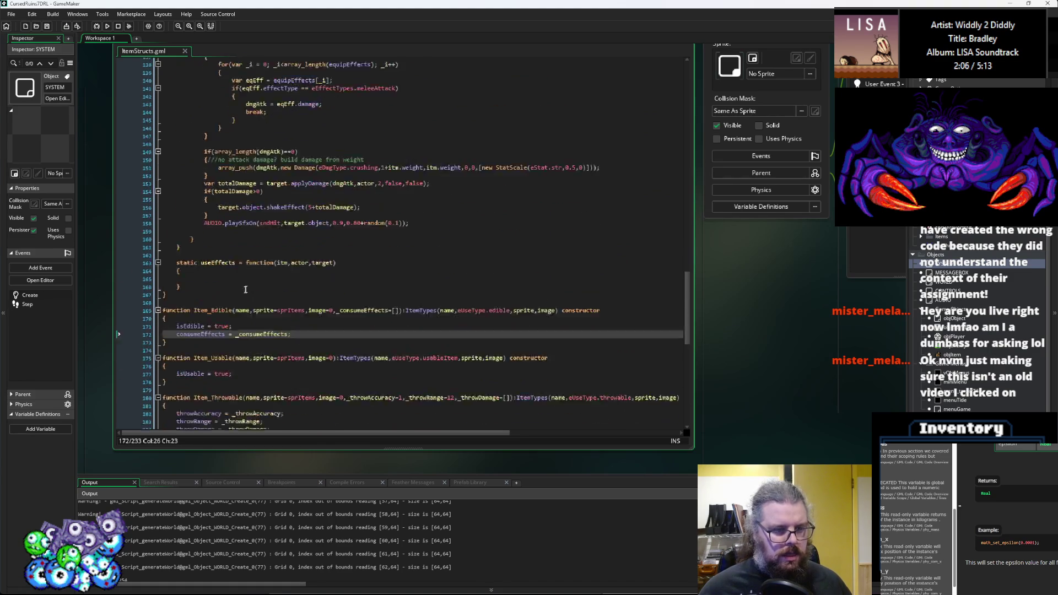
{"action": "scroll", "coordinate": [245, 290], "scroll_direction": "down", "scroll_amount": 5}
{"action": "double_click", "coordinate": [243, 280]}
- Replace Item_Usable with Item_Throwable on the Dart, Throwing Star and Molotov lines
{"action": "scroll", "coordinate": [246, 281], "scroll_direction": "down", "scroll_amount": 10}
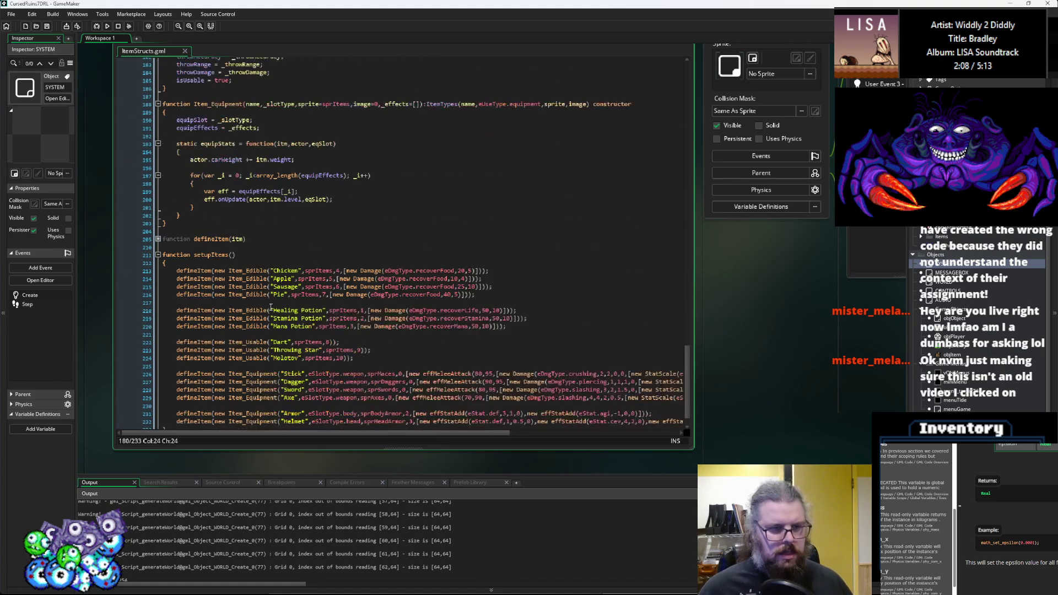
{"action": "scroll", "coordinate": [270, 307], "scroll_direction": "down", "scroll_amount": 1}
{"action": "left_click", "coordinate": [259, 320]}
{"action": "double_click", "coordinate": [258, 322]}
{"action": "key", "text": "ctrl+v"}
{"action": "double_click", "coordinate": [251, 330]}
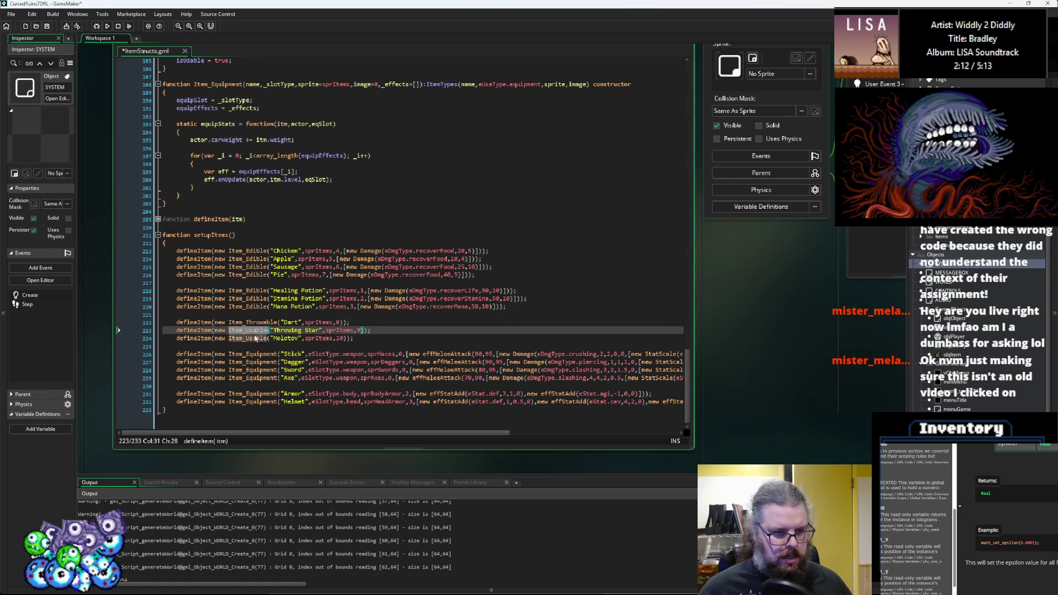
{"action": "key", "text": "ctrl+v"}
{"action": "double_click", "coordinate": [255, 338]}
{"action": "key", "text": "ctrl+v"}
{"action": "left_click", "coordinate": [386, 312]}
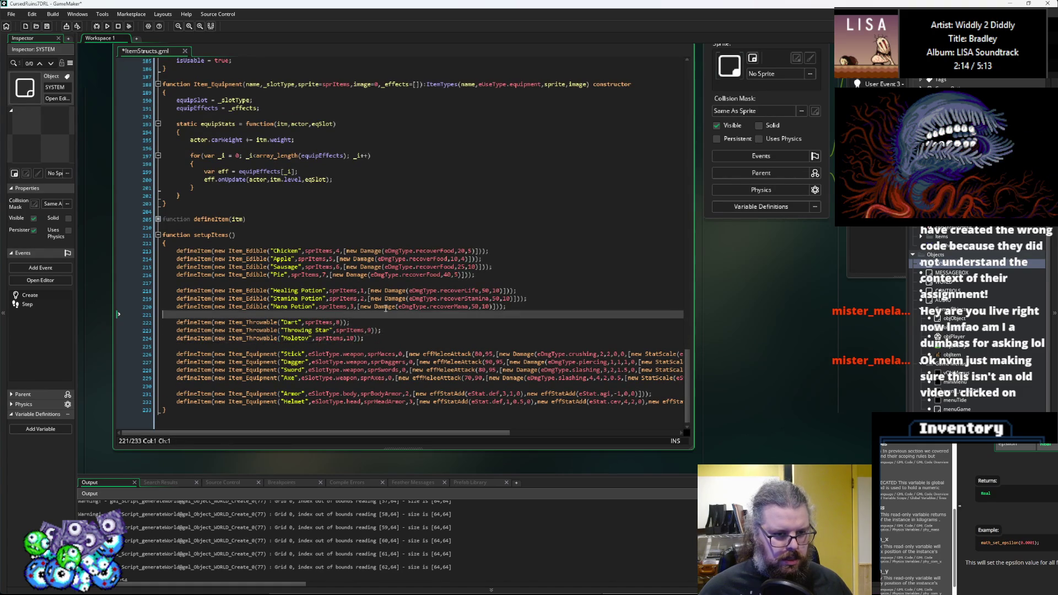
- Give the Dart accuracy 1, range 12 and a piercing Damage with values 4, 4
{"action": "left_click", "coordinate": [342, 321]}
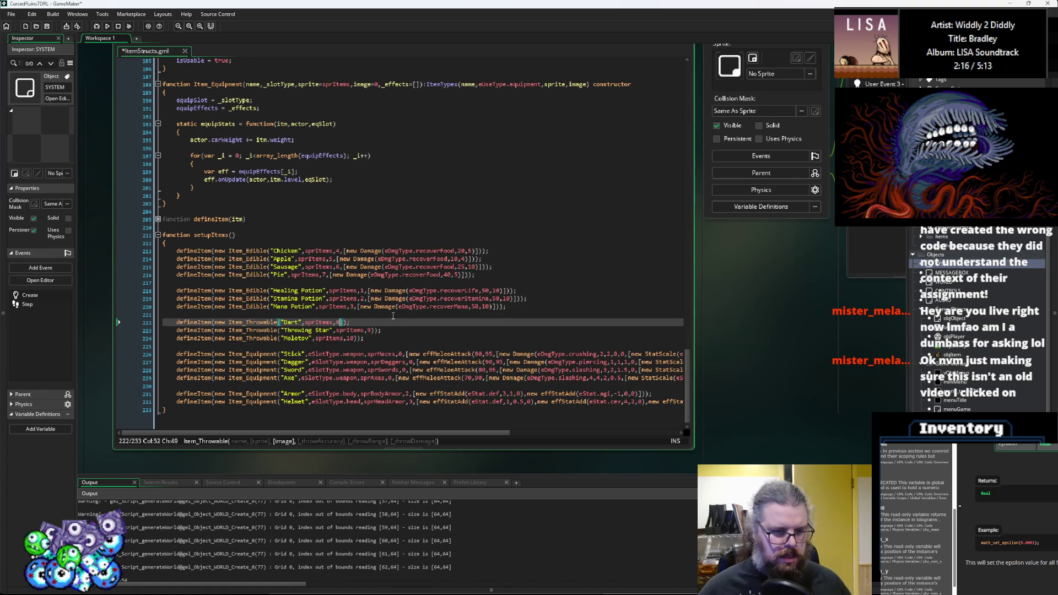
{"action": "type", "text": ","}
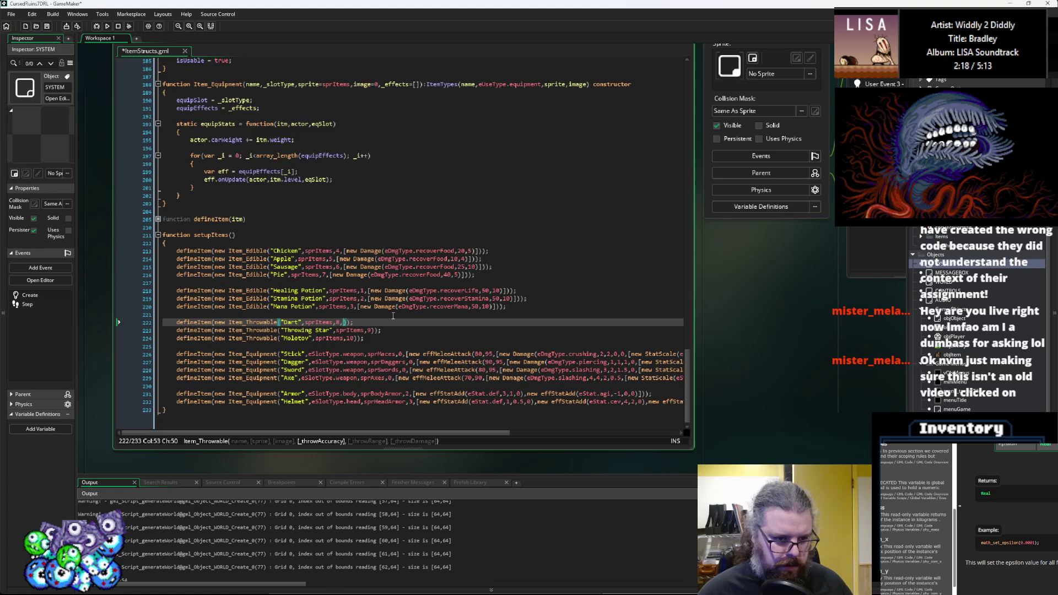
{"action": "type", "text": "1,"}
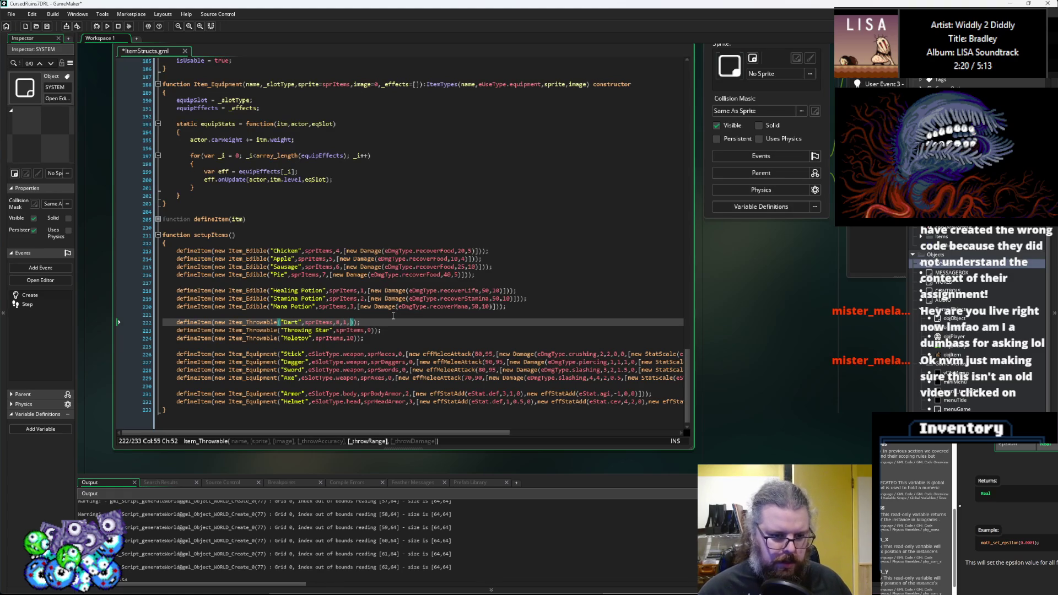
{"action": "type", "text": "12,"}
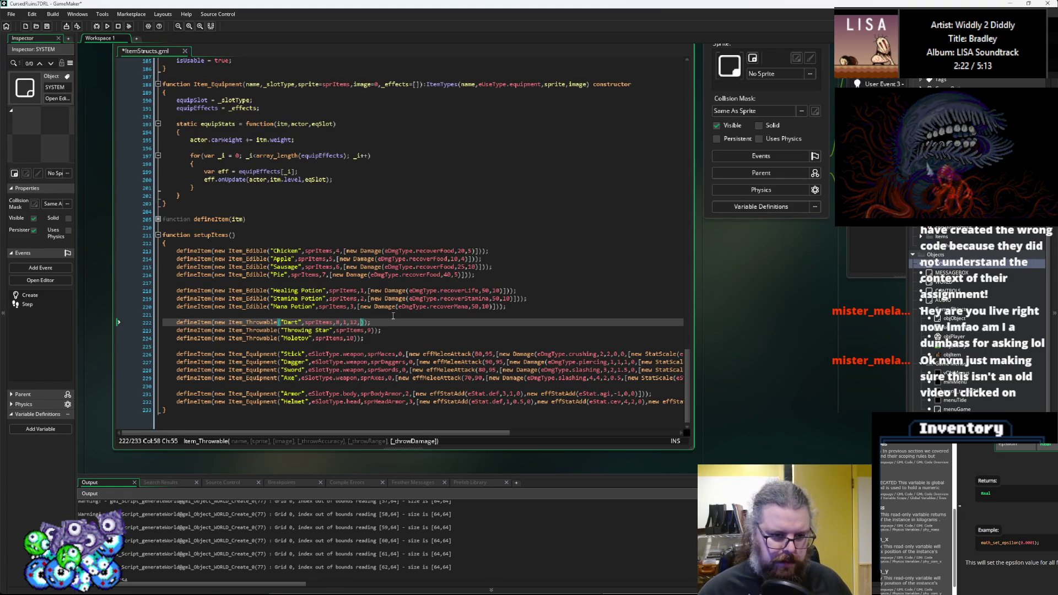
{"action": "type", "text": "[new Damage(e"}
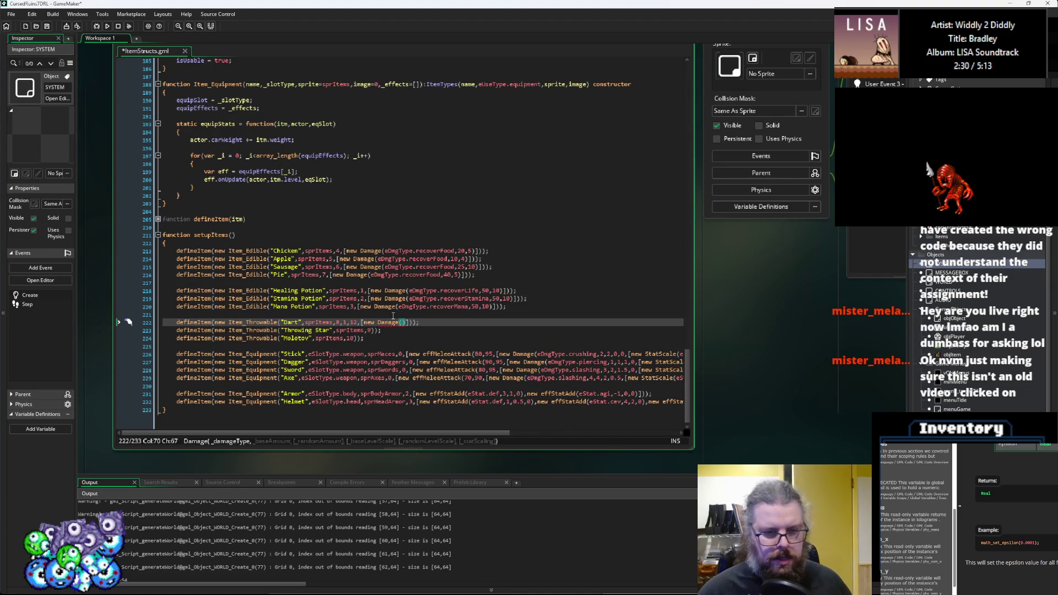
{"action": "type", "text": "eDmgType."}
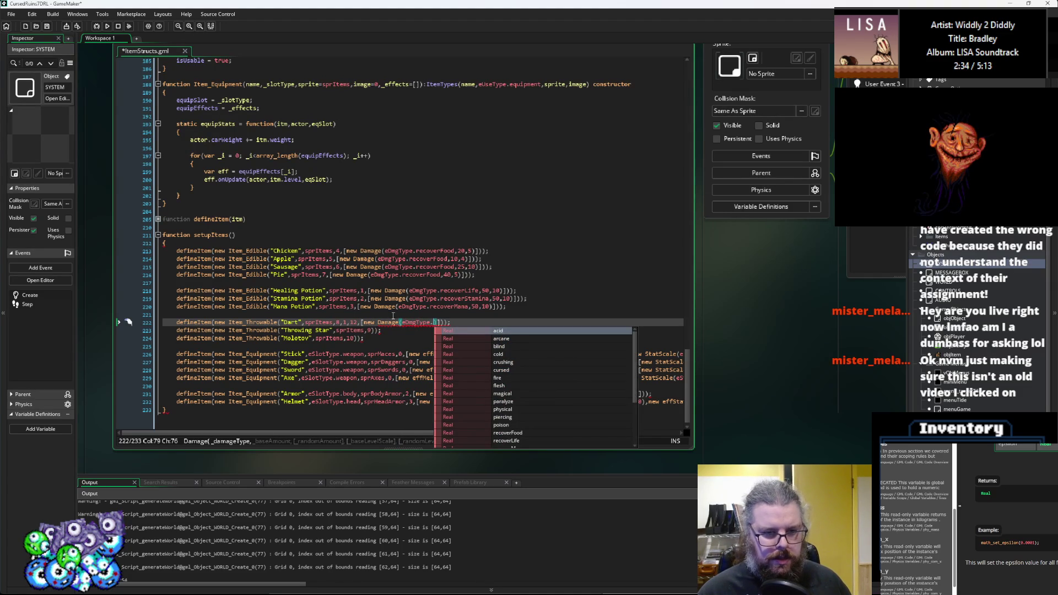
{"action": "type", "text": "pierce,"}
{"action": "key", "text": "BackSpace"}
{"action": "key", "text": "BackSpace"}
{"action": "type", "text": "ing,4"}
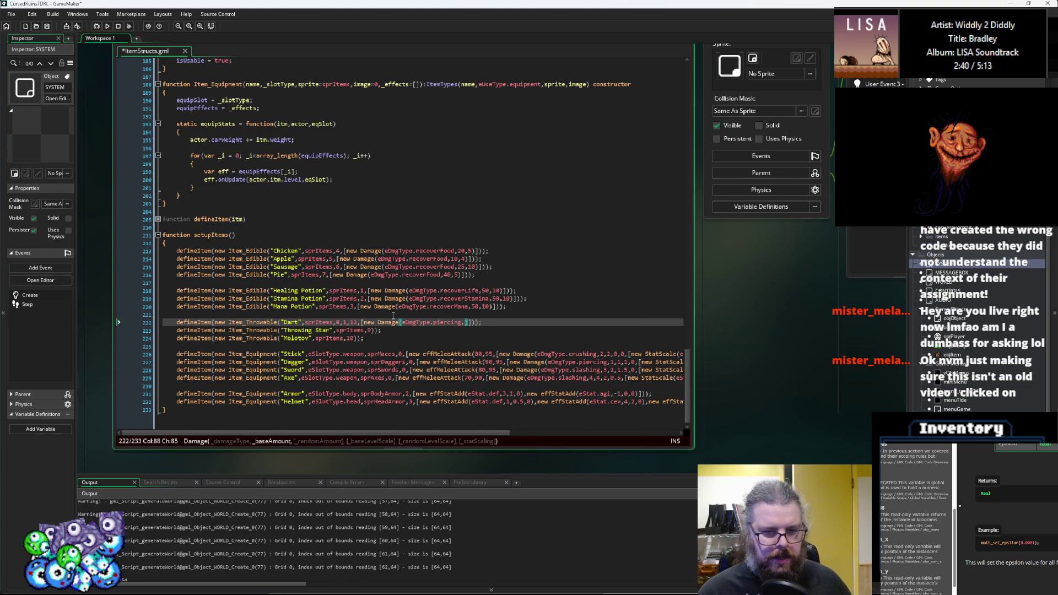
{"action": "type", "text": ",4"}
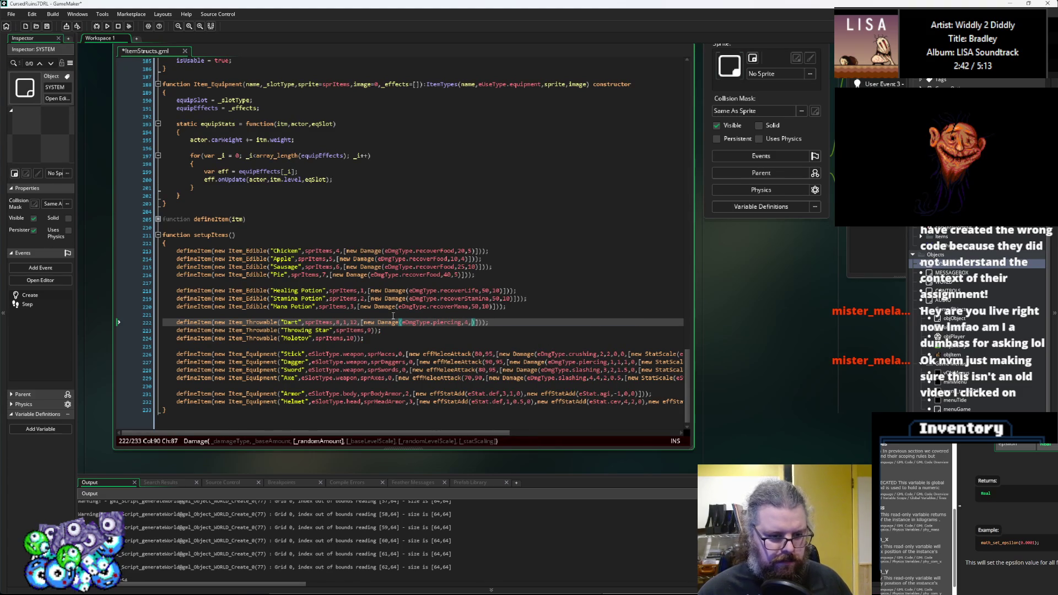
{"action": "type", "text": ","}
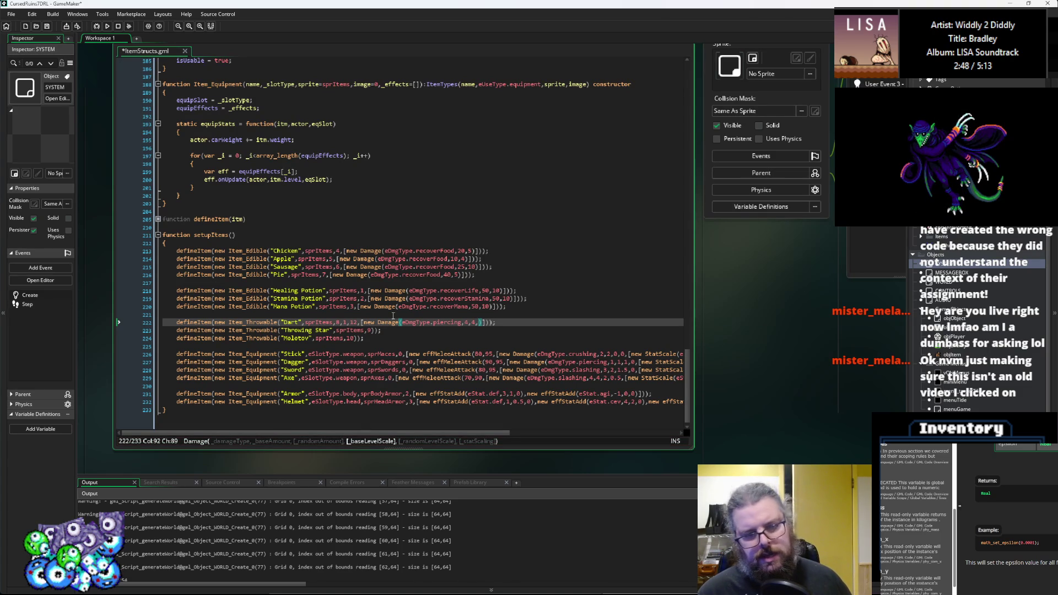
{"action": "type", "text": "2"}
{"action": "key", "text": "BackSpace"}
- Add a StatScale(eStat.agi, 1, 0.1) agility scaling to the Dart's piercing damage
{"action": "type", "text": "1,0,"}
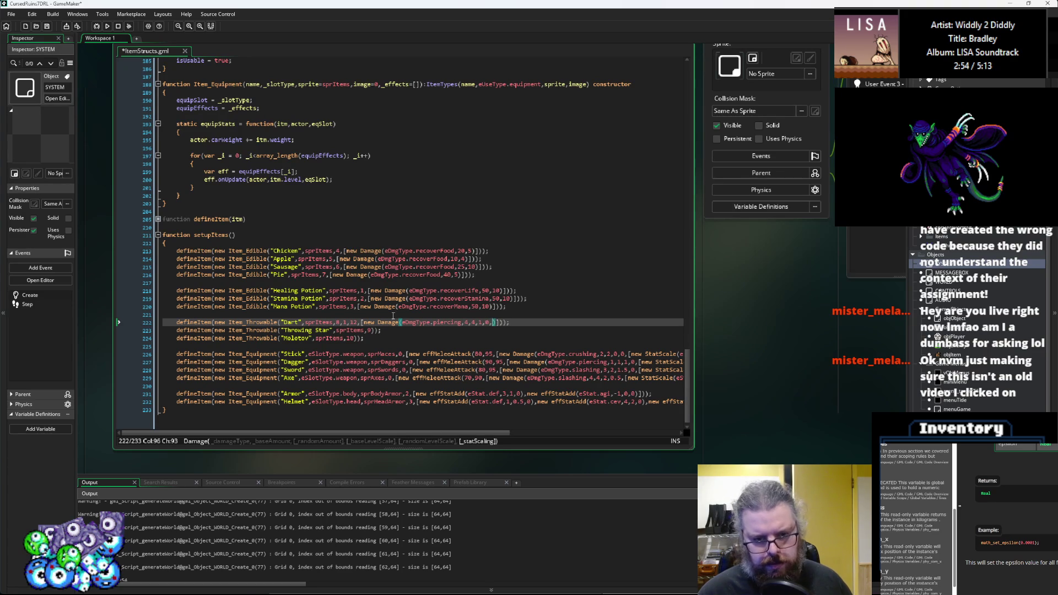
{"action": "type", "text": "["}
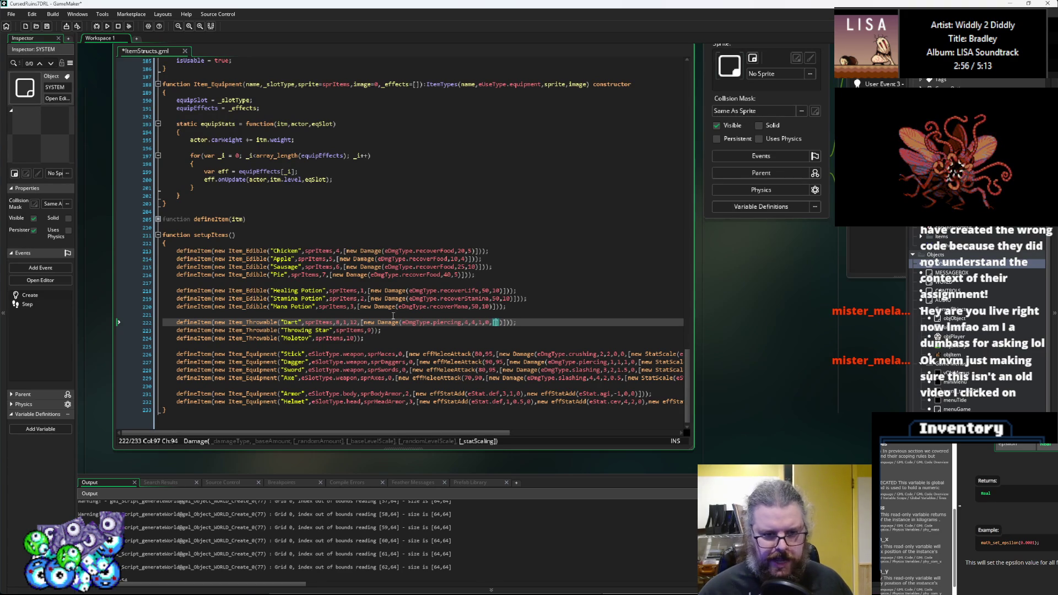
{"action": "type", "text": "new Stat"}
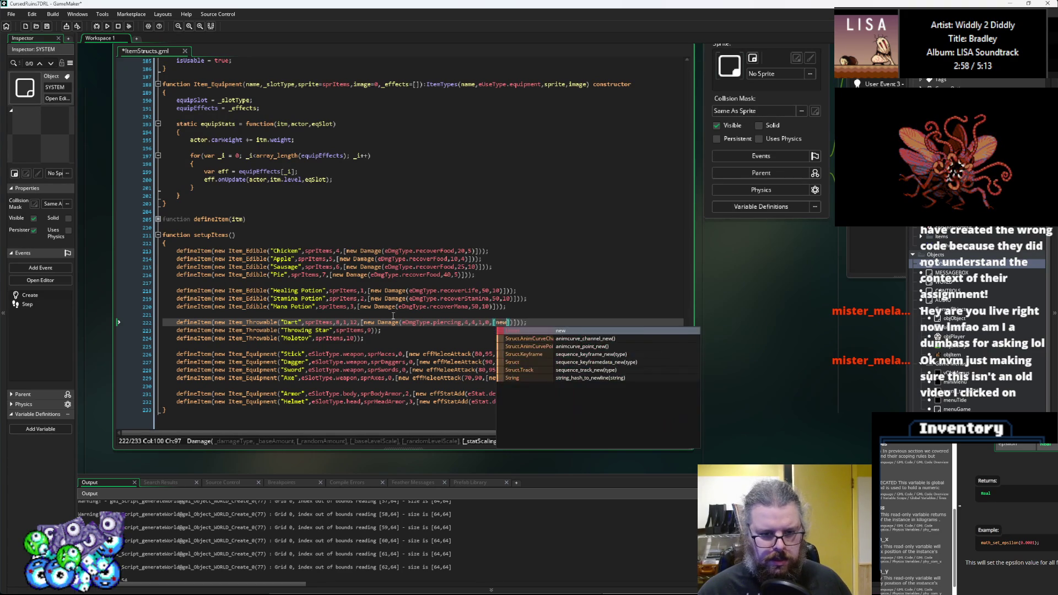
{"action": "type", "text": "Scale("}
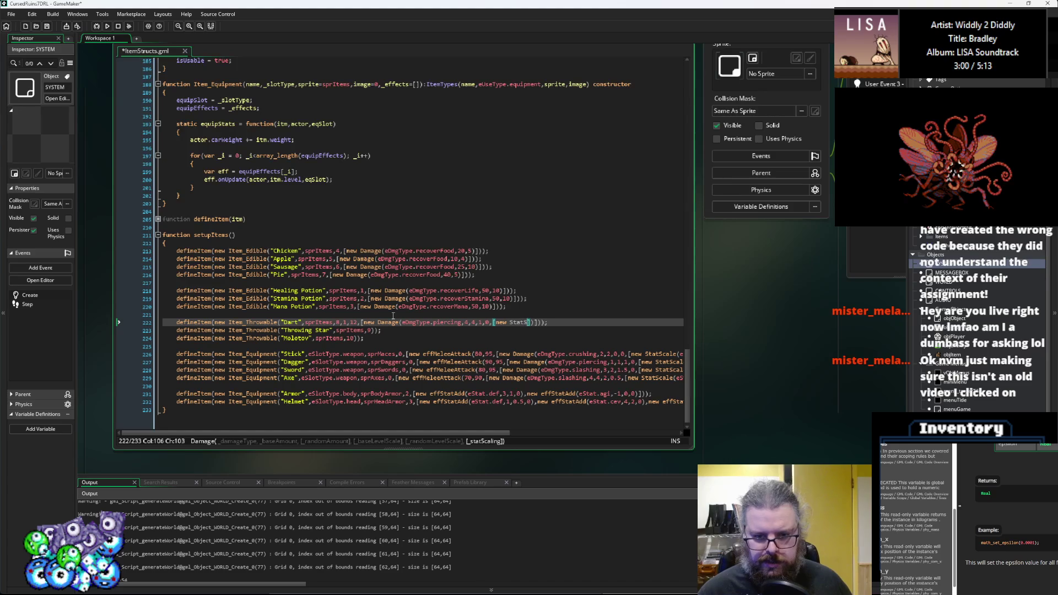
{"action": "key", "text": "Left"}
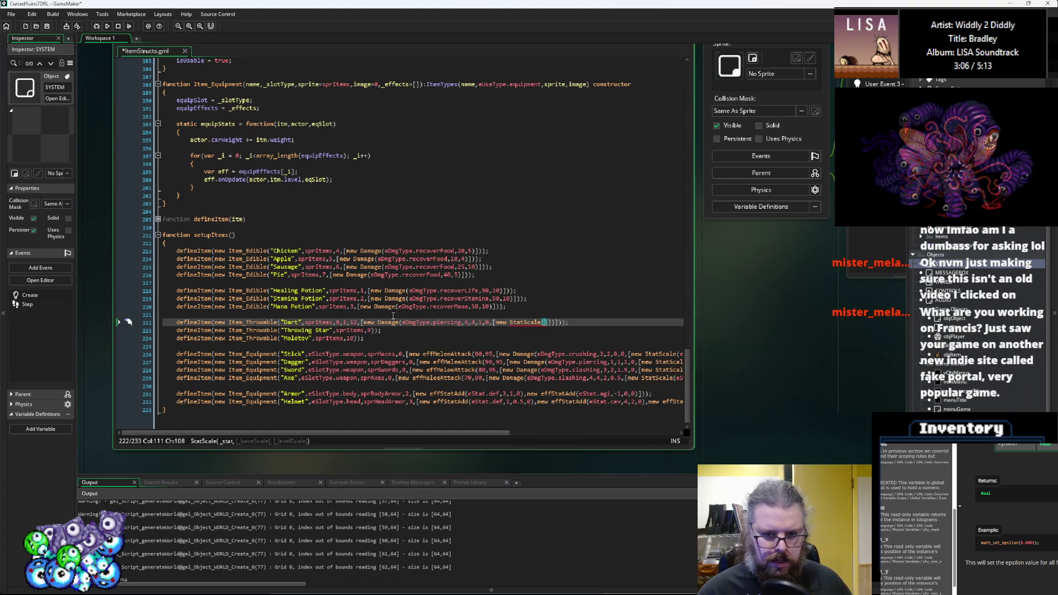
{"action": "type", "text": "eSt"}
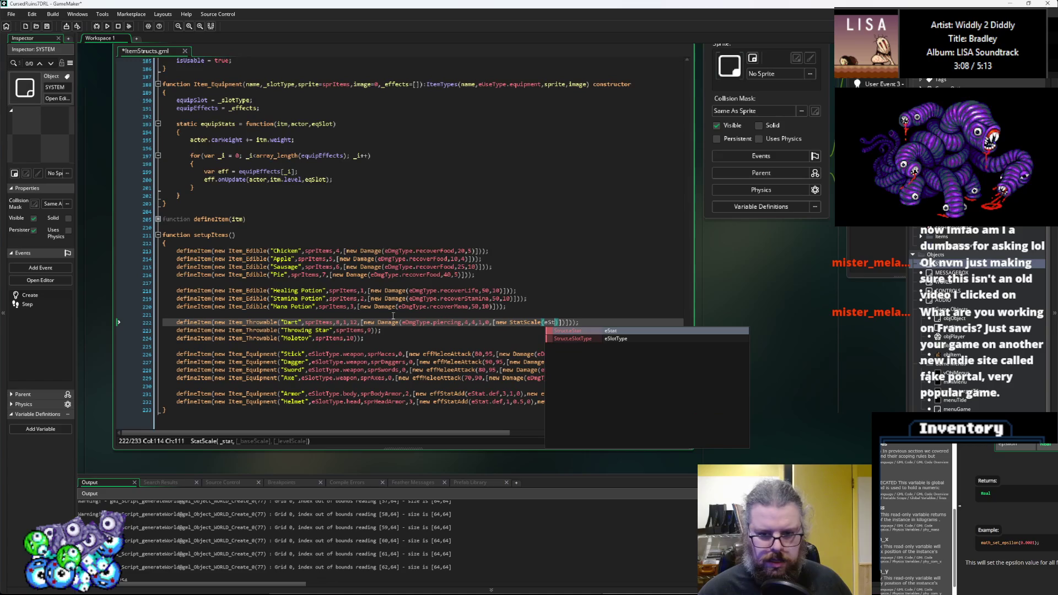
{"action": "type", "text": "at."}
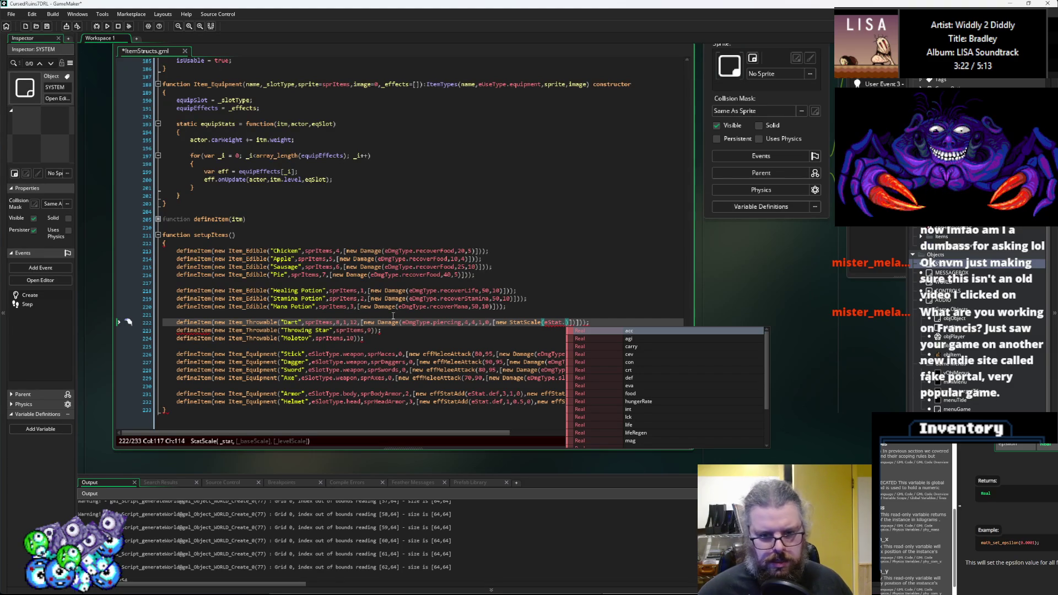
{"action": "key", "text": "Down"}
{"action": "key", "text": "Down"}
{"action": "key", "text": "Down"}
{"action": "key", "text": "Down"}
{"action": "key", "text": "Down"}
{"action": "key", "text": "Up"}
{"action": "key", "text": "Up"}
{"action": "key", "text": "Up"}
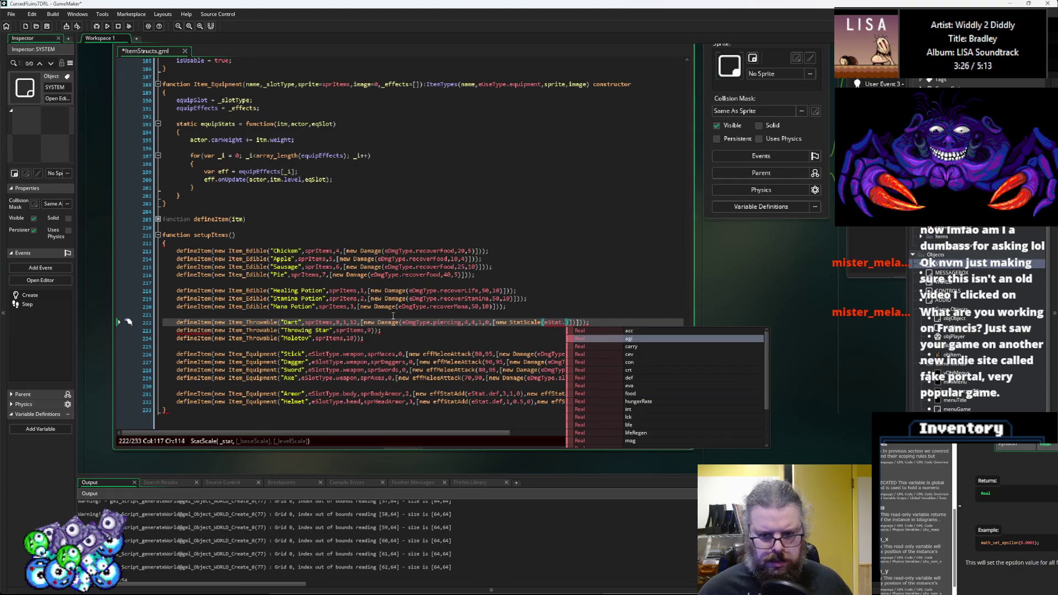
{"action": "key", "text": "Return"}
{"action": "type", "text": ","}
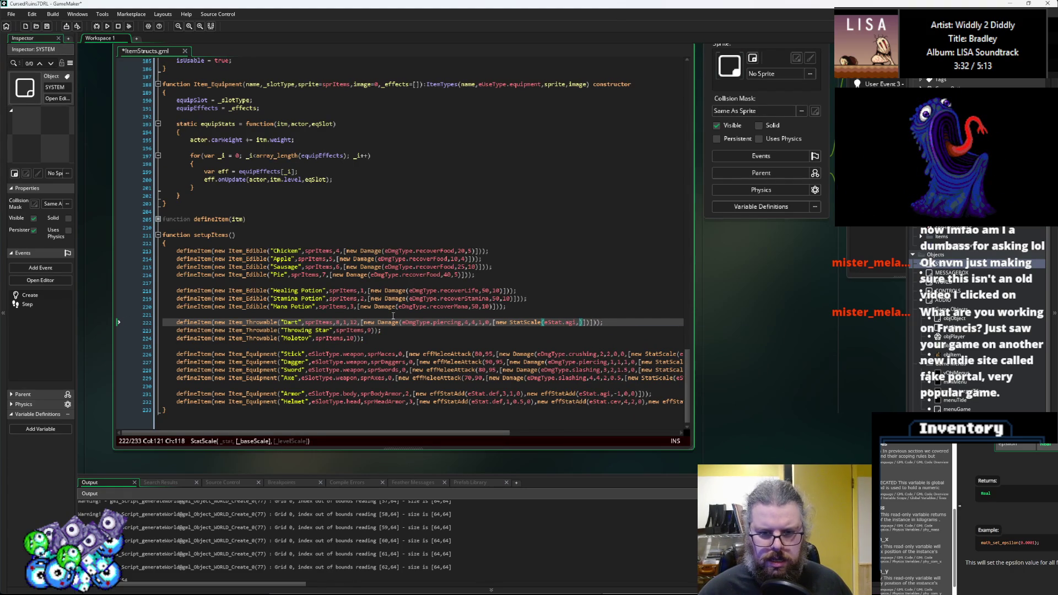
{"action": "type", "text": "1,"}
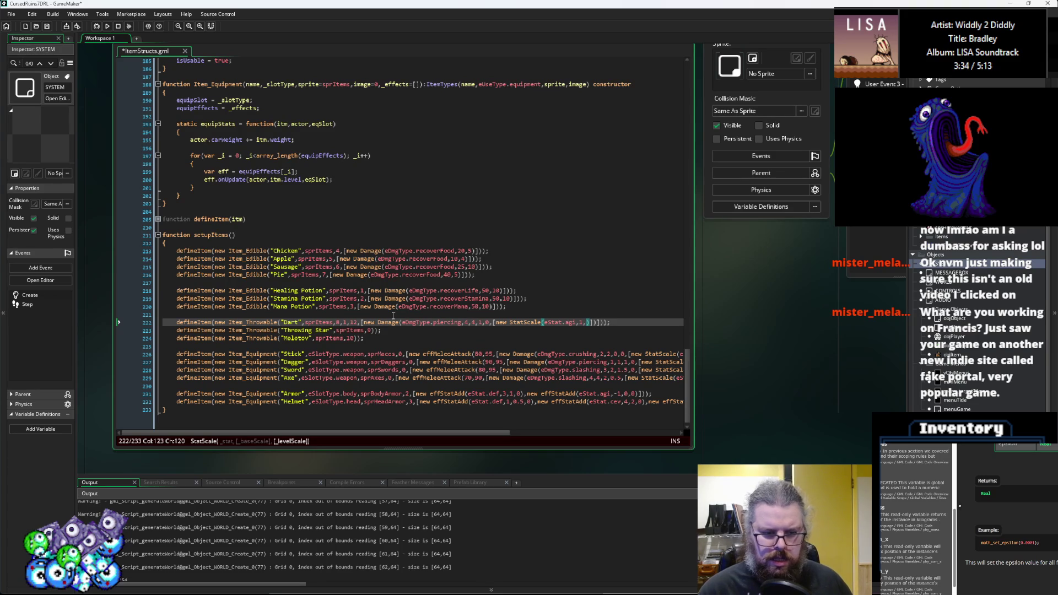
{"action": "type", "text": "0.1"}
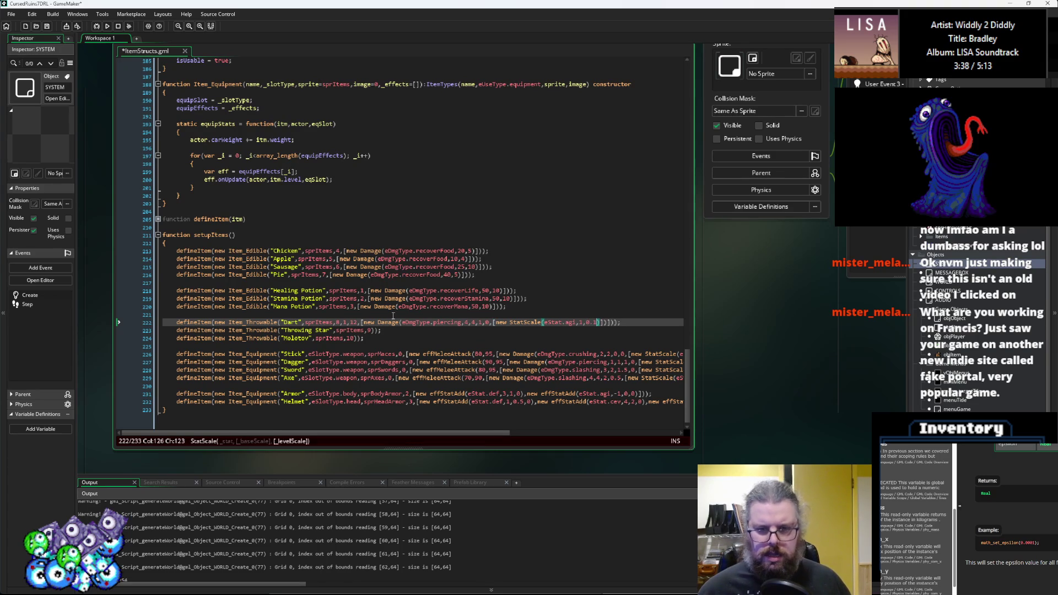
{"action": "key", "text": "Right"}
{"action": "key", "text": "Right"}
{"action": "key", "text": "Left"}
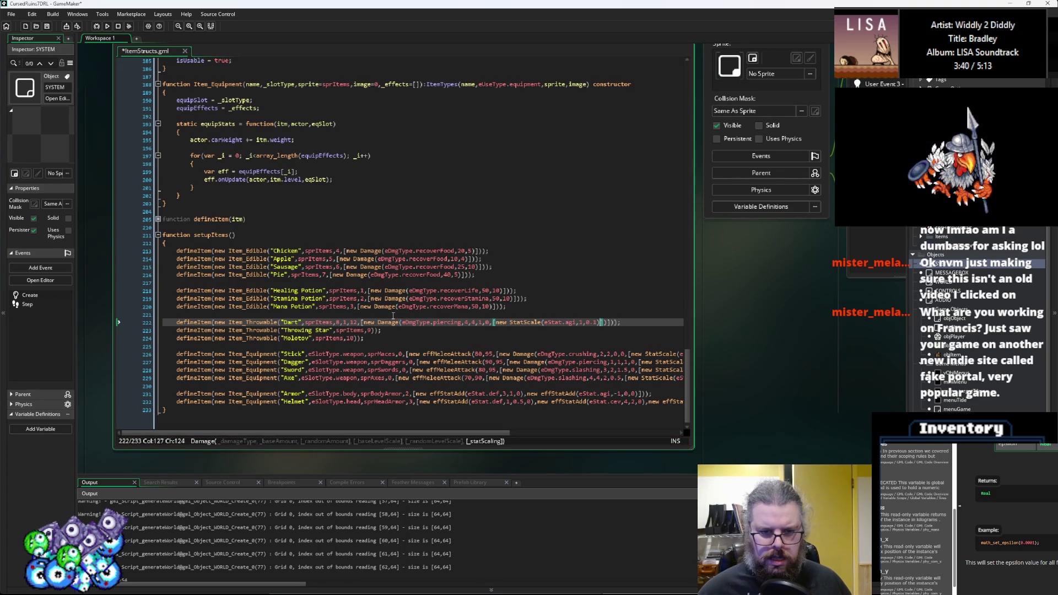
{"action": "key", "text": "Left"}
{"action": "key", "text": "Left"}
{"action": "key", "text": "Left"}
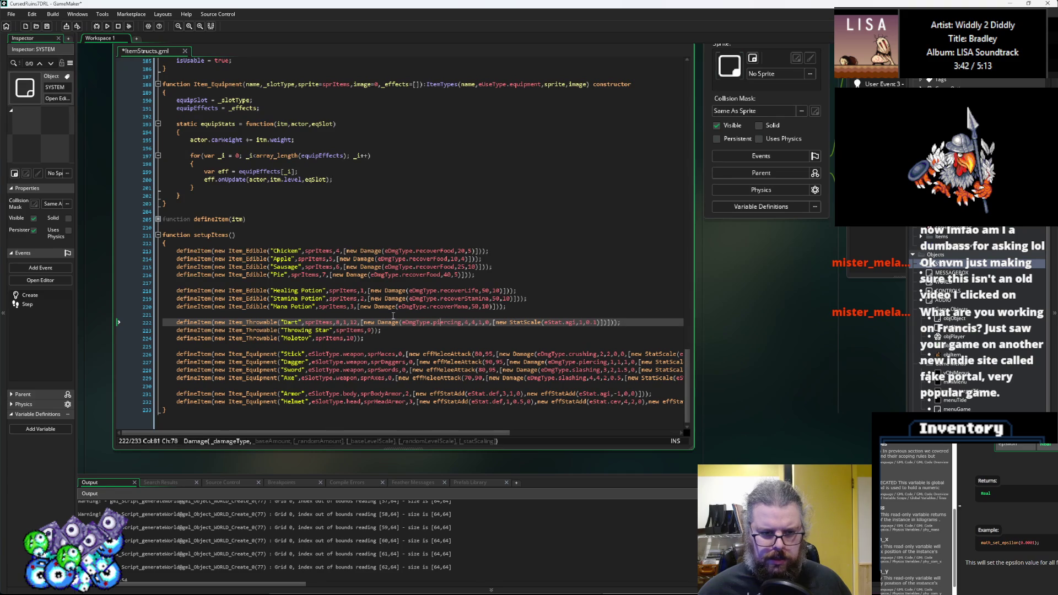
{"action": "key", "text": "Left"}
{"action": "key", "text": "Left"}
{"action": "key", "text": "Left"}
{"action": "key", "text": "Right"}
{"action": "key", "text": "Right"}
{"action": "key", "text": "Right"}
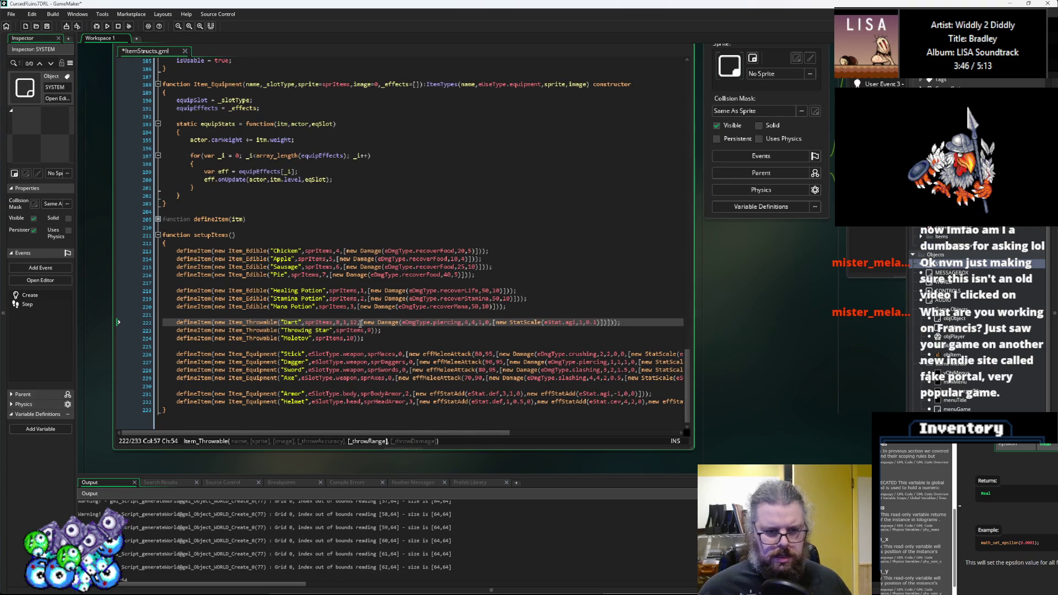
{"action": "type", "text": ","}
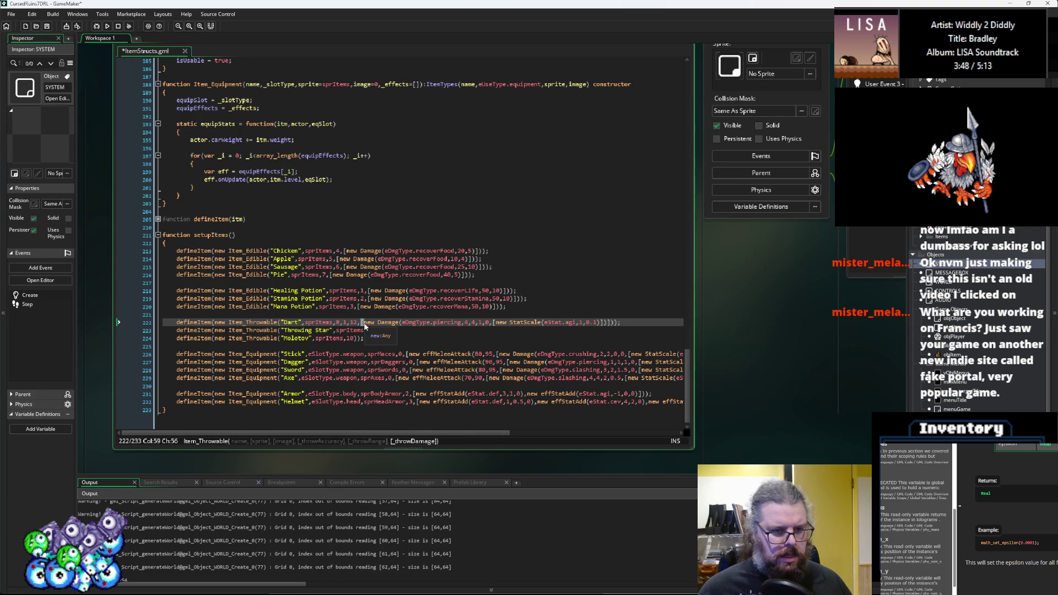
{"action": "left_click", "coordinate": [611, 322]}
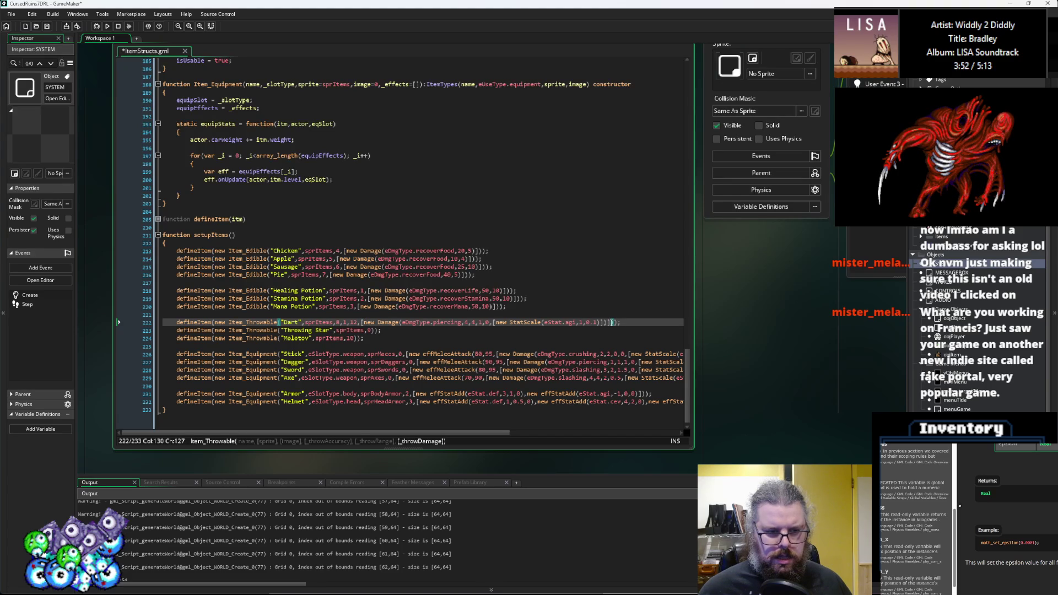
- Copy the Dart's accuracy, range and damage arguments onto the Throwing Star line
{"action": "left_click_drag", "start_coordinate": [612, 322], "coordinate": [344, 326]}
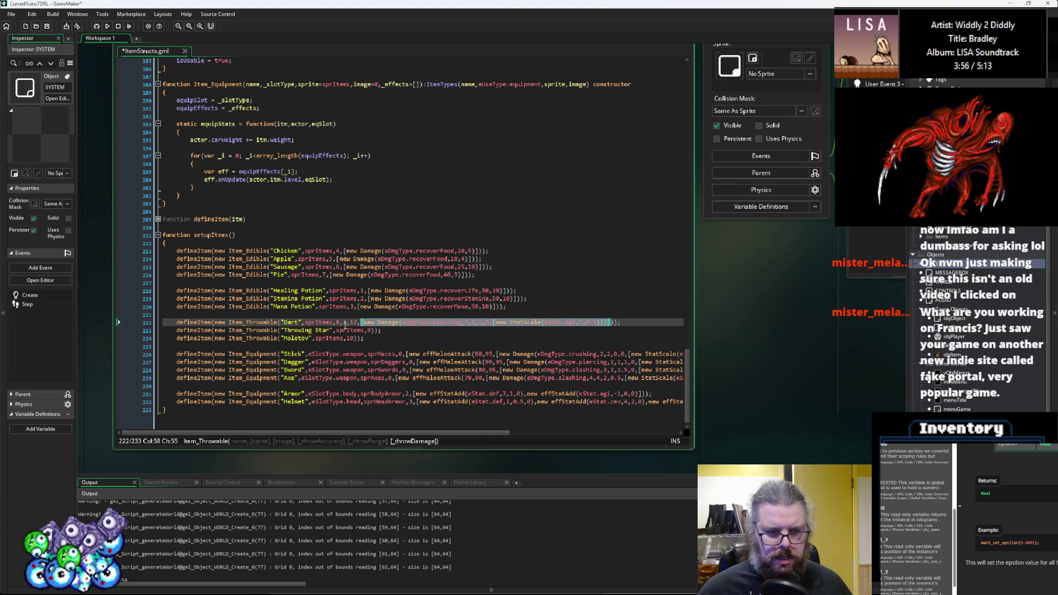
{"action": "left_click", "coordinate": [335, 323]}
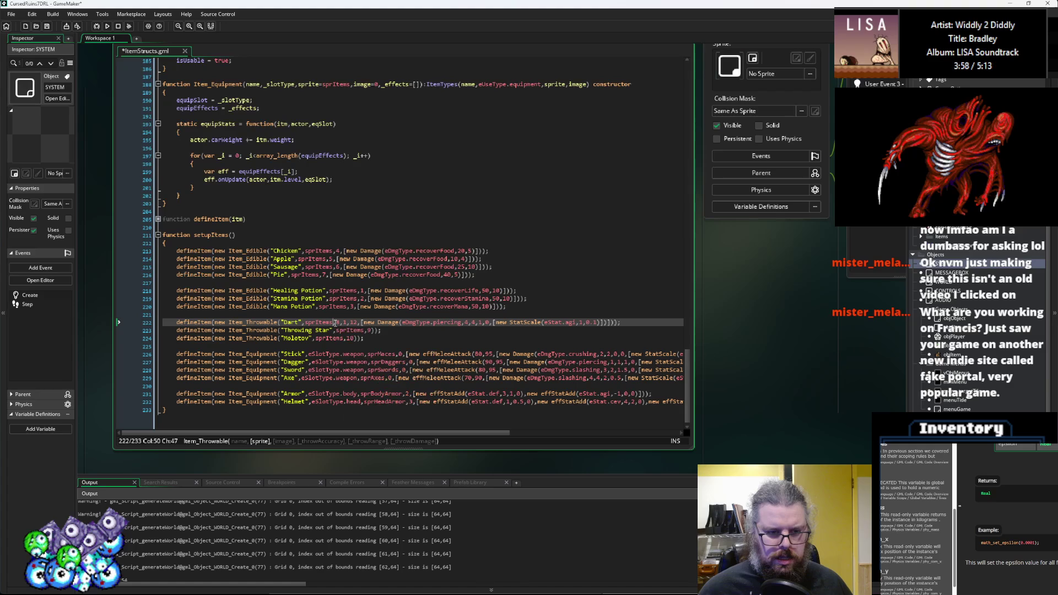
{"action": "left_click_drag", "start_coordinate": [338, 322], "coordinate": [612, 327]}
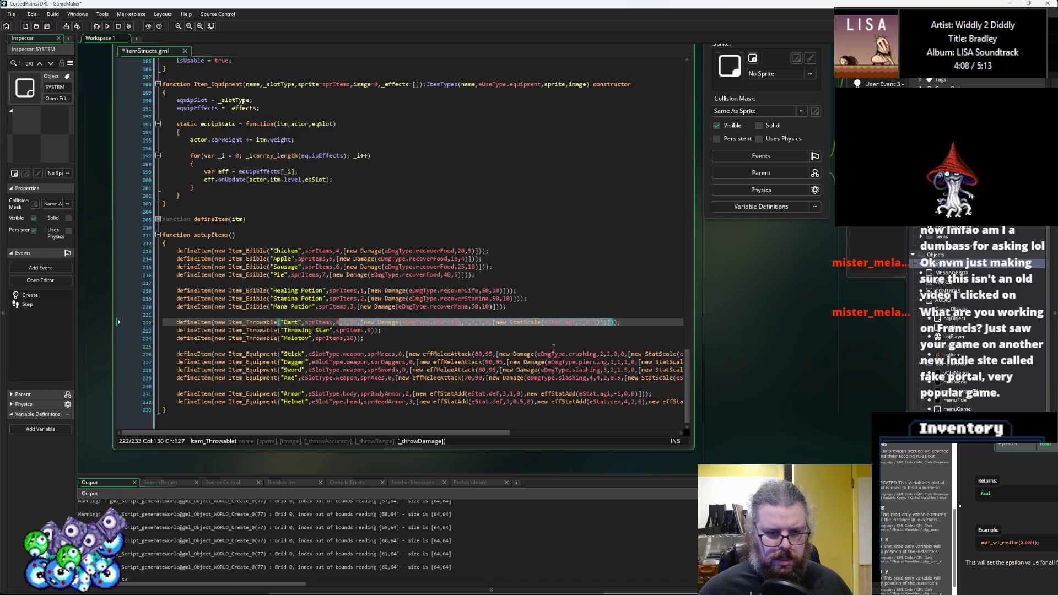
{"action": "key", "text": "ctrl+c"}
{"action": "left_click", "coordinate": [369, 331]}
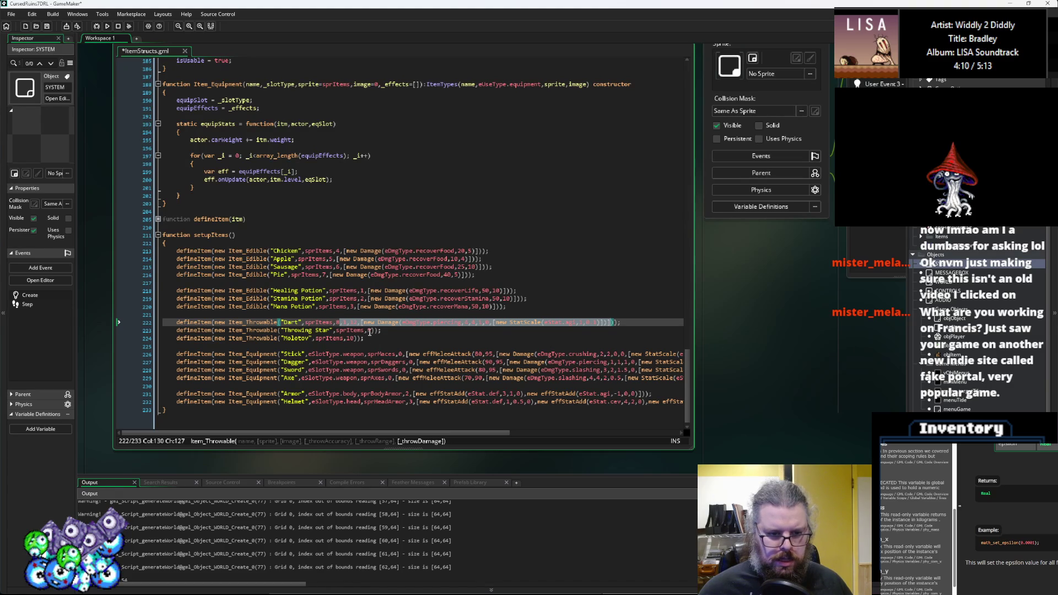
{"action": "key", "text": "ctrl+v"}
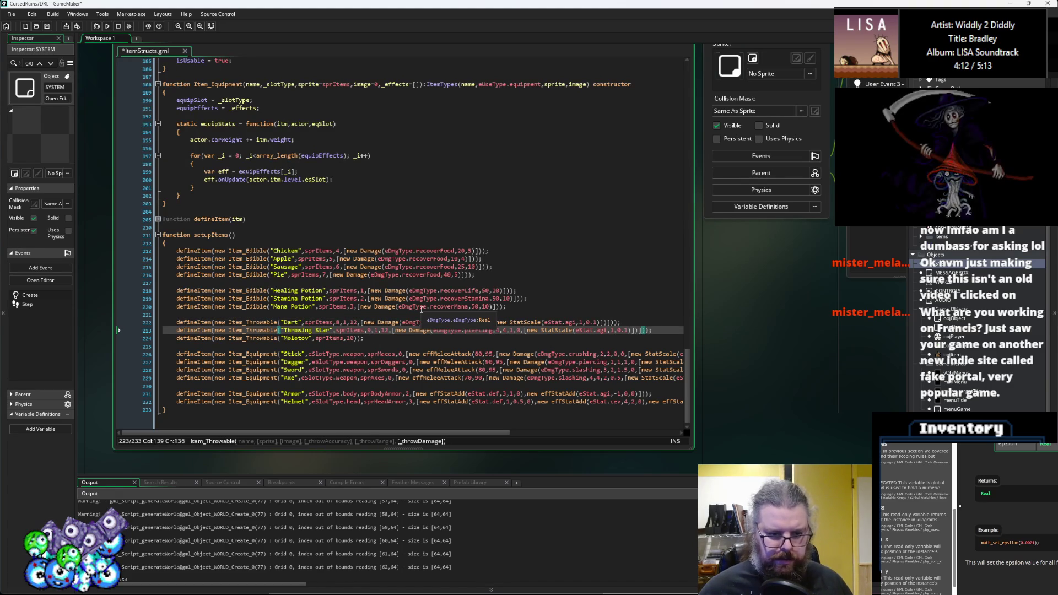
- Change the Throwing Star's damage type to eDmgType.slashing
{"action": "left_click", "coordinate": [386, 331]}
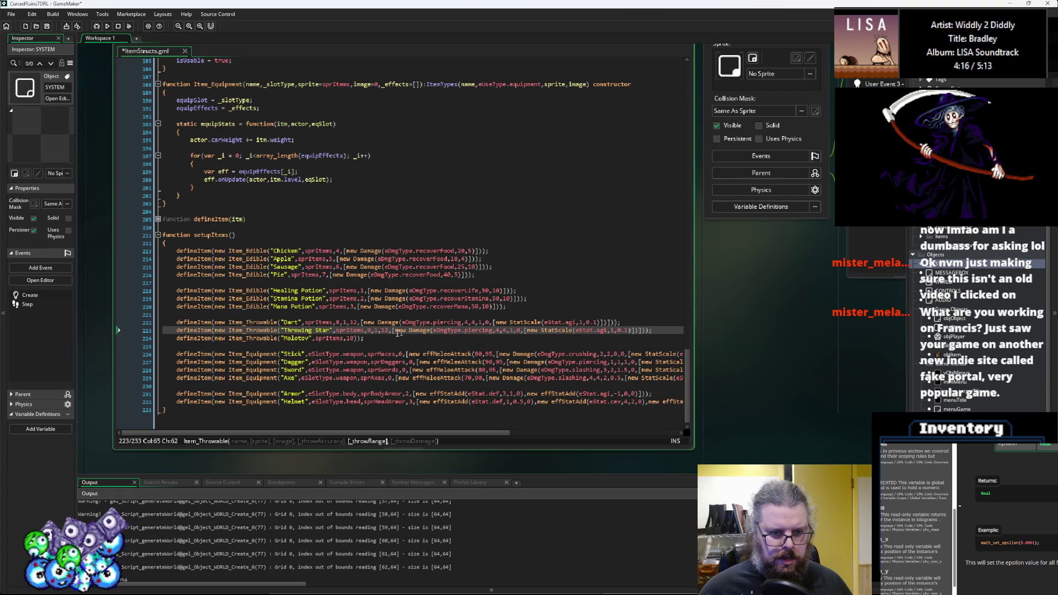
{"action": "left_click", "coordinate": [464, 333]}
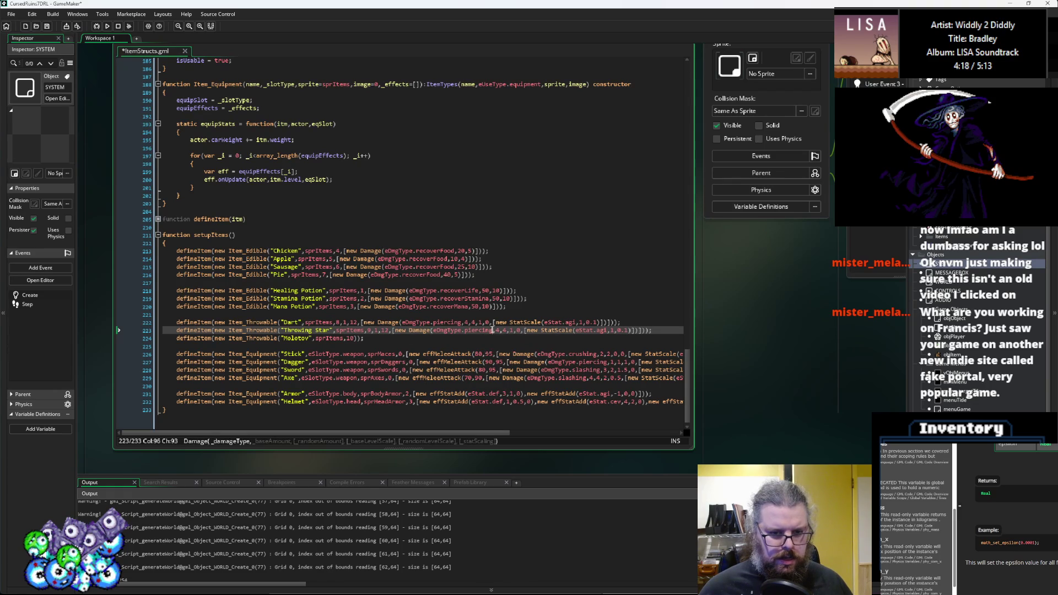
{"action": "type", "text": "slash"}
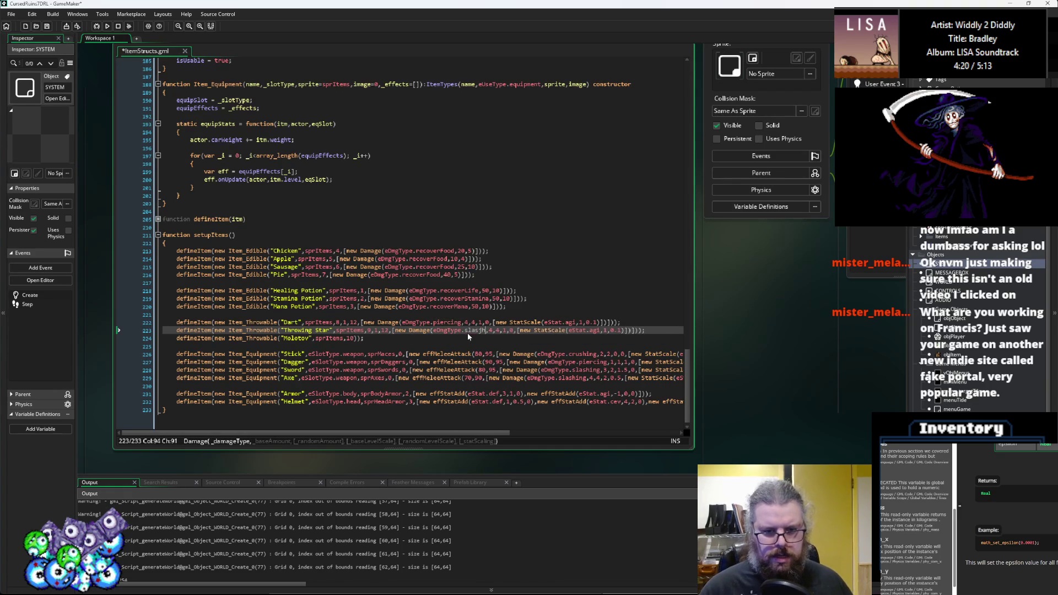
{"action": "type", "text": "ing"}
{"action": "key", "text": "Right"}
{"action": "key", "text": "Right"}
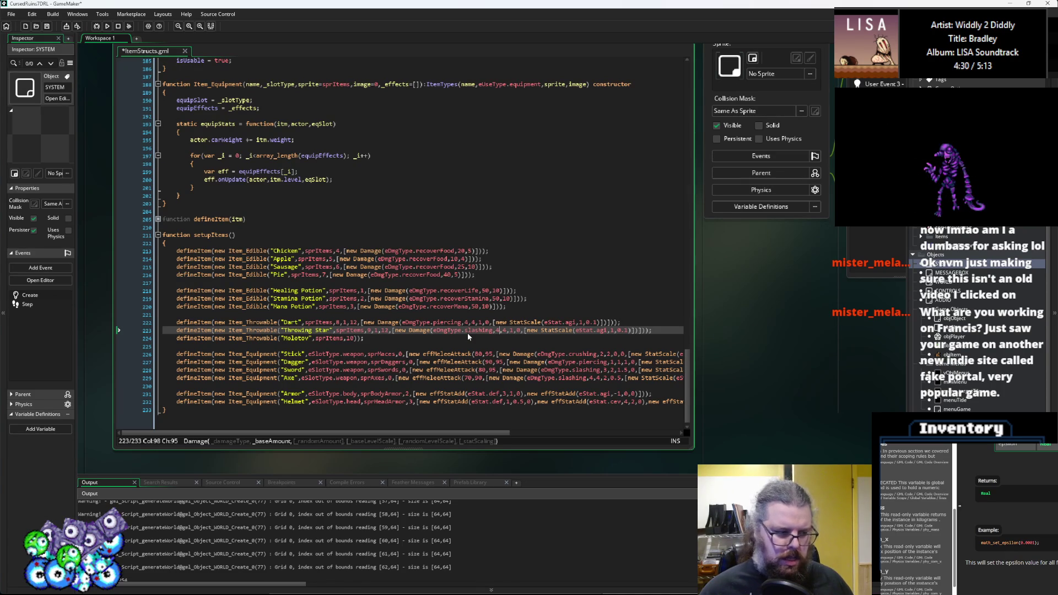
- Paste the throwable arguments onto the Molotov line and set them to 0.9 and 8
{"action": "key", "text": "Down"}
{"action": "key", "text": "Left"}
{"action": "key", "text": "Left"}
{"action": "key", "text": "ctrl+v"}
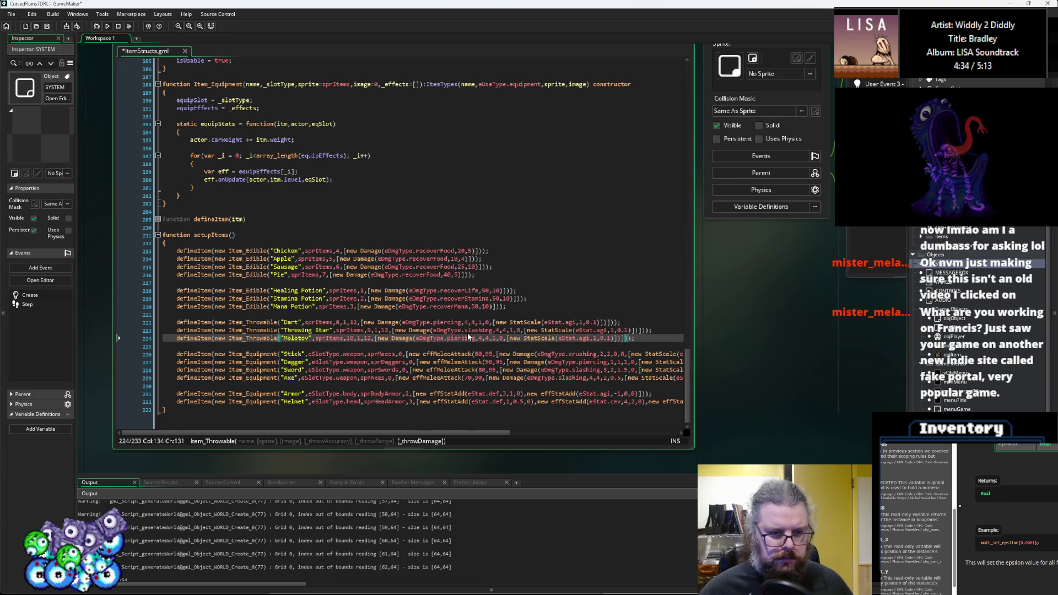
{"action": "left_click", "coordinate": [362, 338]}
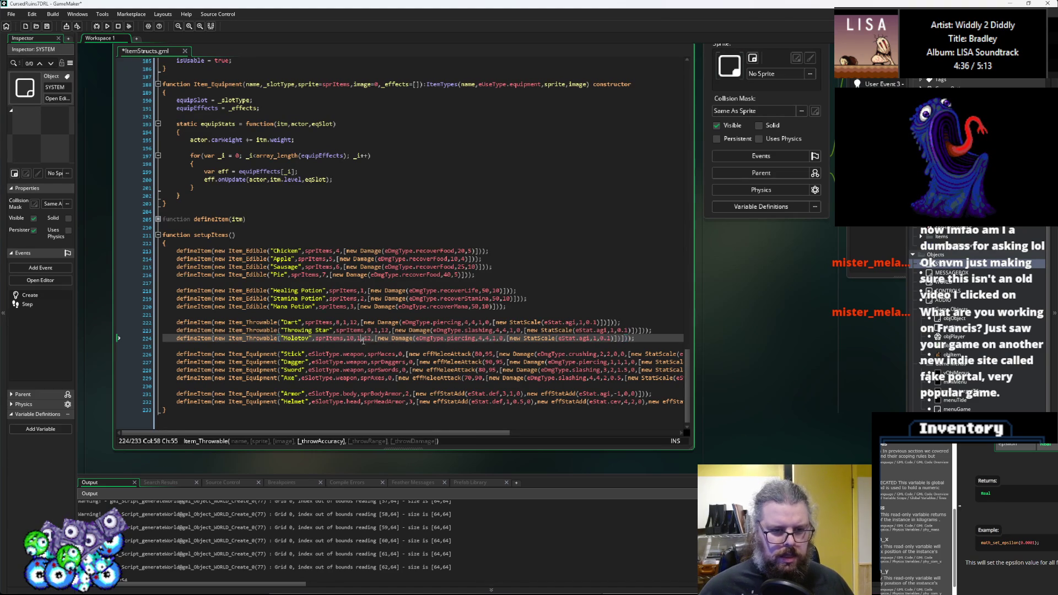
{"action": "key", "text": "Delete"}
{"action": "type", "text": "0.9"}
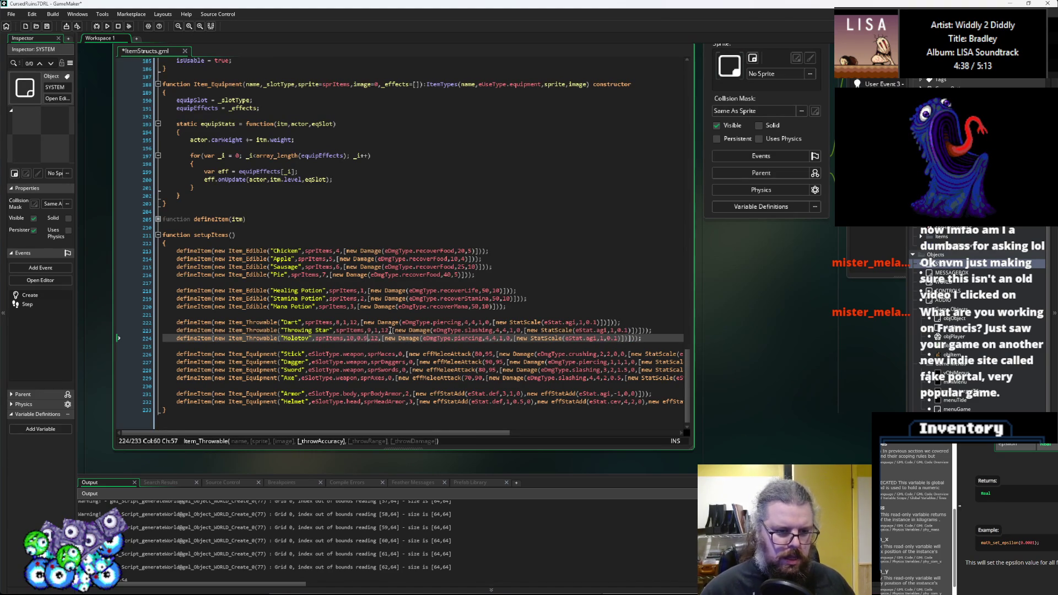
{"action": "key", "text": "Right"}
{"action": "key", "text": "Right"}
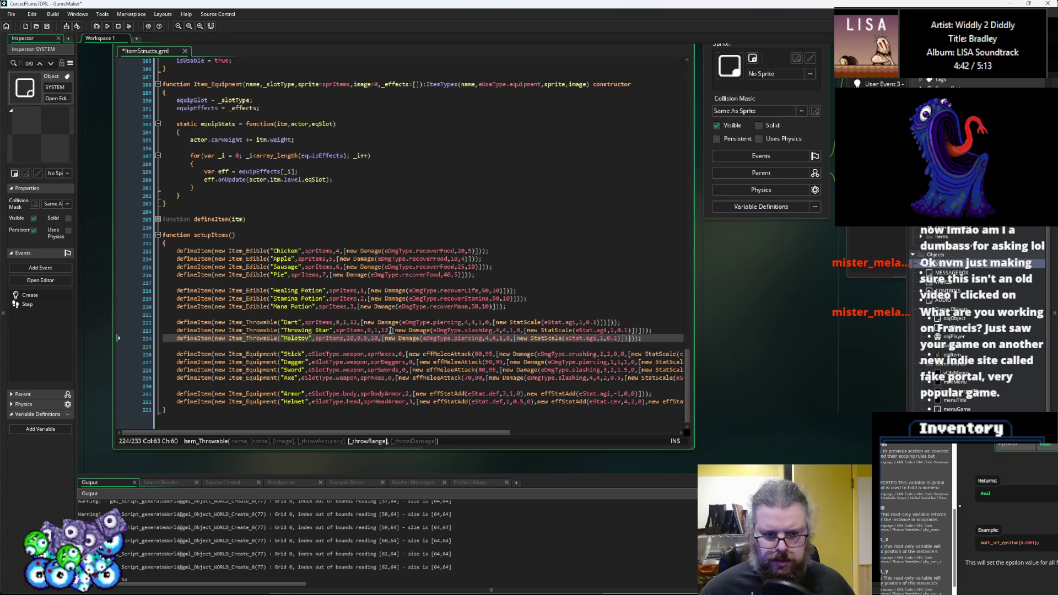
{"action": "key", "text": "BackSpace"}
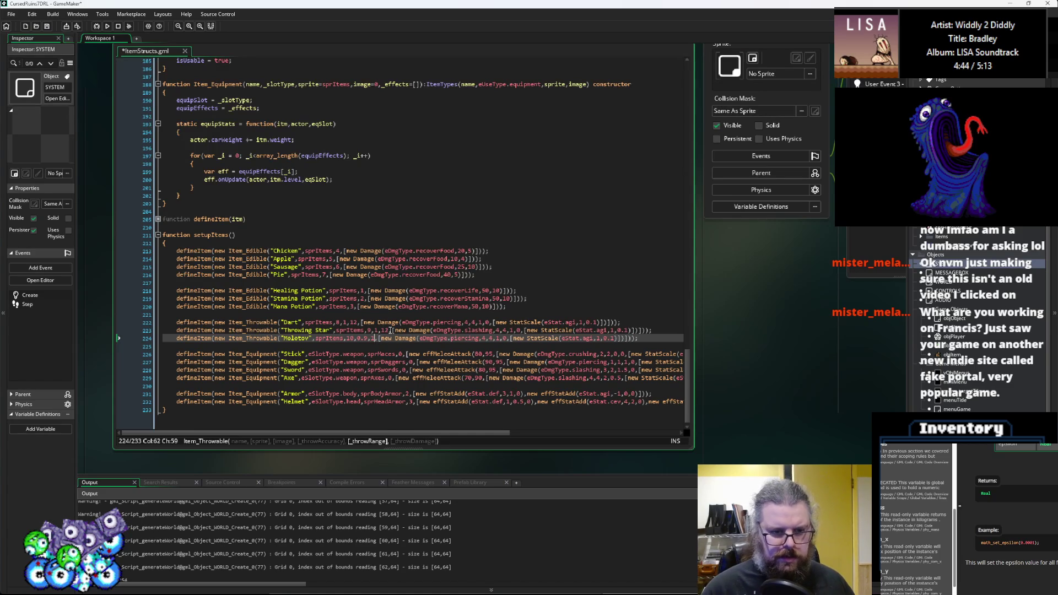
{"action": "key", "text": "BackSpace"}
{"action": "type", "text": "8"}
{"action": "key", "text": "Right"}
{"action": "key", "text": "Right"}
{"action": "key", "text": "Right"}
{"action": "key", "text": "Right"}
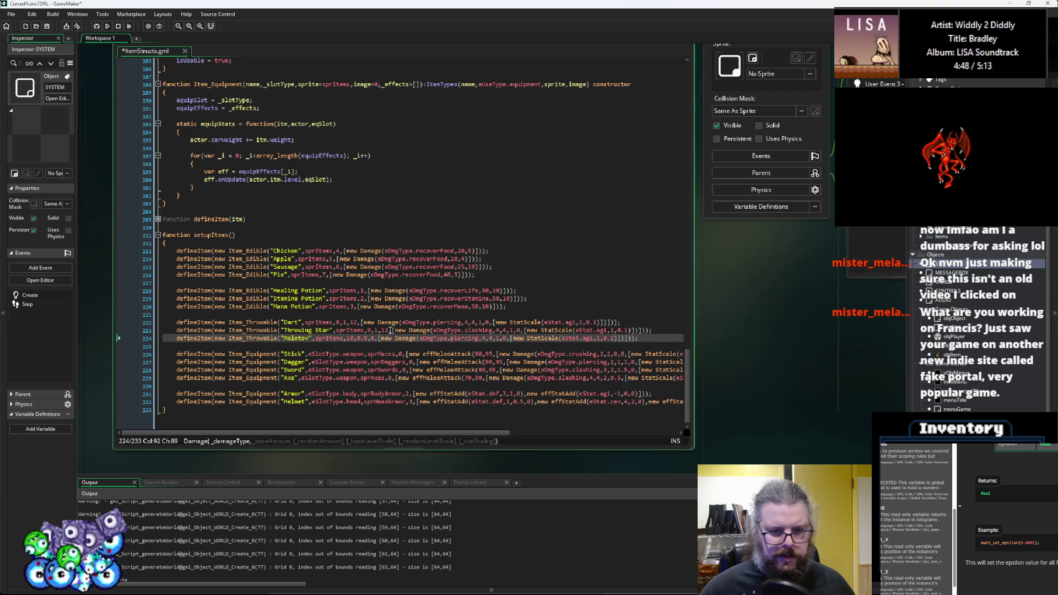
- Make the Molotov's damage fire type with values 10, 5 and level scale 2
{"action": "key", "text": "BackSpace"}
{"action": "key", "text": "BackSpace"}
{"action": "key", "text": "BackSpace"}
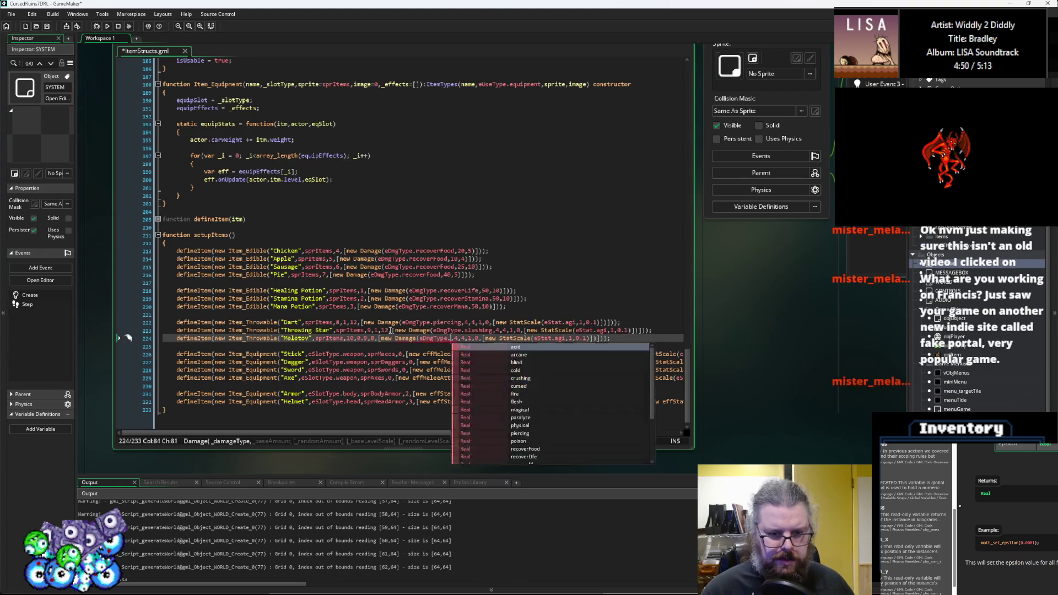
{"action": "type", "text": "fire"}
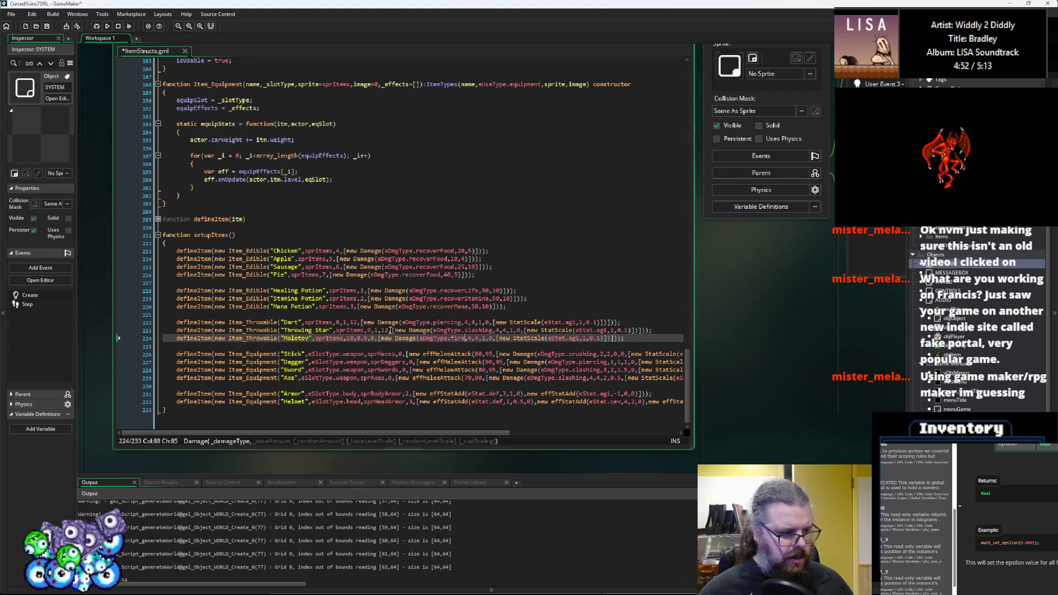
{"action": "key", "text": "Right"}
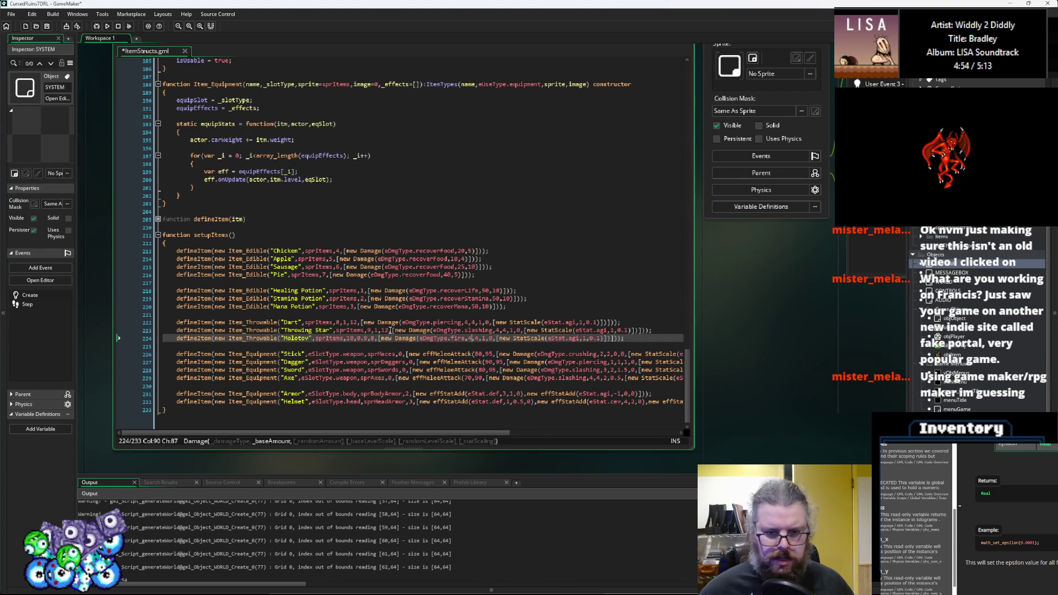
{"action": "key", "text": "BackSpace"}
{"action": "type", "text": "10"}
{"action": "key", "text": "Right"}
{"action": "key", "text": "Right"}
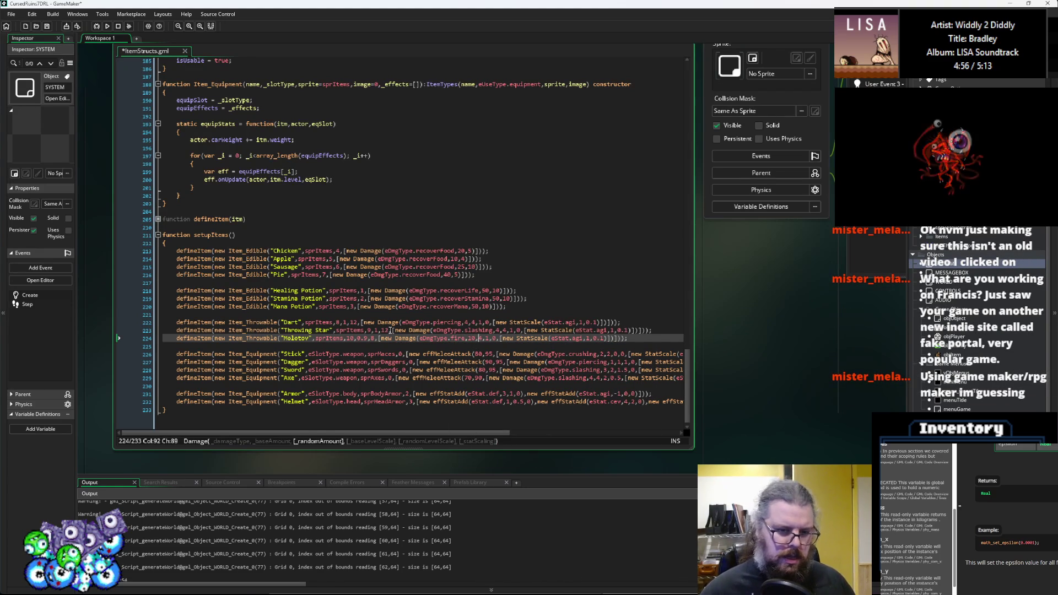
{"action": "key", "text": "BackSpace"}
{"action": "type", "text": "5"}
{"action": "key", "text": "Right"}
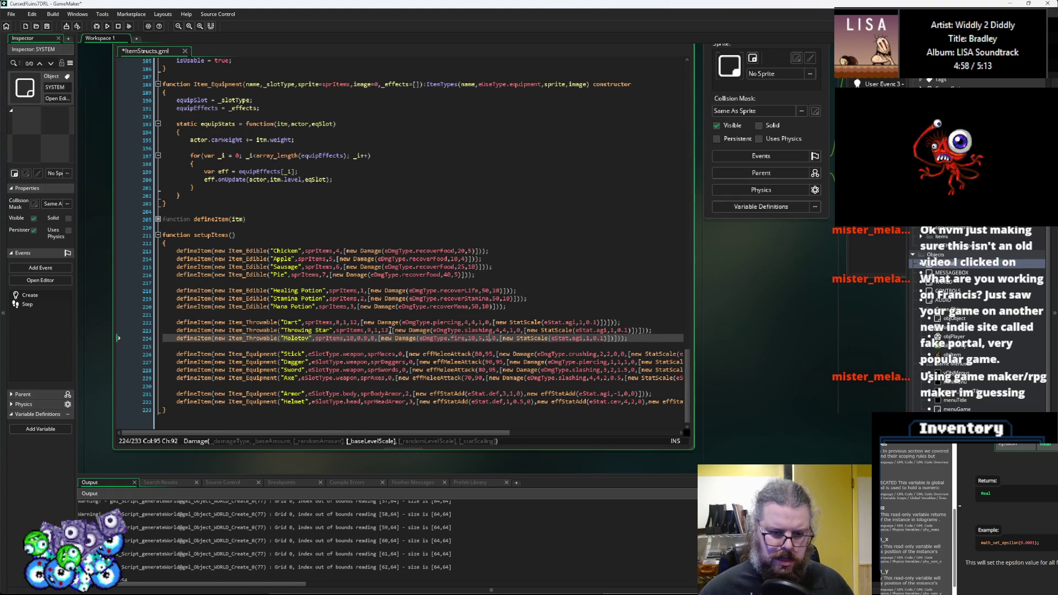
{"action": "key", "text": "Delete"}
{"action": "type", "text": "2"}
- Delete the Molotov's agility StatScale entry and its empty scaling list
{"action": "key", "text": "Right"}
{"action": "key", "text": "Right"}
{"action": "key", "text": "Right"}
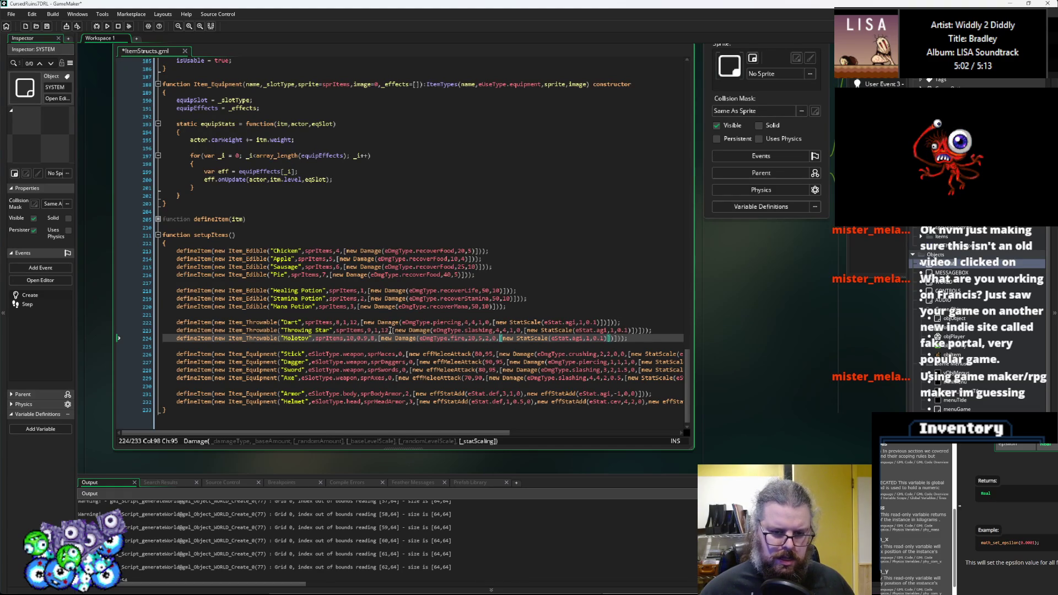
{"action": "key", "text": "Right"}
{"action": "key", "text": "Right"}
{"action": "key", "text": "Right"}
{"action": "key", "text": "Left"}
{"action": "key", "text": "Left"}
{"action": "key", "text": "Left"}
{"action": "key", "text": "Right"}
{"action": "key", "text": "Right"}
{"action": "key", "text": "Right"}
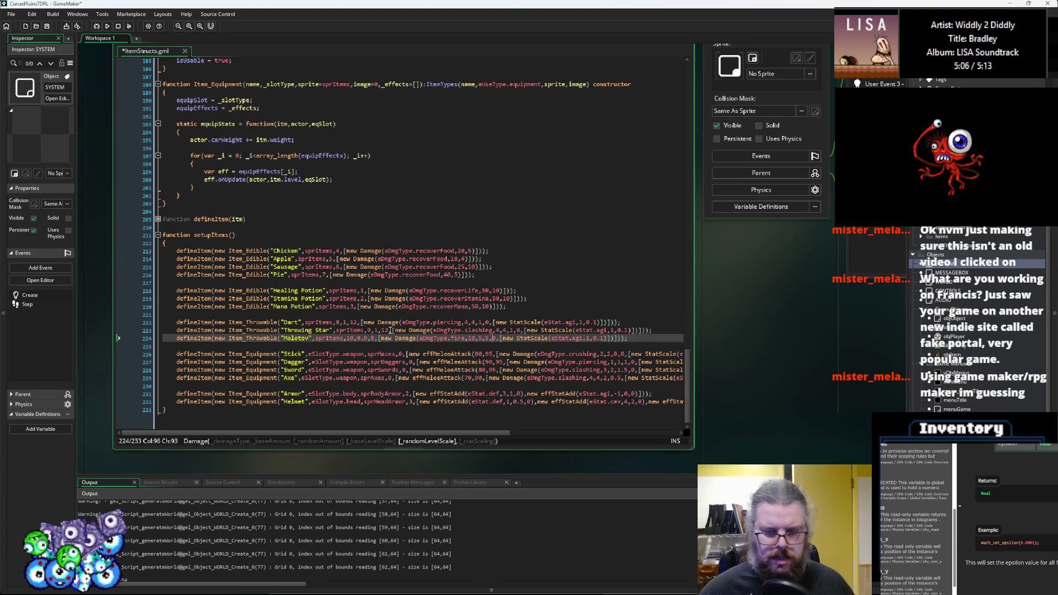
{"action": "key", "text": "Right"}
{"action": "key", "text": "Right"}
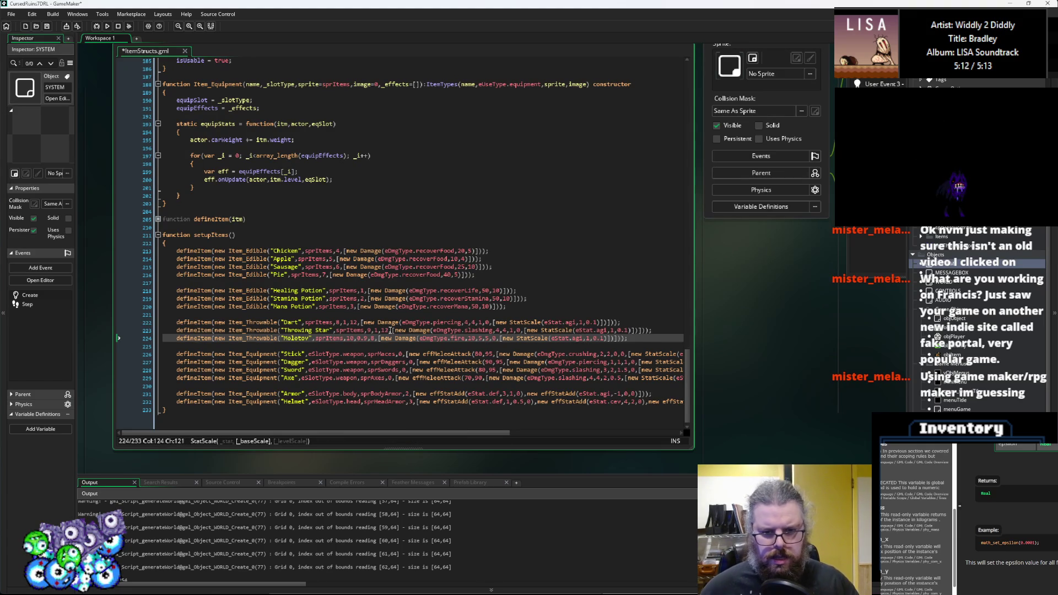
{"action": "left_click_drag", "start_coordinate": [606, 338], "coordinate": [503, 338]}
{"action": "key", "text": "BackSpace"}
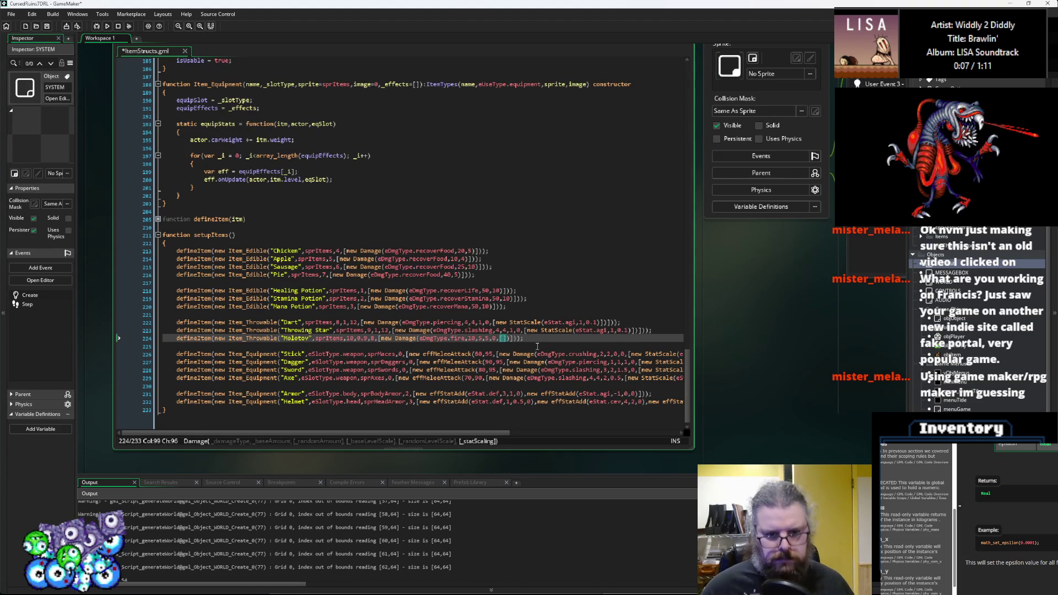
{"action": "key", "text": "Left"}
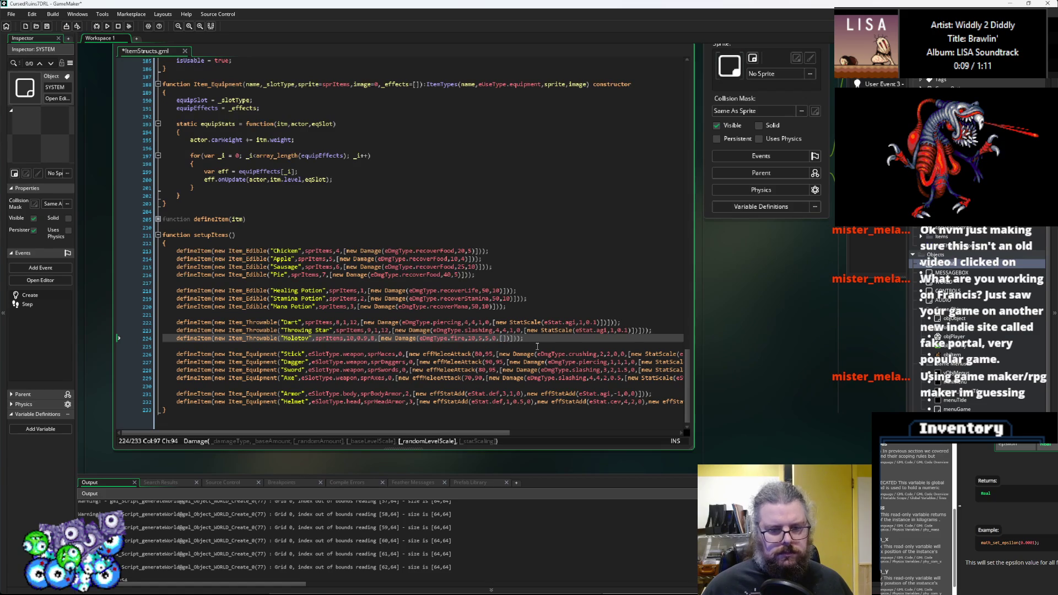
{"action": "key", "text": "Delete"}
{"action": "key", "text": "Delete"}
{"action": "key", "text": "Delete"}
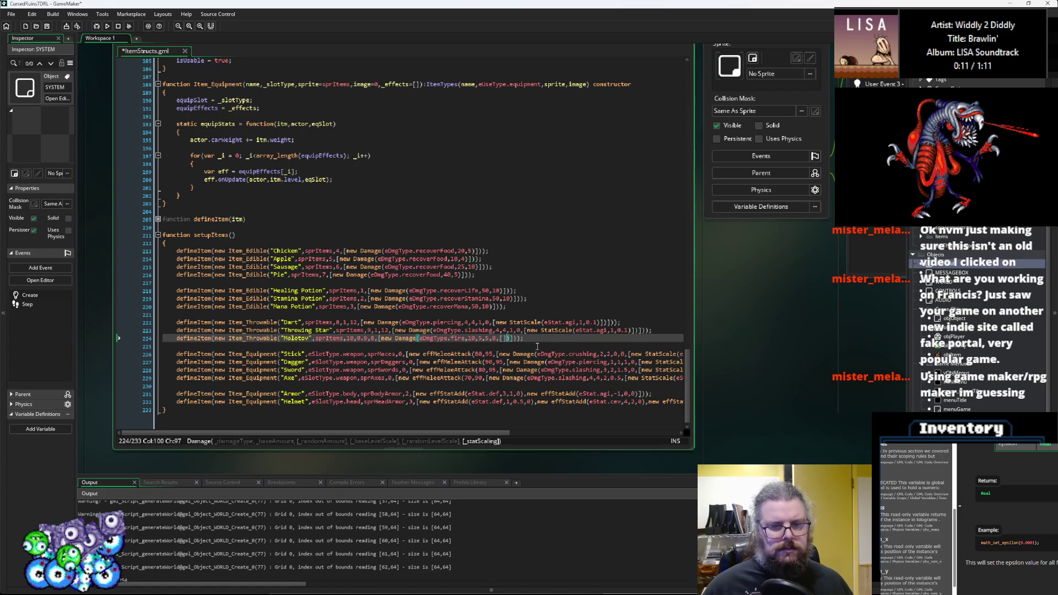
{"action": "key", "text": "Left"}
{"action": "key", "text": "Left"}
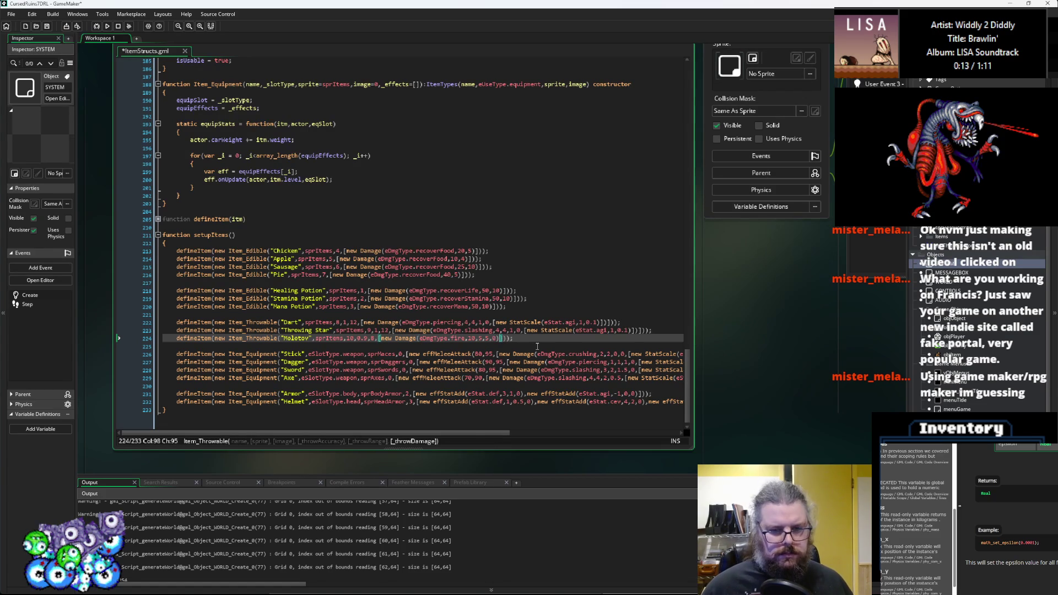
{"action": "key", "text": "Left"}
{"action": "key", "text": "Left"}
{"action": "key", "text": "Left"}
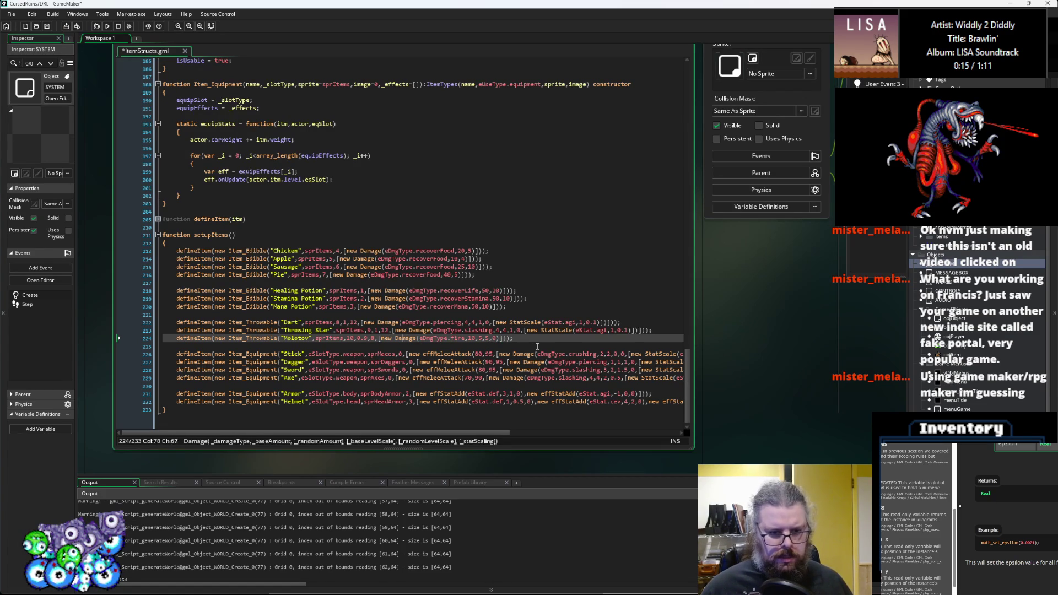
{"action": "key", "text": "Right"}
{"action": "key", "text": "Right"}
{"action": "key", "text": "Right"}
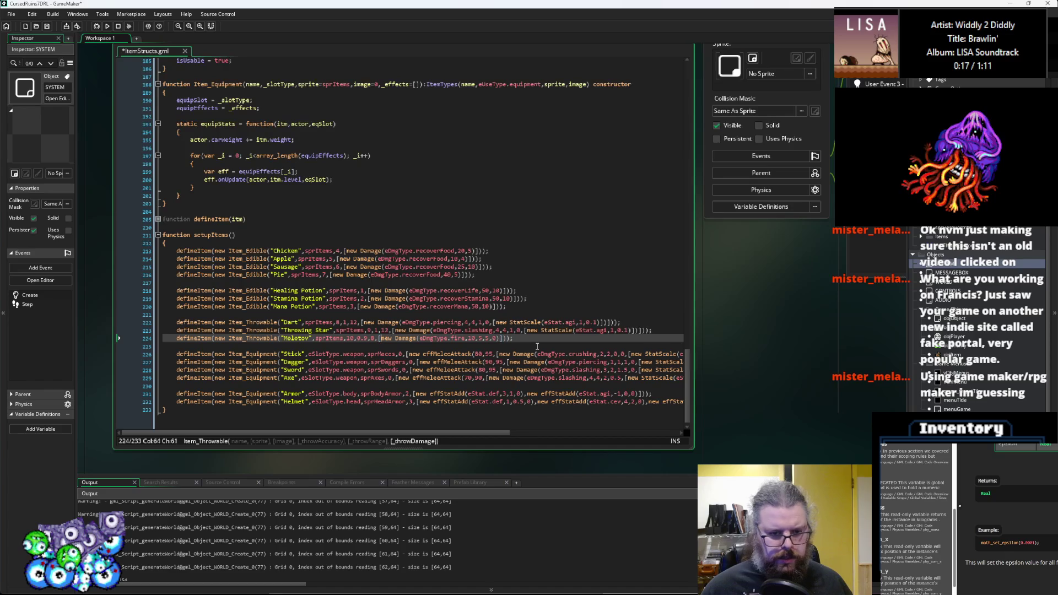
{"action": "key", "text": "Right"}
{"action": "key", "text": "Right"}
{"action": "key", "text": "Right"}
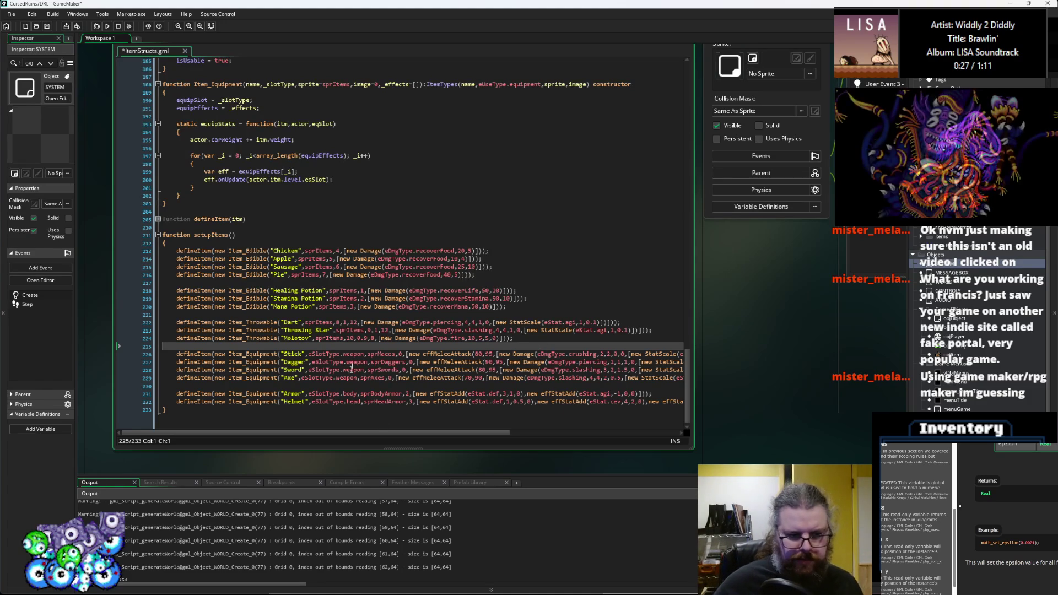
- Review the Throwing Star and Molotov lines, then save ItemStructs.gml
{"action": "left_click", "coordinate": [366, 331]}
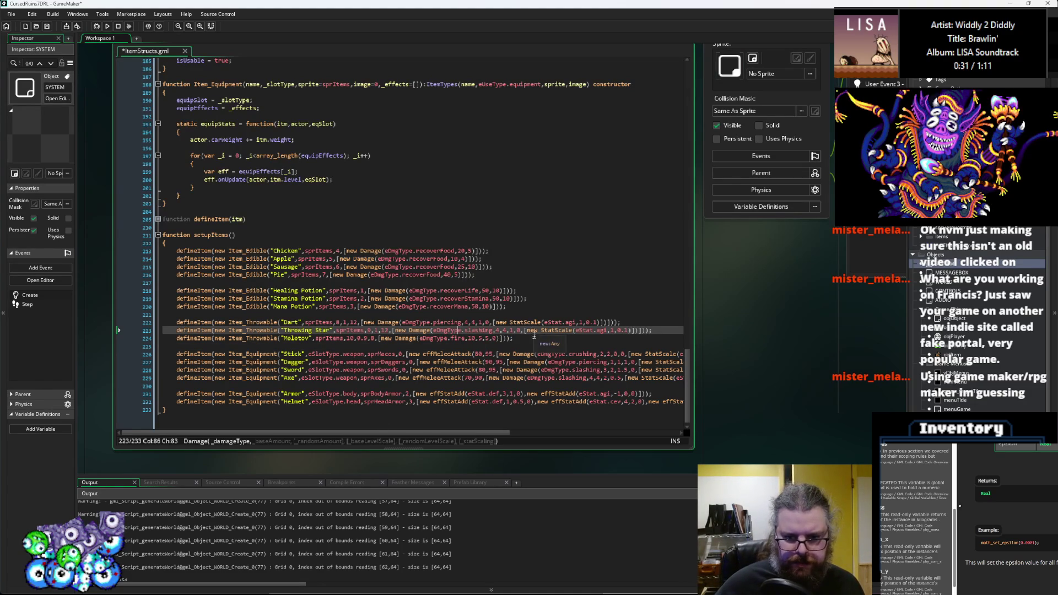
{"action": "left_click", "coordinate": [534, 338]}
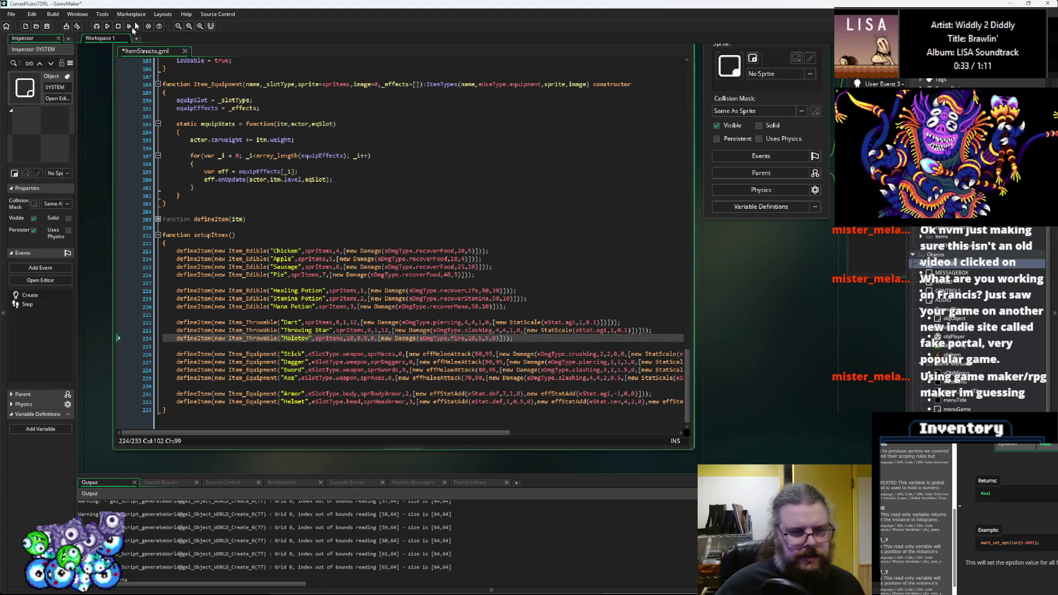
{"action": "left_click", "coordinate": [47, 26]}
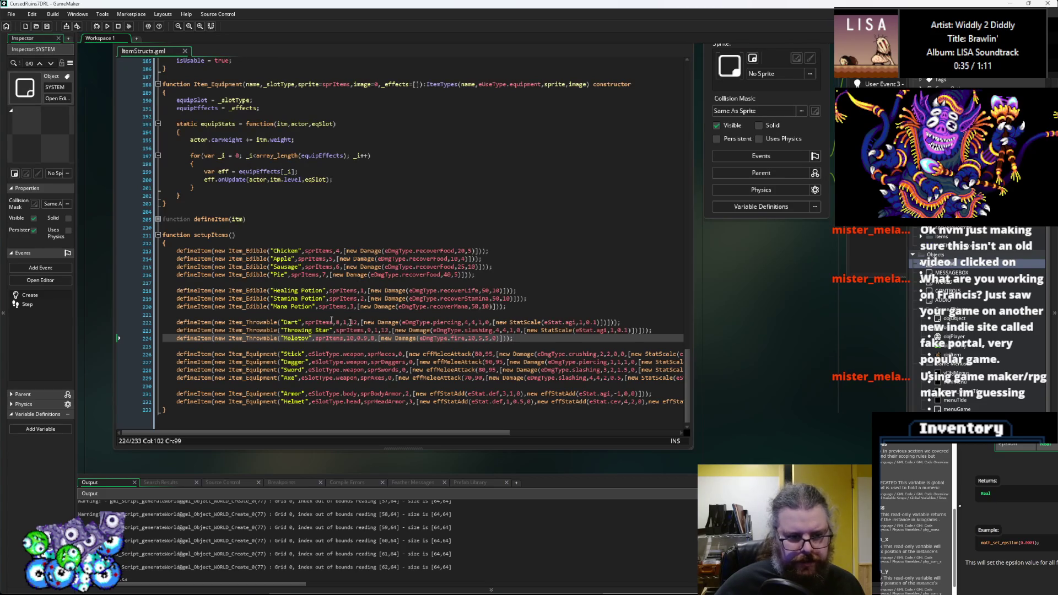